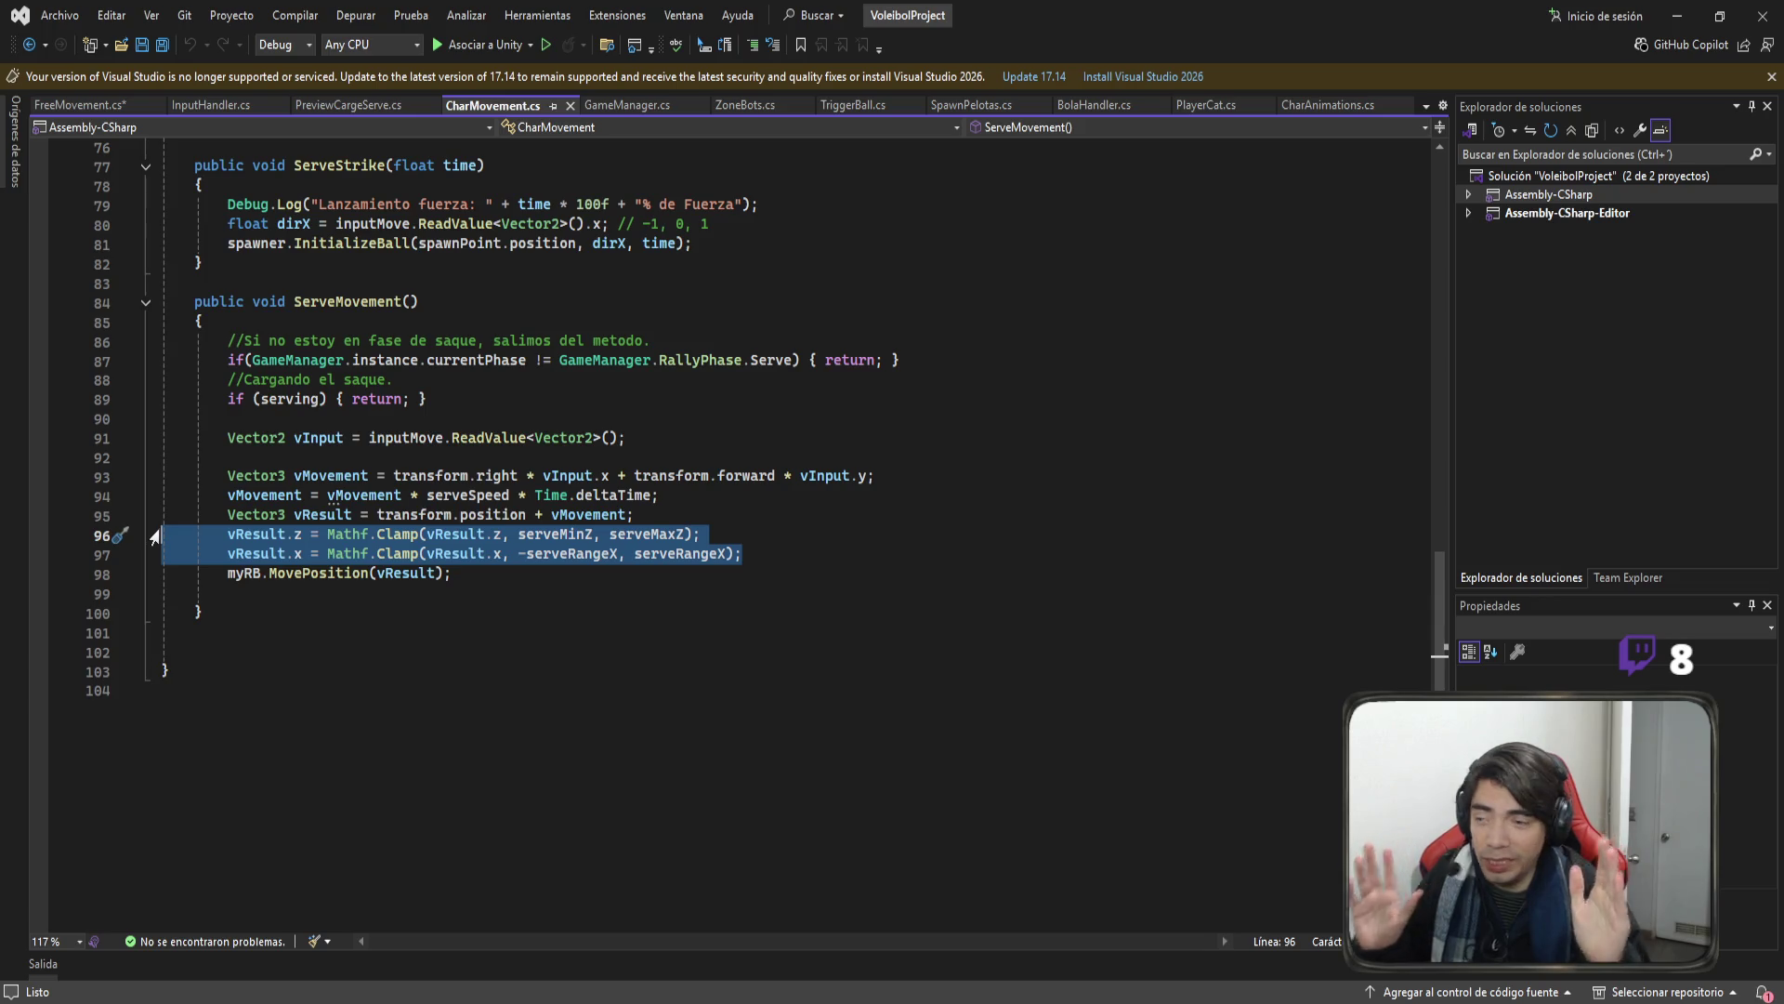
Save FreeMovement.cs, then put the cursor at the start of the SetMovement body.
click(88, 106)
click(572, 371)
key(ctrl+s)
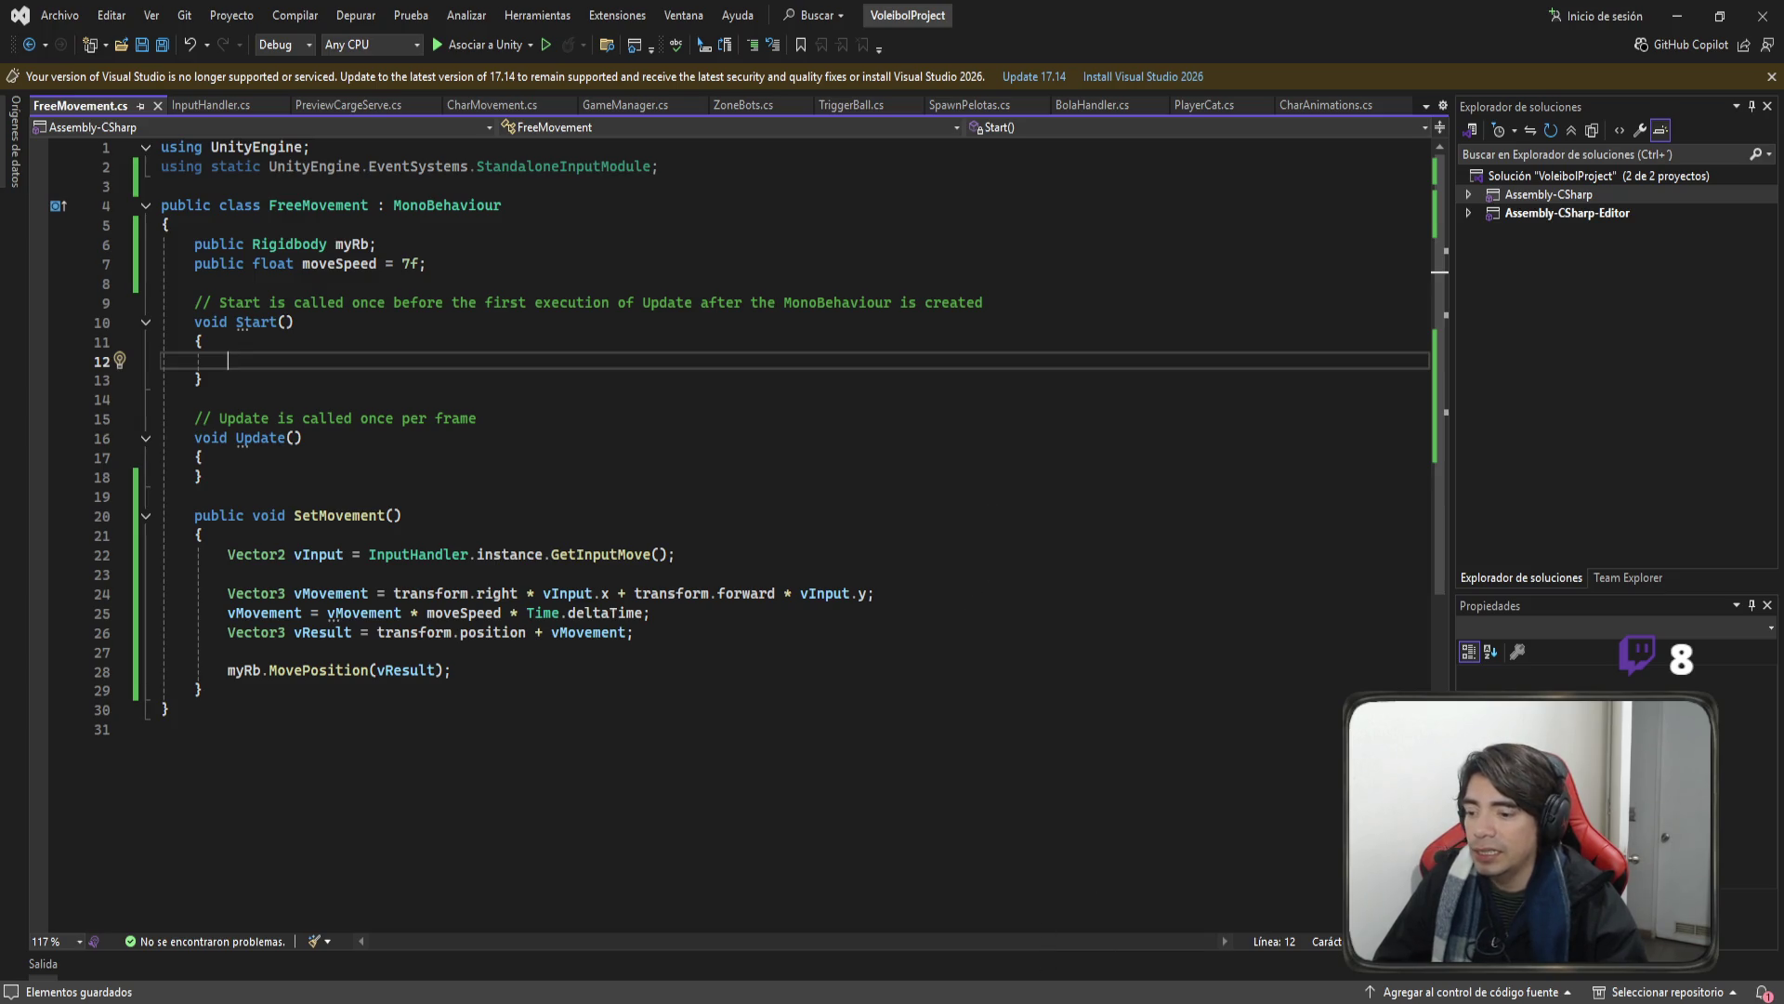
key(alt+Tab)
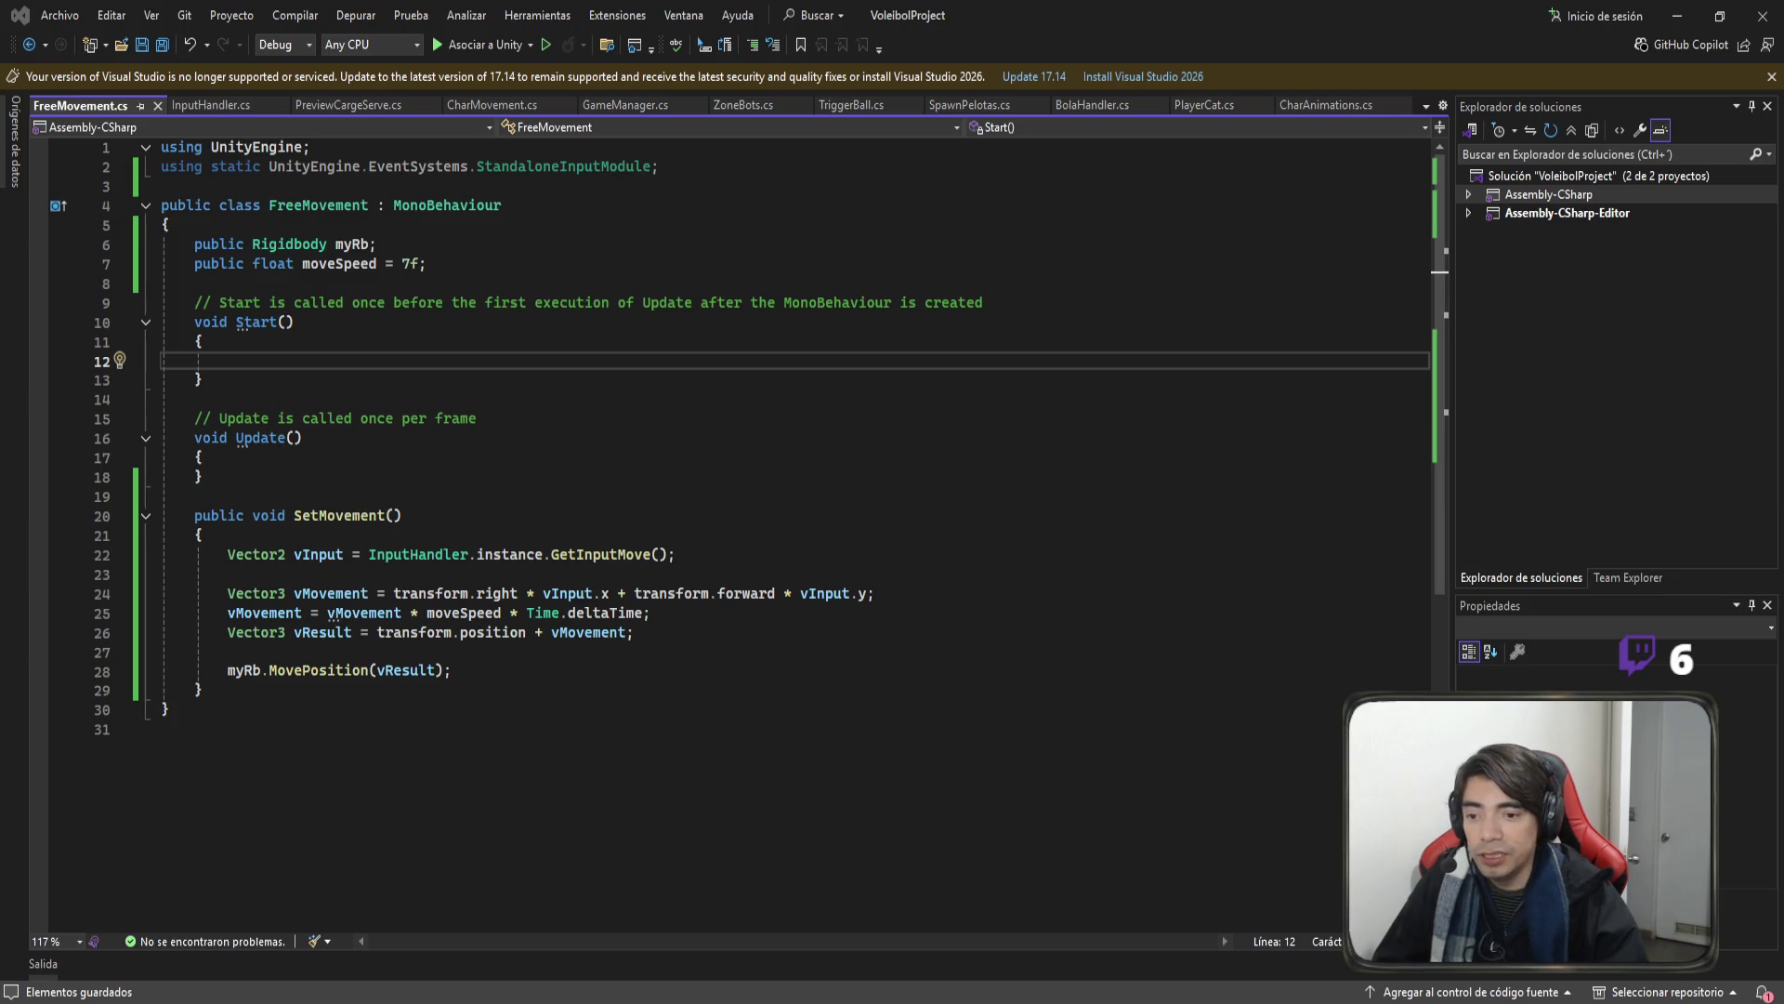
key(alt+Tab)
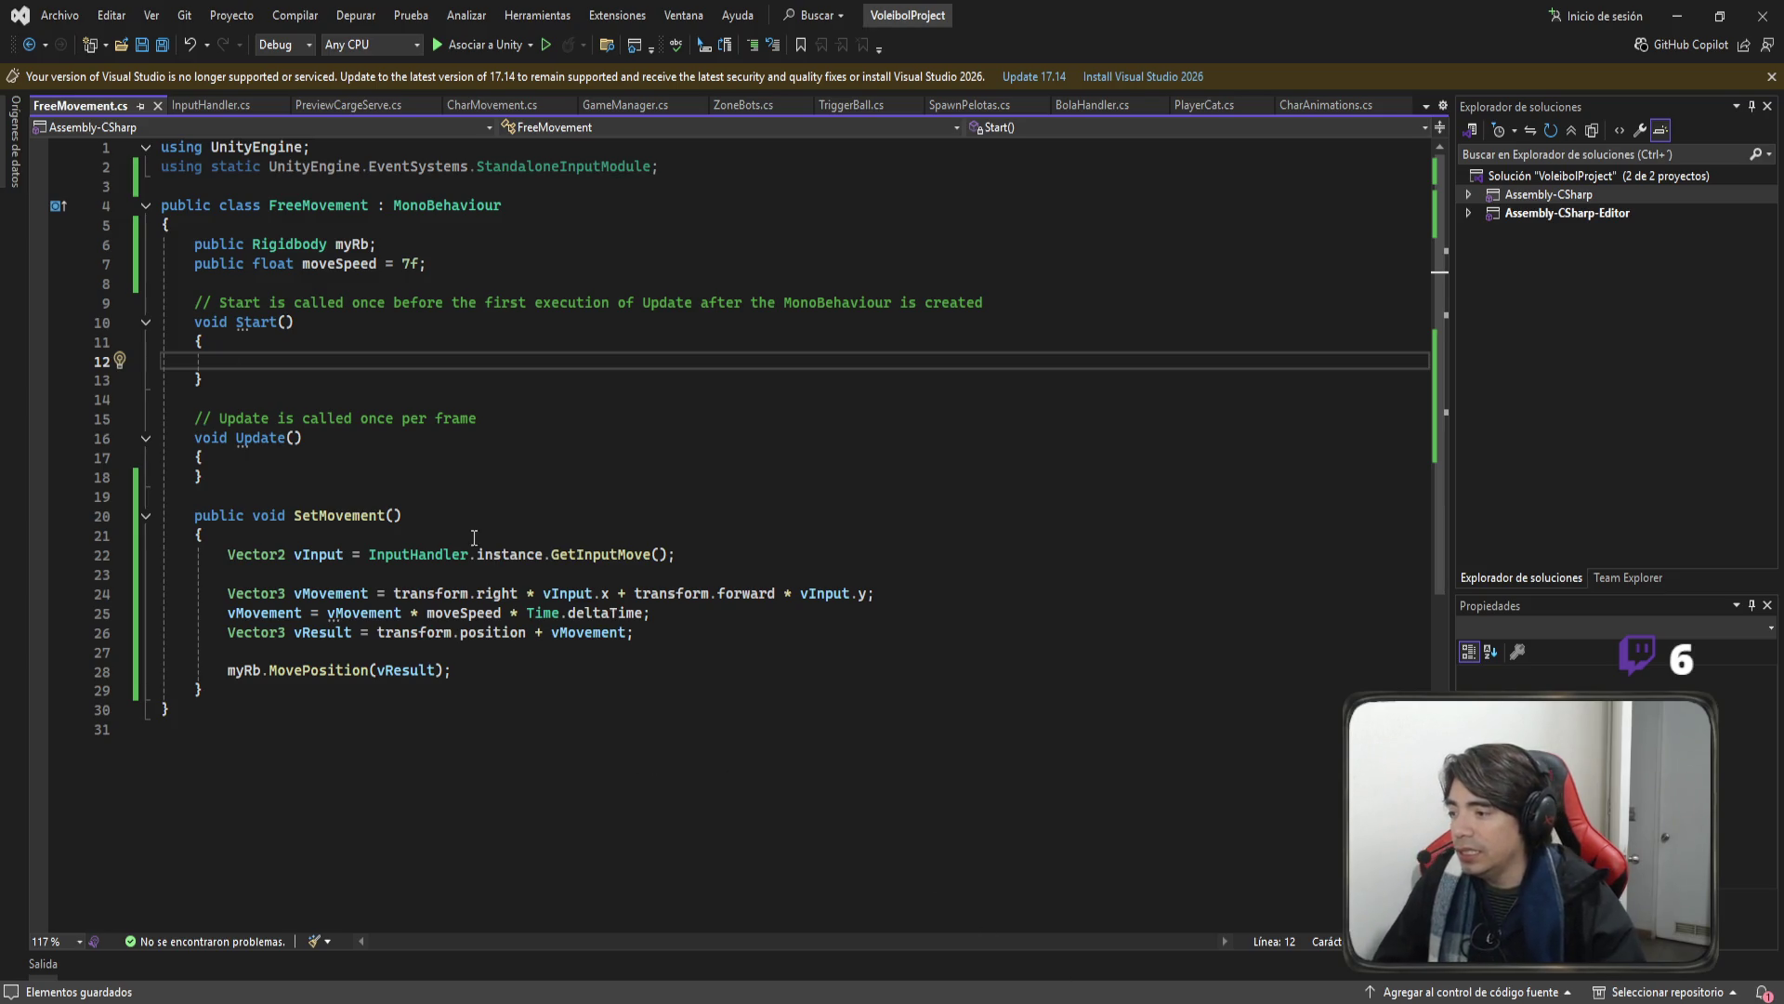
click(452, 534)
Copy the phase-check line from CharMovement's ServeMovement into the top of SetMovement.
key(Return)
key(Return)
key(Up)
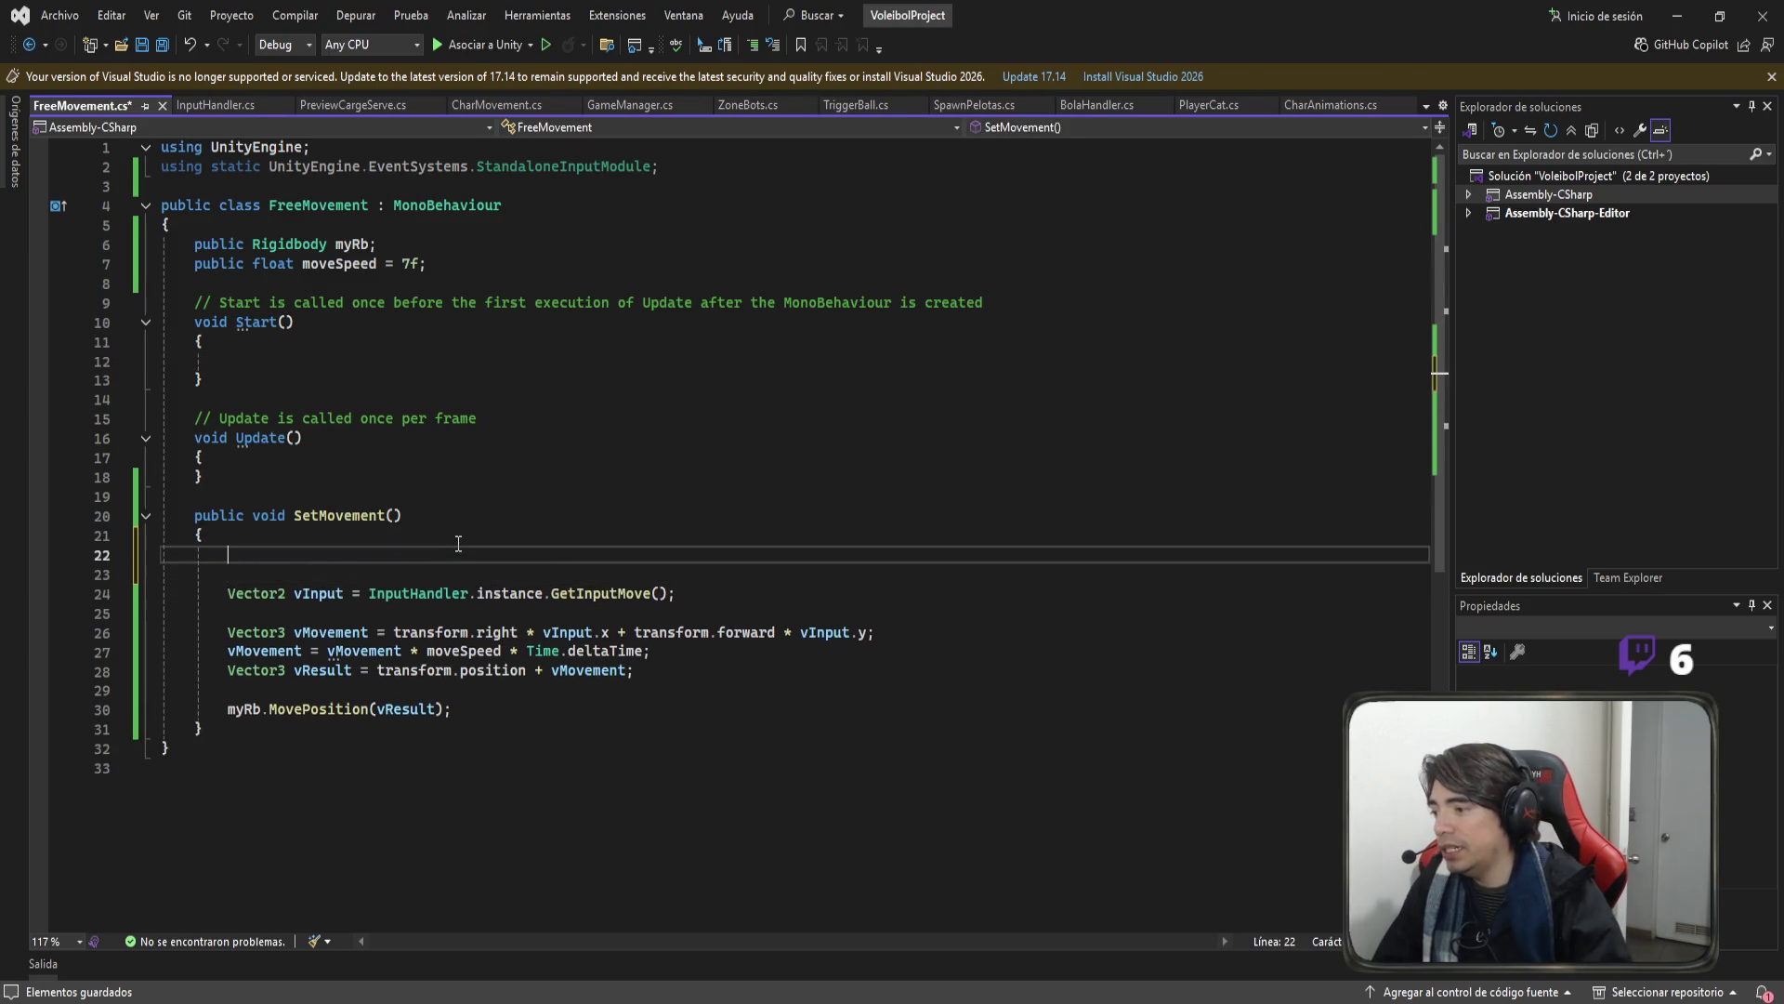
click(482, 102)
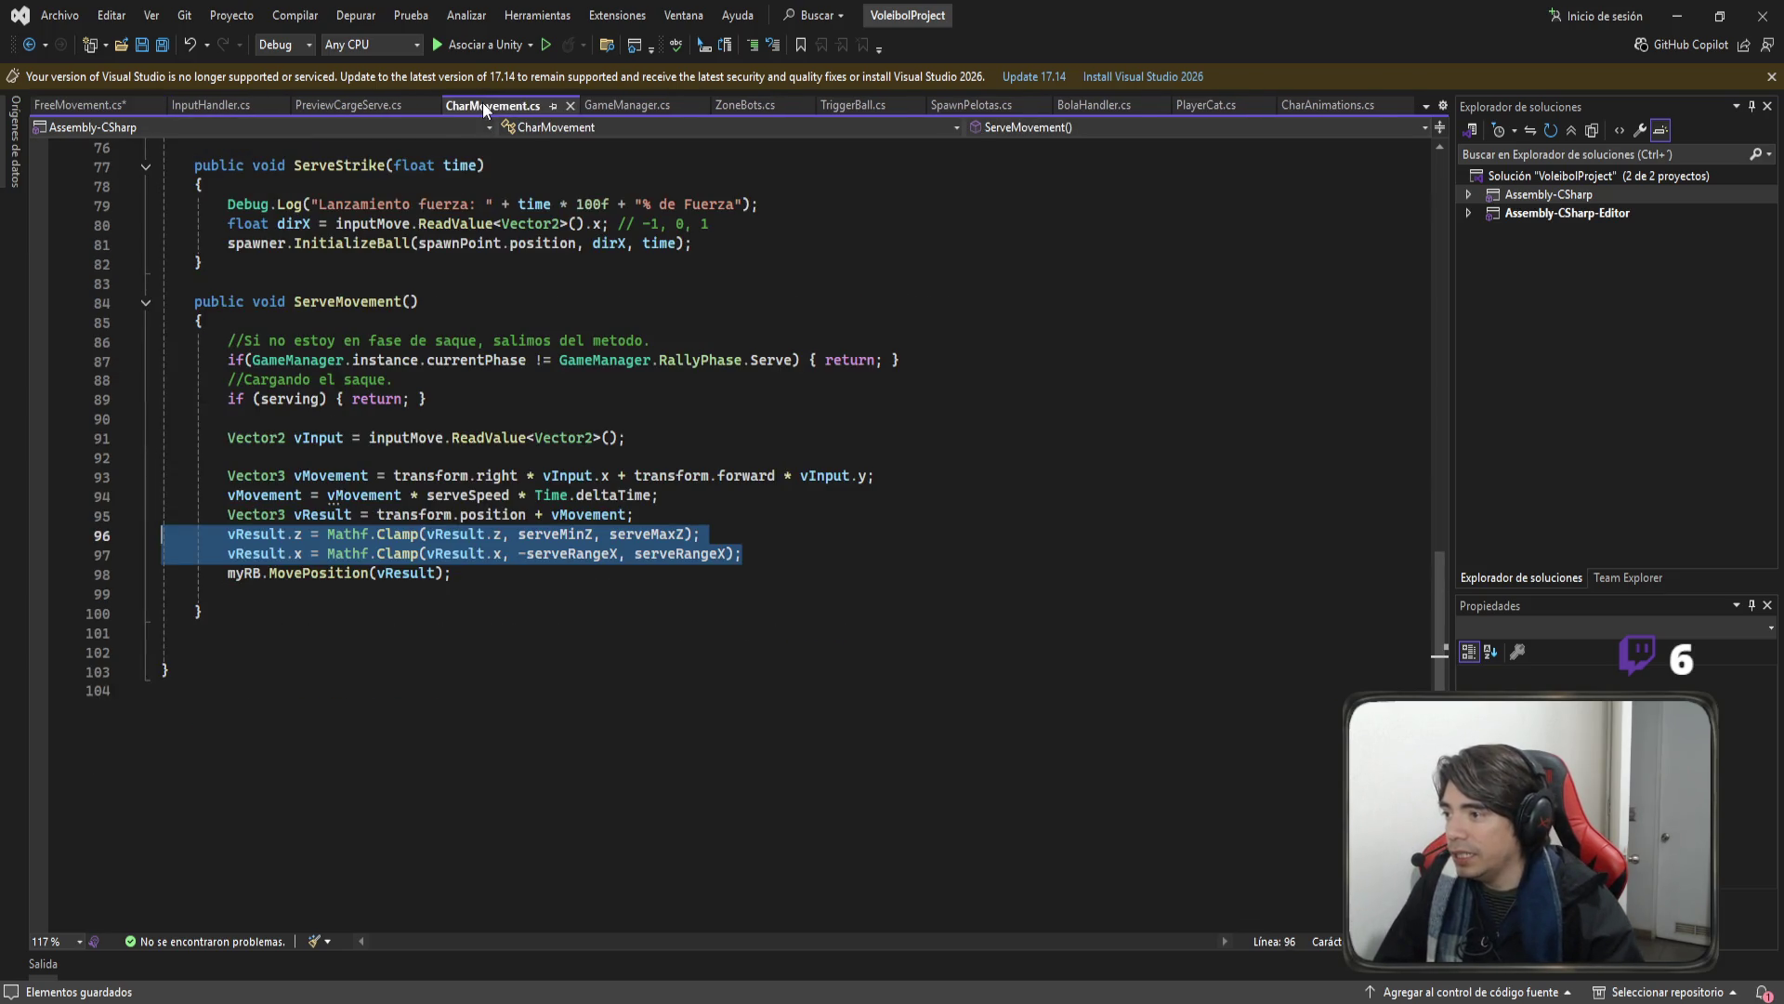
scroll(843, 400, up, 1)
mouse_move(134, 417)
mouse_down()
mouse_move(134, 439)
mouse_move(134, 397)
mouse_move(134, 417)
mouse_up()
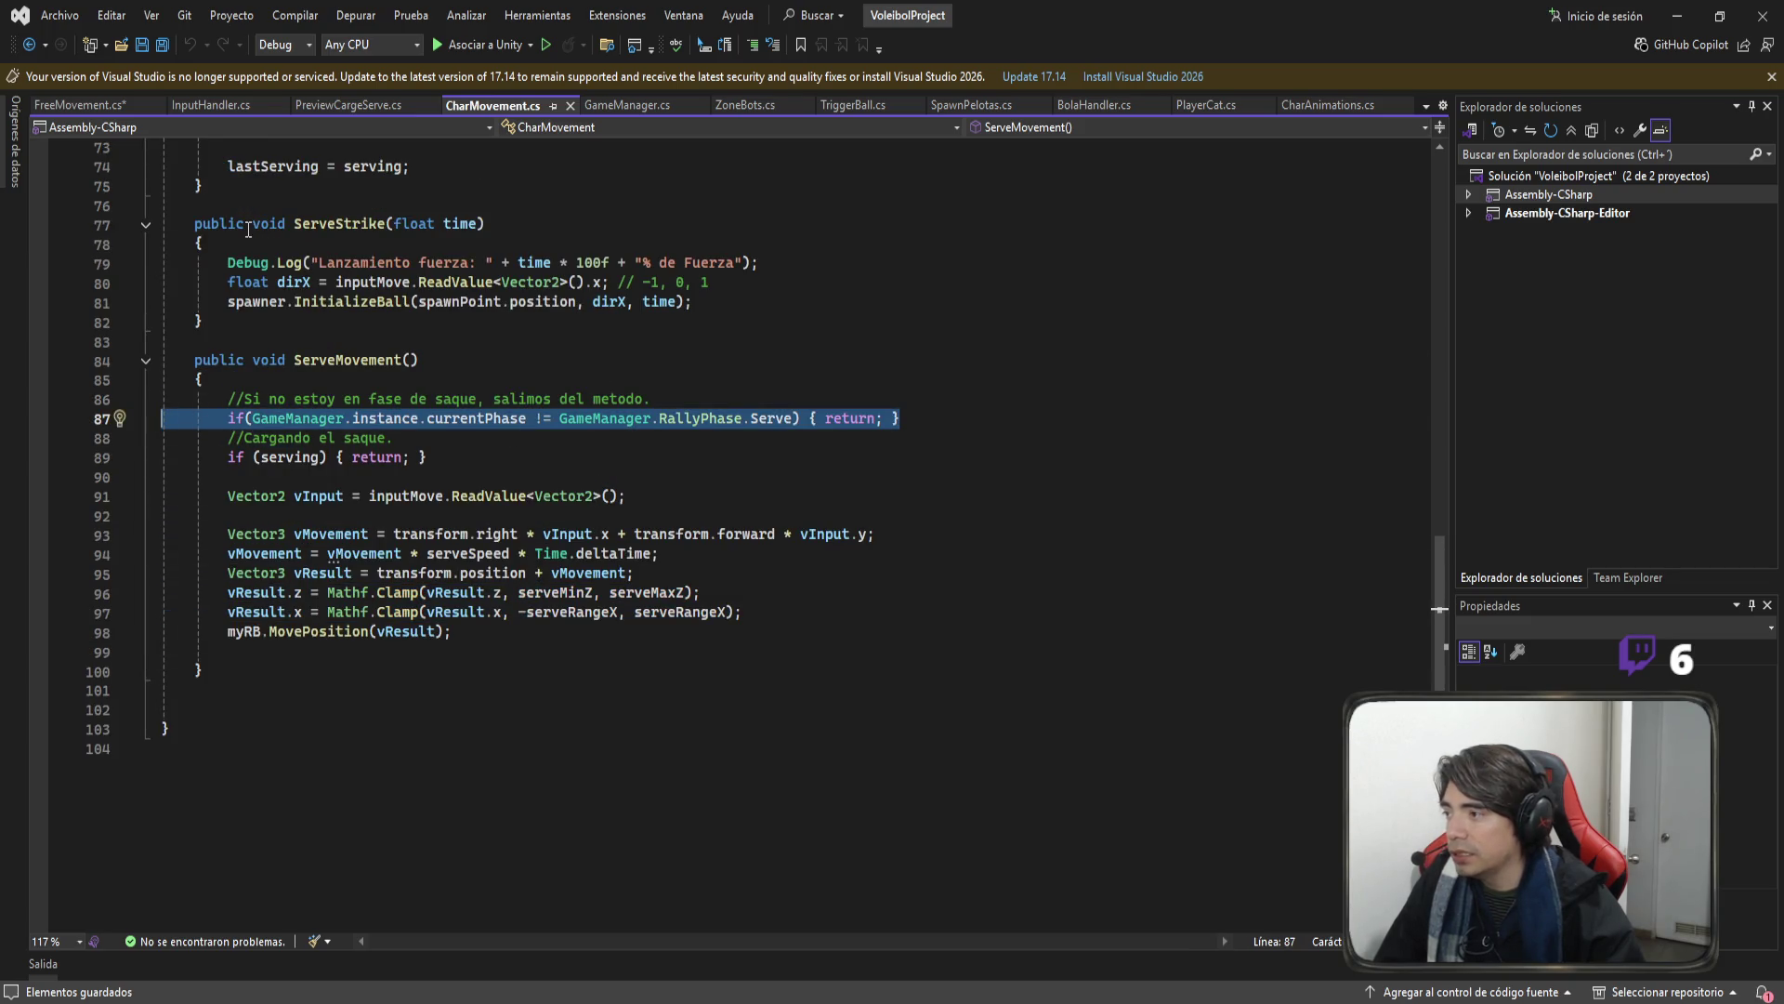
click(97, 113)
text(if (GameManager.instance.currentPhase != GameManager.RallyPhase.Serve) { return; })
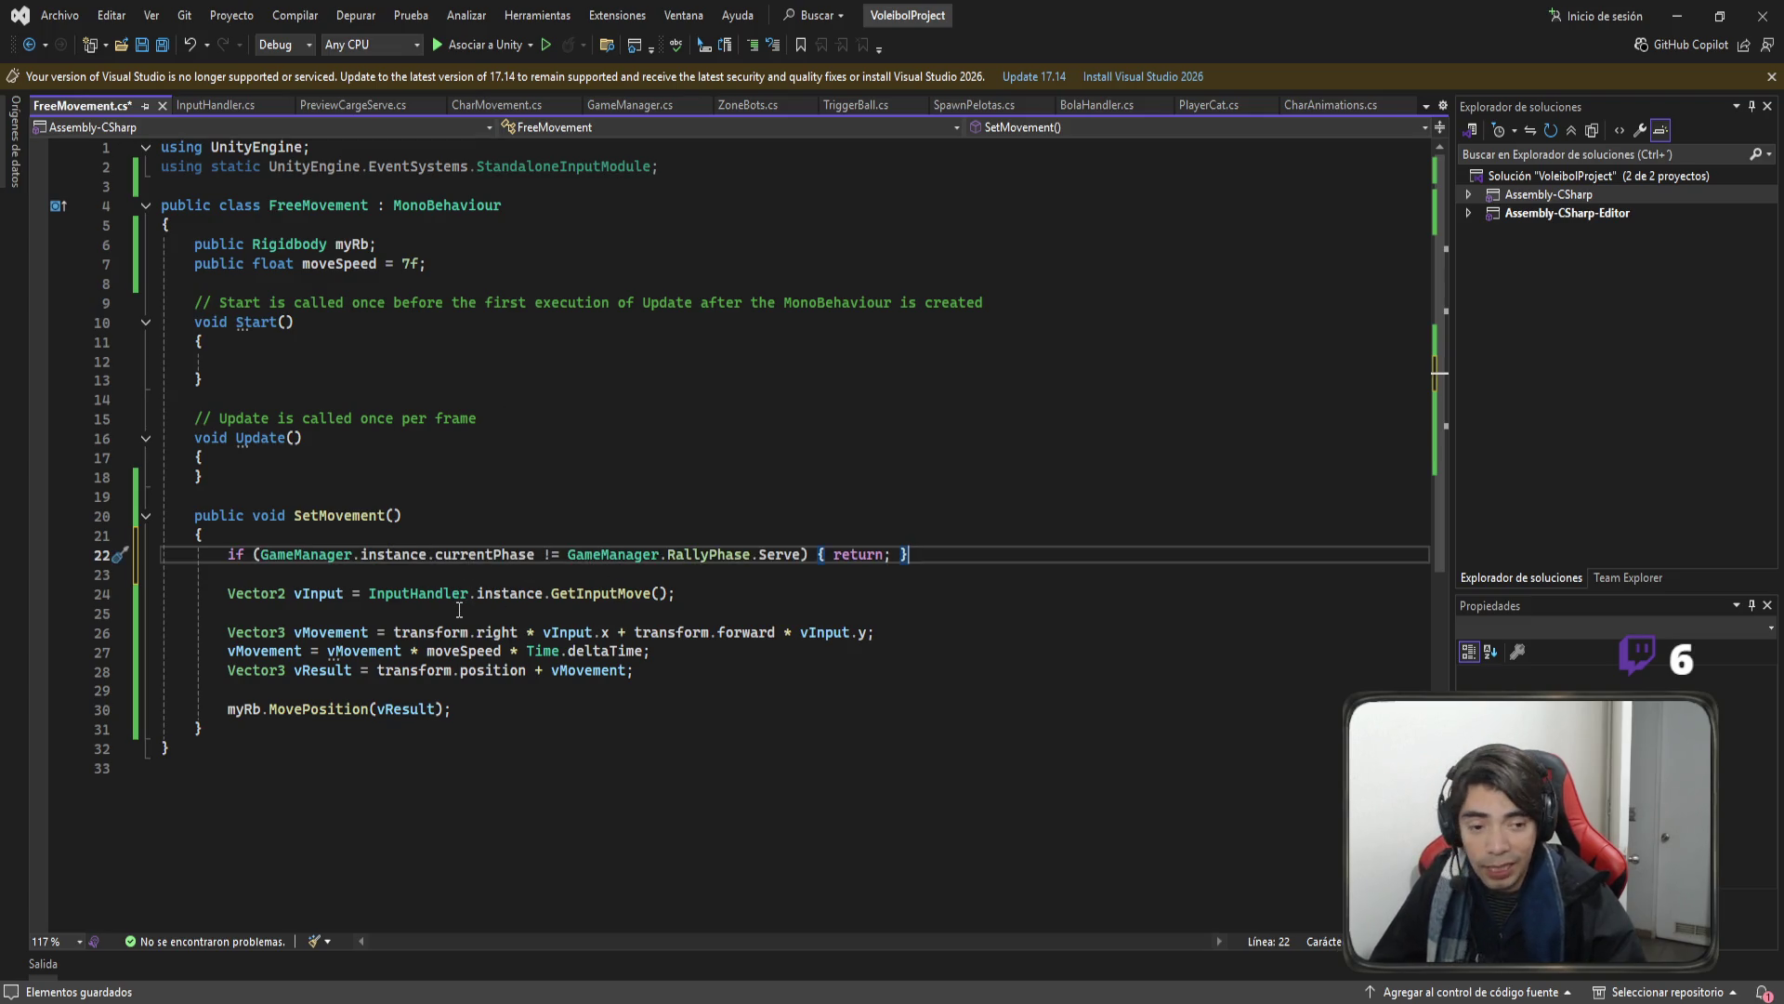
Make the pasted check return unless currentPhase != RallyPhase.PlayBall, and save FreeMovement.
click(554, 555)
key(BackSpace)
text(=)
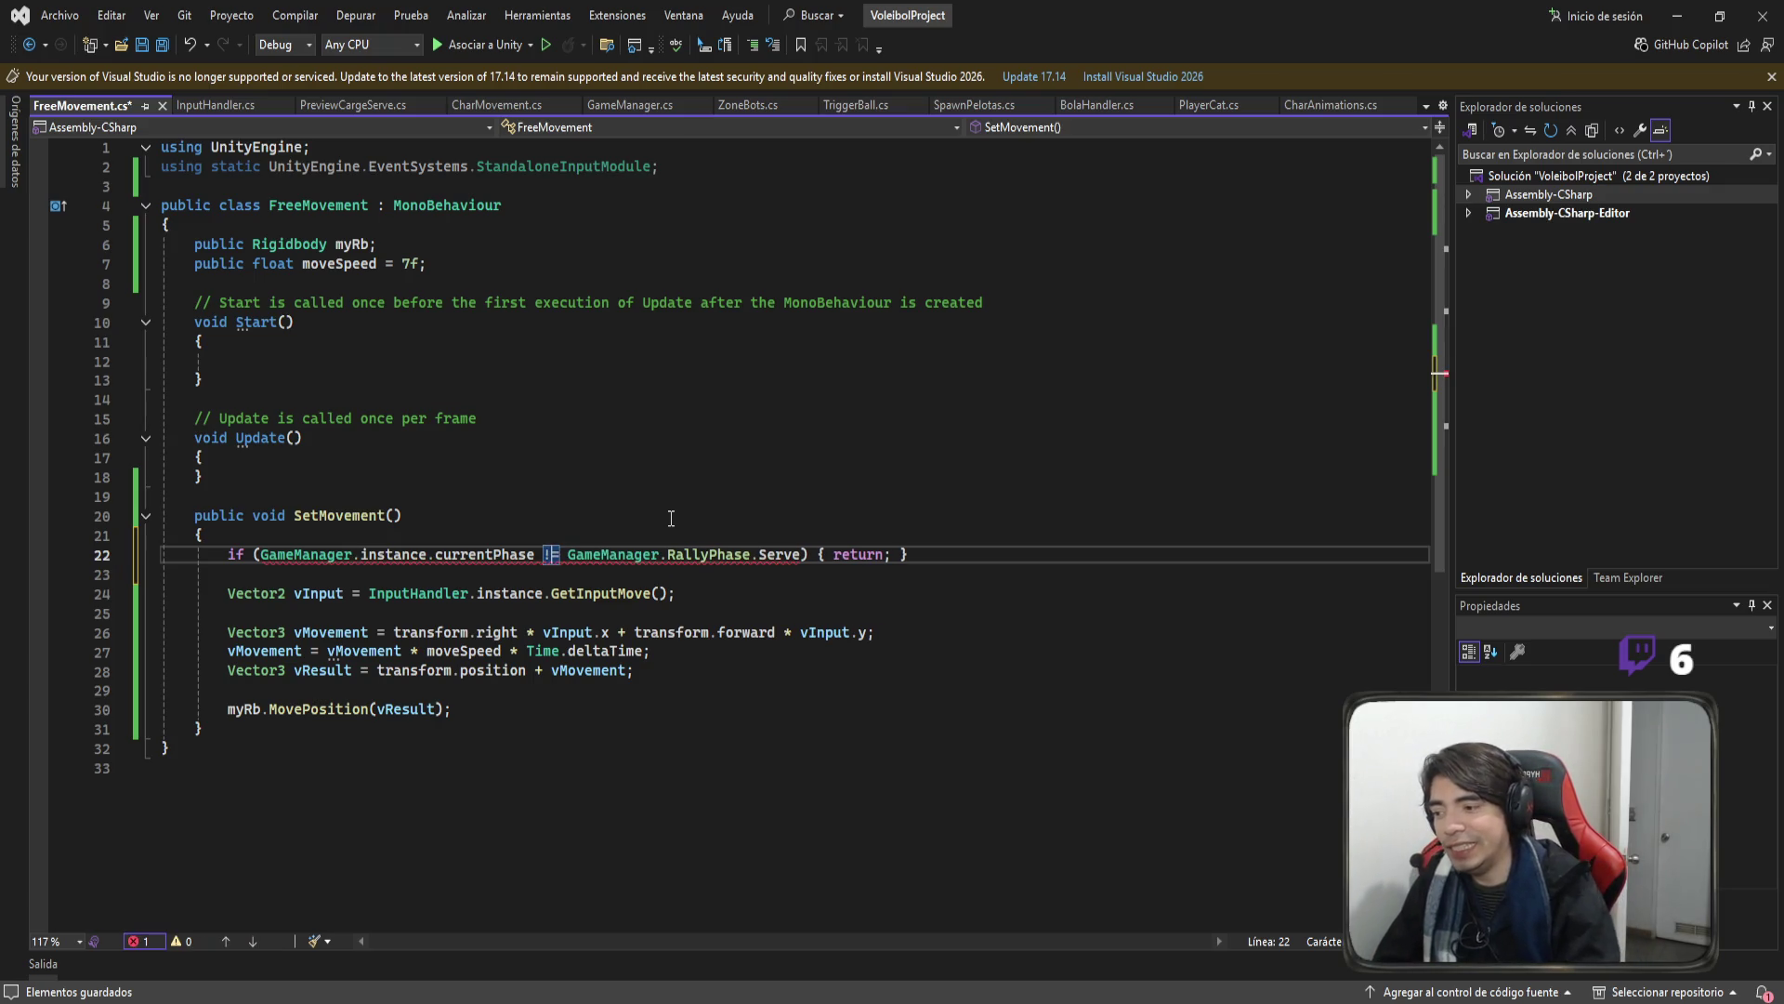
text(!=)
key(Right)
key(ctrl+shift+Right)
key(BackSpace)
text(play)
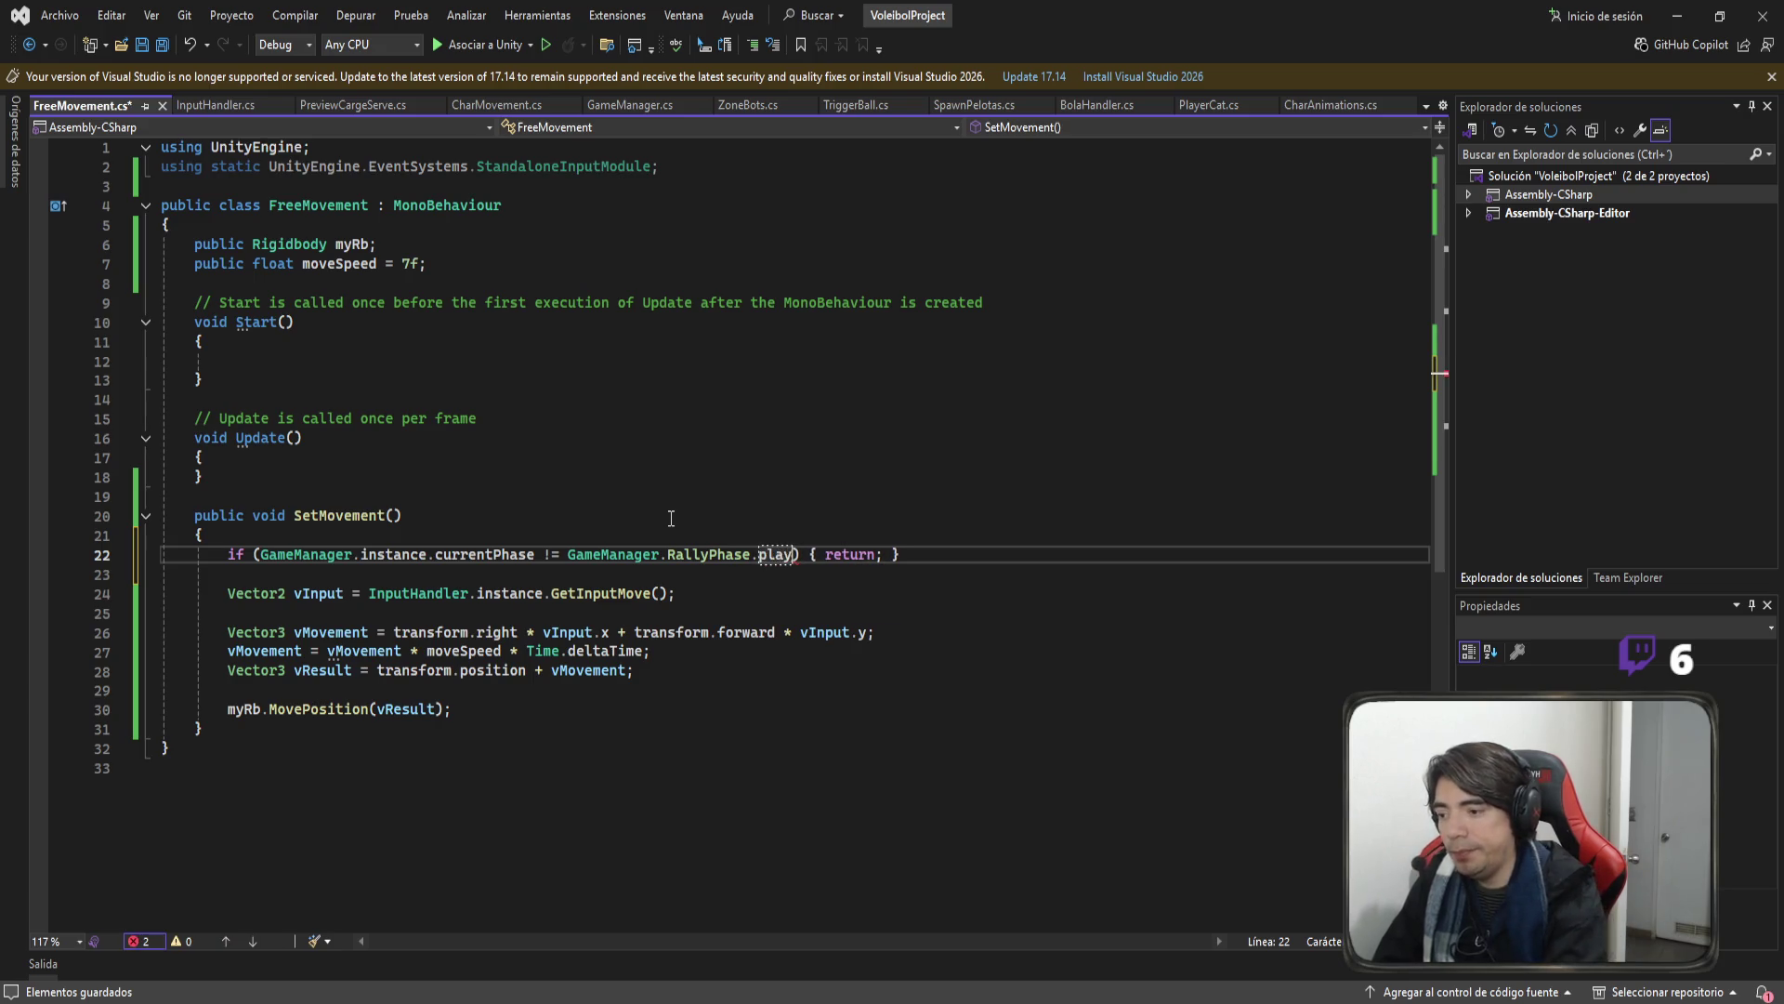
key(ctrl+space)
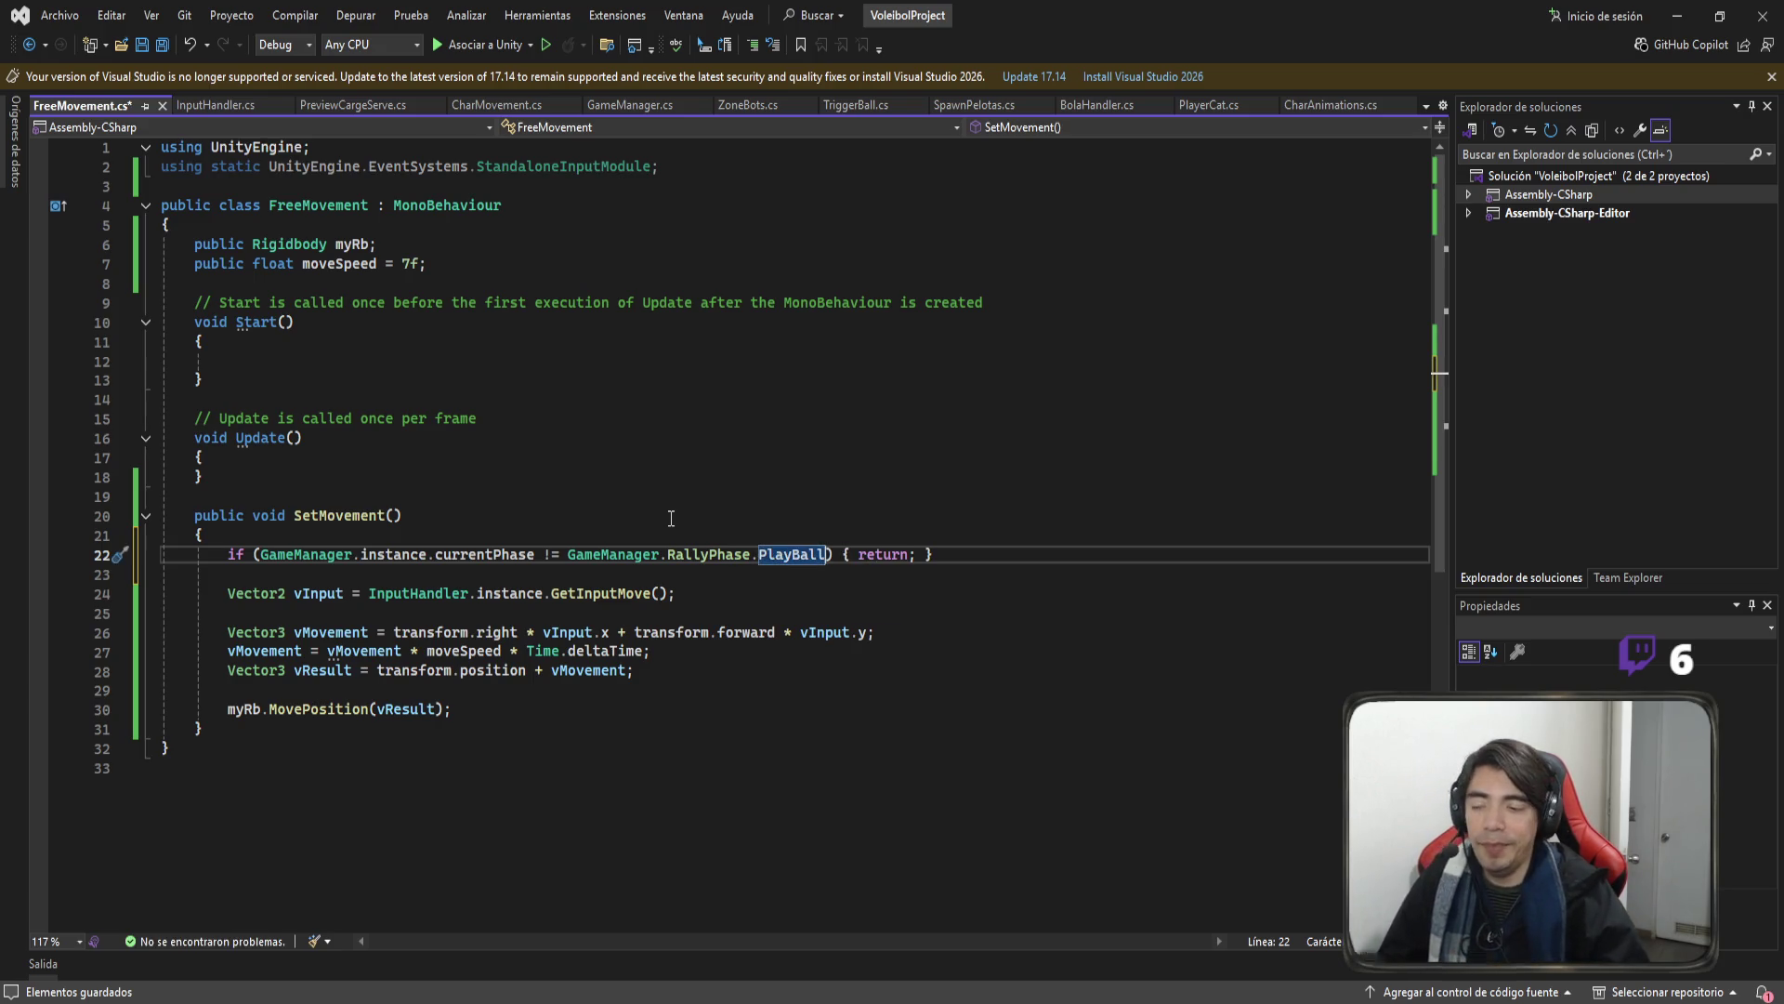
key(ctrl+s)
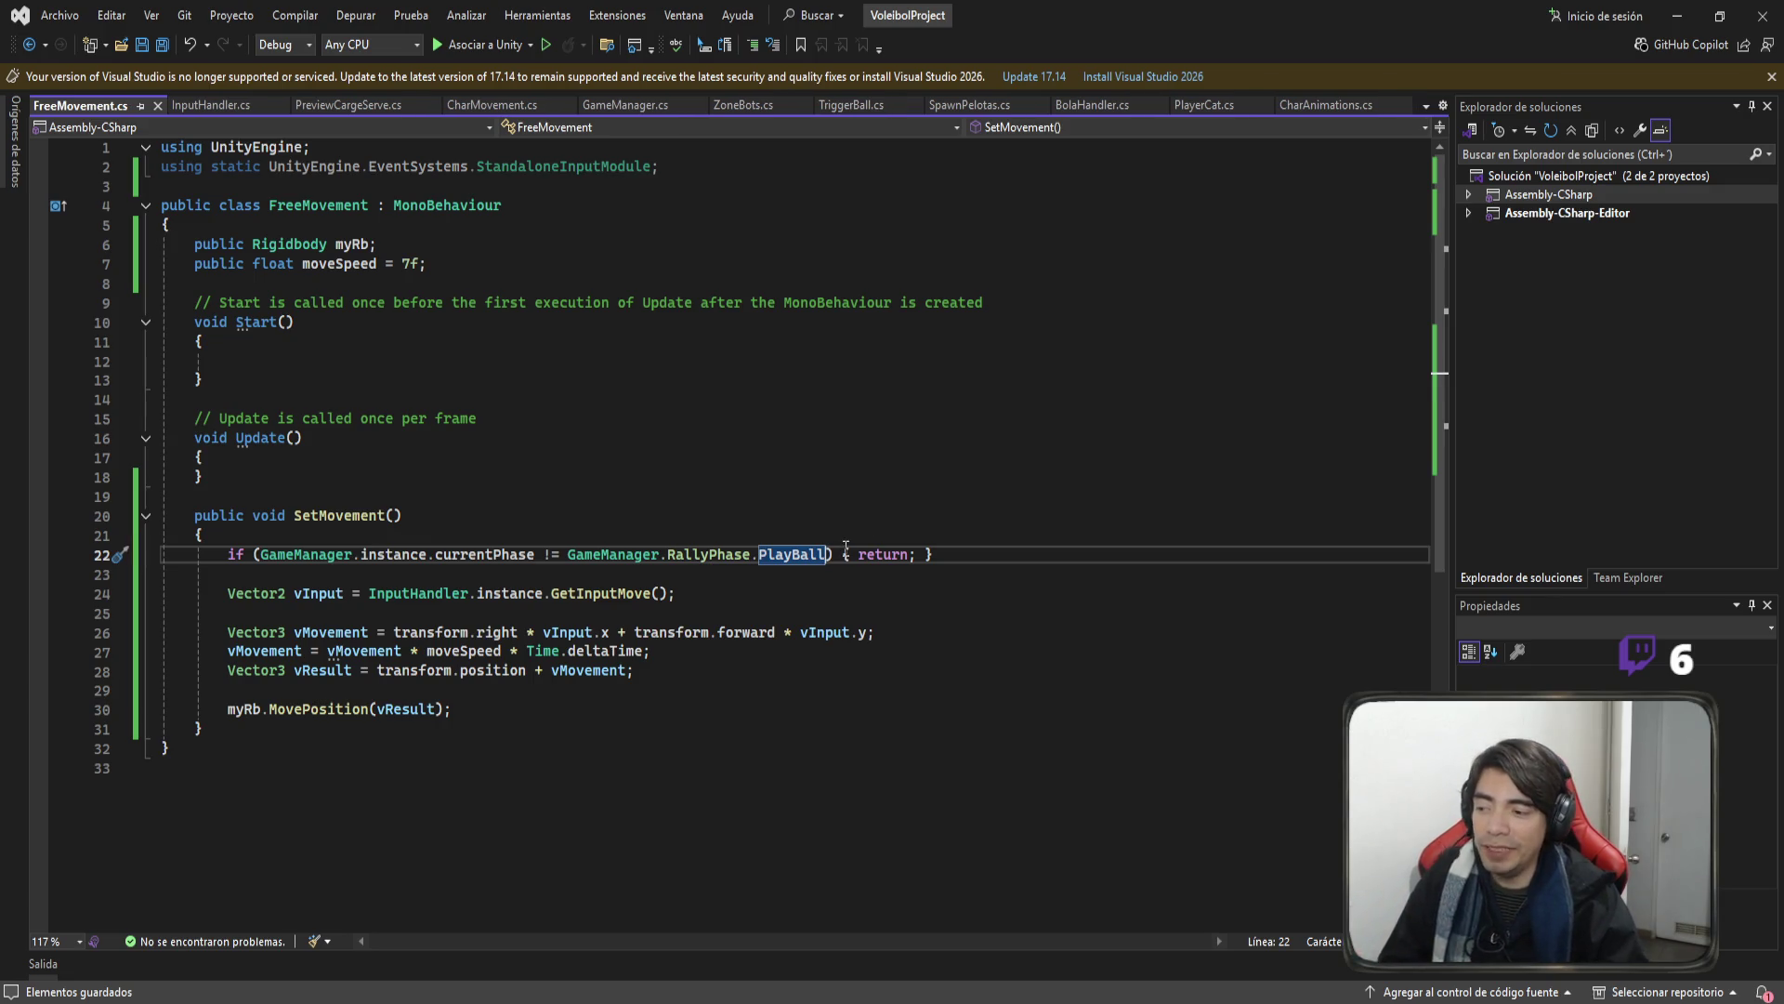
Add a FixedUpdate method below Update that calls SetMovement(); and save.
click(336, 477)
key(Return)
key(Return)
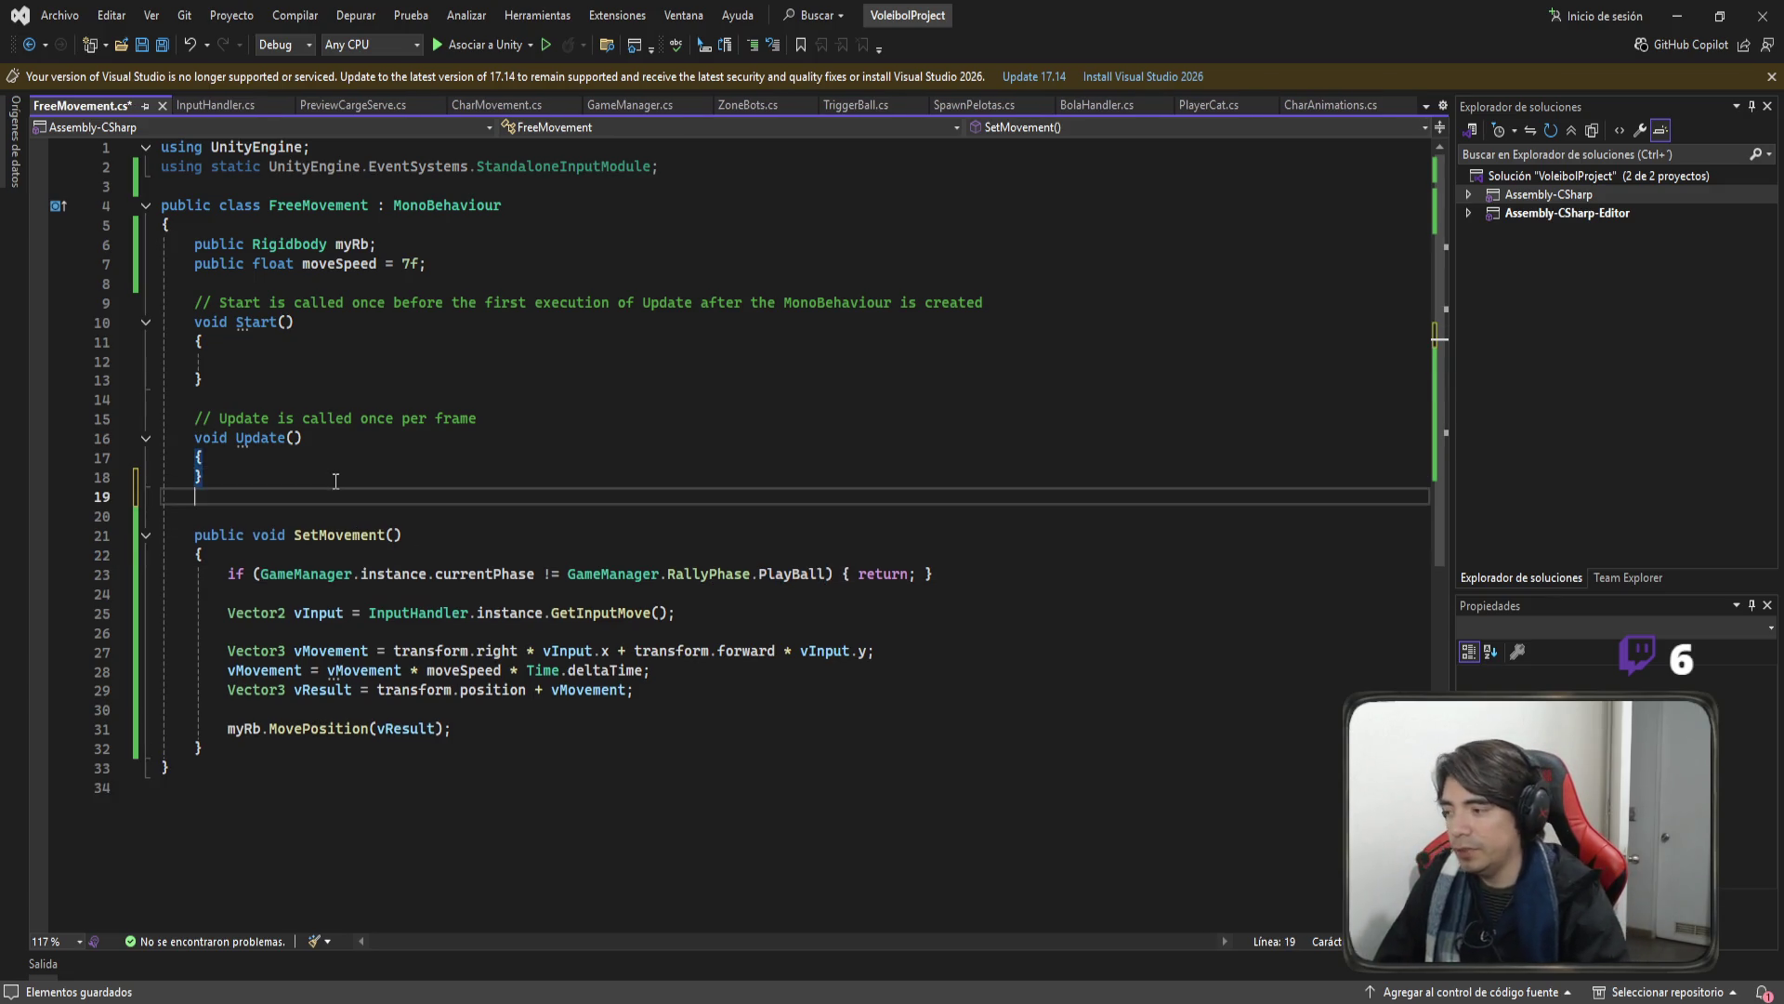
text(fixed)
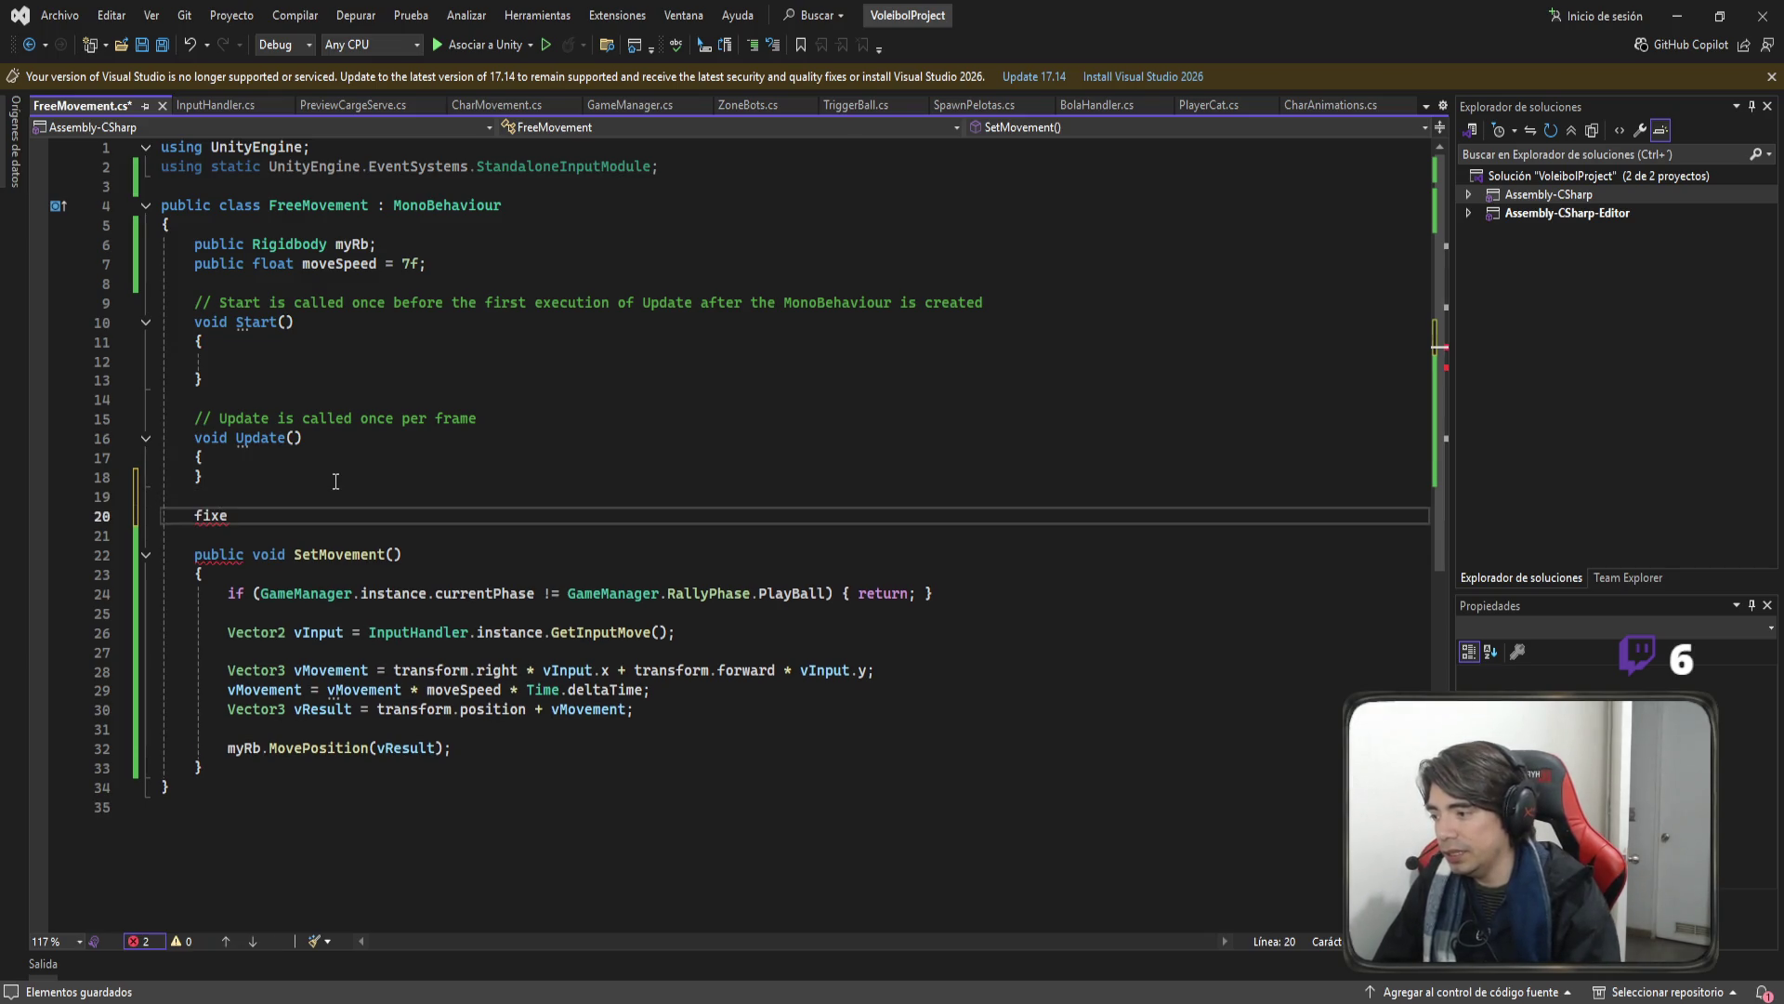
key(Tab)
click(332, 606)
click(444, 541)
click(444, 553)
text(SetMovement();)
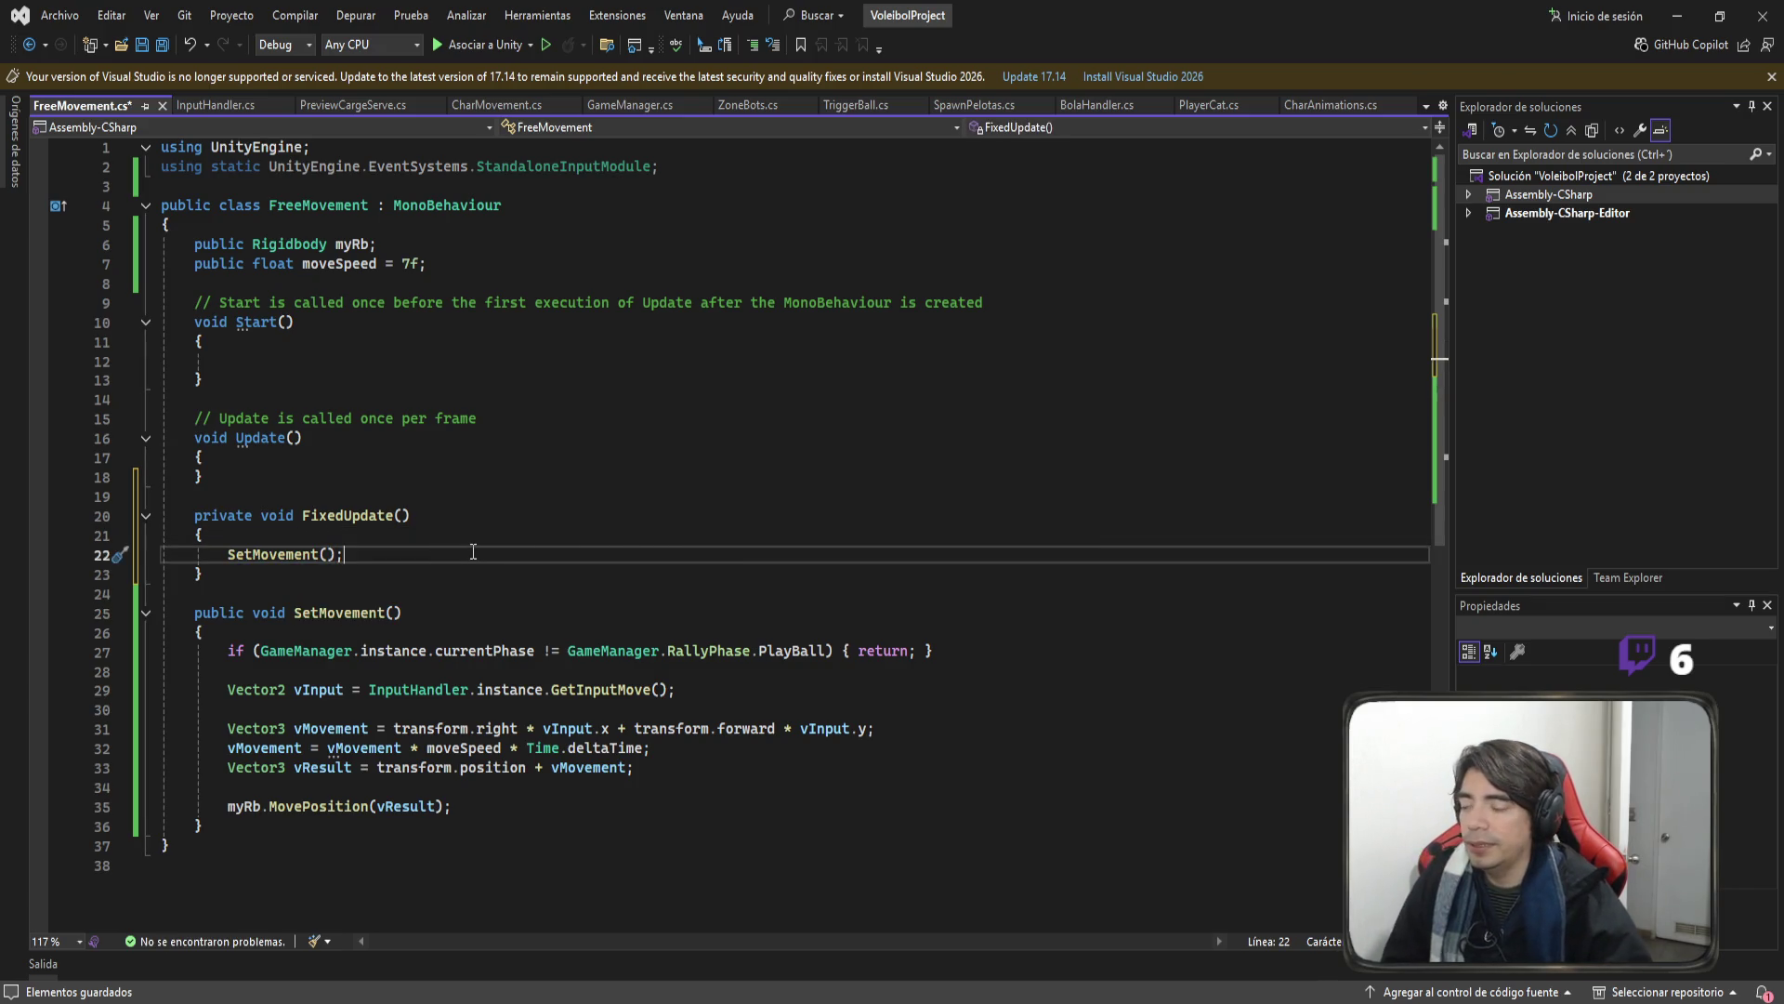
key(ctrl+s)
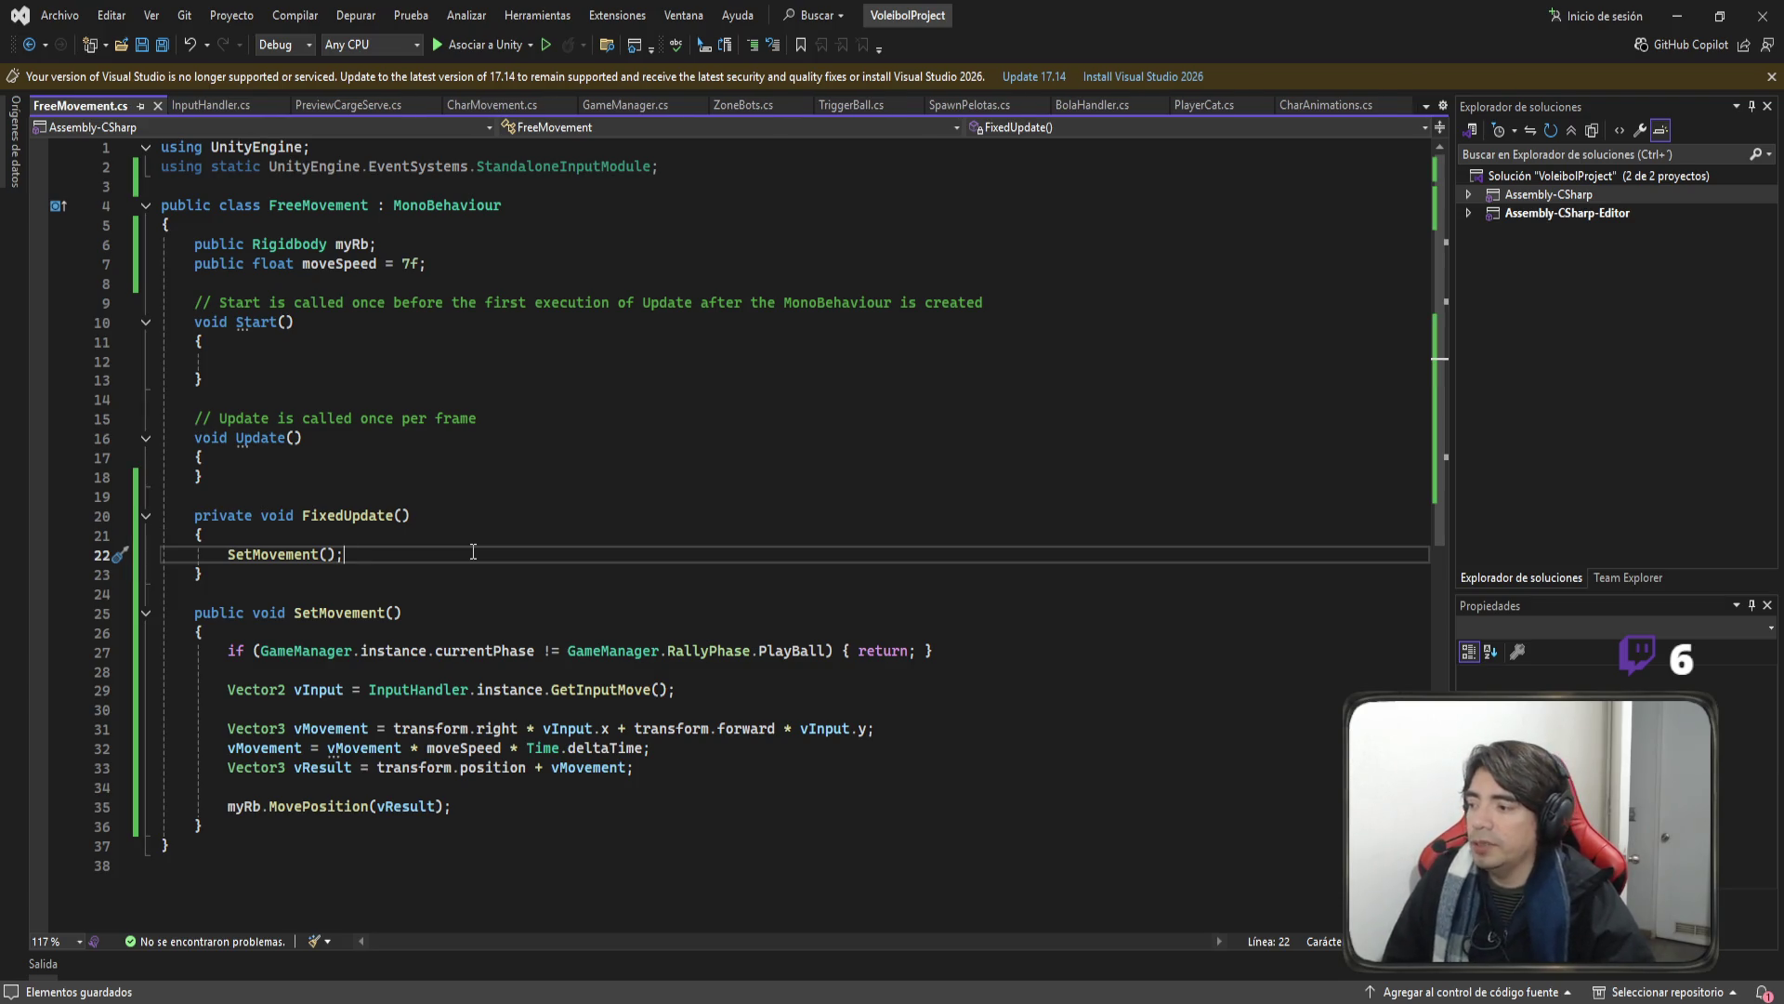
Point out the FixedUpdate, Update and Start methods in FreeMovement.
double_click(352, 515)
click(251, 437)
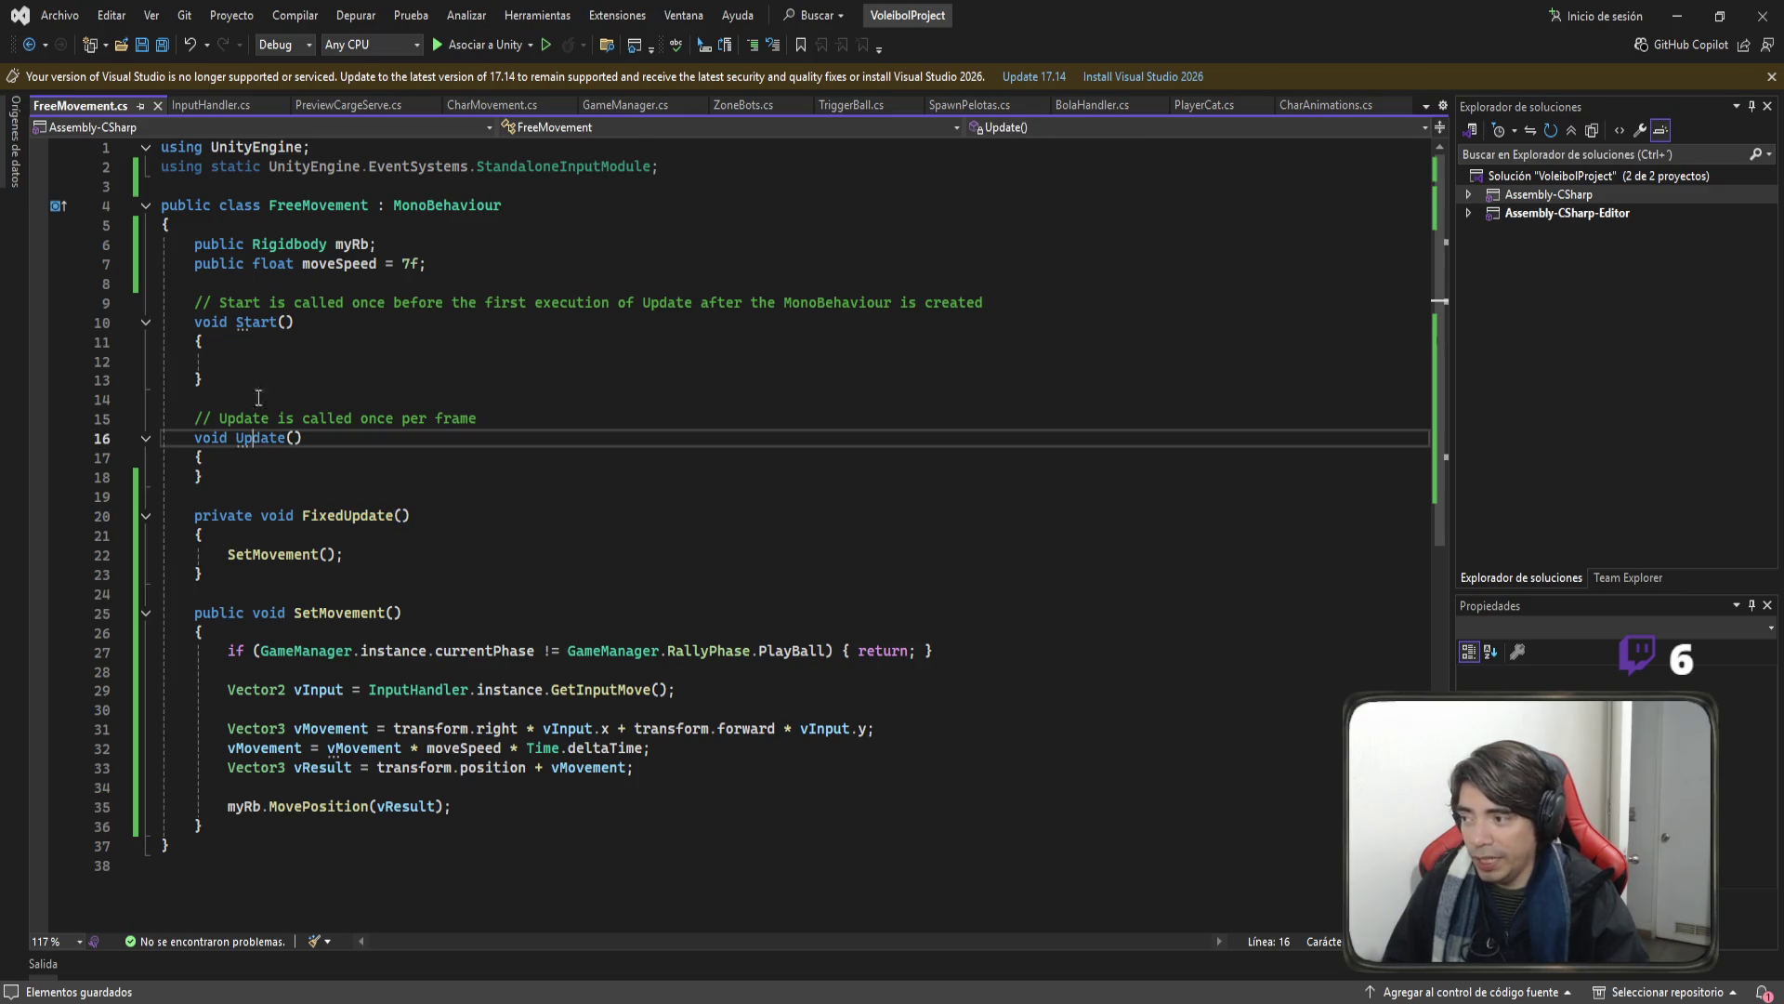
double_click(240, 302)
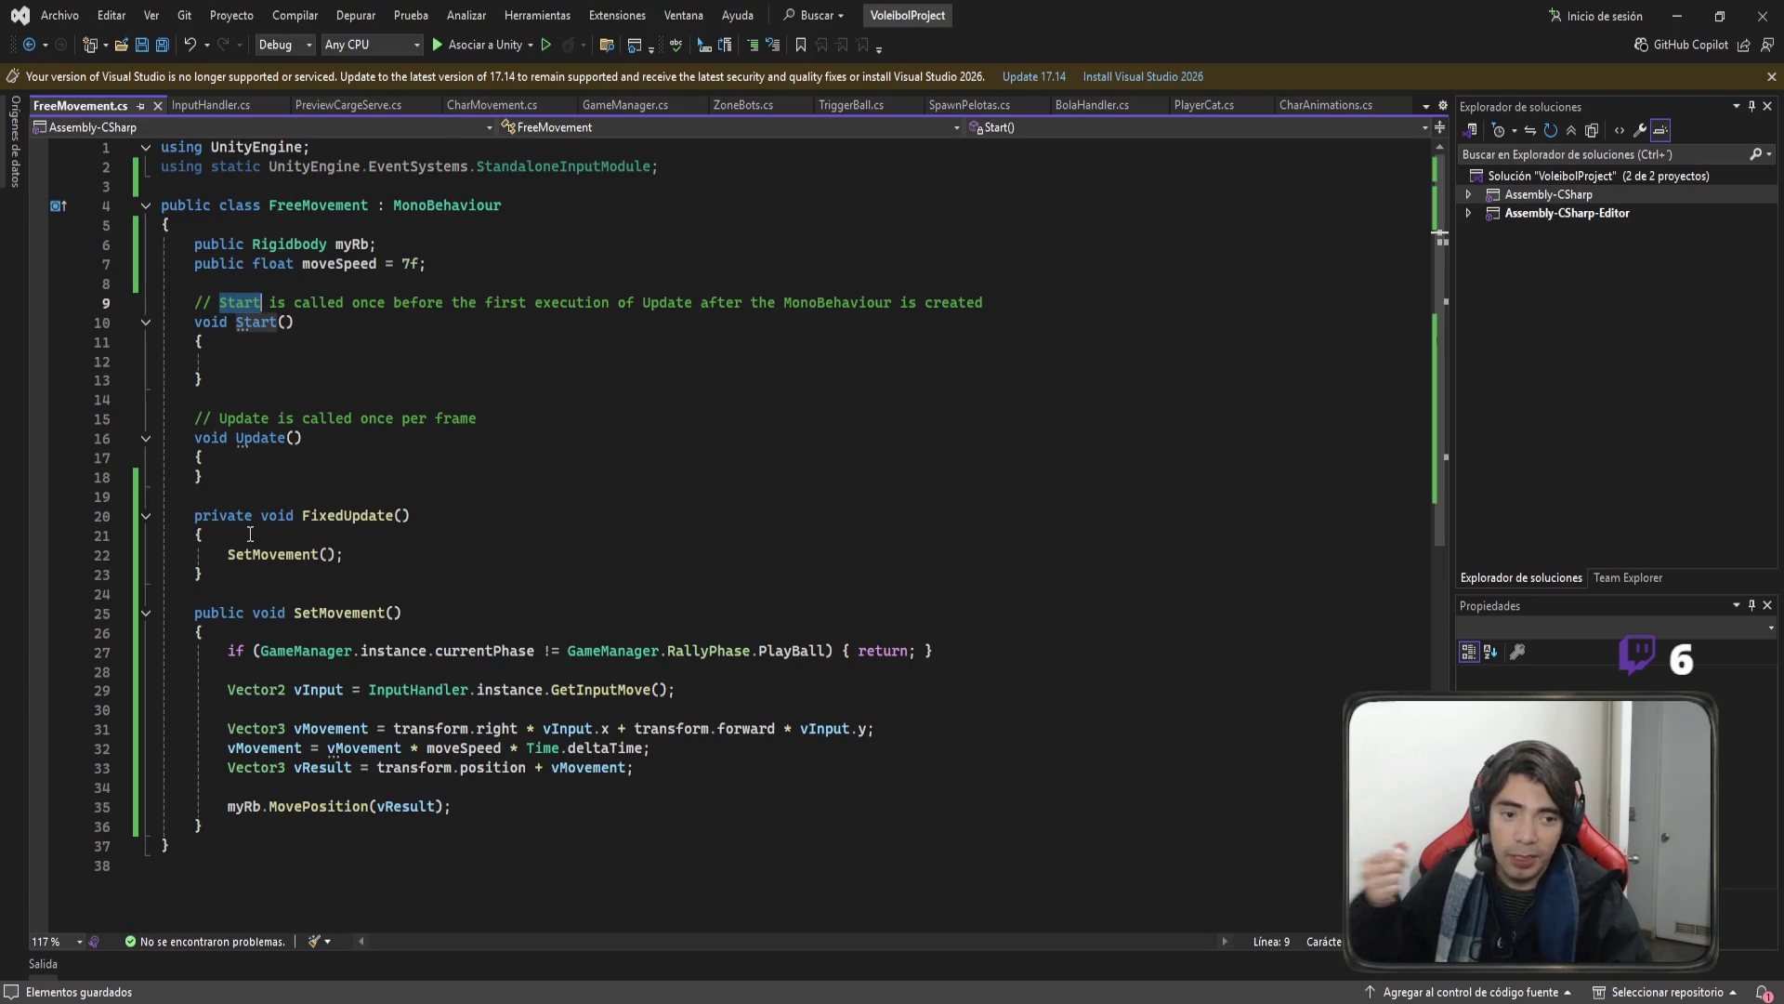
Delete the 'using static UnityEngine.EventSystems.StandaloneInputModule;' line, remove the accidental duplicate, and save.
double_click(462, 206)
drag(688, 169, 69, 181)
key(BackSpace)
key(BackSpace)
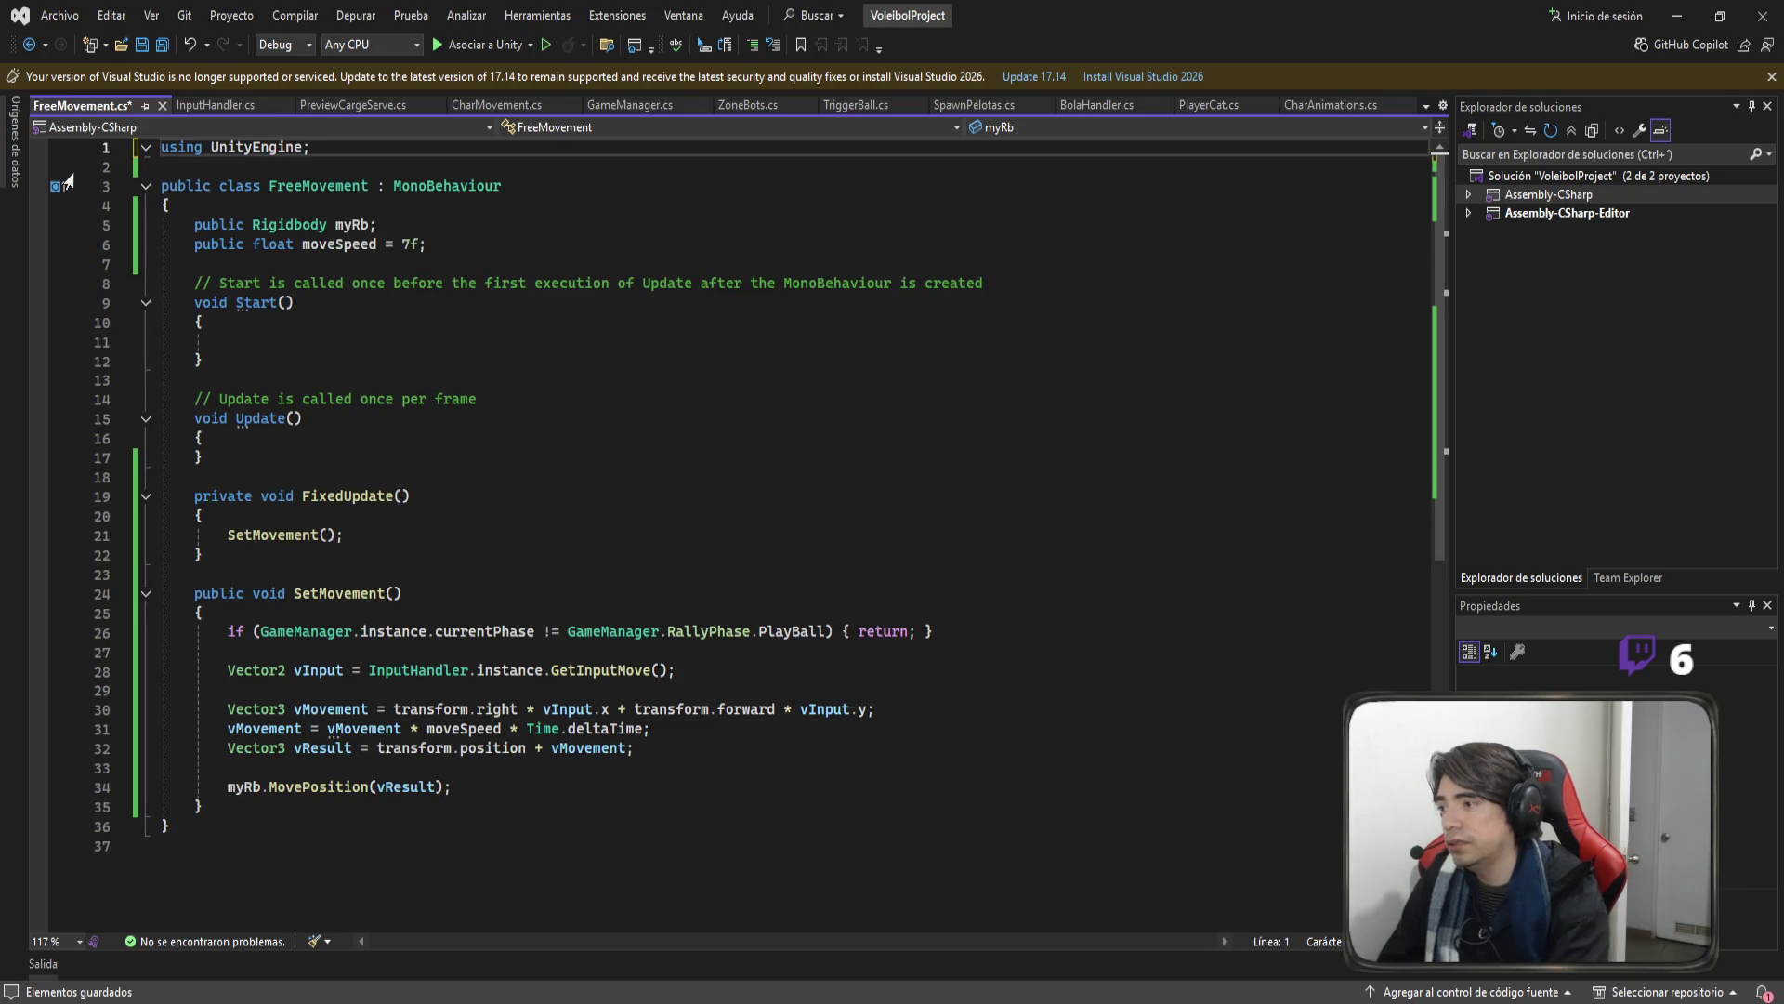
key(ctrl+d)
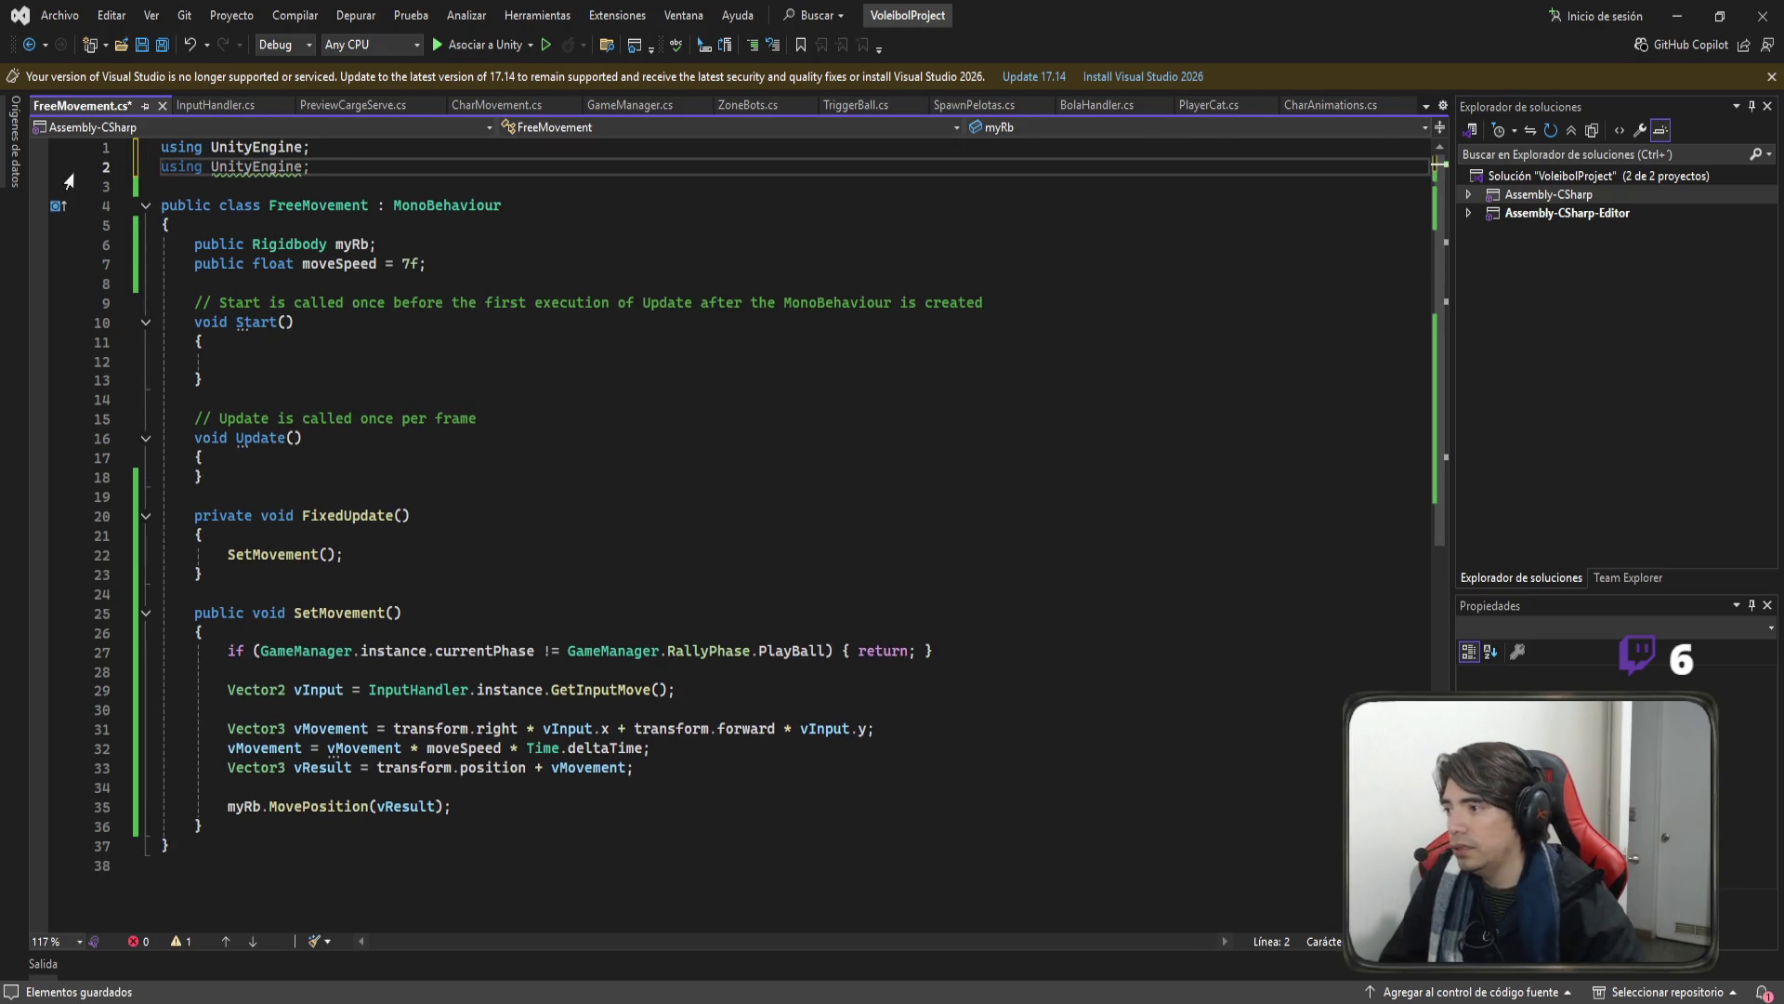
drag(316, 171, 161, 172)
key(BackSpace)
click(601, 247)
key(ctrl+s)
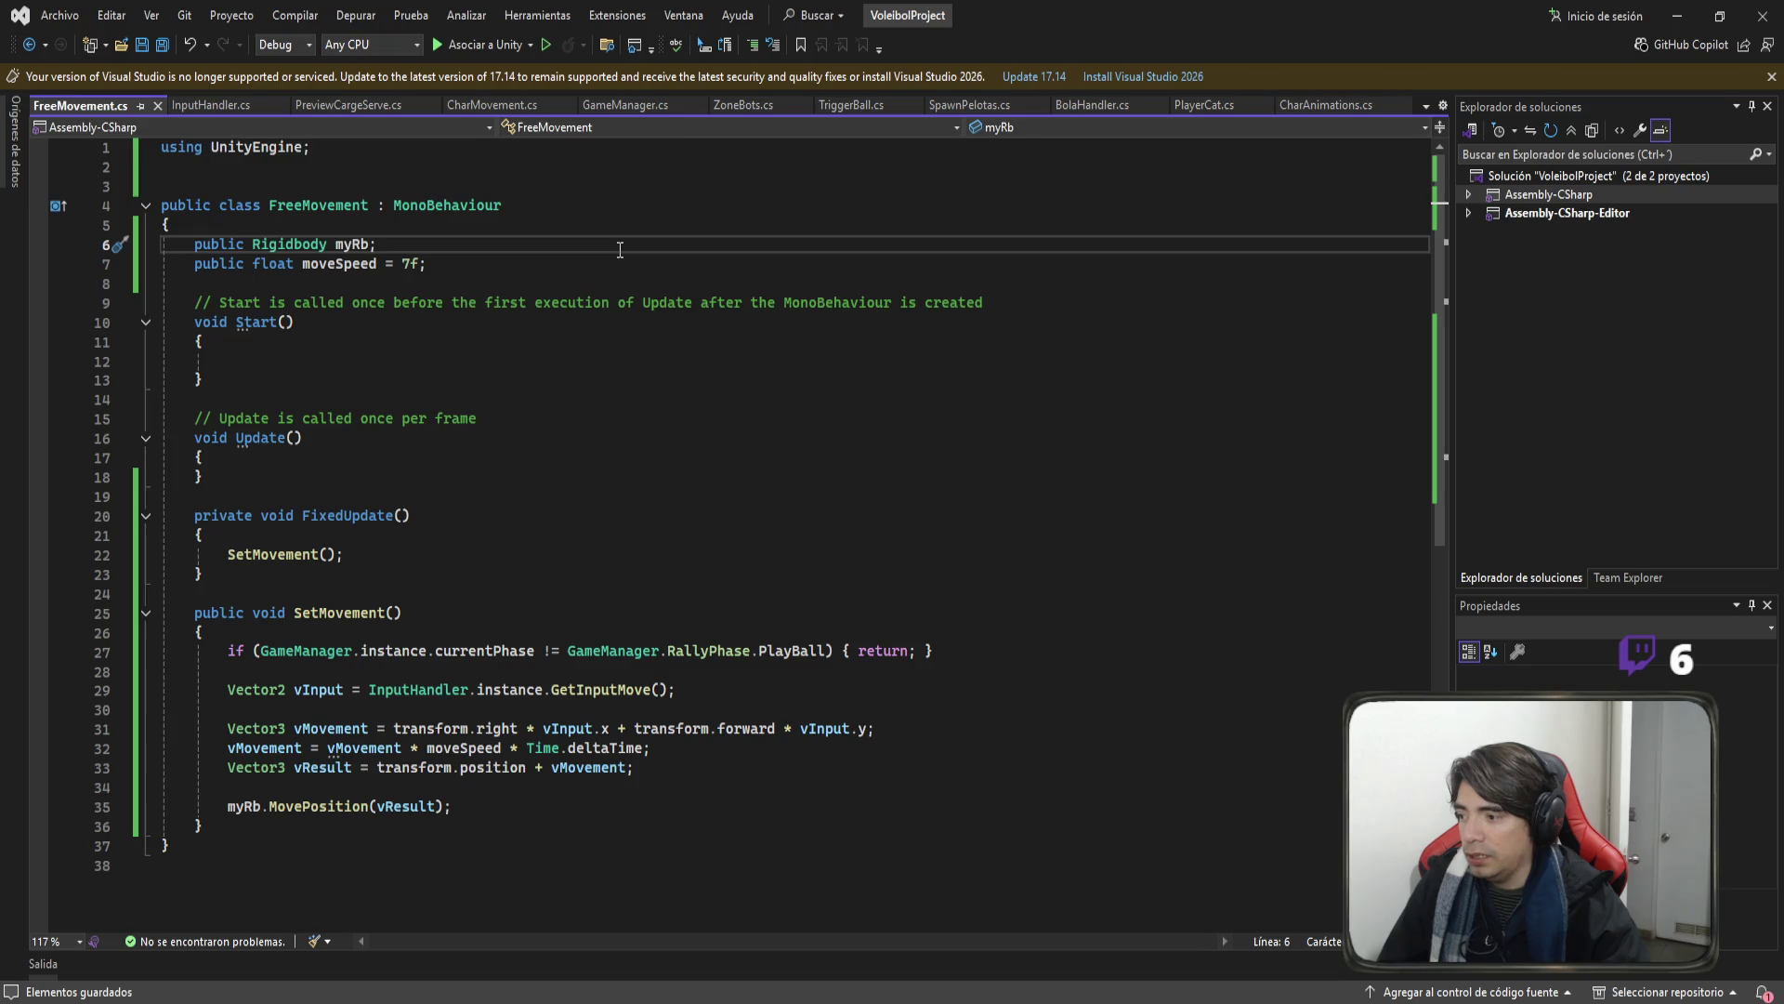
In Unity, drag the Character's Rigidbody into Free Movement's My Rb field and enter Play mode.
click(1678, 16)
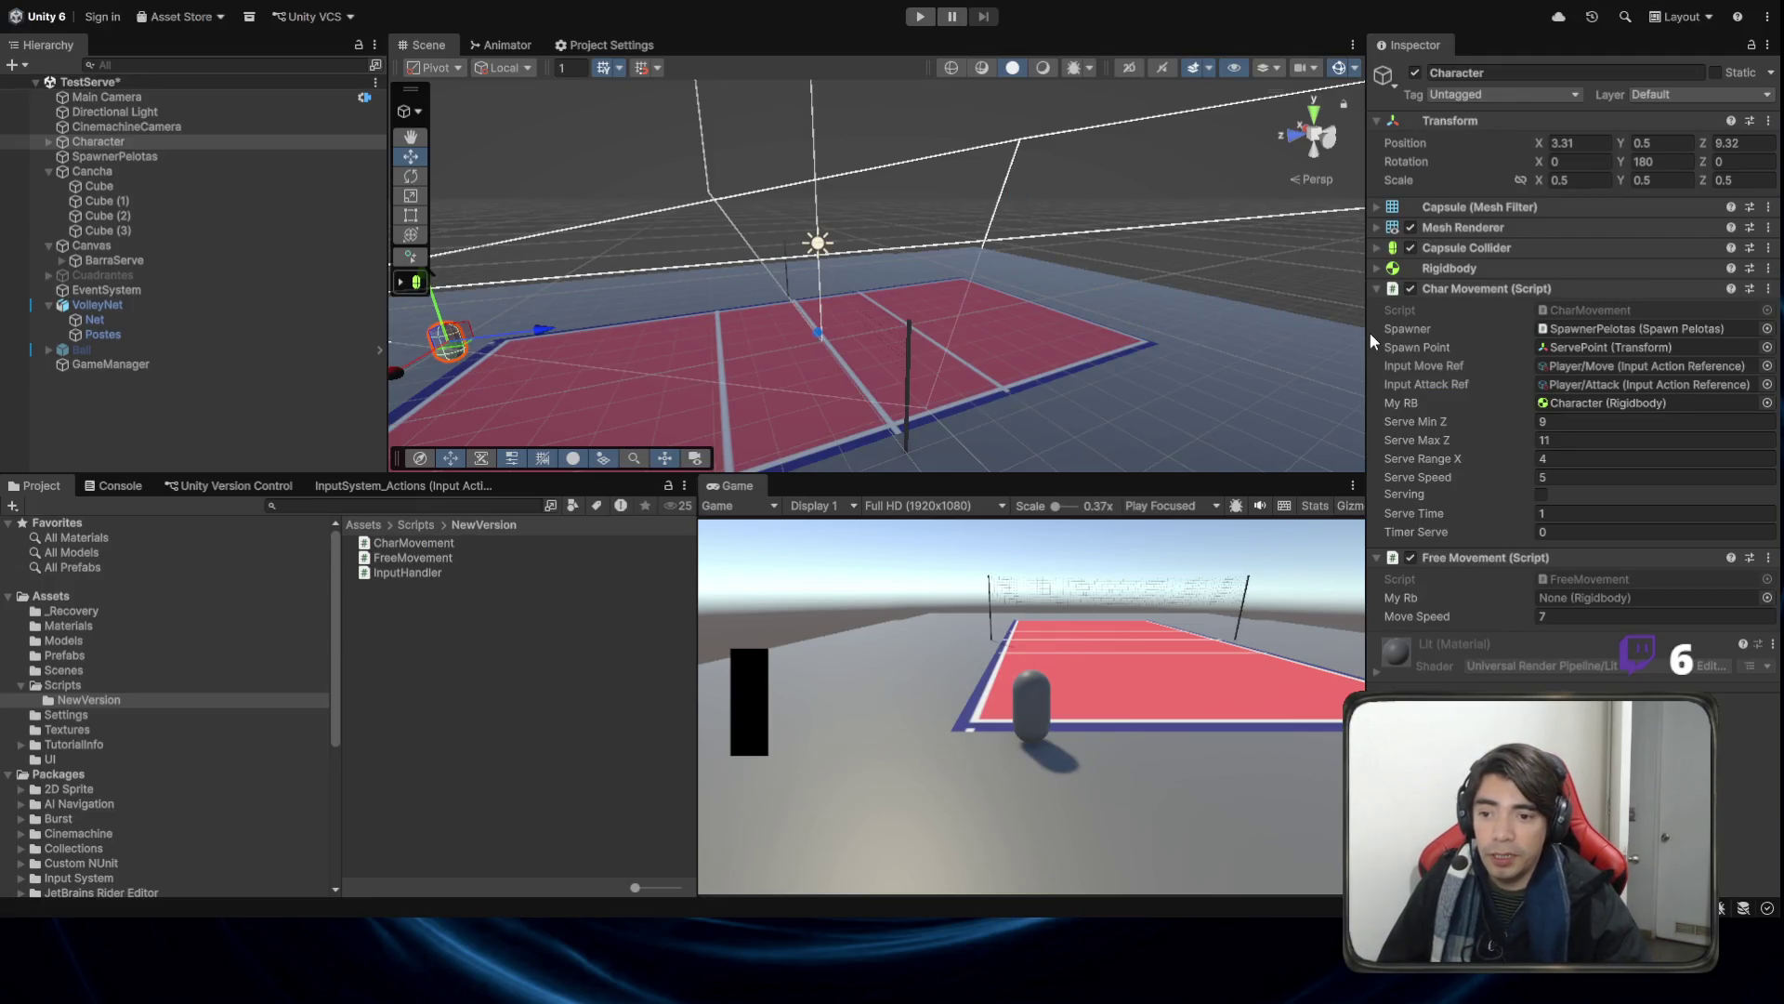
mouse_move(1452, 275)
mouse_down()
mouse_move(1608, 591)
mouse_move(1594, 597)
mouse_up()
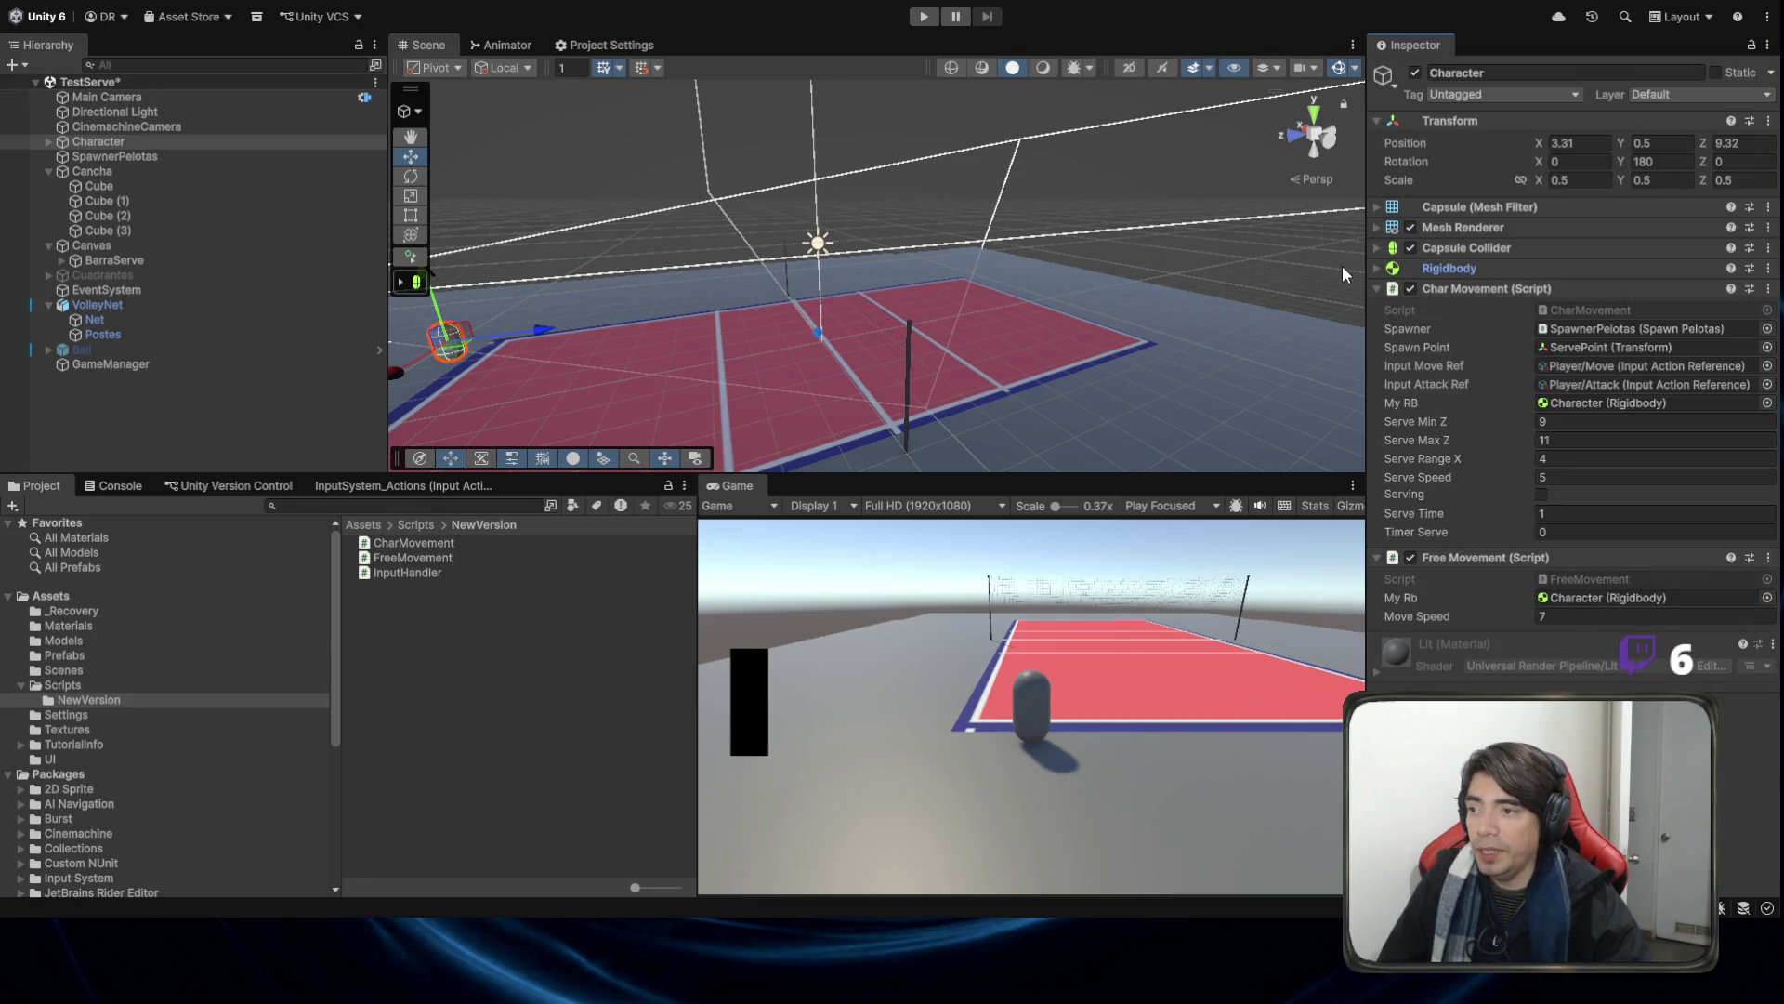
click(923, 15)
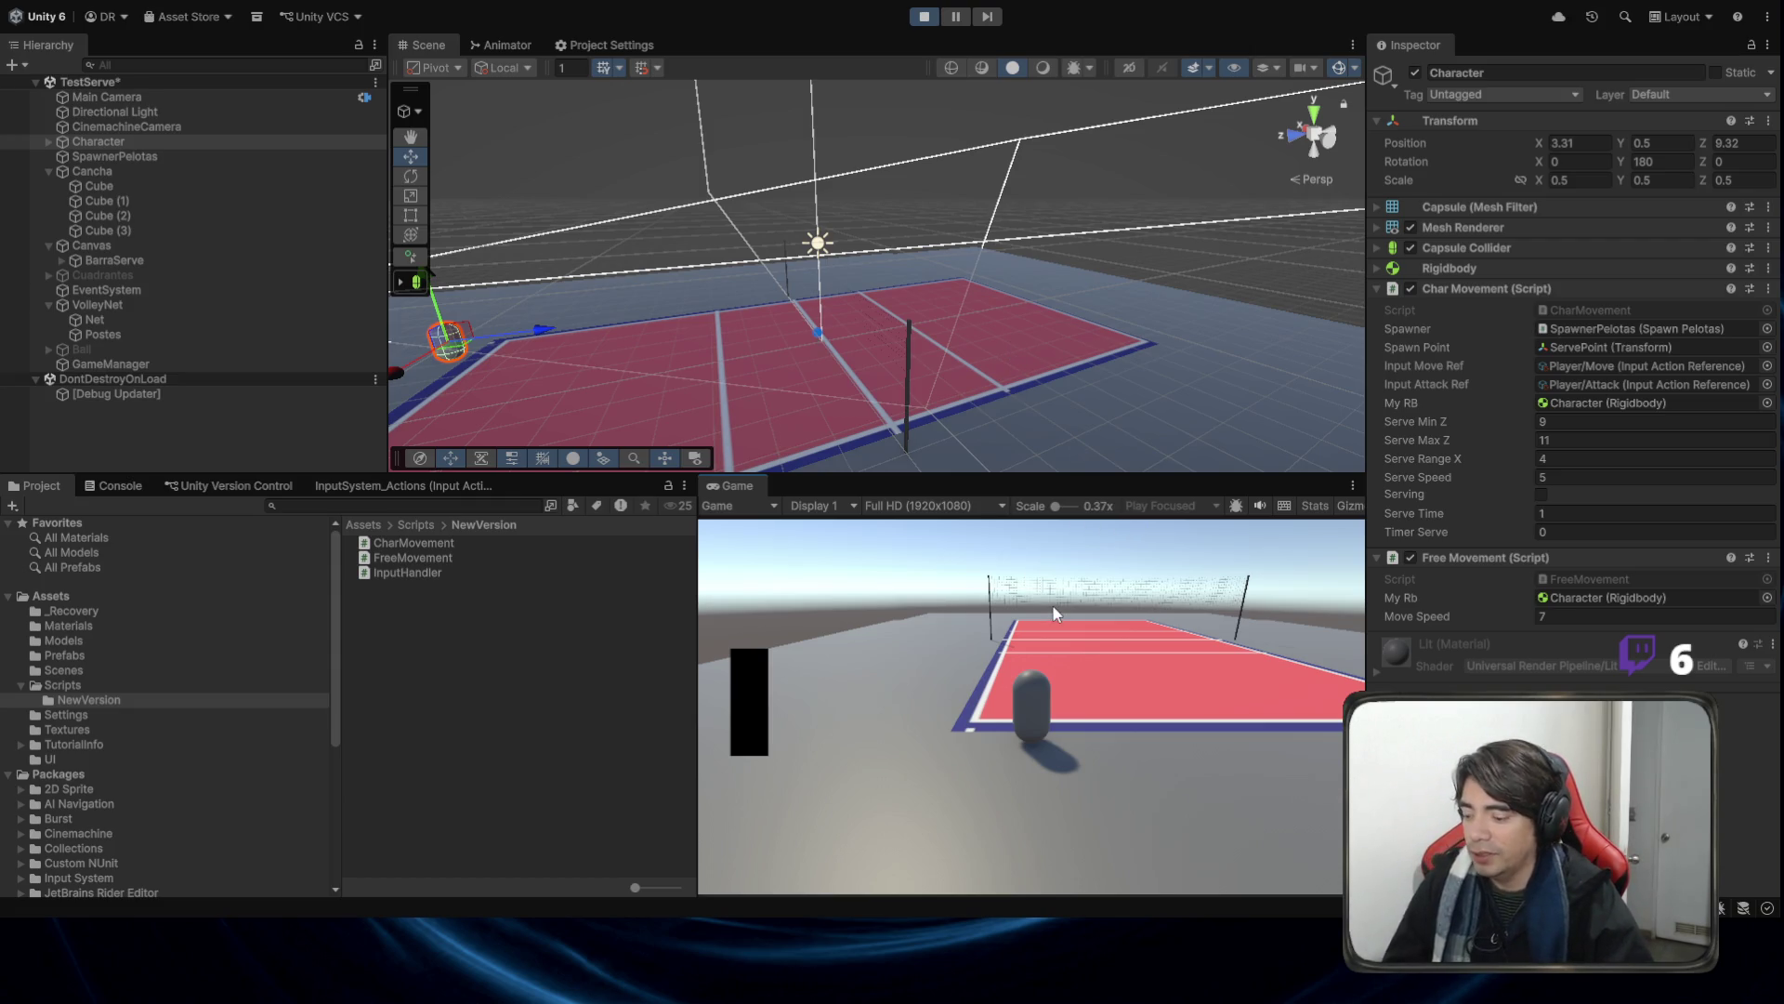
Walk the character around the court with WASD, then begin charging a serve at the serve spot.
key(d)
key(s)
key(a)
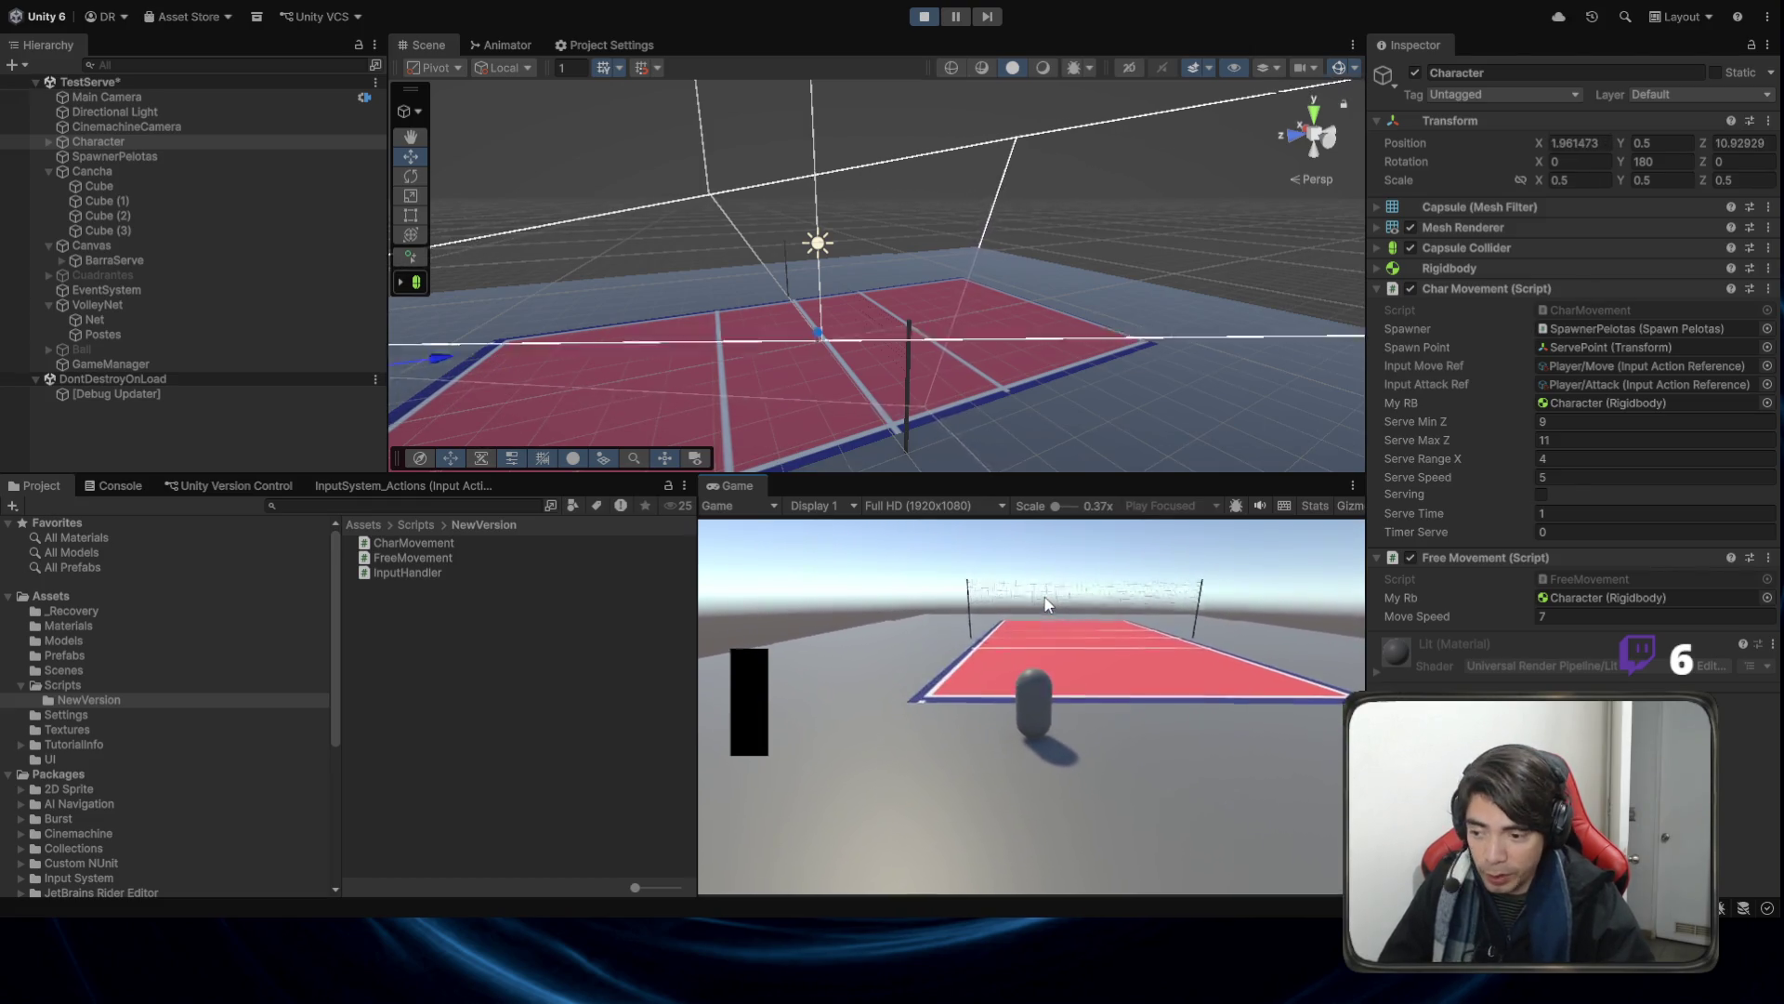
key(d)
key(w)
key(d)
key(s)
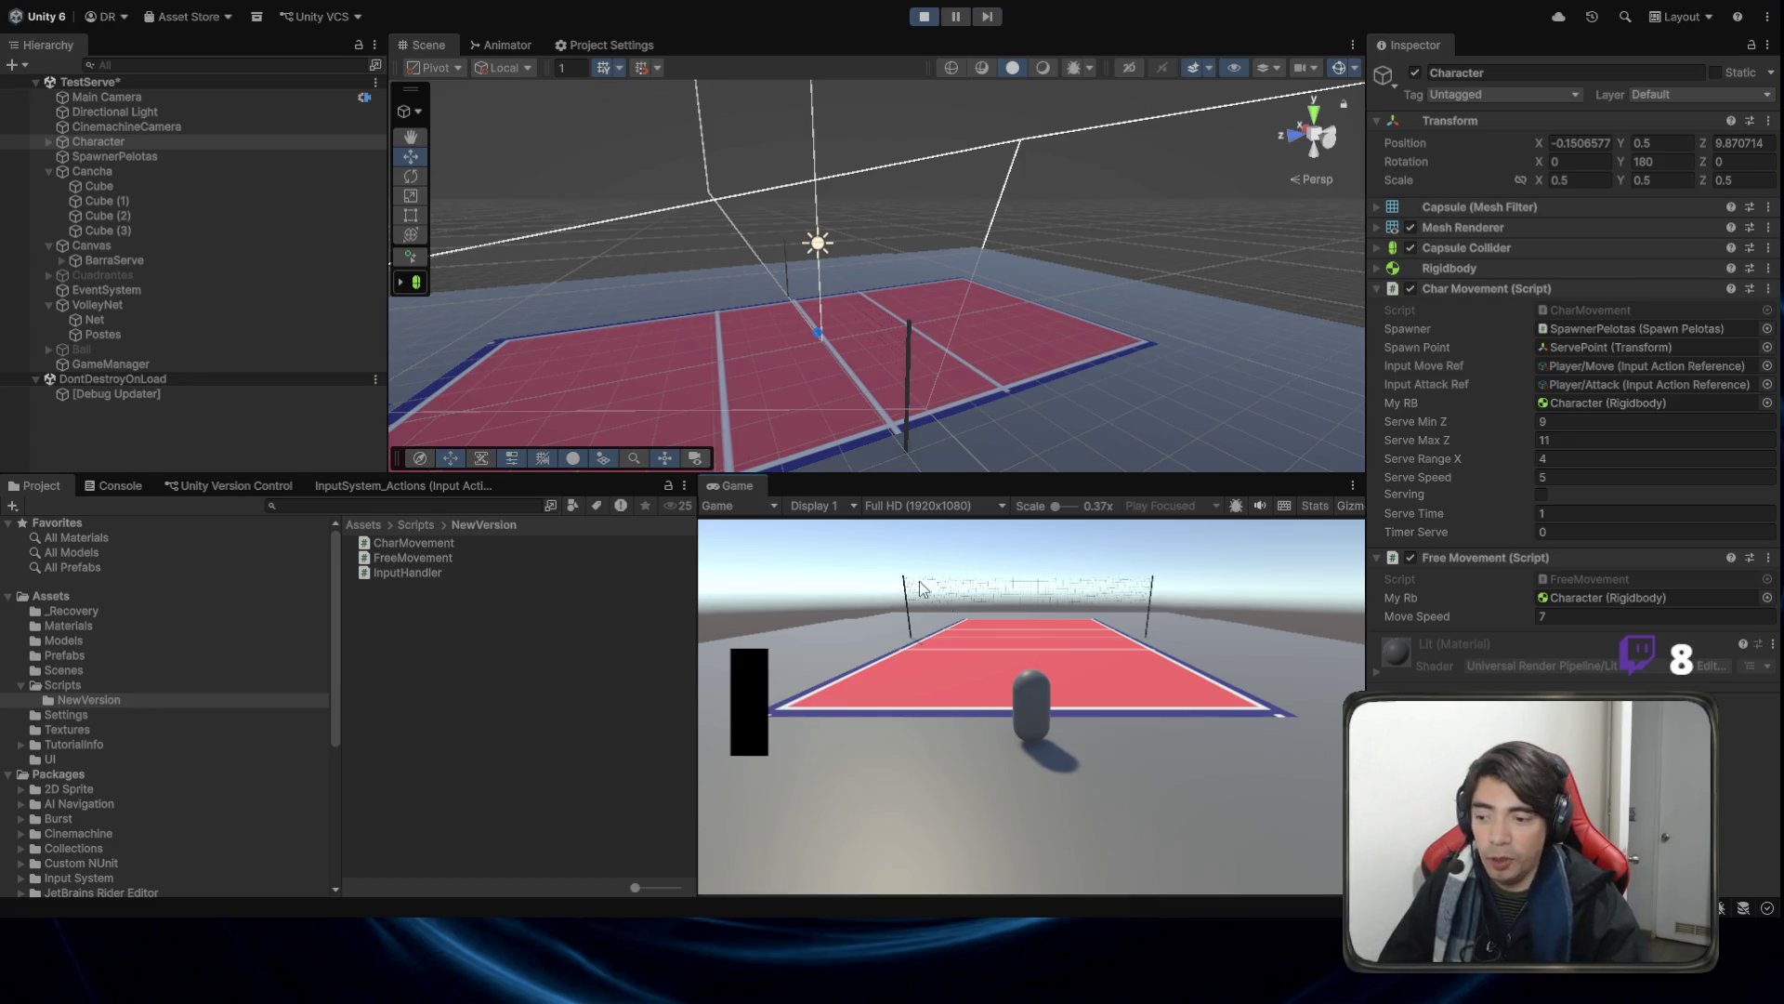
key(s)
key(w)
key(d)
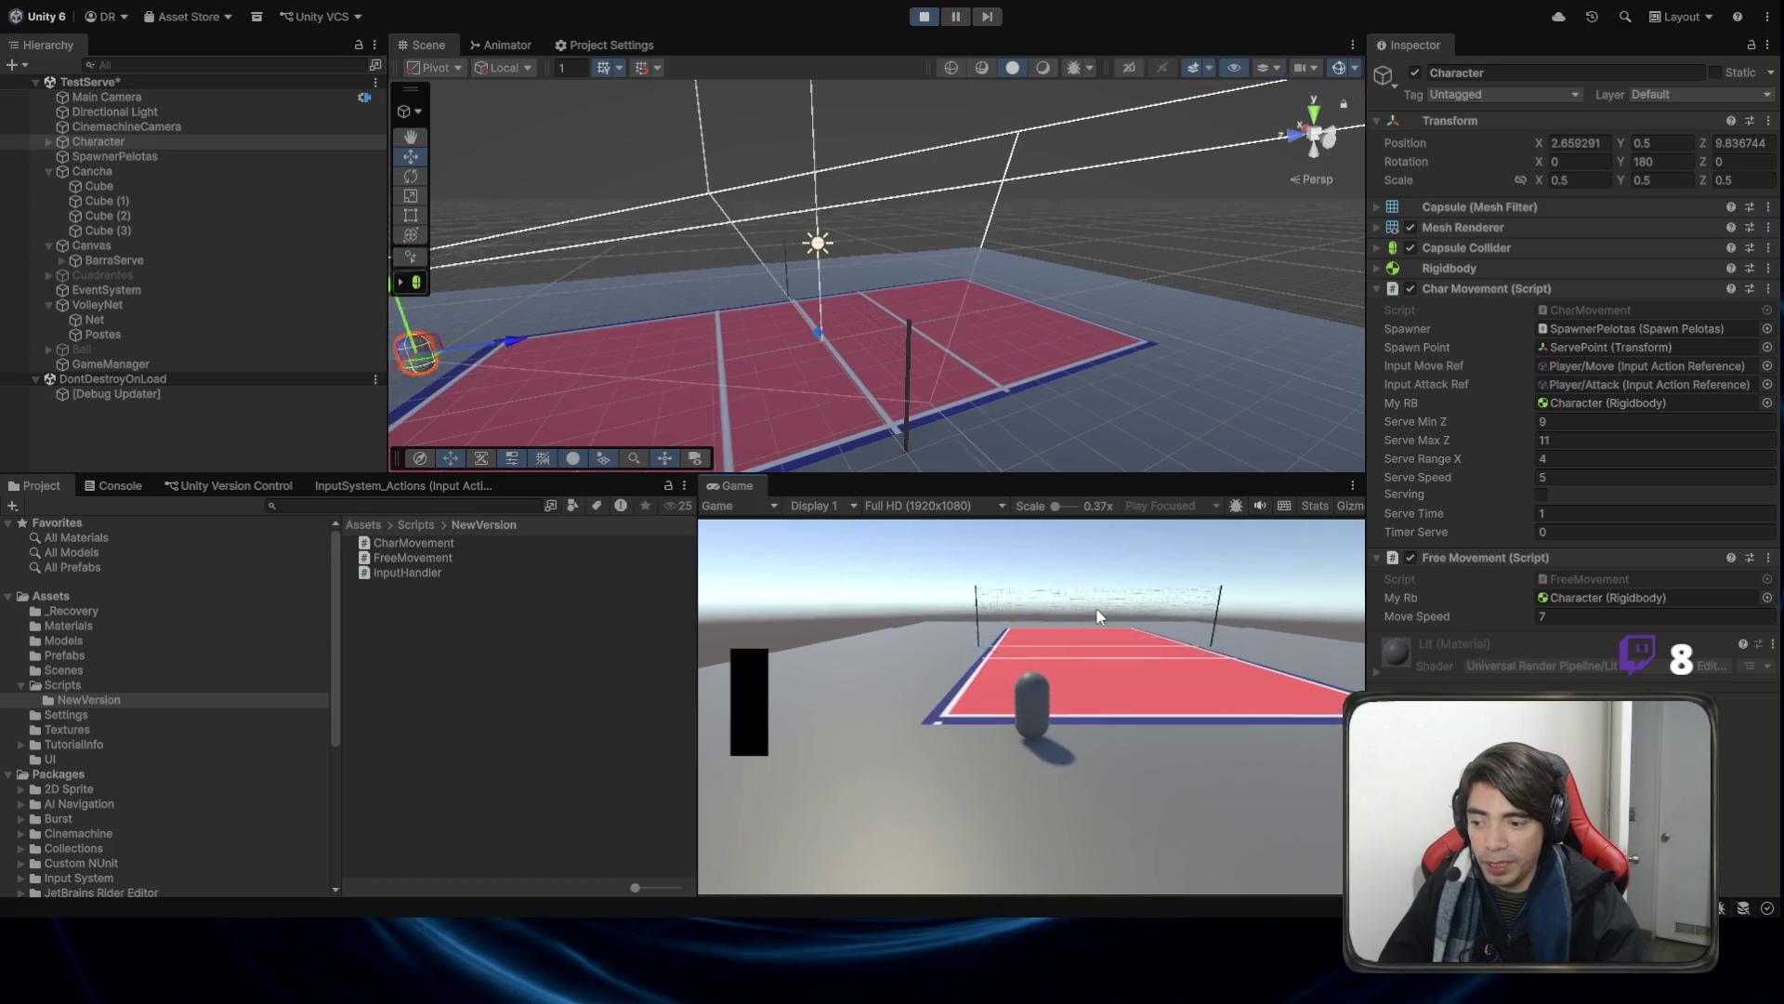
key(s)
key(a)
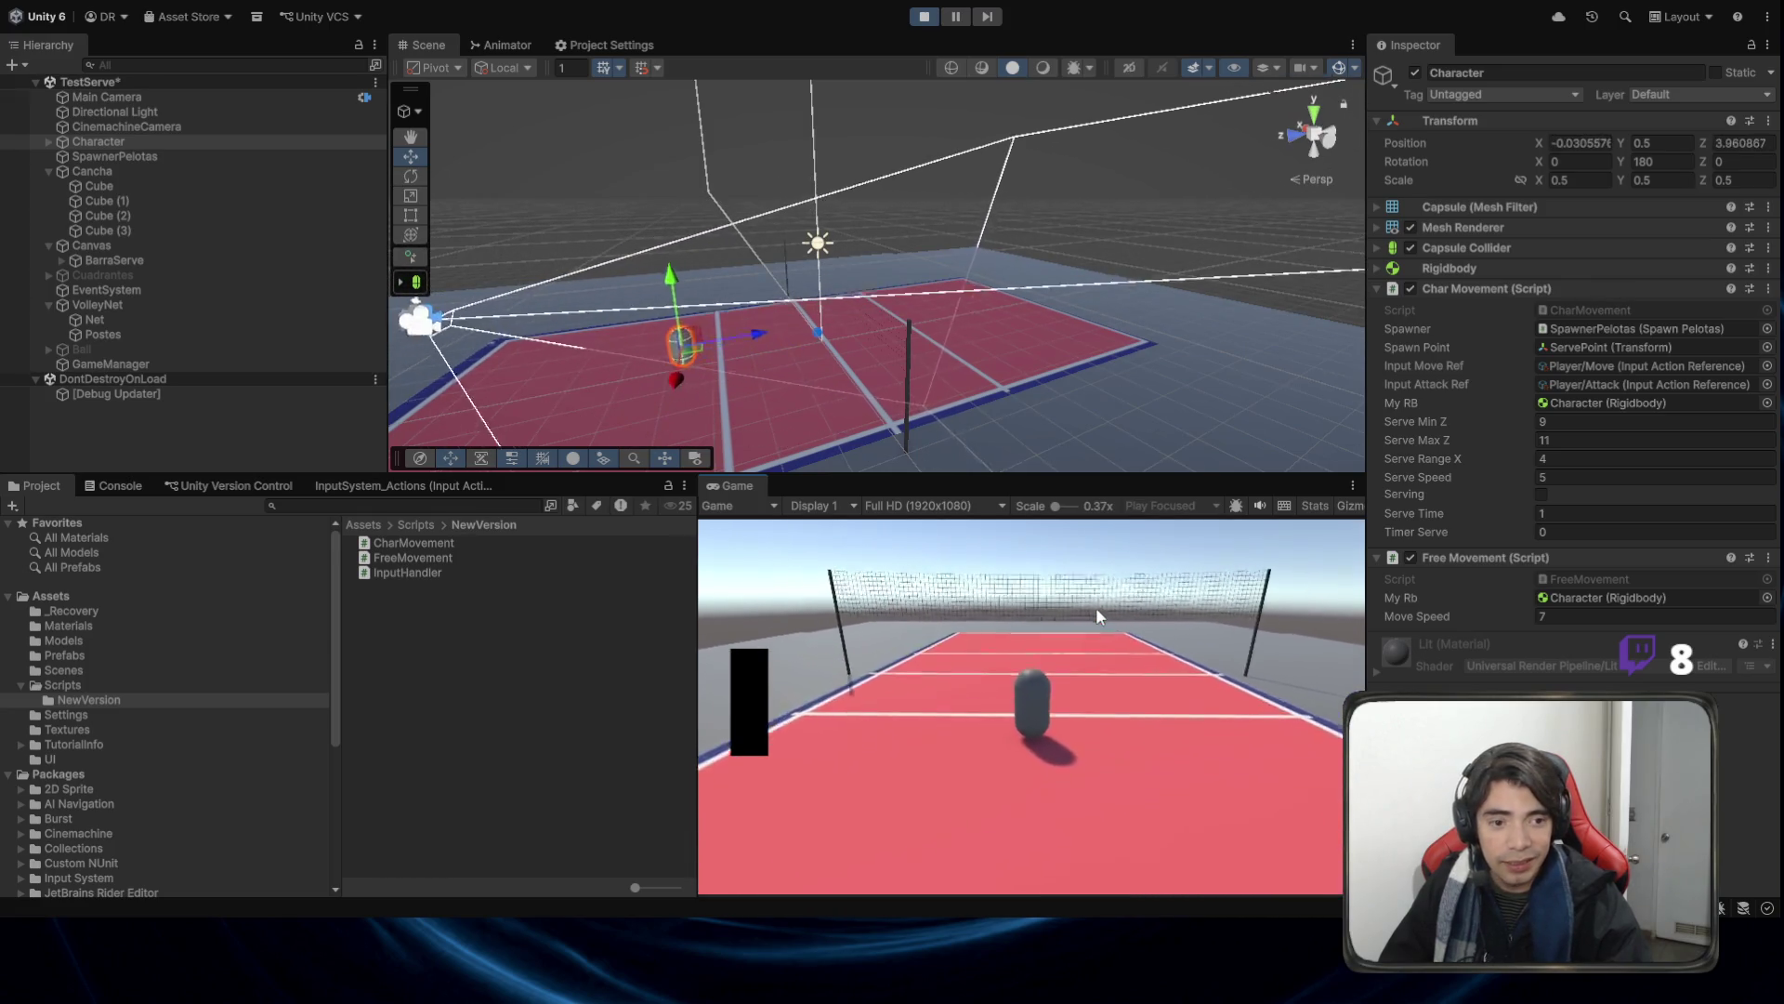
key(w)
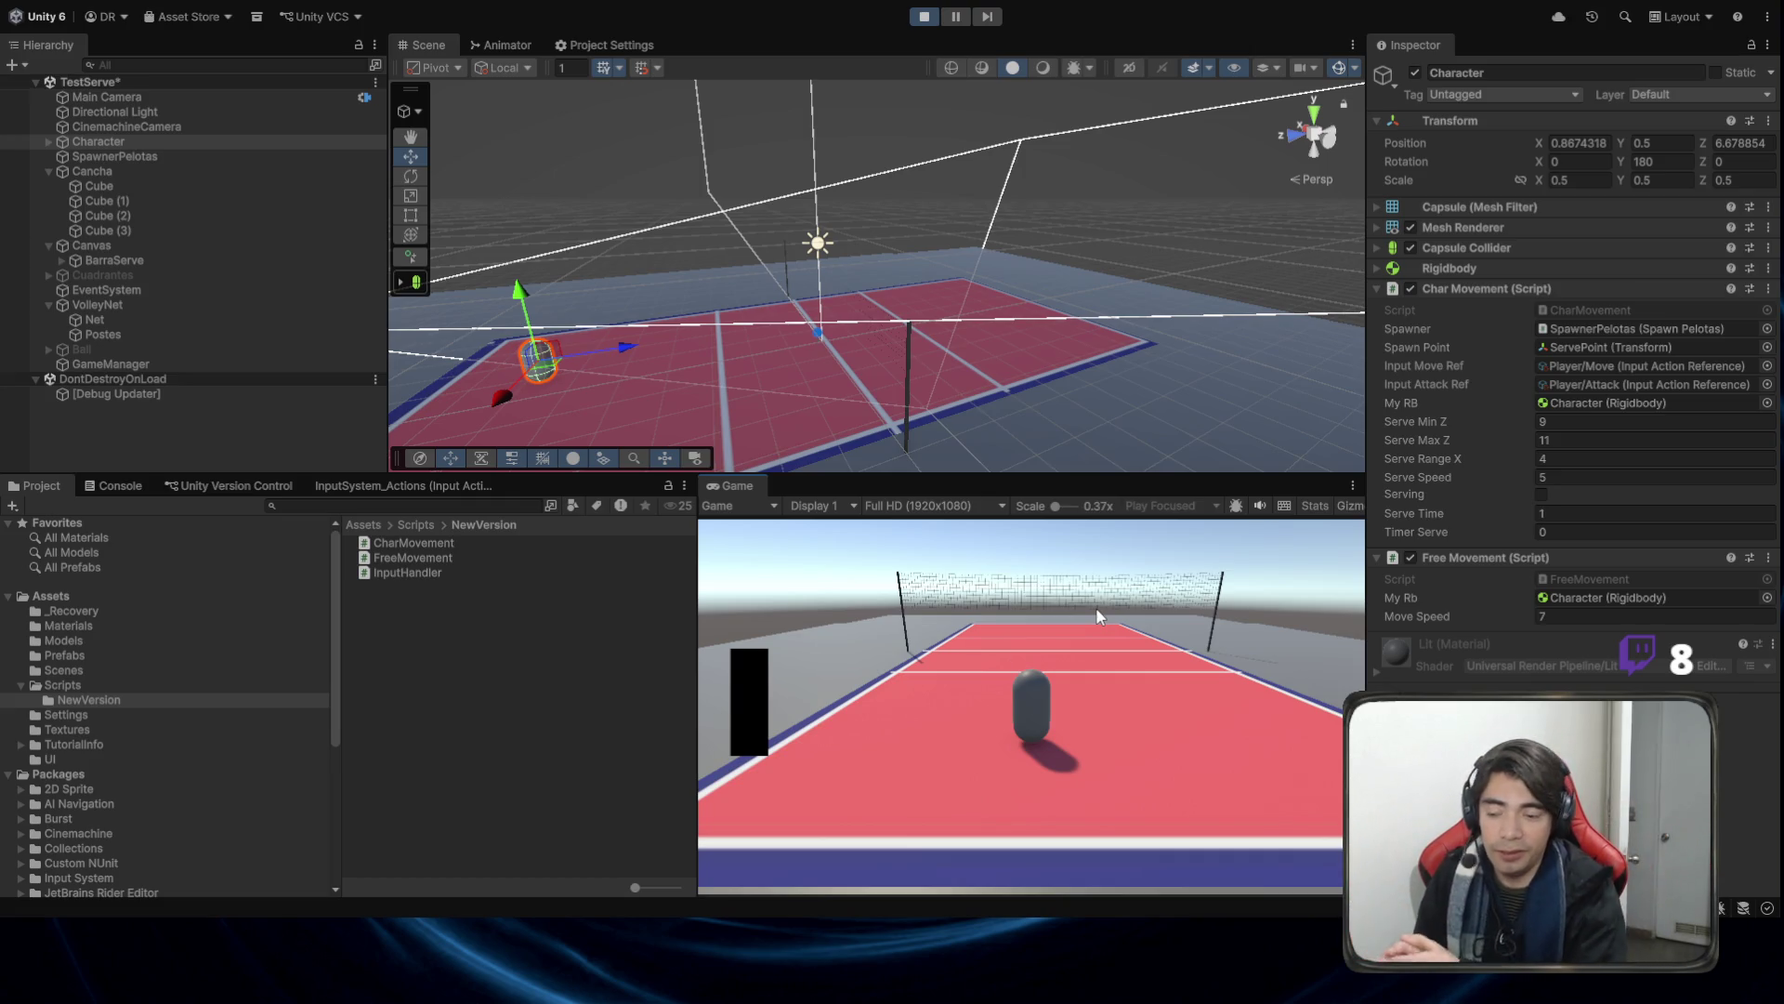
key(d)
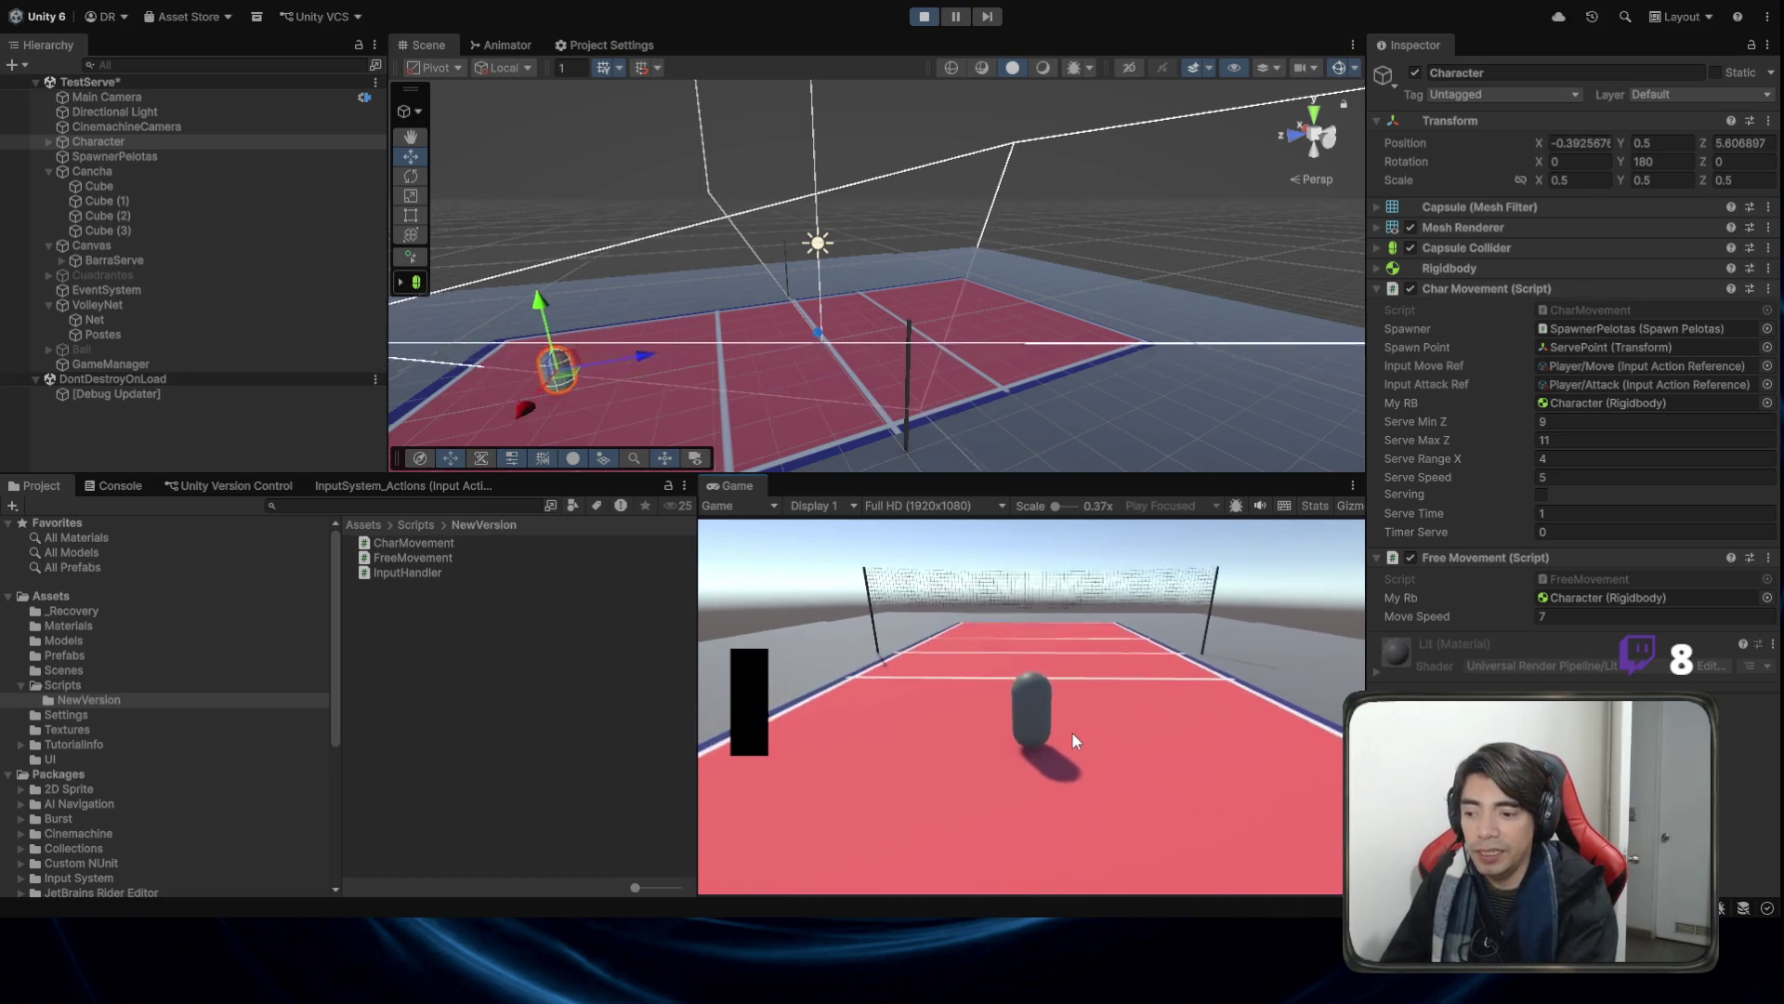
key(a)
key(w)
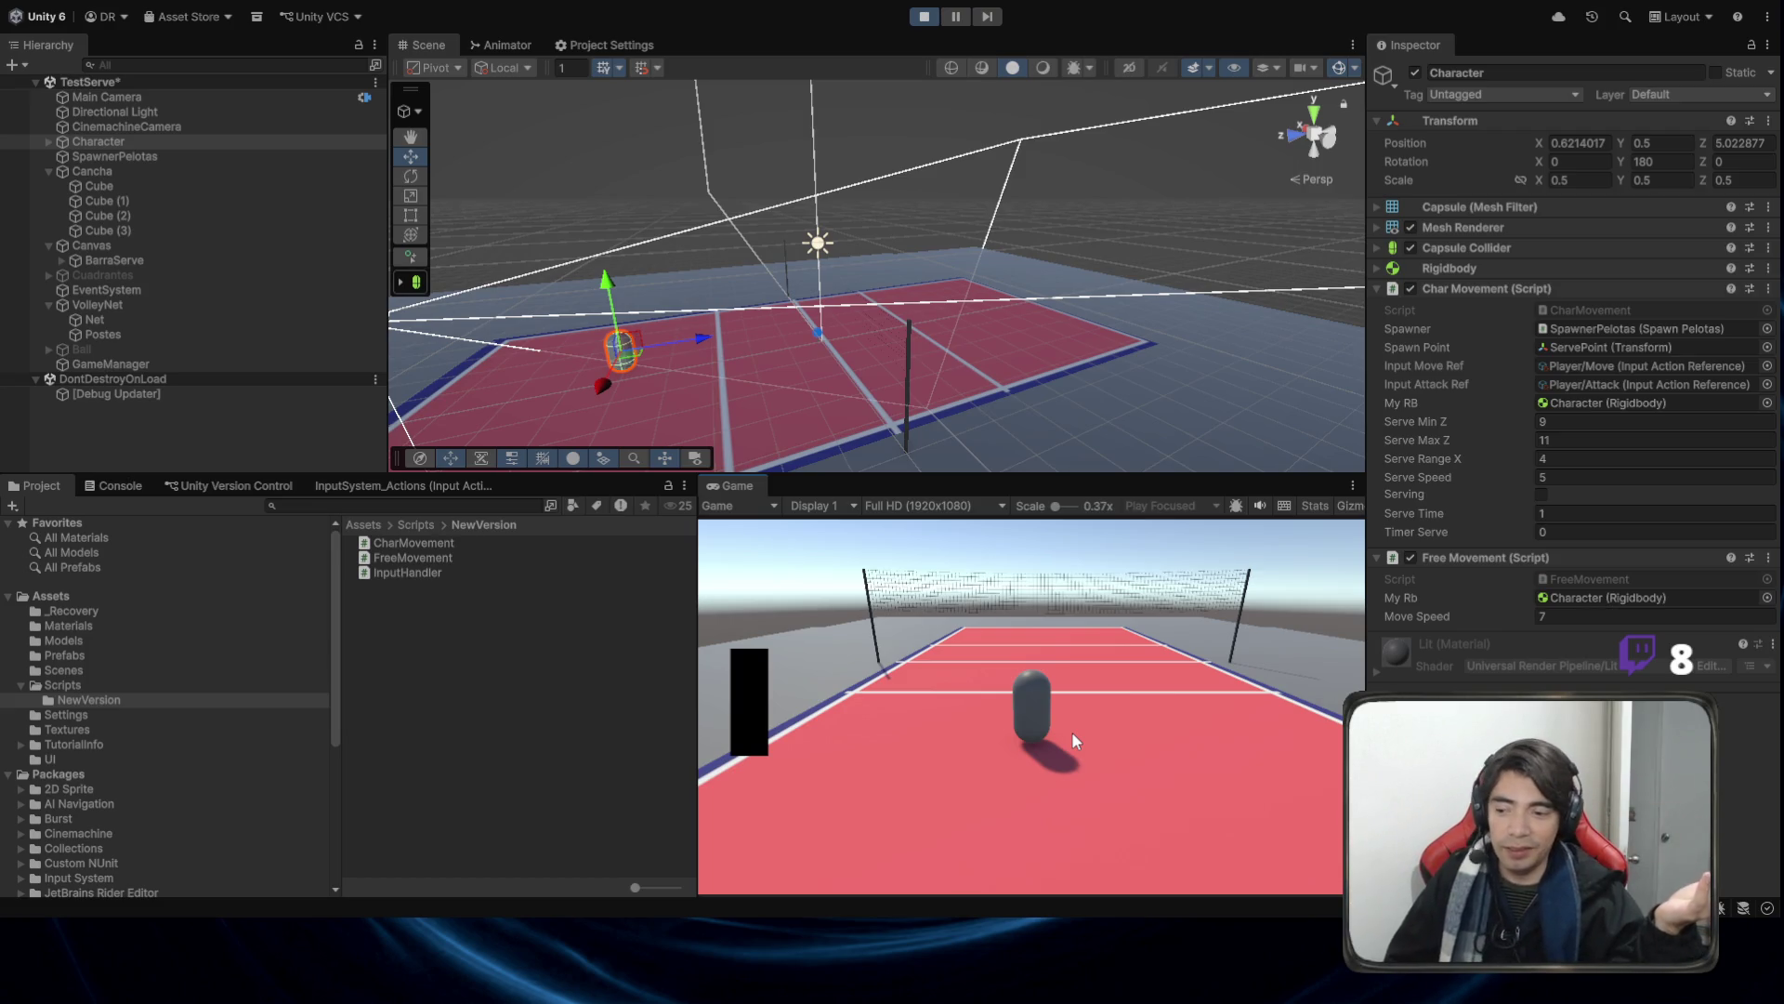
key(s)
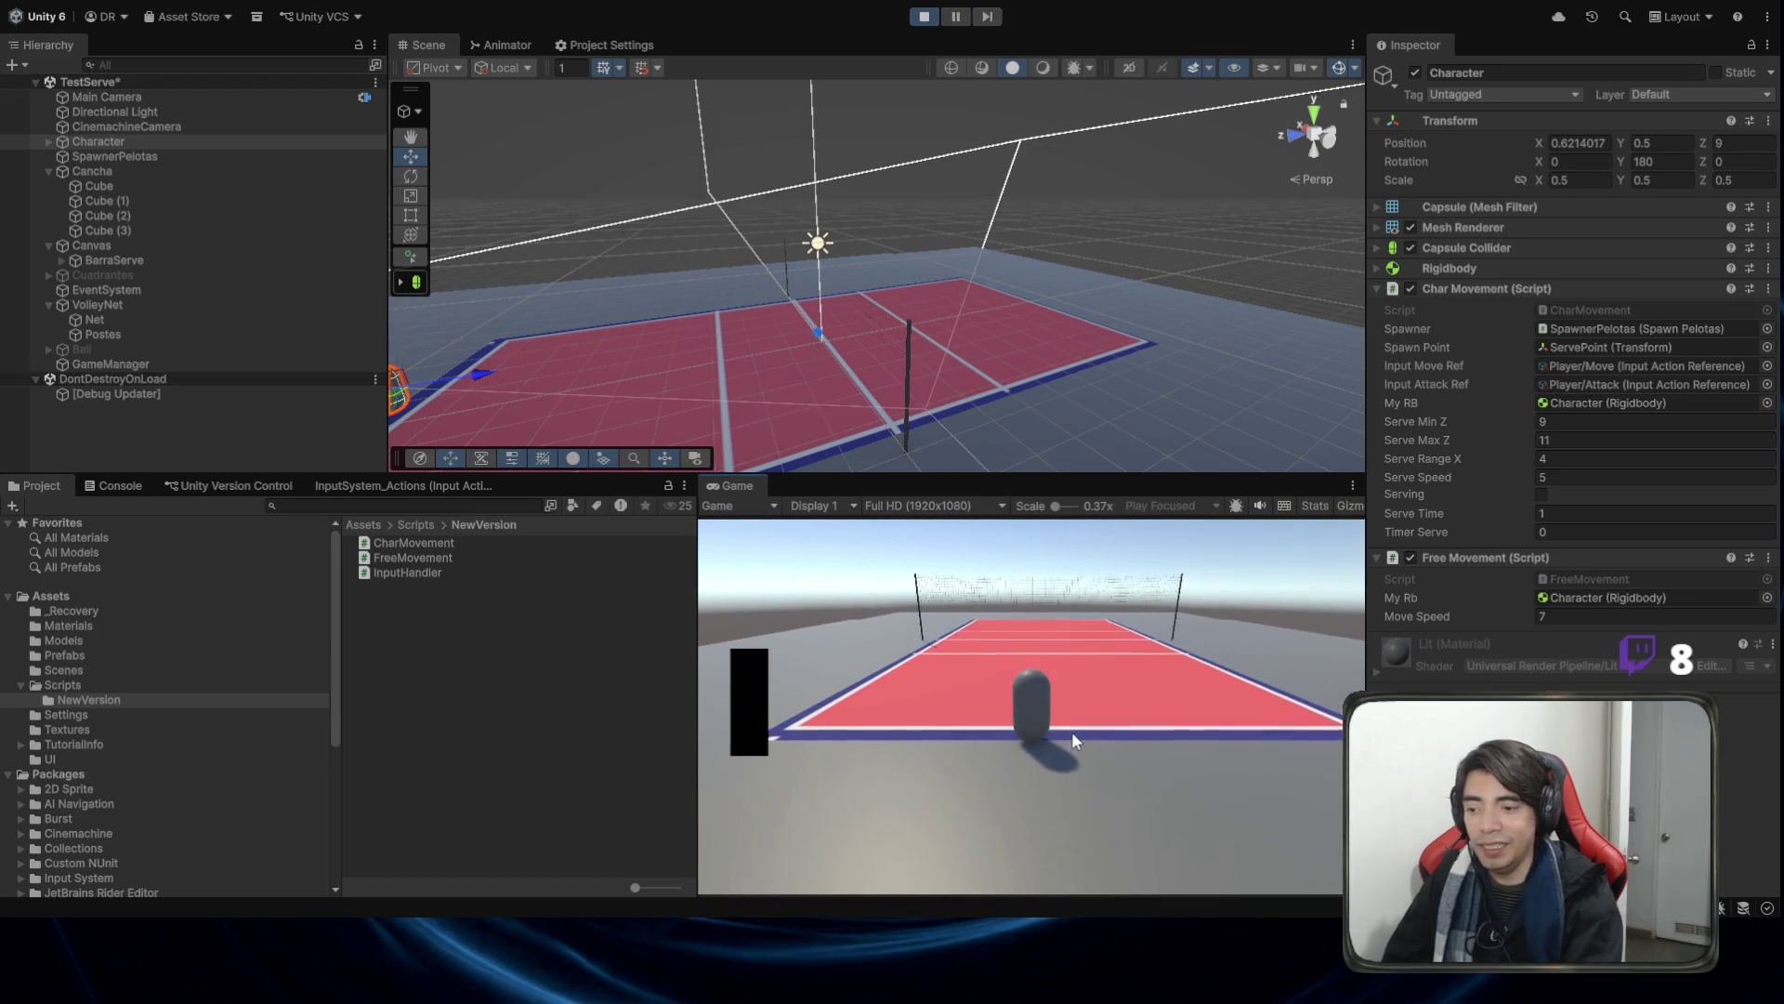
key(d)
key(s)
key(a)
key(w)
key(w)
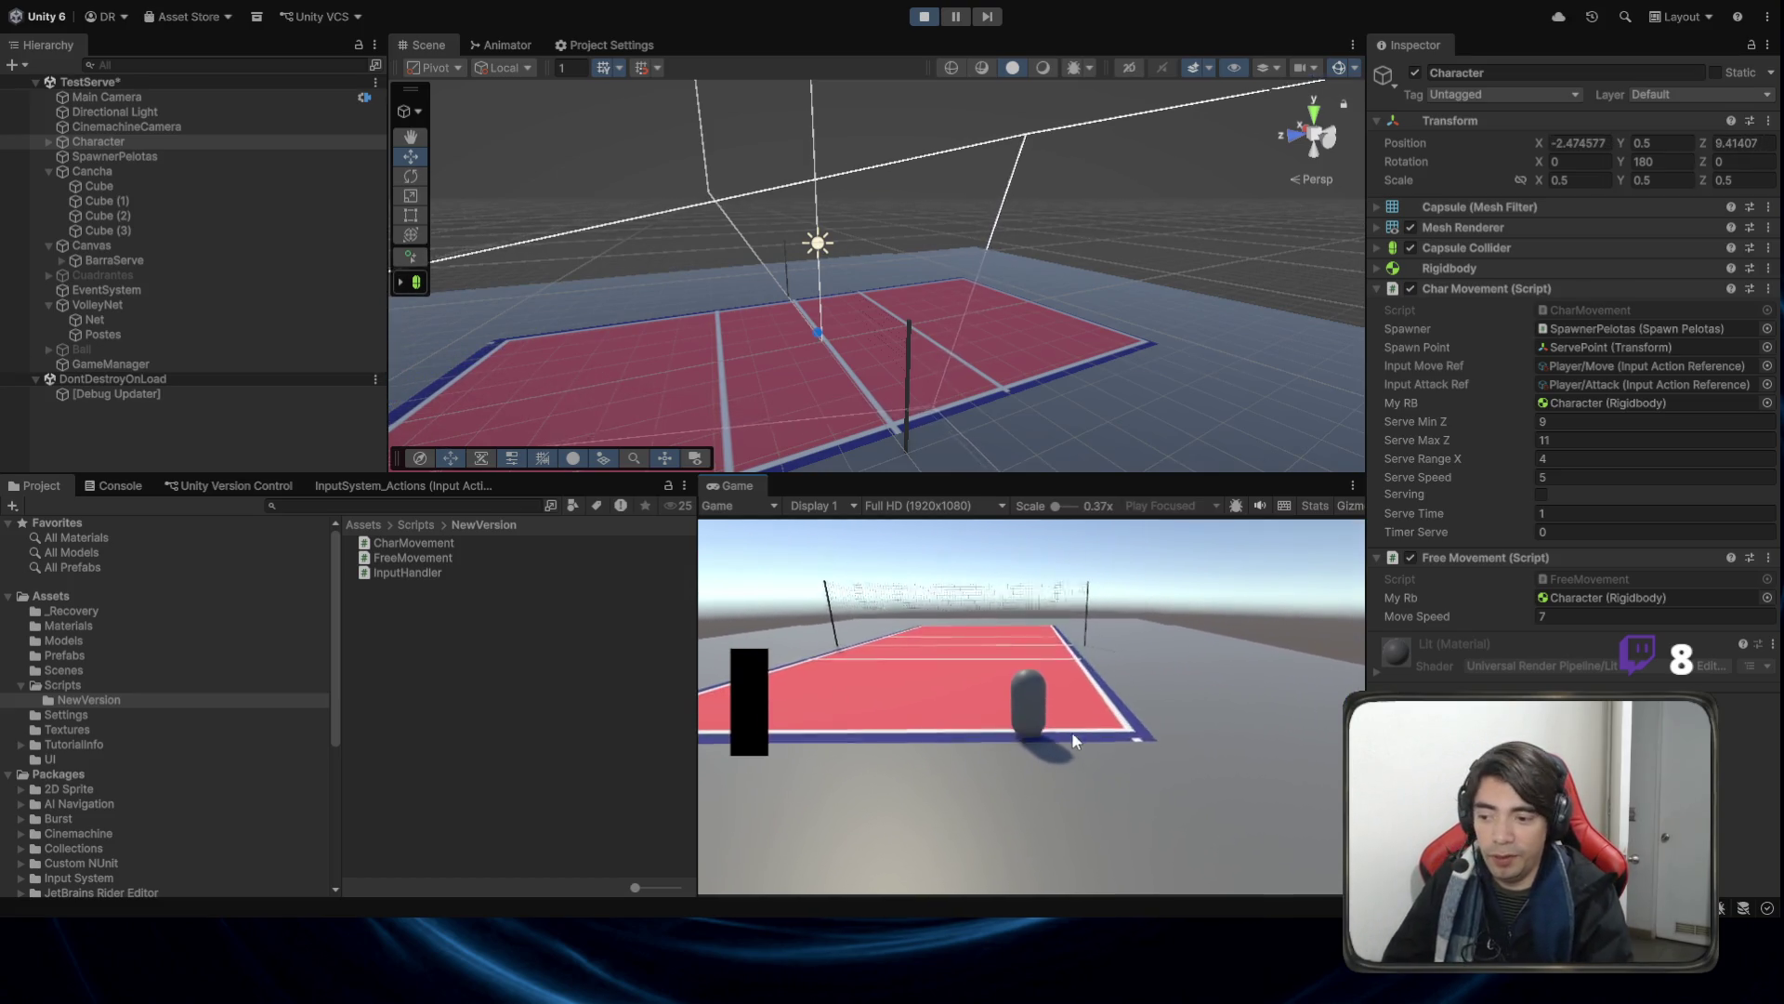
key(d)
key(w)
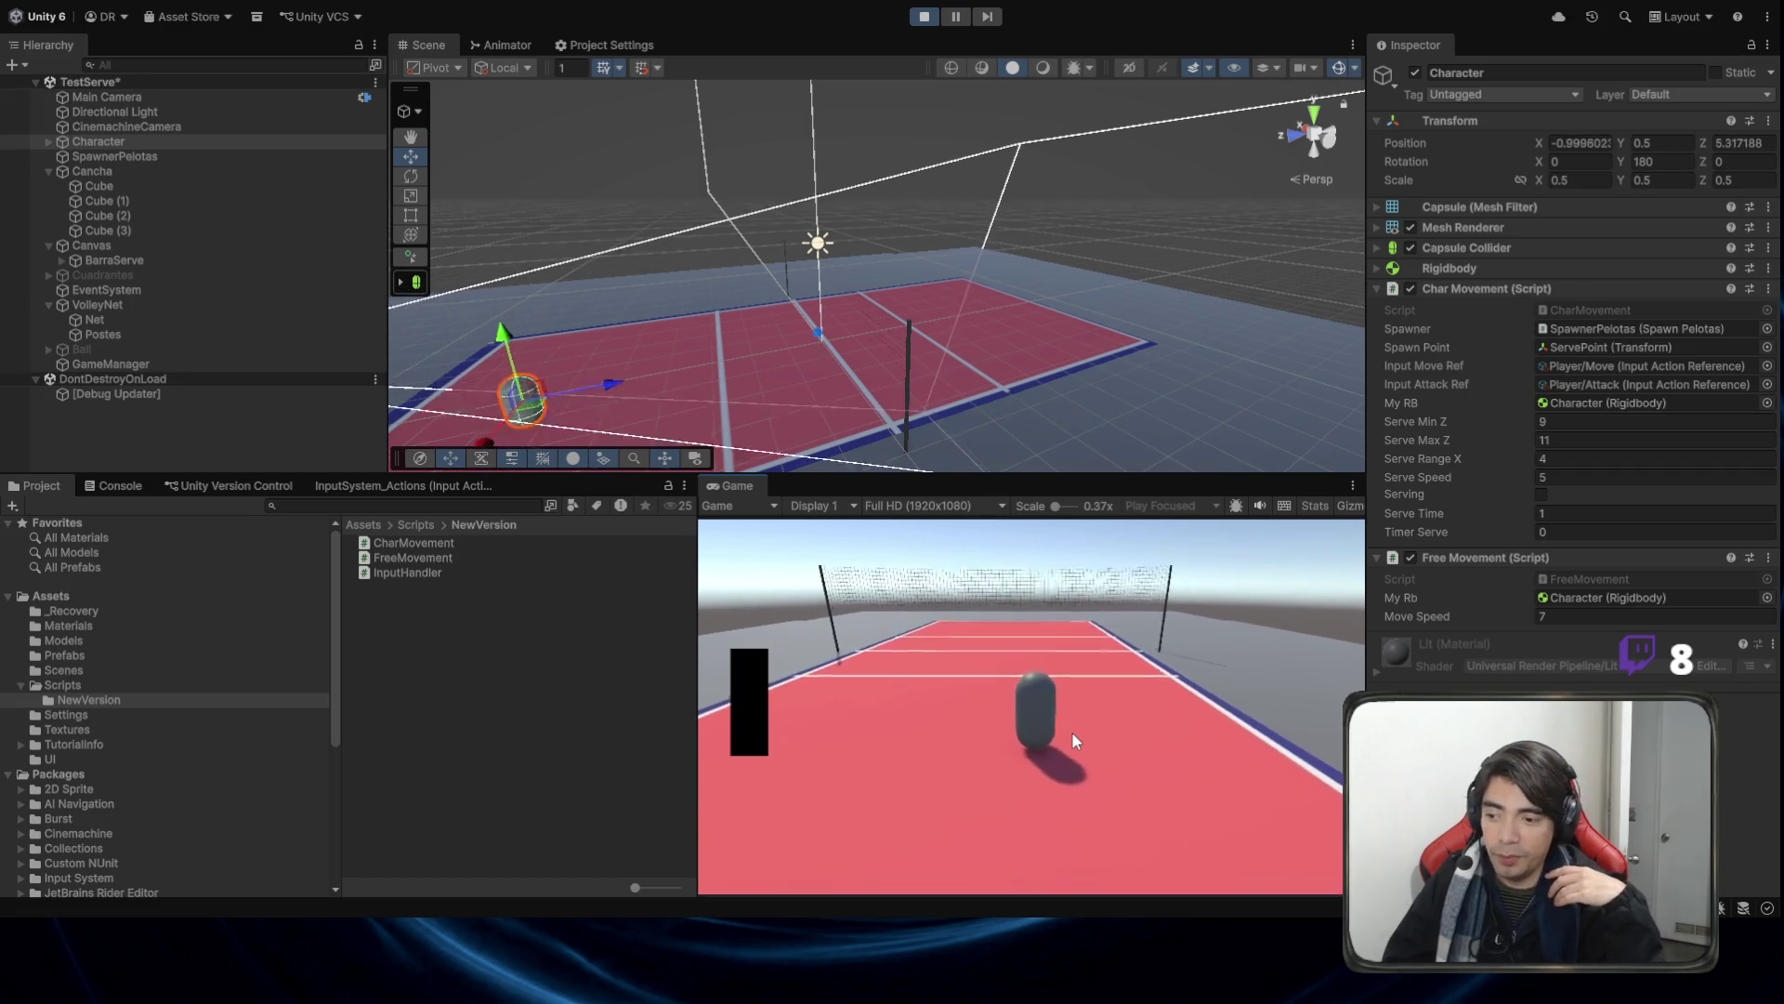
key(w)
key(s)
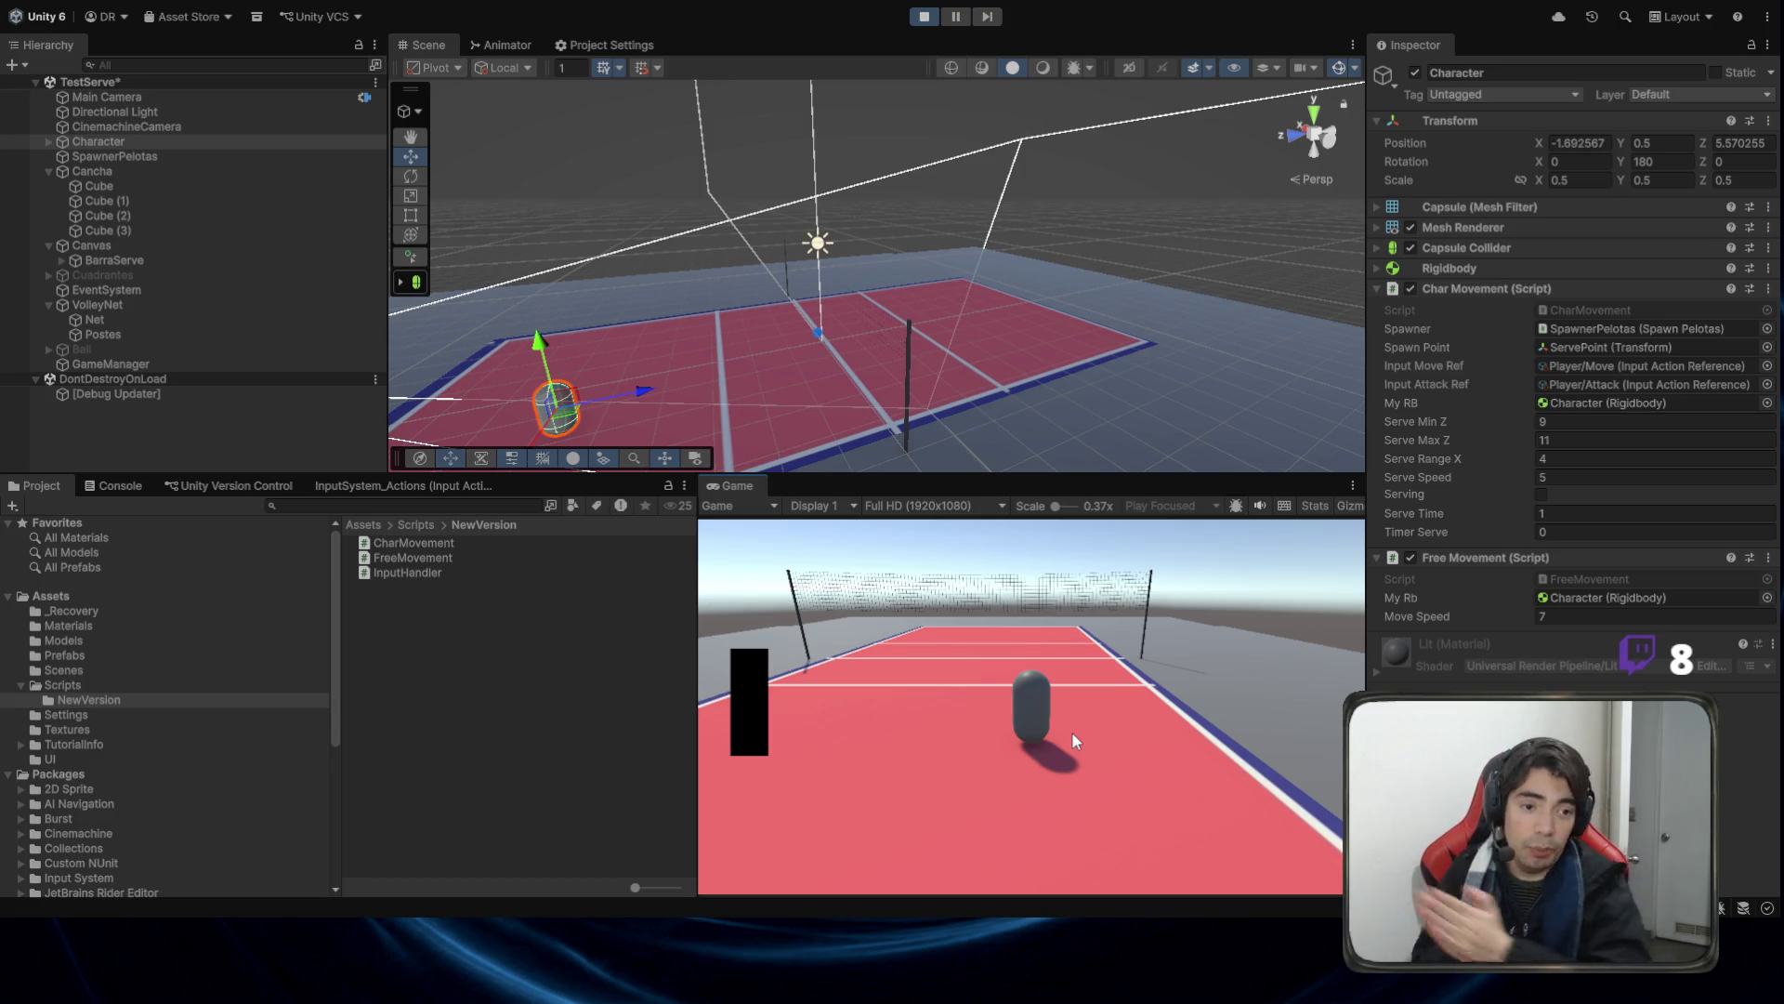
click(1072, 732)
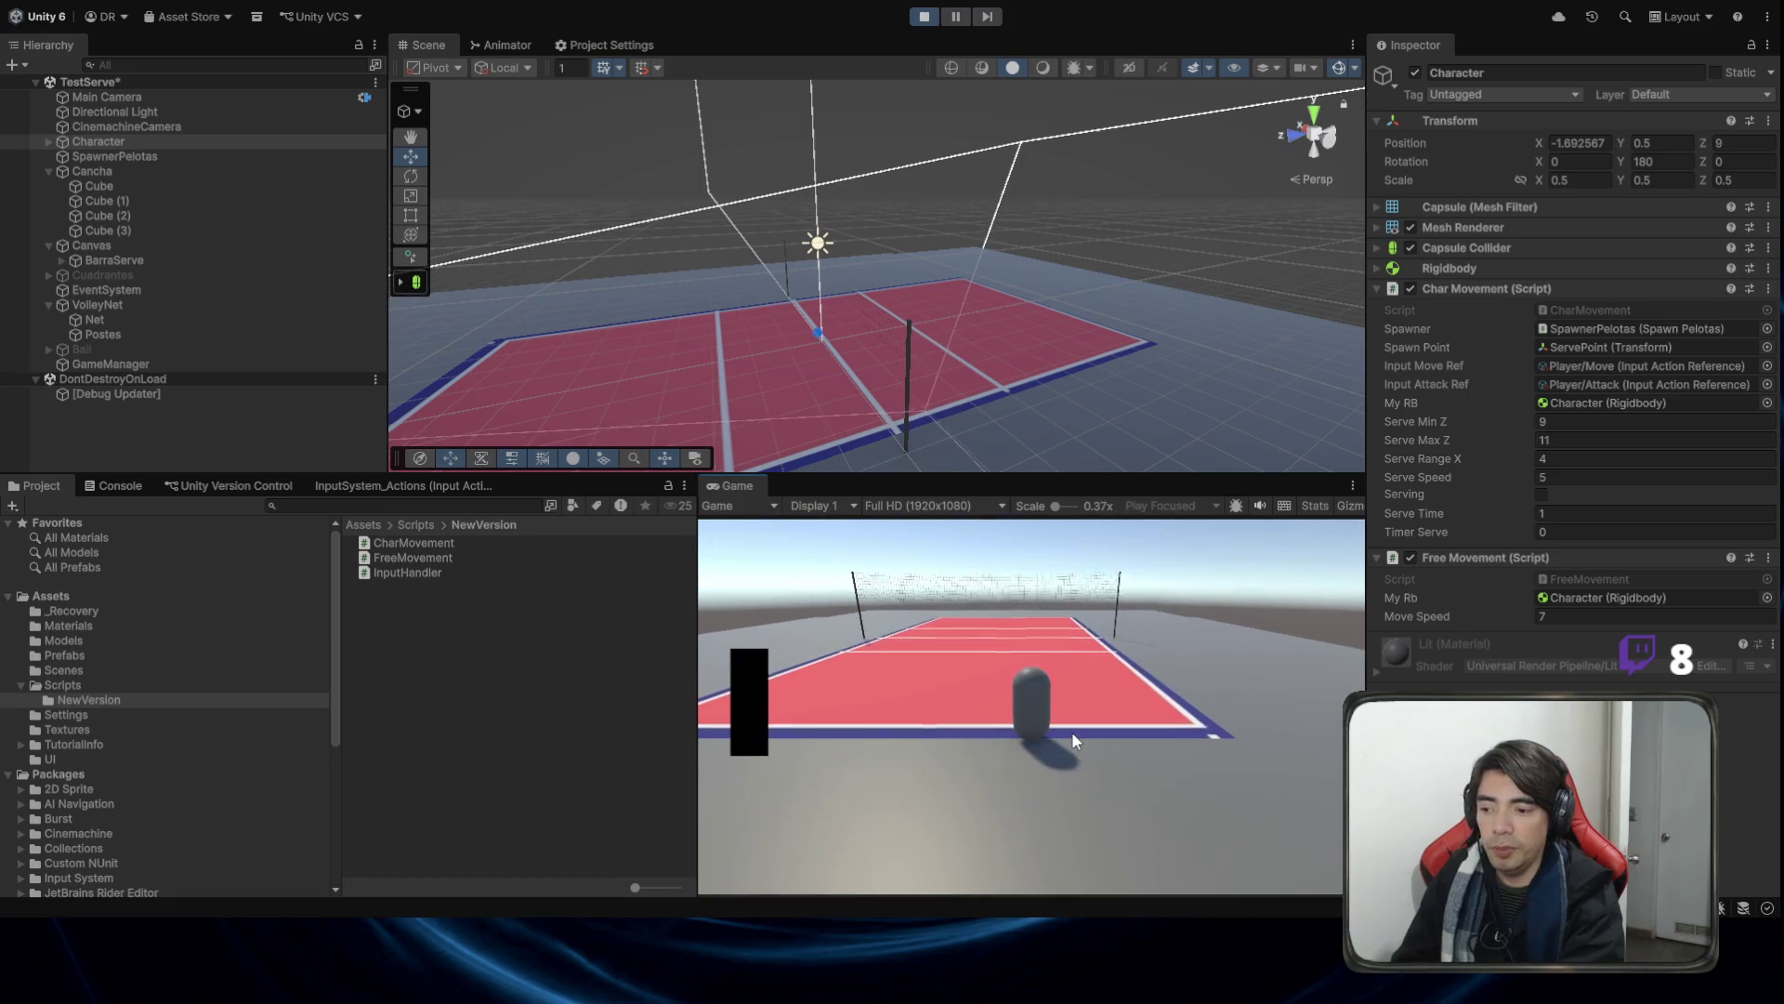
Release the serve to launch the ball, watch it, then stop Play mode.
click(1072, 732)
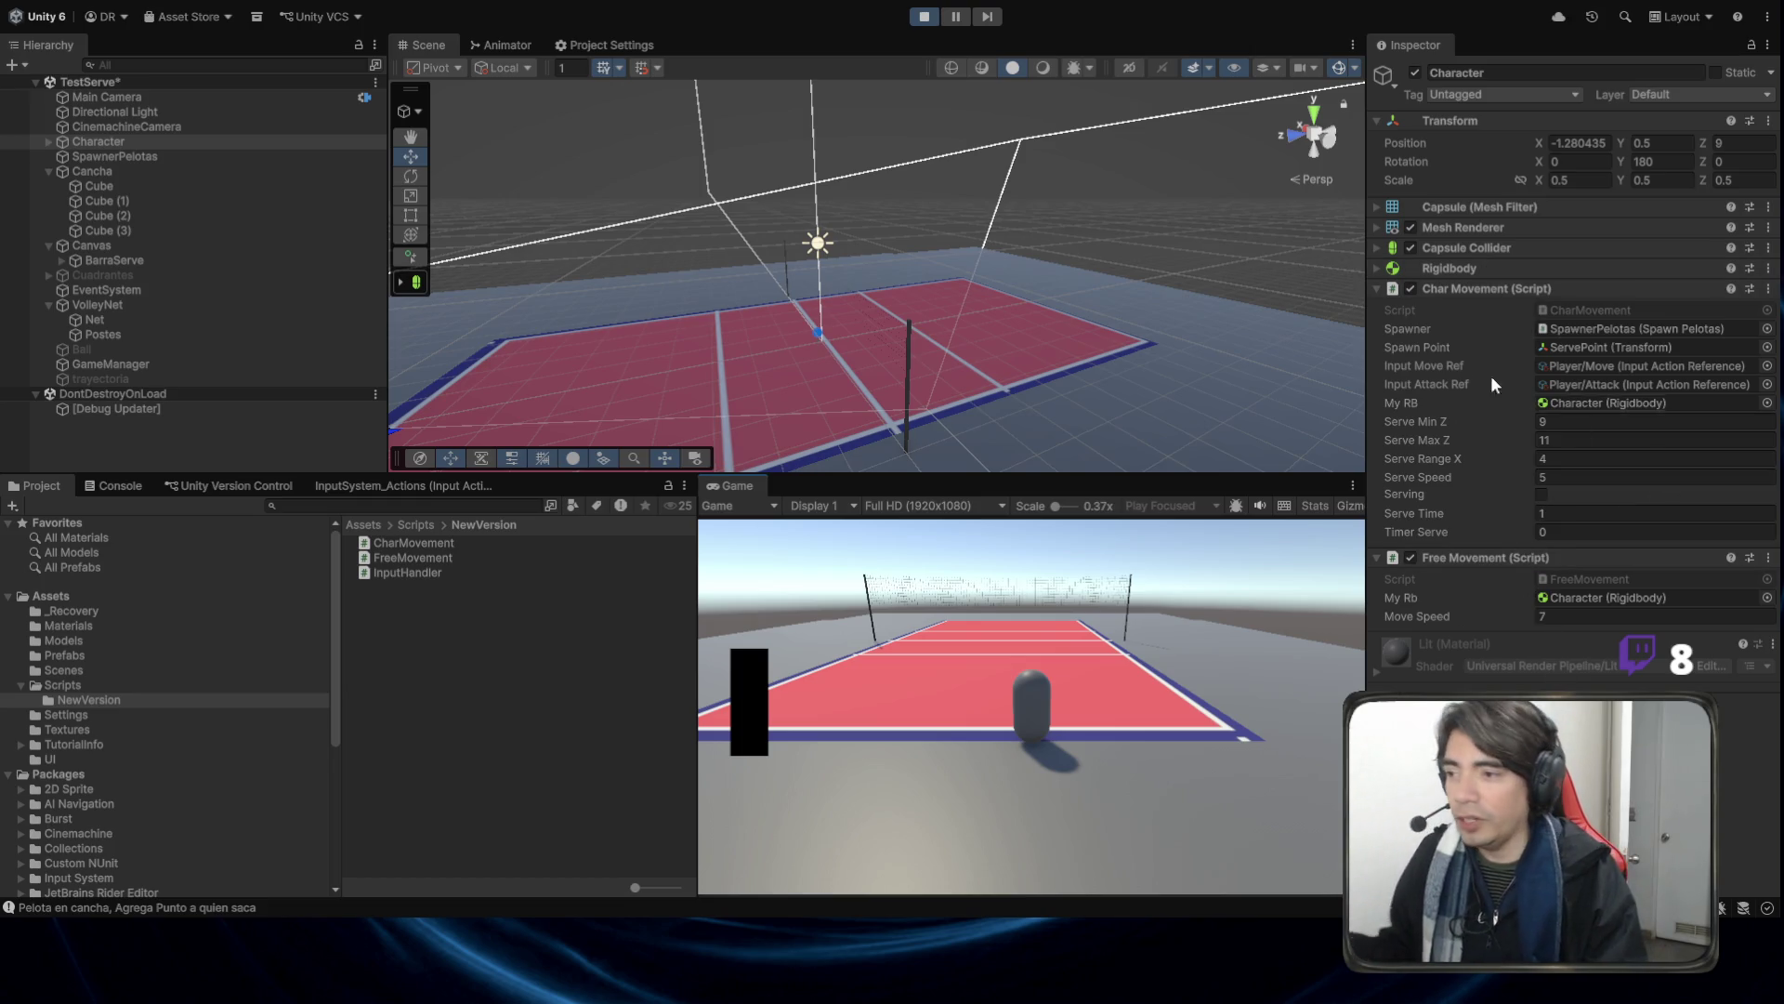
click(923, 17)
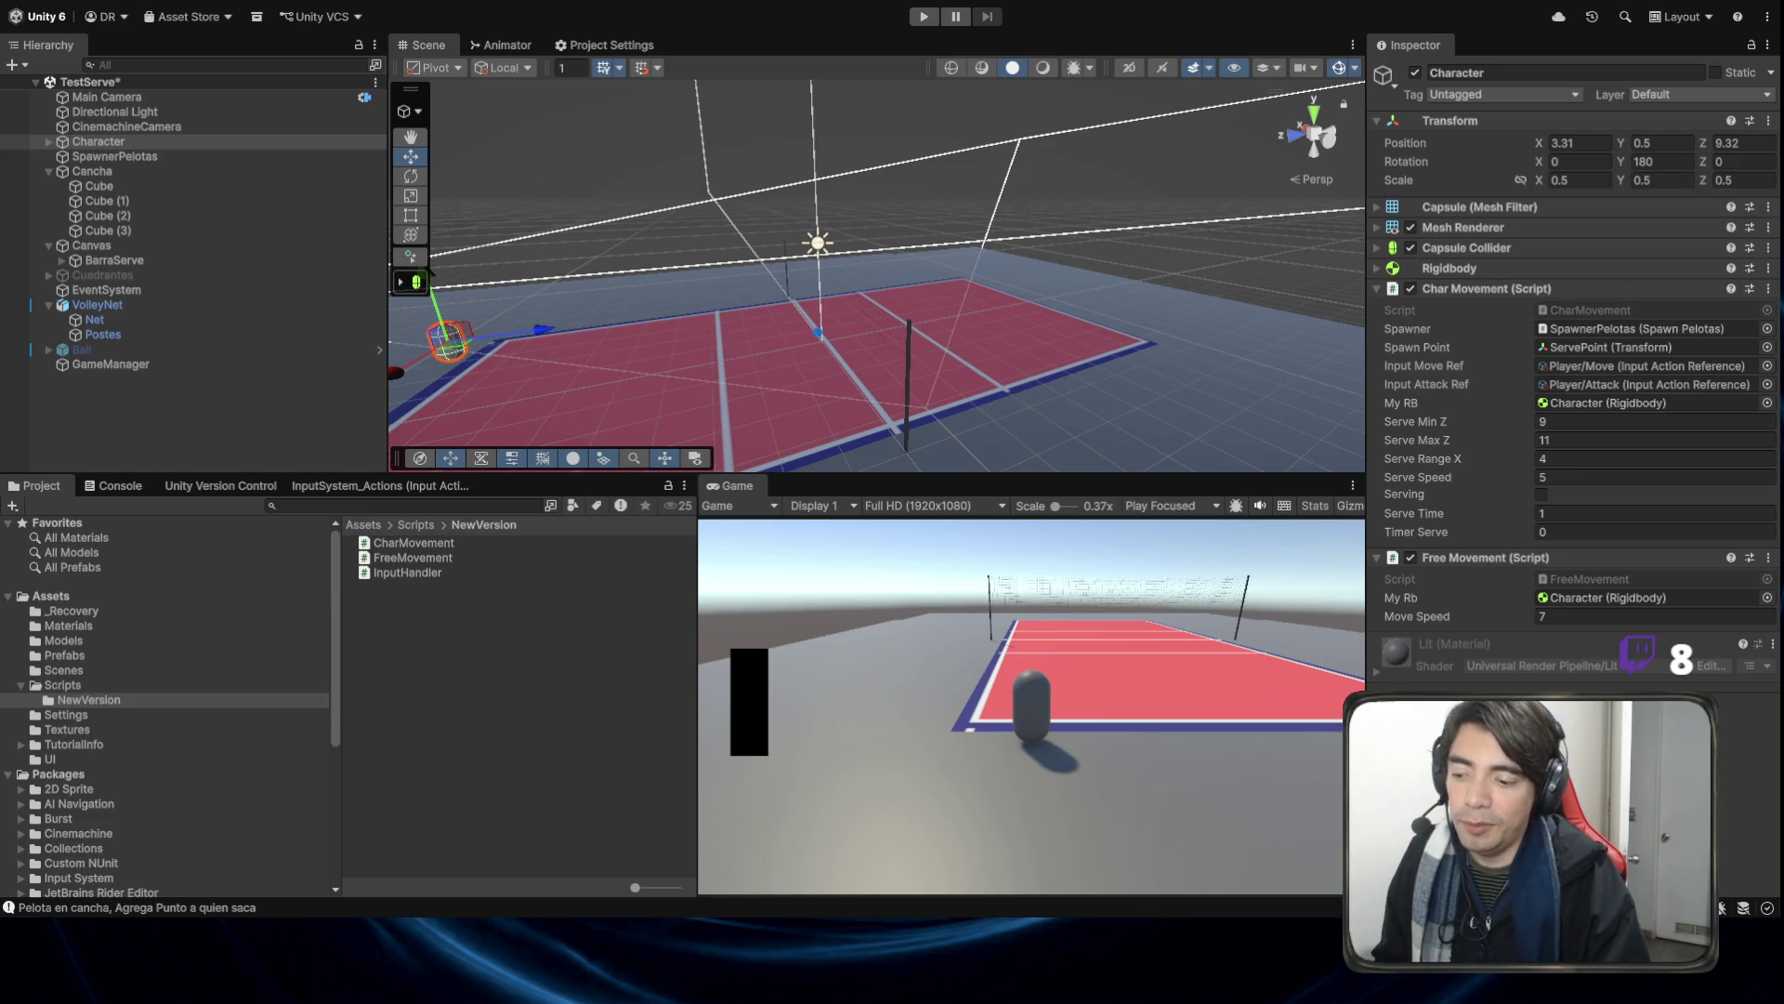
Open GameManager.cs in Visual Studio and start a new line after the Update method.
key(alt+Tab)
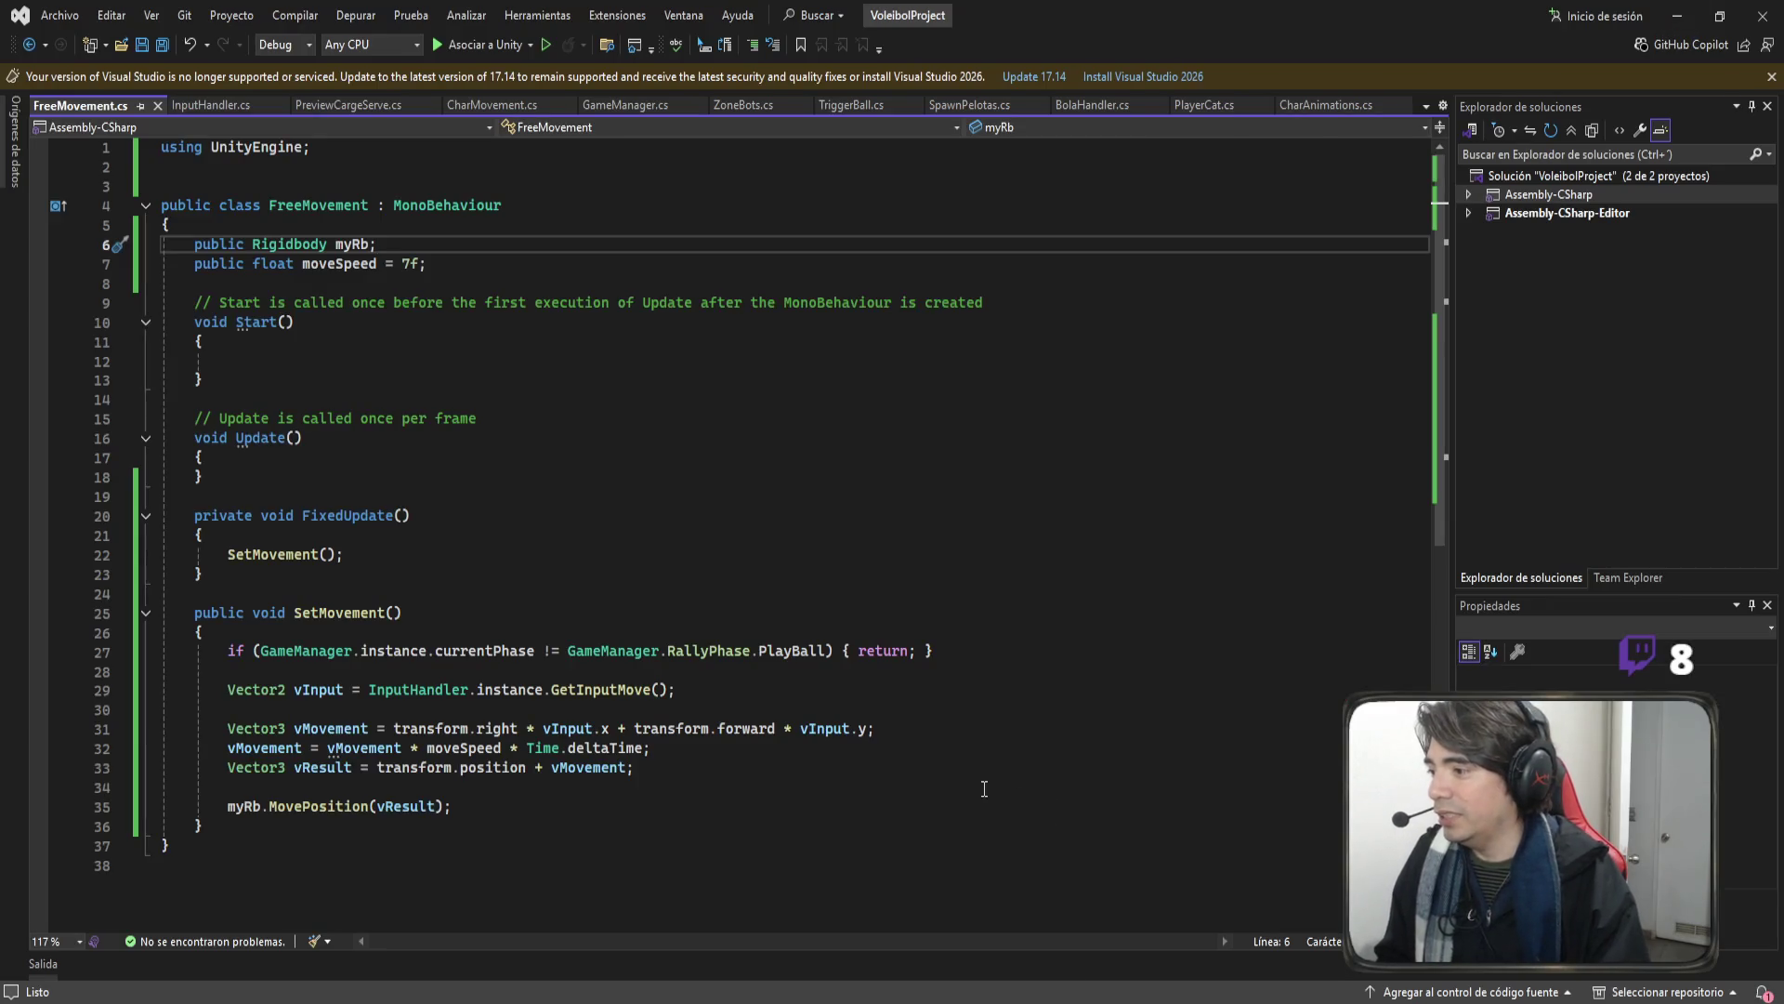
click(650, 102)
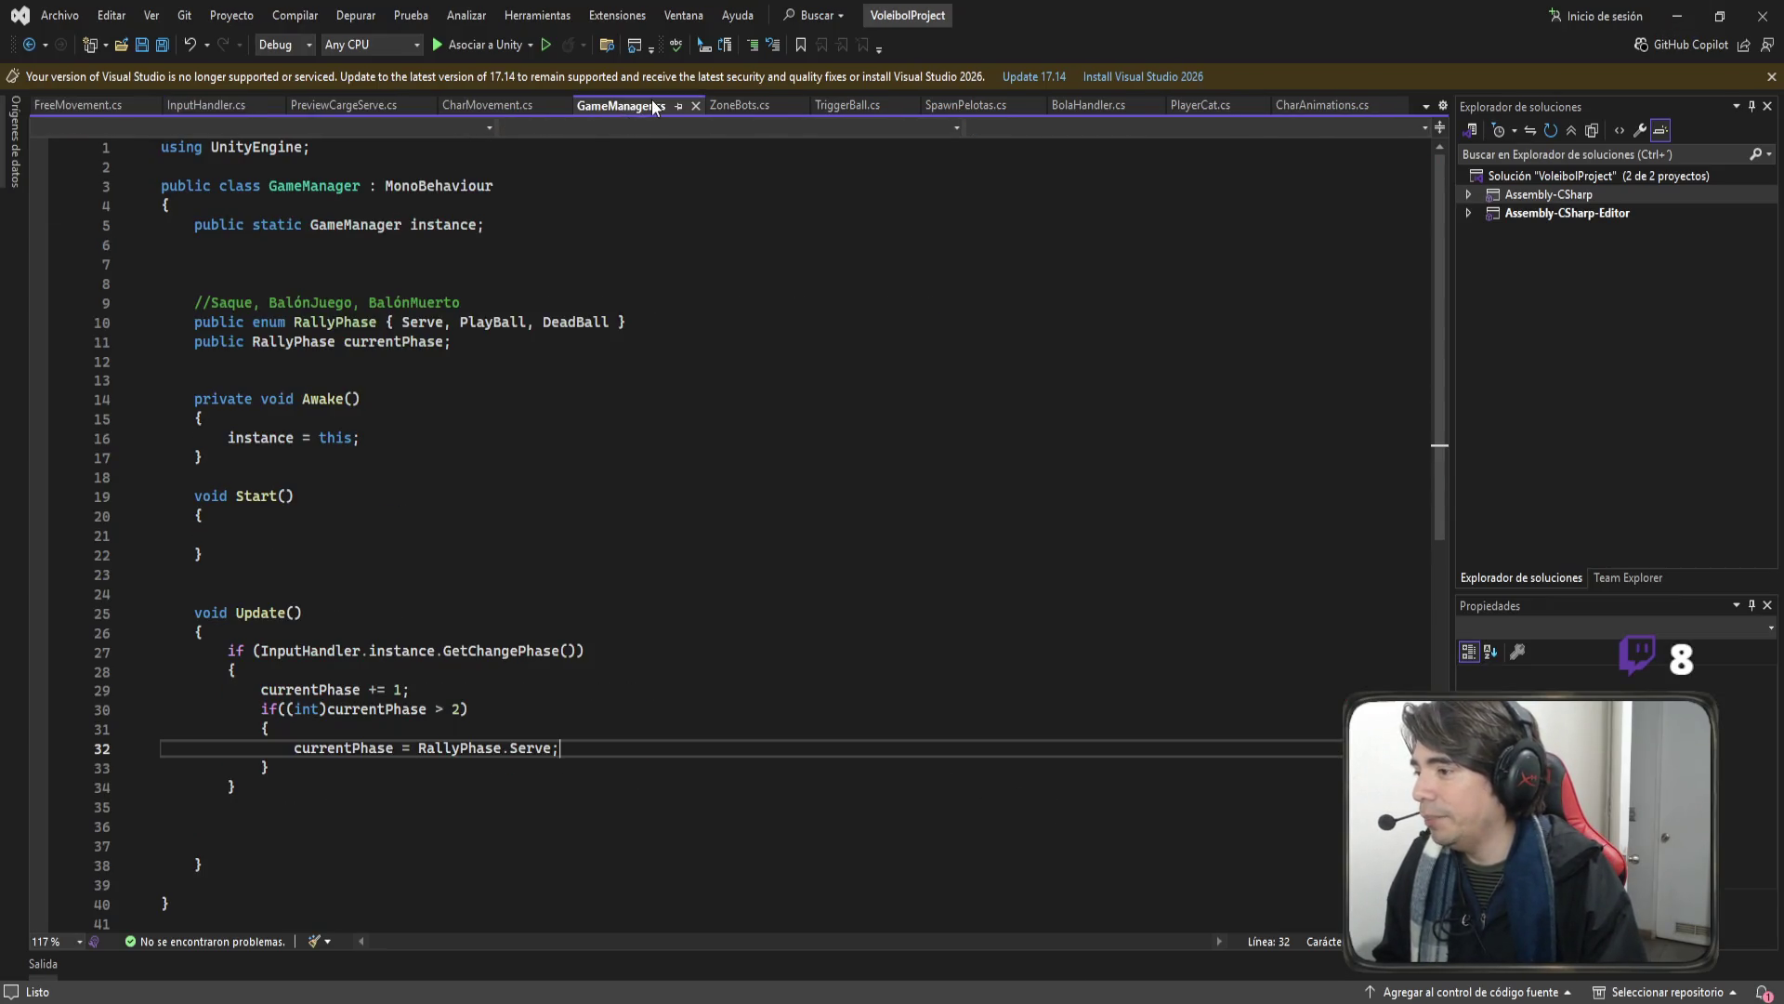
scroll(453, 576, down, 3)
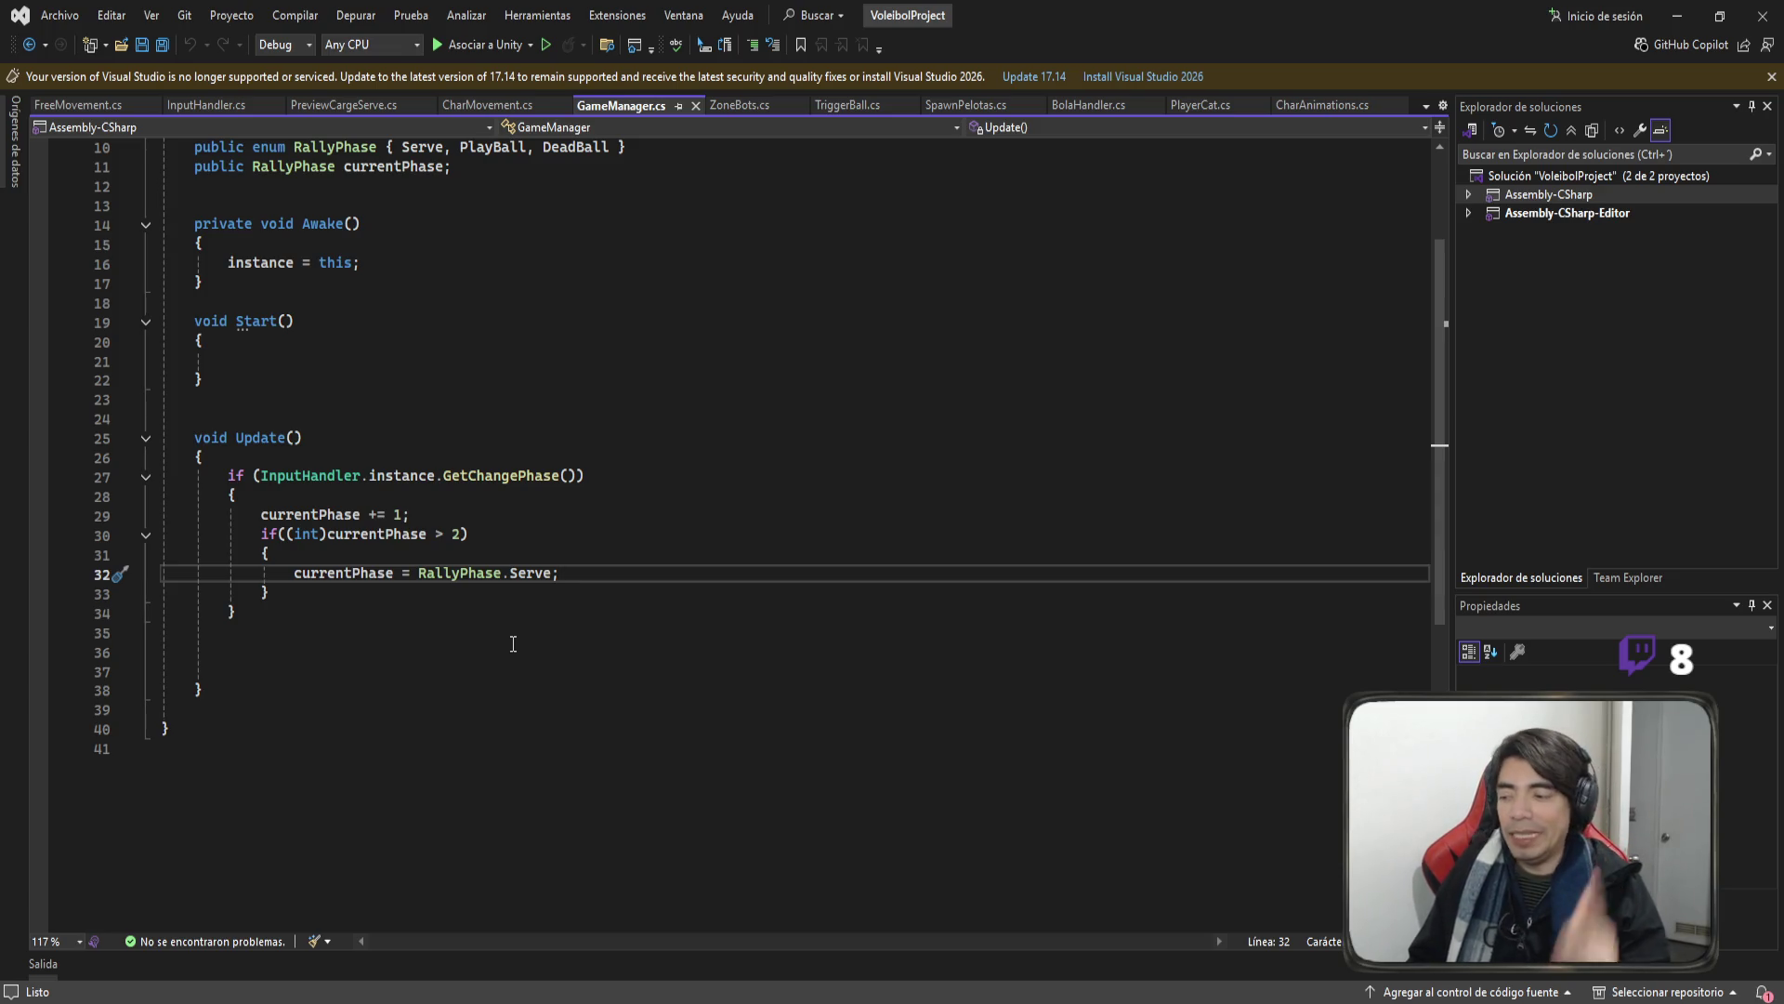
scroll(499, 756, up, 2)
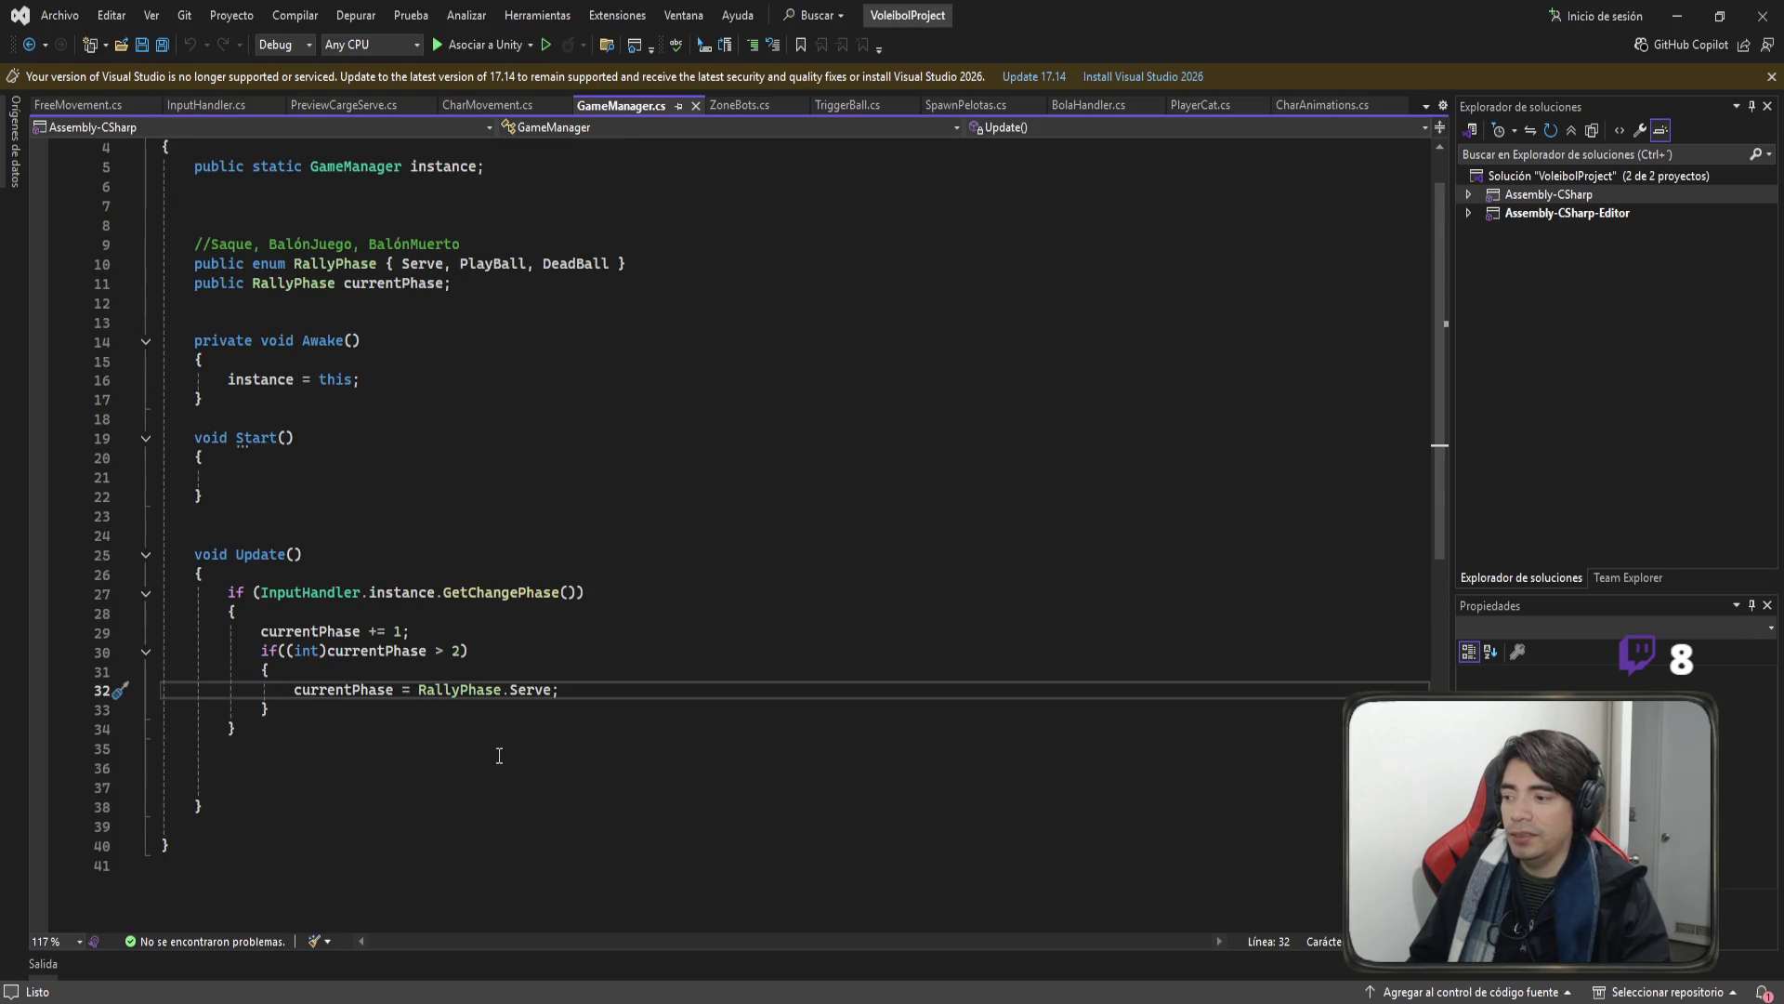
scroll(500, 748, down, 2)
click(314, 701)
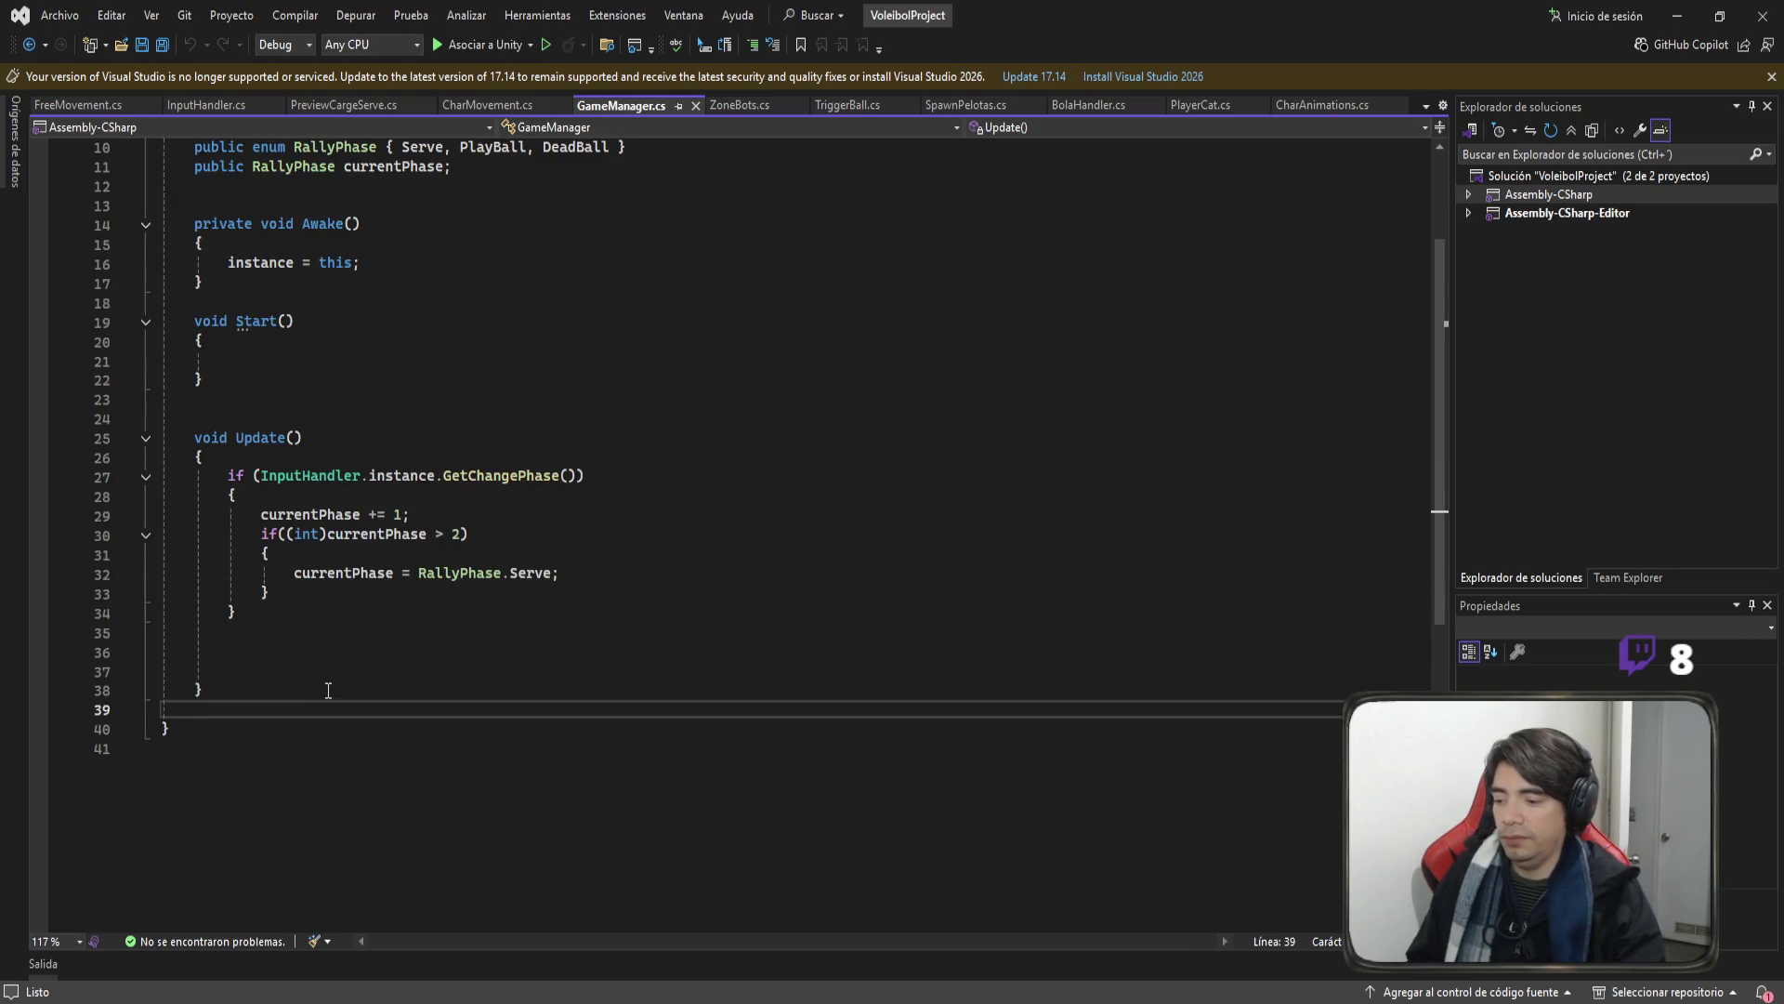
key(Return)
Declare public void SetPhase(RallyPhase newPhase) with an empty body below Update.
text(public v)
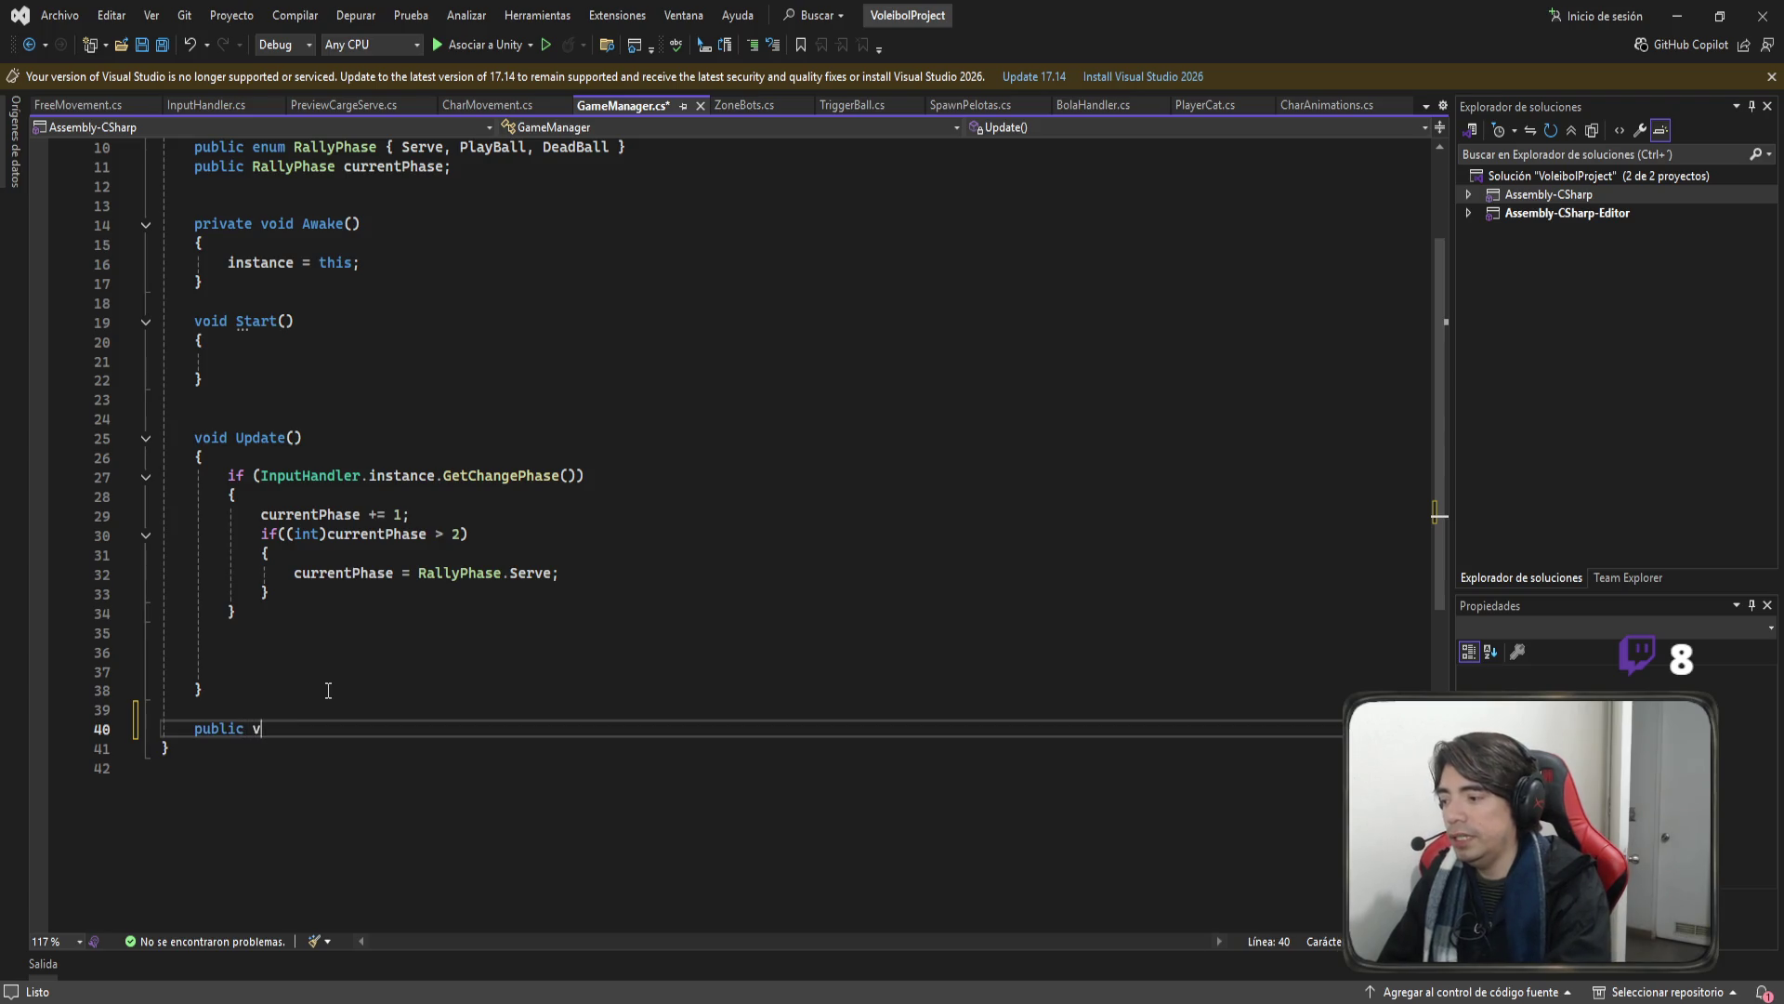
text(oid Set)
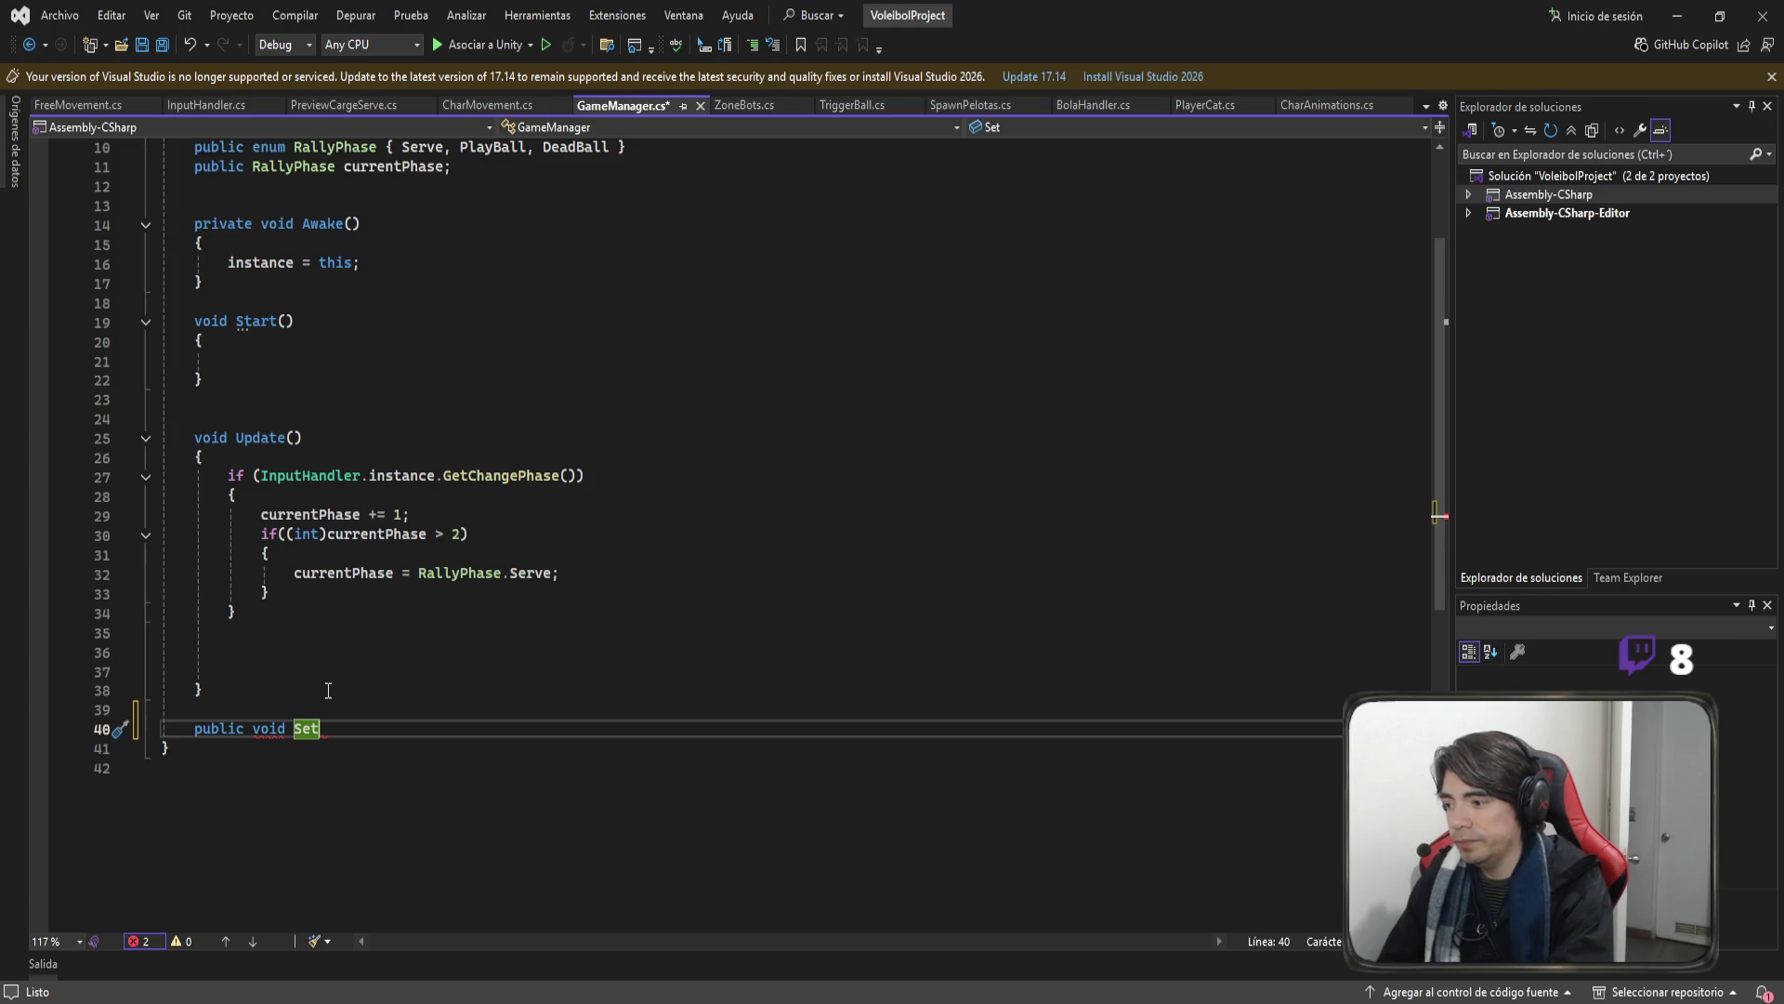
text(P)
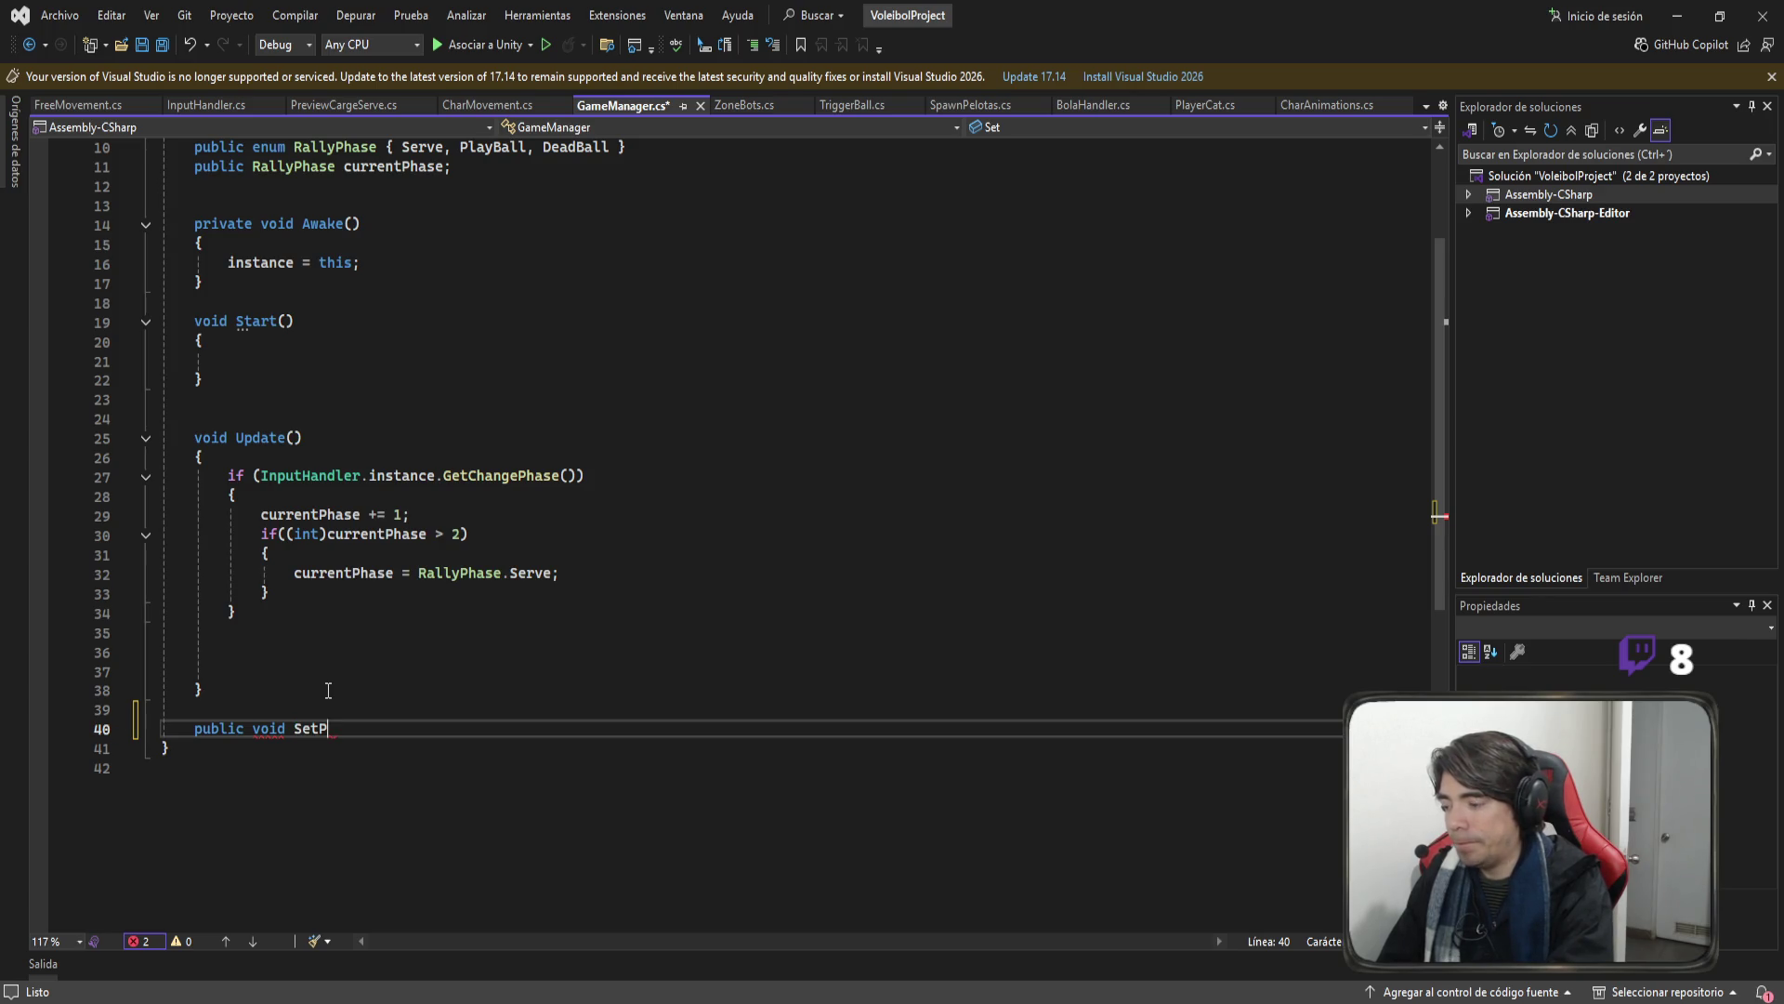
text(hase()
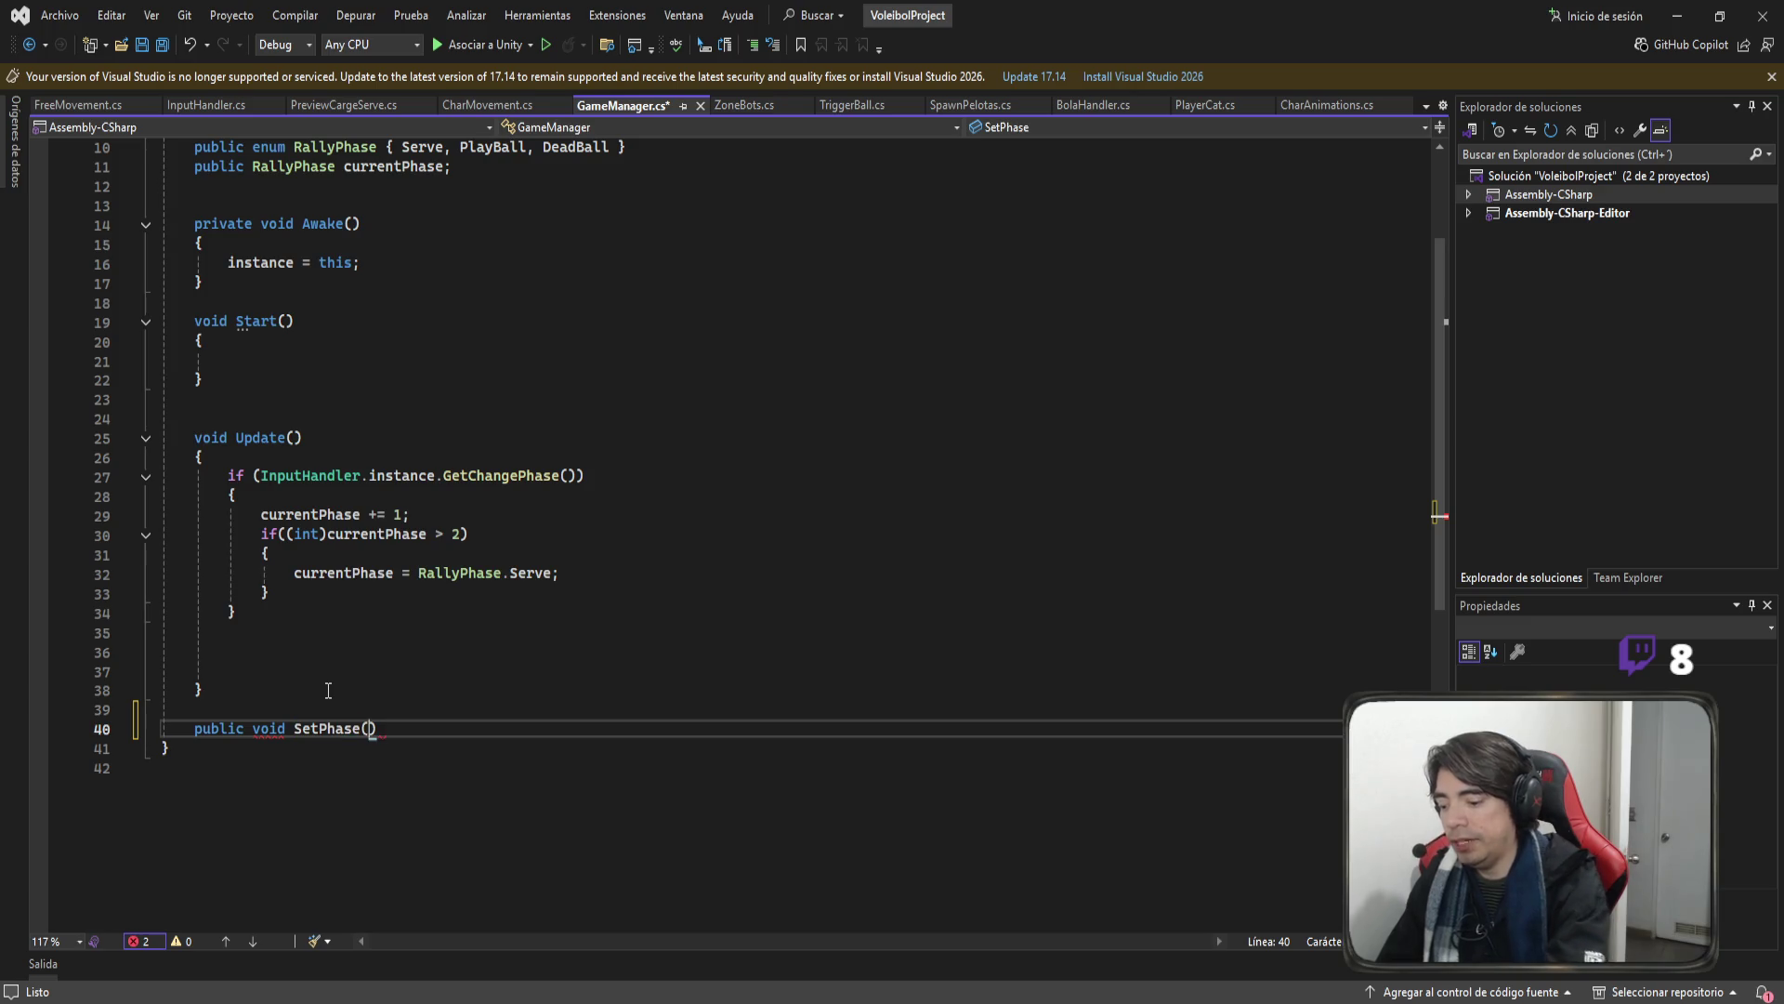
text(RallyPhase)
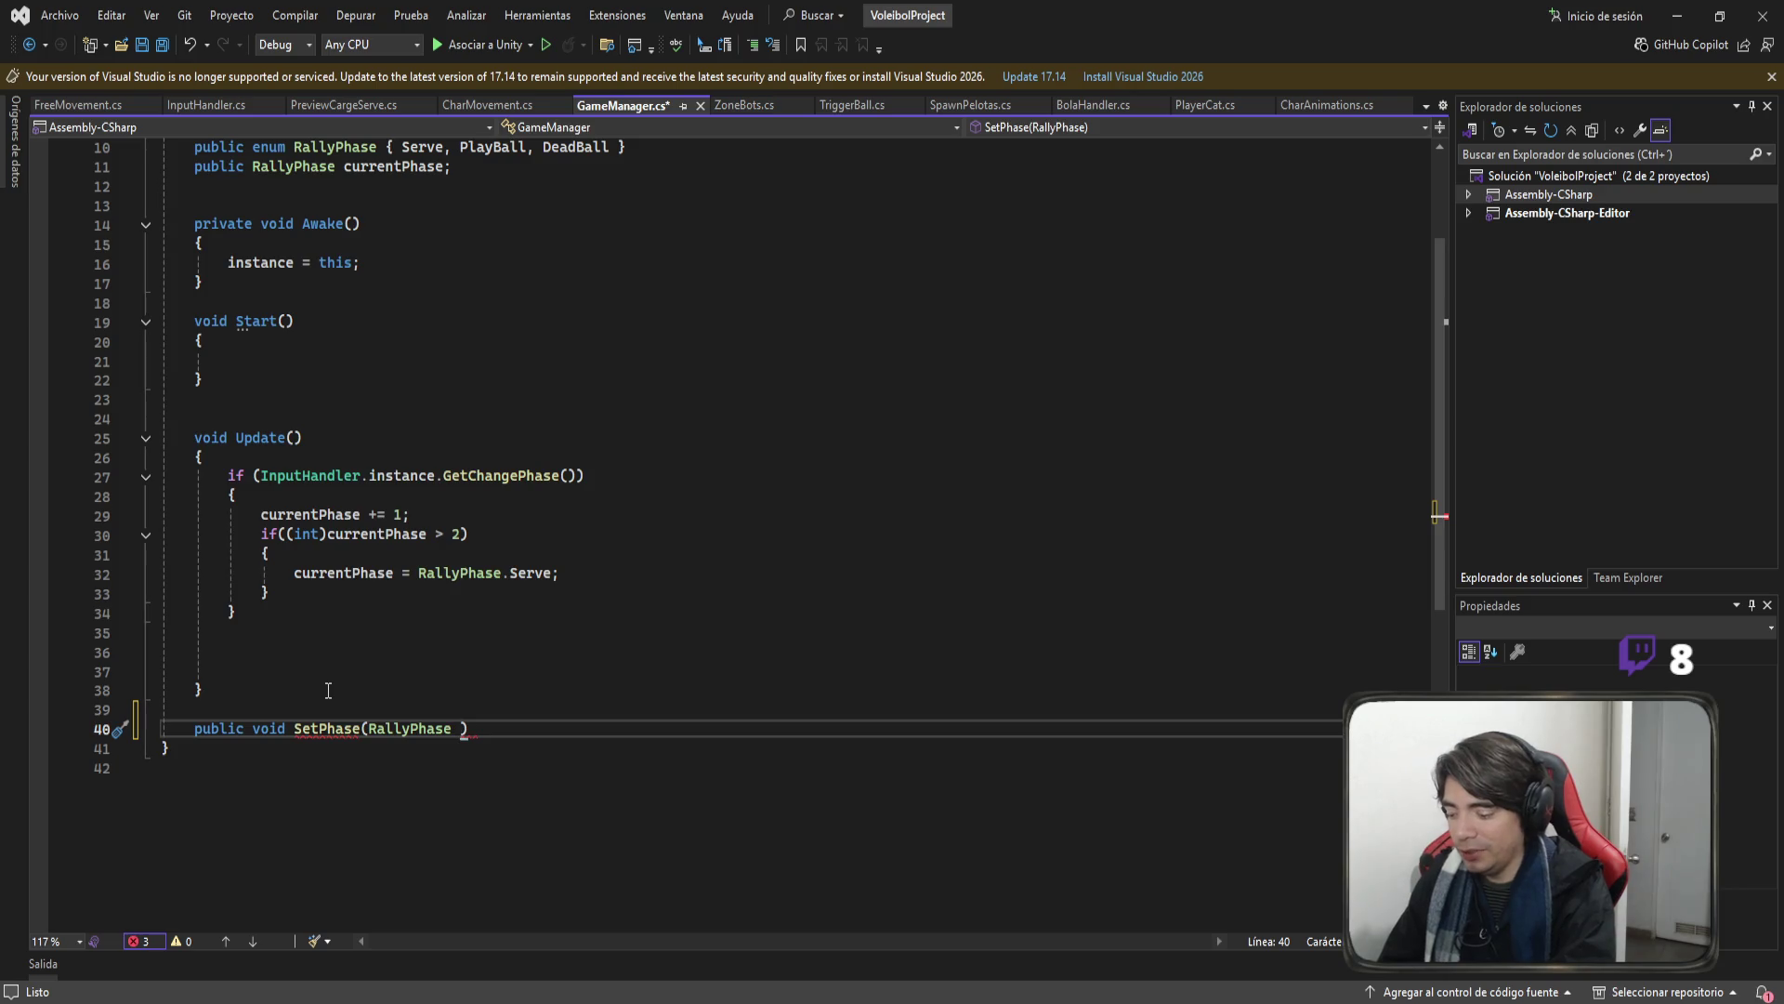
text( newPhaser)
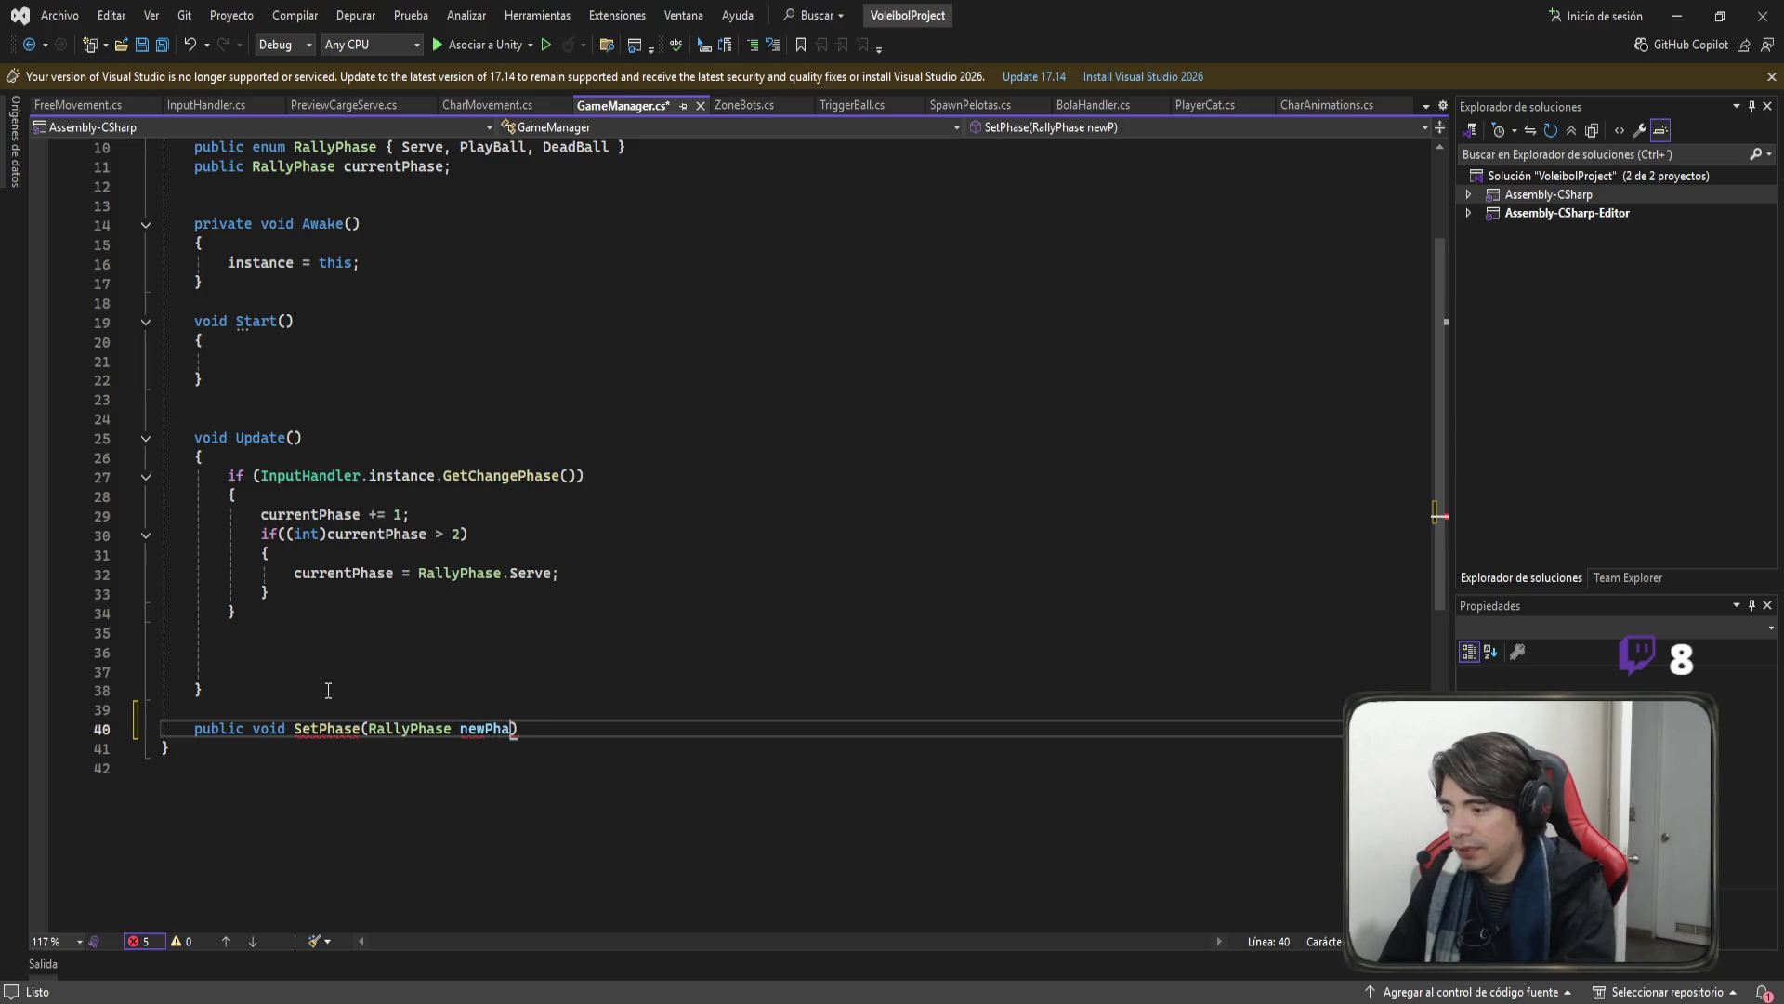
key(BackSpace)
text({ ñ)
key(Return)
key(BackSpace)
key(BackSpace)
key(BackSpace)
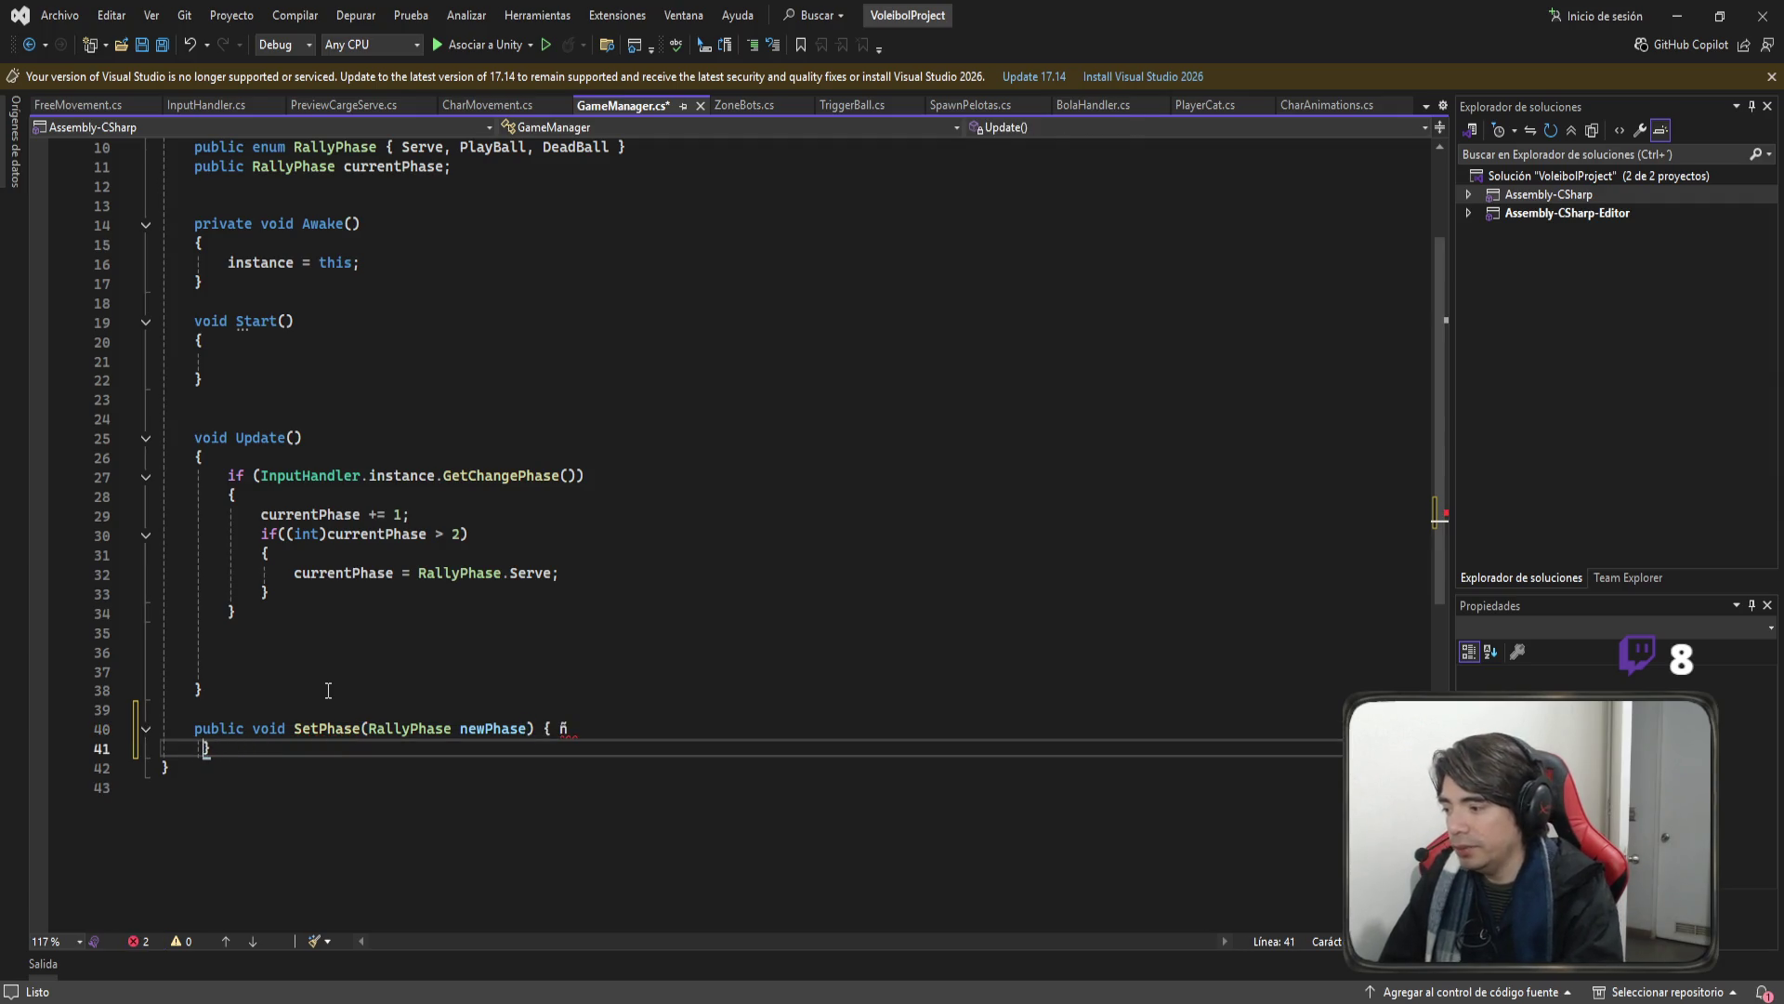
key(BackSpace)
key(BackSpace)
key(BackSpace)
key(Return)
Fill SetPhase with currentPhase = newPhase; and save GameManager.cs.
scroll(328, 690, up, 2)
click(376, 290)
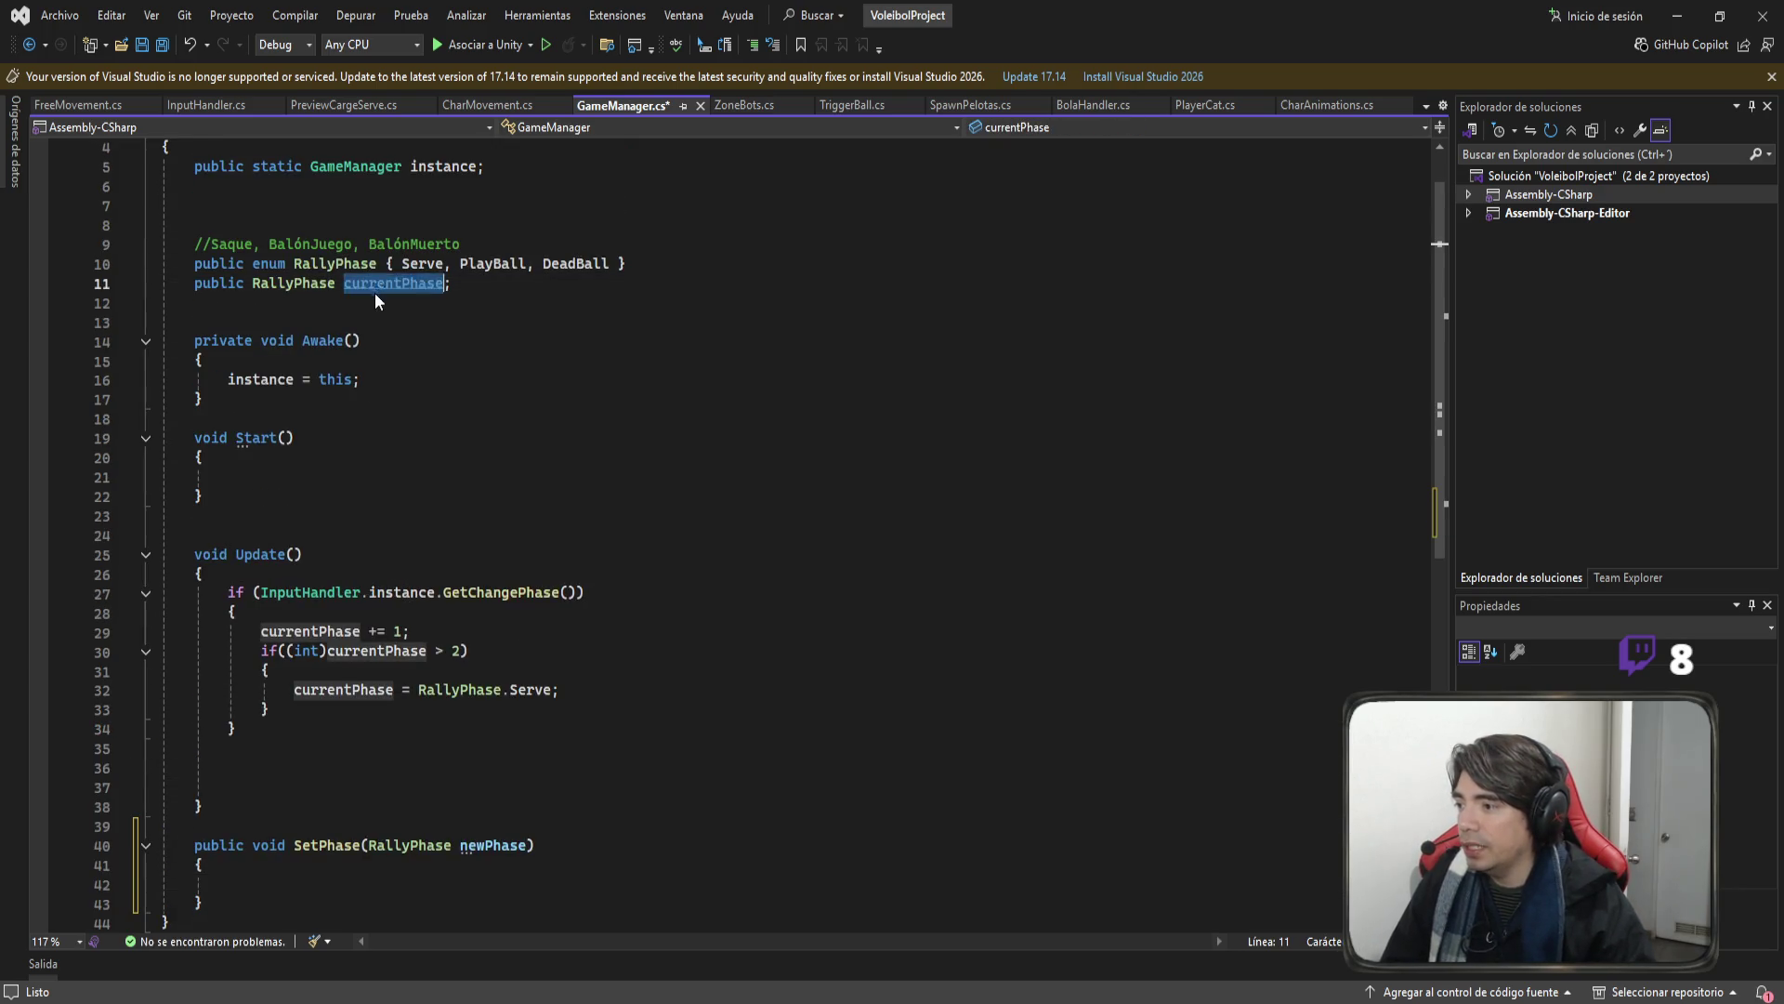
scroll(299, 629, down, 6)
click(506, 478)
text(currentPhase = new)
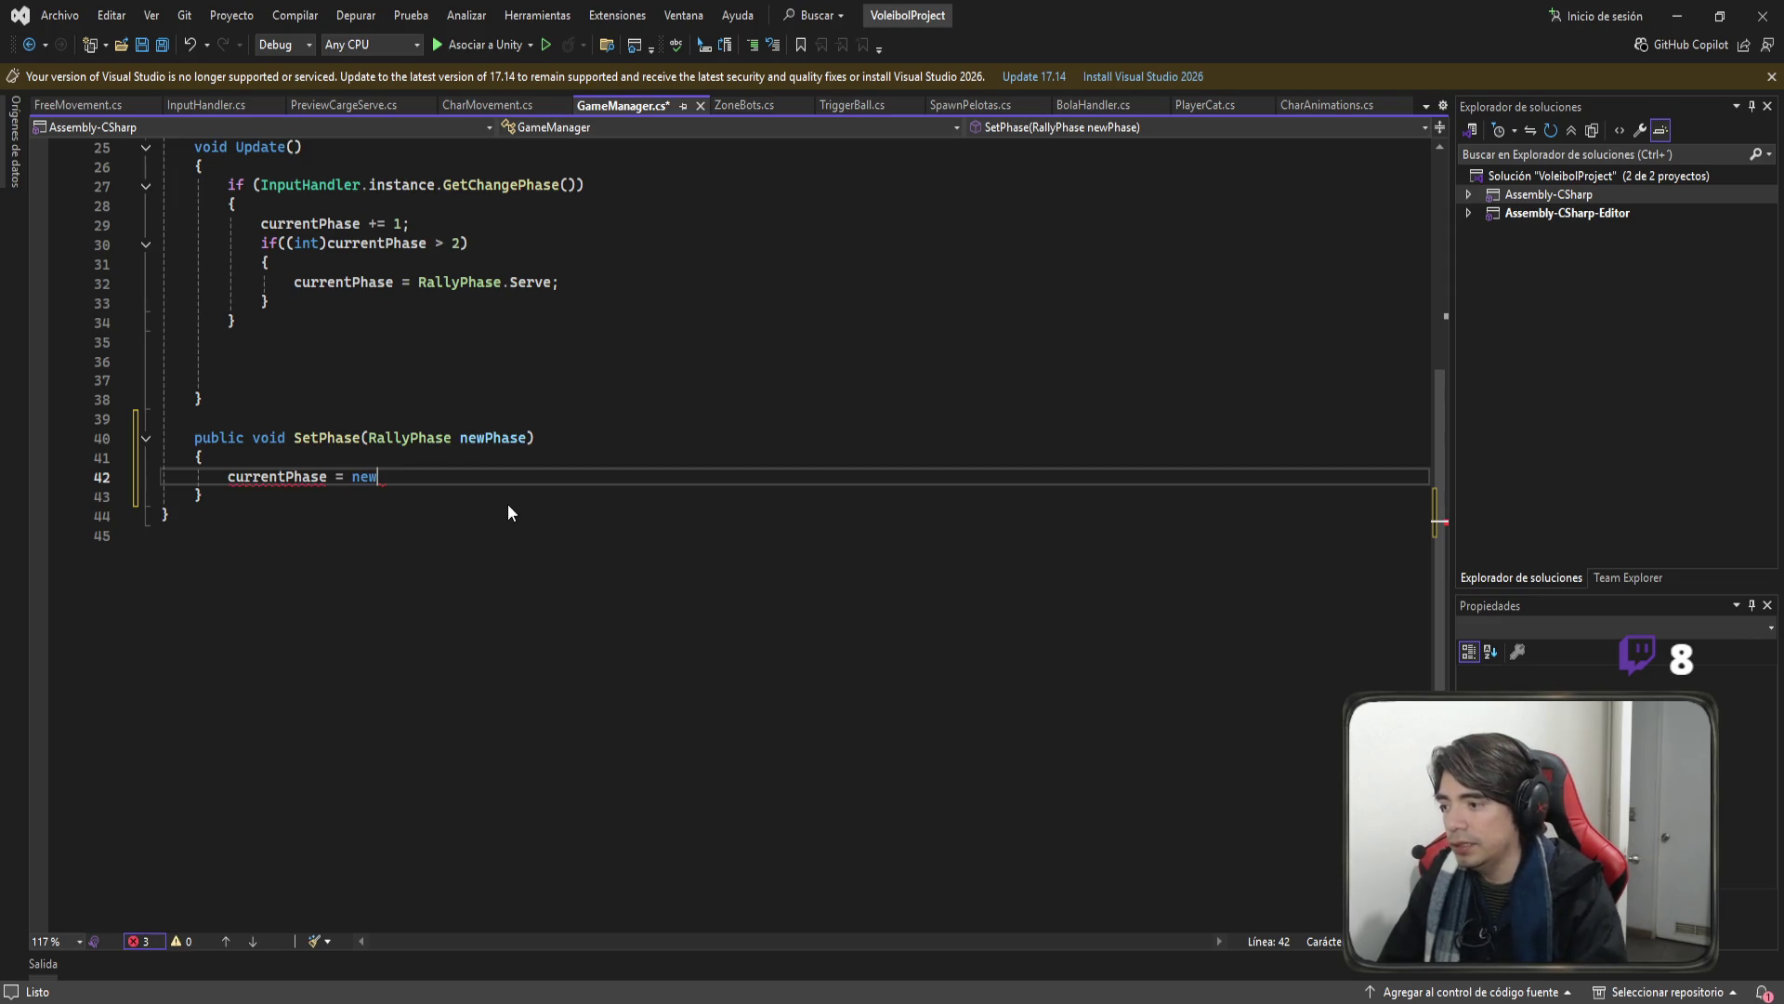
text(Phase;)
key(ctrl+s)
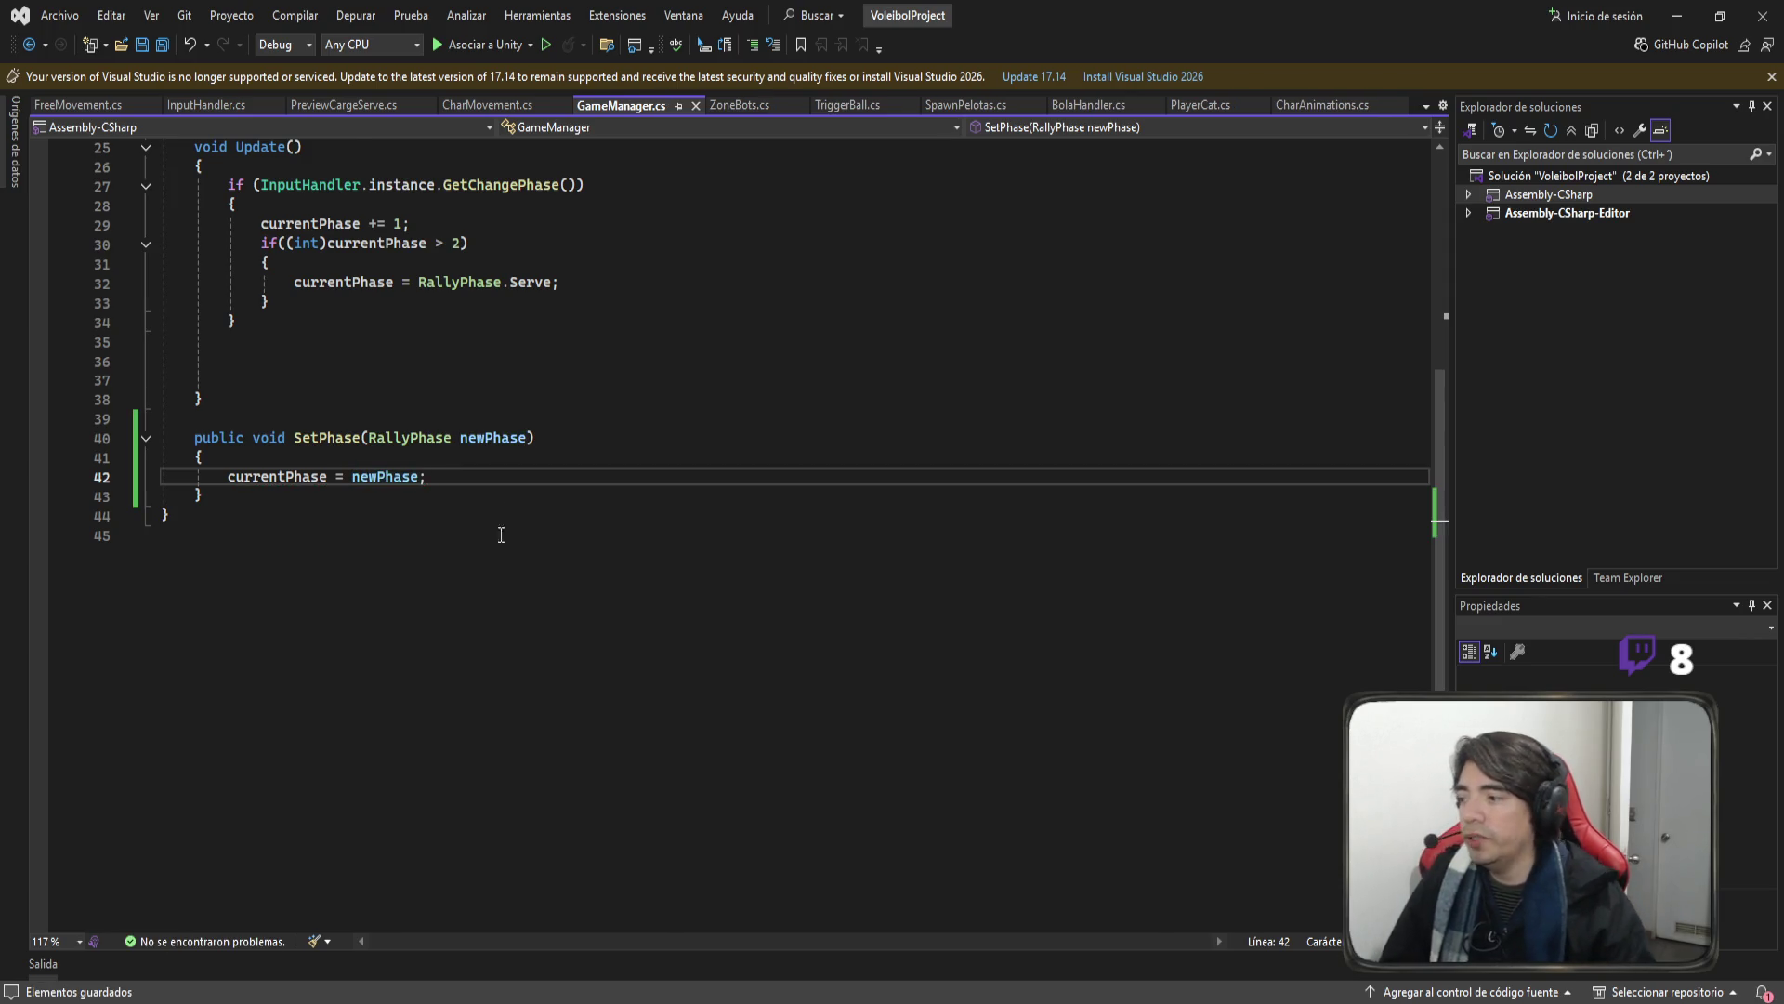
Scroll back up through GameManager and switch to CharMovement.cs.
scroll(501, 534, up, 3)
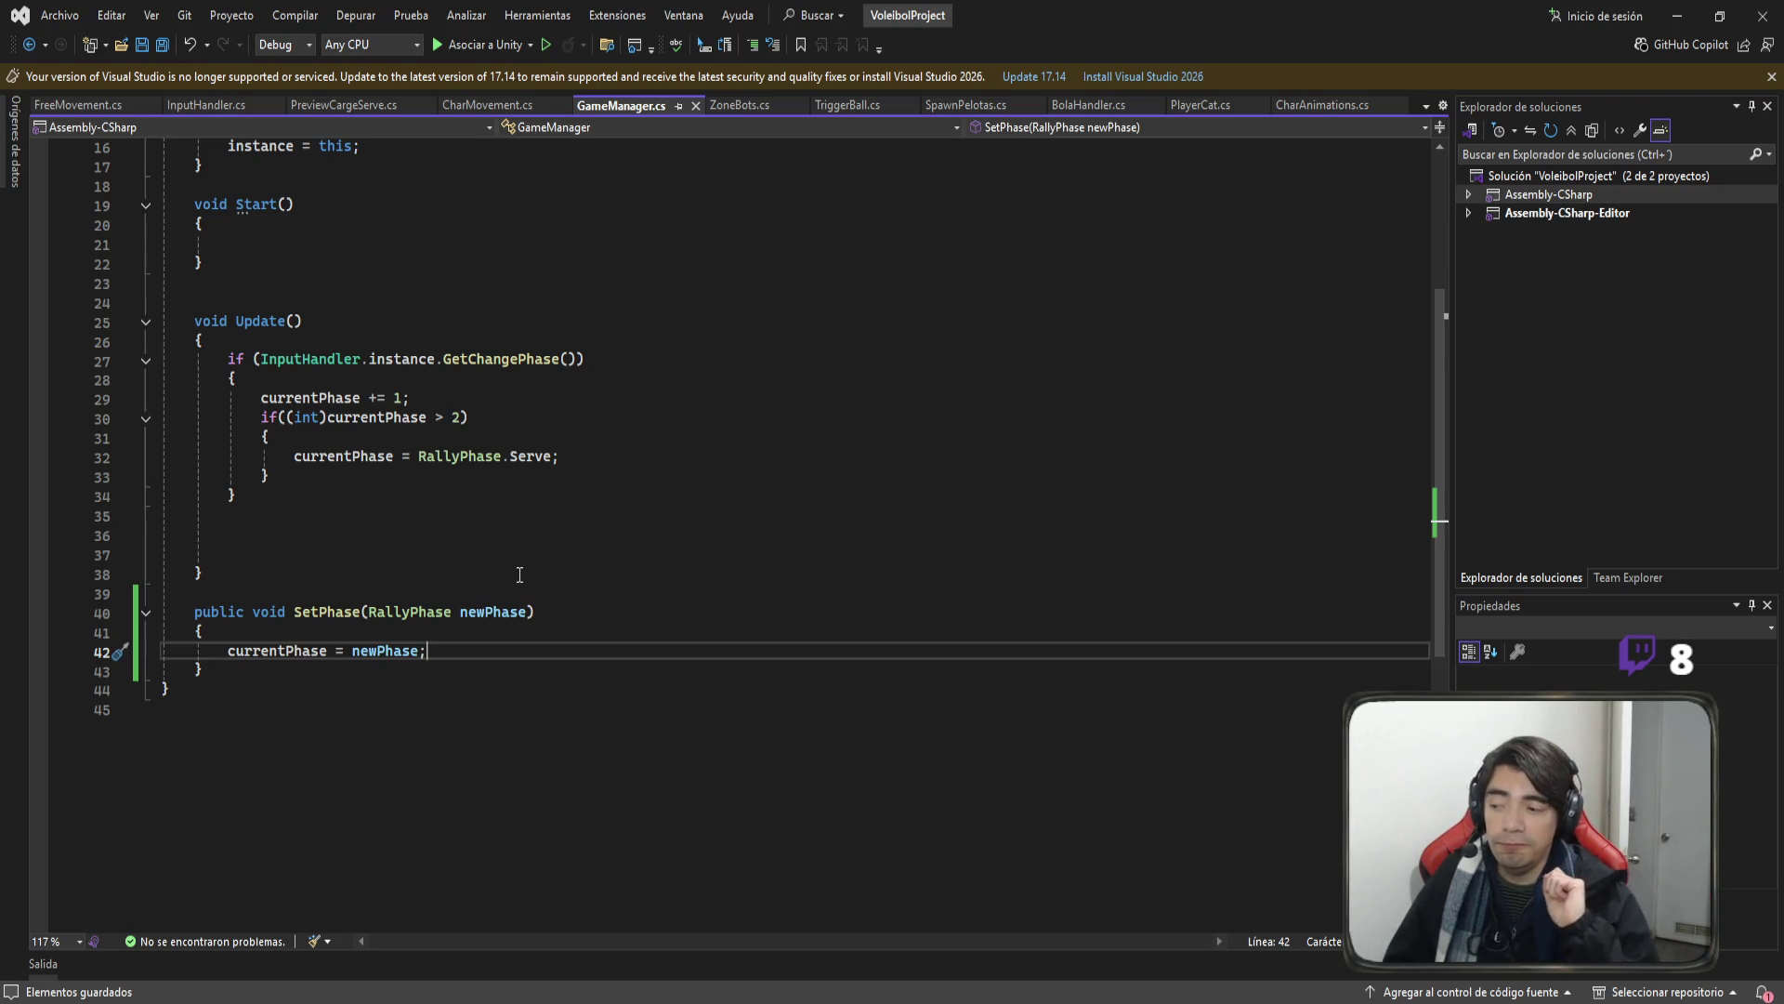
scroll(519, 575, up, 5)
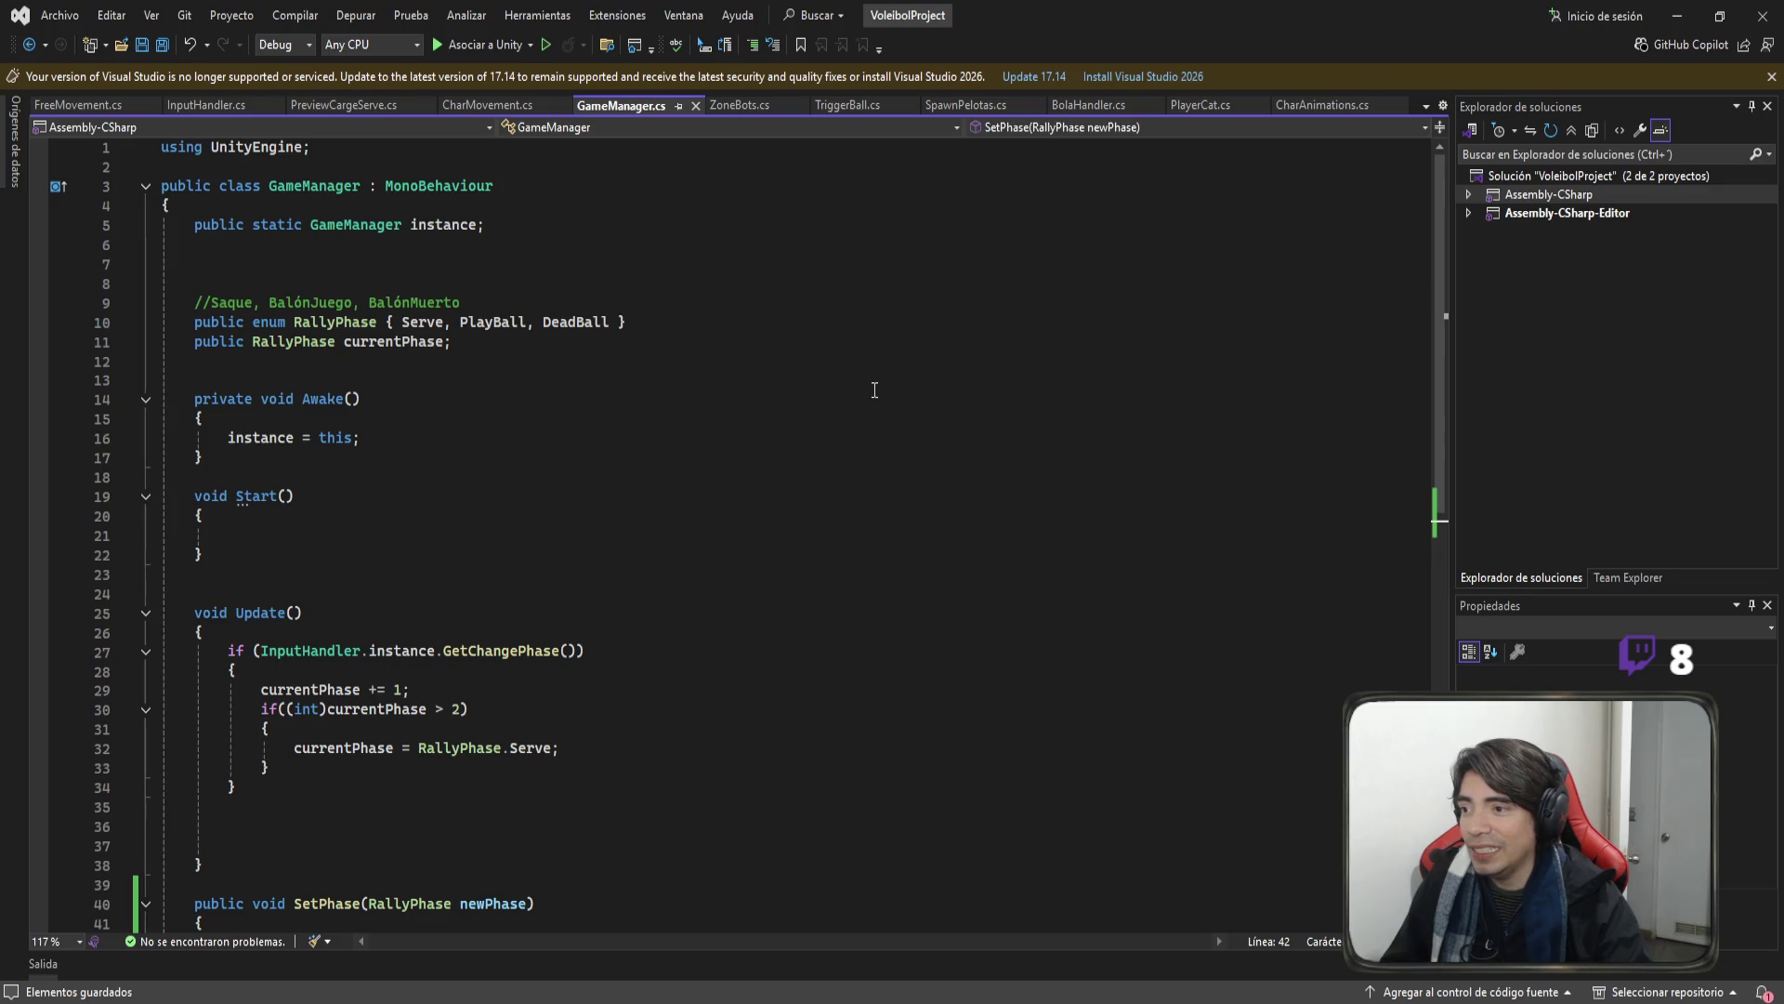
click(466, 113)
Select currentPhase in CharMovement's serve phase check on line 87 and jump to its GameManager definition with F12.
scroll(716, 416, up, 5)
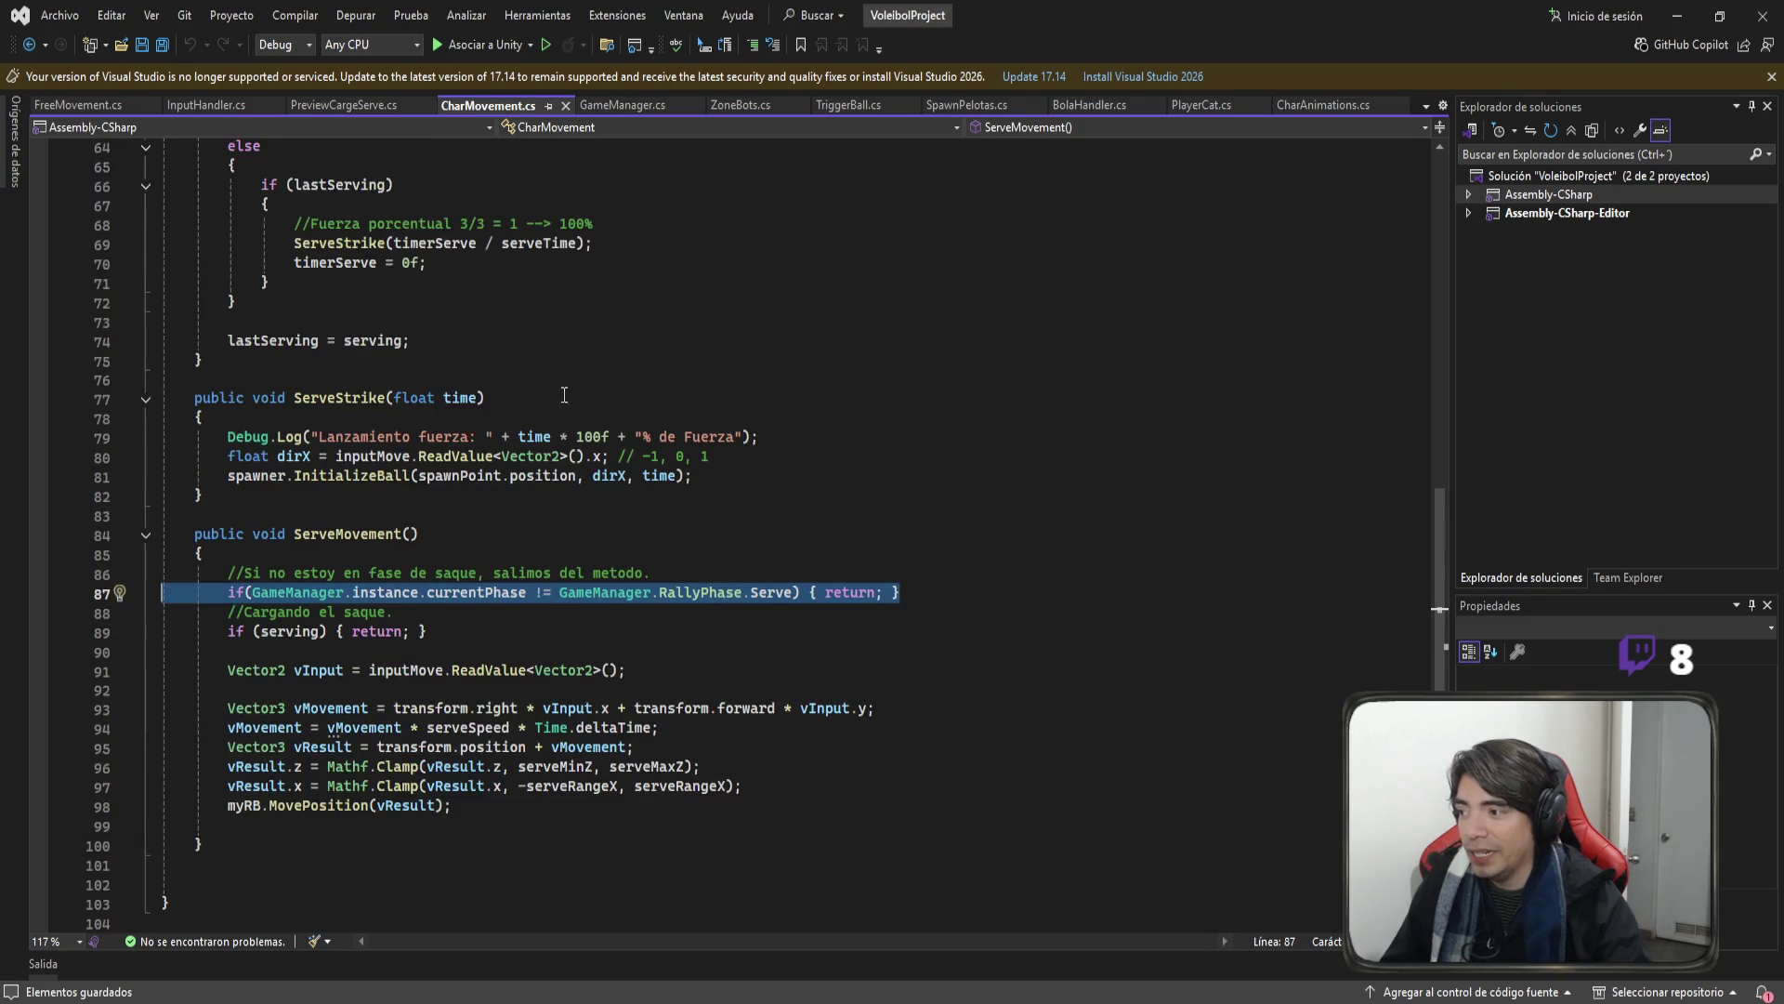
scroll(716, 415, up, 2)
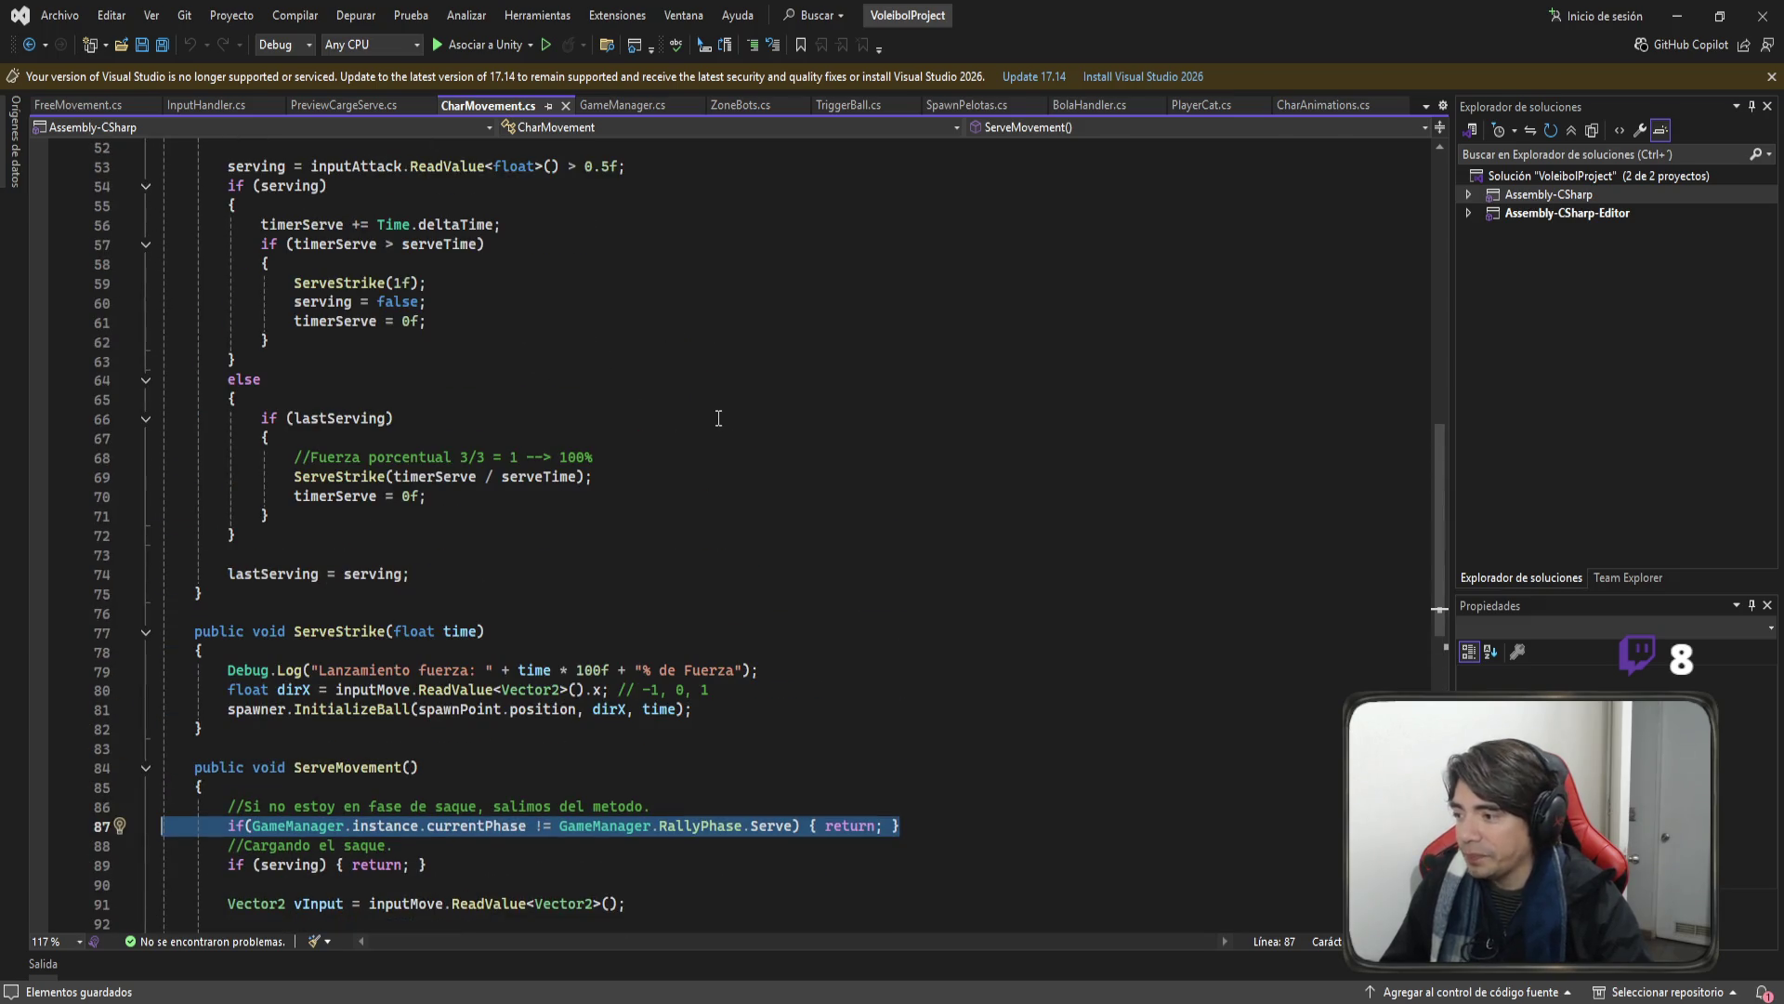
scroll(708, 422, down, 1)
scroll(708, 422, down, 3)
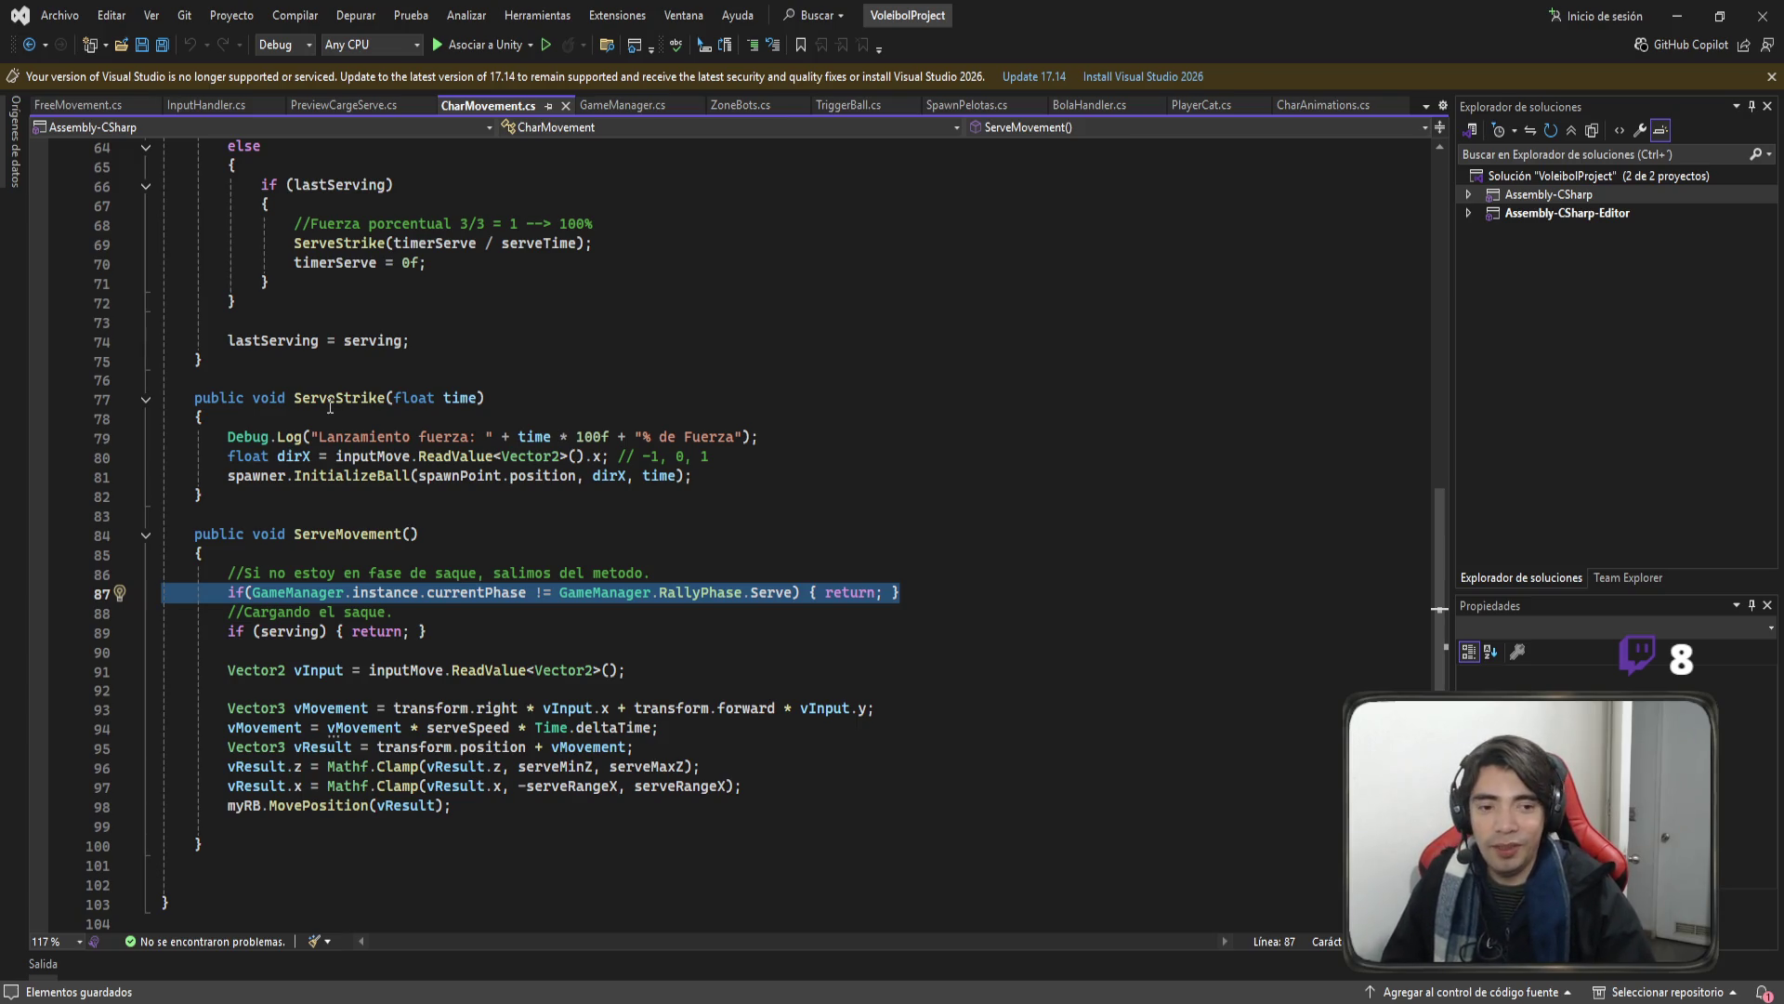
scroll(362, 395, up, 2)
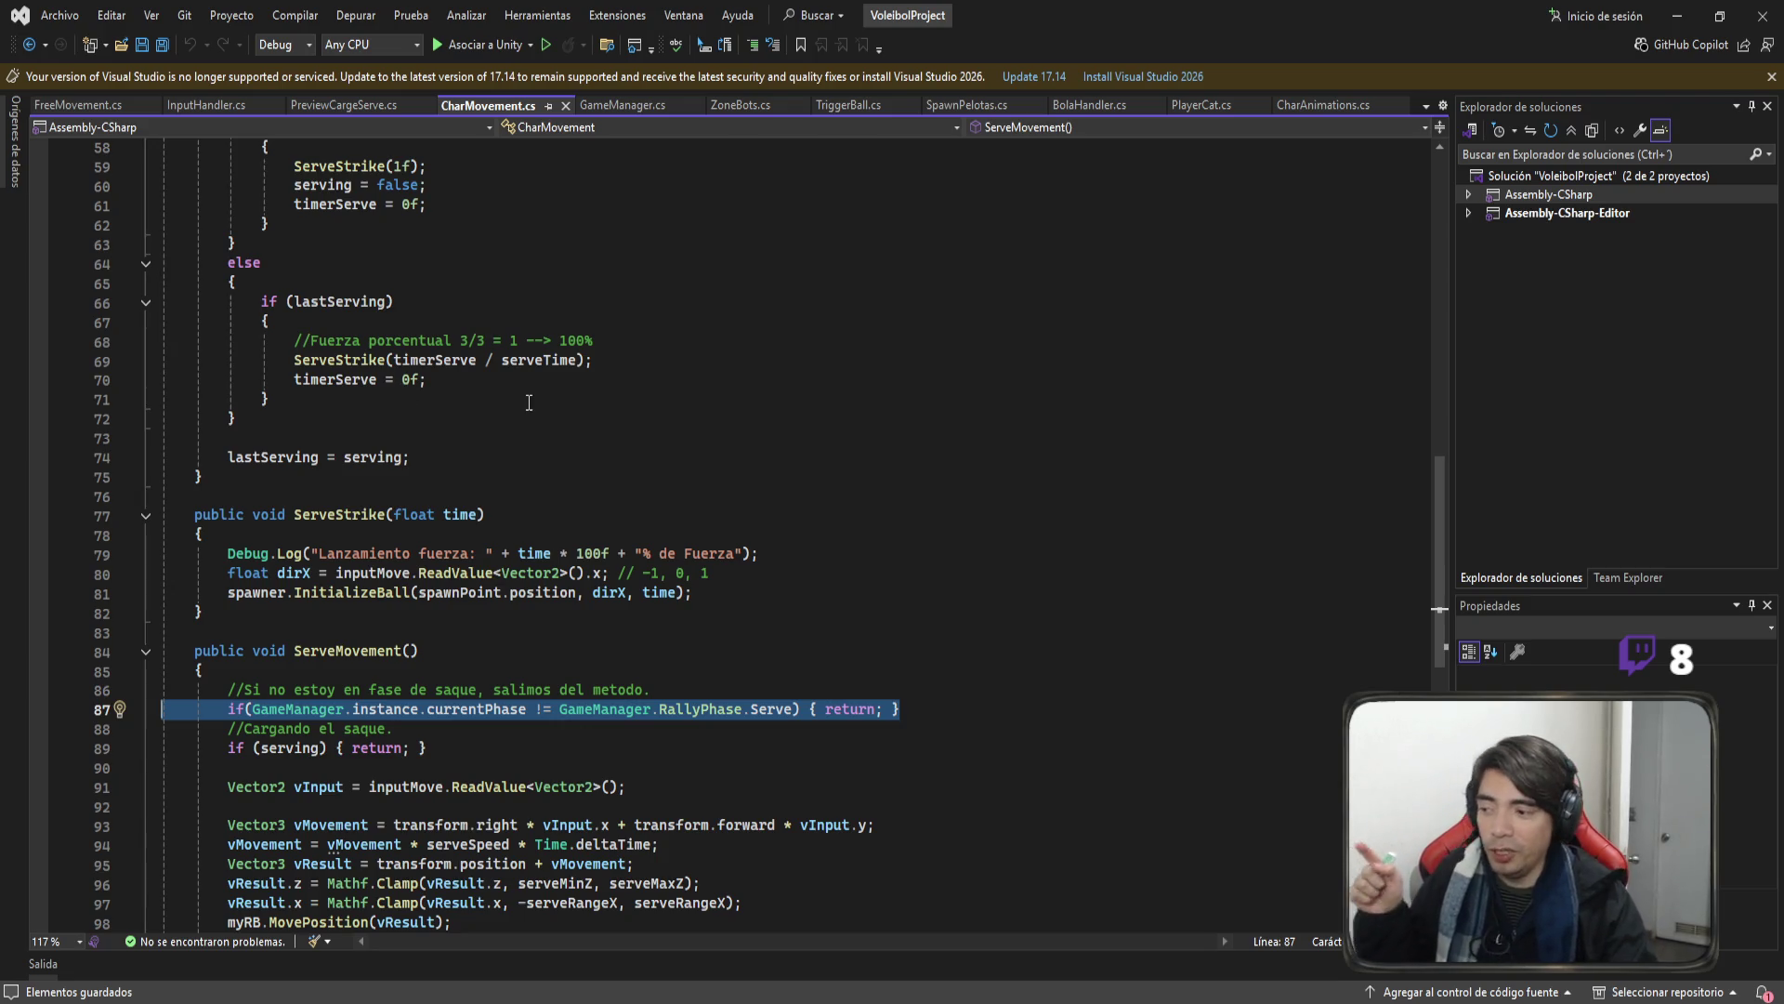
scroll(529, 402, down, 3)
click(232, 418)
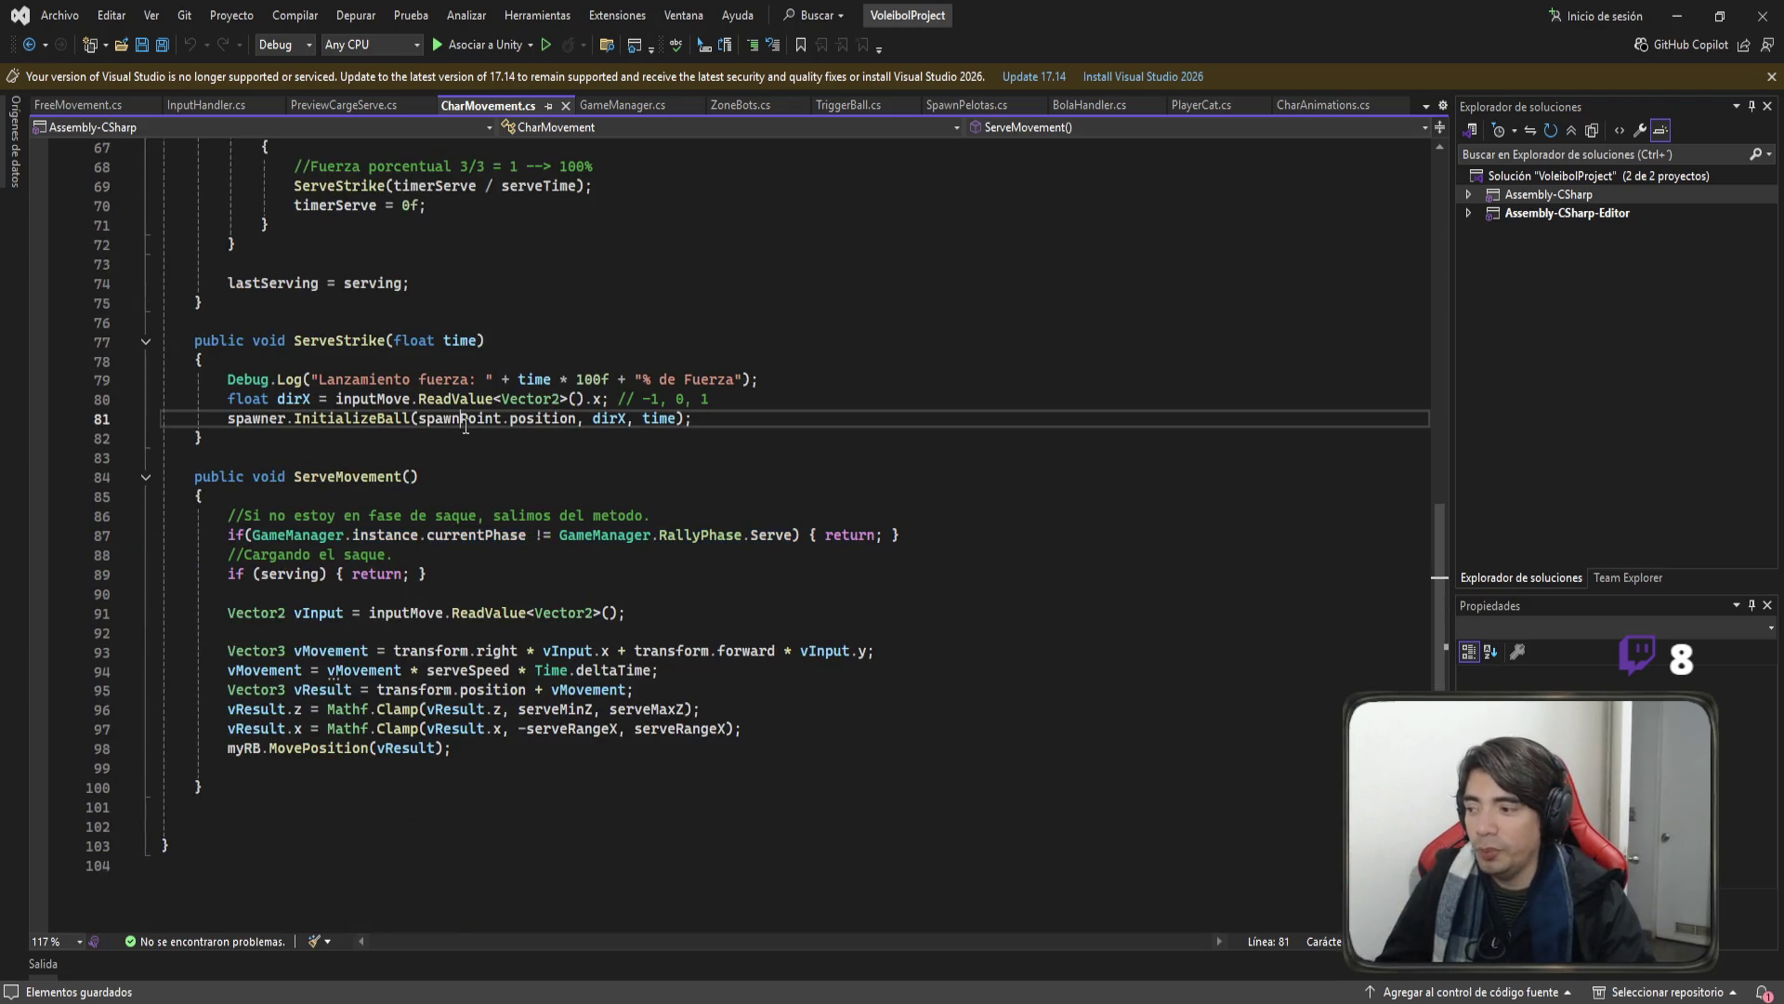
click(234, 537)
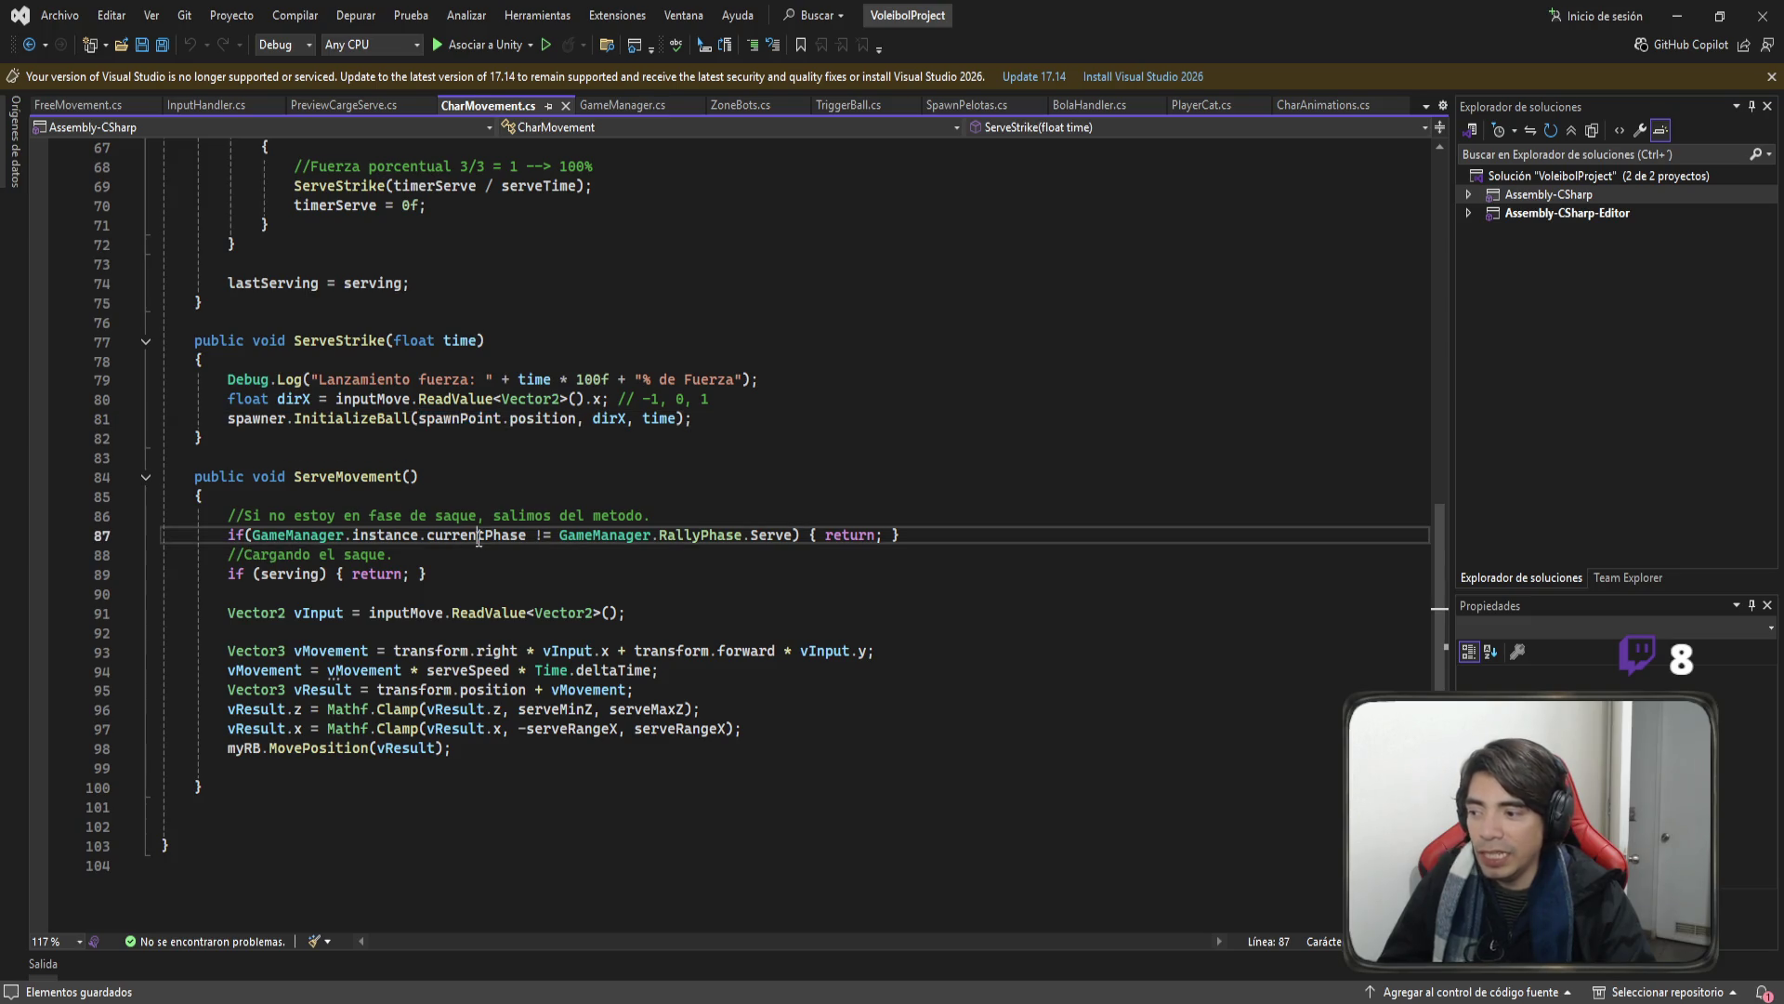
double_click(469, 537)
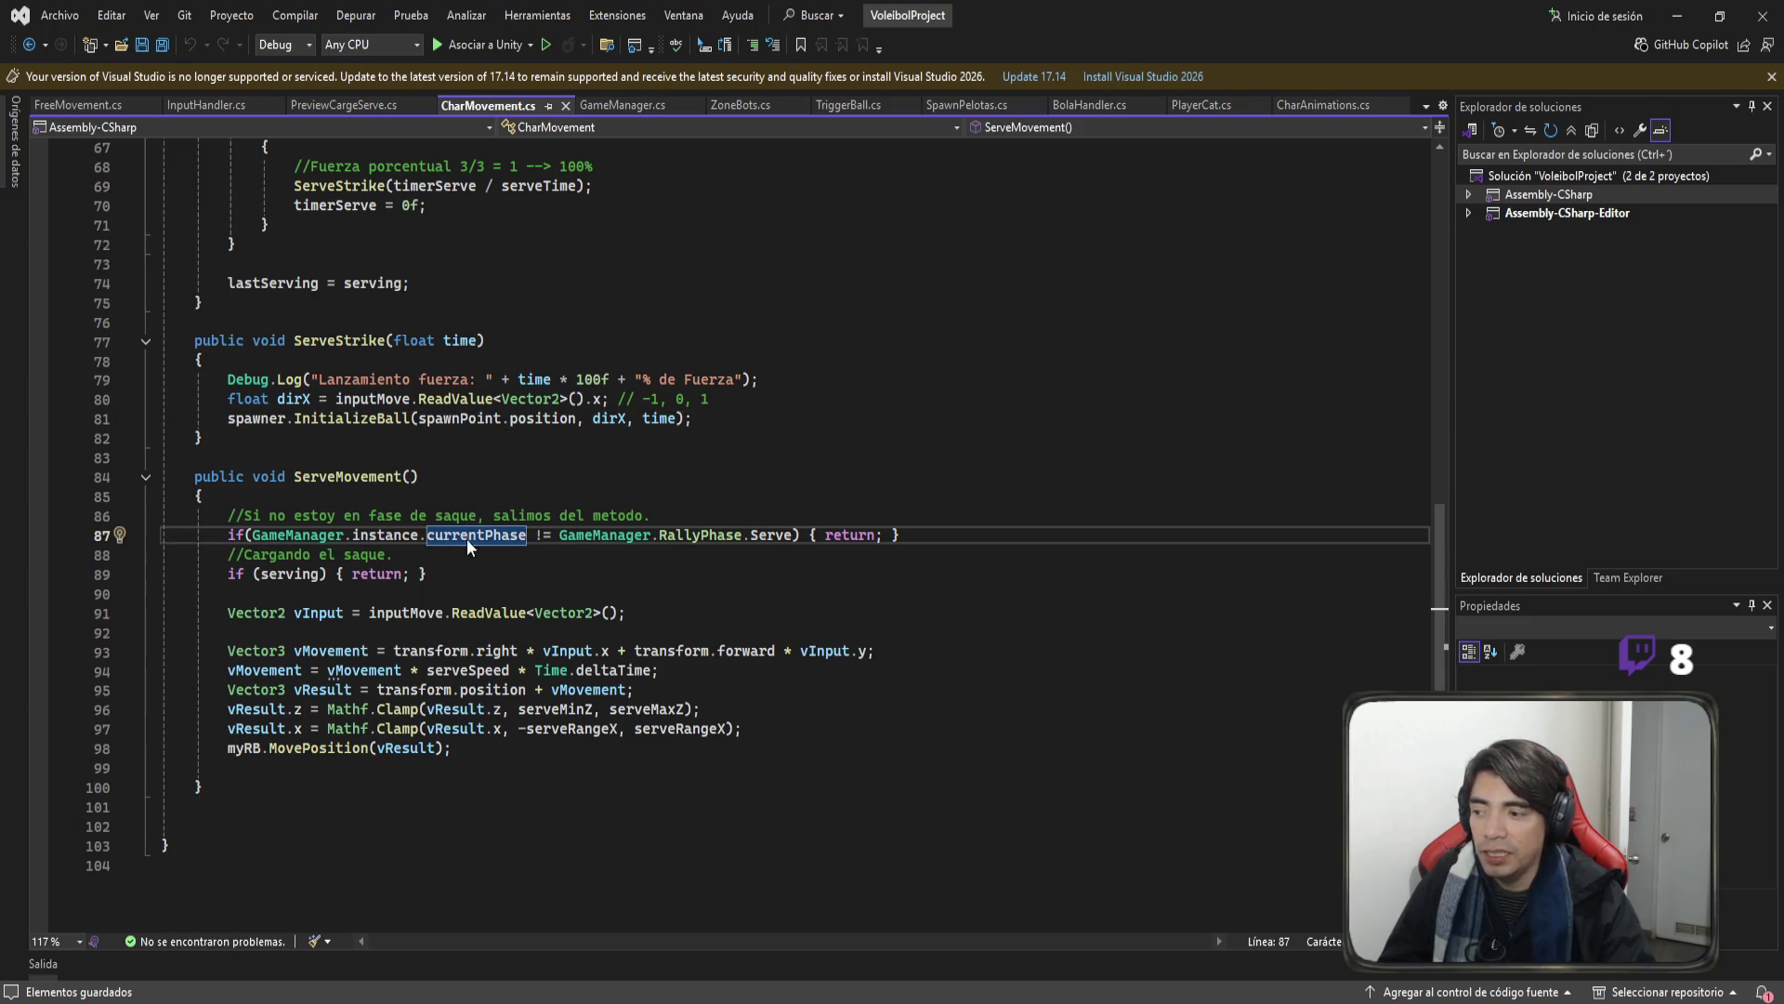
key(F12)
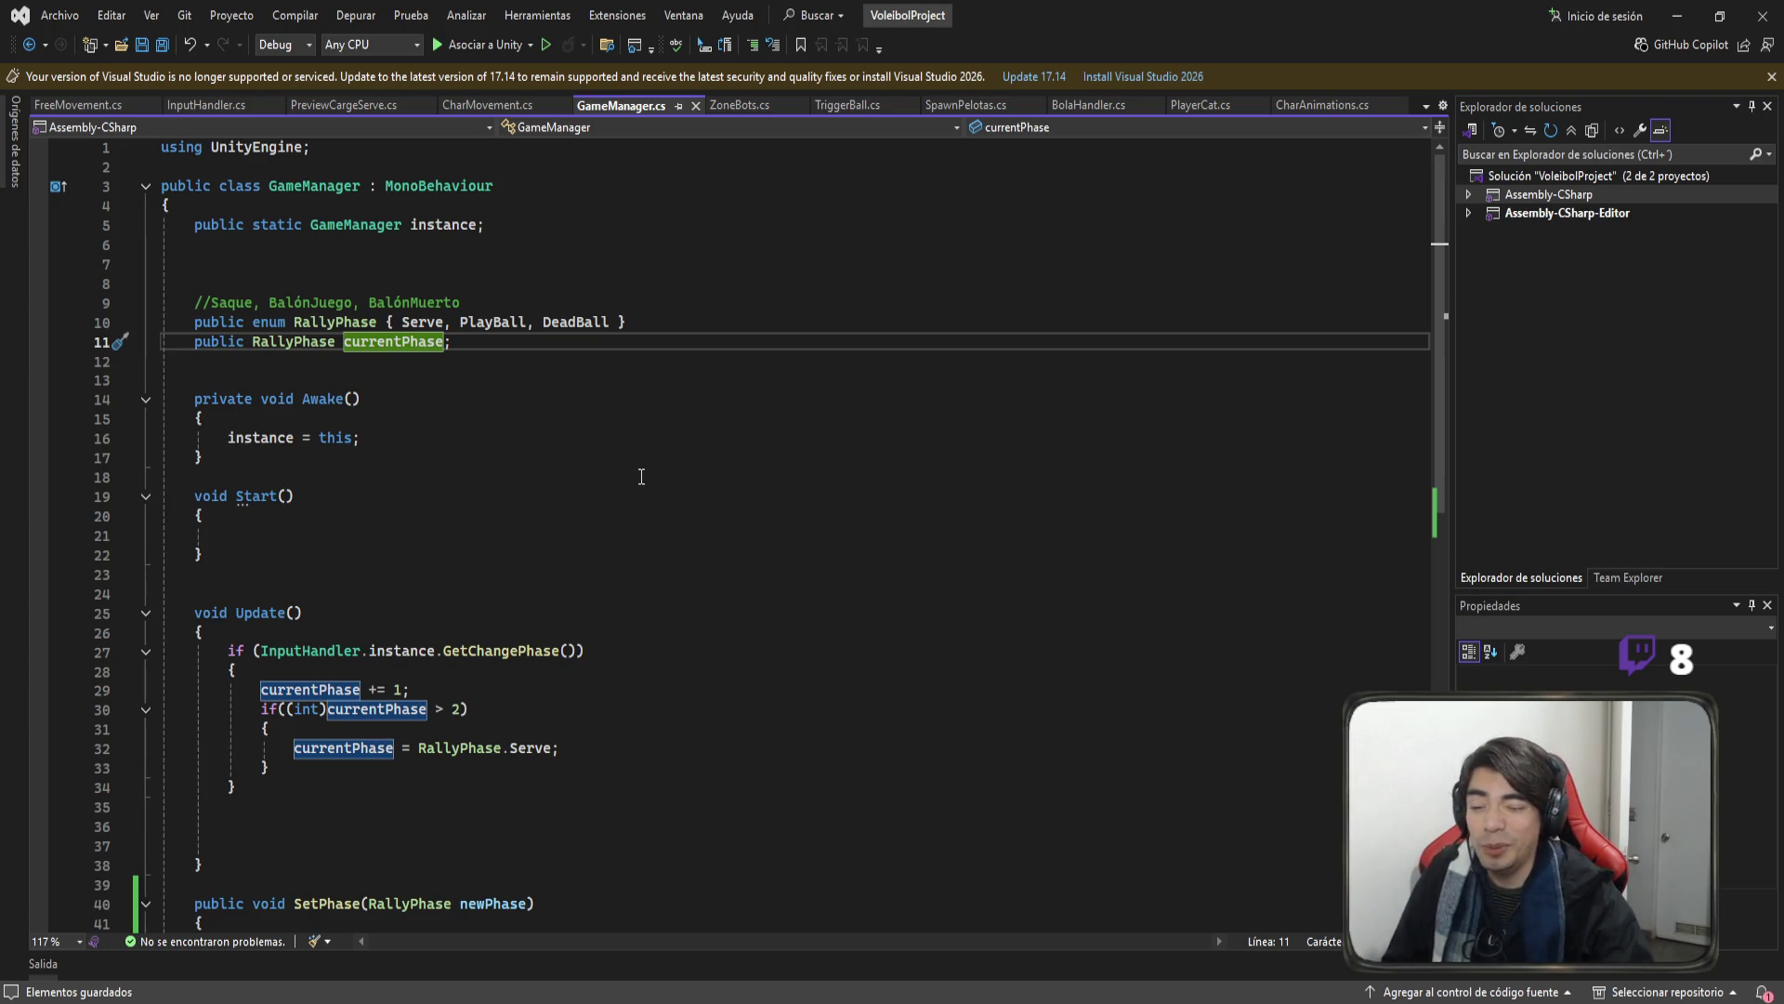
Review SetPhase in GameManager.cs, then look over the FreeMovement script.
scroll(534, 413, down, 3)
scroll(525, 403, up, 3)
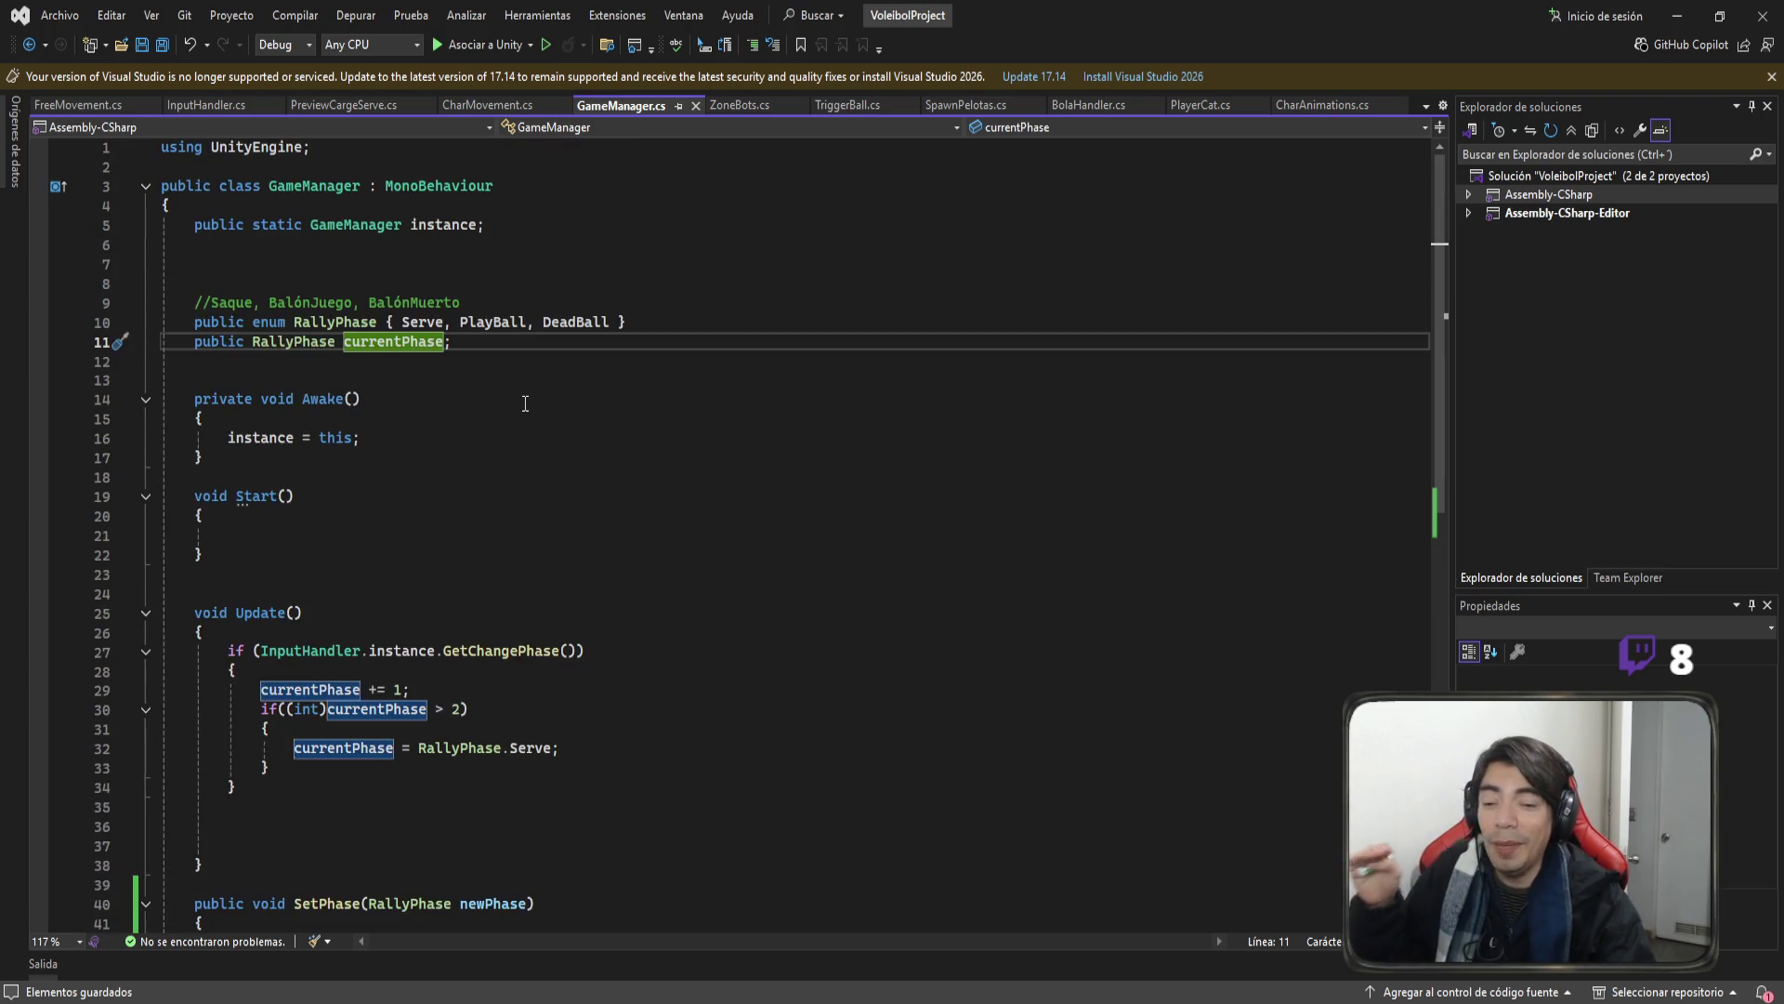
scroll(525, 403, down, 2)
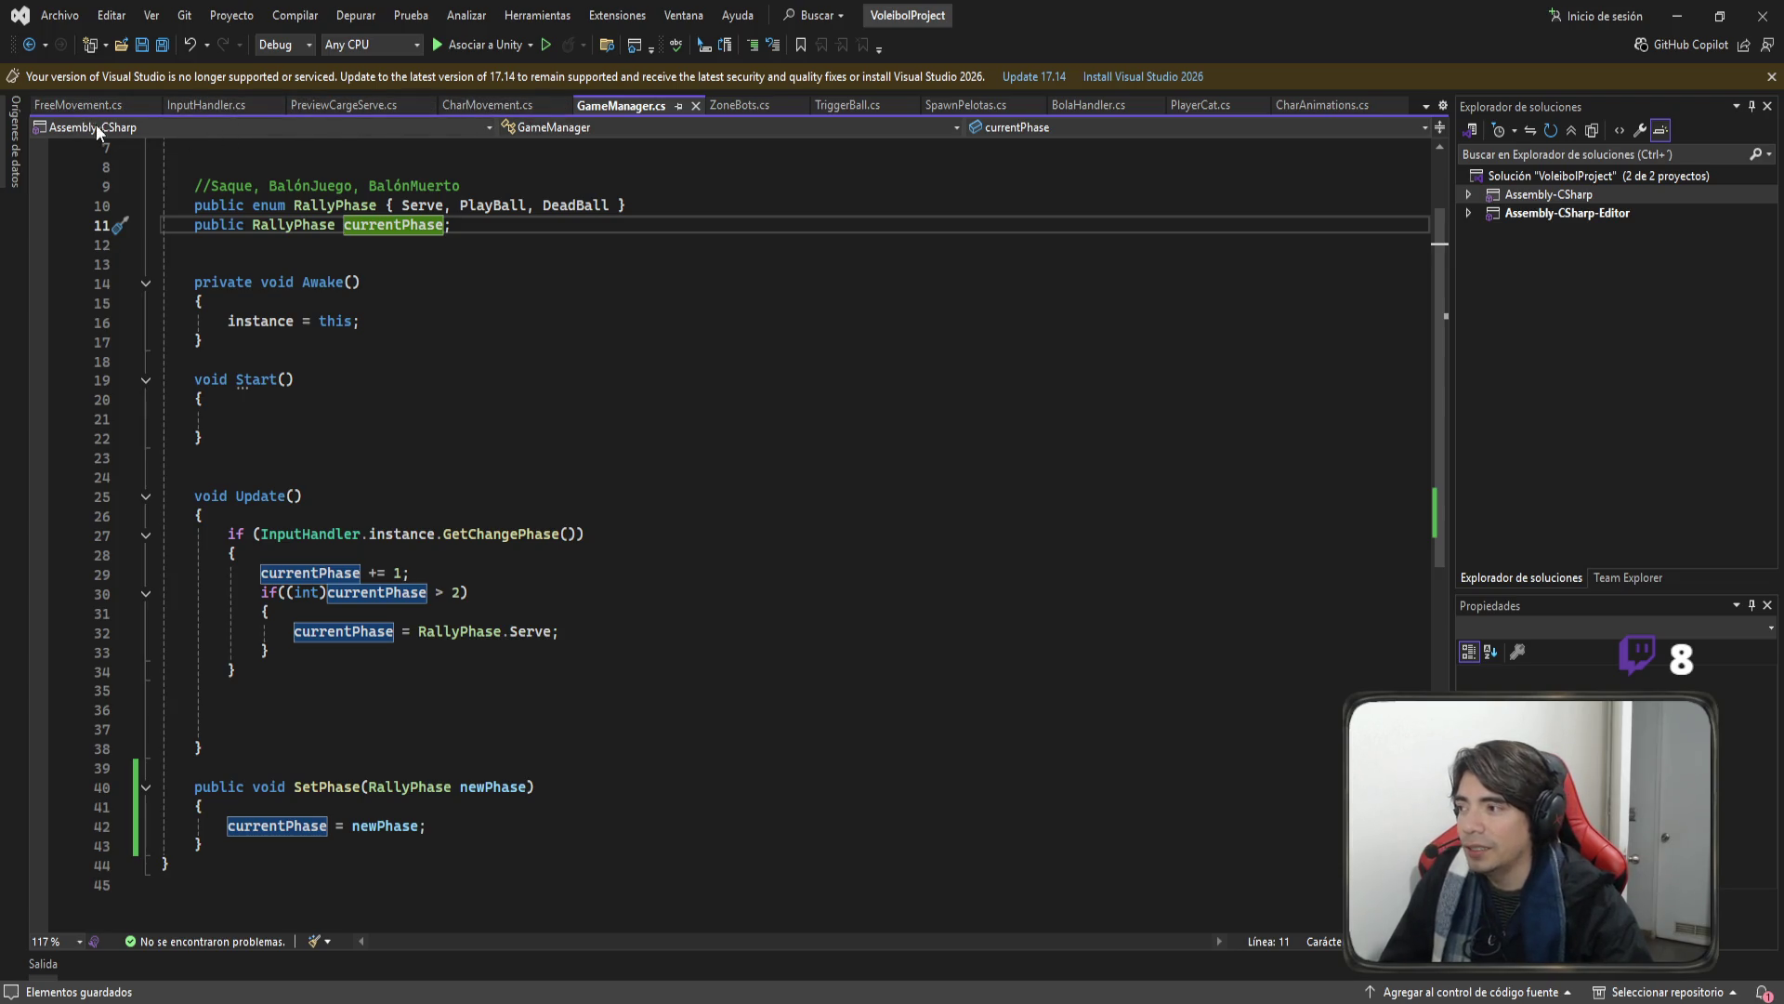
click(77, 106)
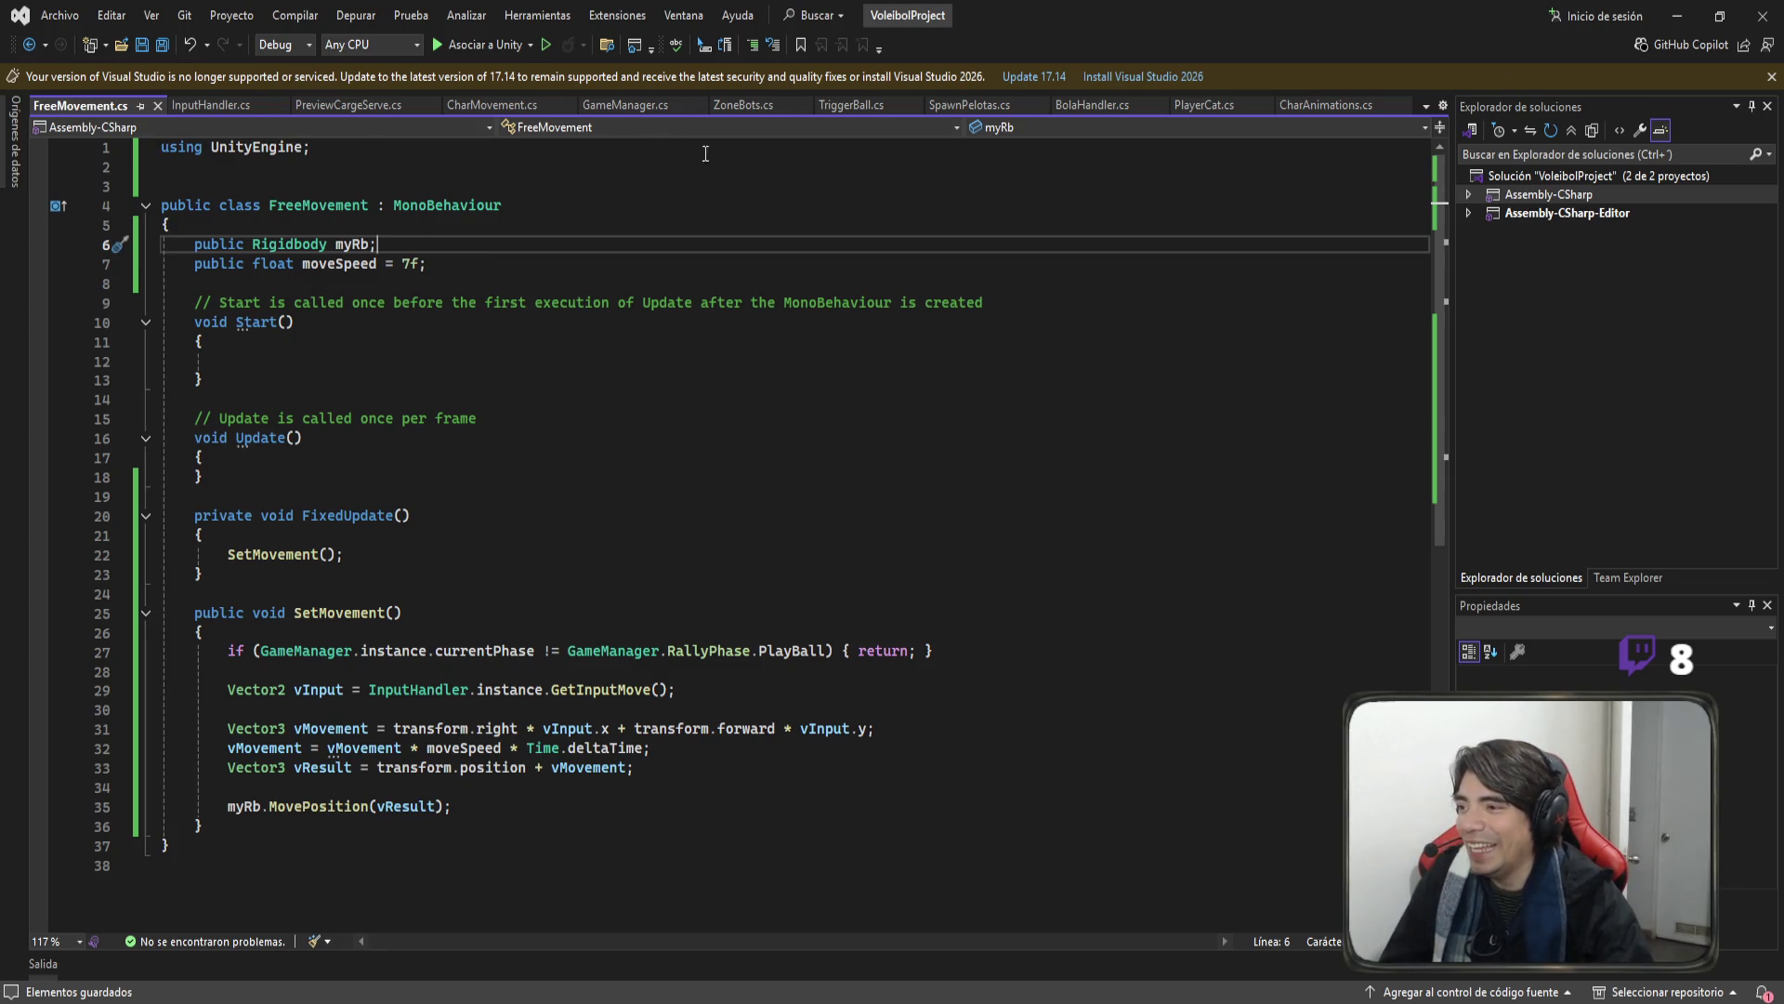
Return to CharMovement.cs and place the caret after the ball spawn call in ServeStrike.
click(460, 105)
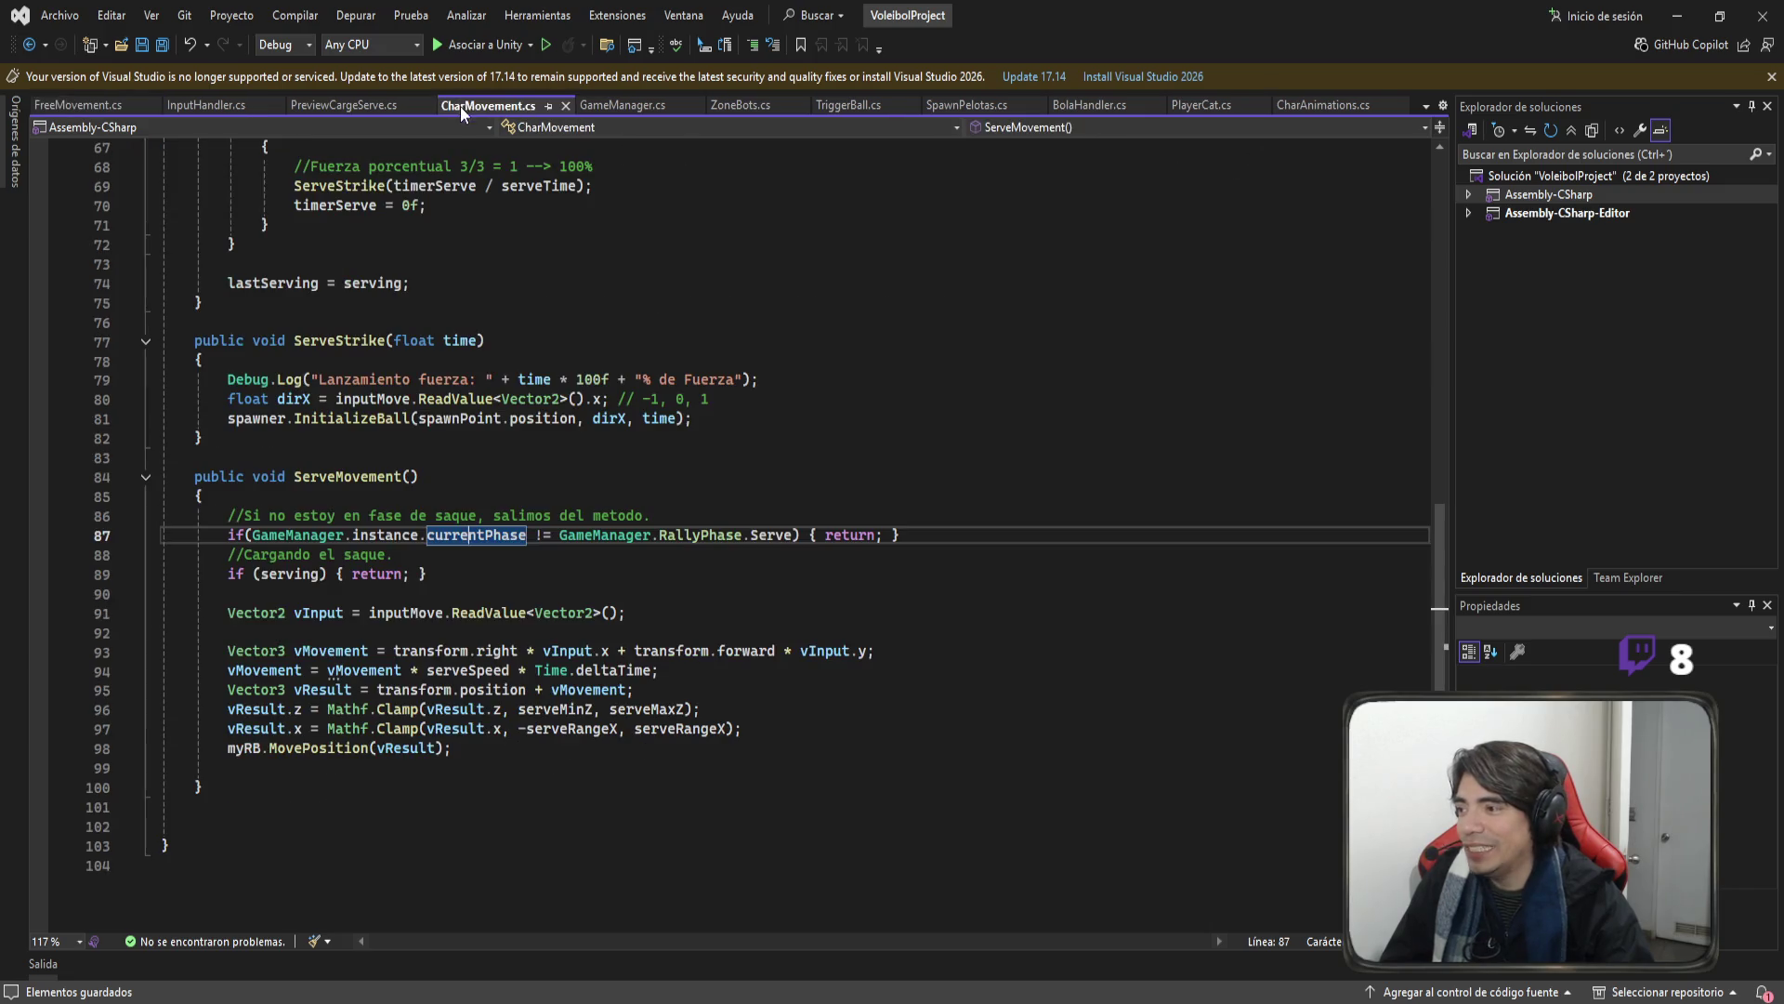
scroll(235, 517, up, 1)
click(387, 398)
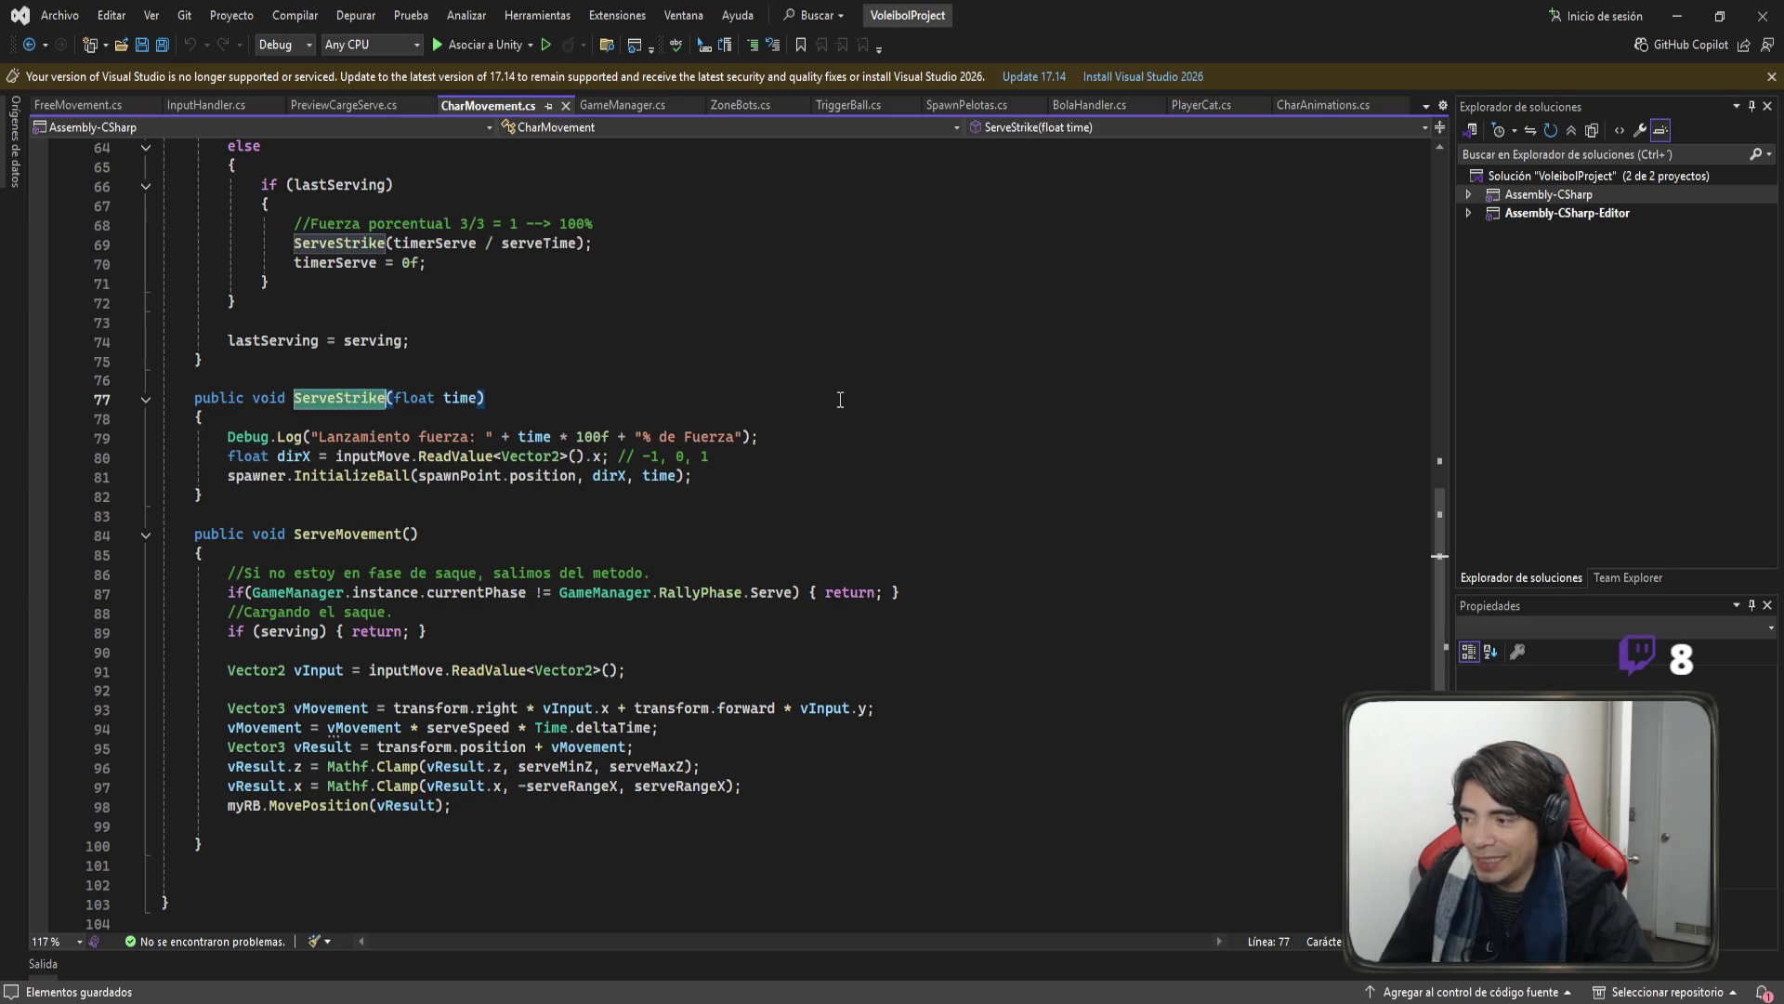
click(771, 476)
Add GameManager.instance.SetPhase(GameManager.RallyPhase.PlayBall); on a new line after the ball spawn.
key(Return)
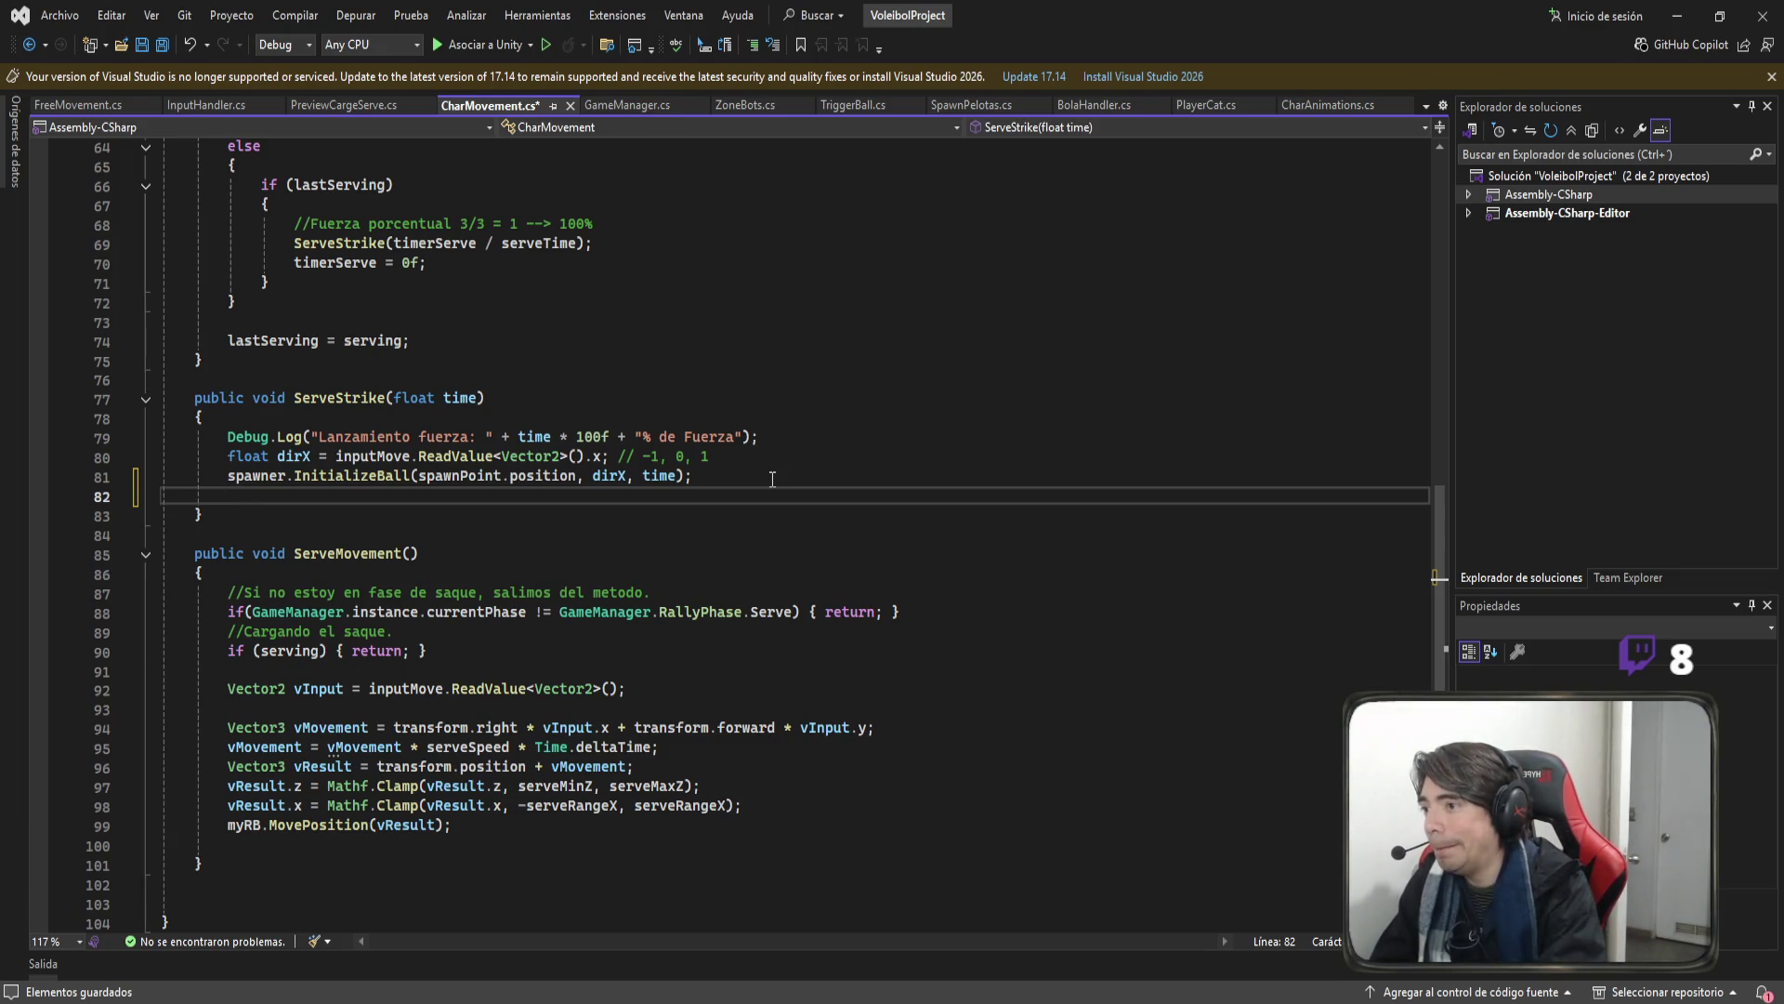
text(GameManager)
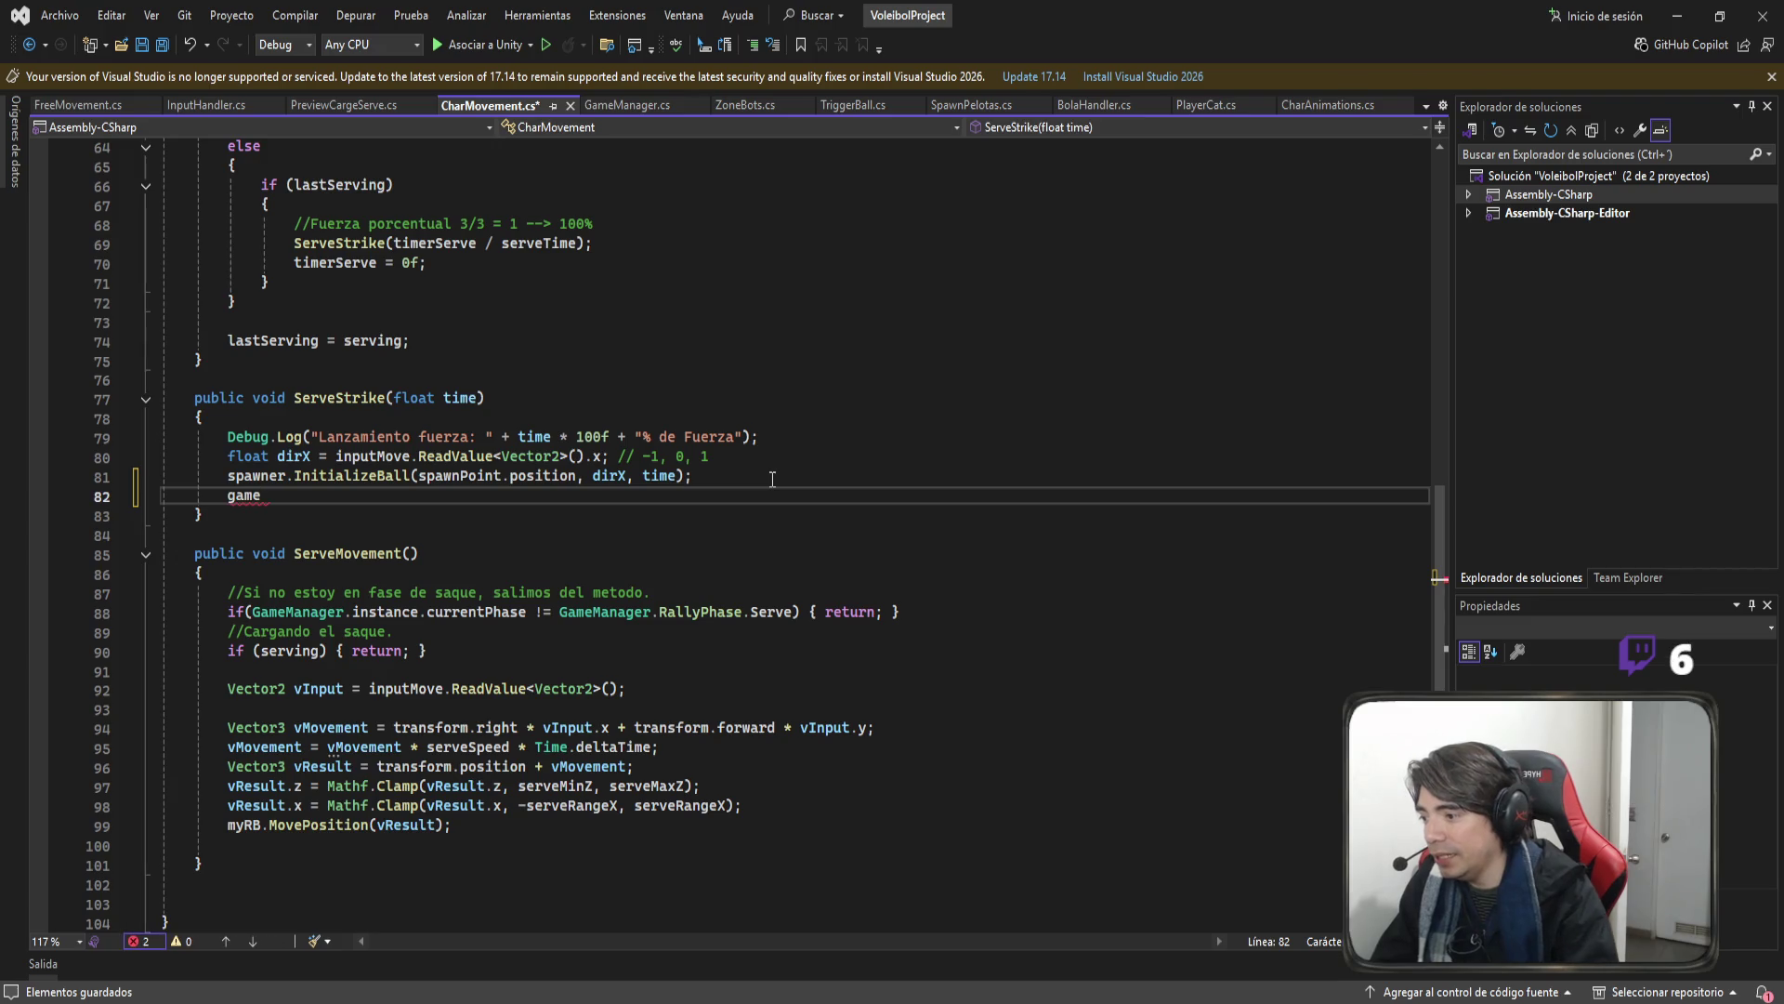
text(.instance)
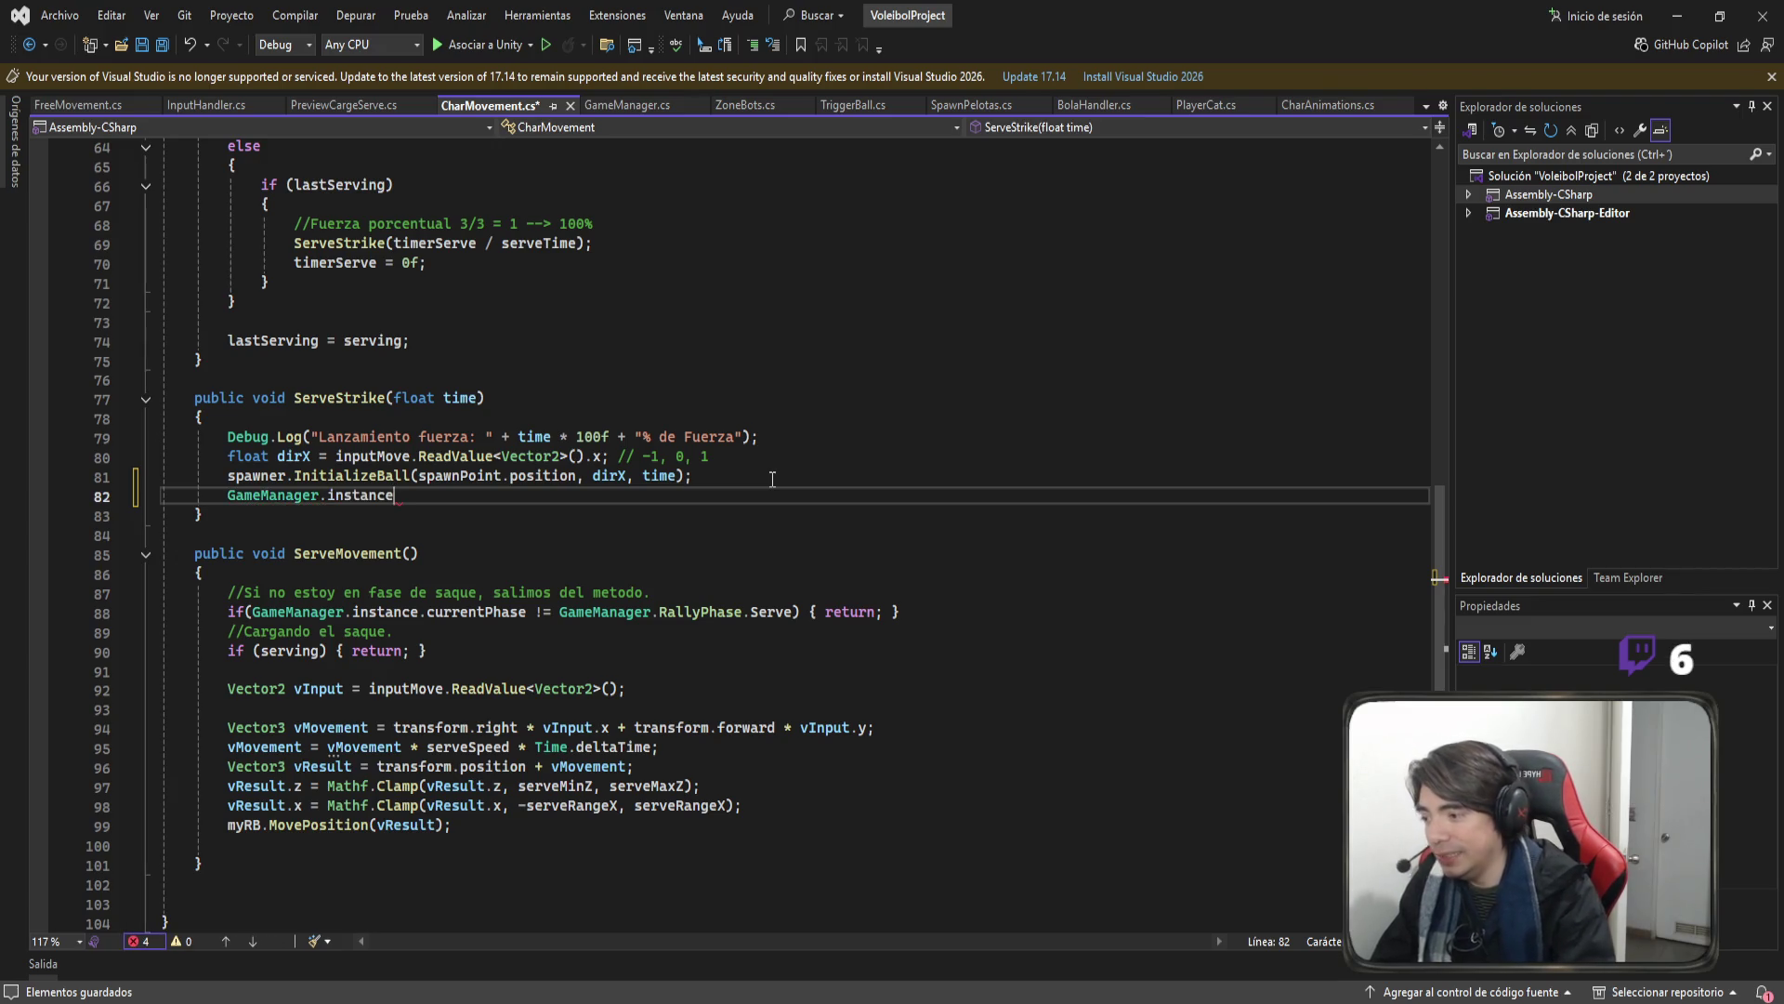
text(.SetPhase)
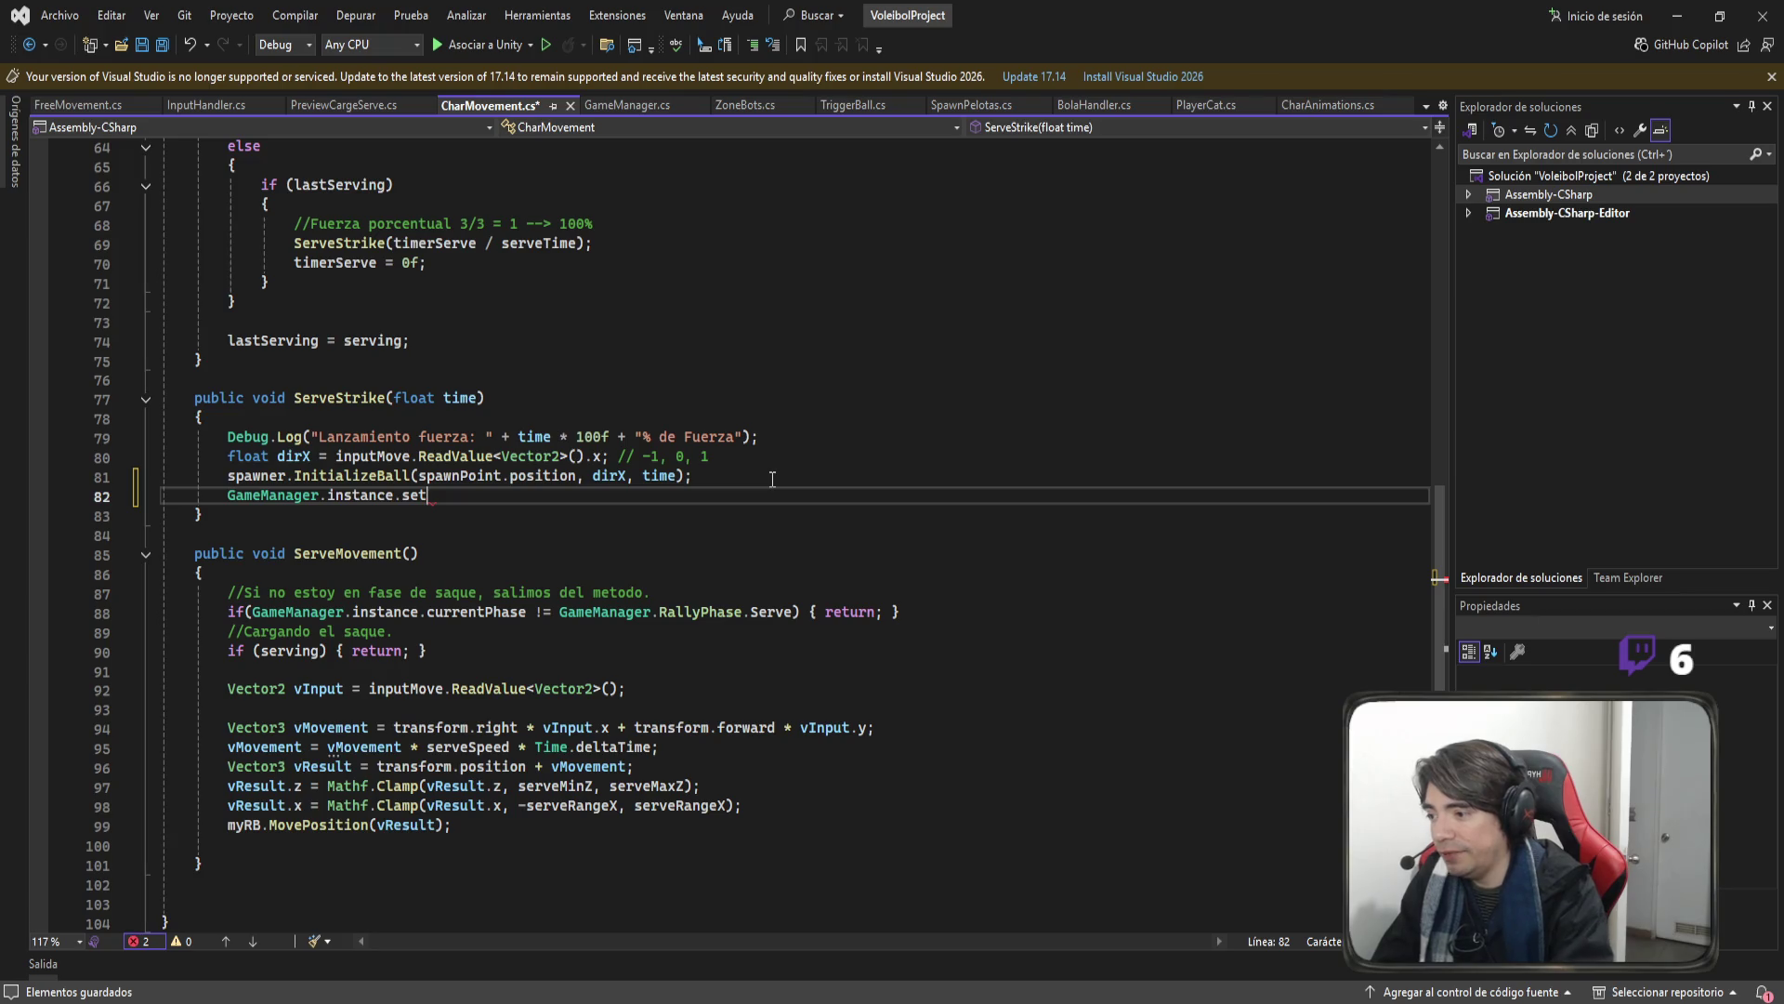
text(()
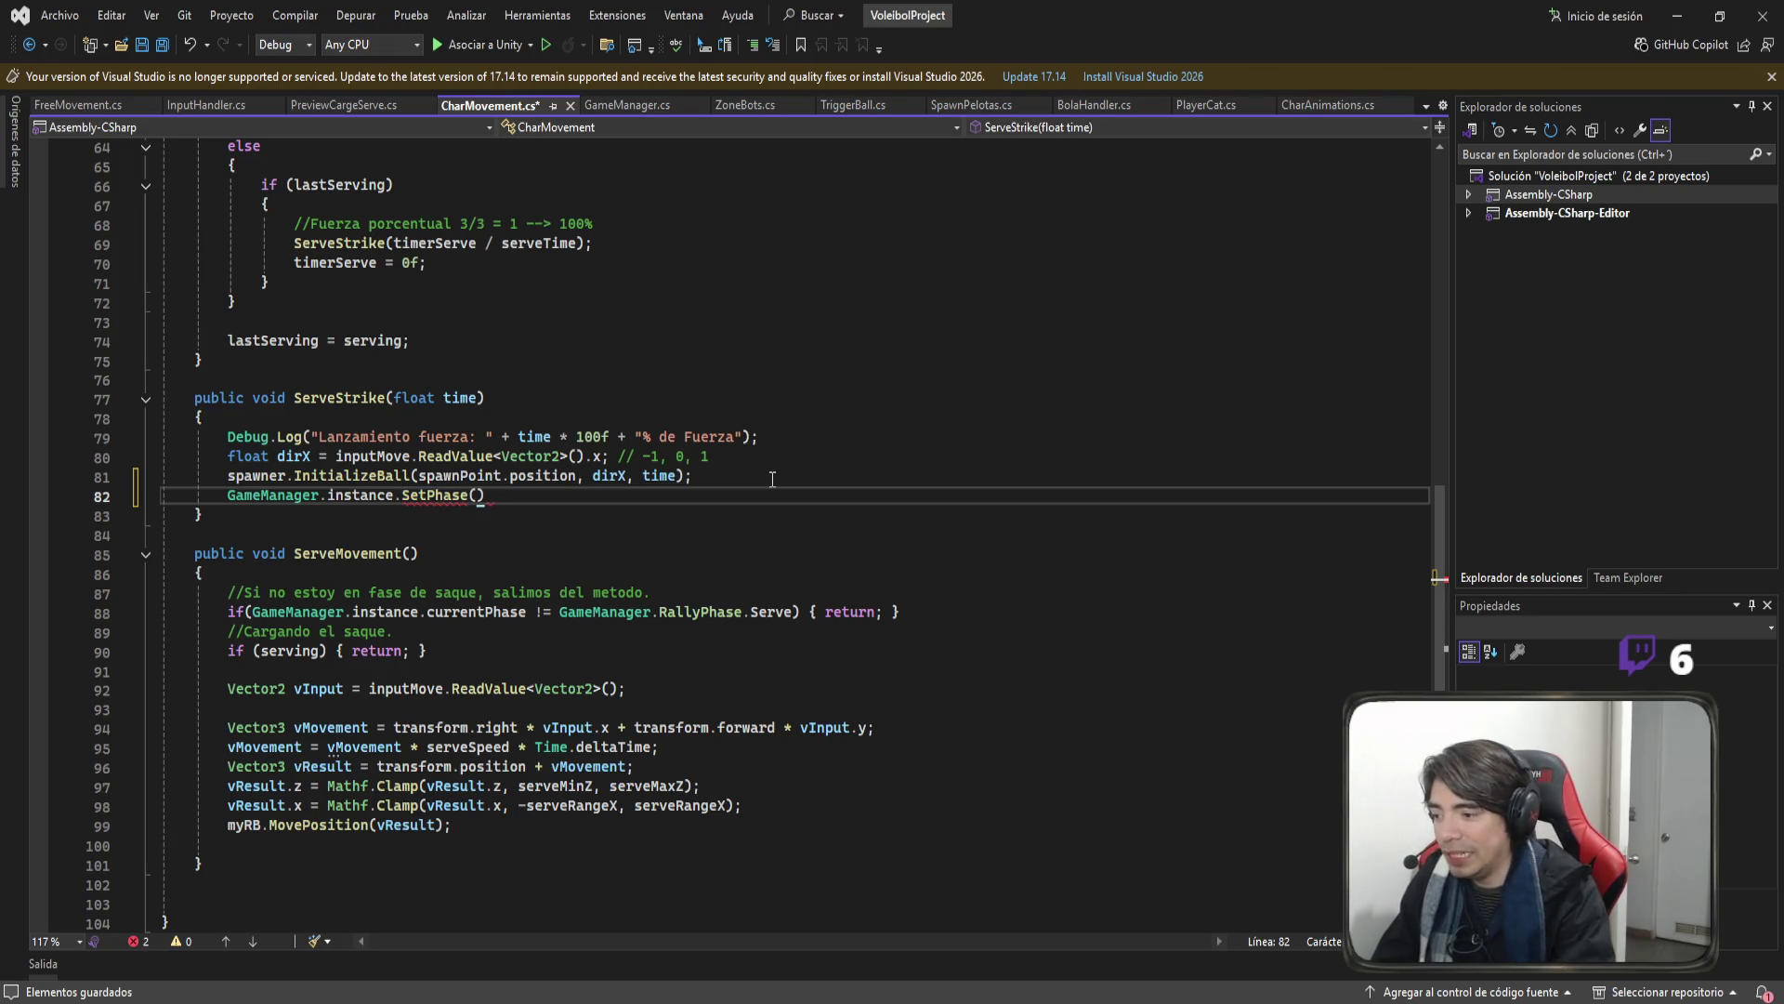
key(Tab)
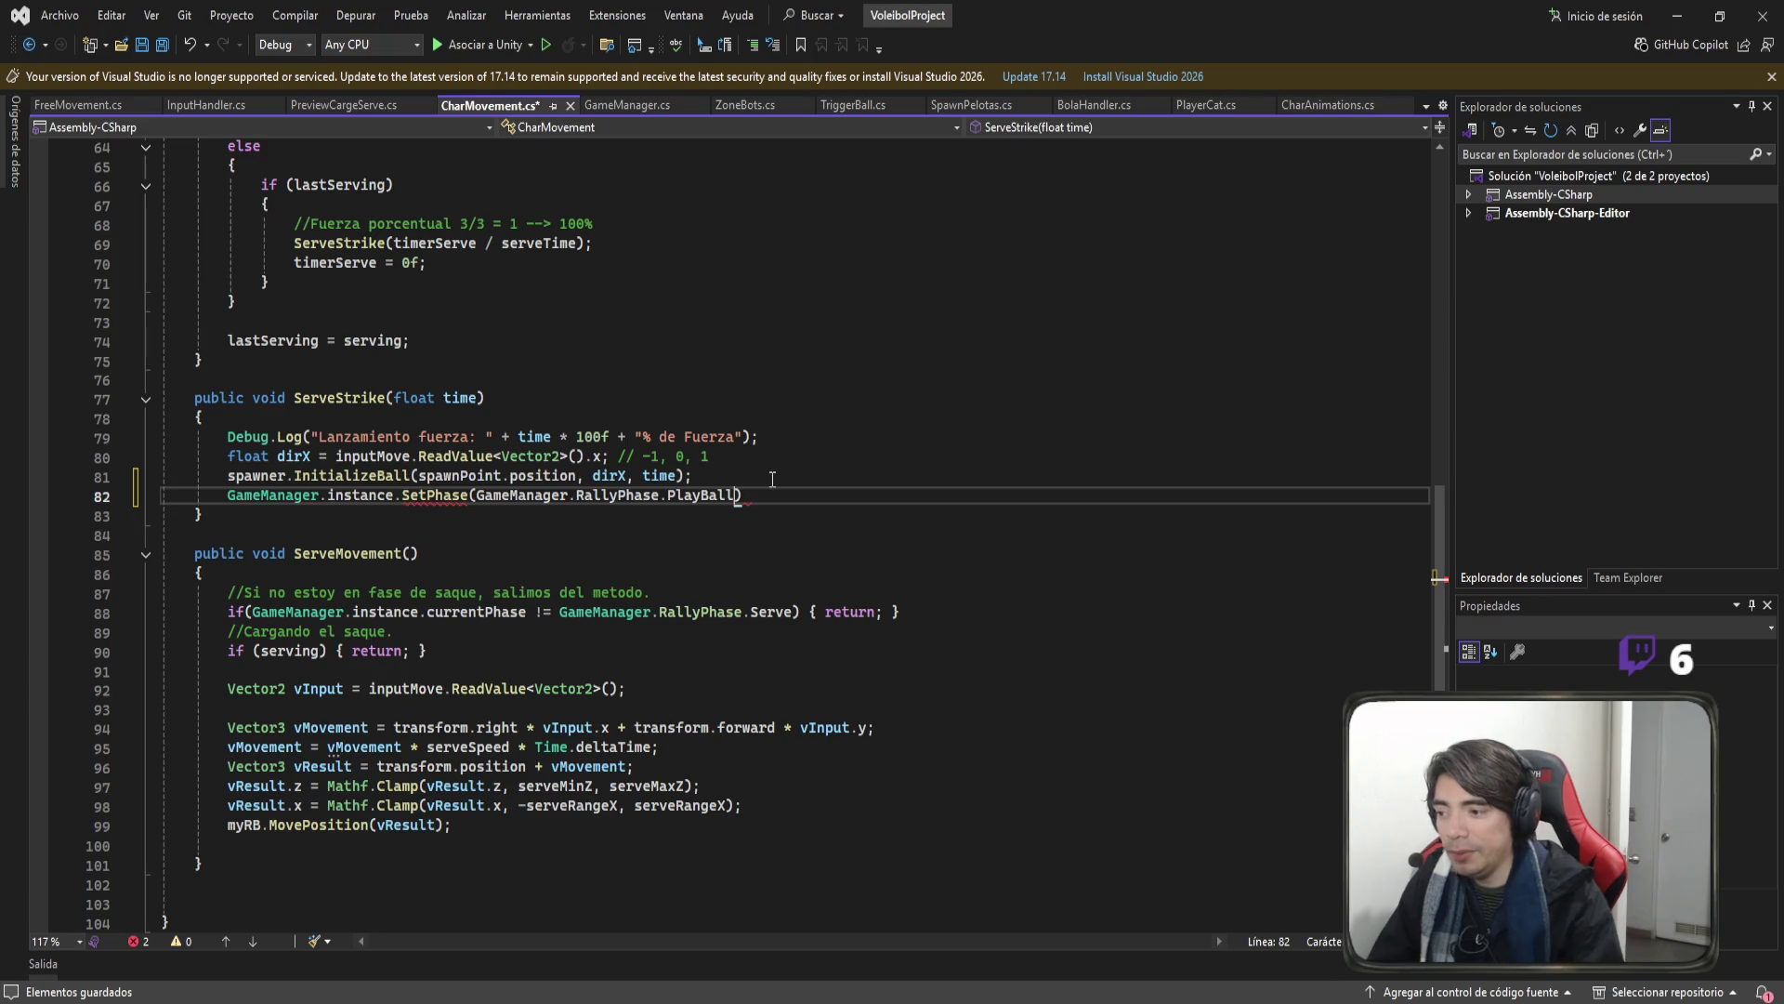
text(;)
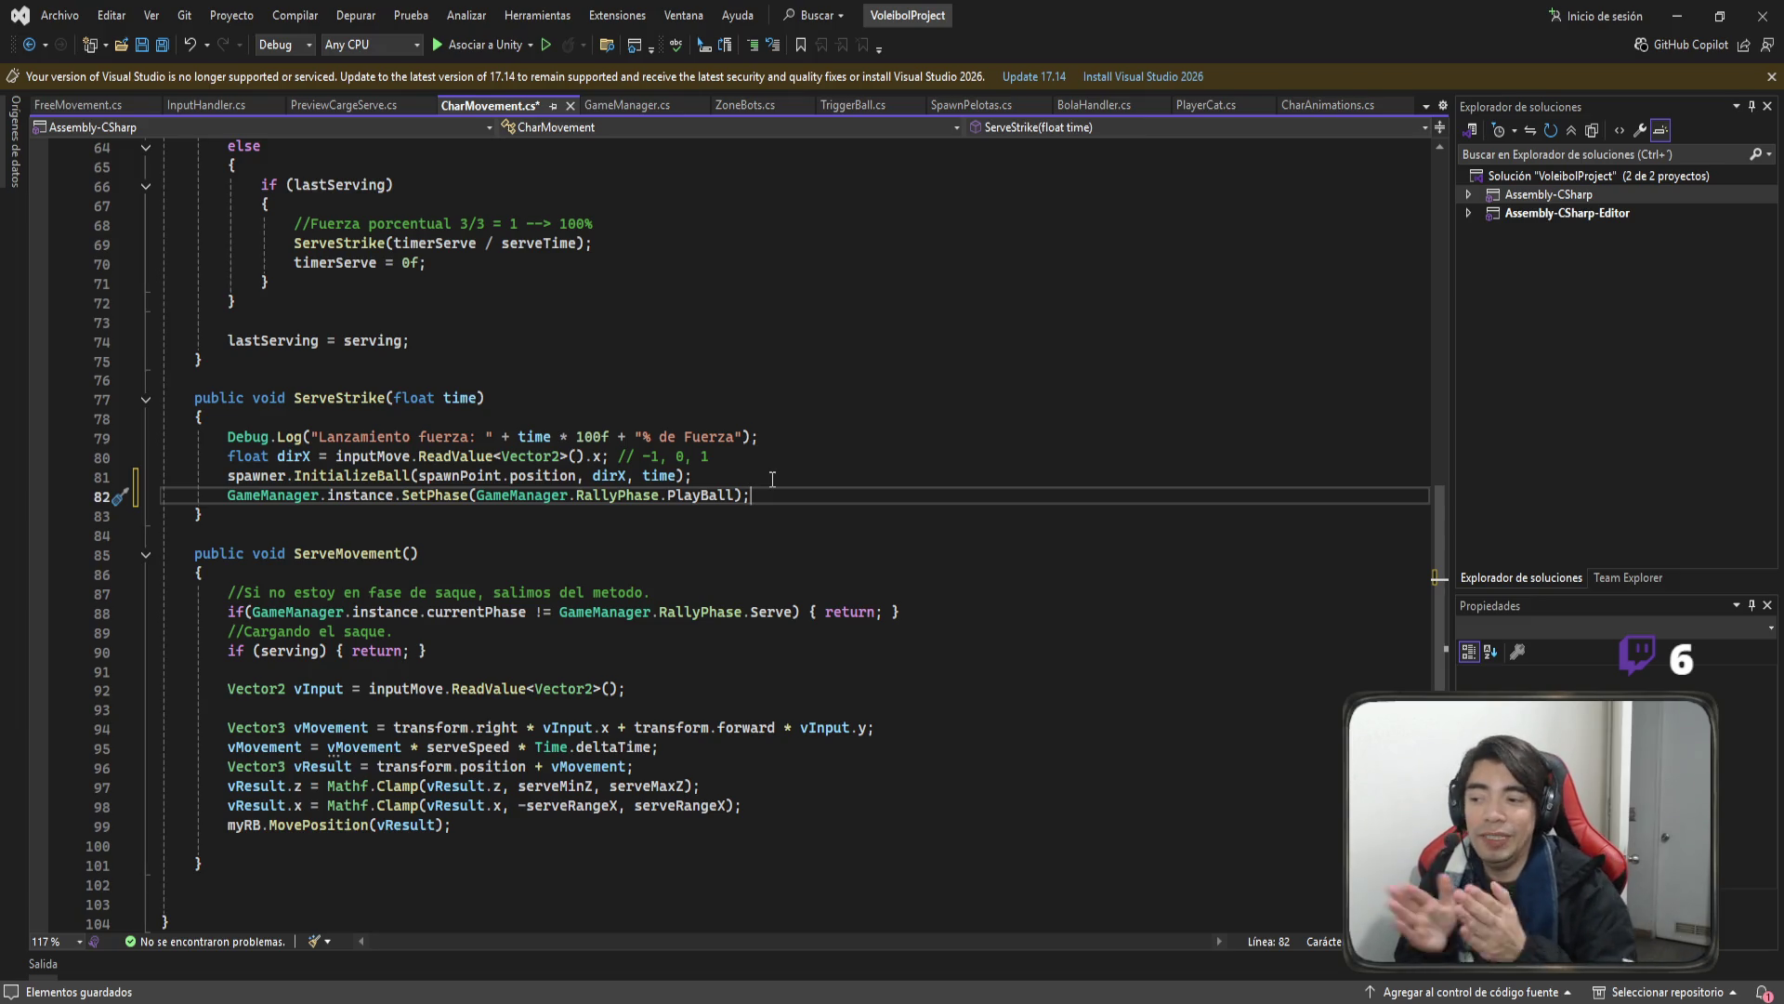
Save CharMovement.cs and bring the Unity editor back to the front.
double_click(695, 495)
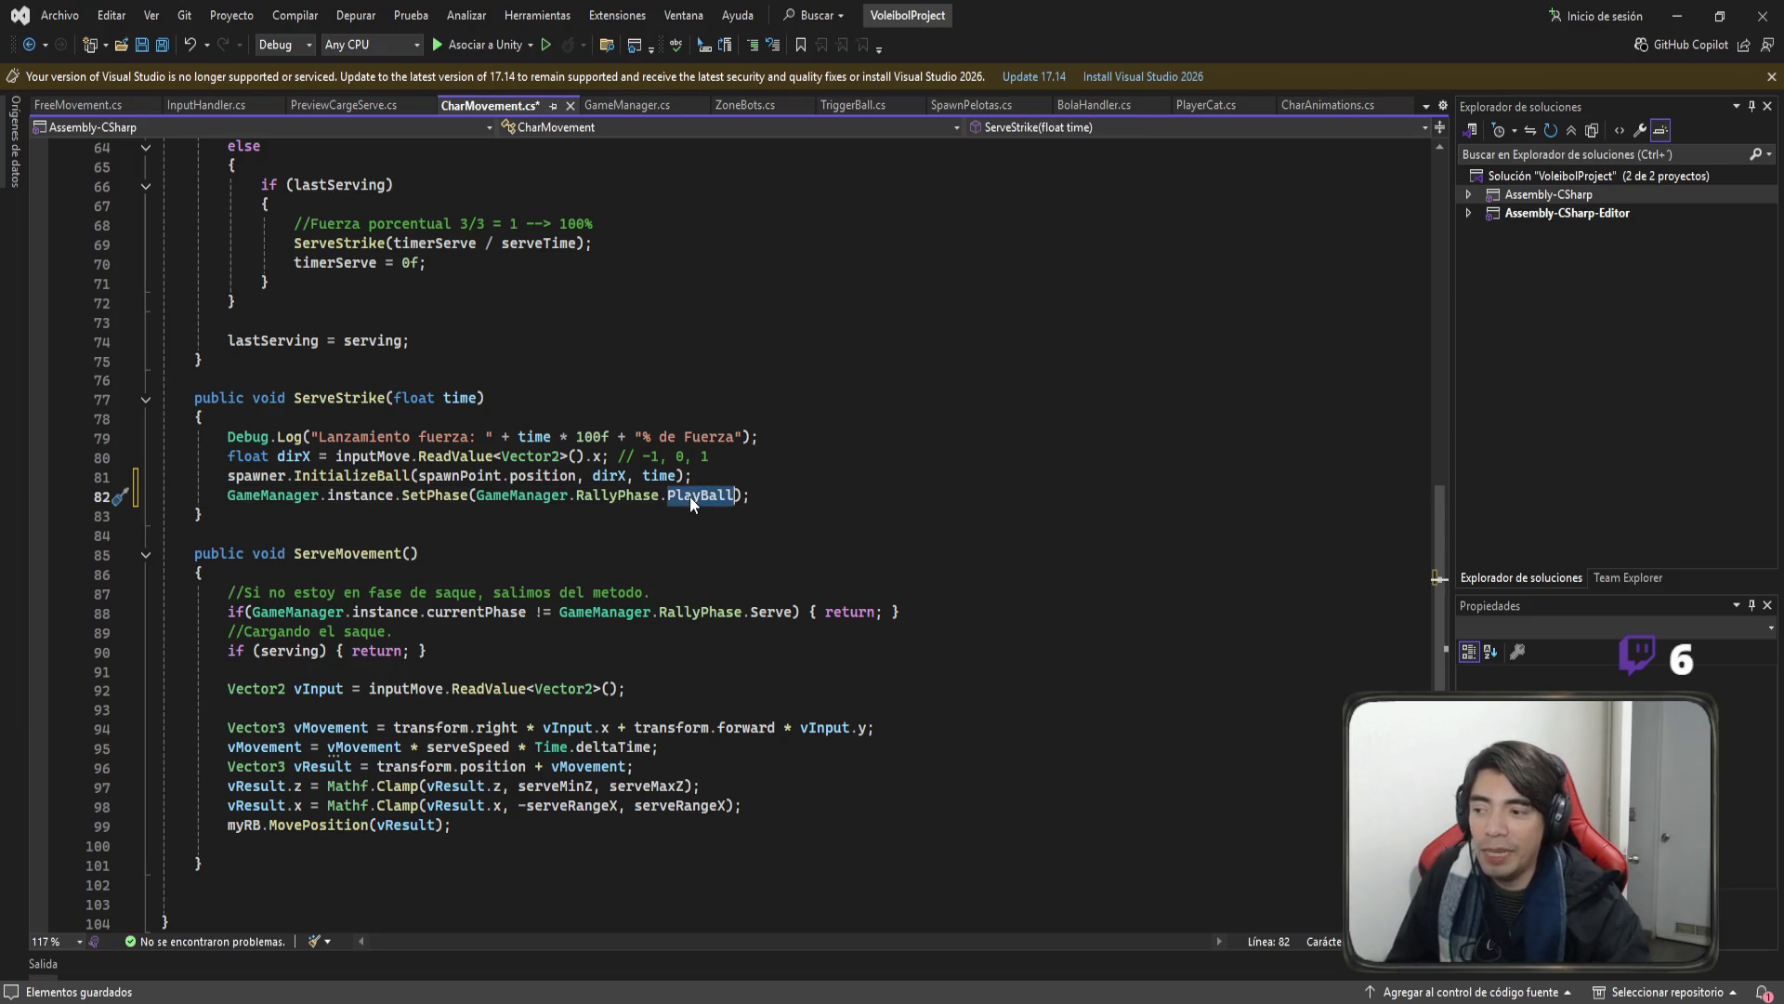
click(910, 503)
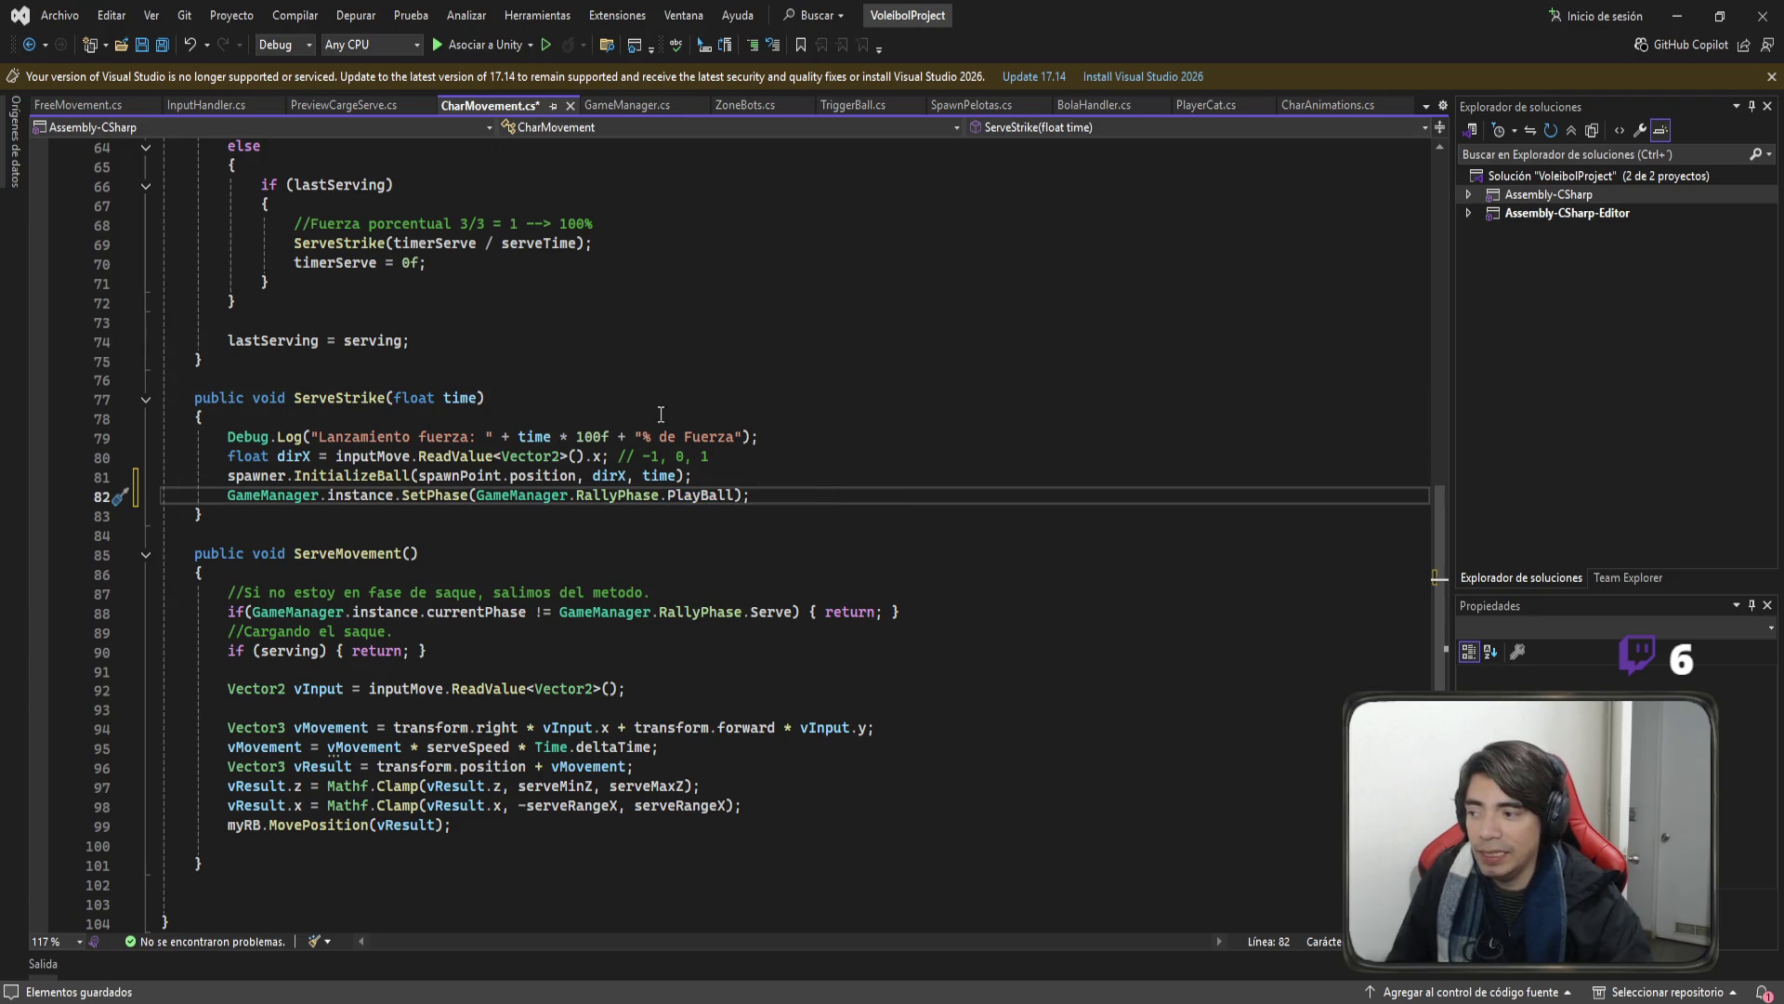
key(ctrl+s)
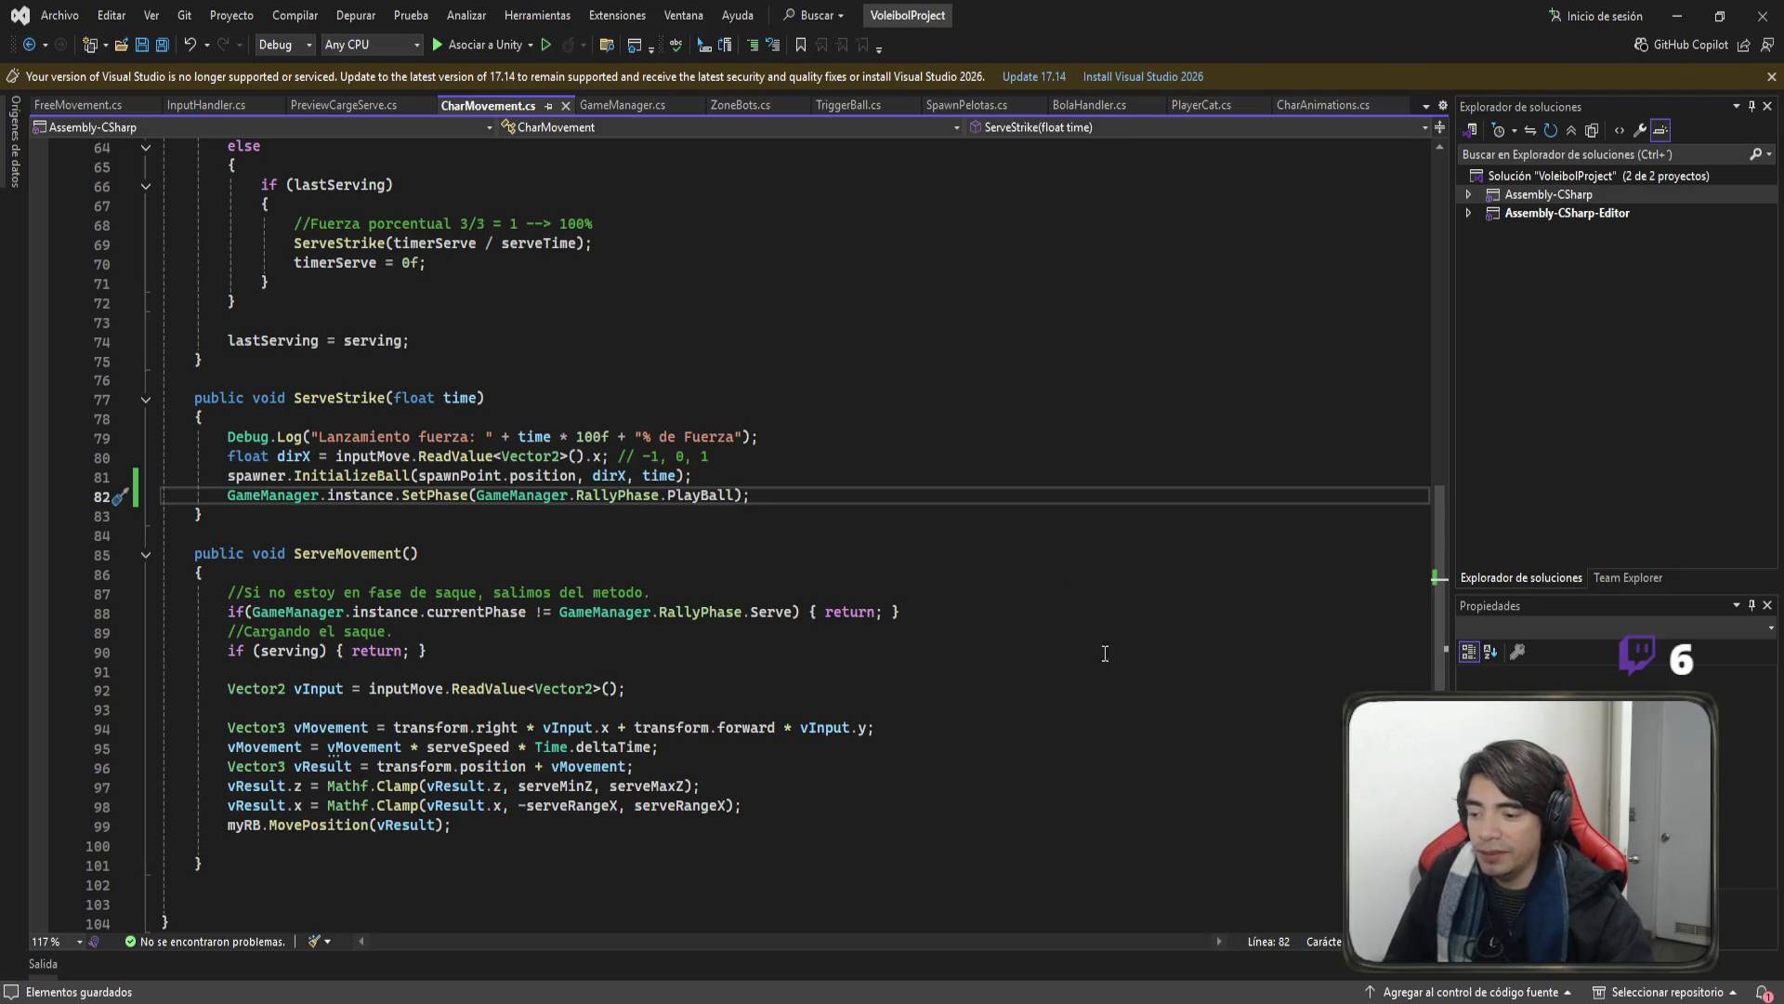
key(alt+Tab)
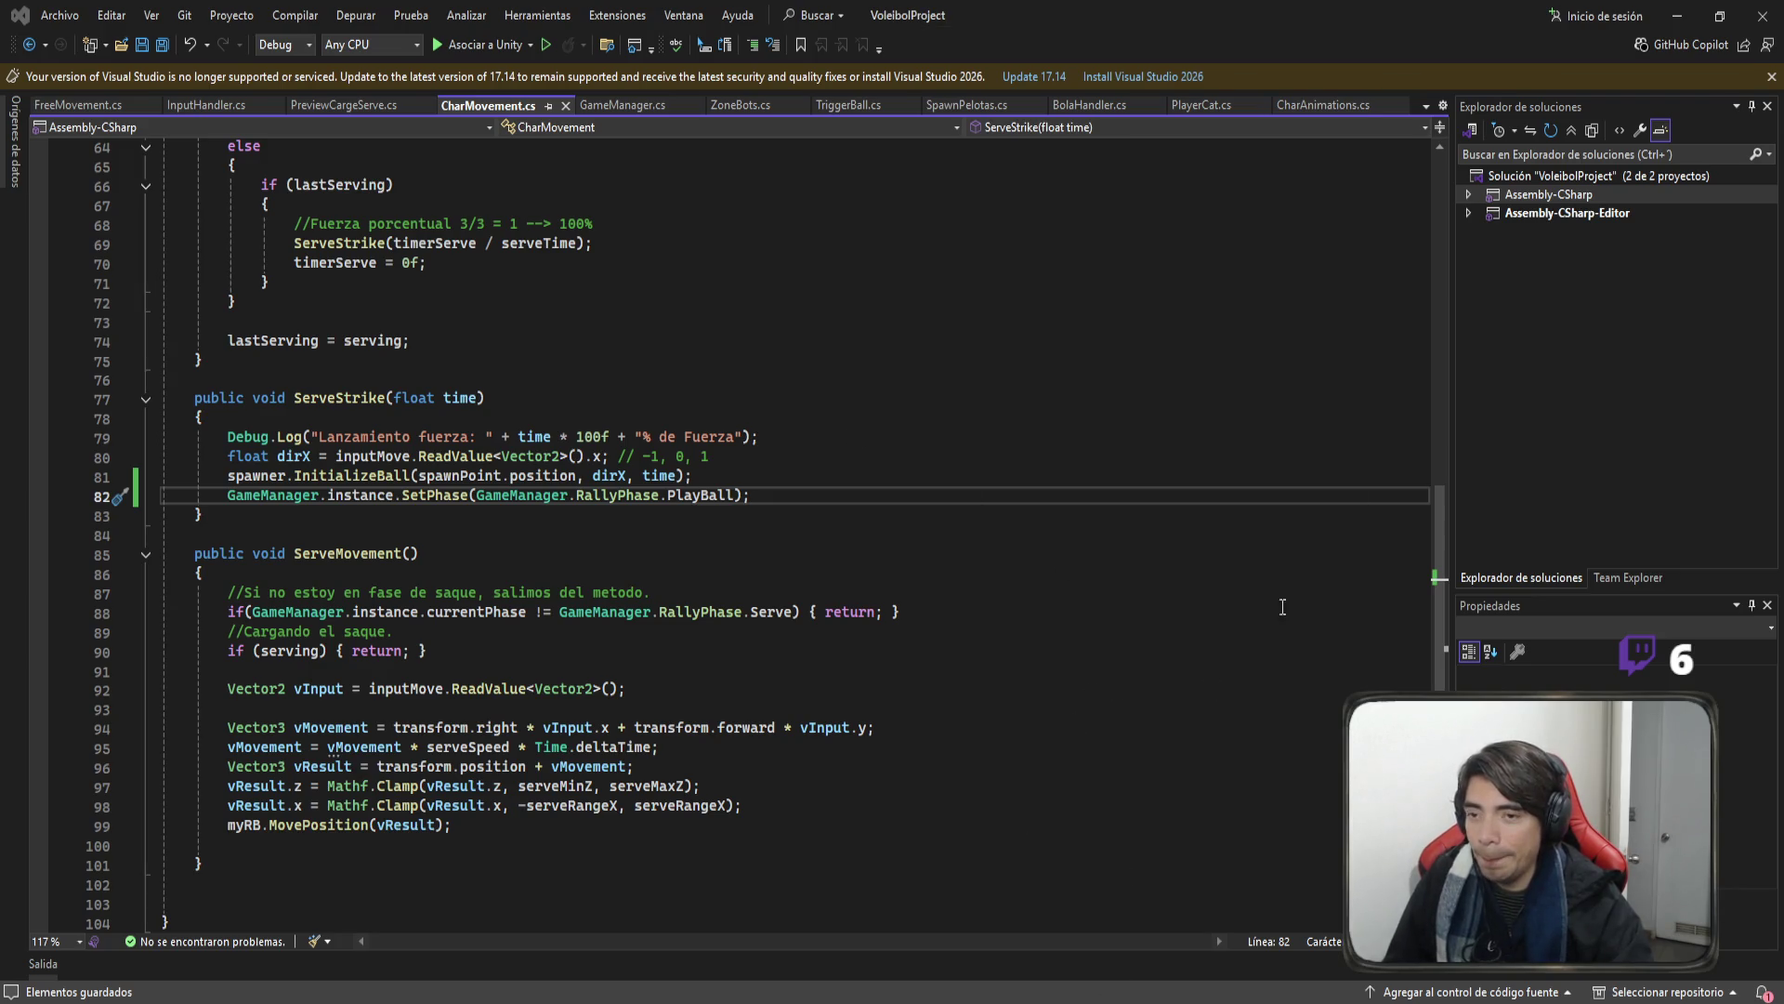
click(1676, 14)
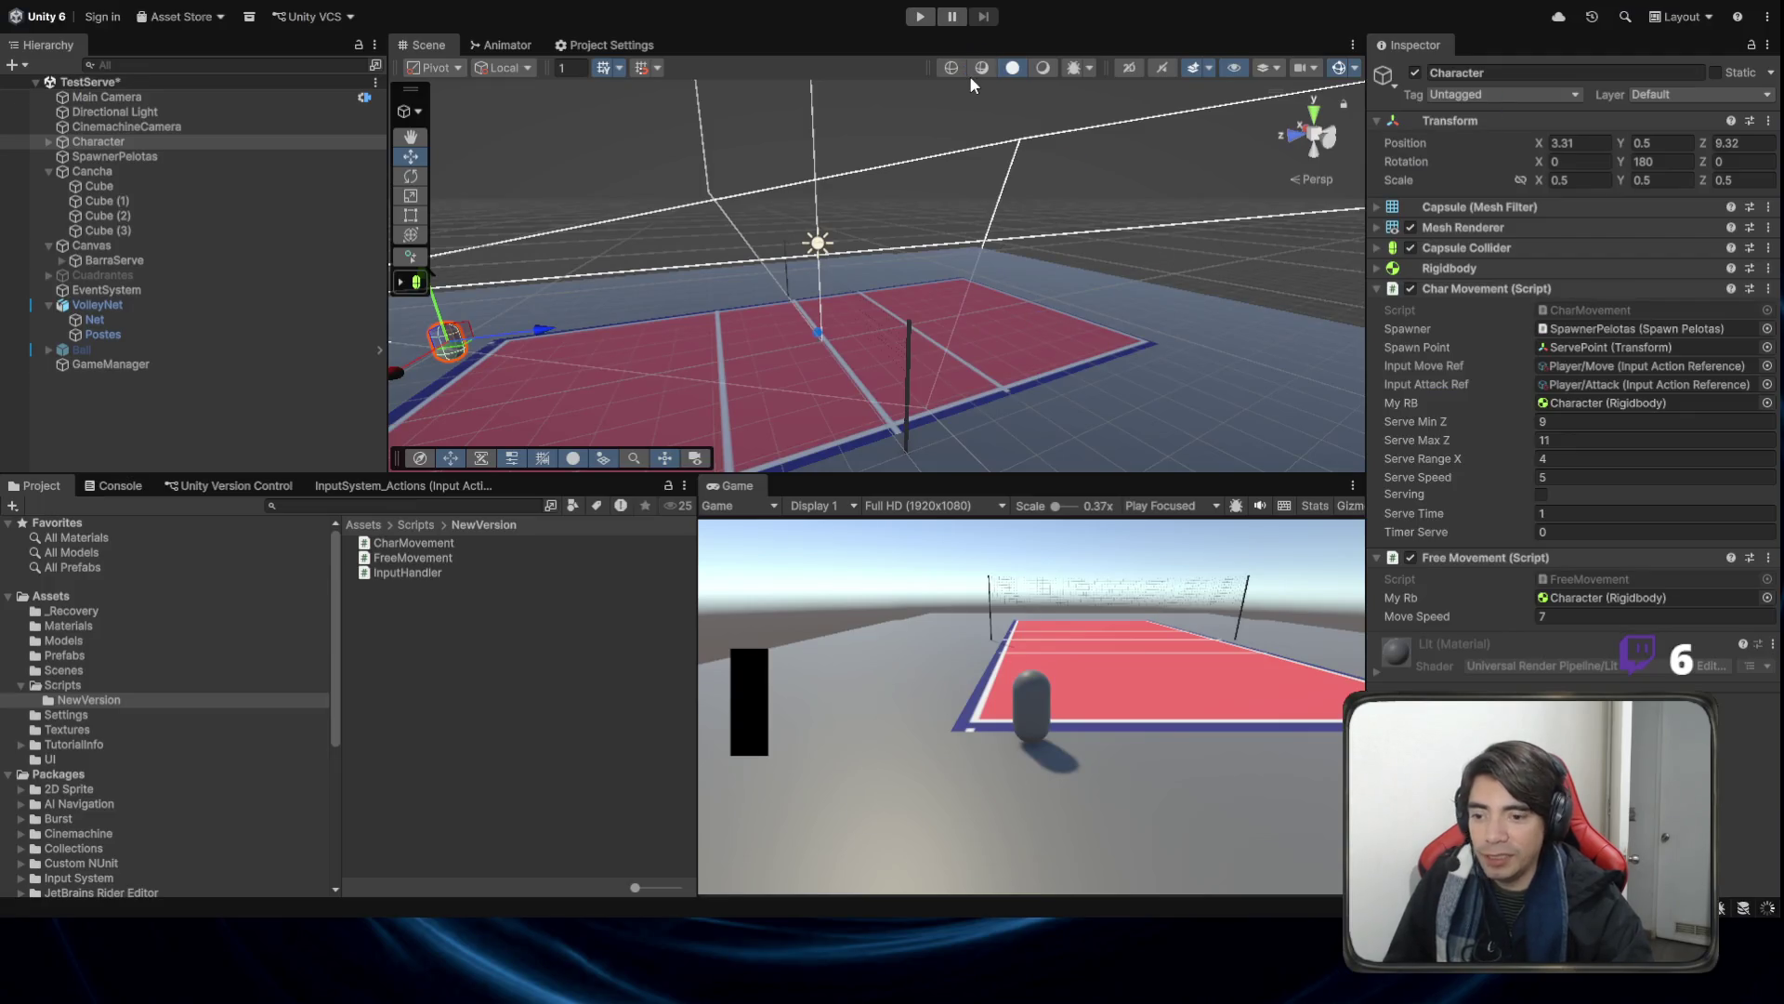
Start the play test, move the character sideways and launch a serve.
click(920, 17)
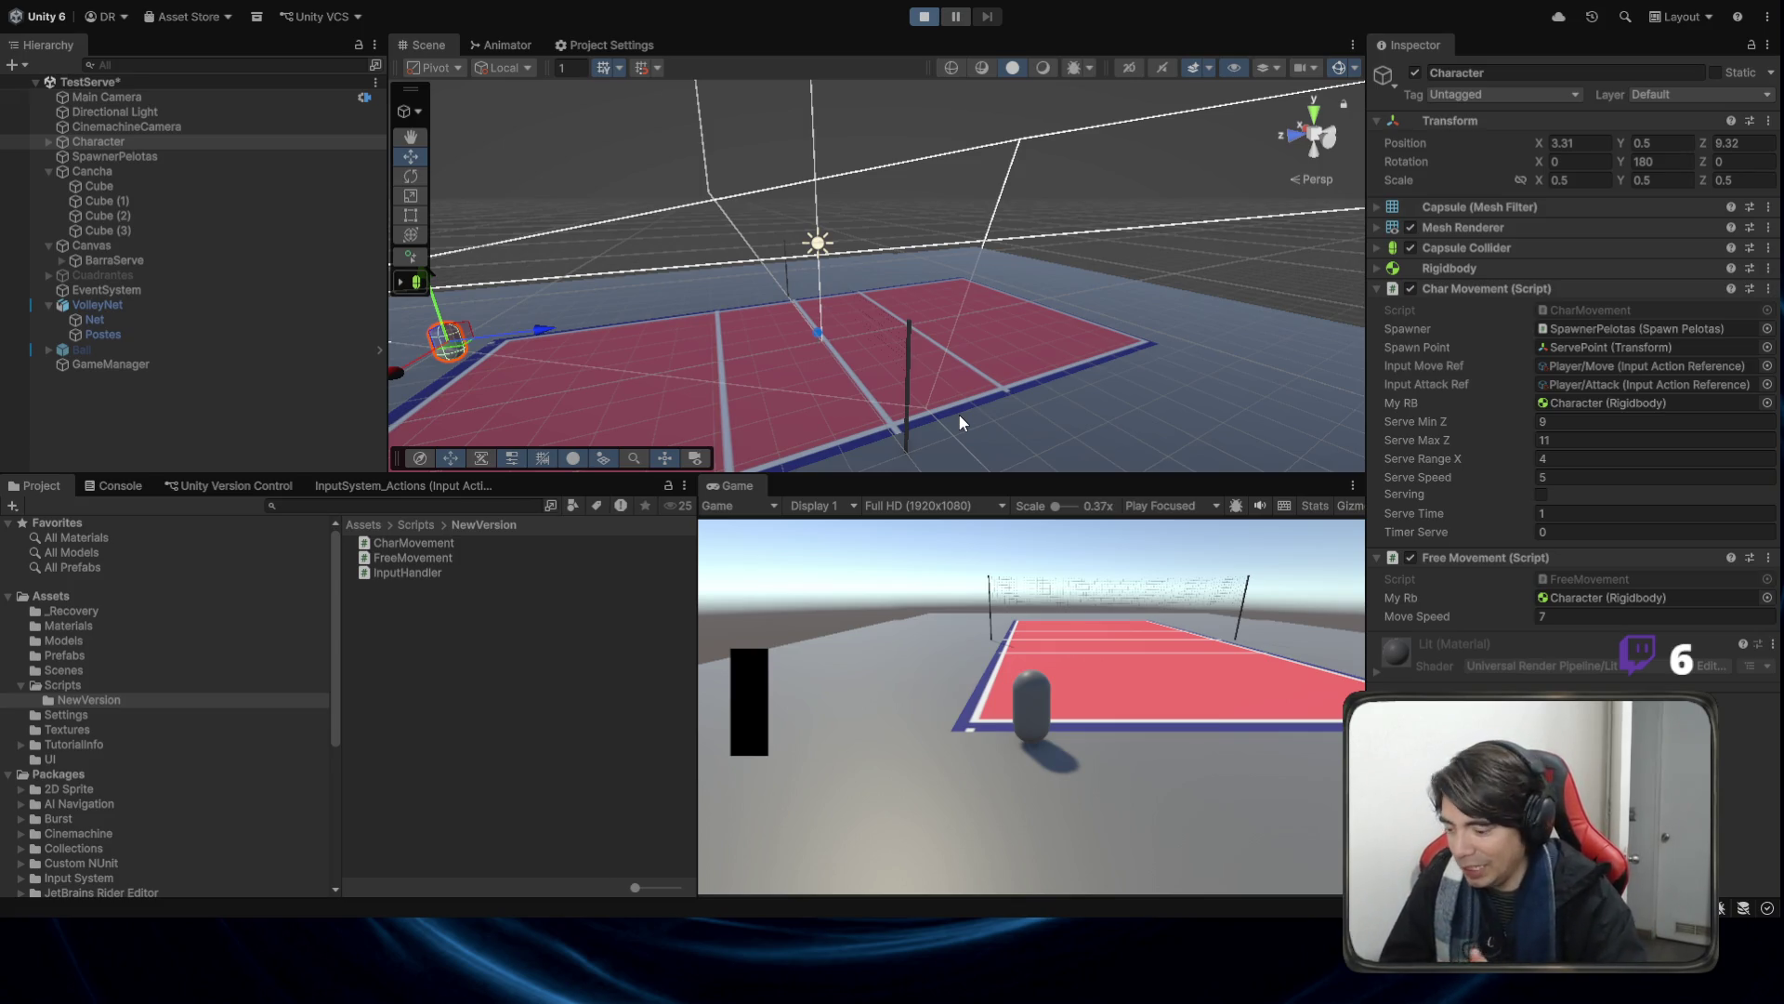
key(d)
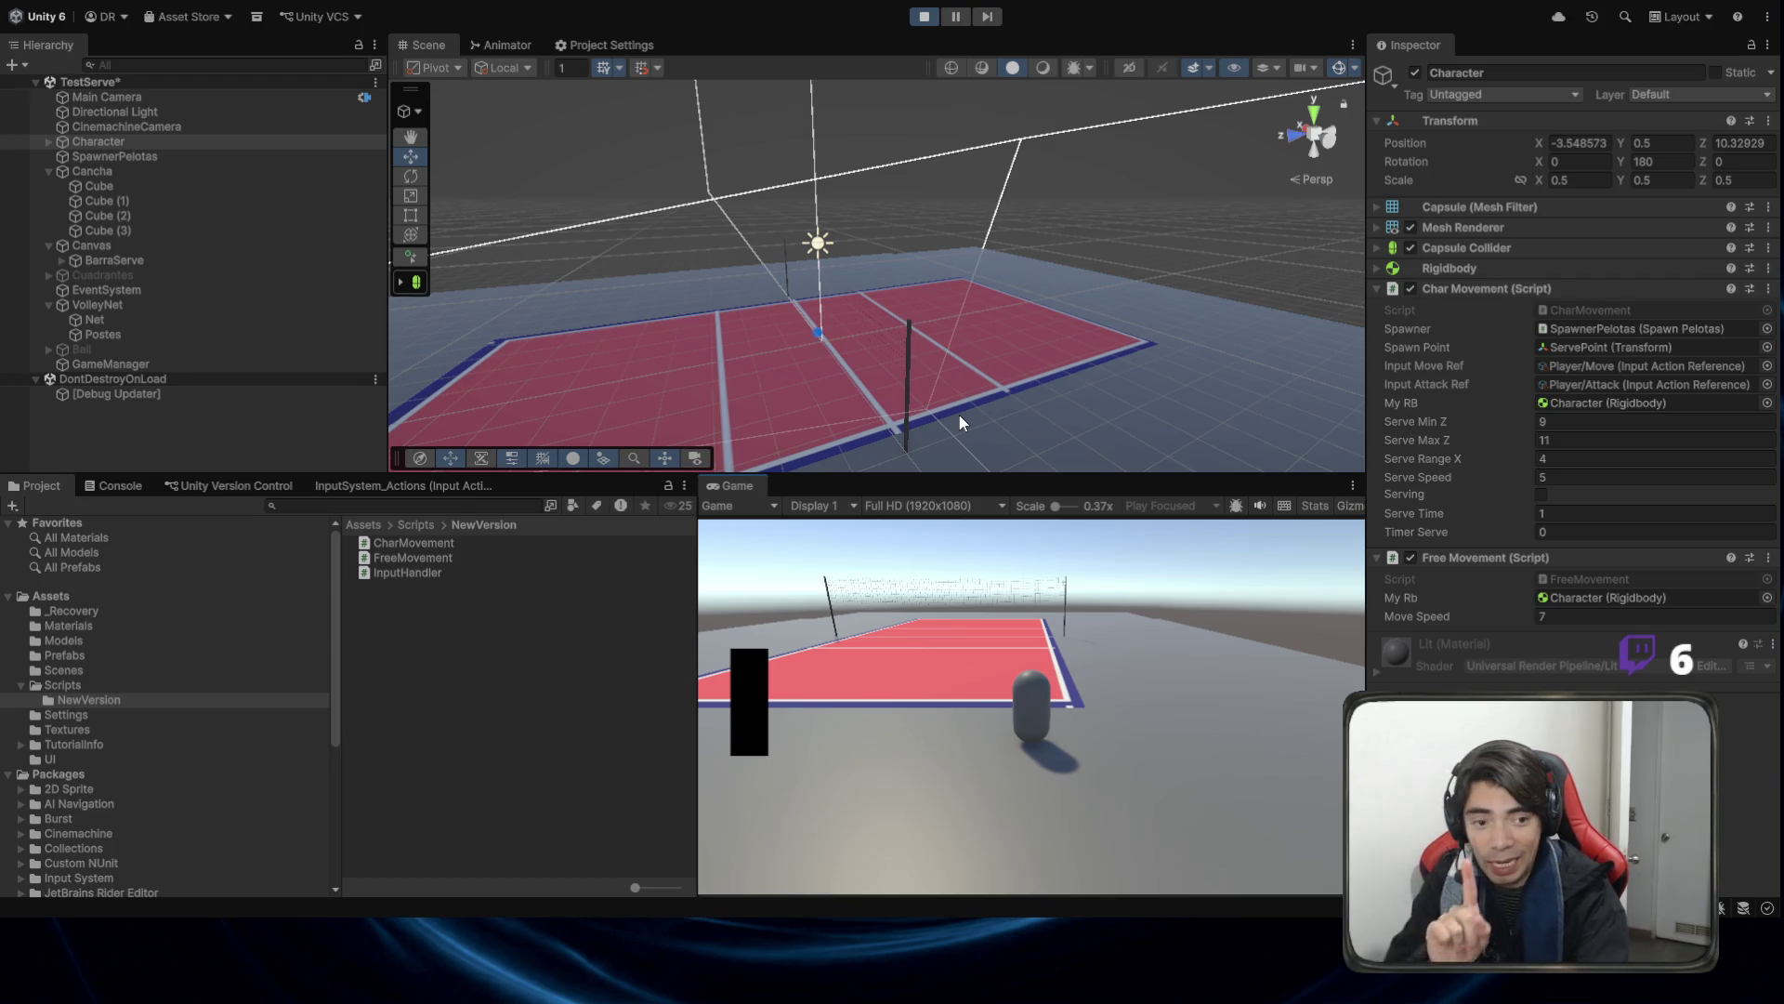
key(space)
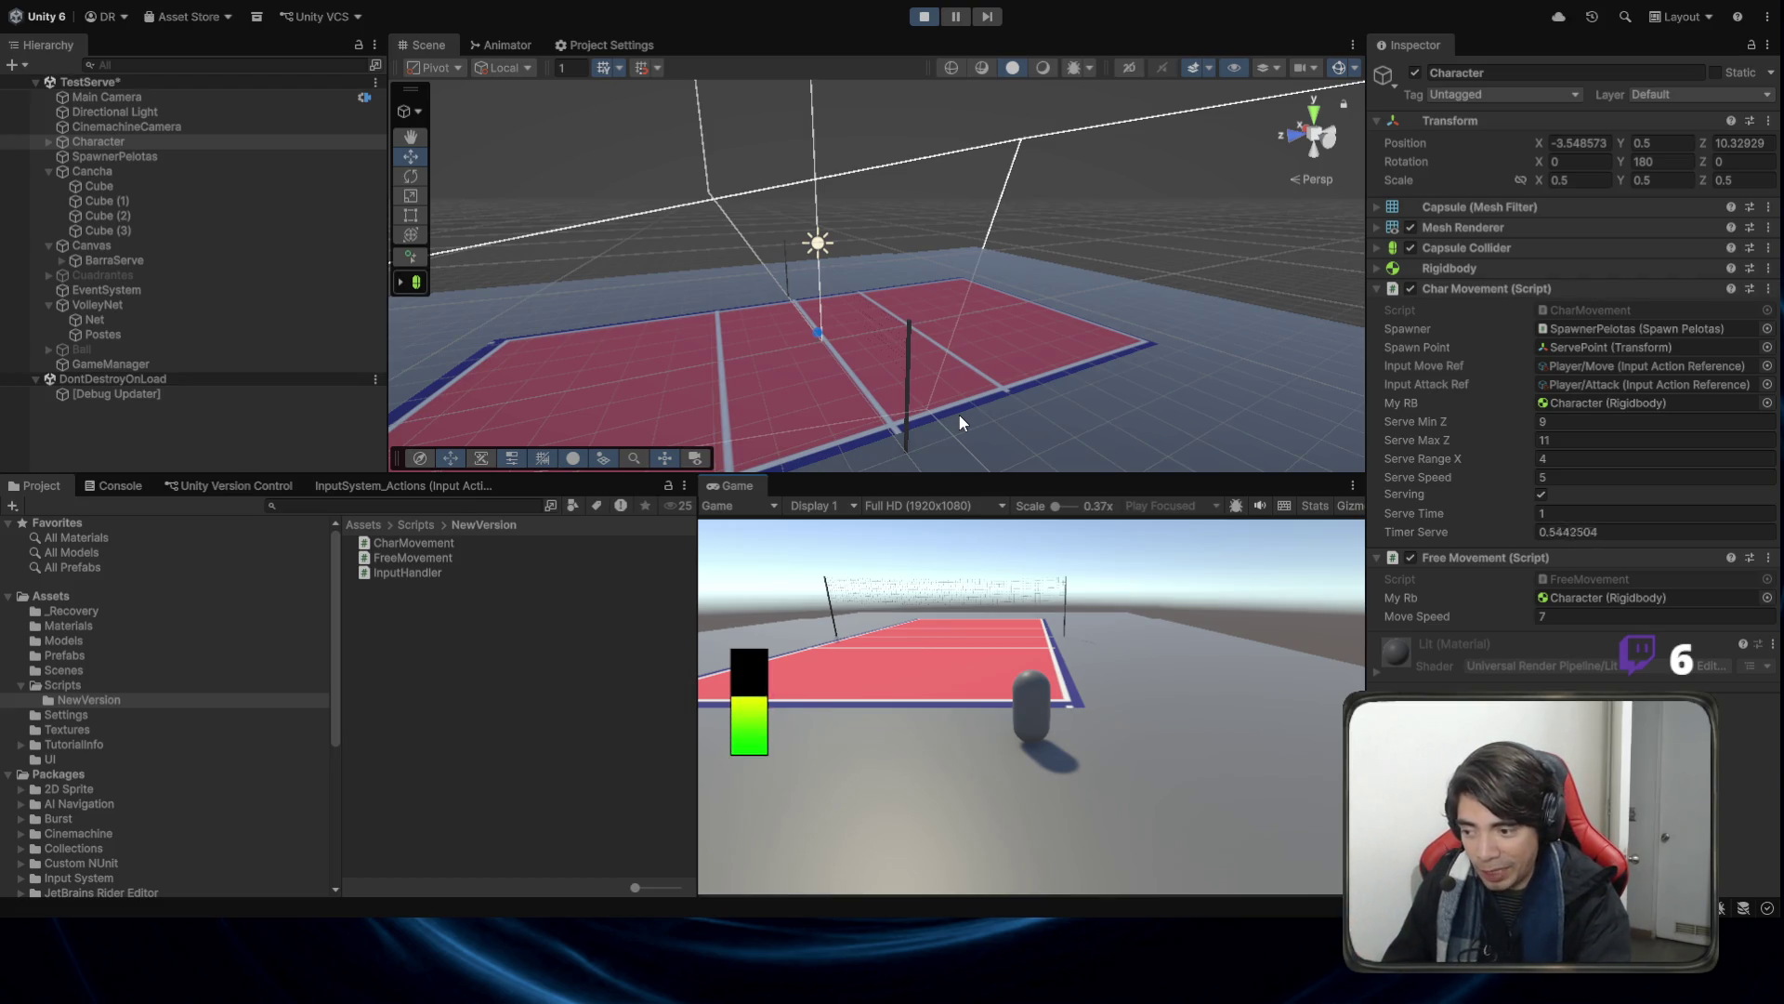
Move the character around the court, then stop play mode and select Ball in the Hierarchy.
key(w)
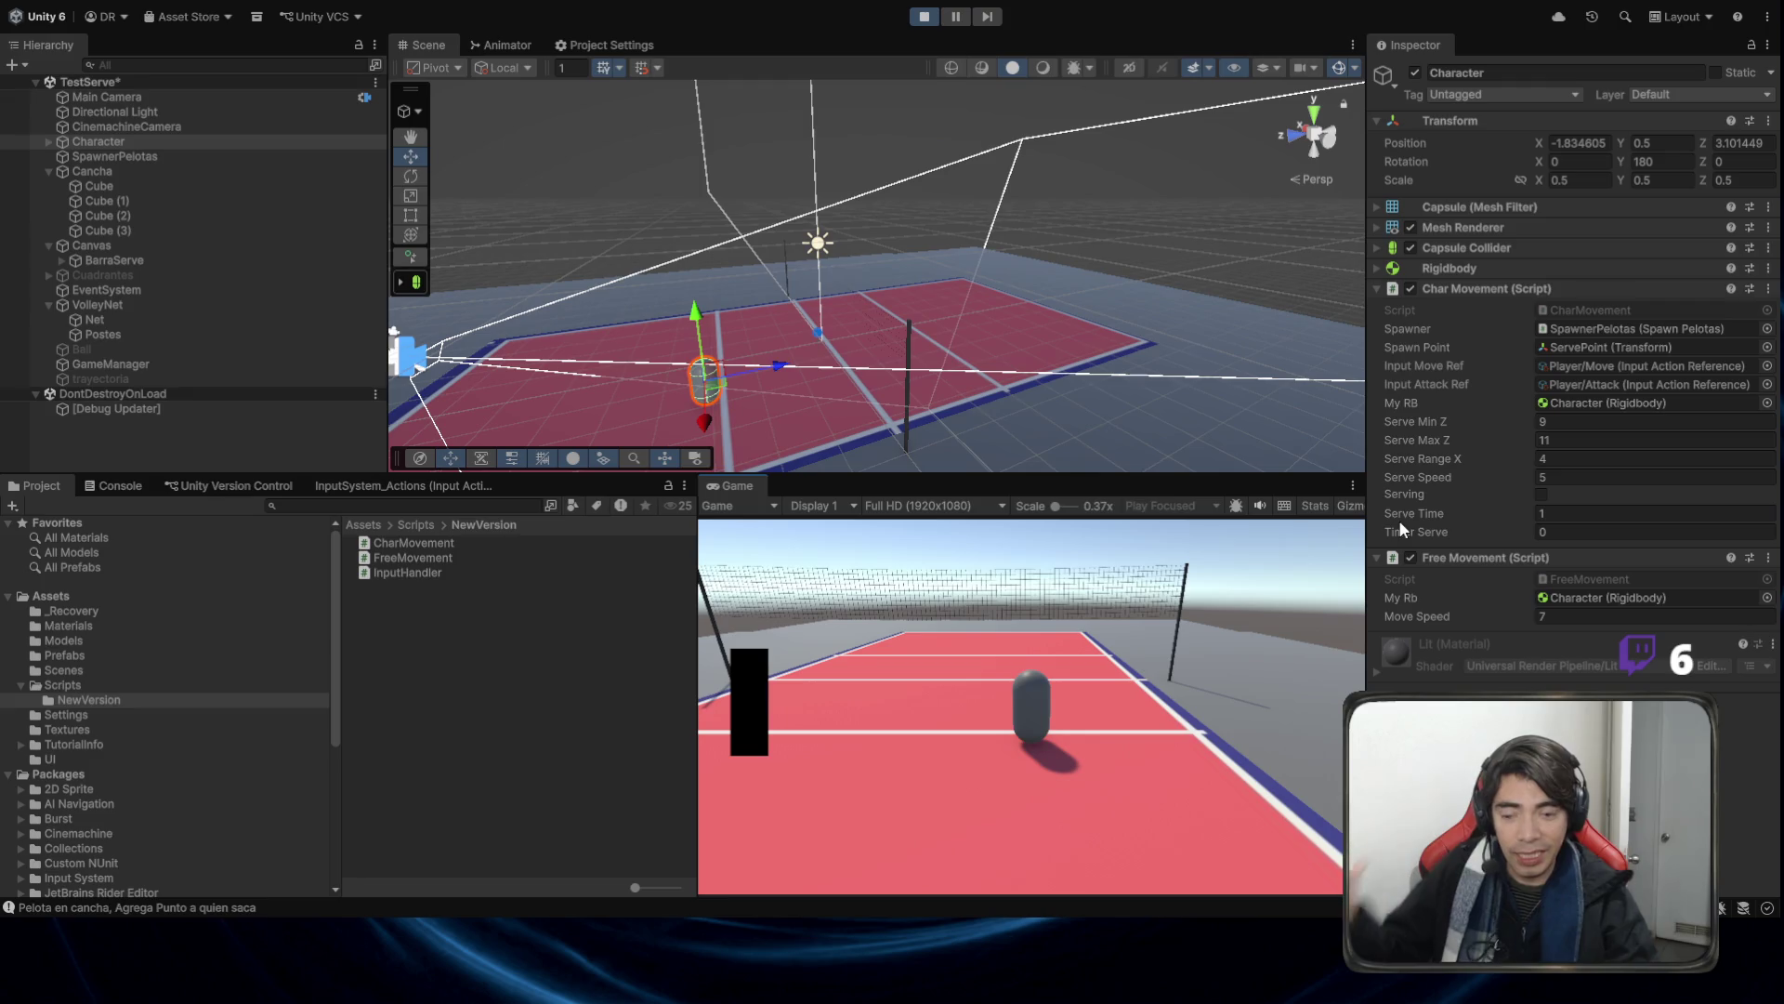
key(s+a)
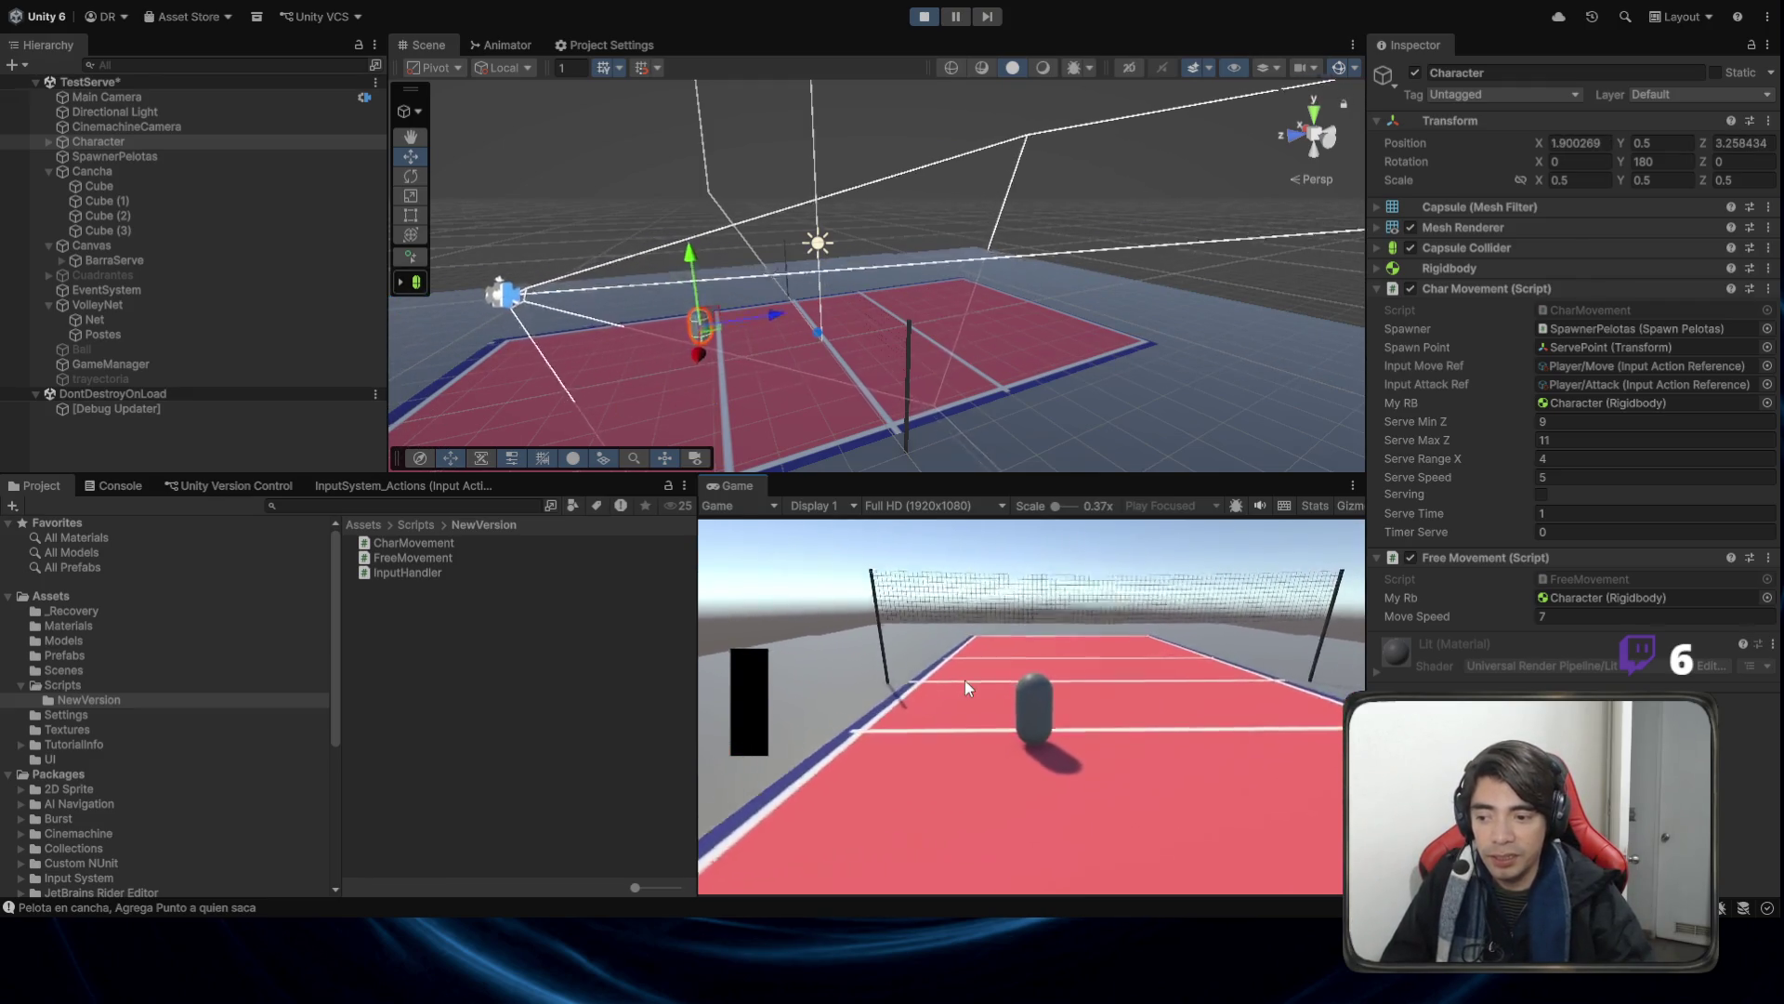
key(w+d)
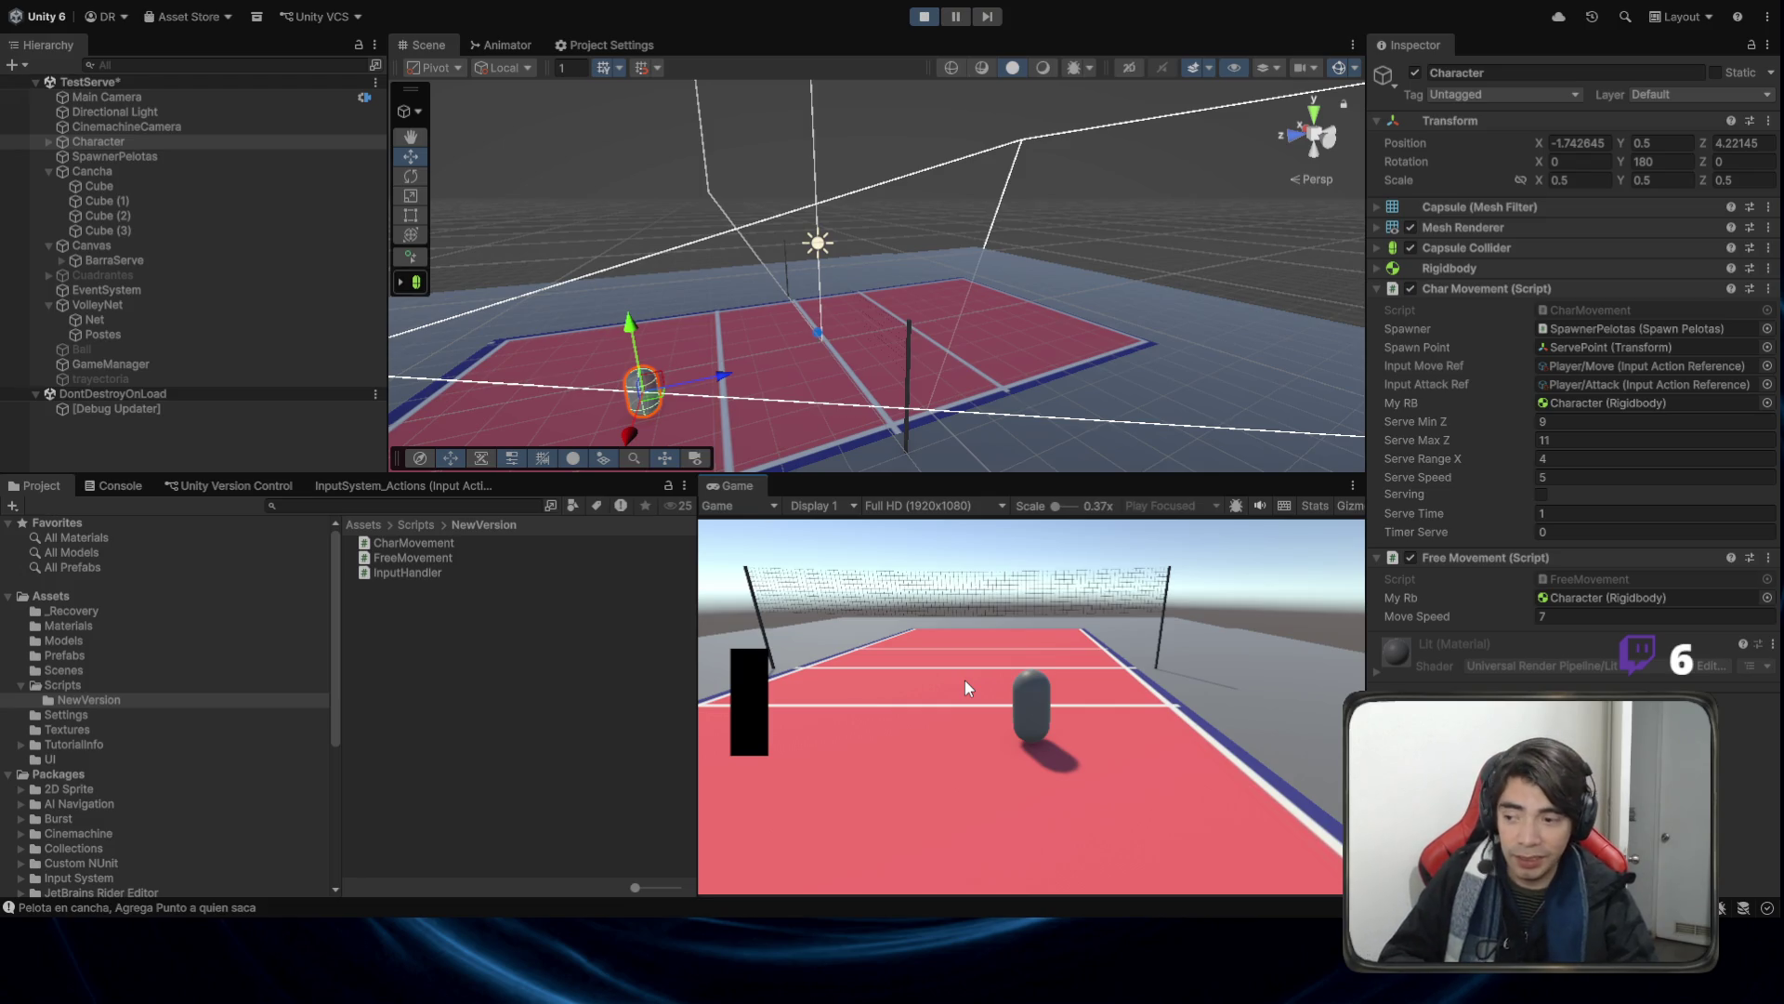
click(928, 17)
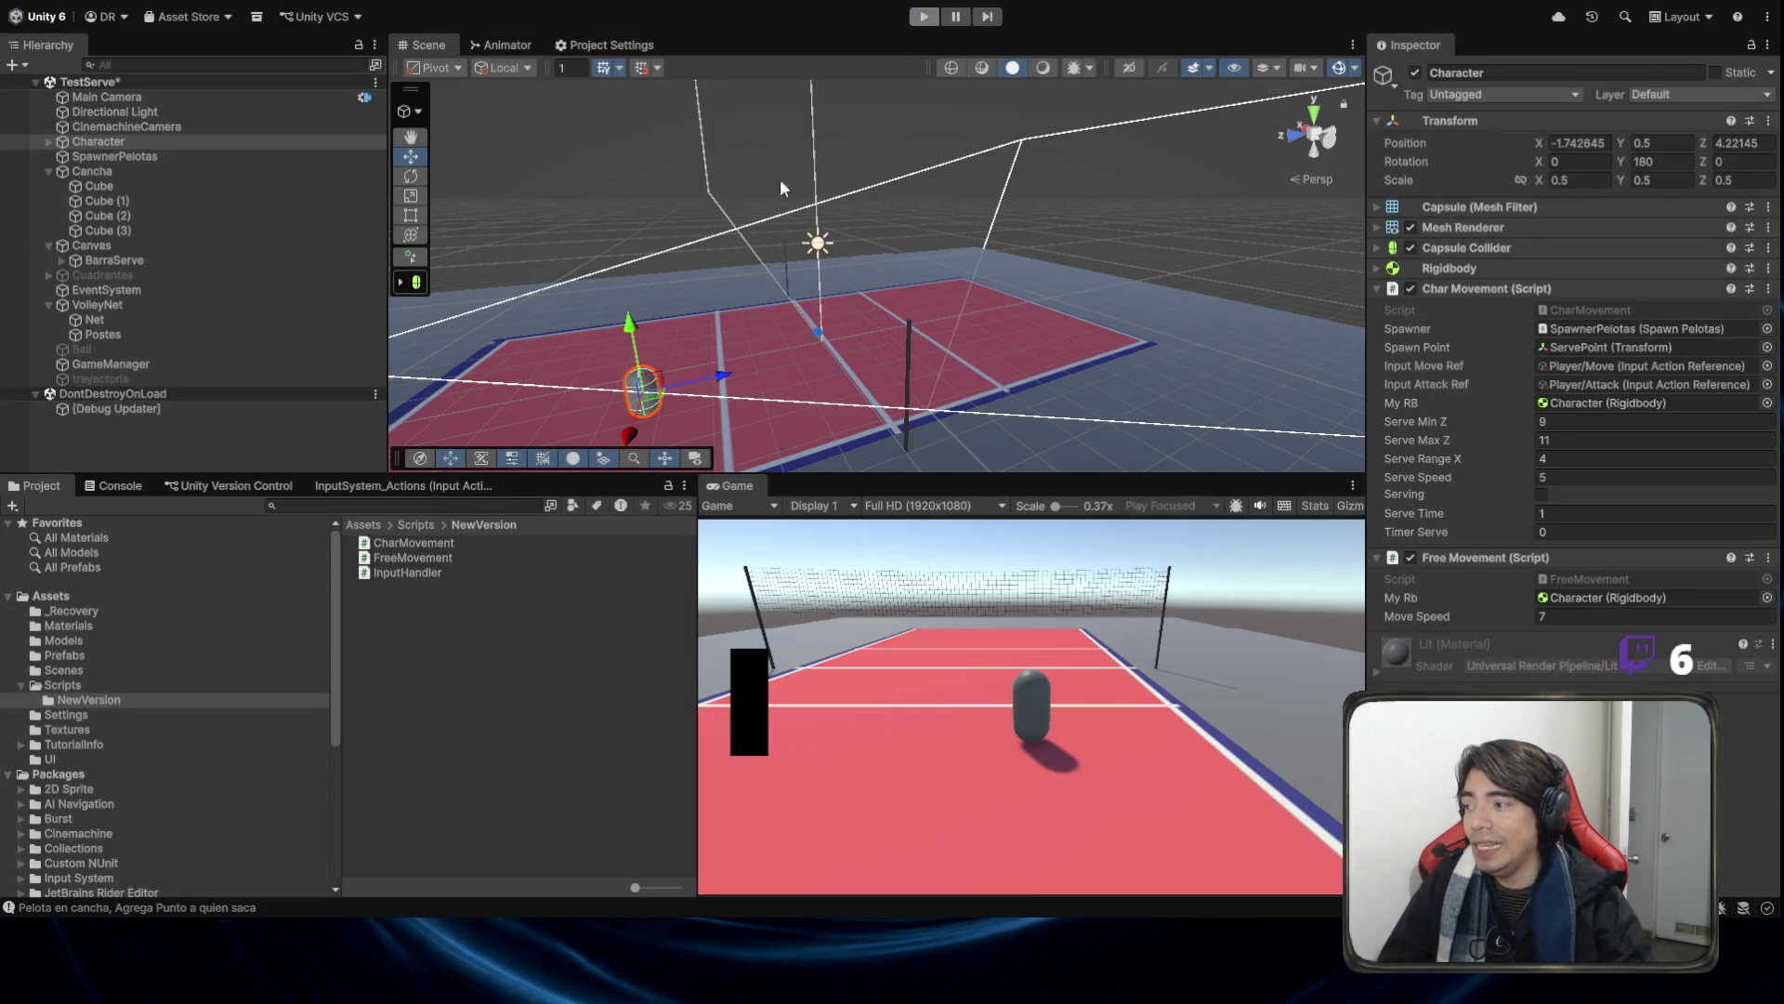
click(91, 351)
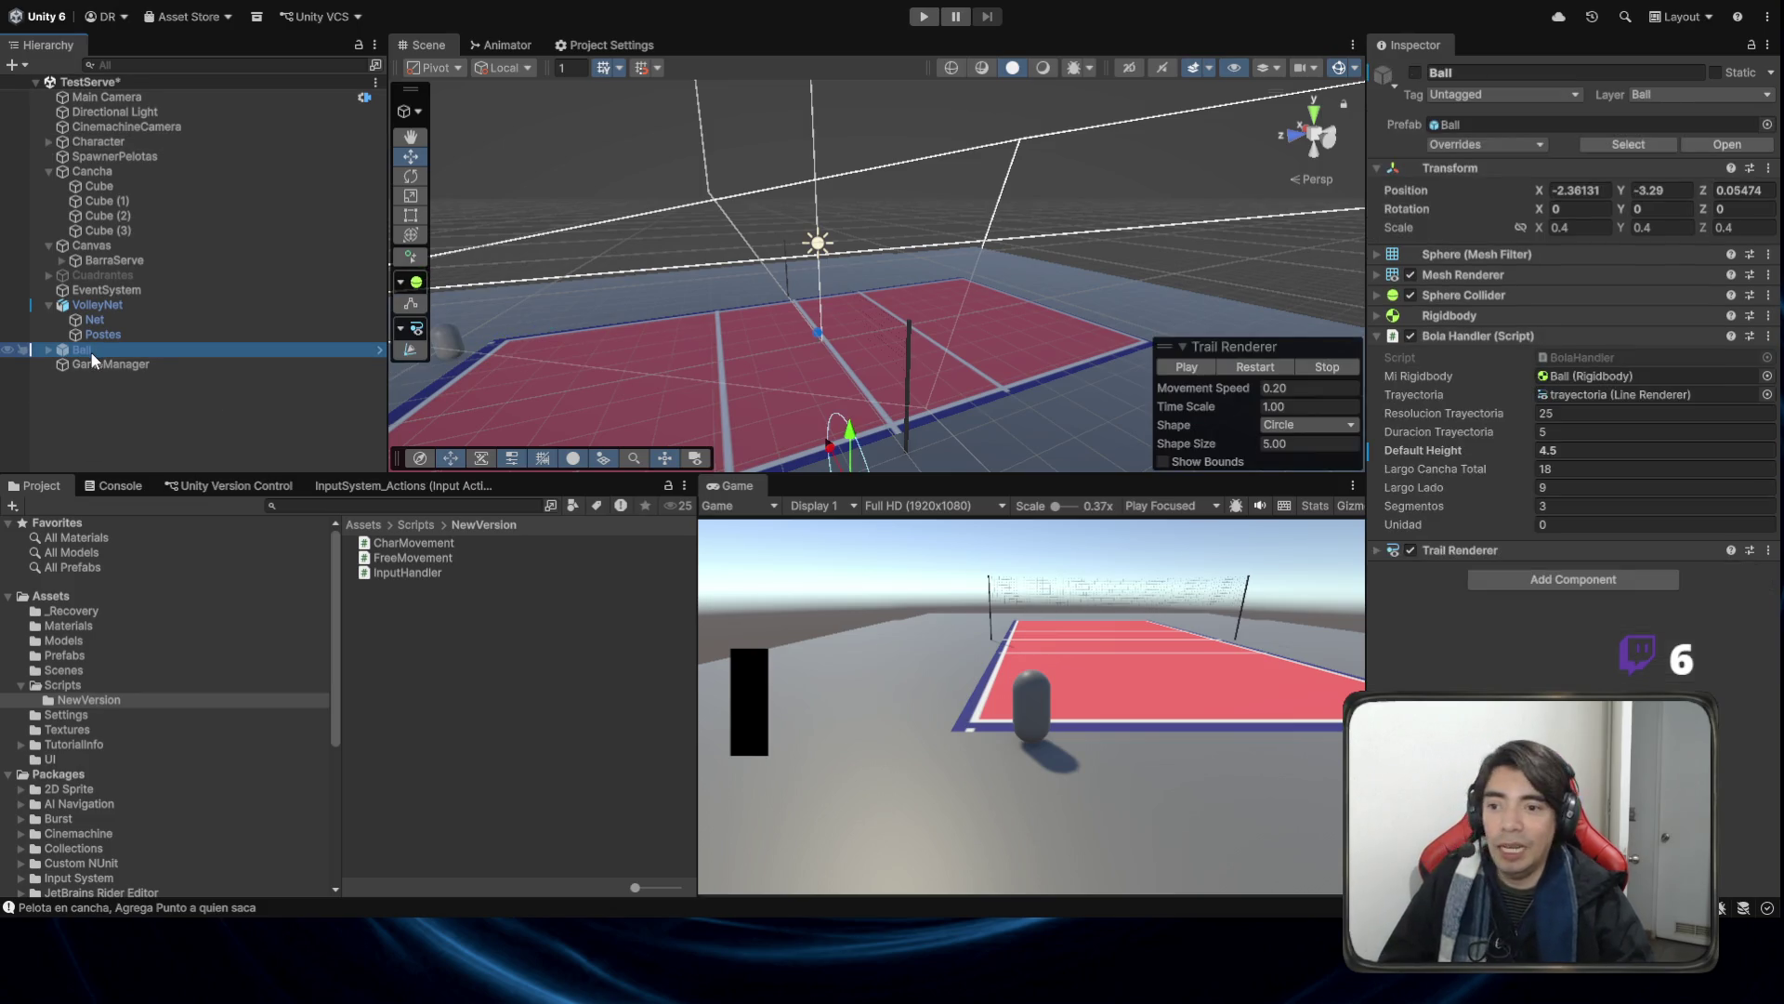
Open BolaHandler.cs from the Inspector and review OnCollisionEnter's inGameBall guard line.
double_click(1610, 357)
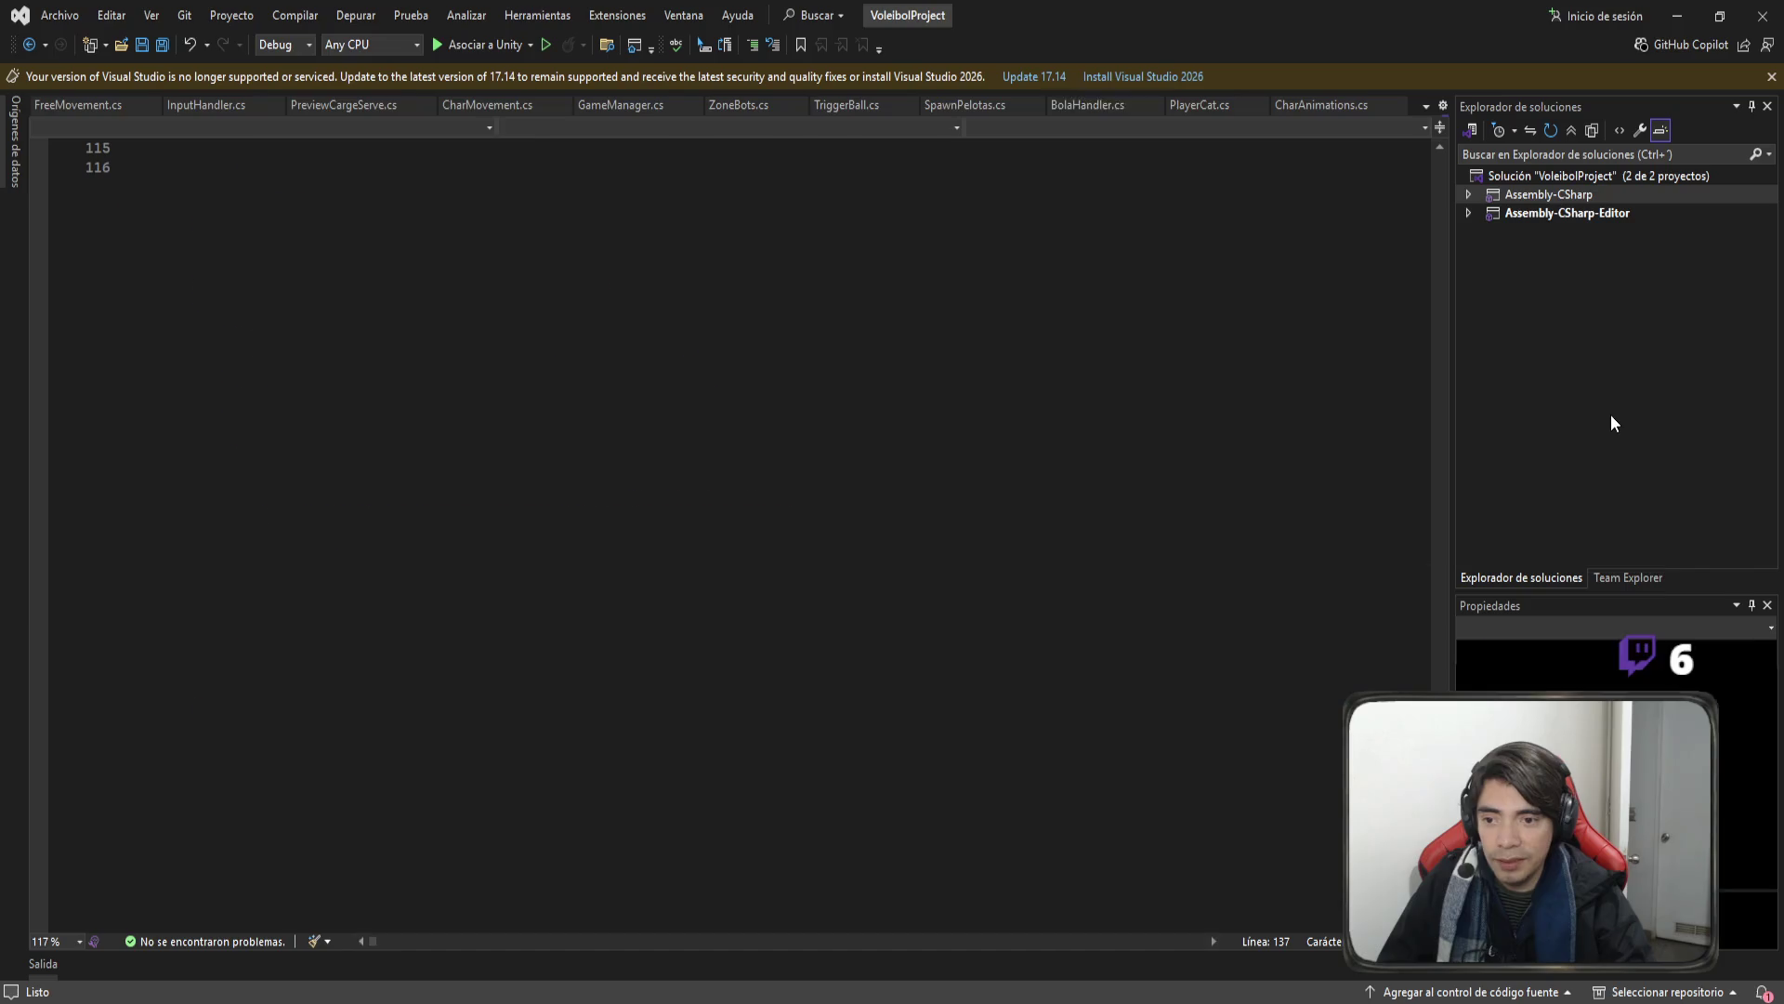
scroll(935, 605, up, 3)
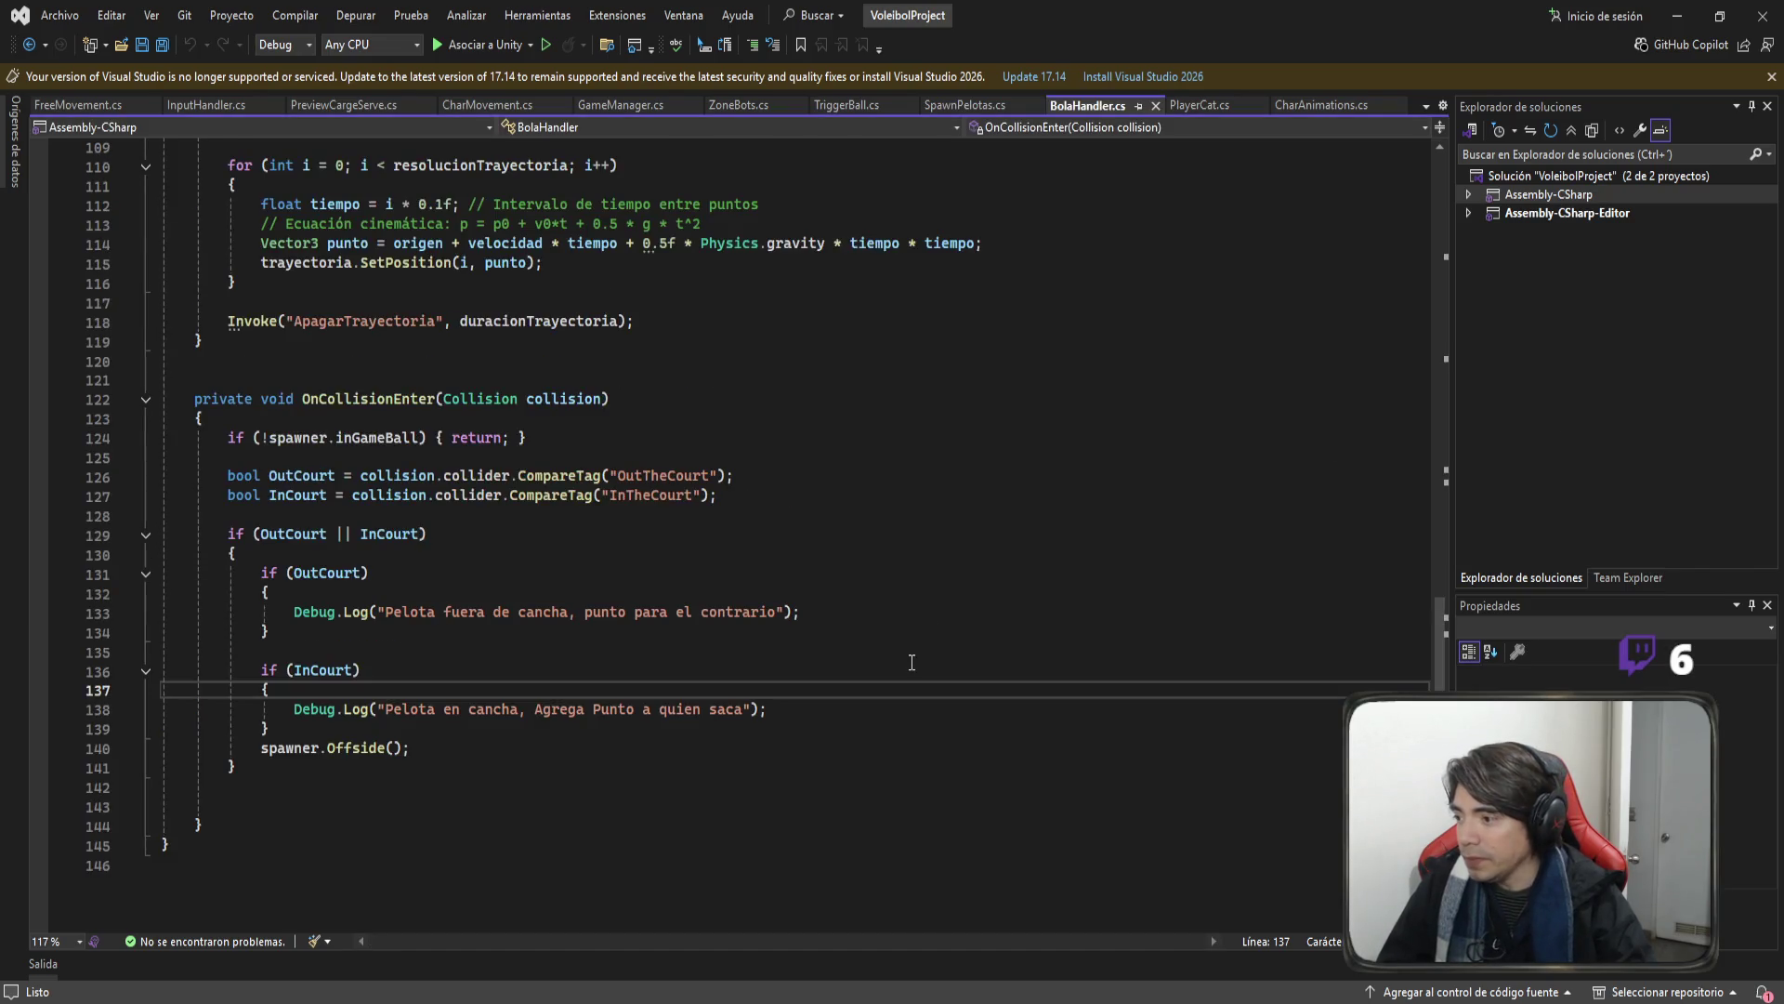
double_click(364, 457)
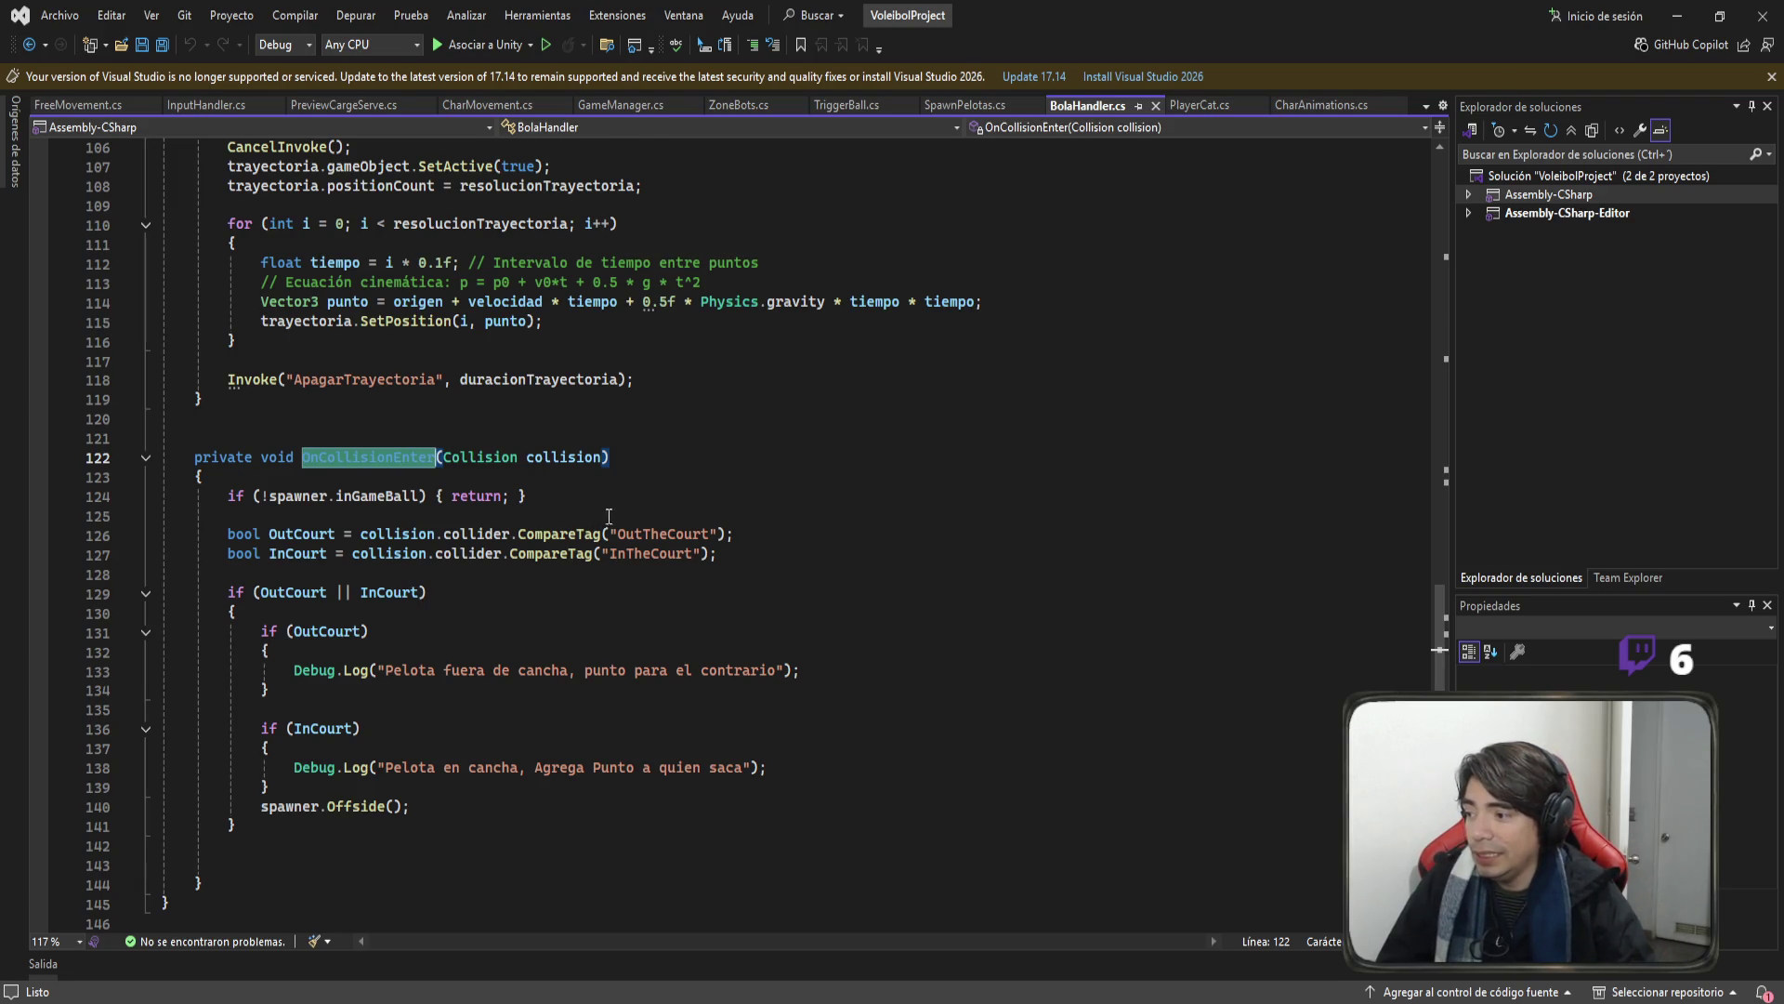
scroll(680, 558, down, 1)
mouse_move(527, 437)
mouse_down()
mouse_move(365, 400)
mouse_move(120, 442)
mouse_up()
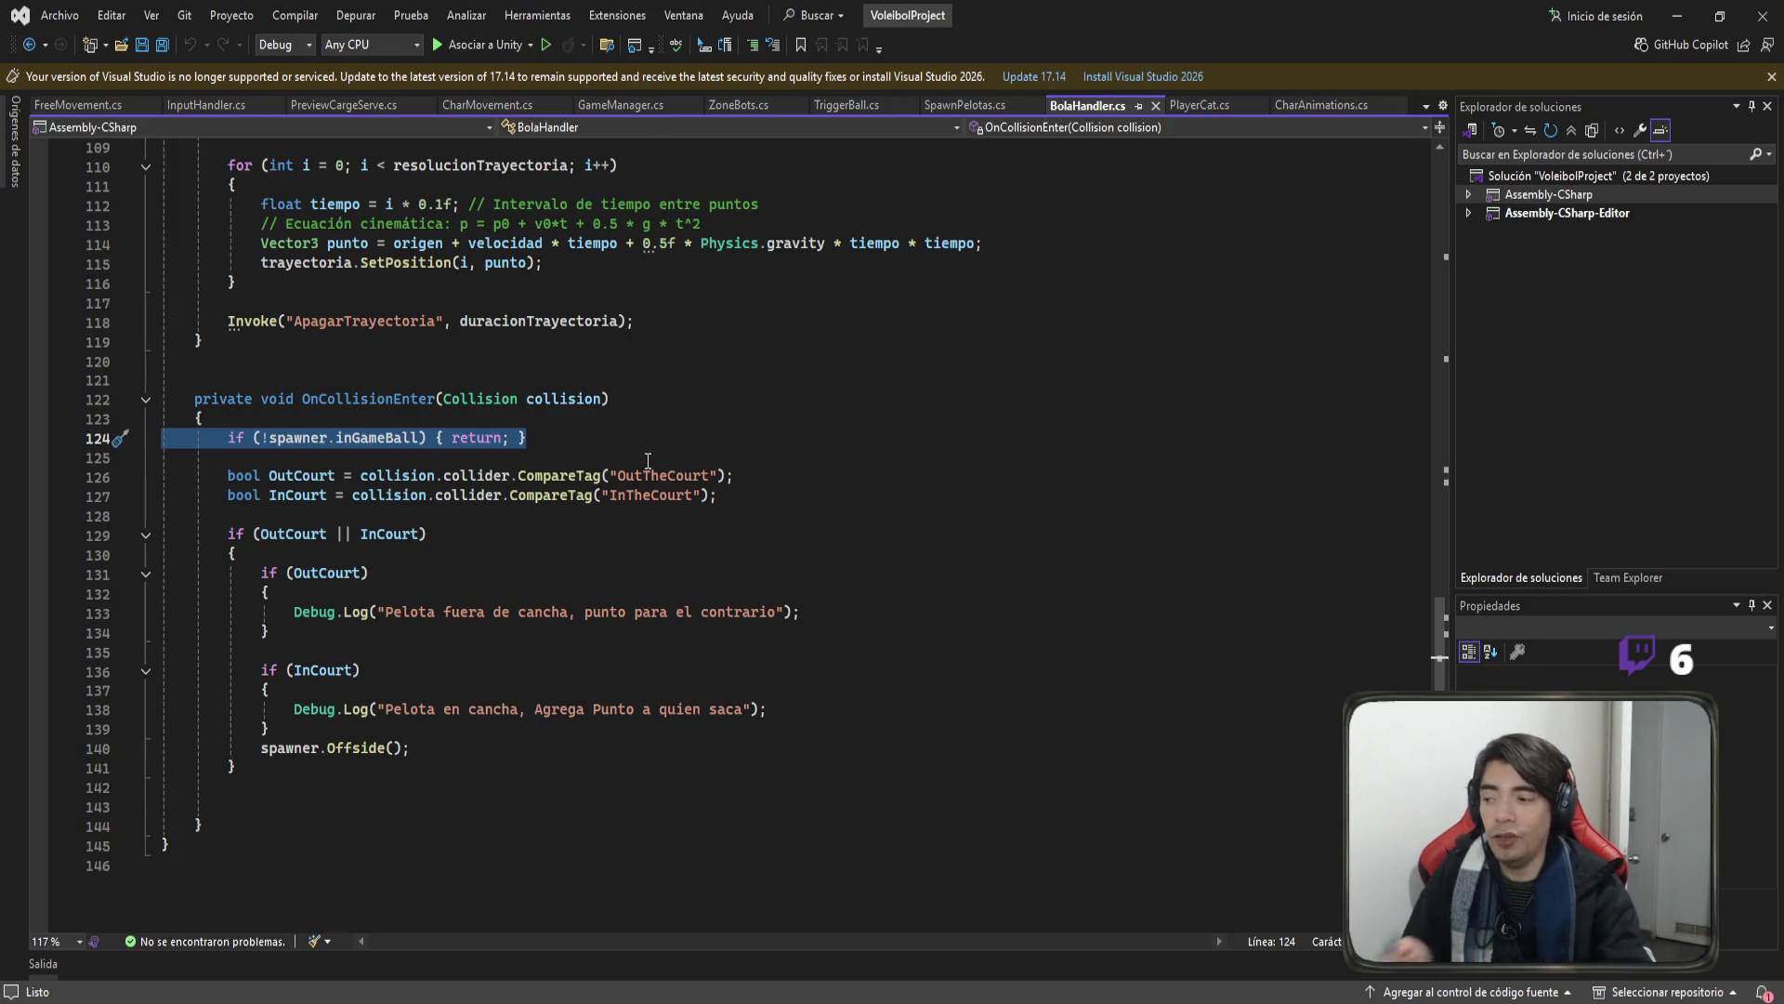
Add a blank line after the spawner.Offside() call on line 140.
click(292, 760)
click(289, 748)
double_click(355, 748)
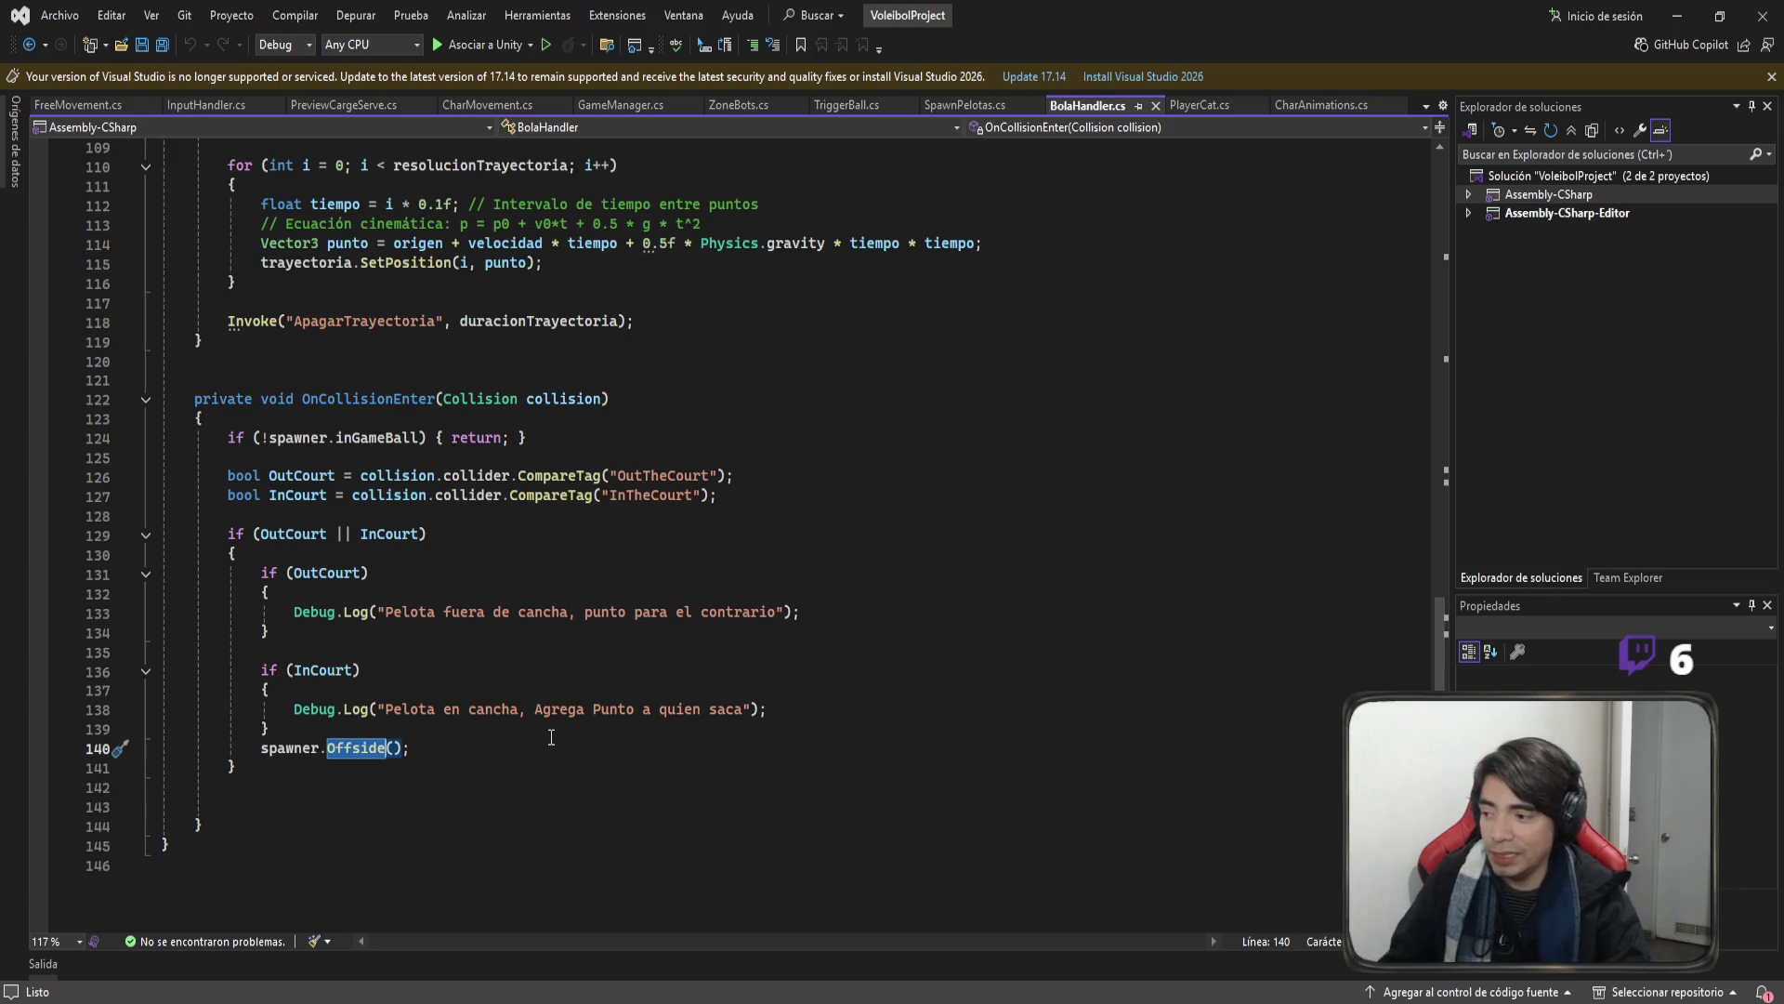
click(525, 751)
key(Return)
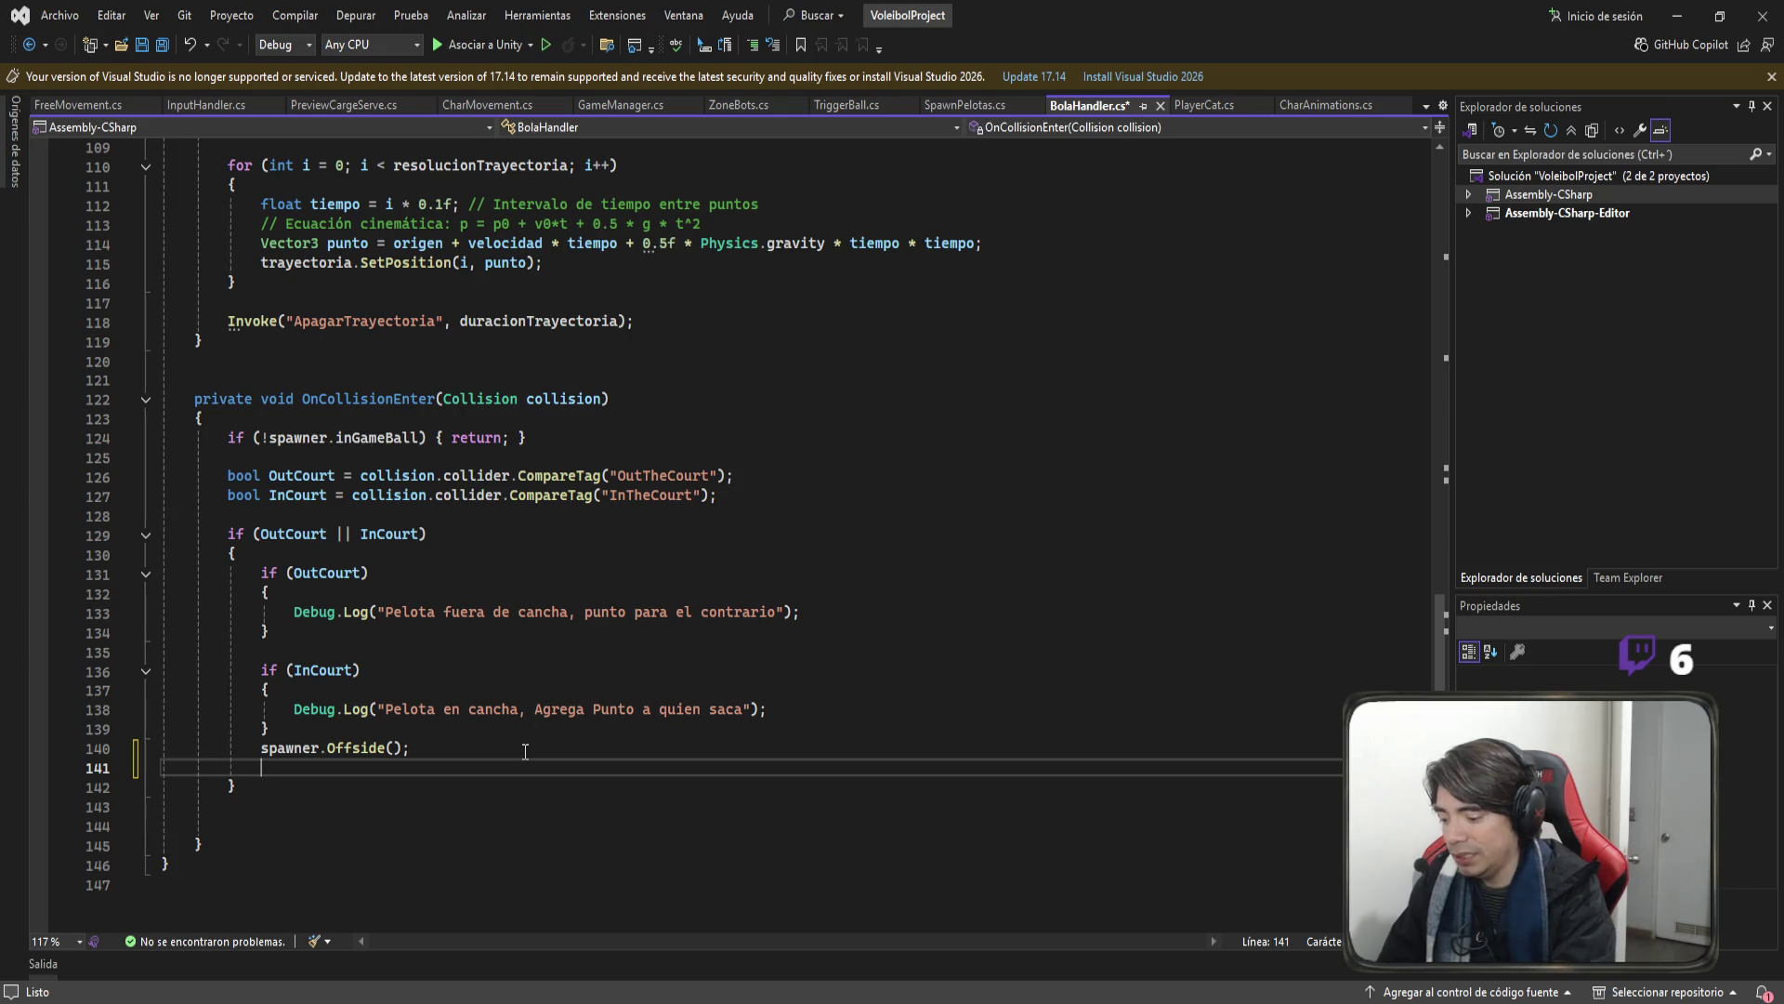
Insert GameManager.instance.SetPhase(GameManager.RallyPhase.DeadBall); after the Offside call and save BolaHandler.cs.
text(GameManager)
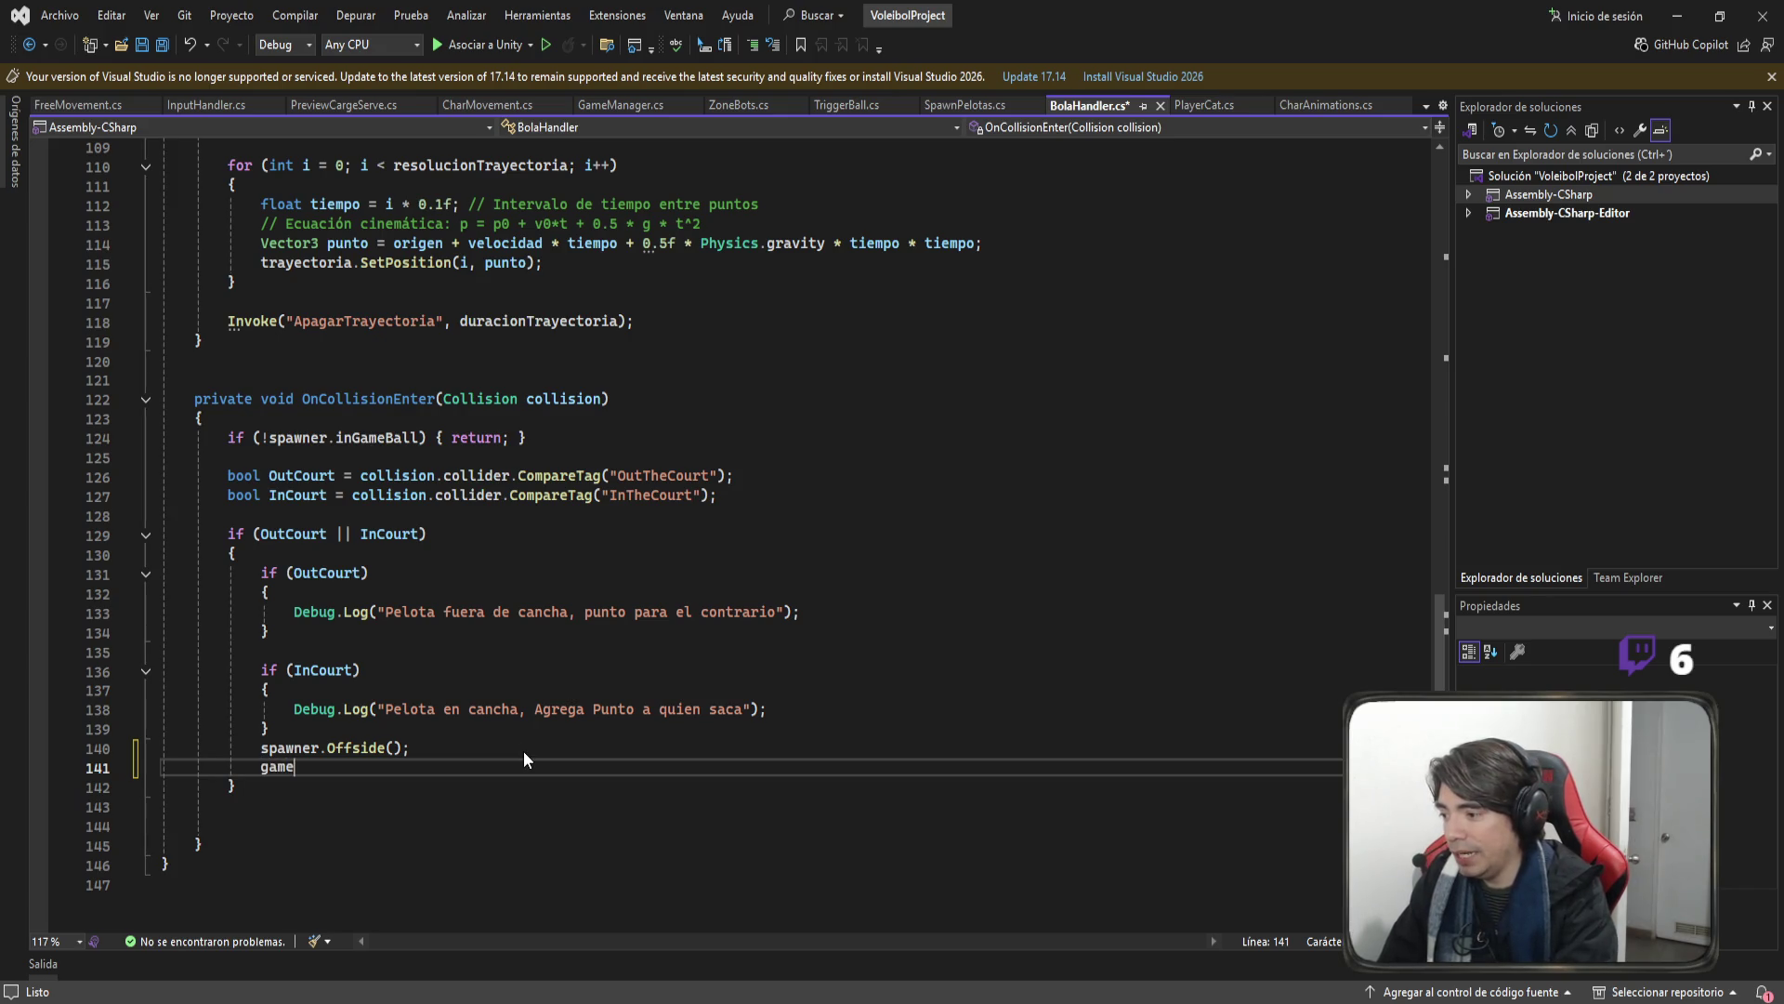
text(.instance)
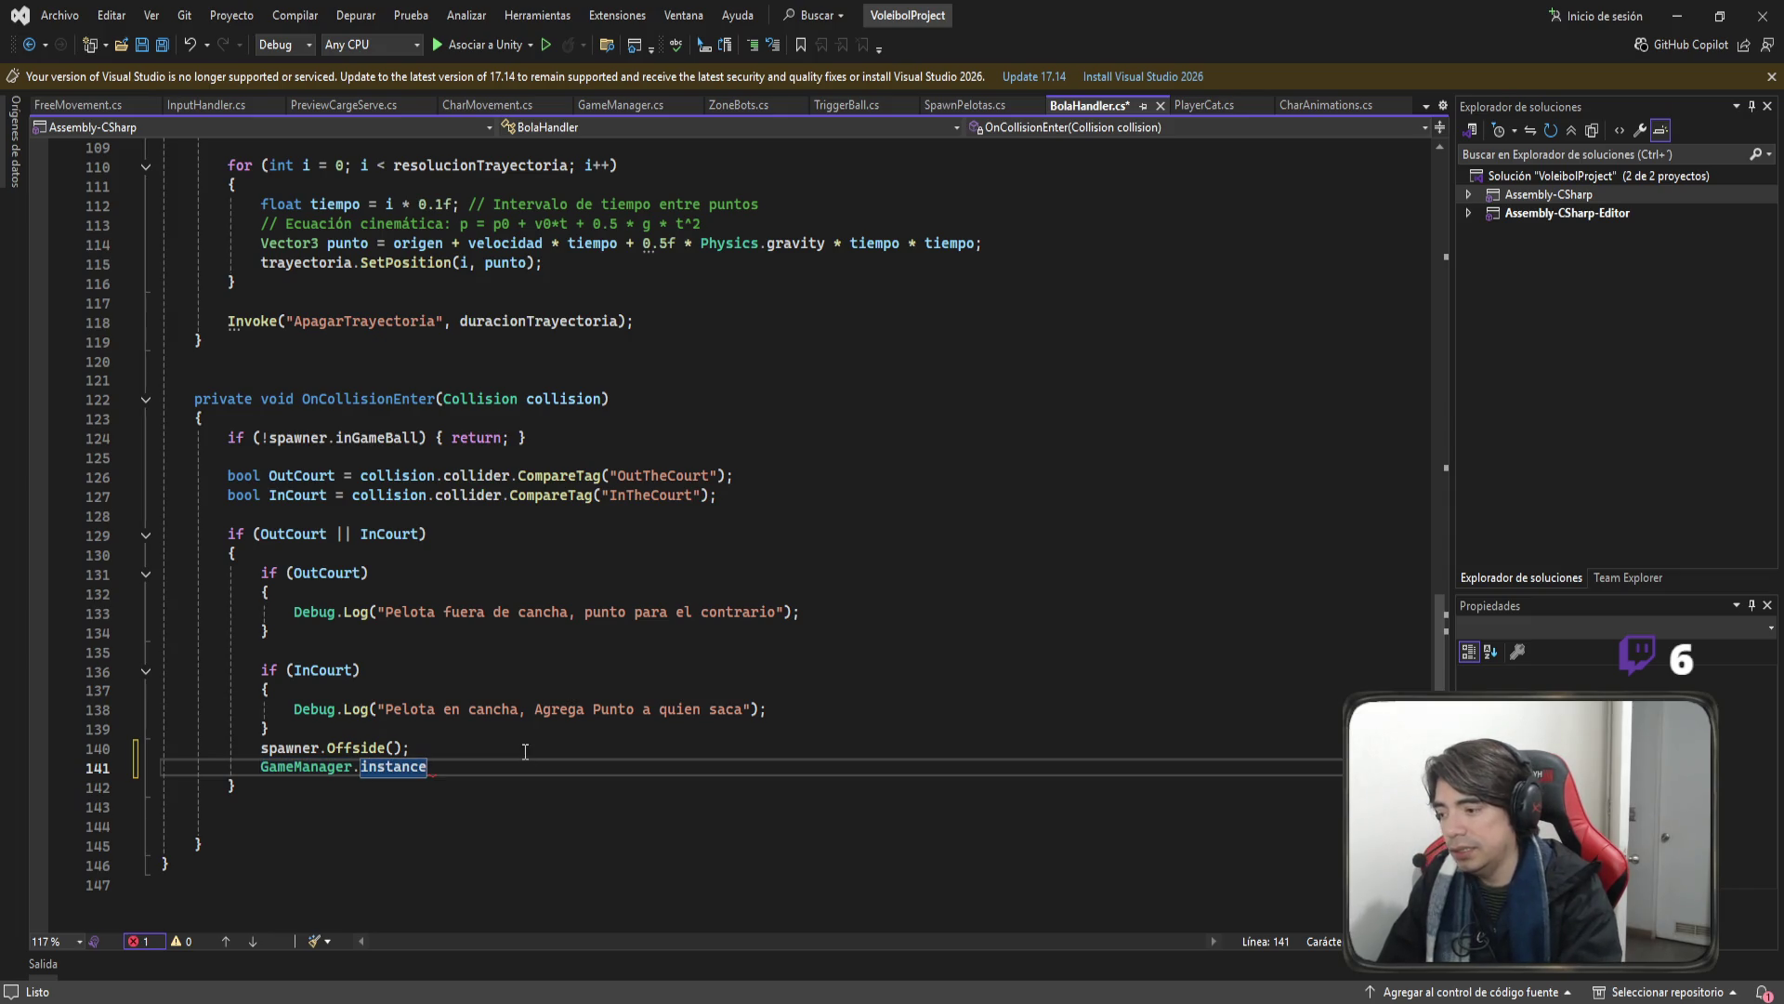
text(.SetPhase()
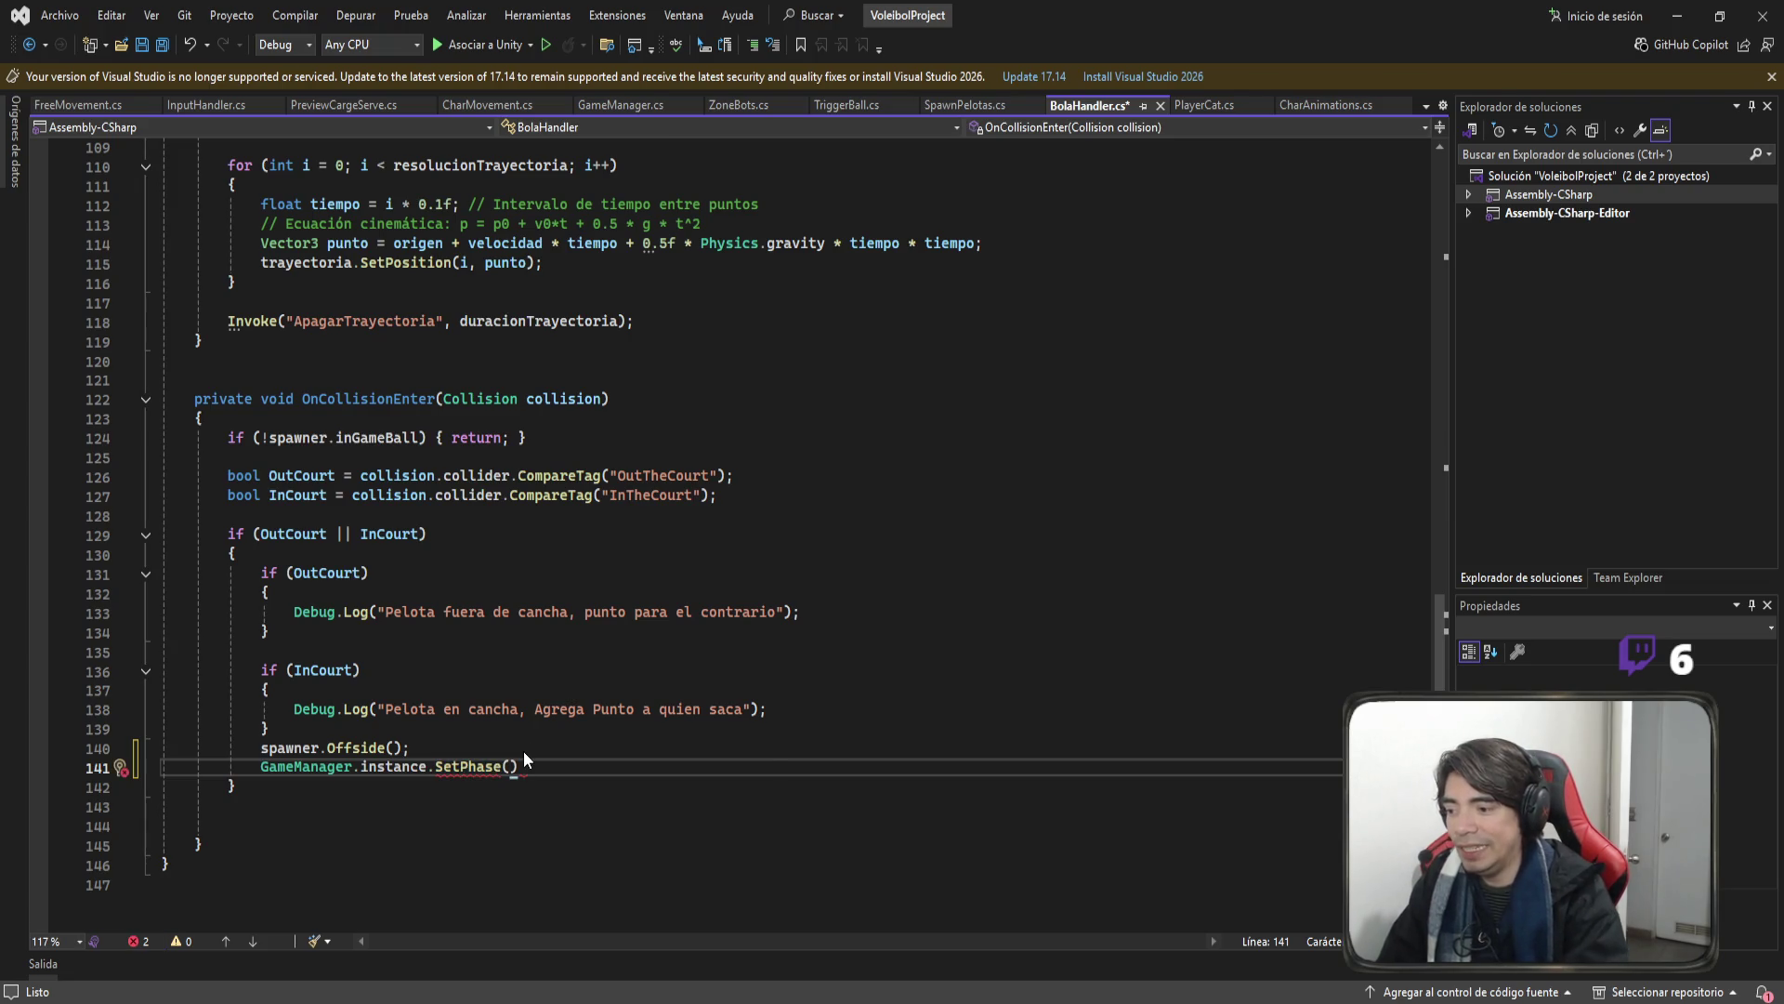
key(Tab)
text(;)
key(ctrl+s)
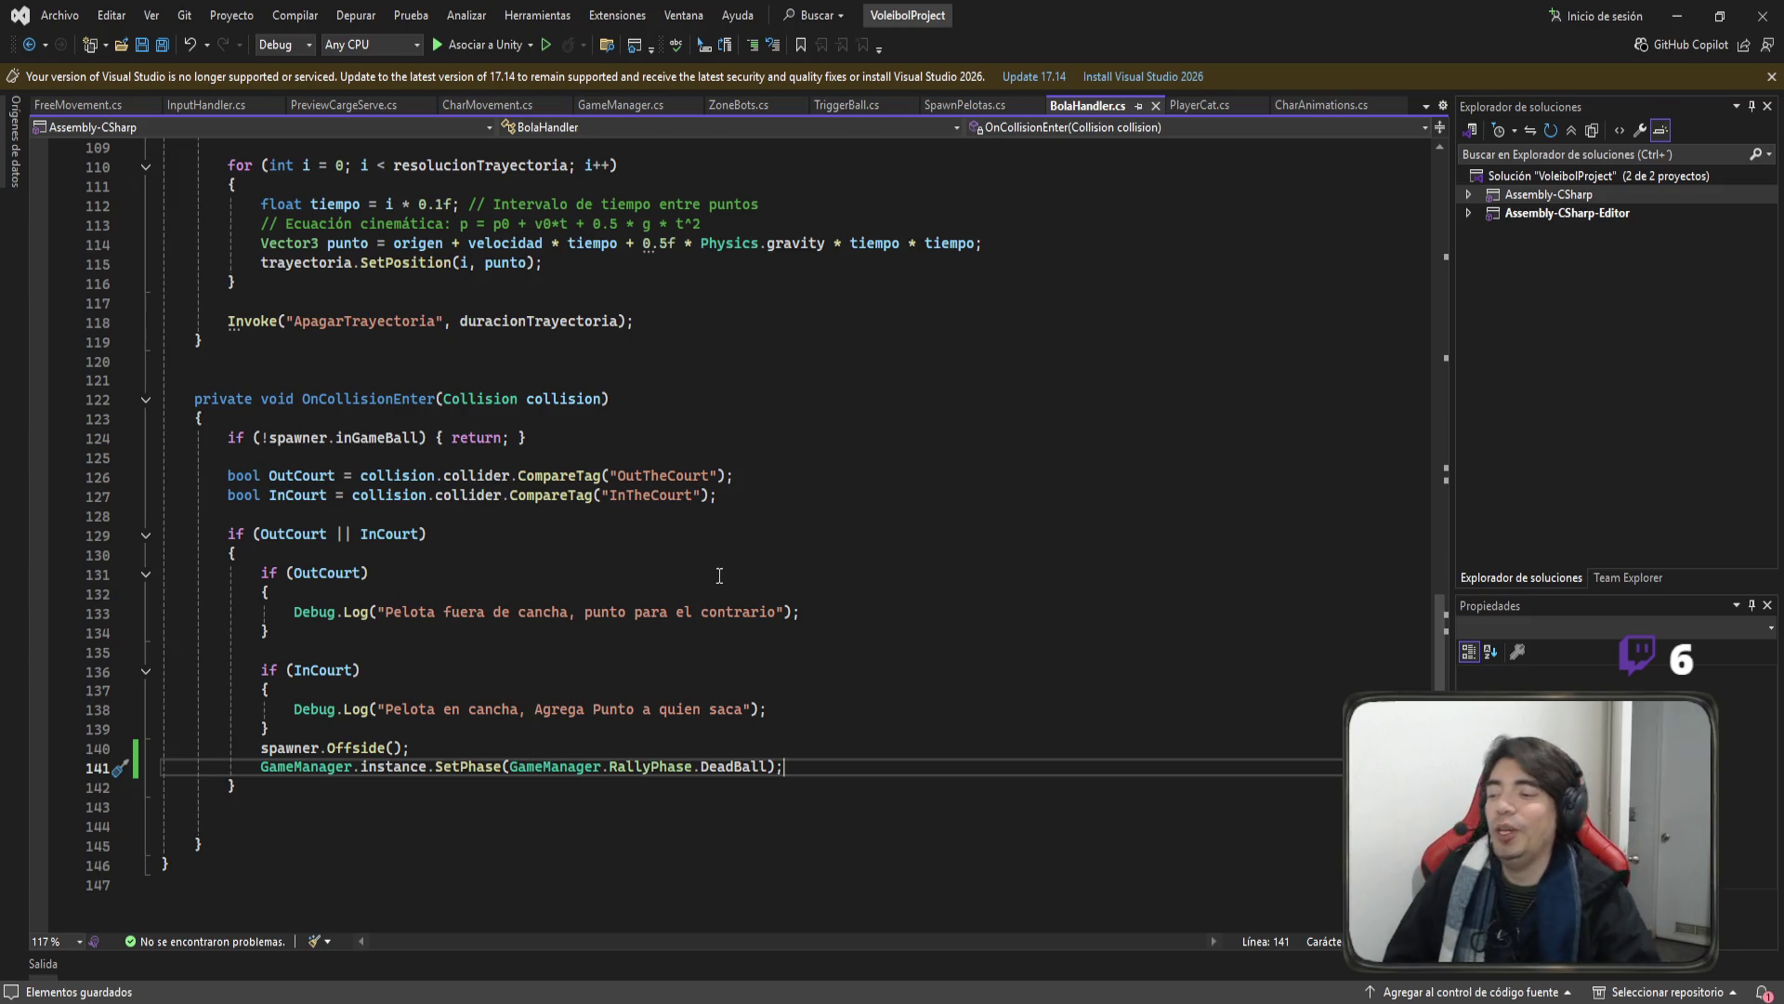
Highlight the new SetPhase line, then select the word Offside on line 140.
key(shift+Home)
key(shift+Home)
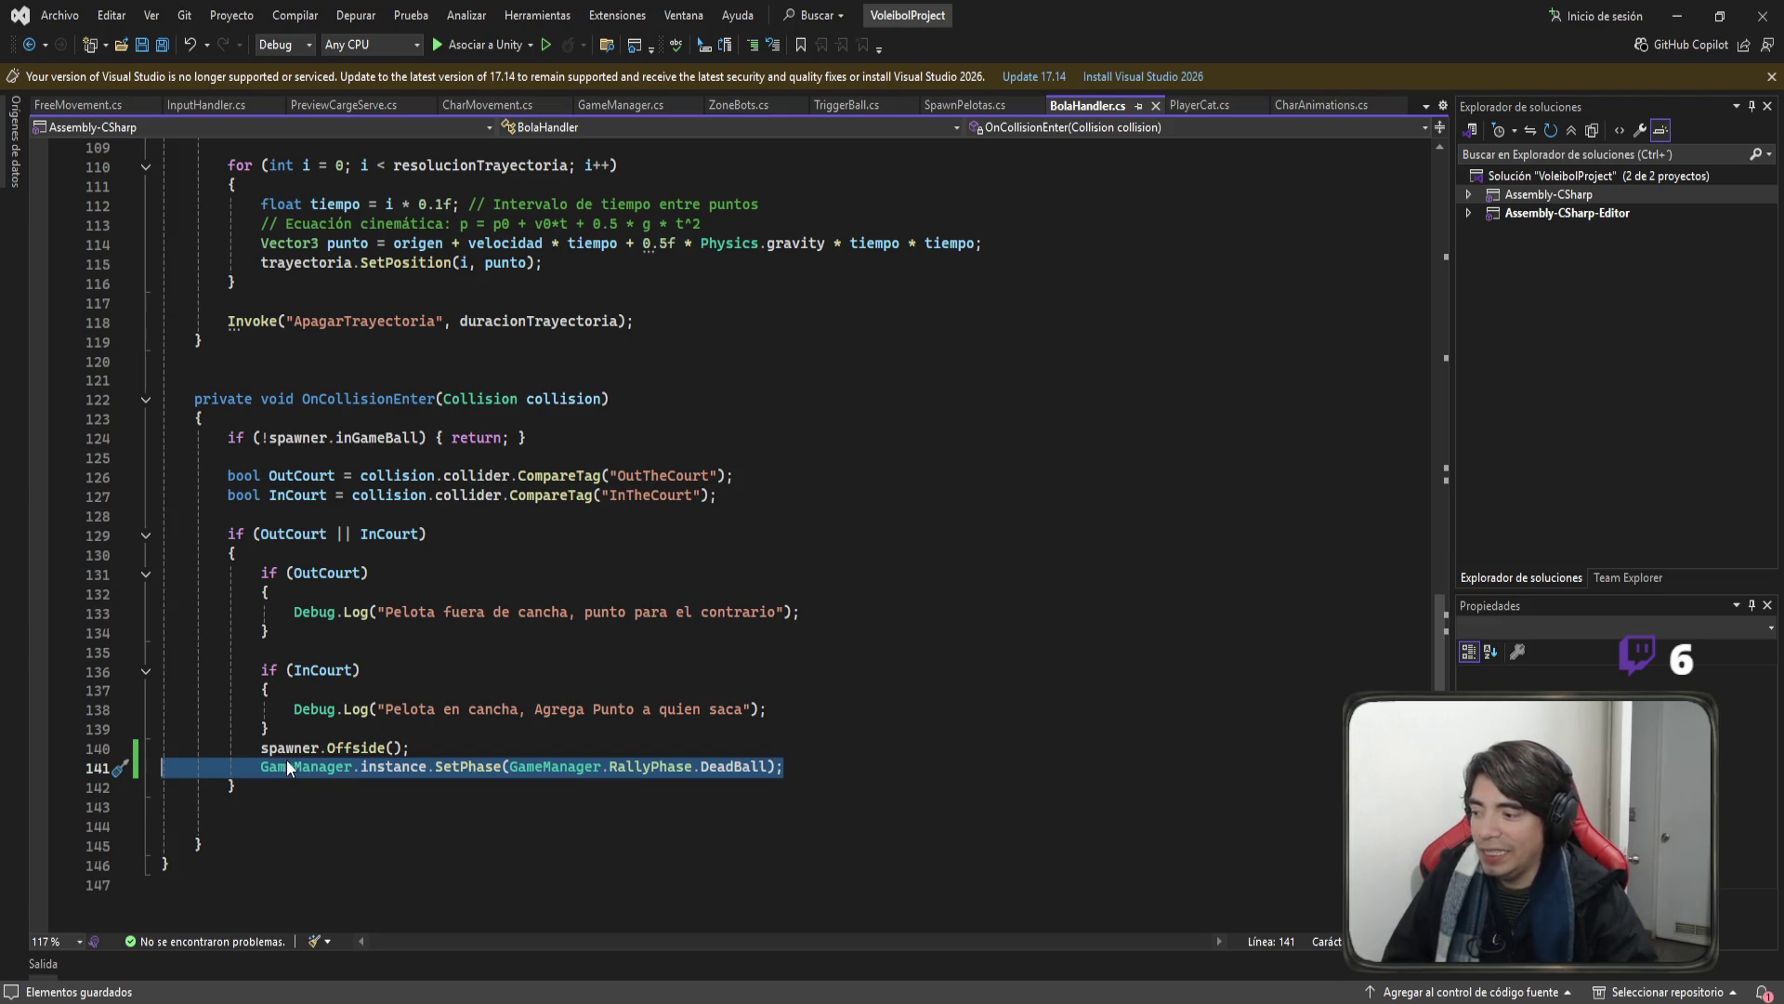
click(362, 753)
double_click(360, 749)
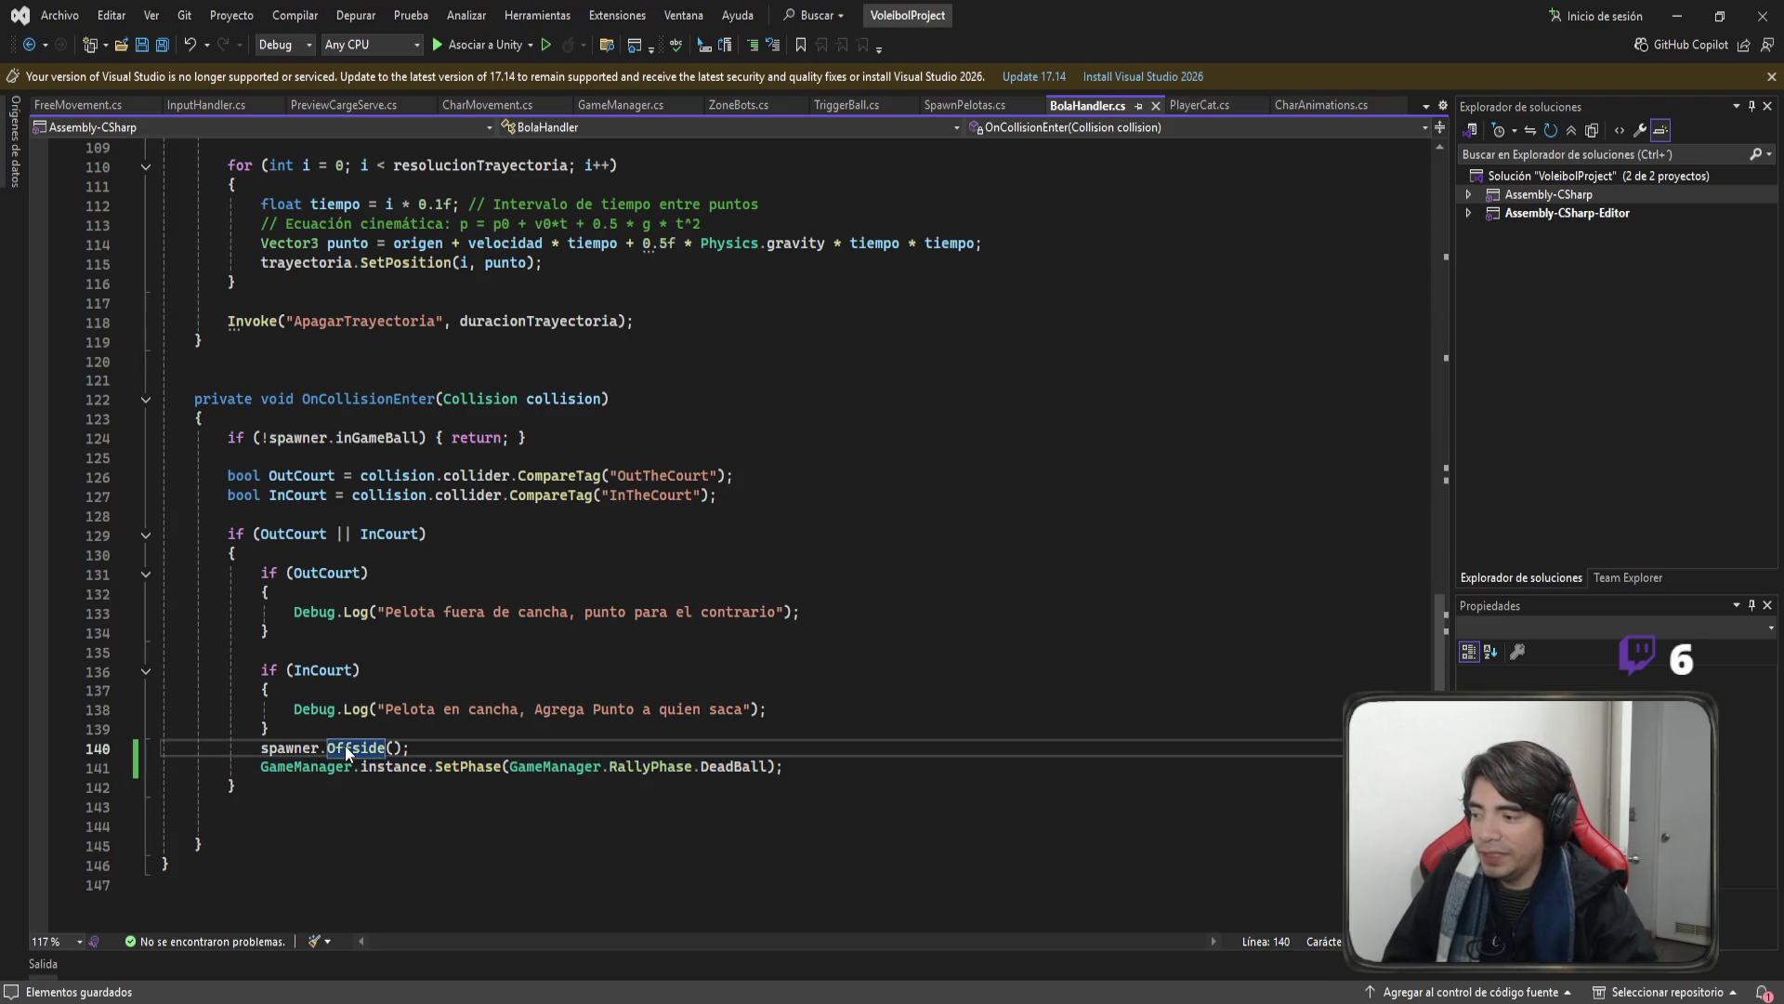
Jump to the Offside definition in SpawnPelotas.cs and review its inGameBall and DeactivateBall invoke lines.
key(F12)
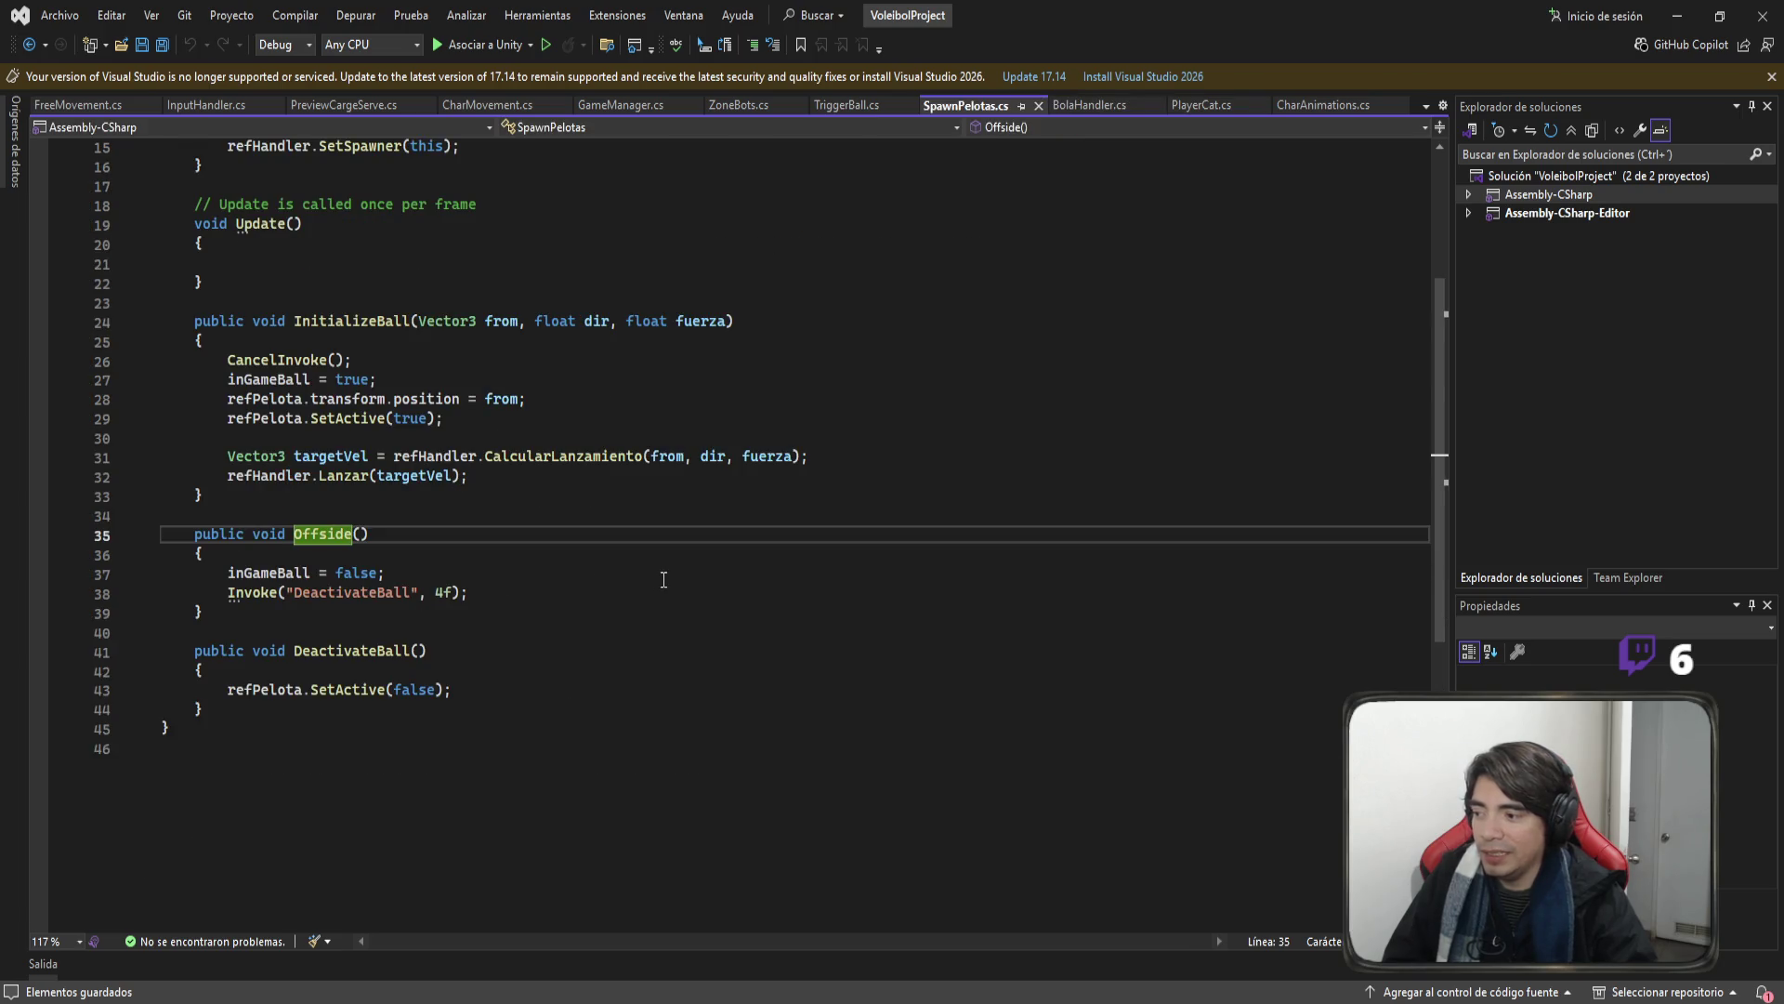
drag(160, 572, 384, 575)
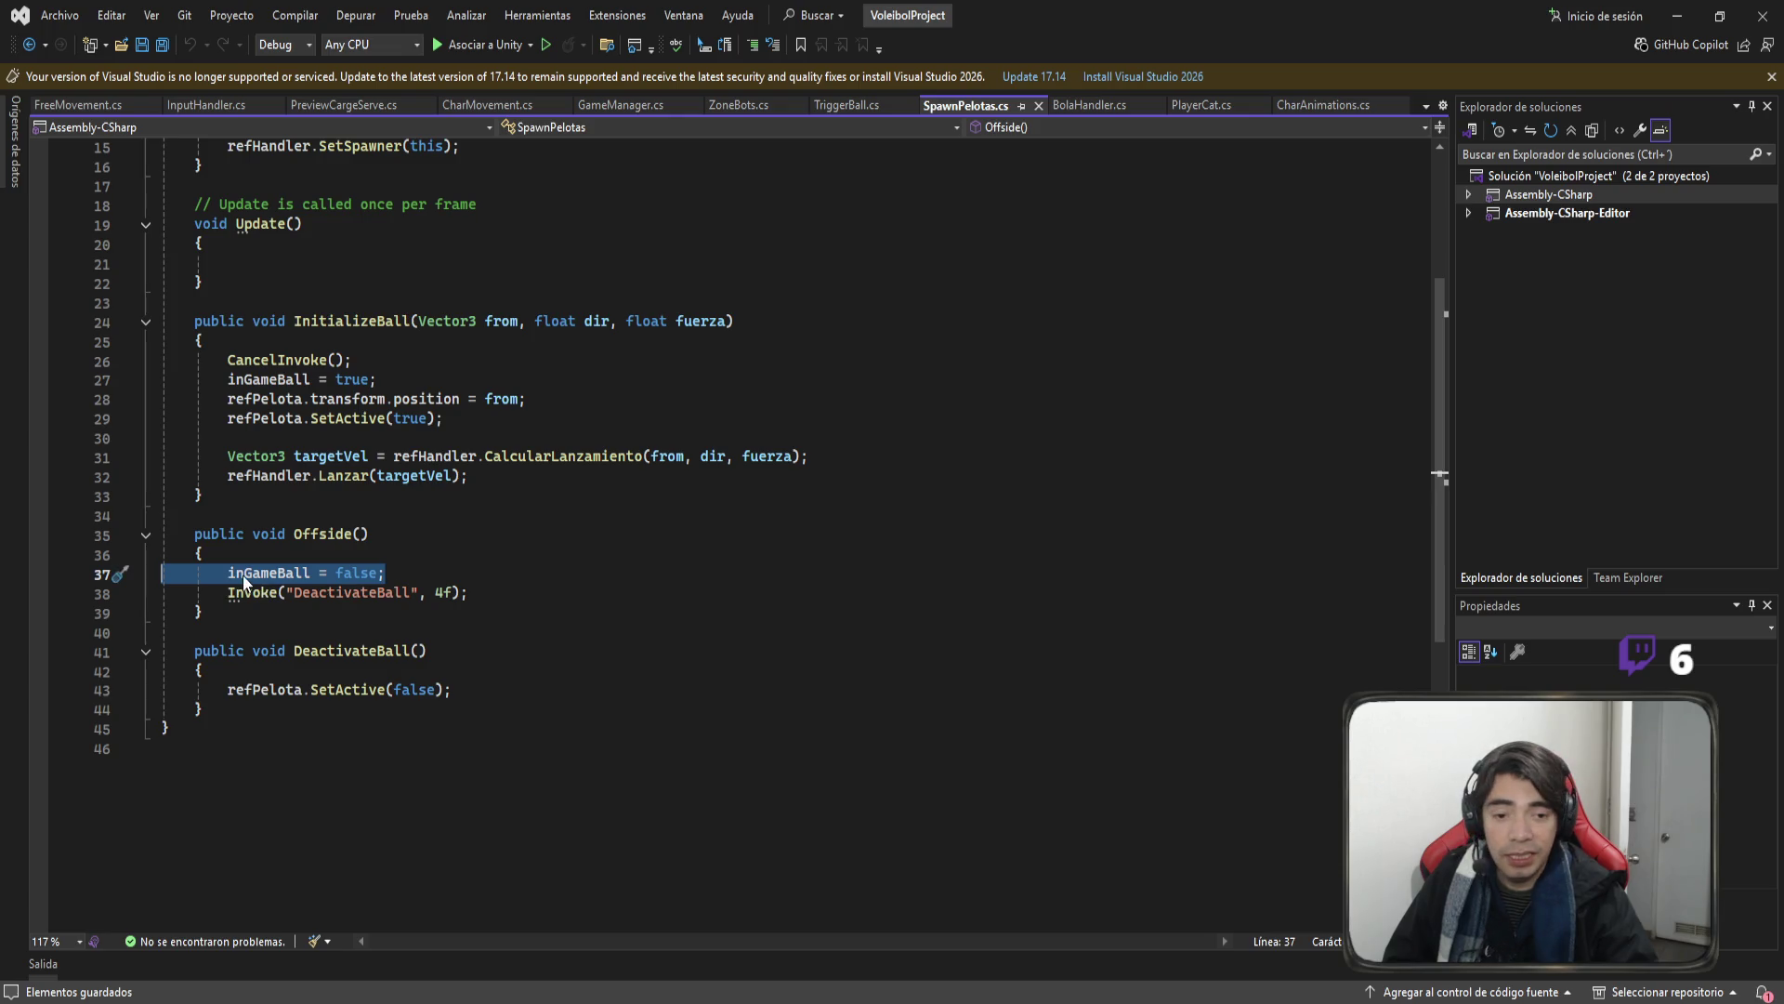
click(468, 592)
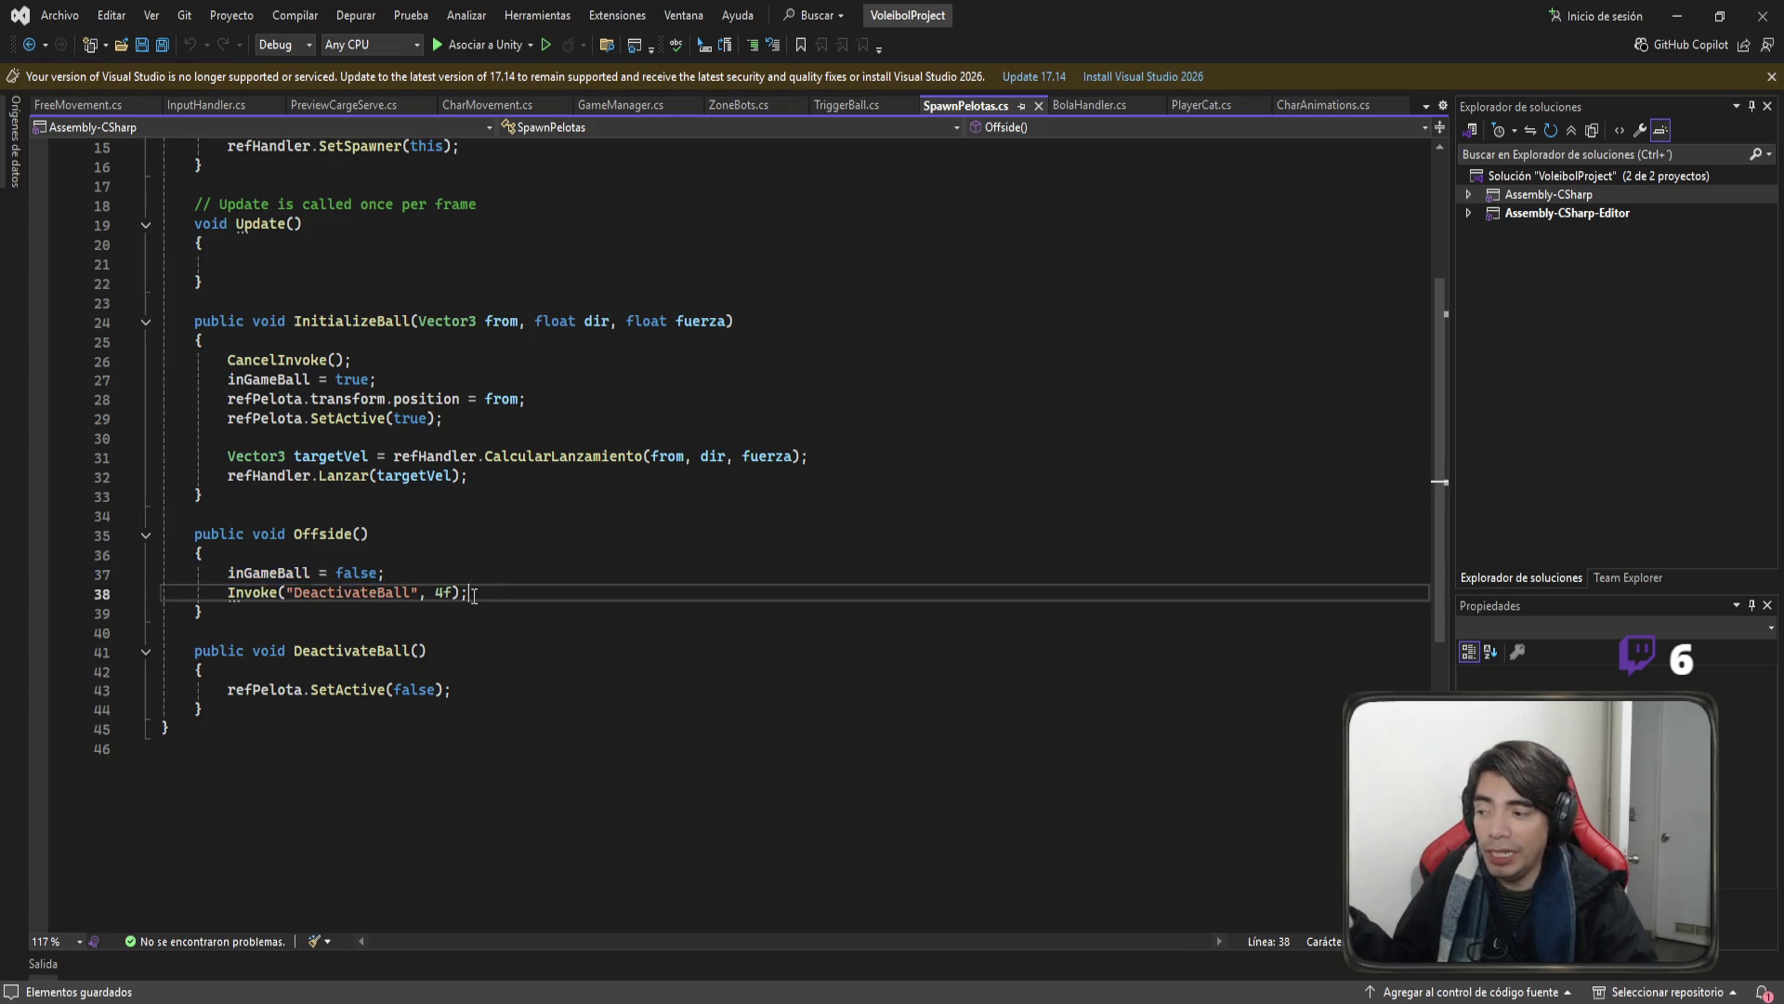
shift+click(161, 602)
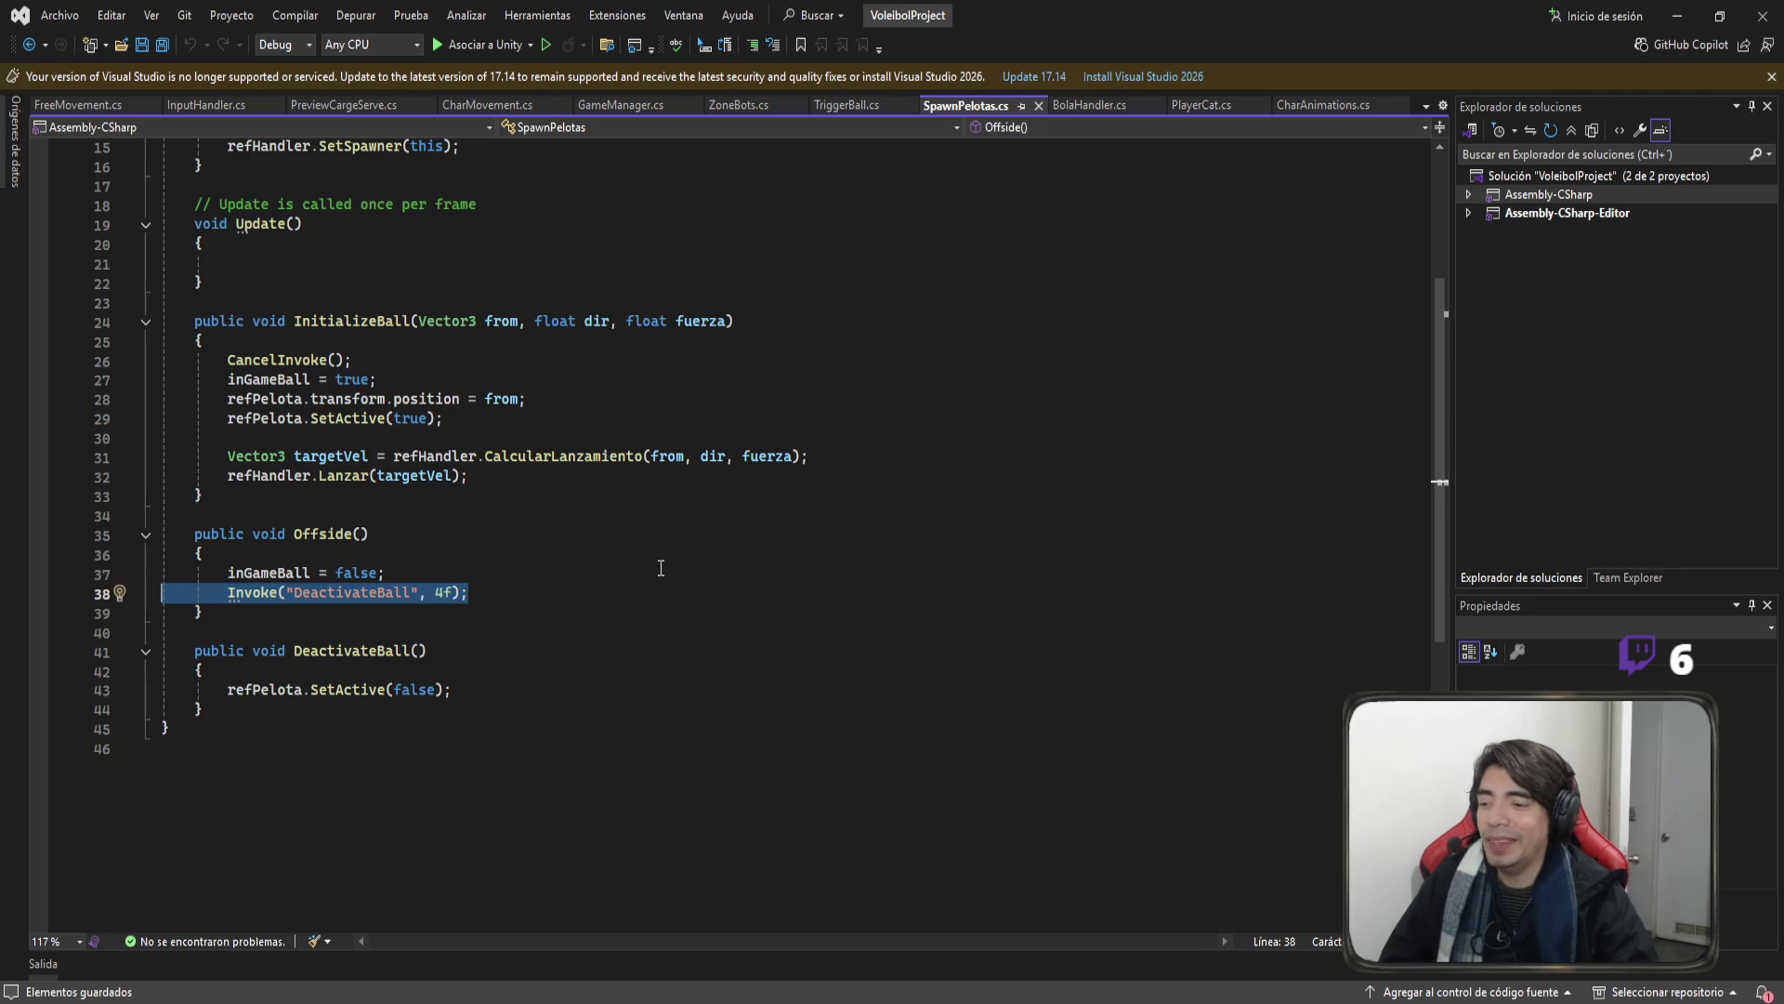
Add a blank line after refPelota.SetActive(false) in DeactivateBall.
click(462, 651)
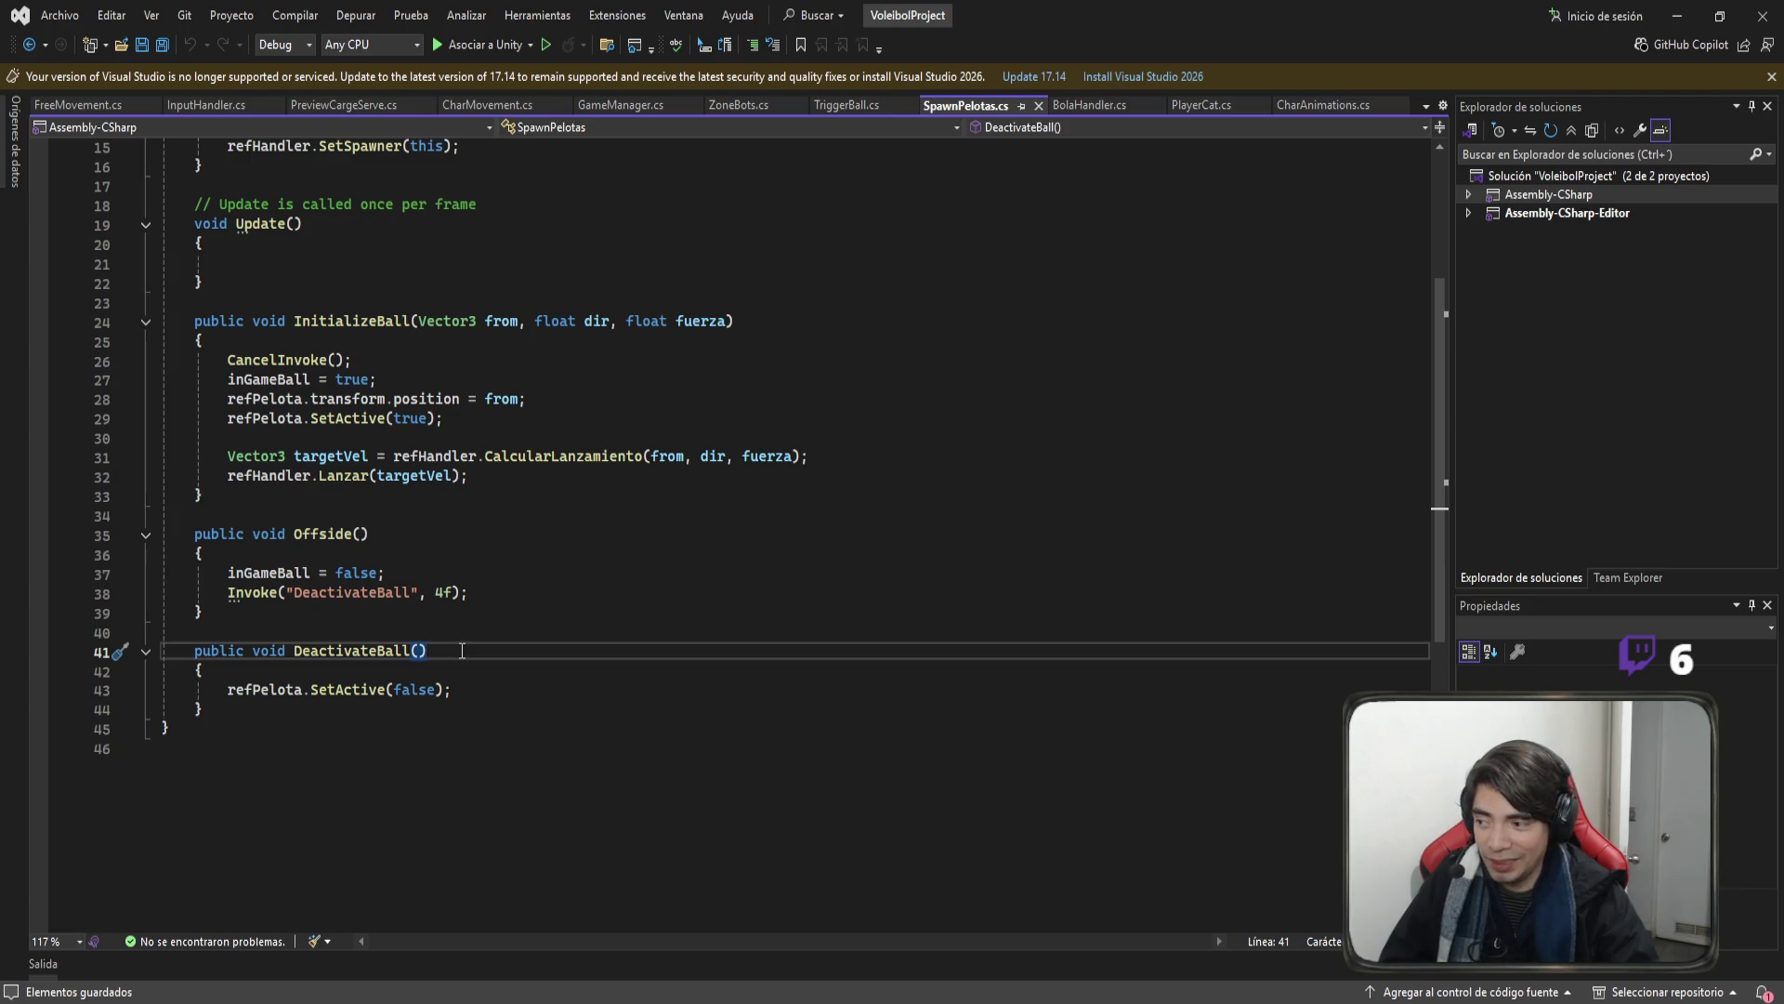
click(548, 689)
key(Return)
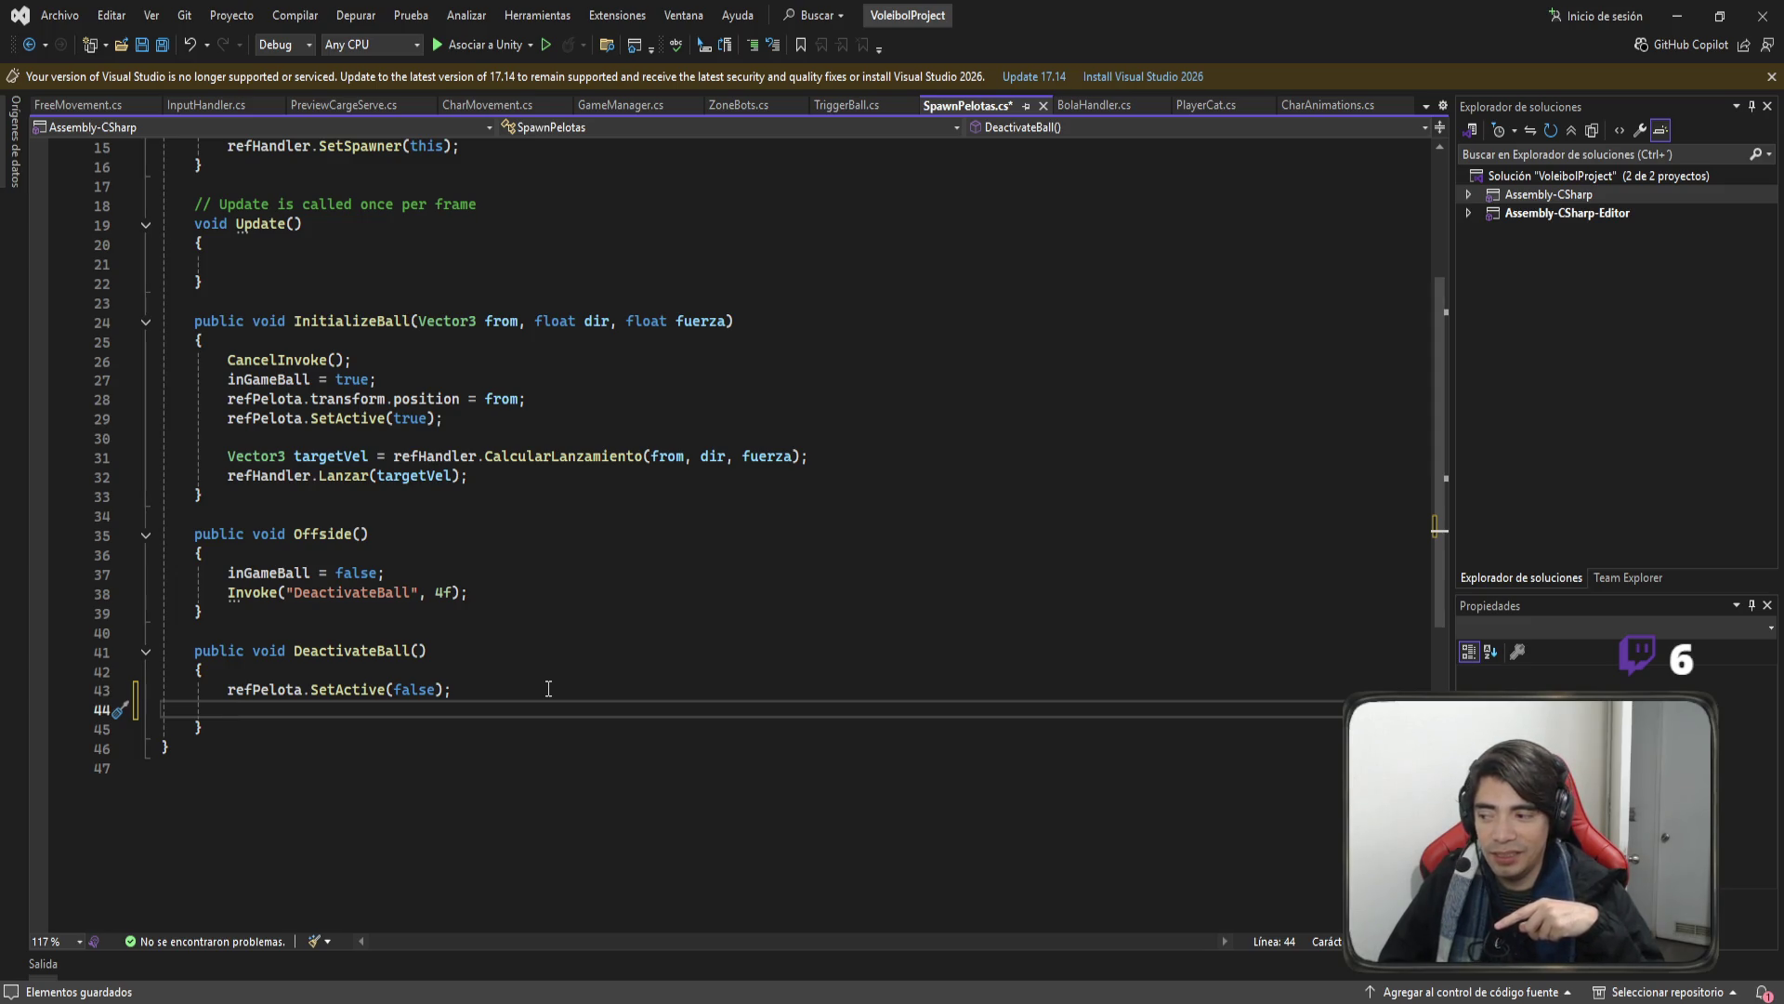
Add GameManager.instance.SetPhase(GameManager.RallyPhase.Serve); to DeactivateBall and save SpawnPelotas.cs.
text(GameManager.)
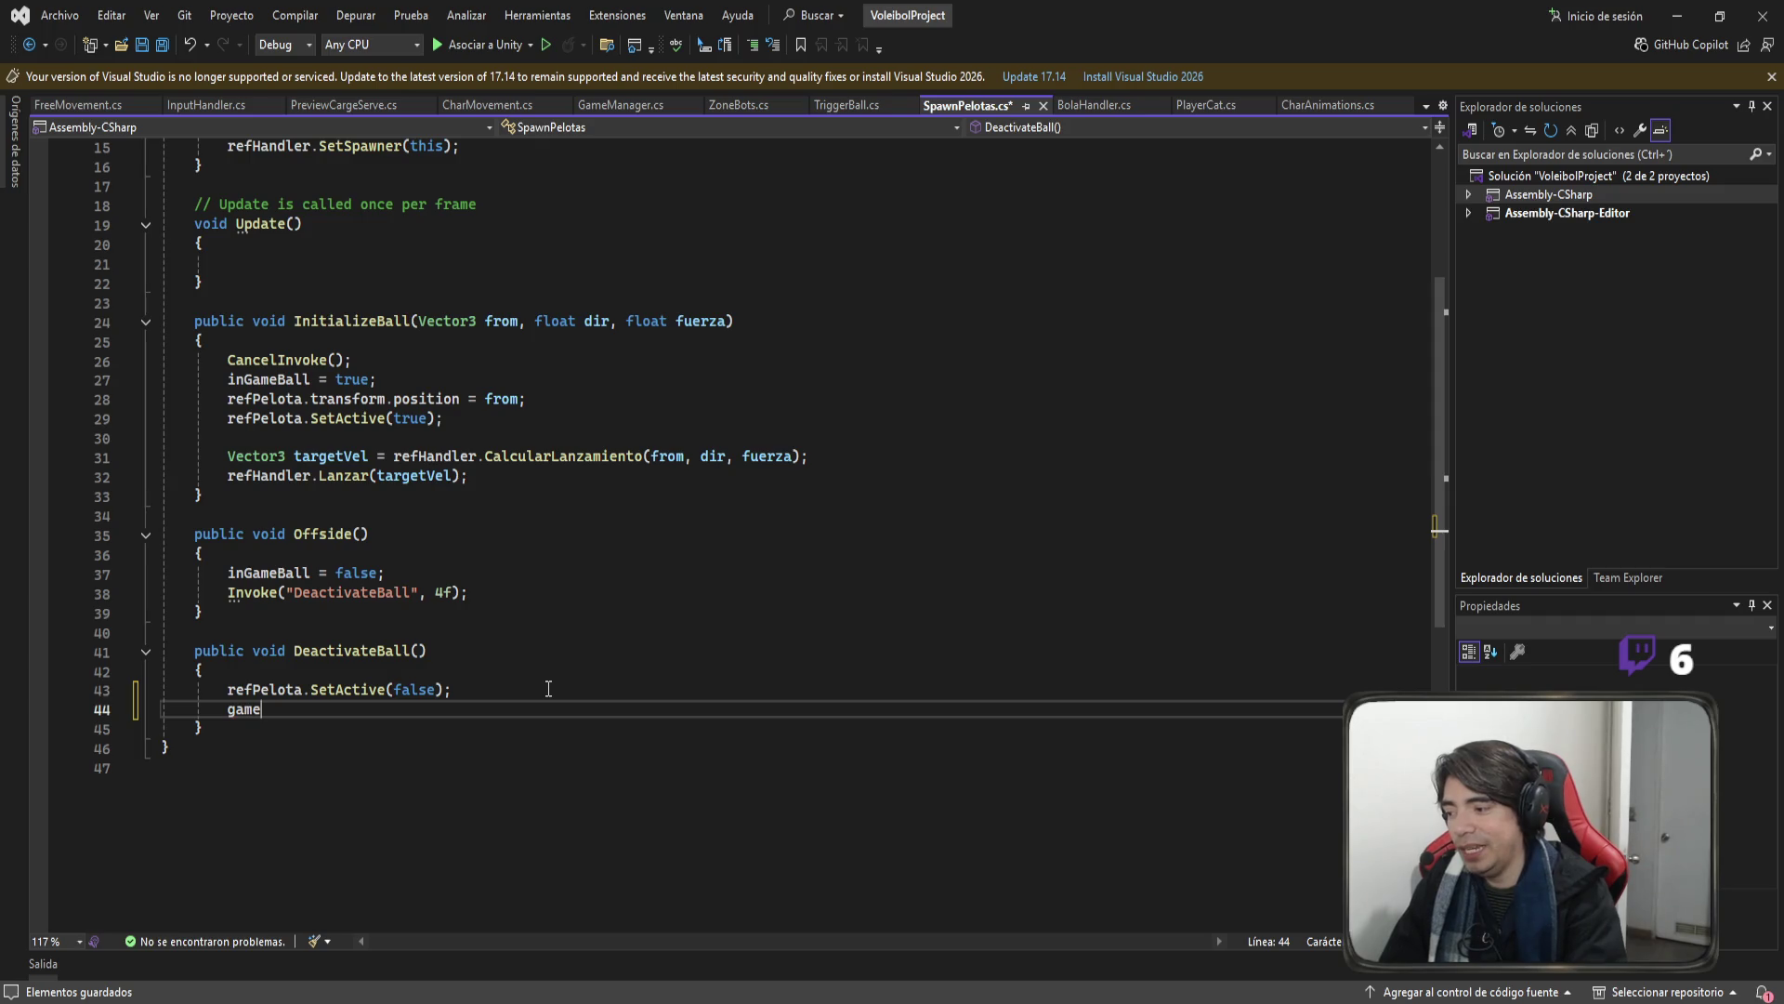
text(instance)
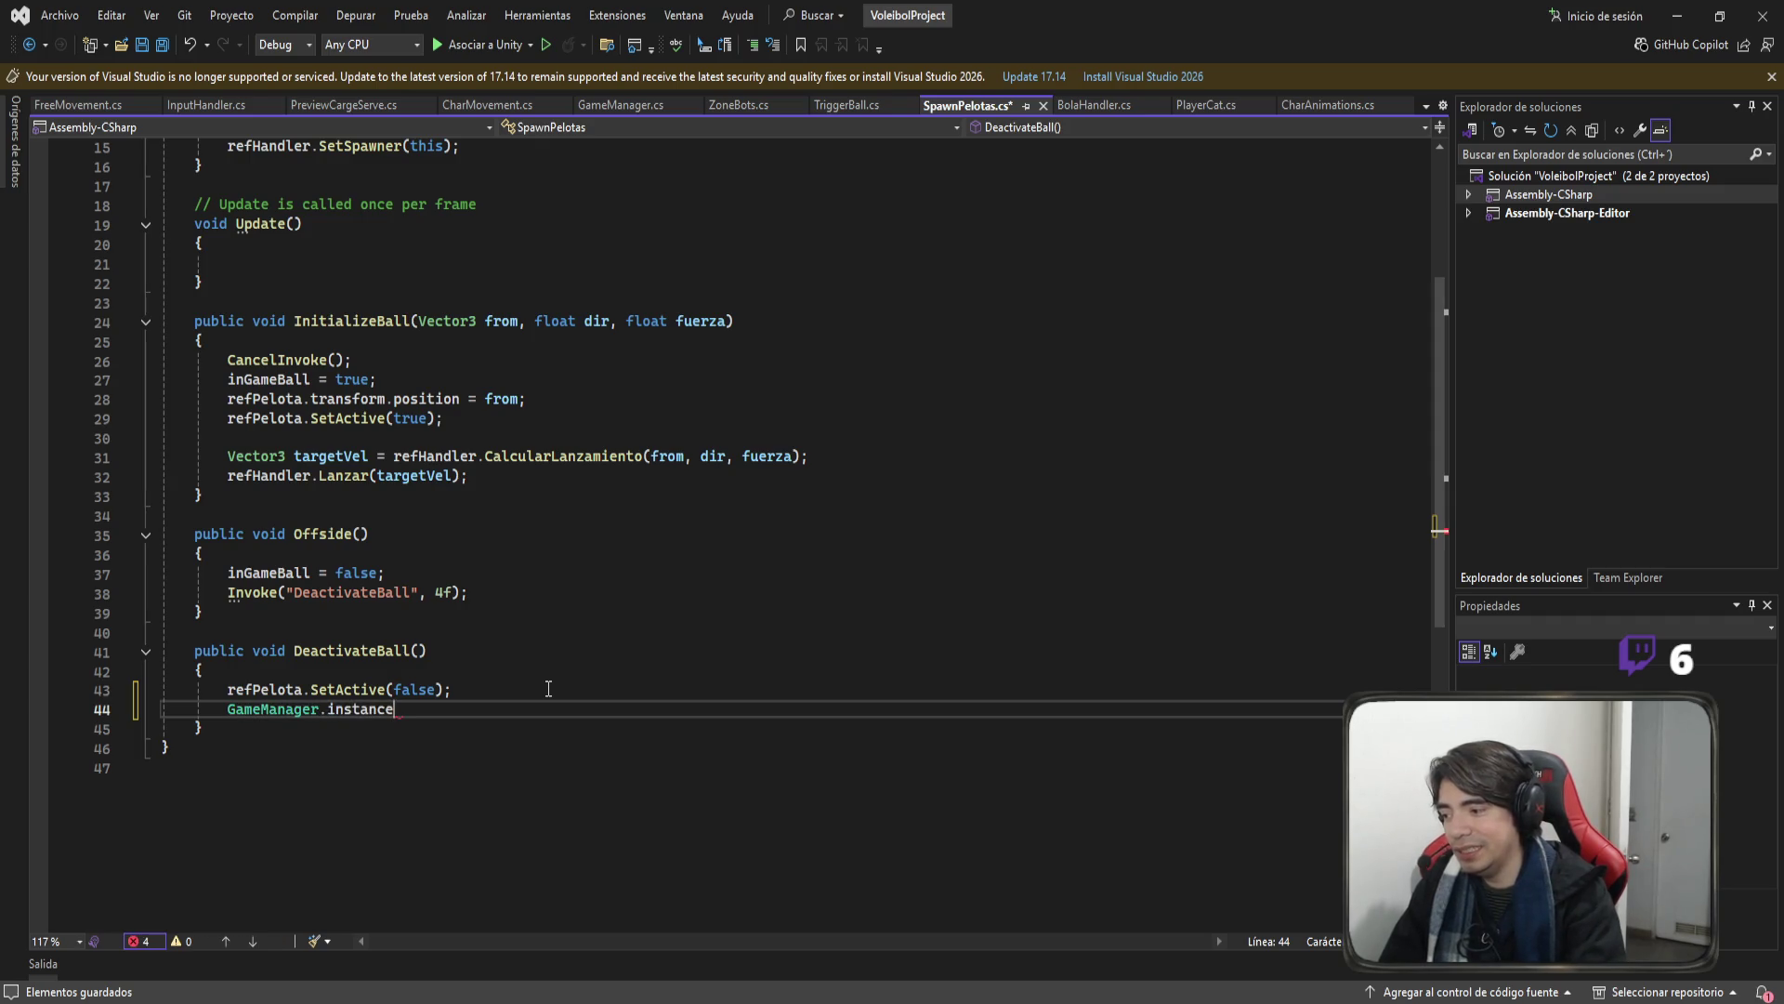
text(.set)
key(Tab)
text(()
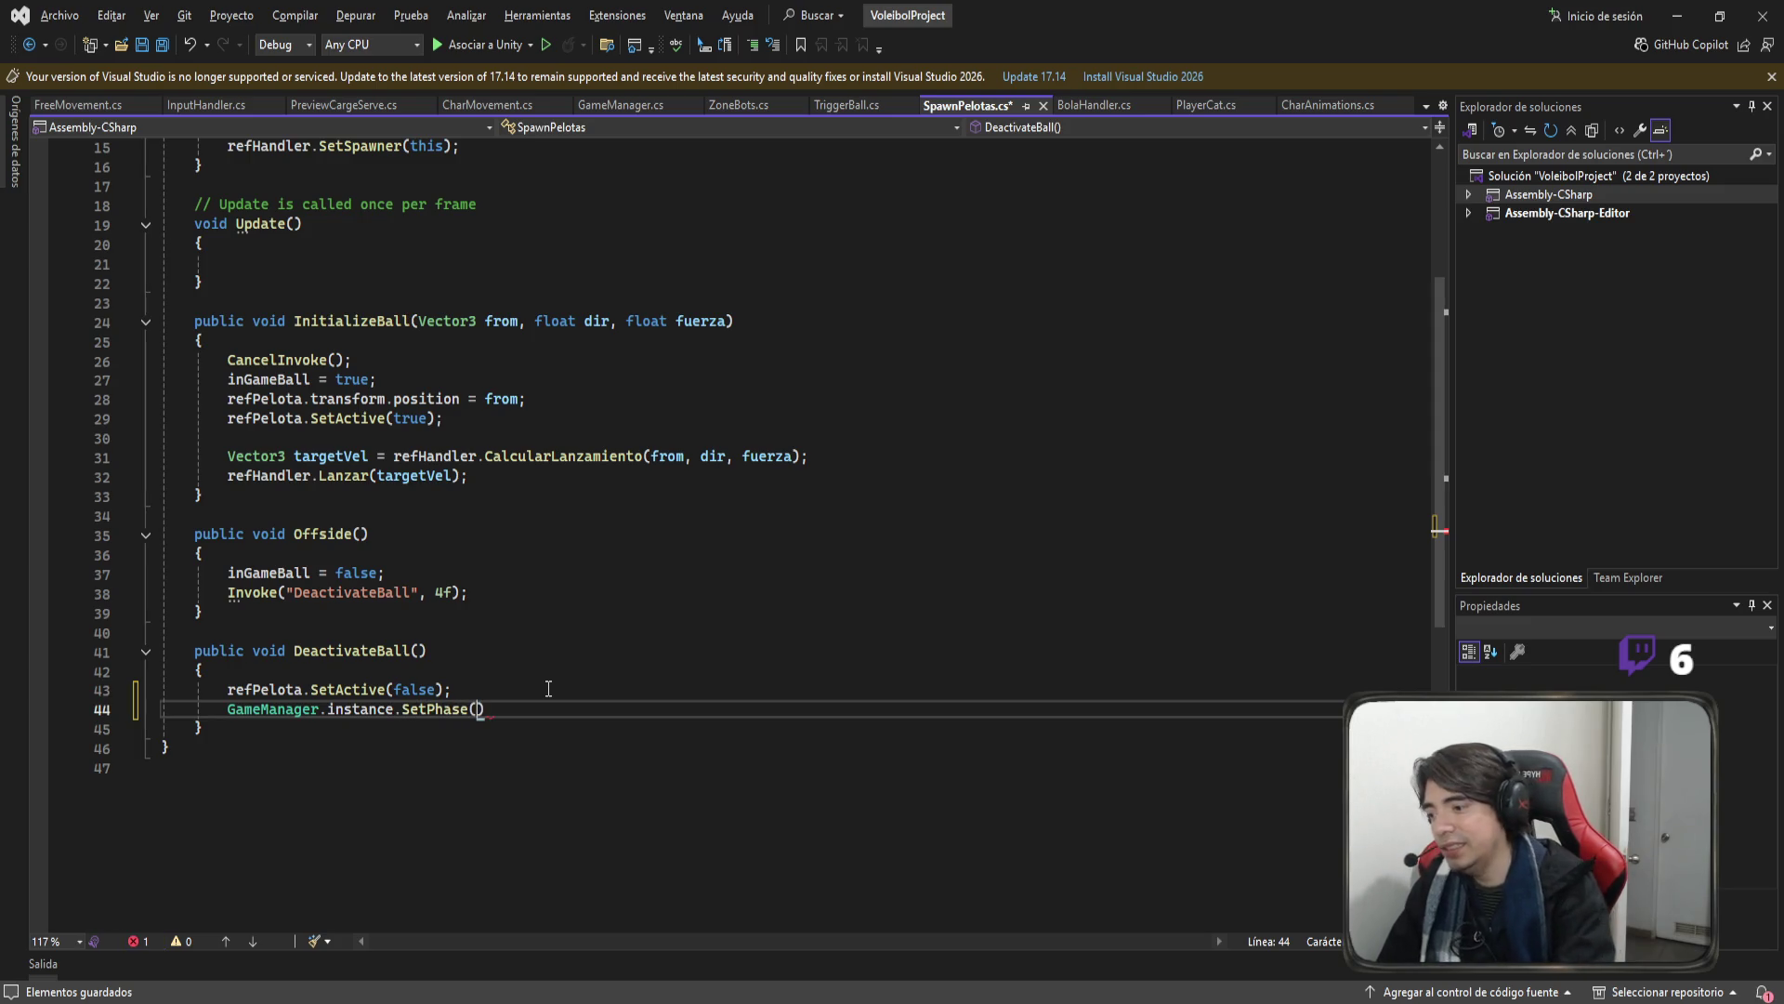
key(Tab)
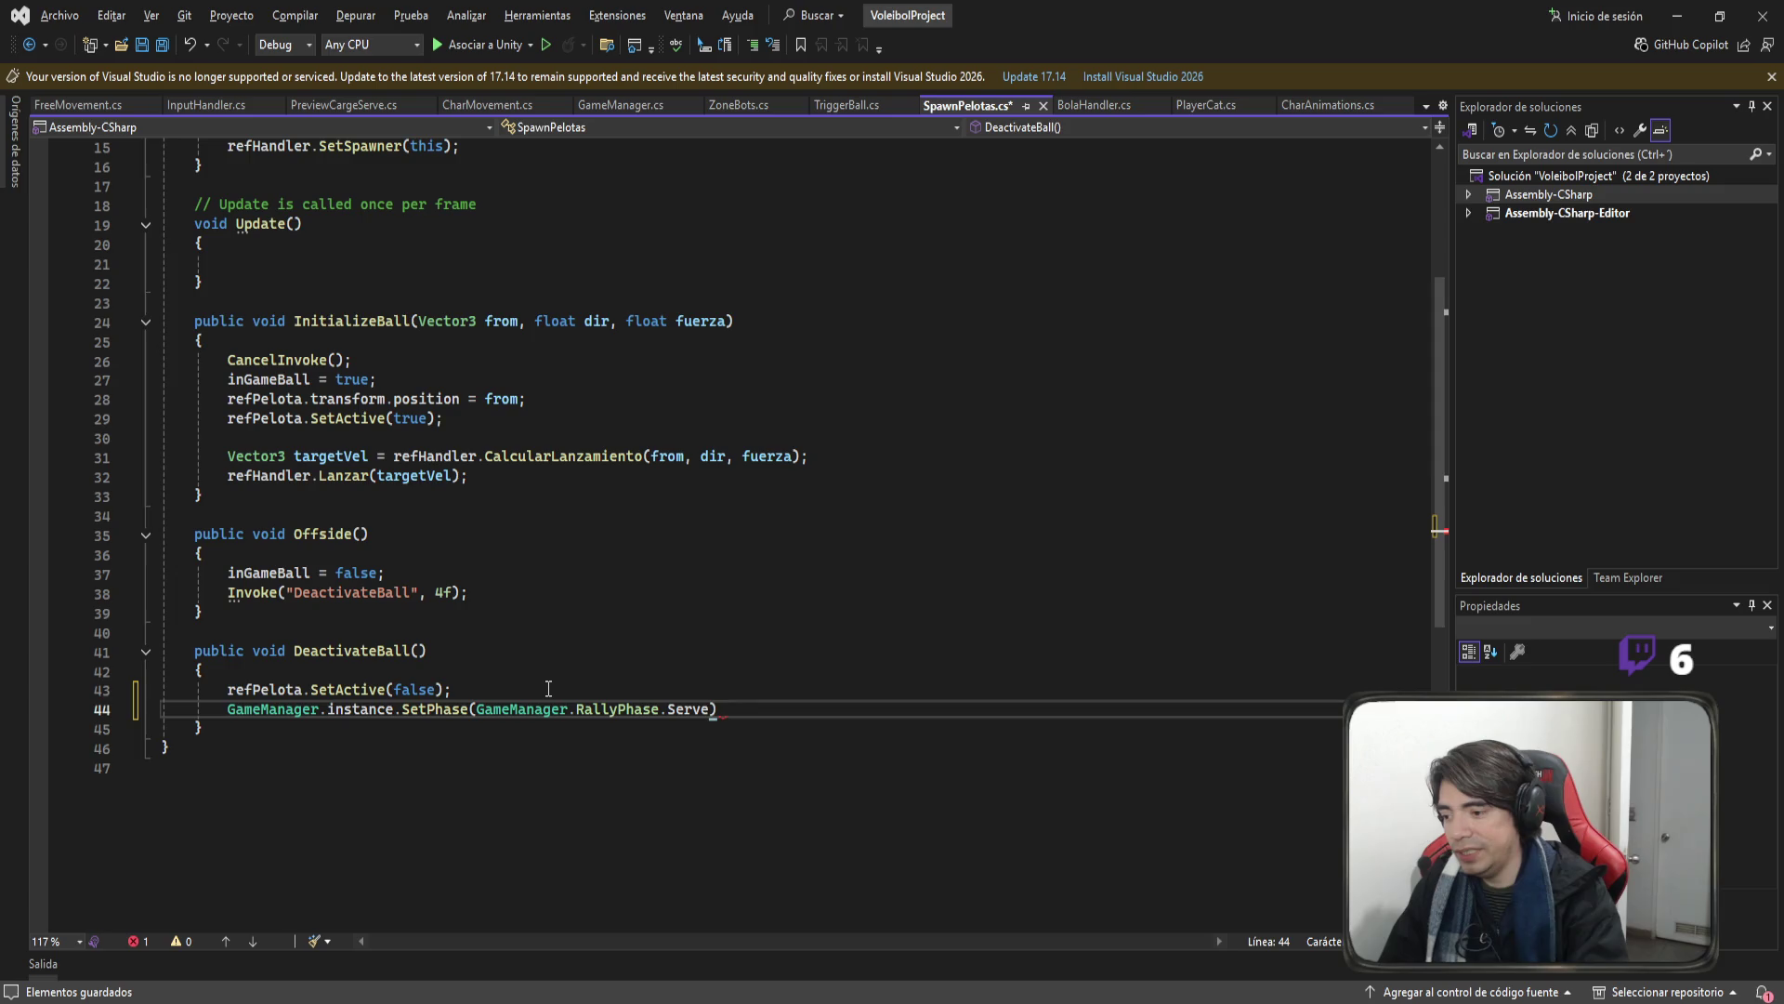
text(;)
key(ctrl+s)
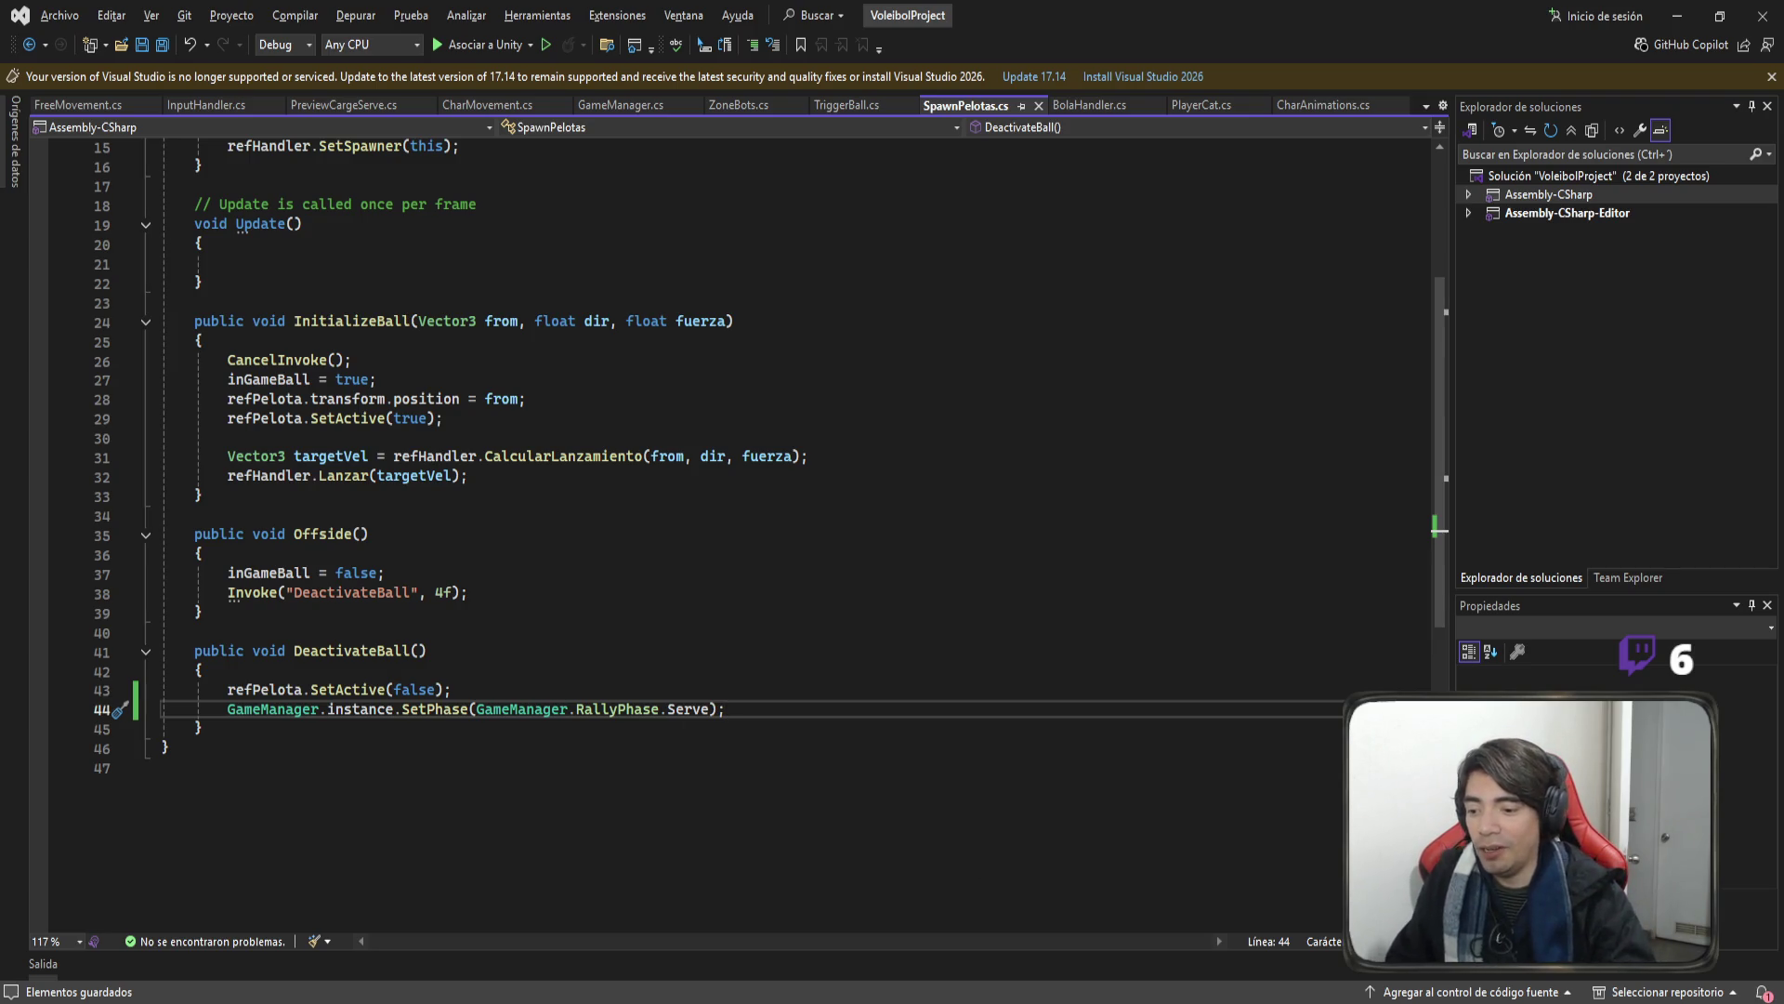
After checking another window, delete the Serve phase line from DeactivateBall again.
key(alt+Tab)
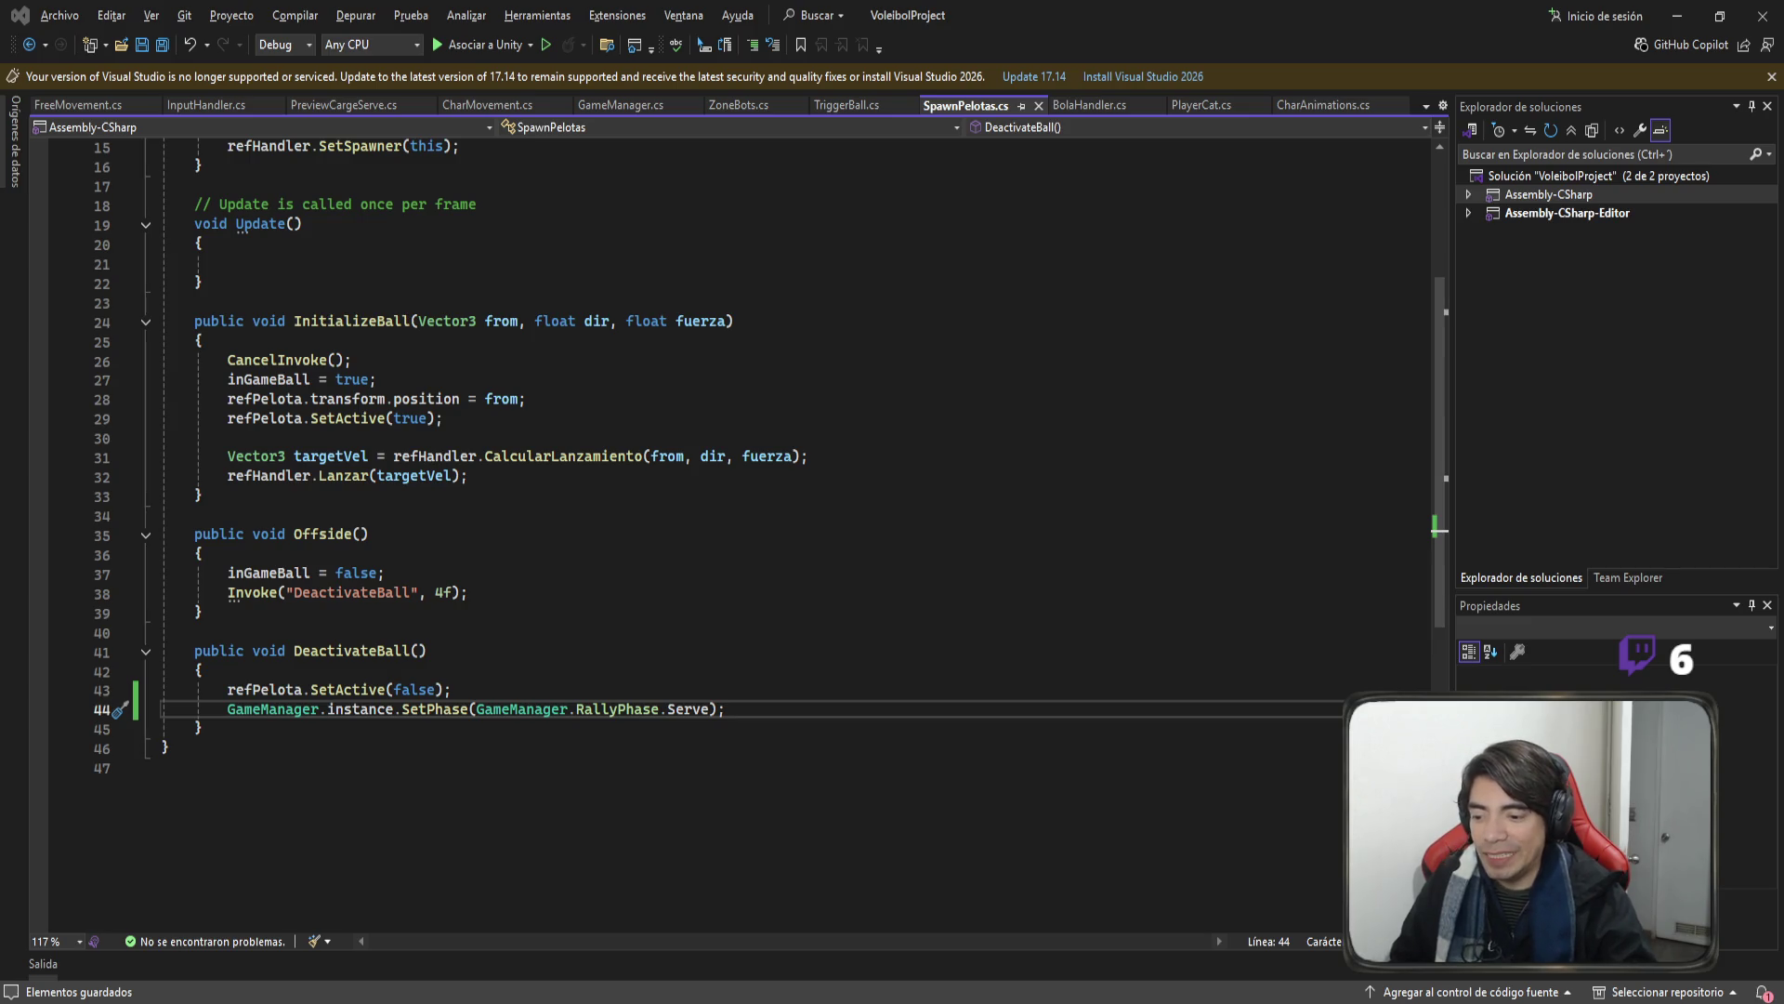
key(alt+Tab)
drag(764, 722, 163, 716)
key(BackSpace)
key(BackSpace)
Save SpawnPelotas.cs, open GameManager.cs and back out a stray 'public' declaration.
key(ctrl+s)
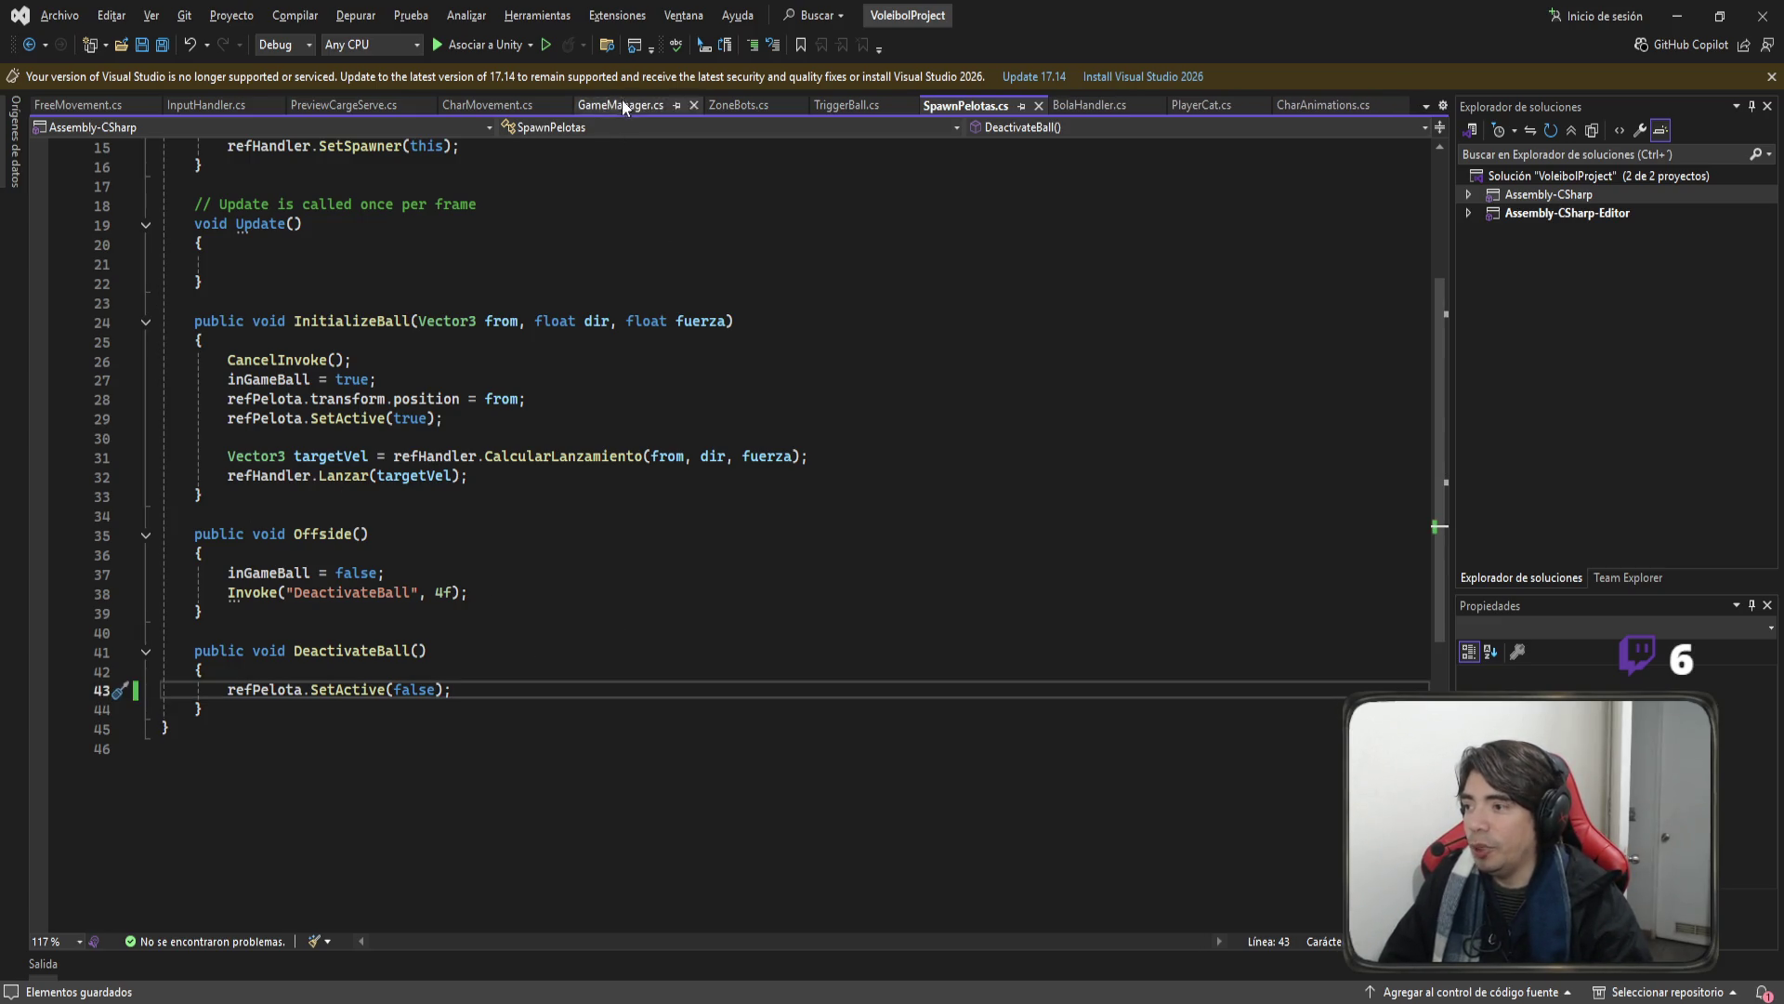
click(622, 100)
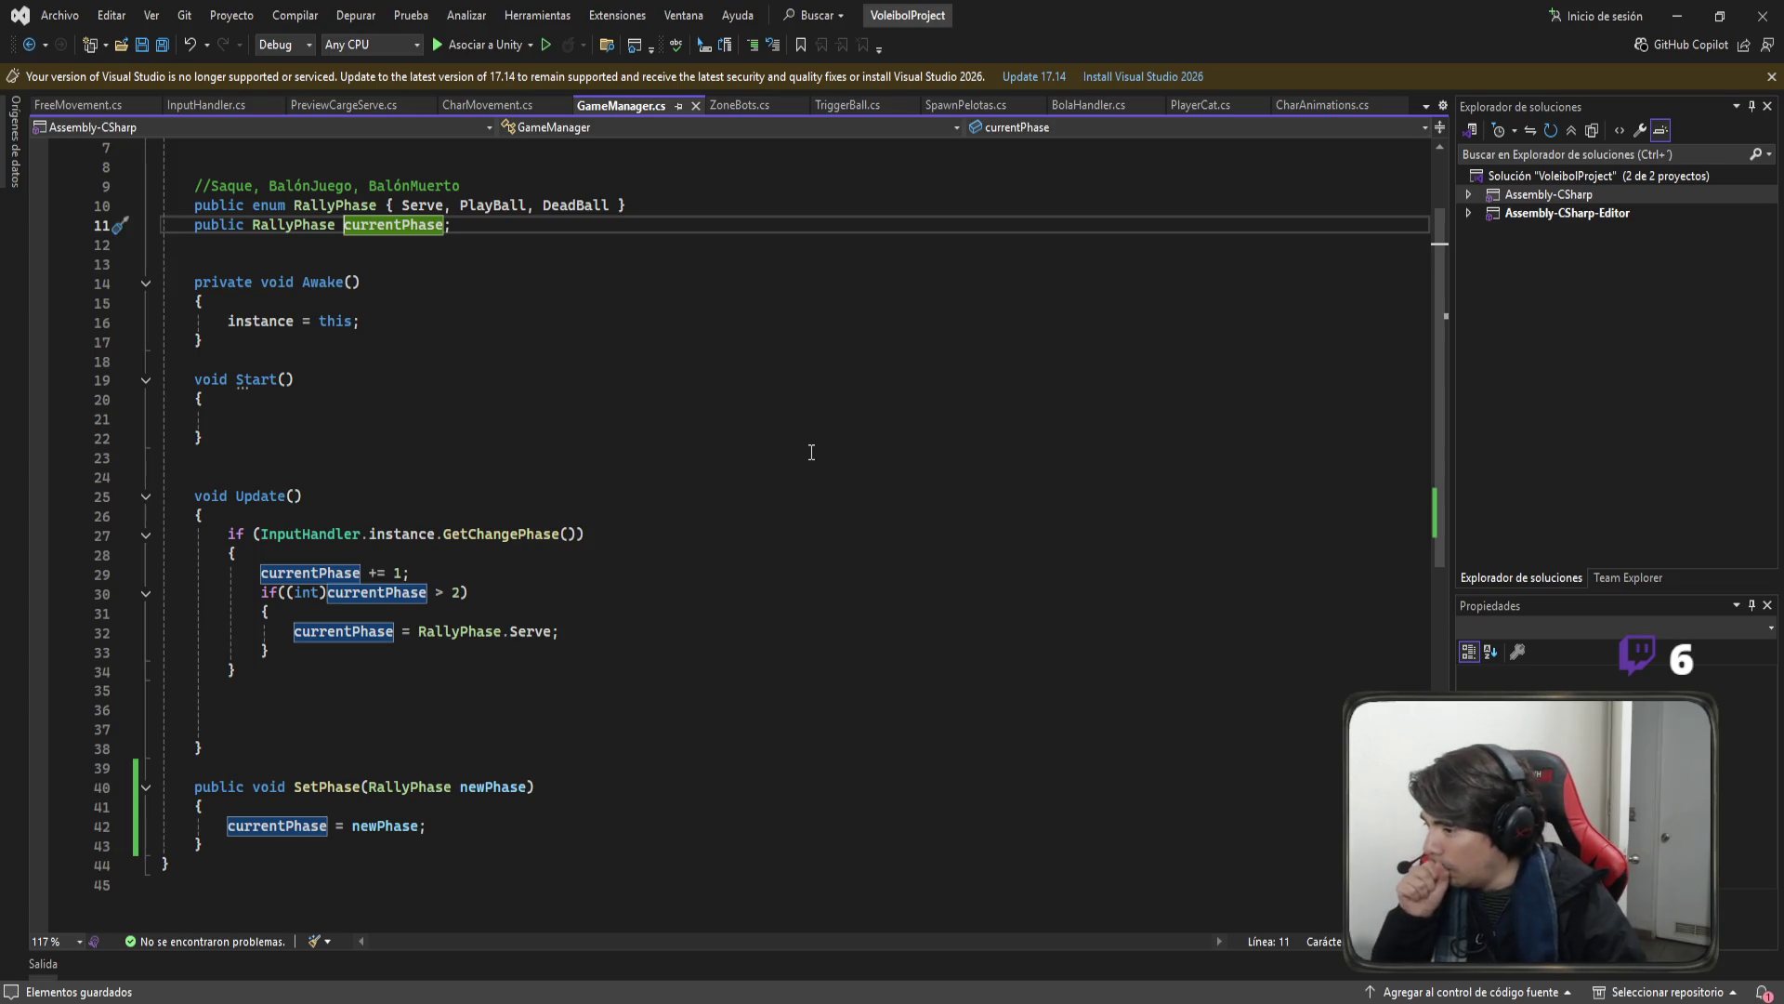
scroll(781, 586, up, 2)
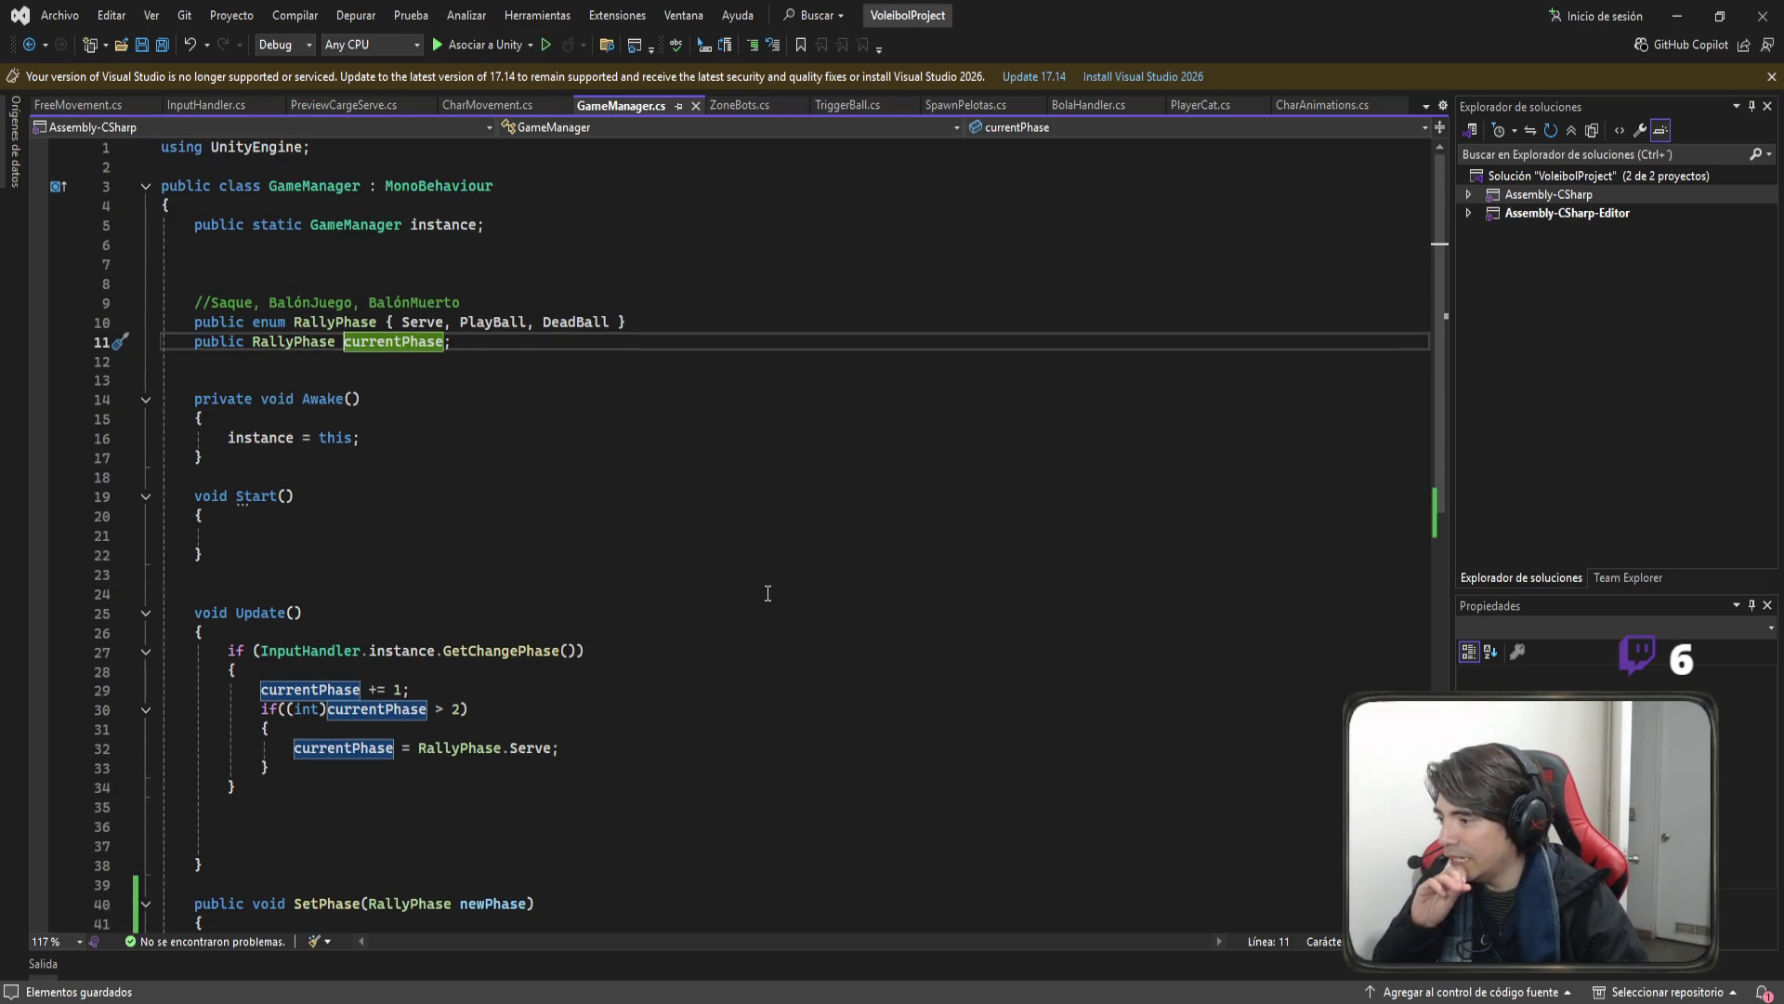
click(521, 260)
text(public)
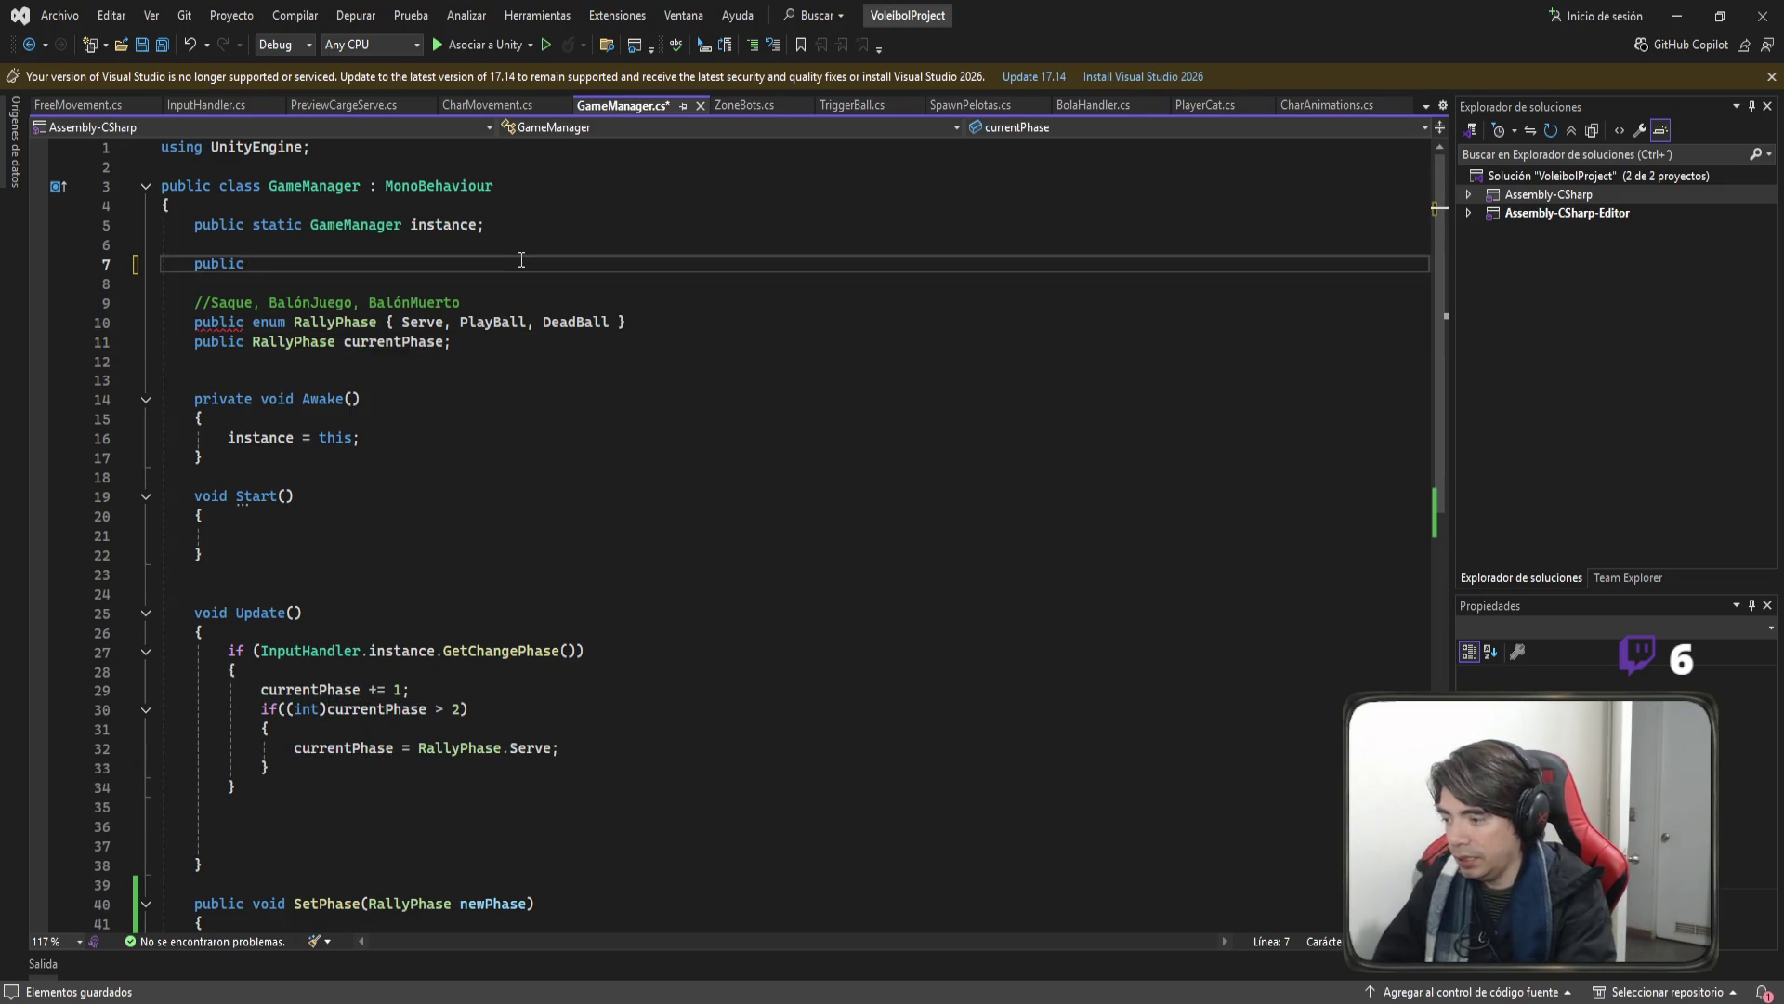
key(BackSpace)
key(BackSpace)
key(BackSpace)
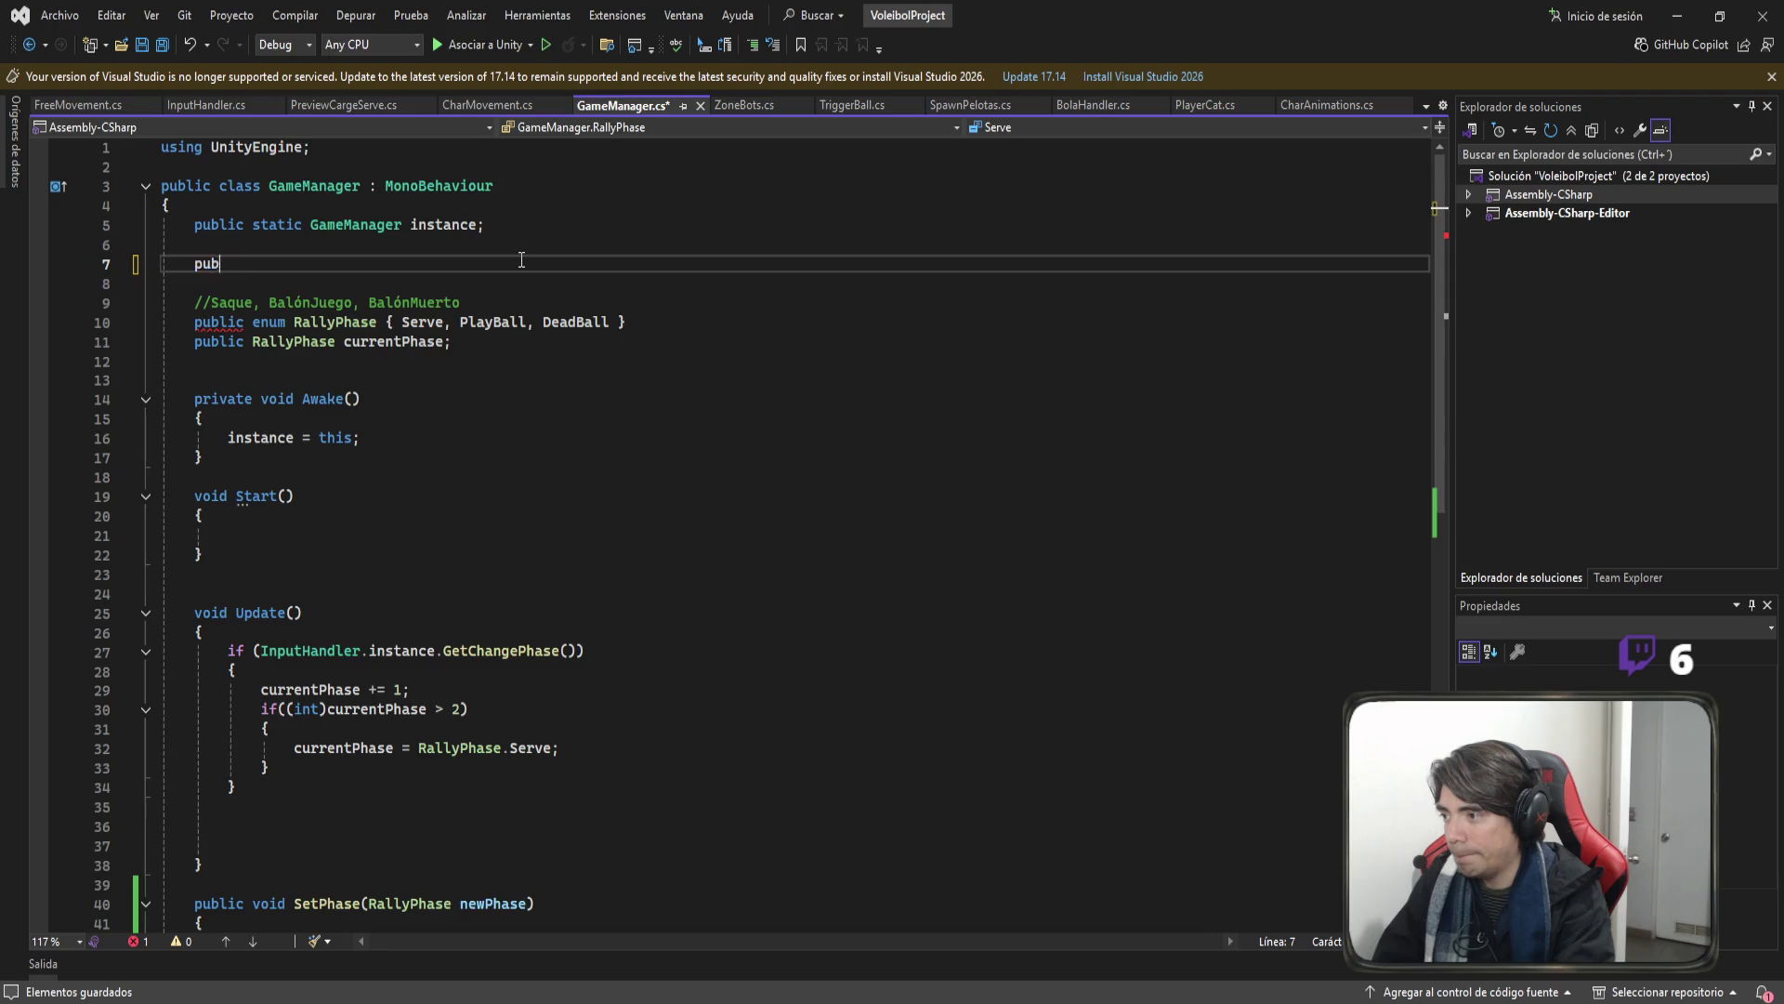
Declare public void ResetPhase() with an opening brace below SetPhase.
scroll(521, 260, down, 9)
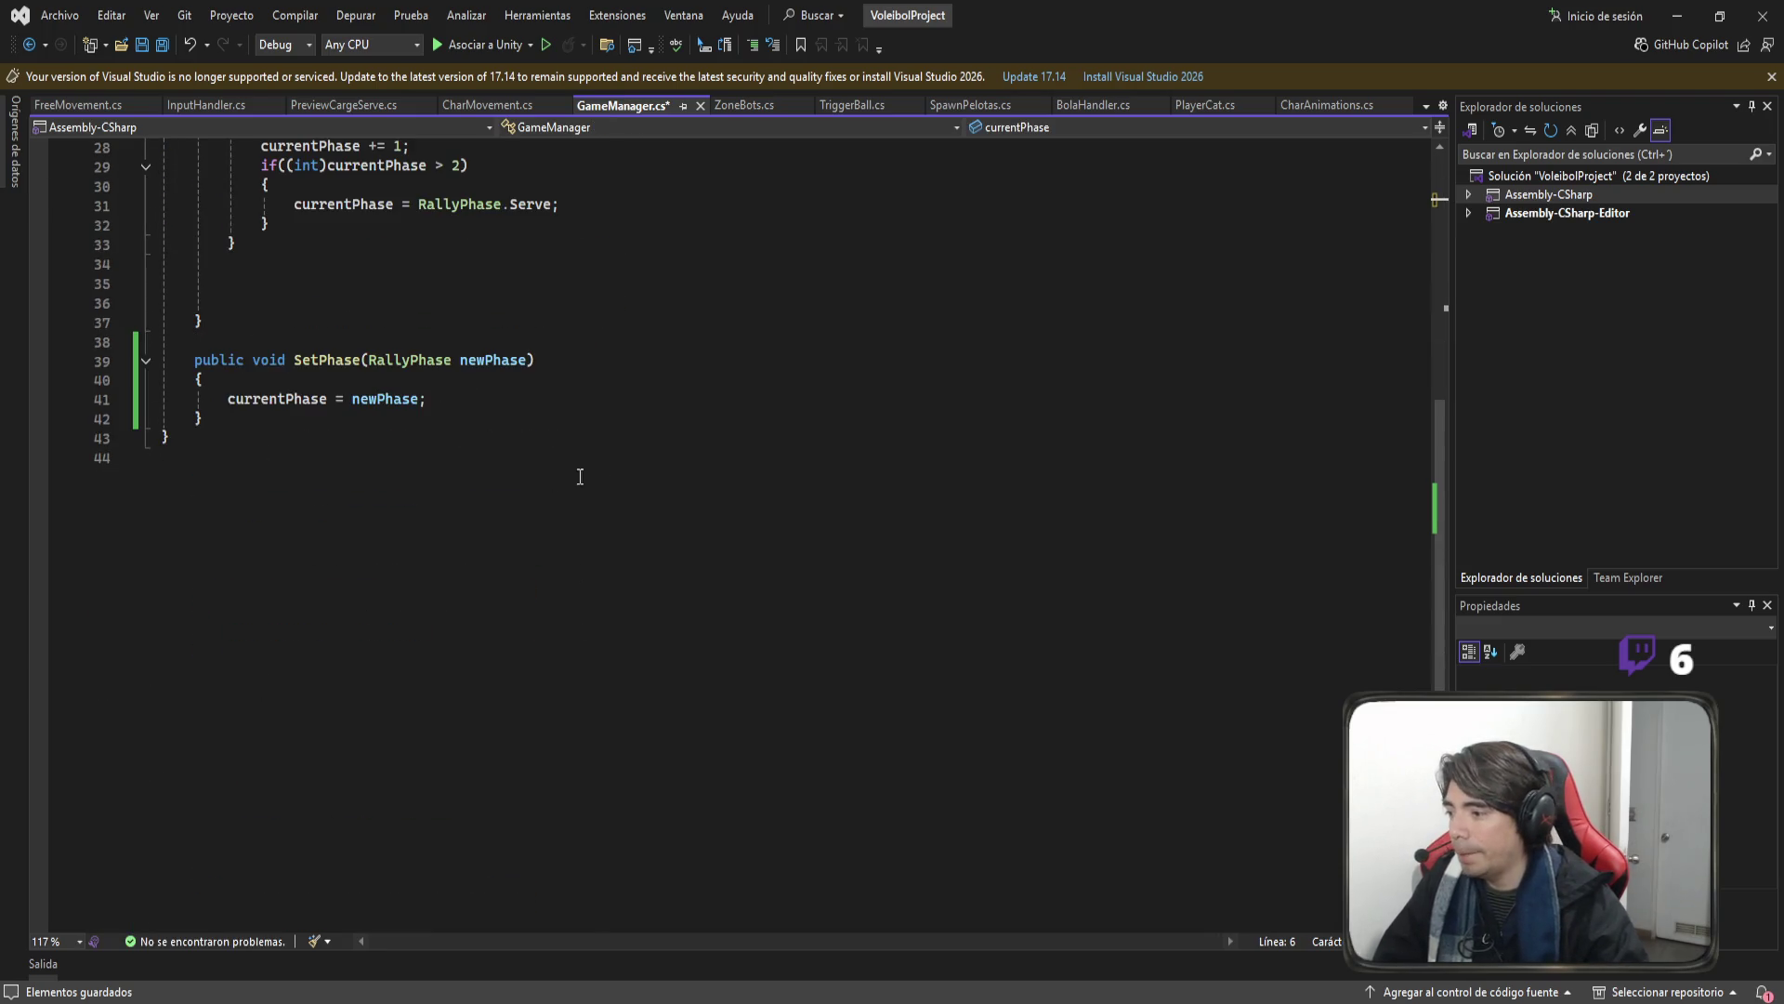
click(396, 438)
click(427, 418)
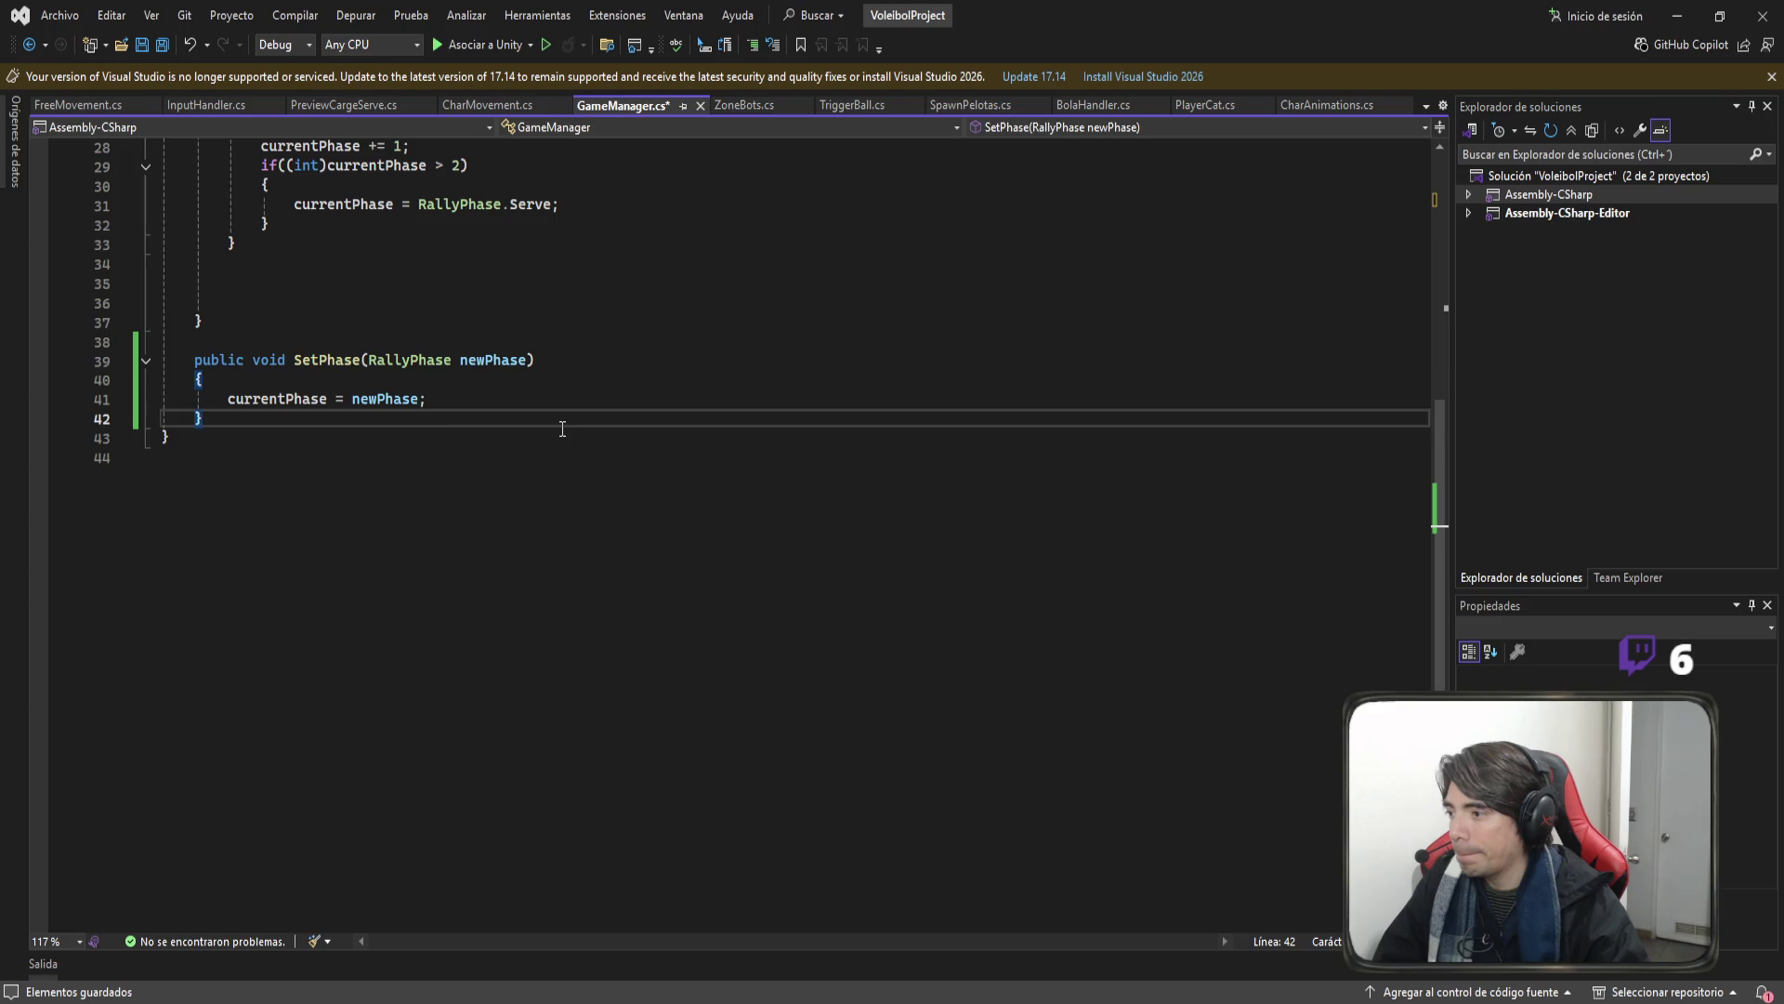
key(Return)
key(Return)
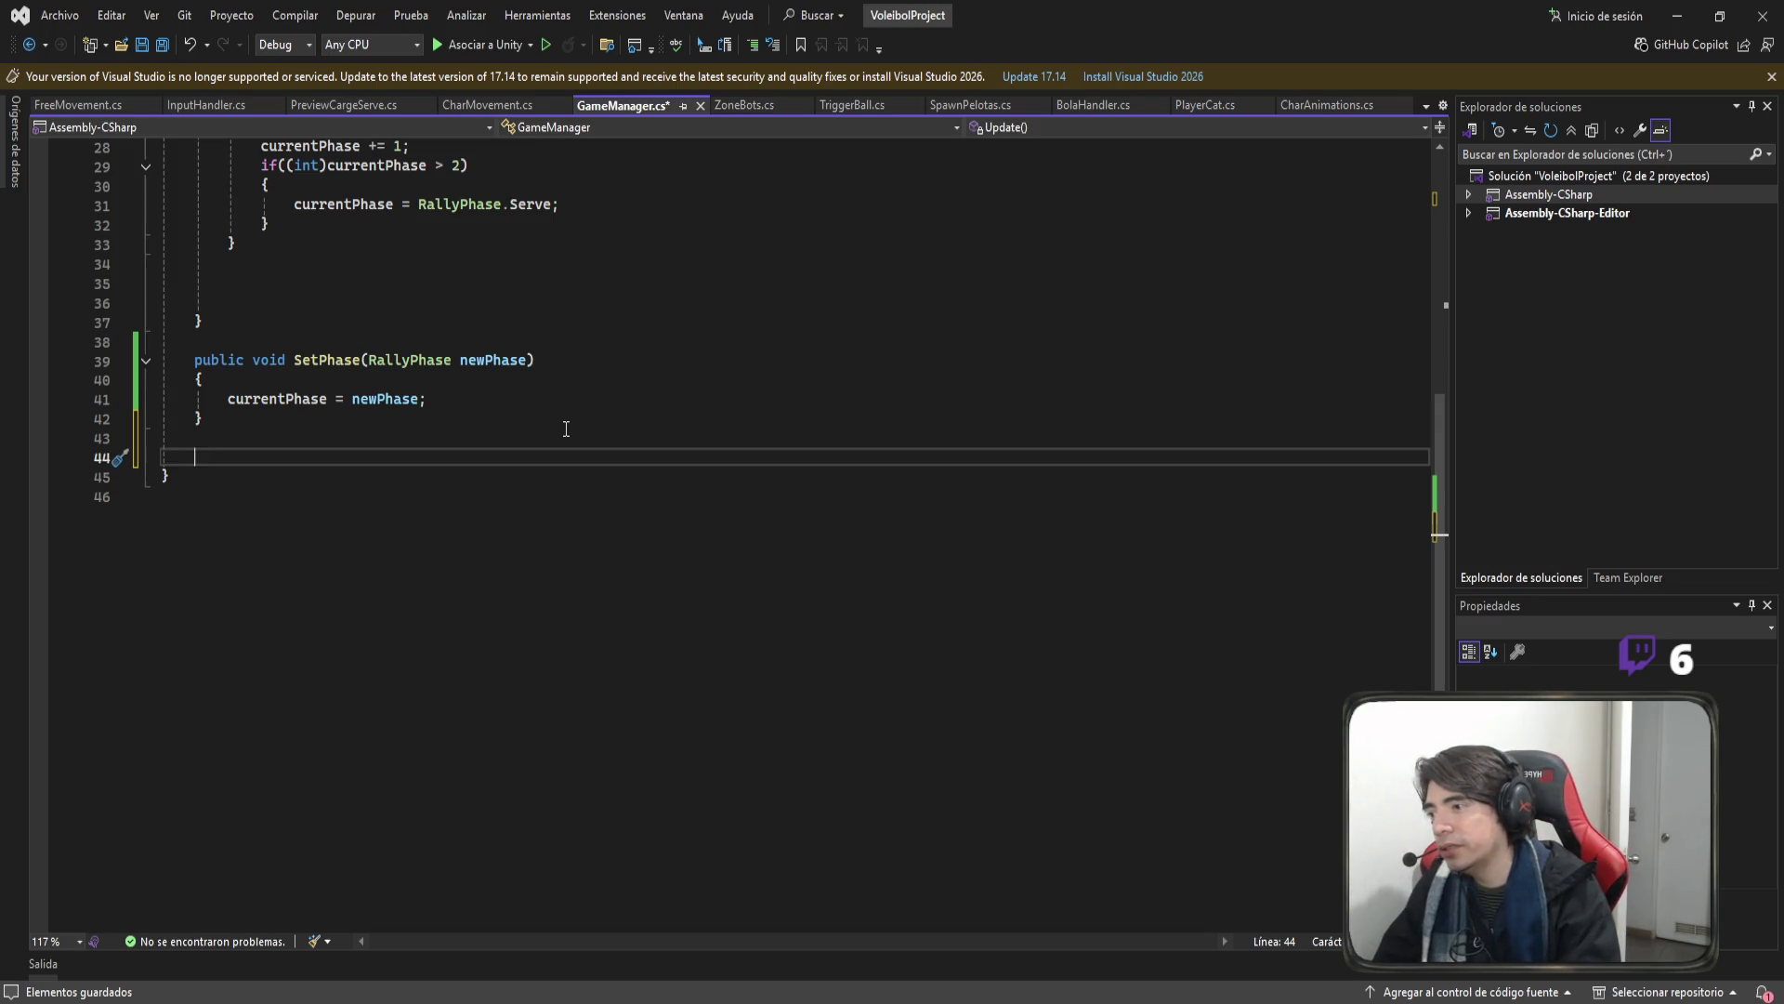
text(public void)
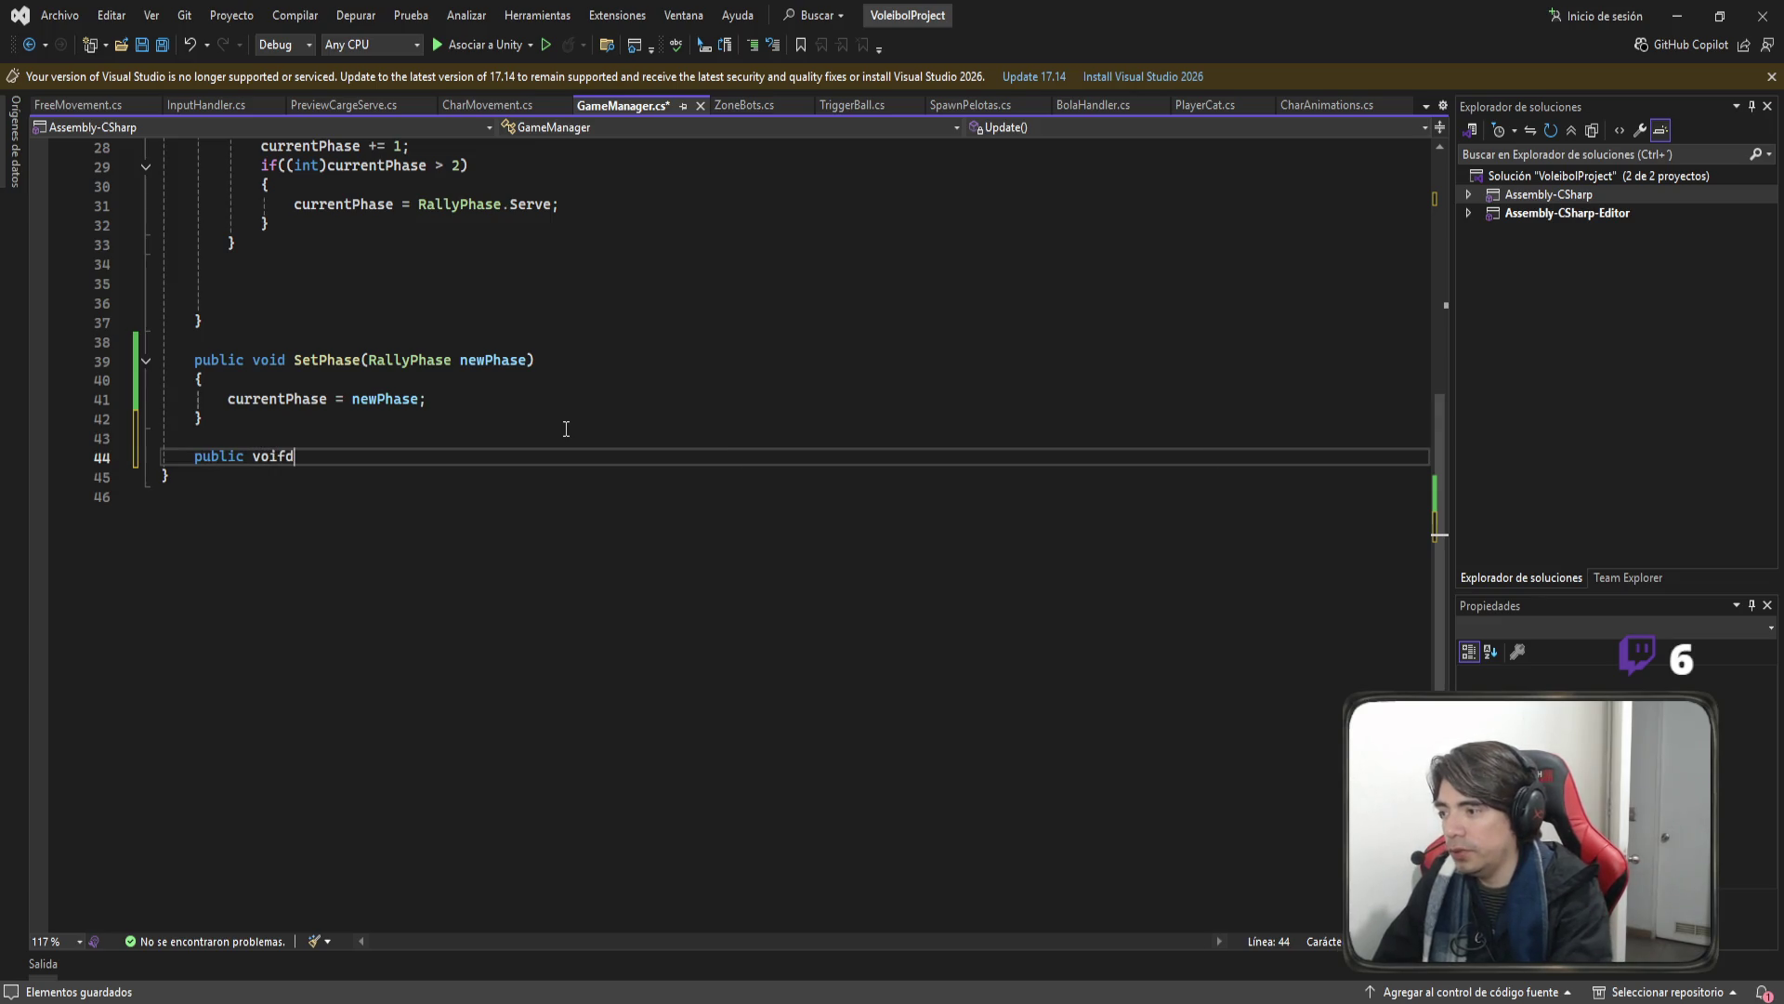
key(BackSpace)
key(BackSpace)
text(id)
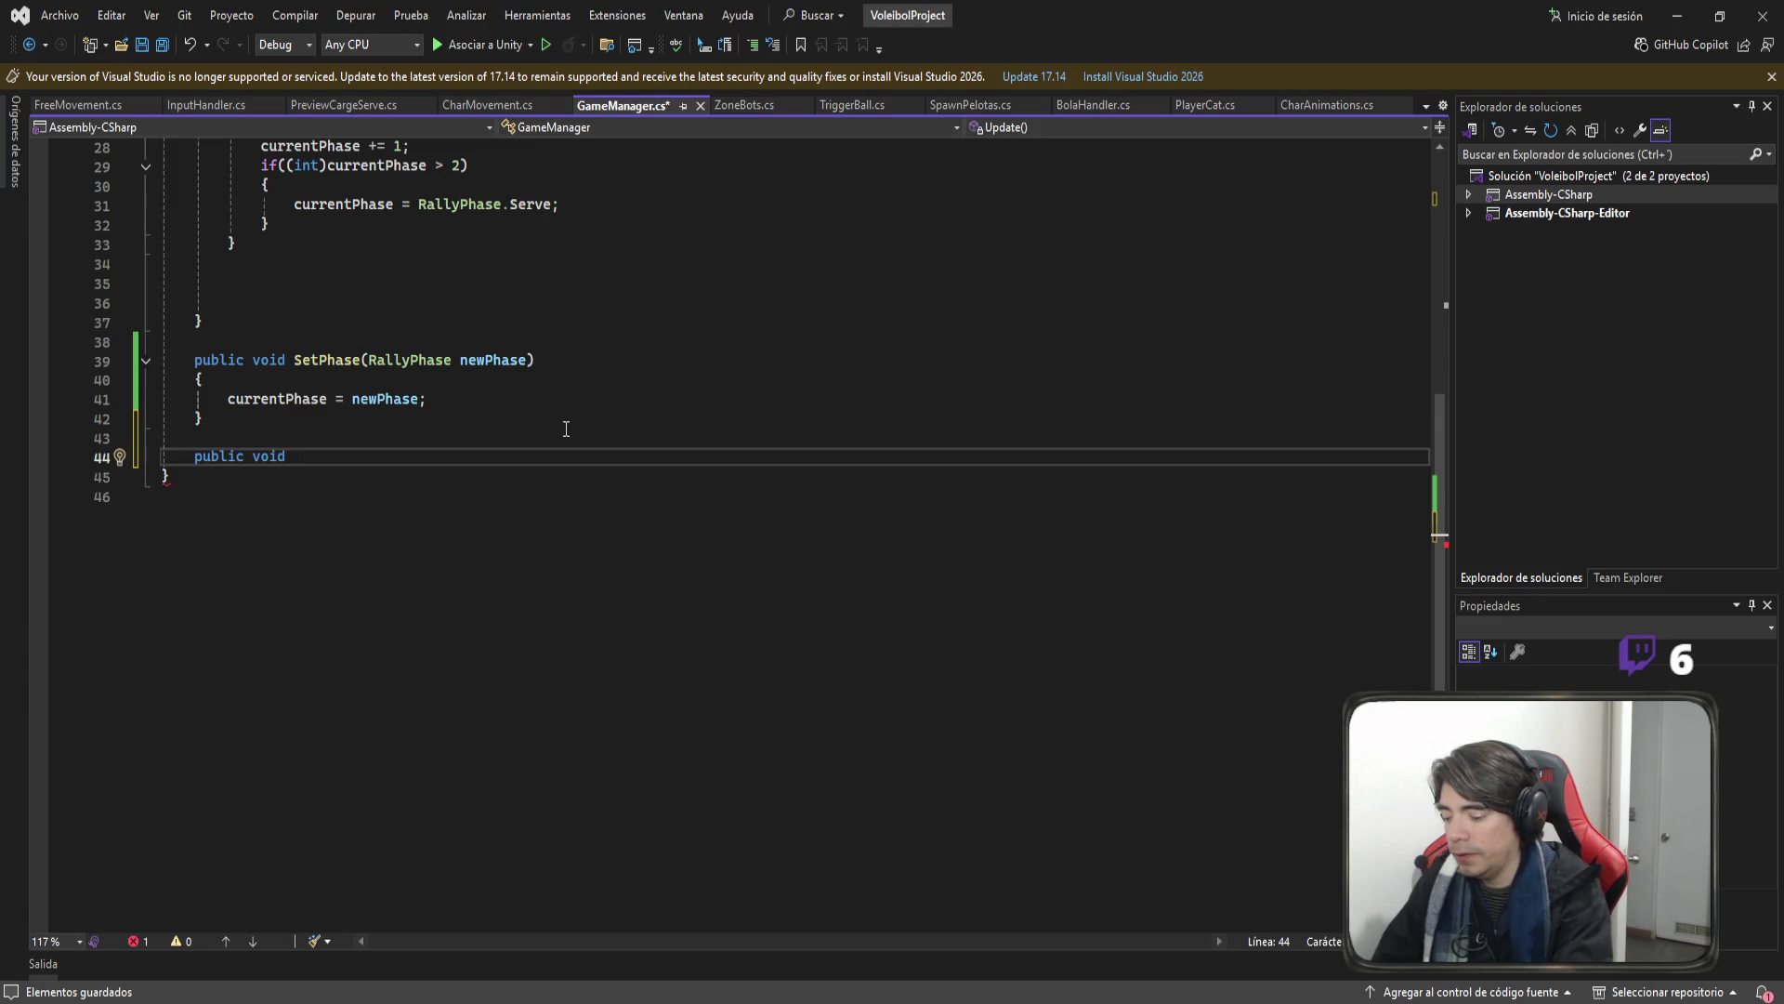
text(Reset)
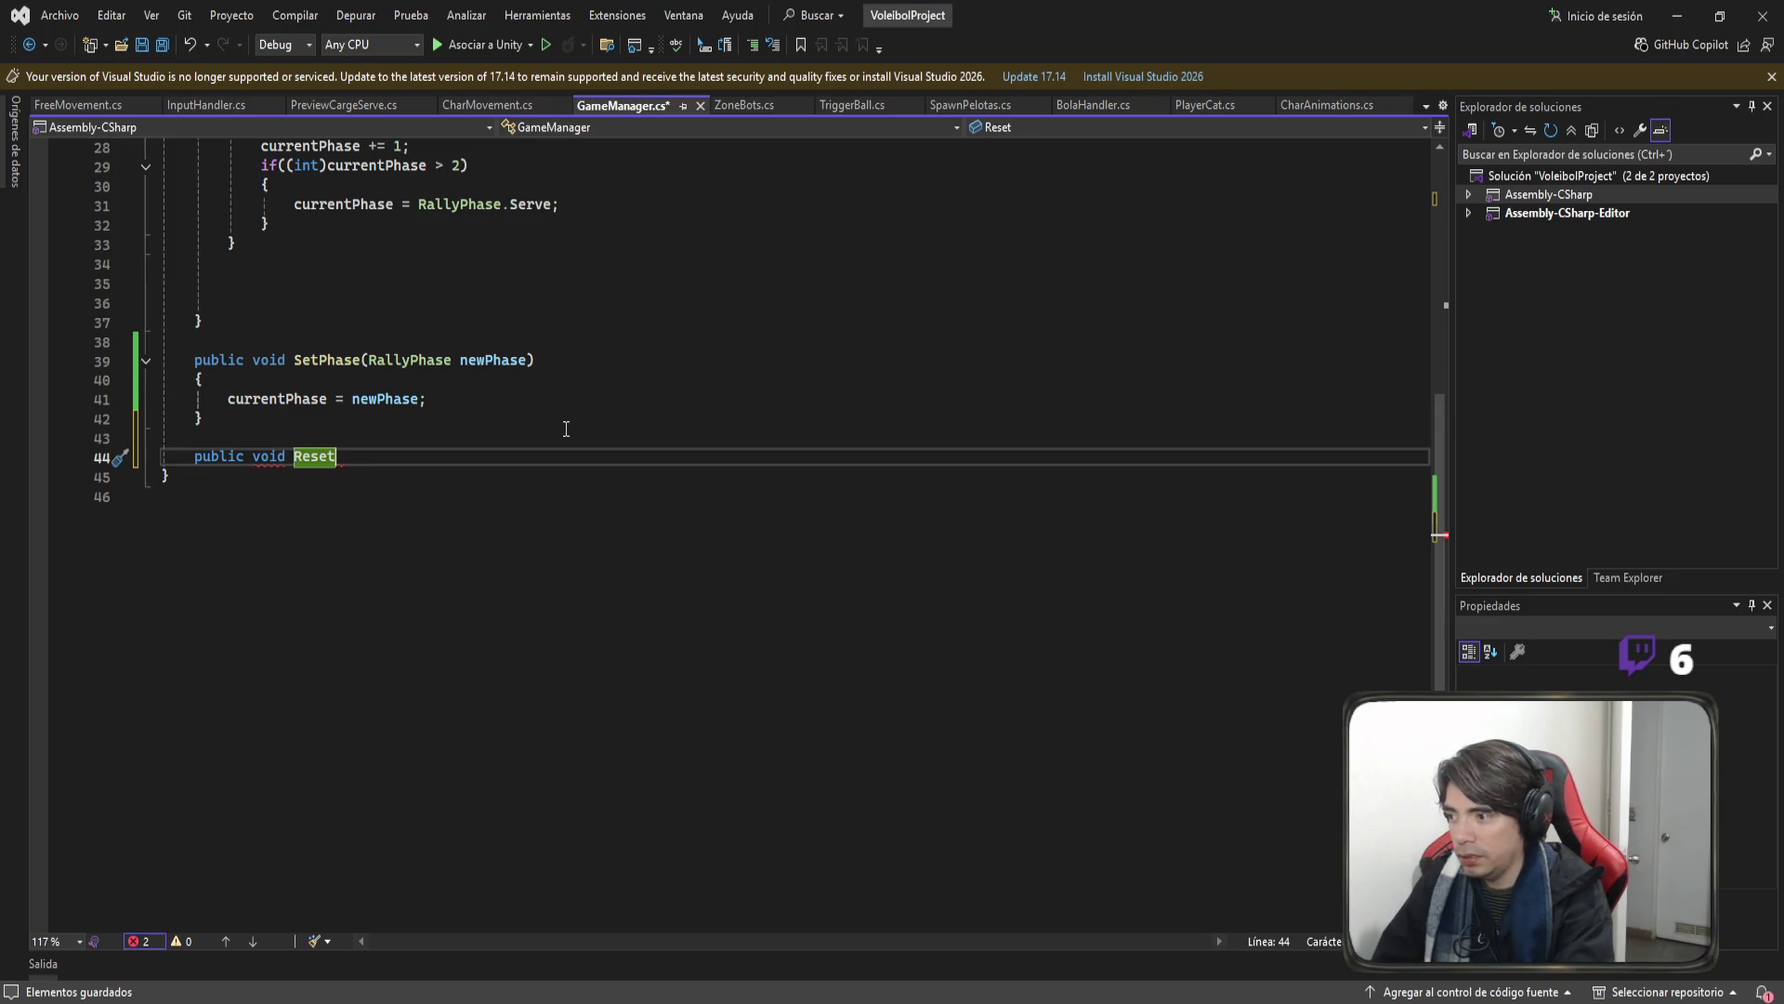
text(Pha)
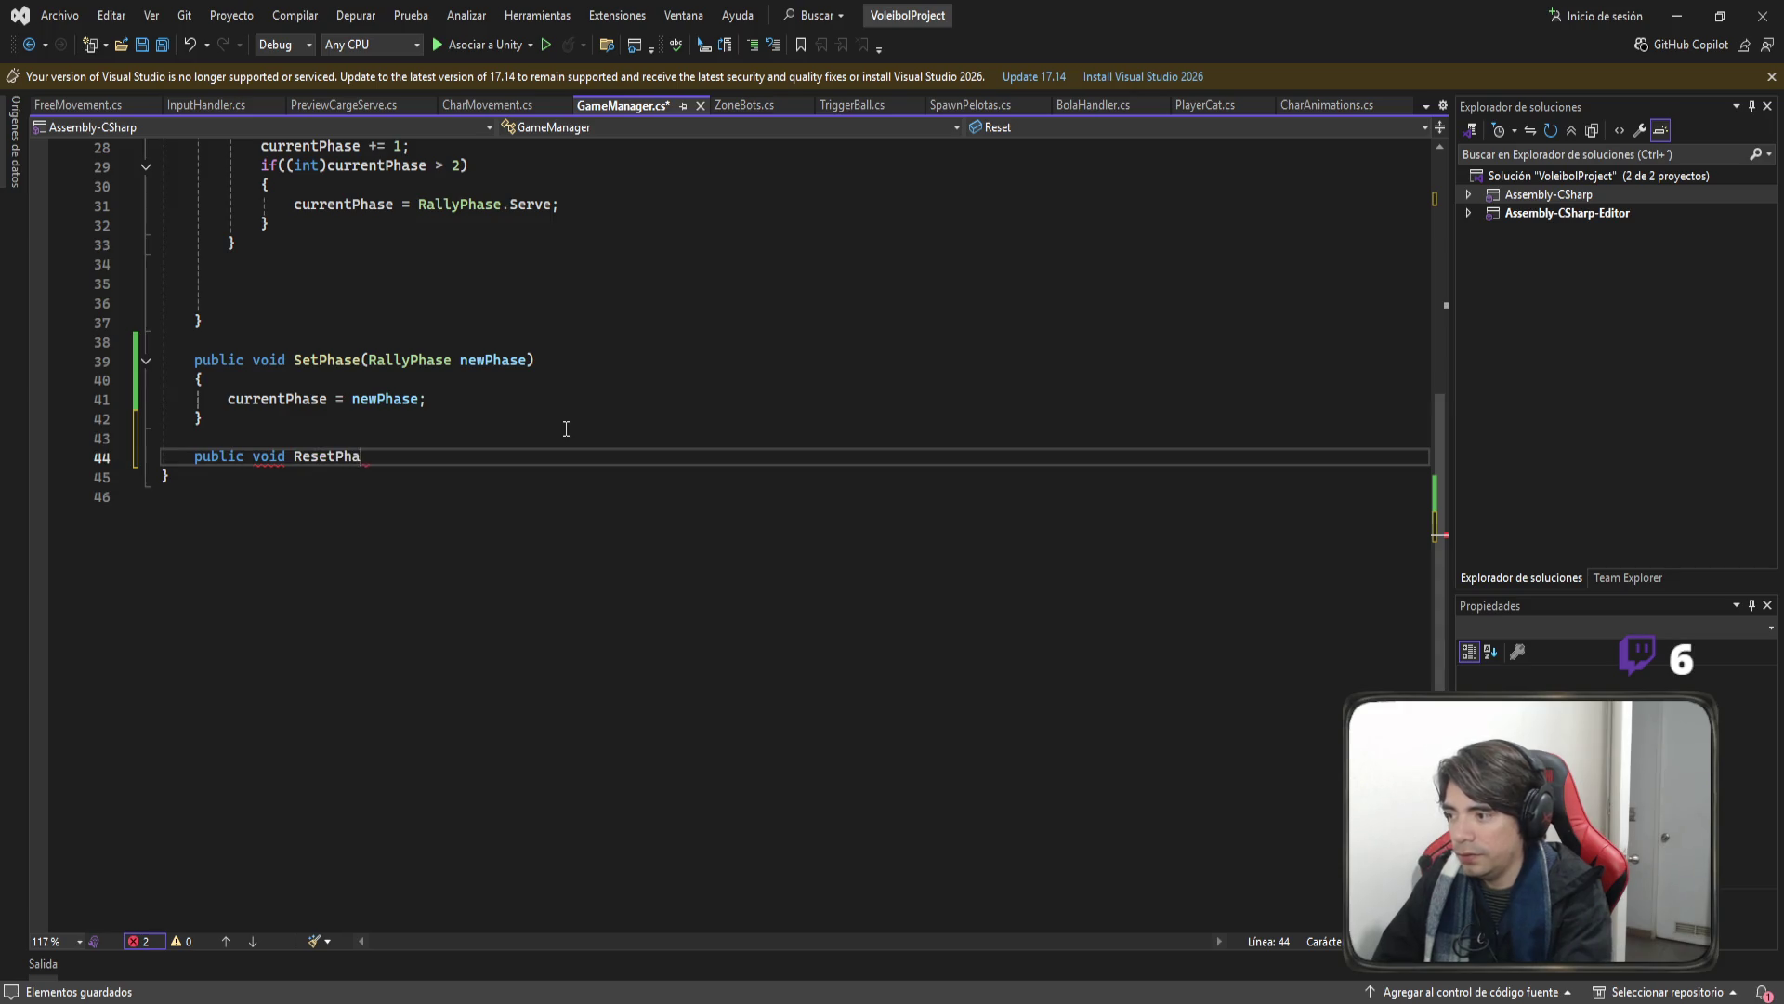
text(se())
key(Return)
text({)
key(Return)
Fill ResetPhase with currentPhase = RallyPhase.Serve; and save GameManager.cs.
key(ctrl+s)
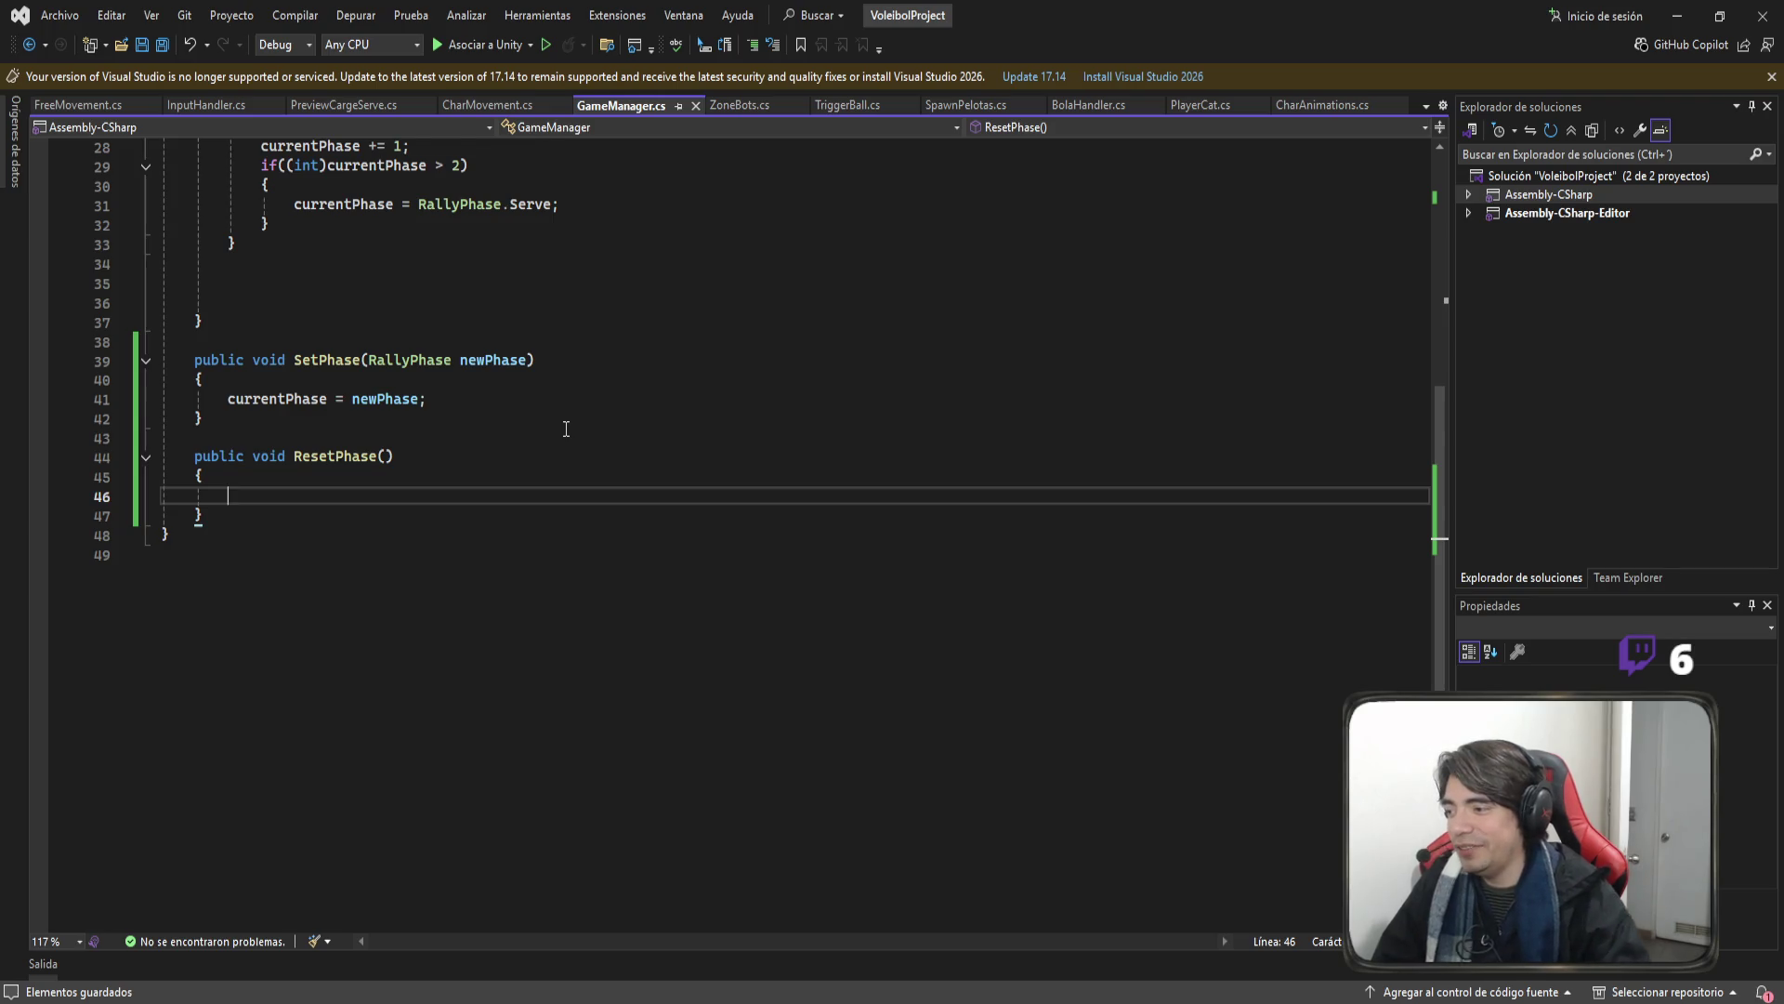
scroll(565, 428, up, 1)
text(currentPhase =)
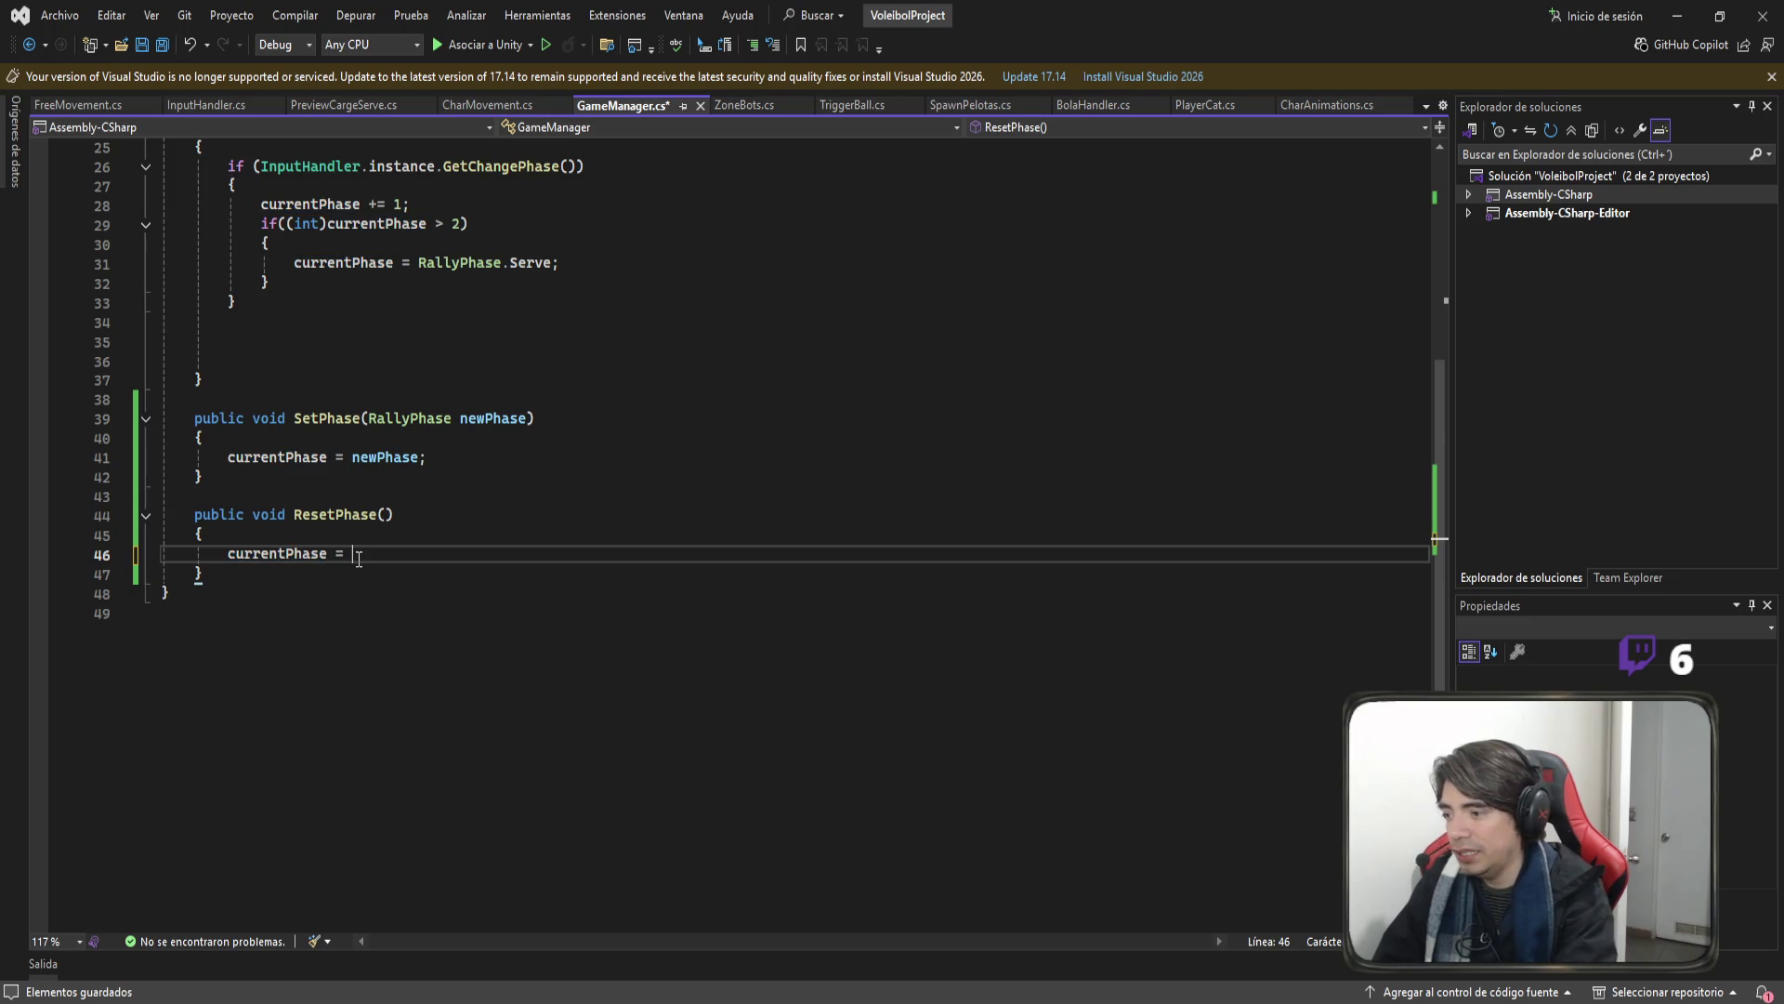
text( RallyPhase.Serve;)
key(ctrl+s)
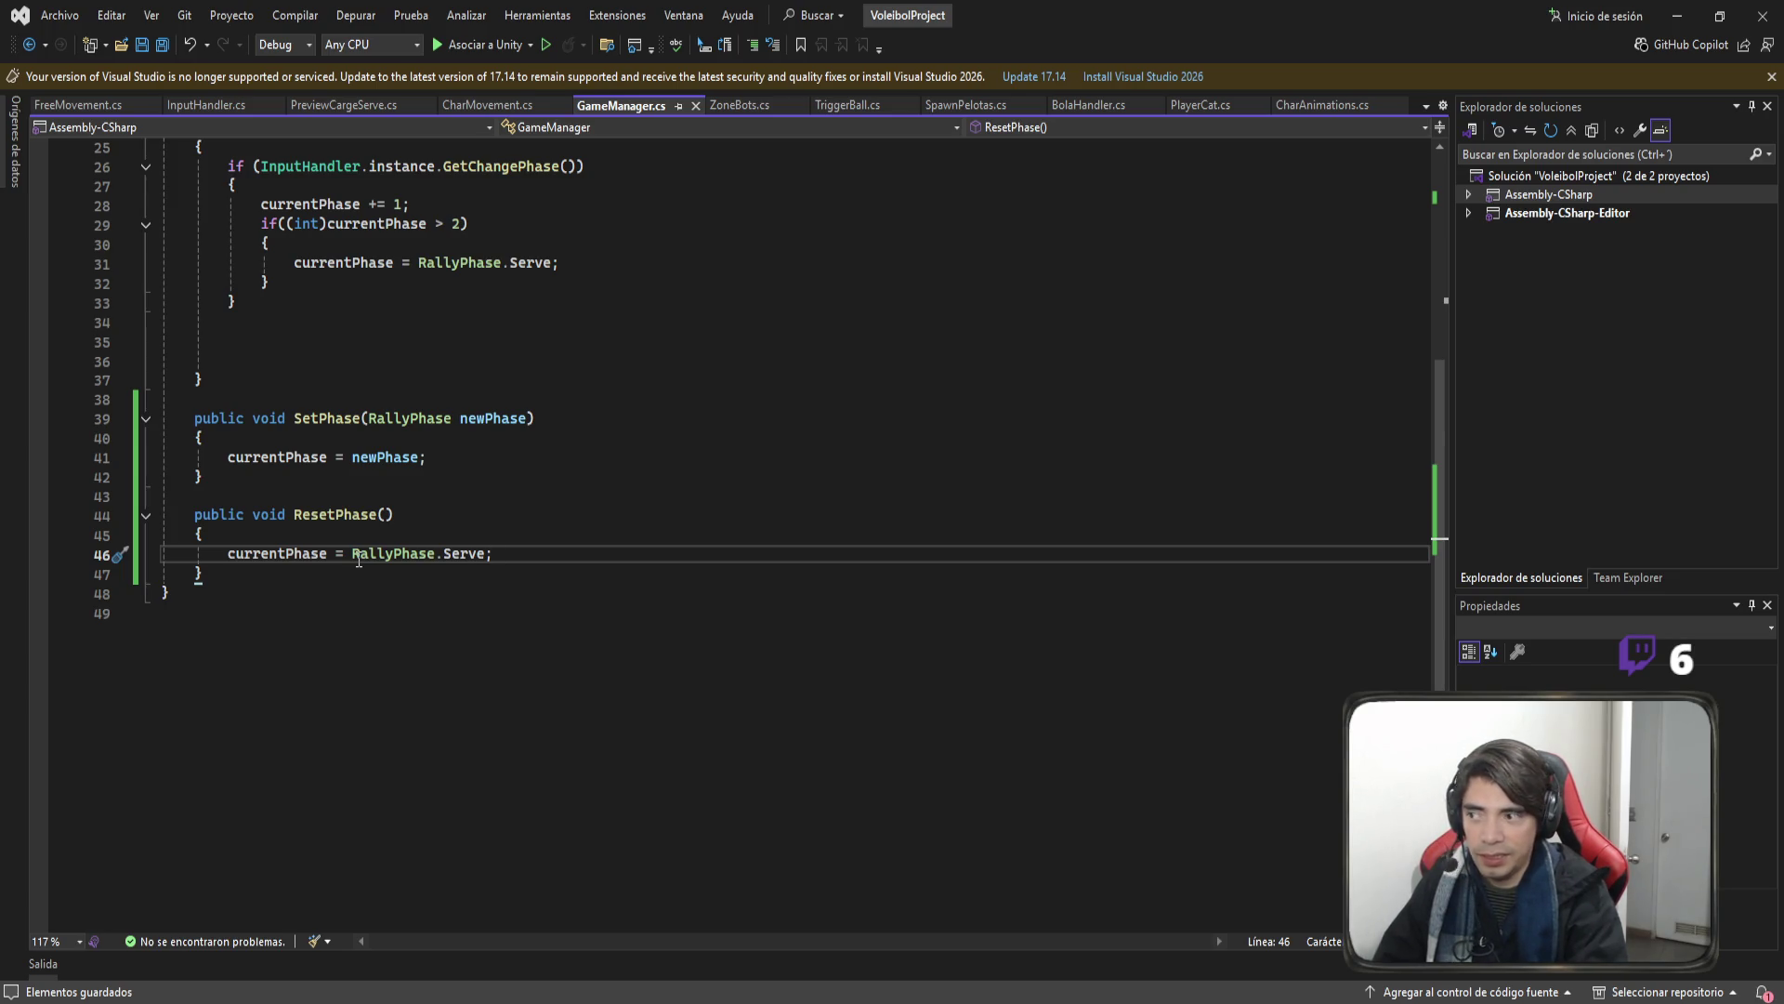
scroll(410, 594, up, 1)
scroll(409, 593, up, 1)
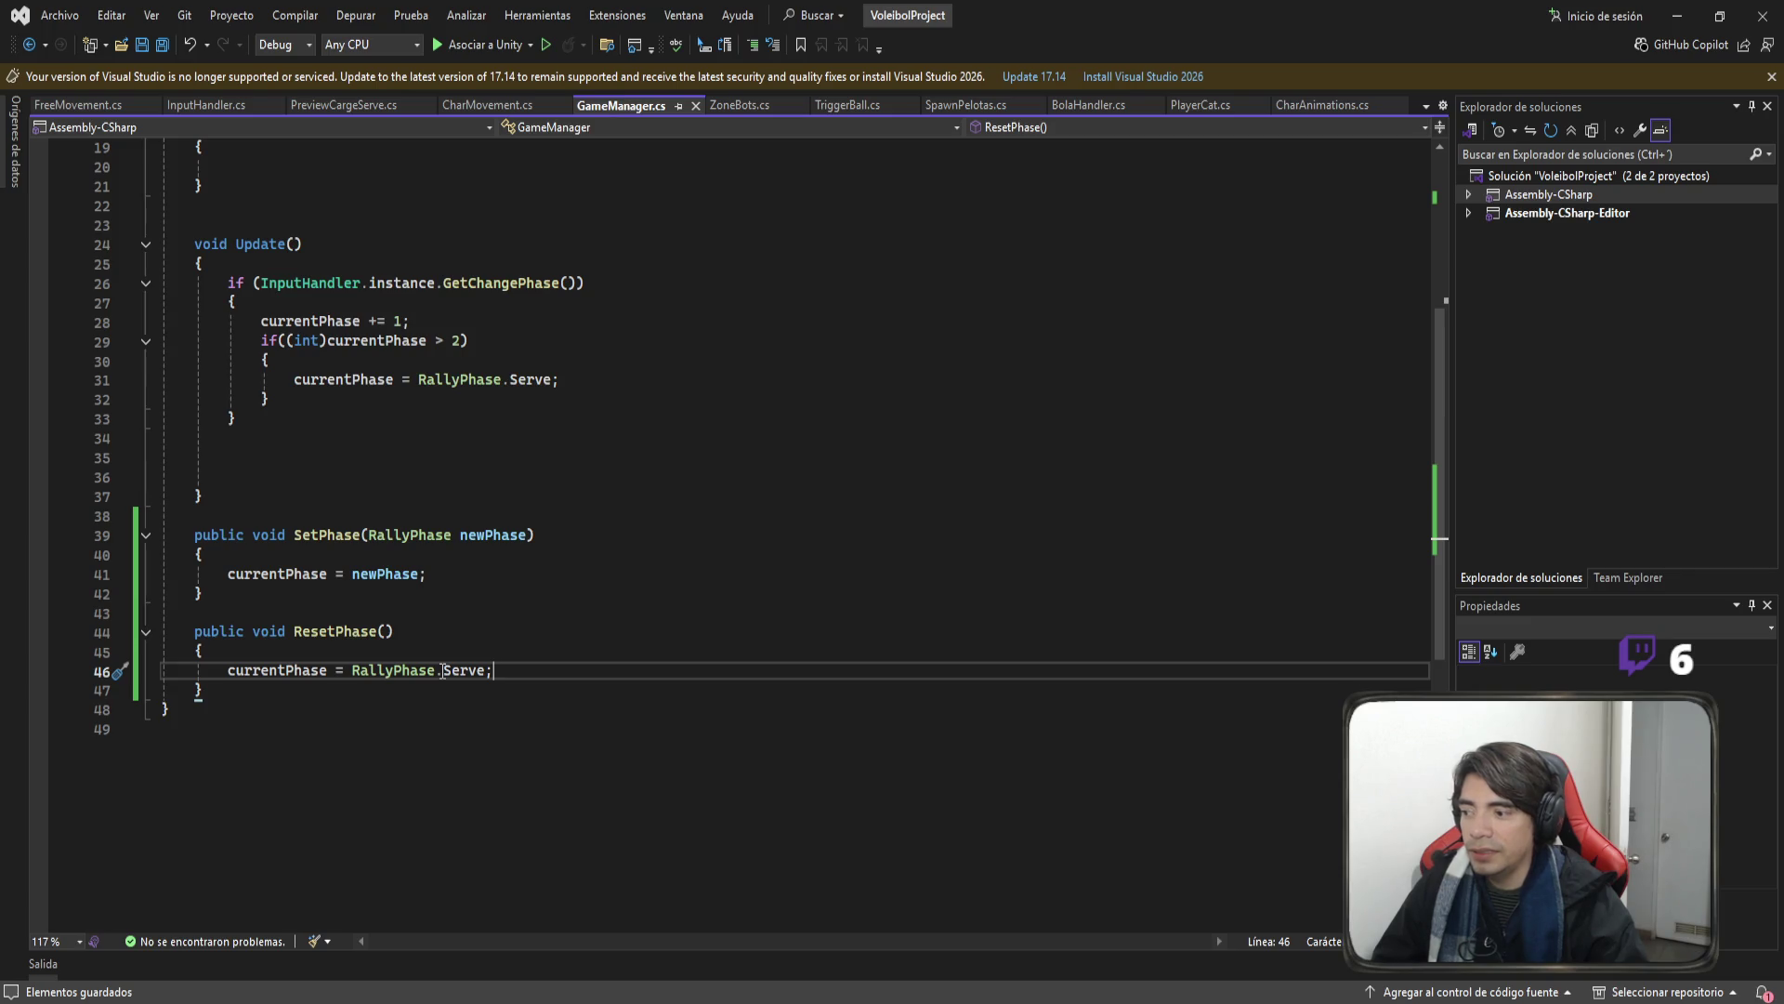
click(468, 108)
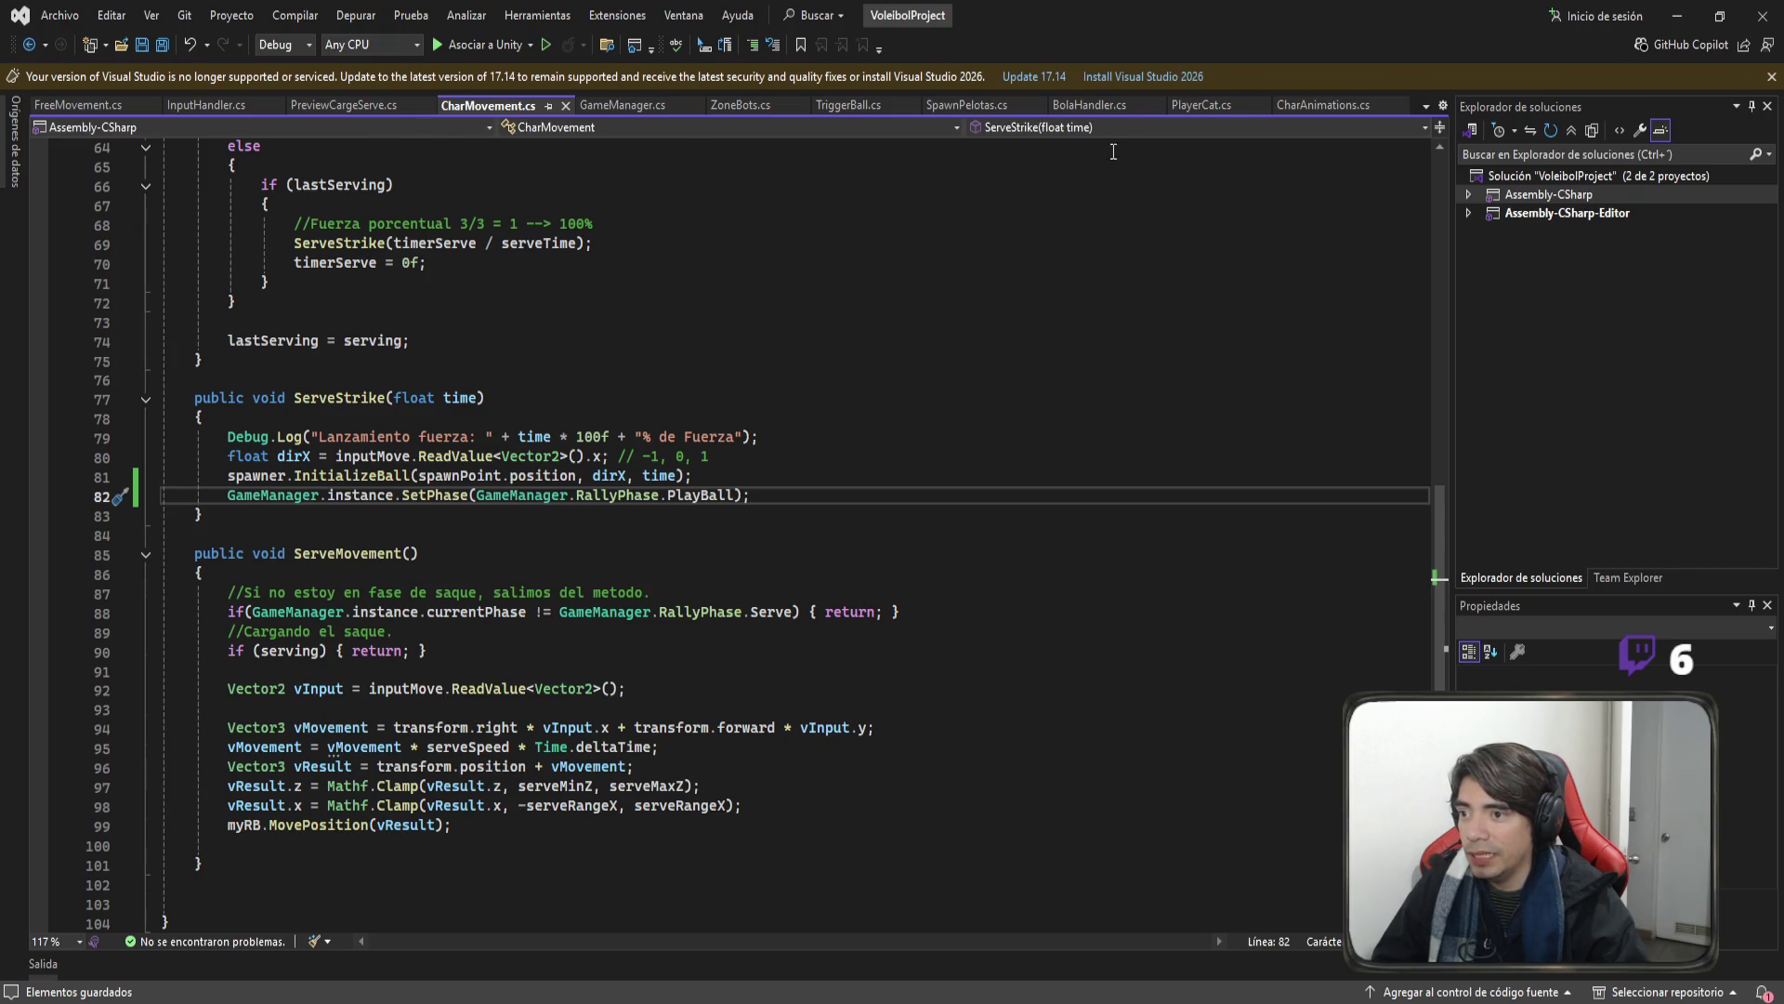
click(1088, 108)
scroll(905, 504, down, 1)
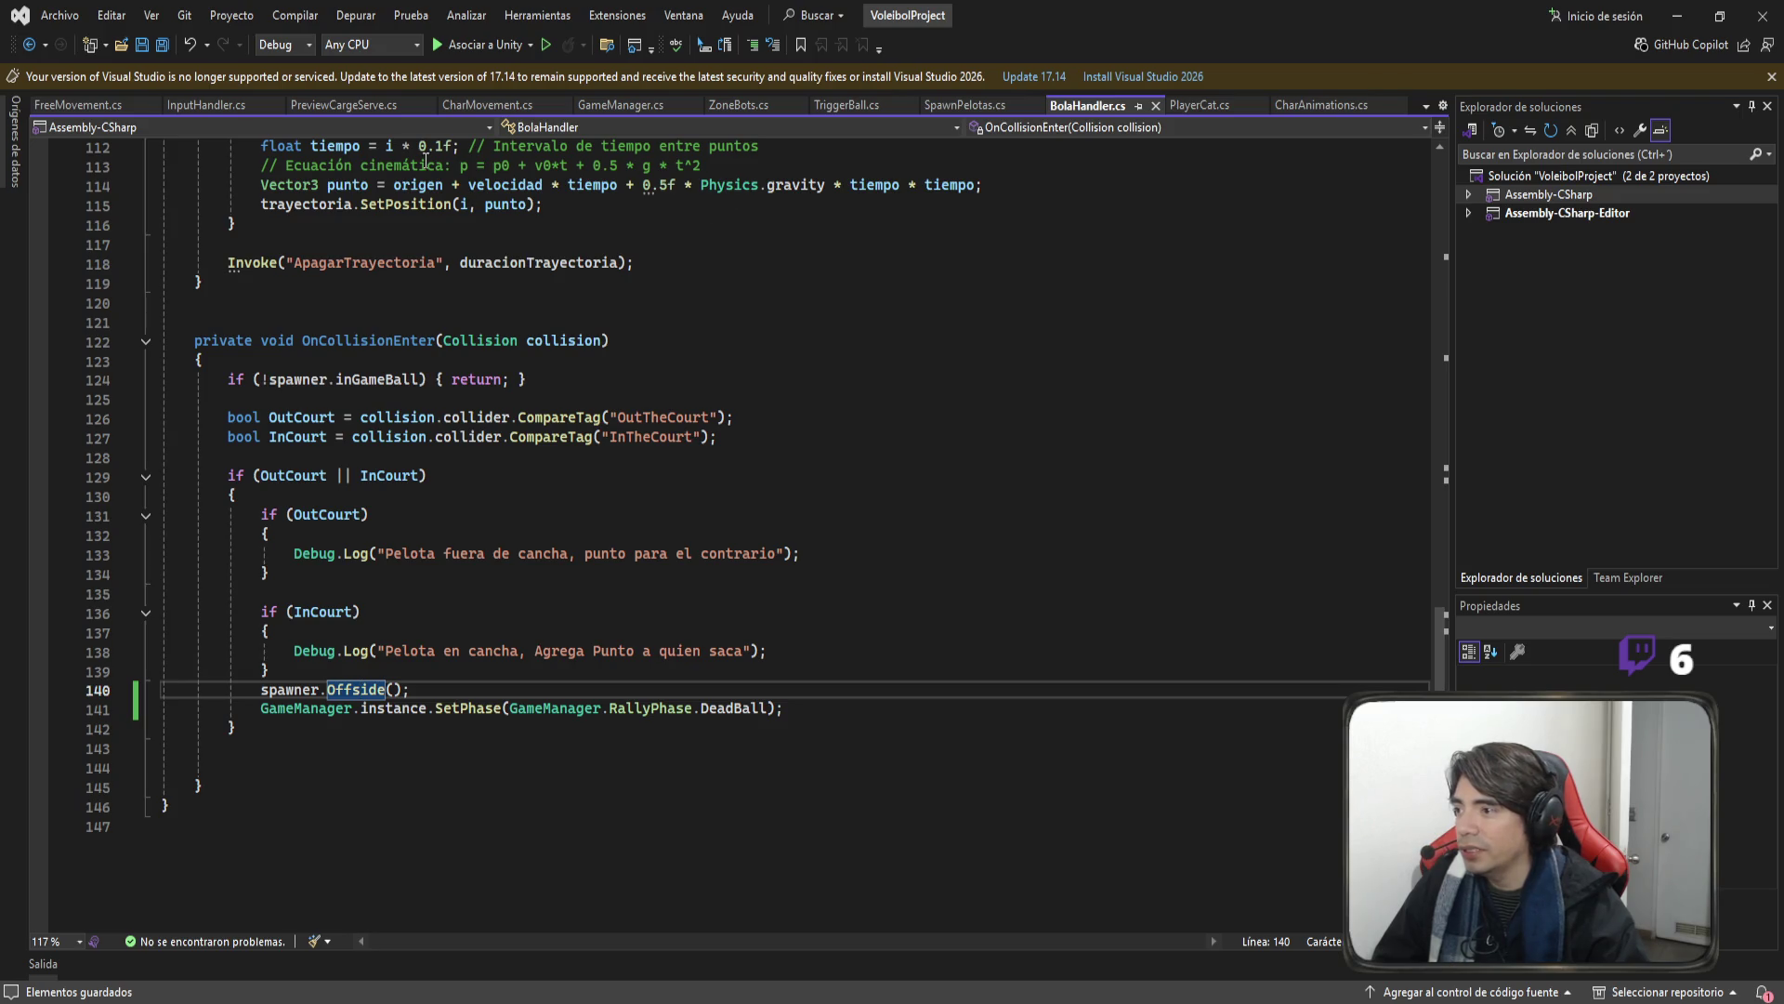
click(618, 106)
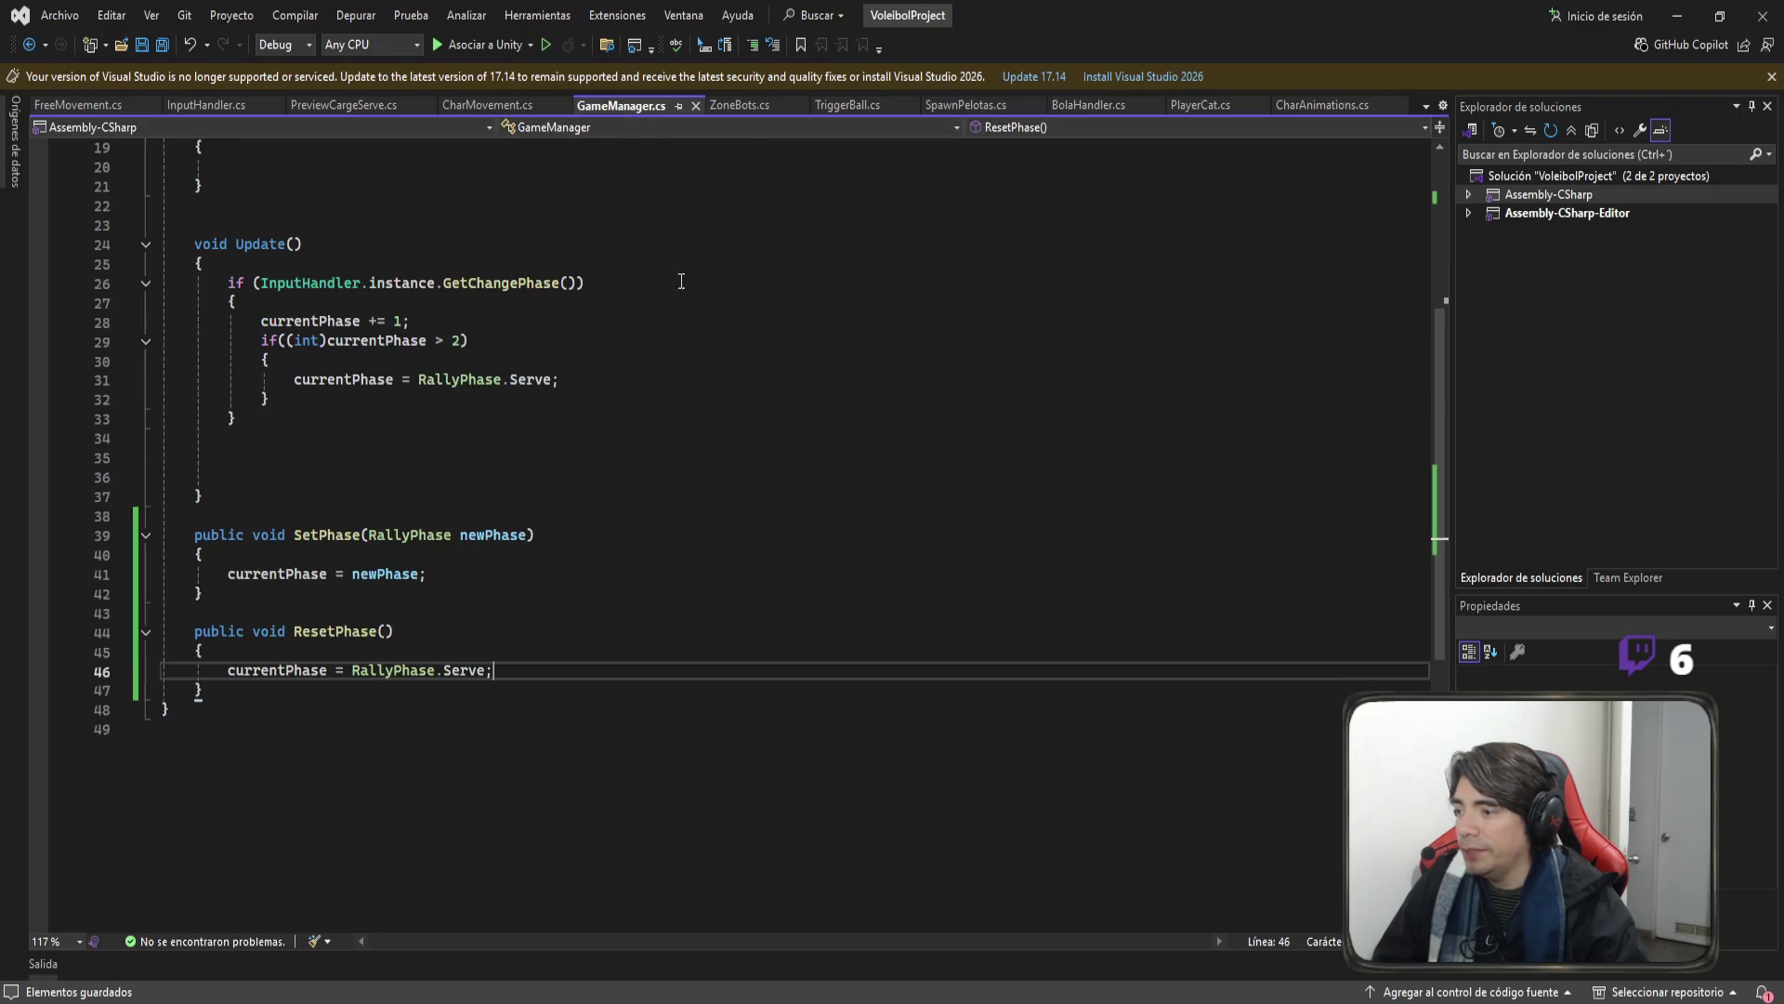
Create an empty public void SetDeadBall() method below SetPhase.
click(344, 600)
key(Return)
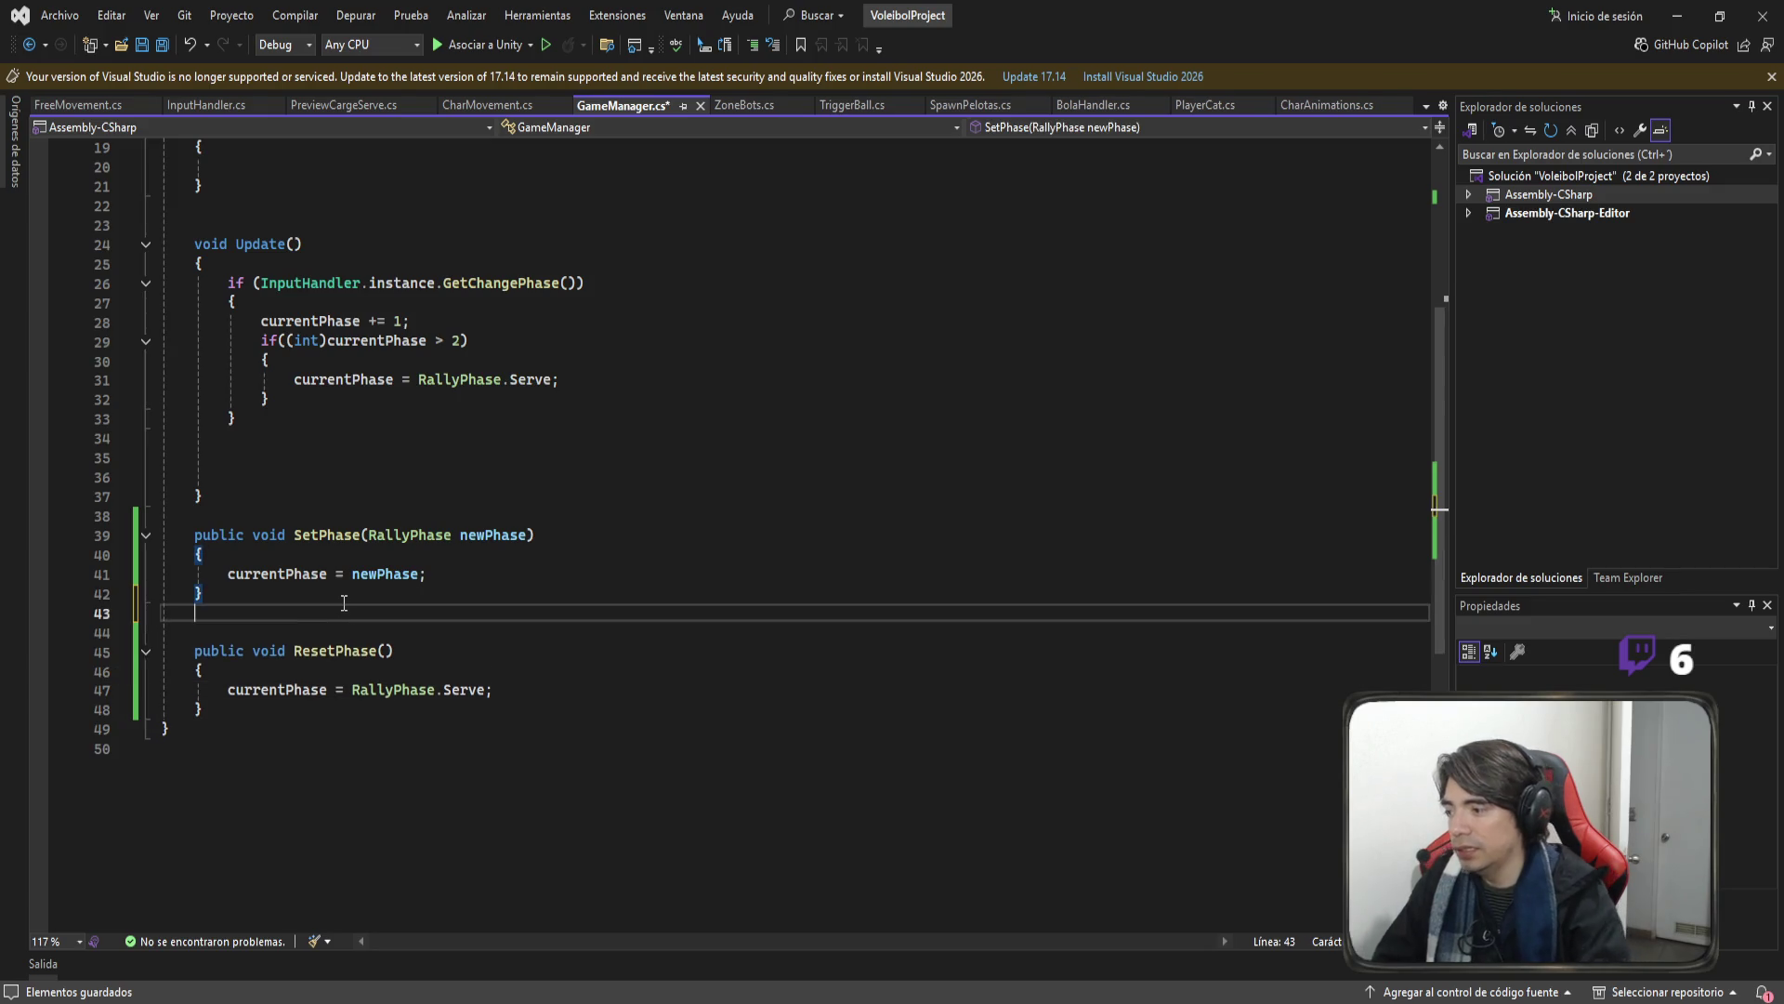
key(Return)
text(public void )
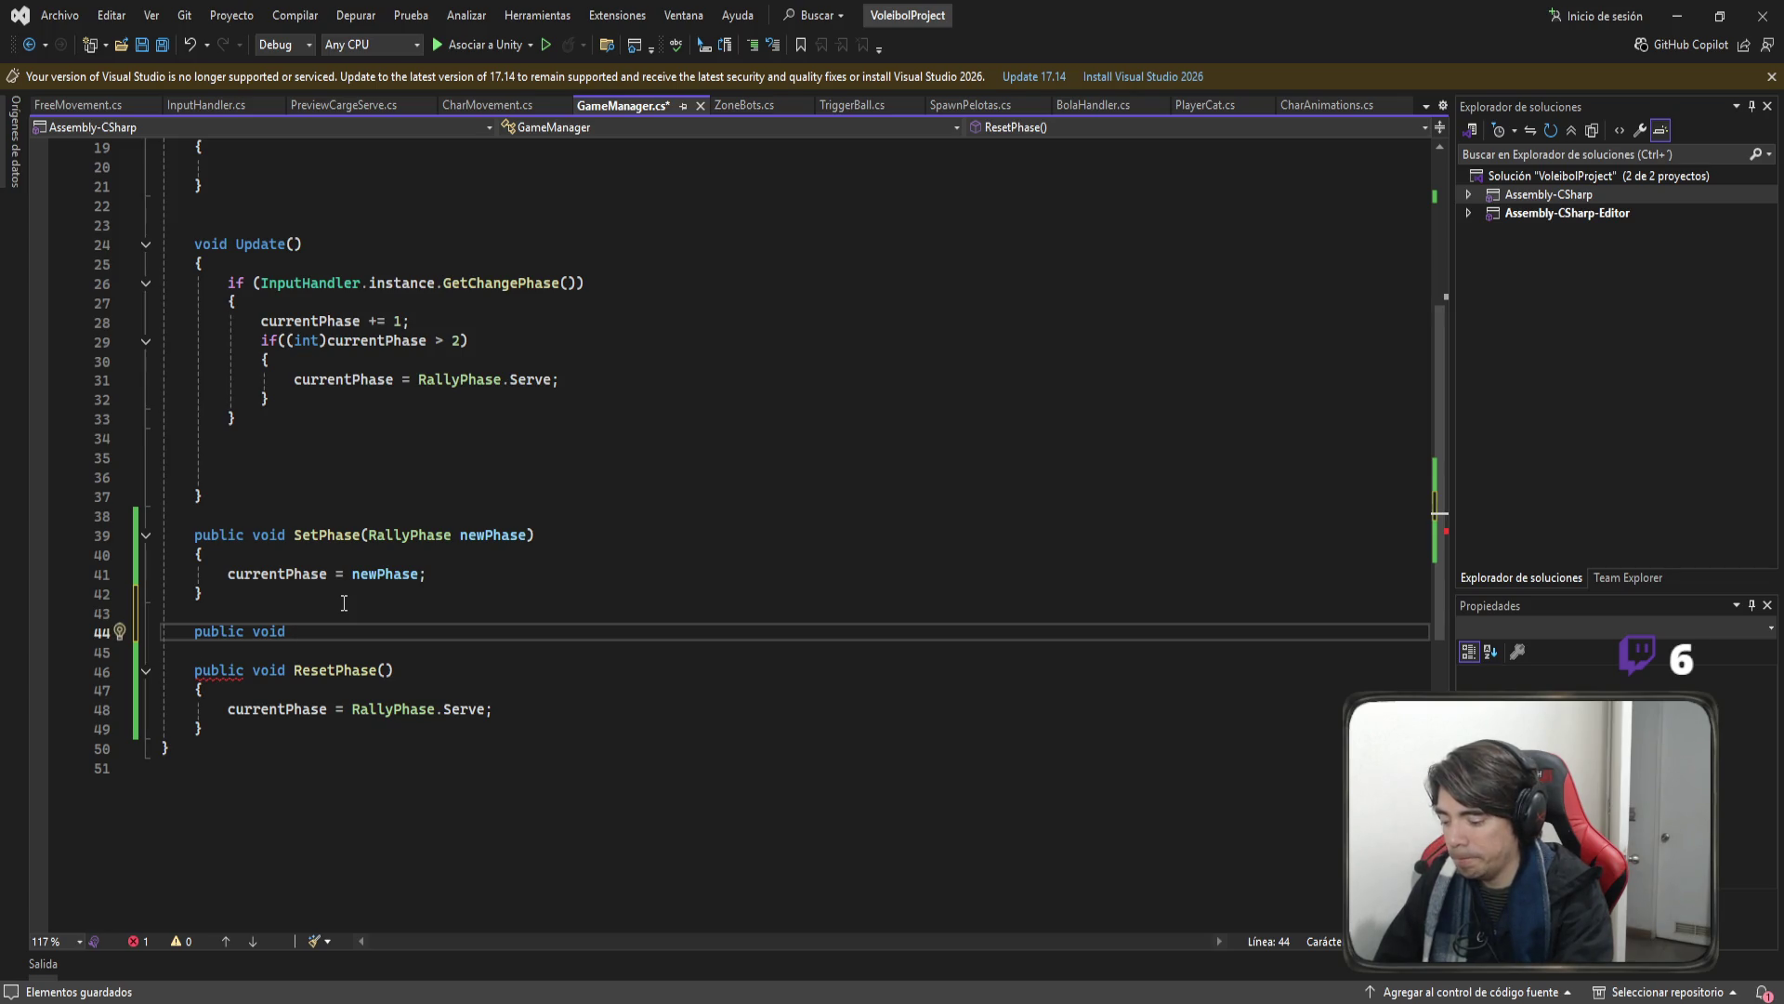
text(Se)
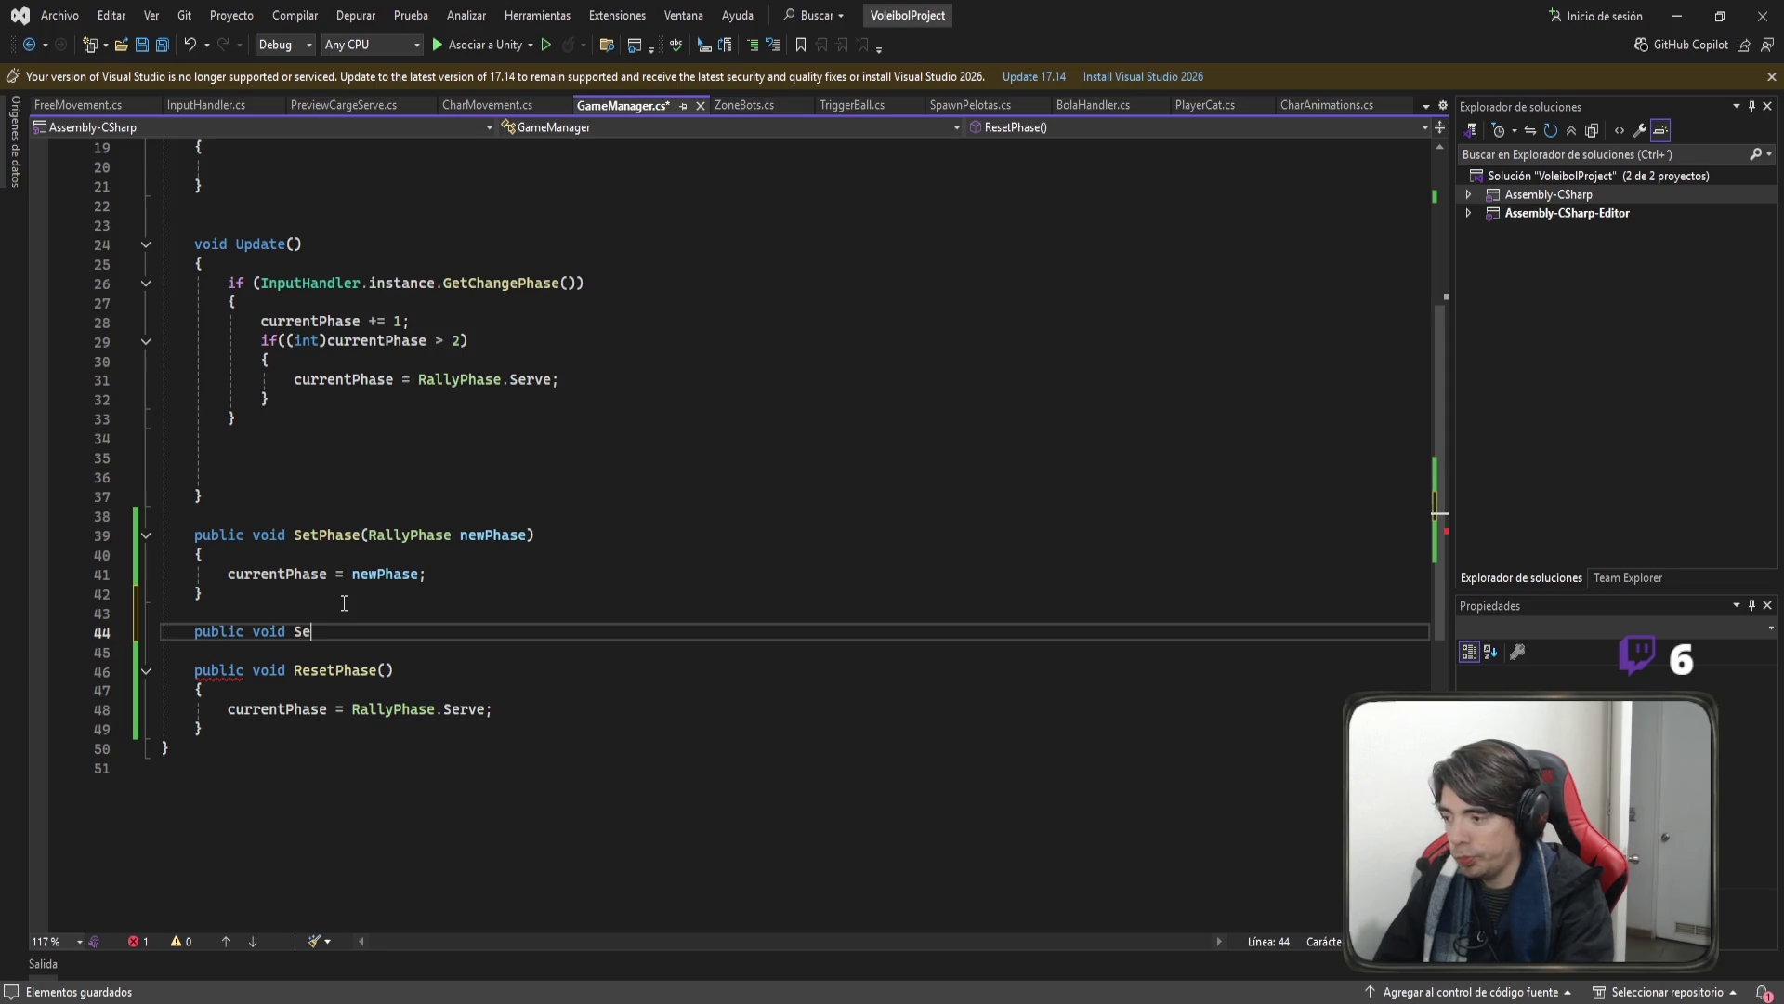
text(tDead)
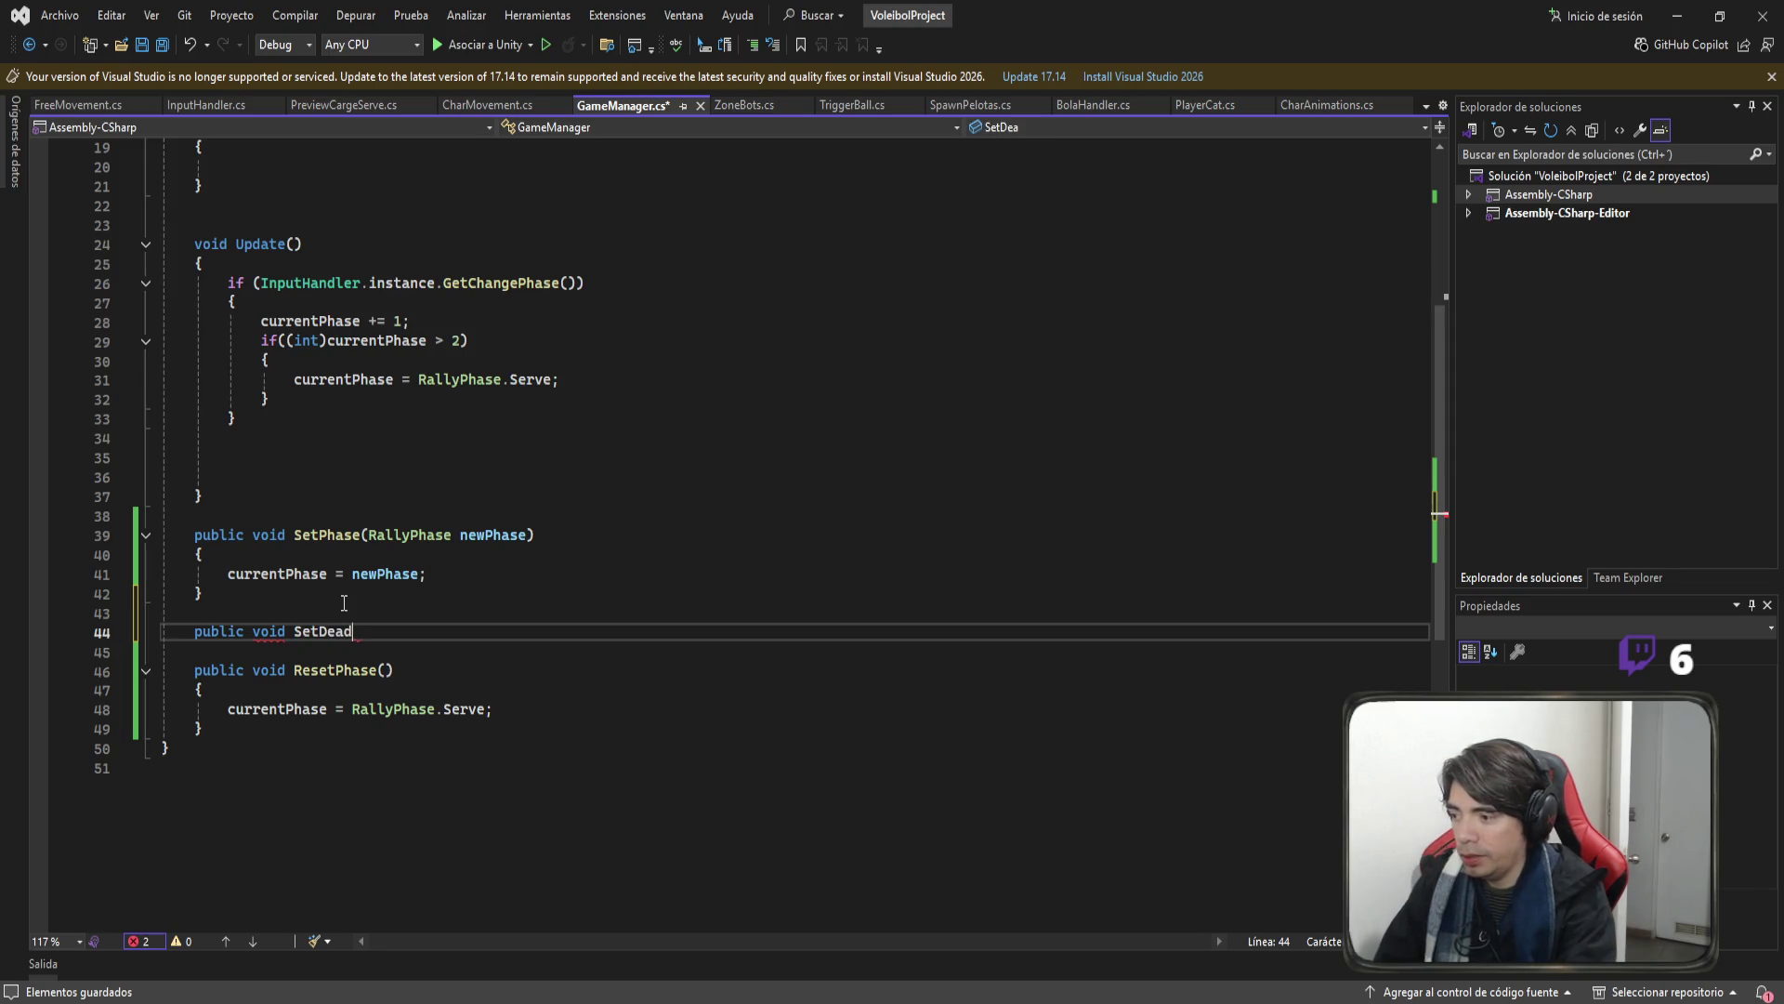
text(Ball())
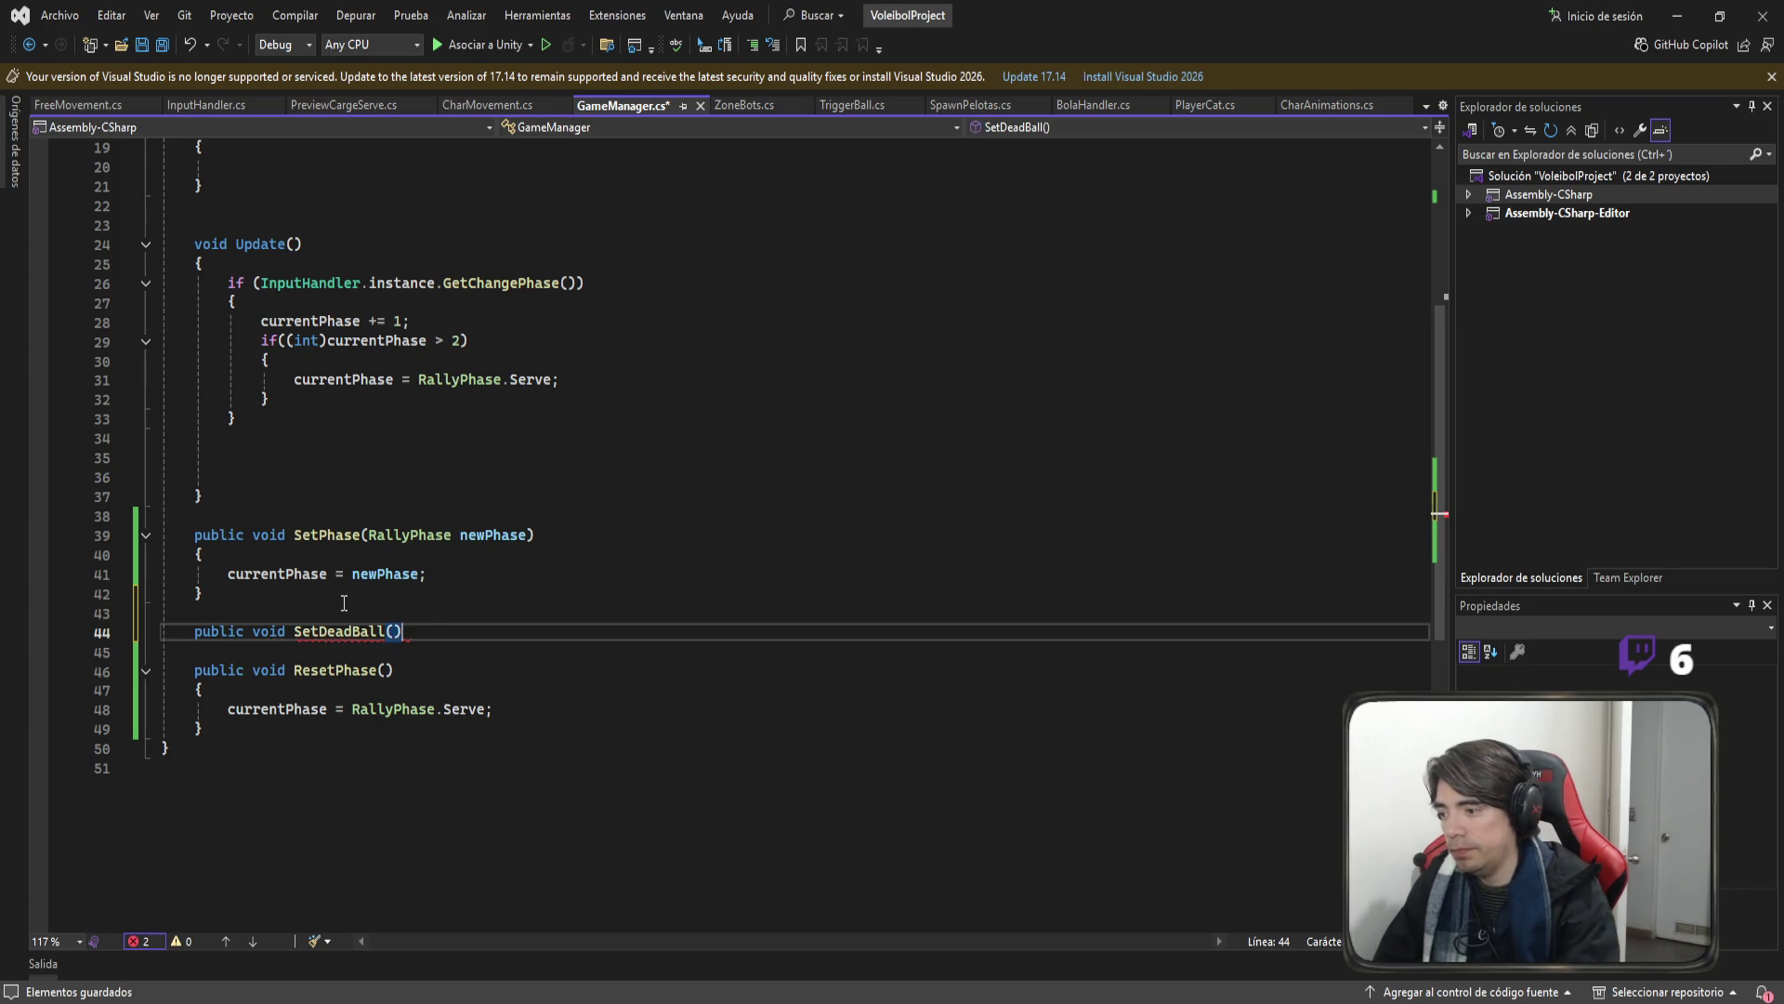
key(Return)
text({)
key(Return)
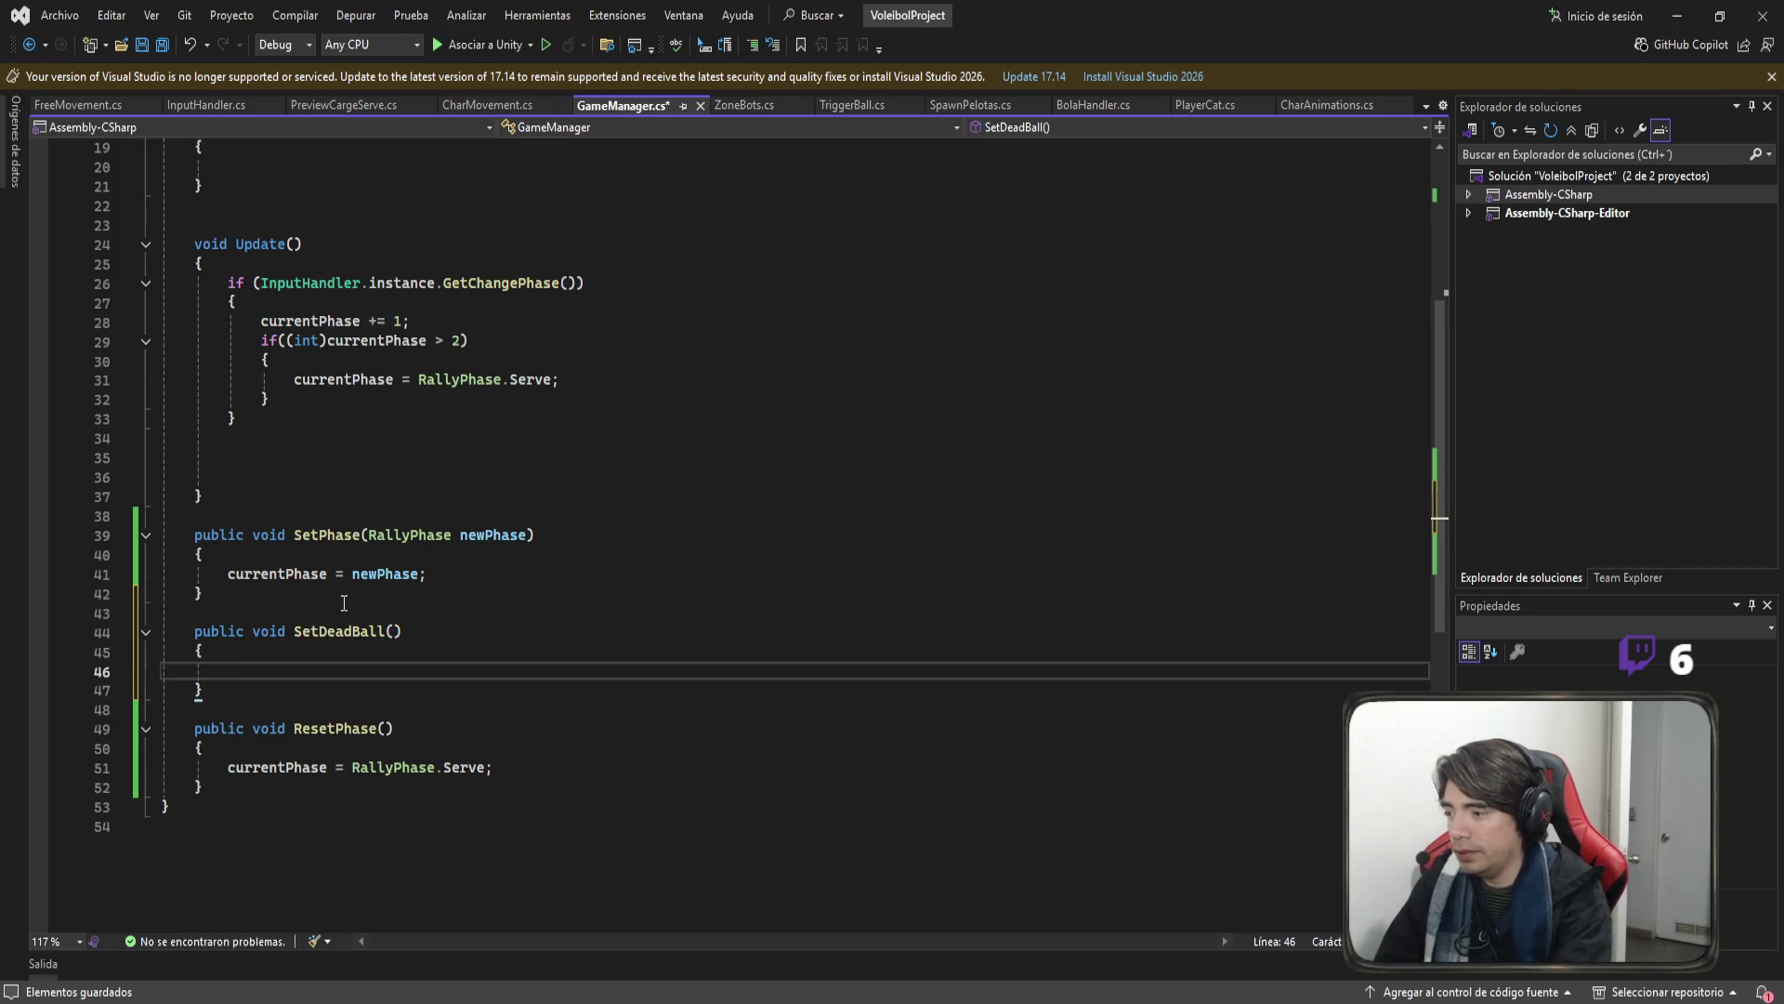
Make SetDeadBall call SetPhase(RallyPhase.DeadBall).
text(SetPhase()
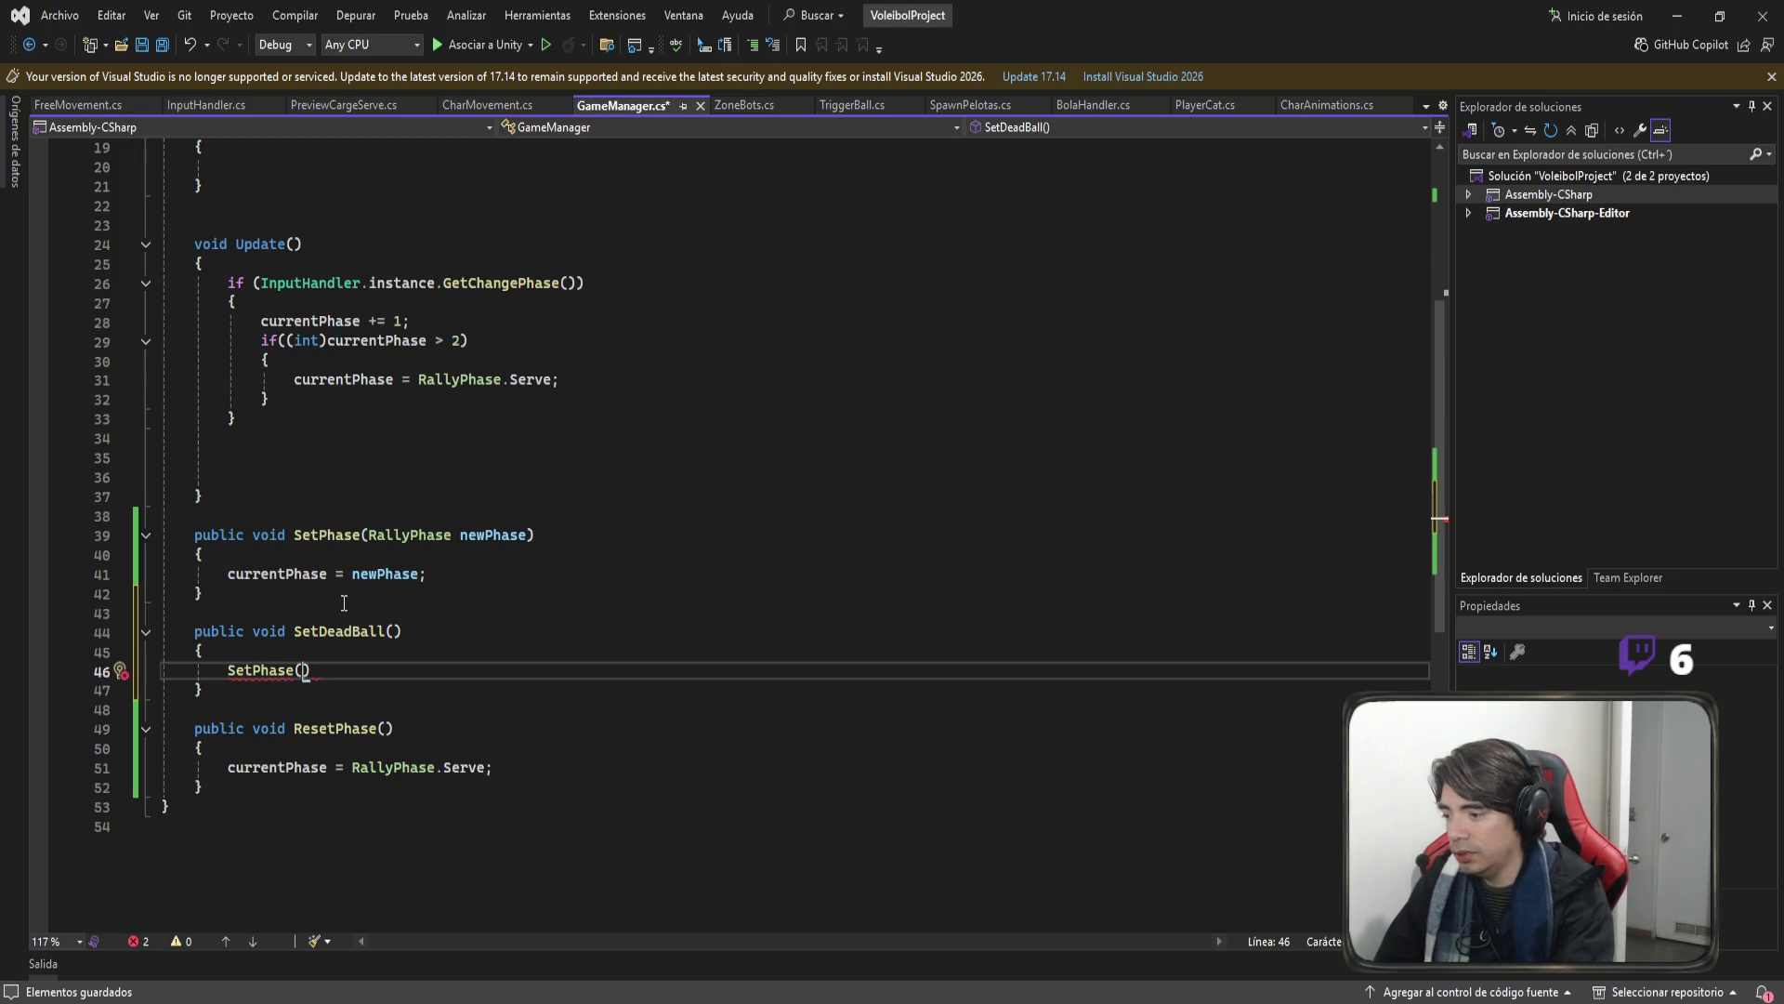
text(rr)
key(BackSpace)
text(a)
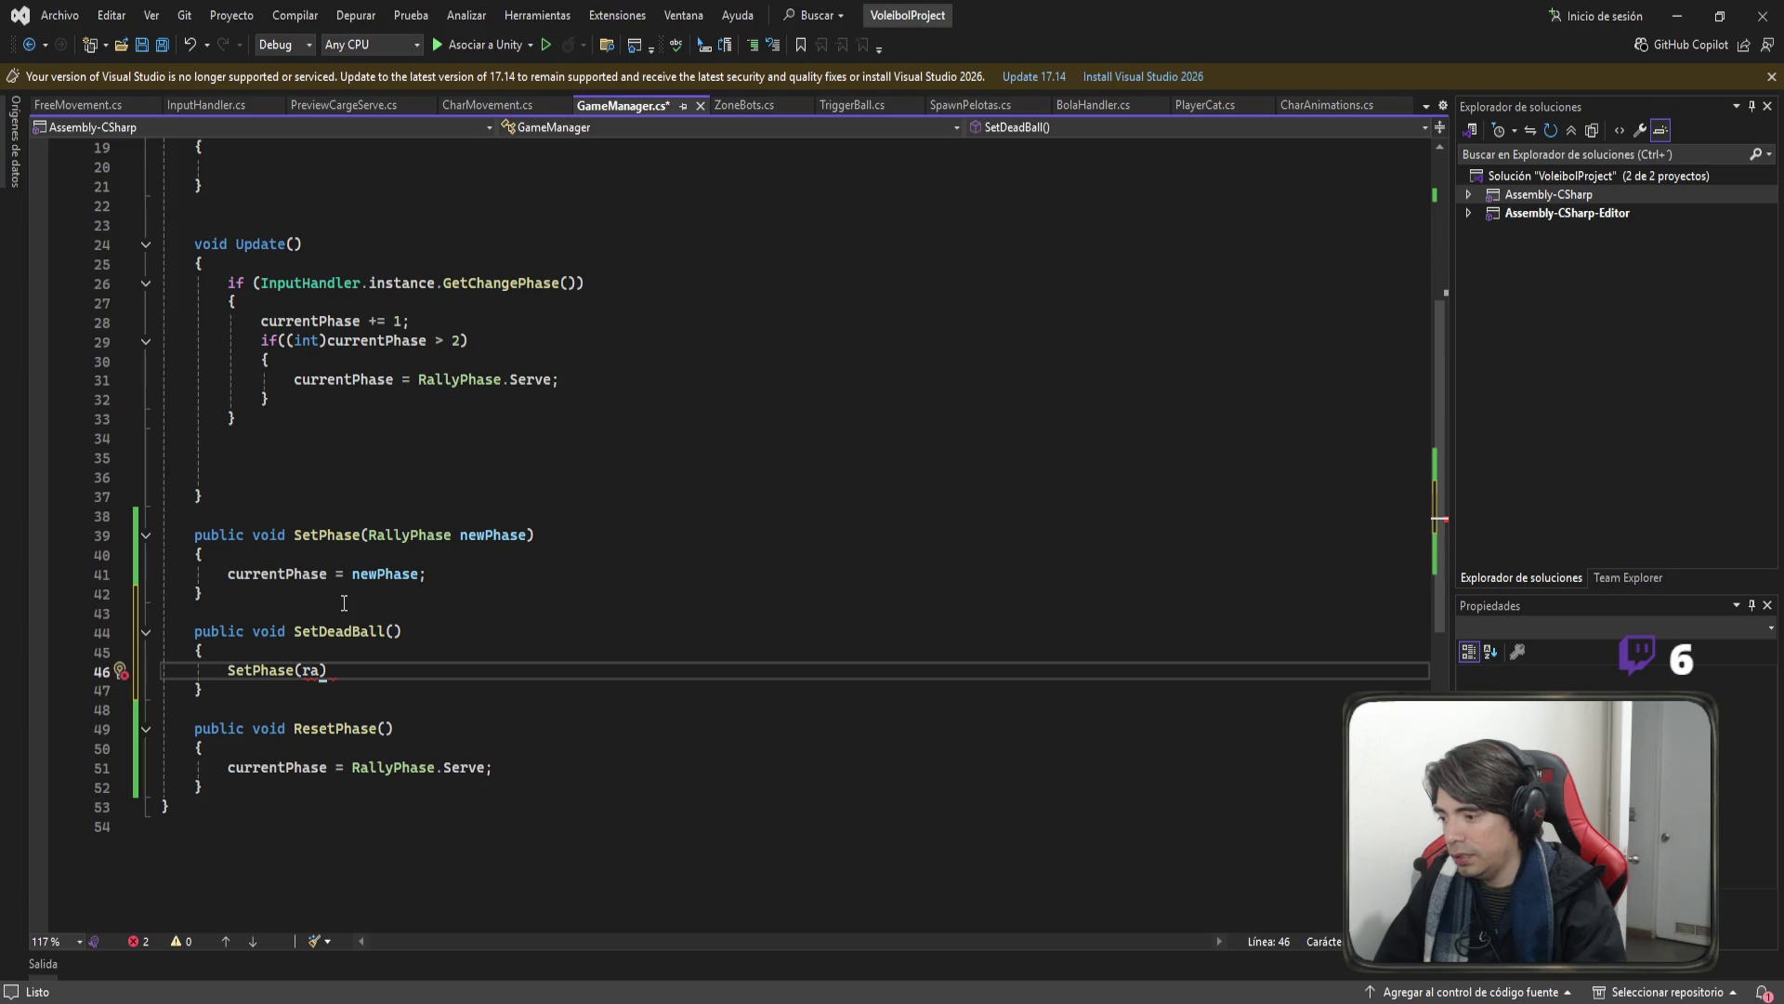
key(Tab)
text(;)
key(Return)
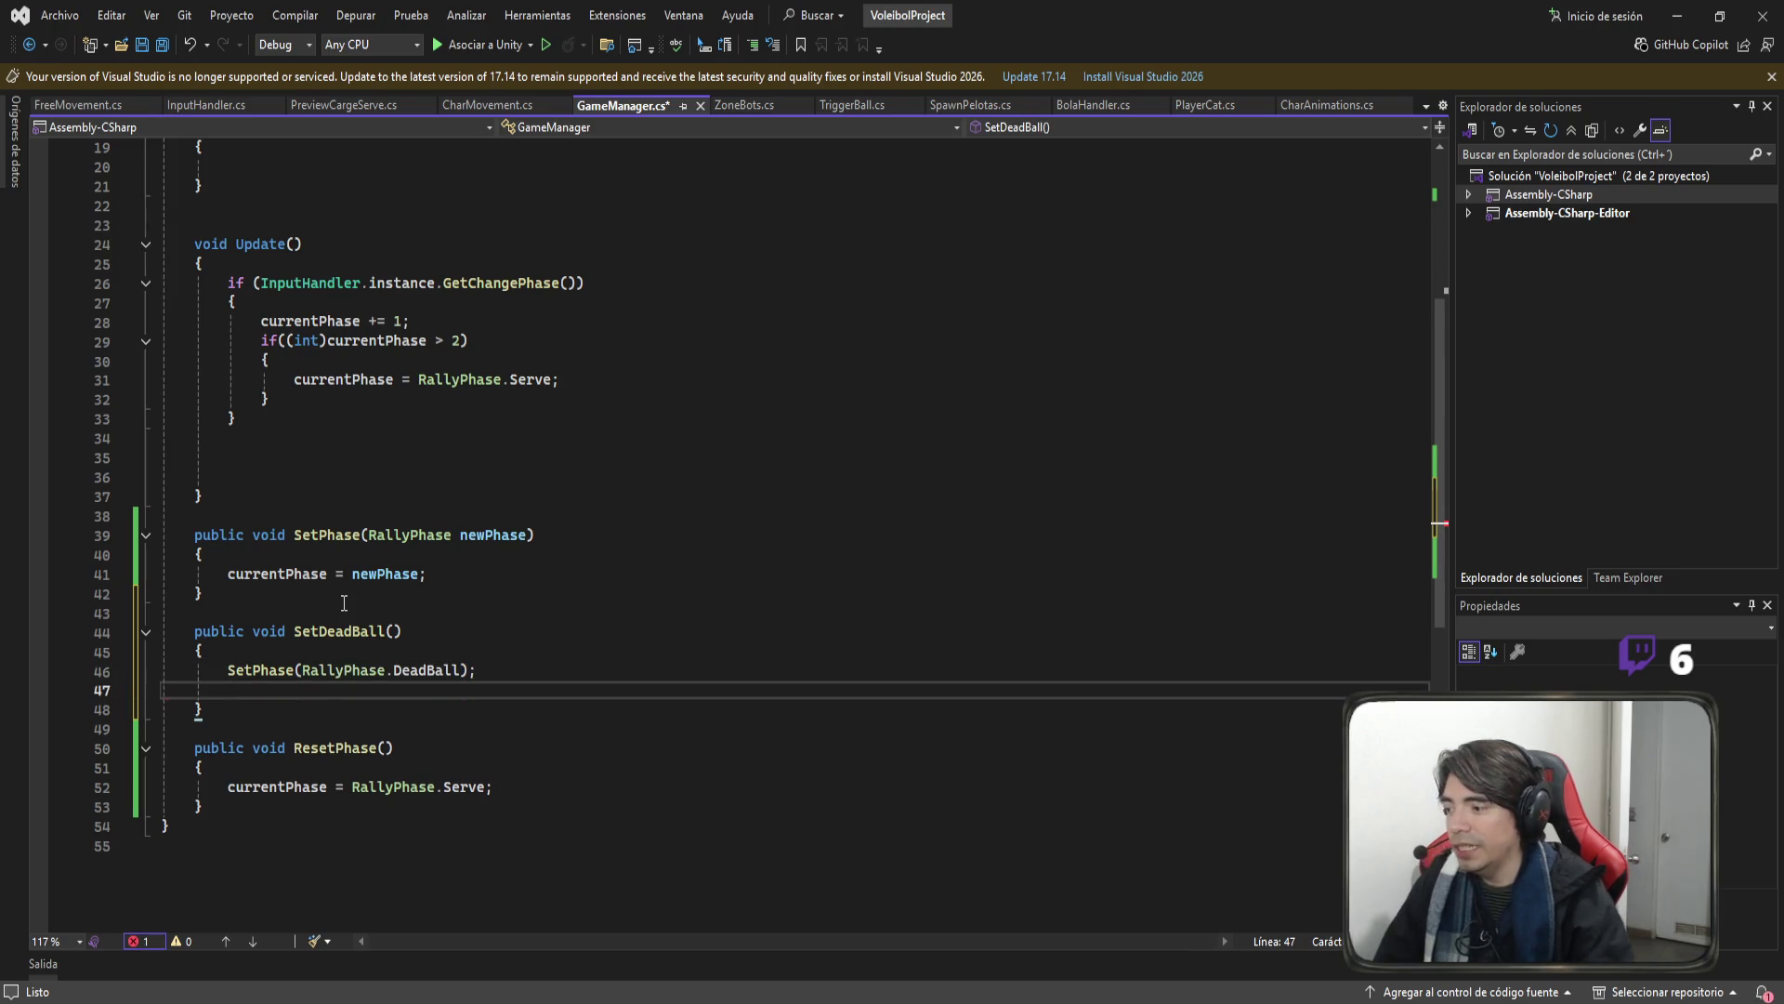
Add Invoke("ResetPhase", 6f); to SetDeadBall and save GameManager.cs.
text(Invoke())
click(456, 574)
double_click(373, 749)
key(ctrl+c)
click(515, 680)
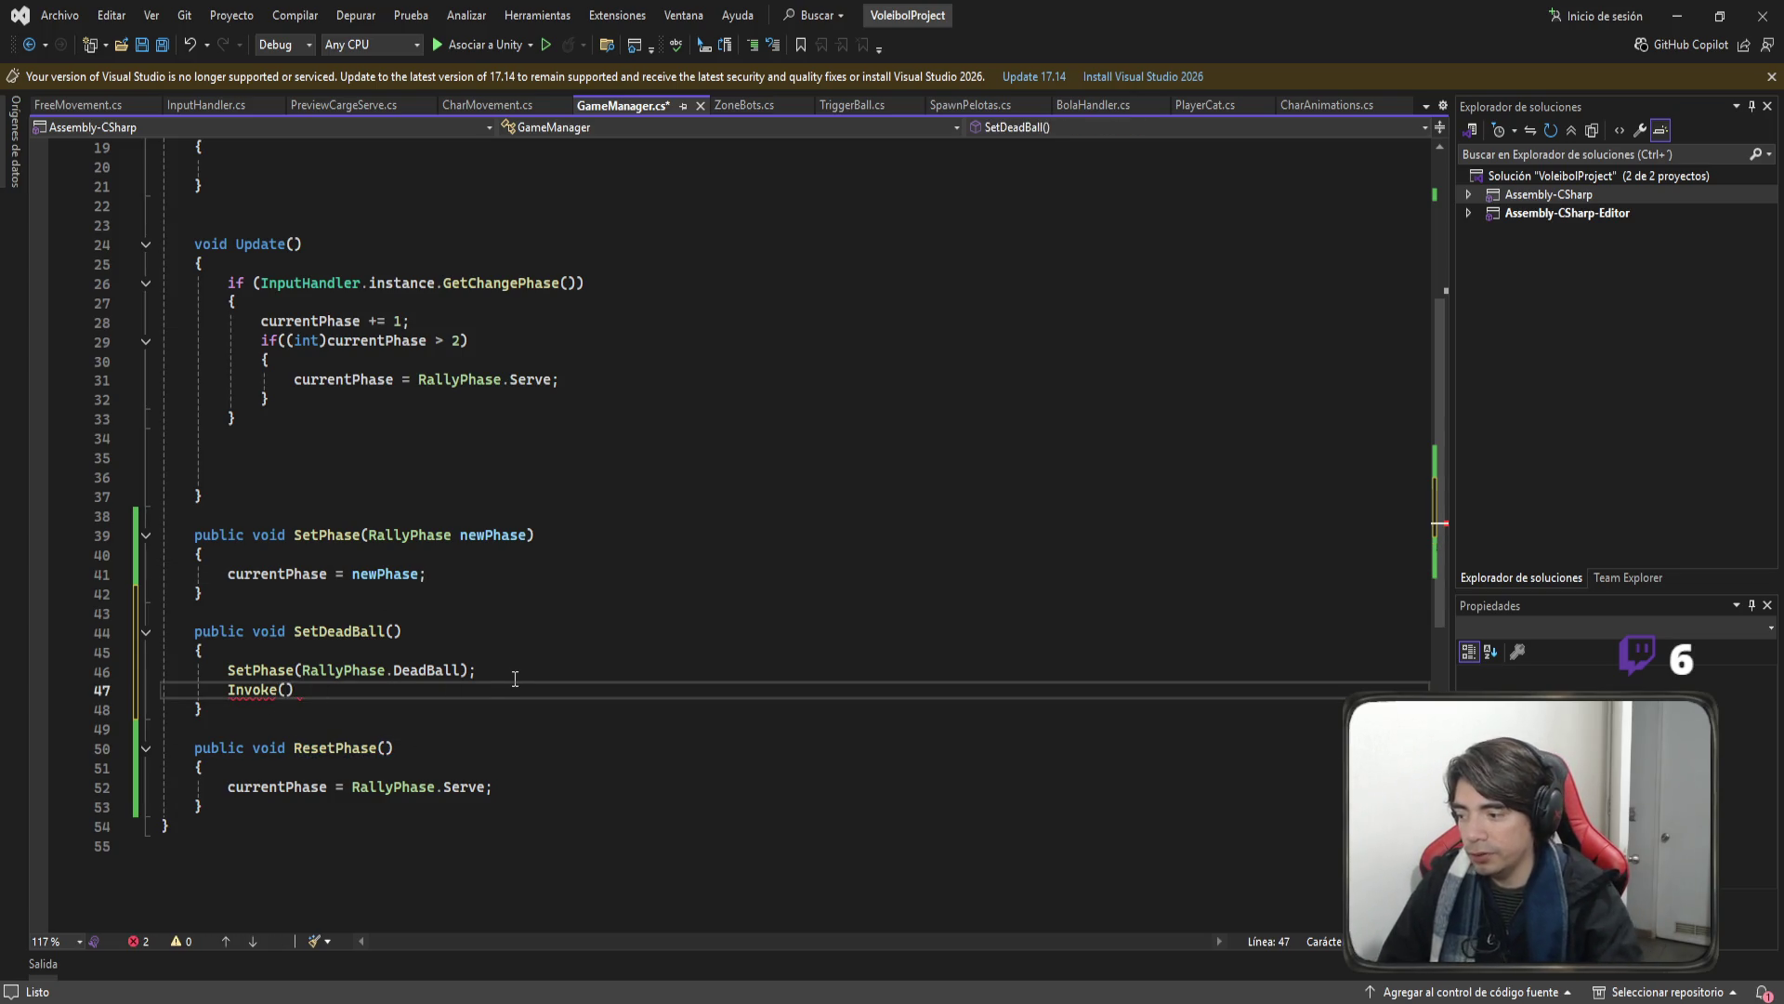
text(")
key(ctrl+v)
text(",)
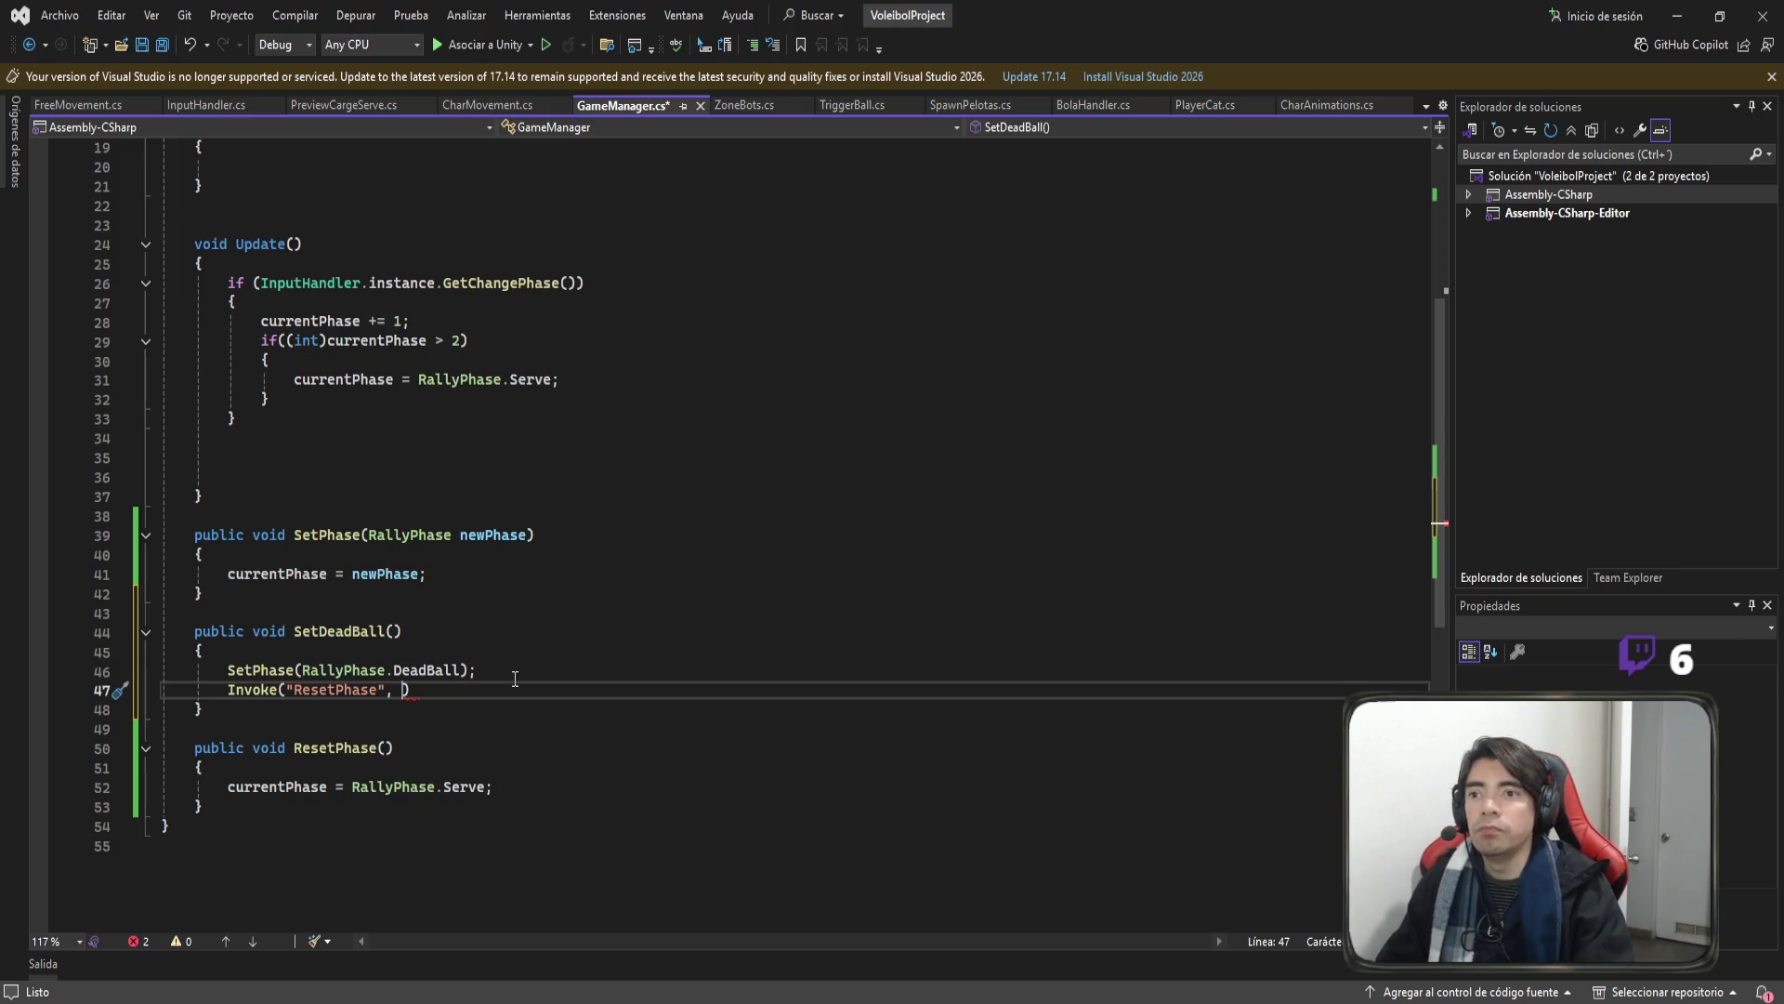
text( 6f);)
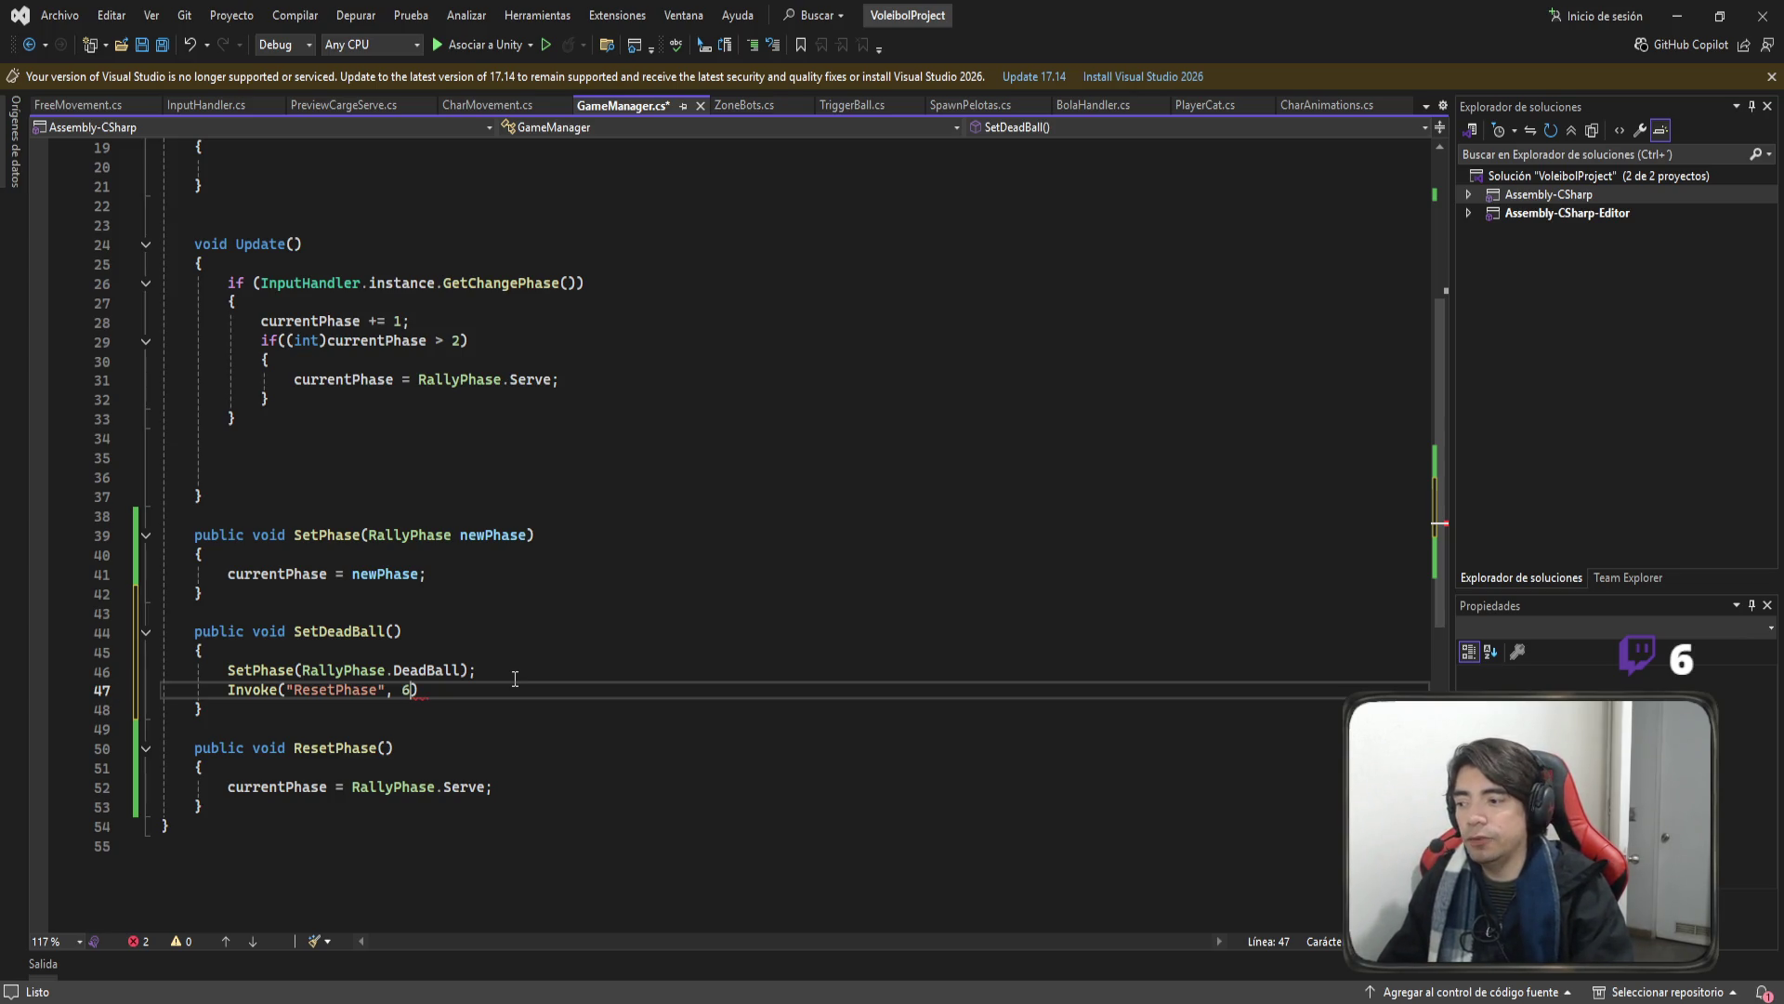
key(ctrl+s)
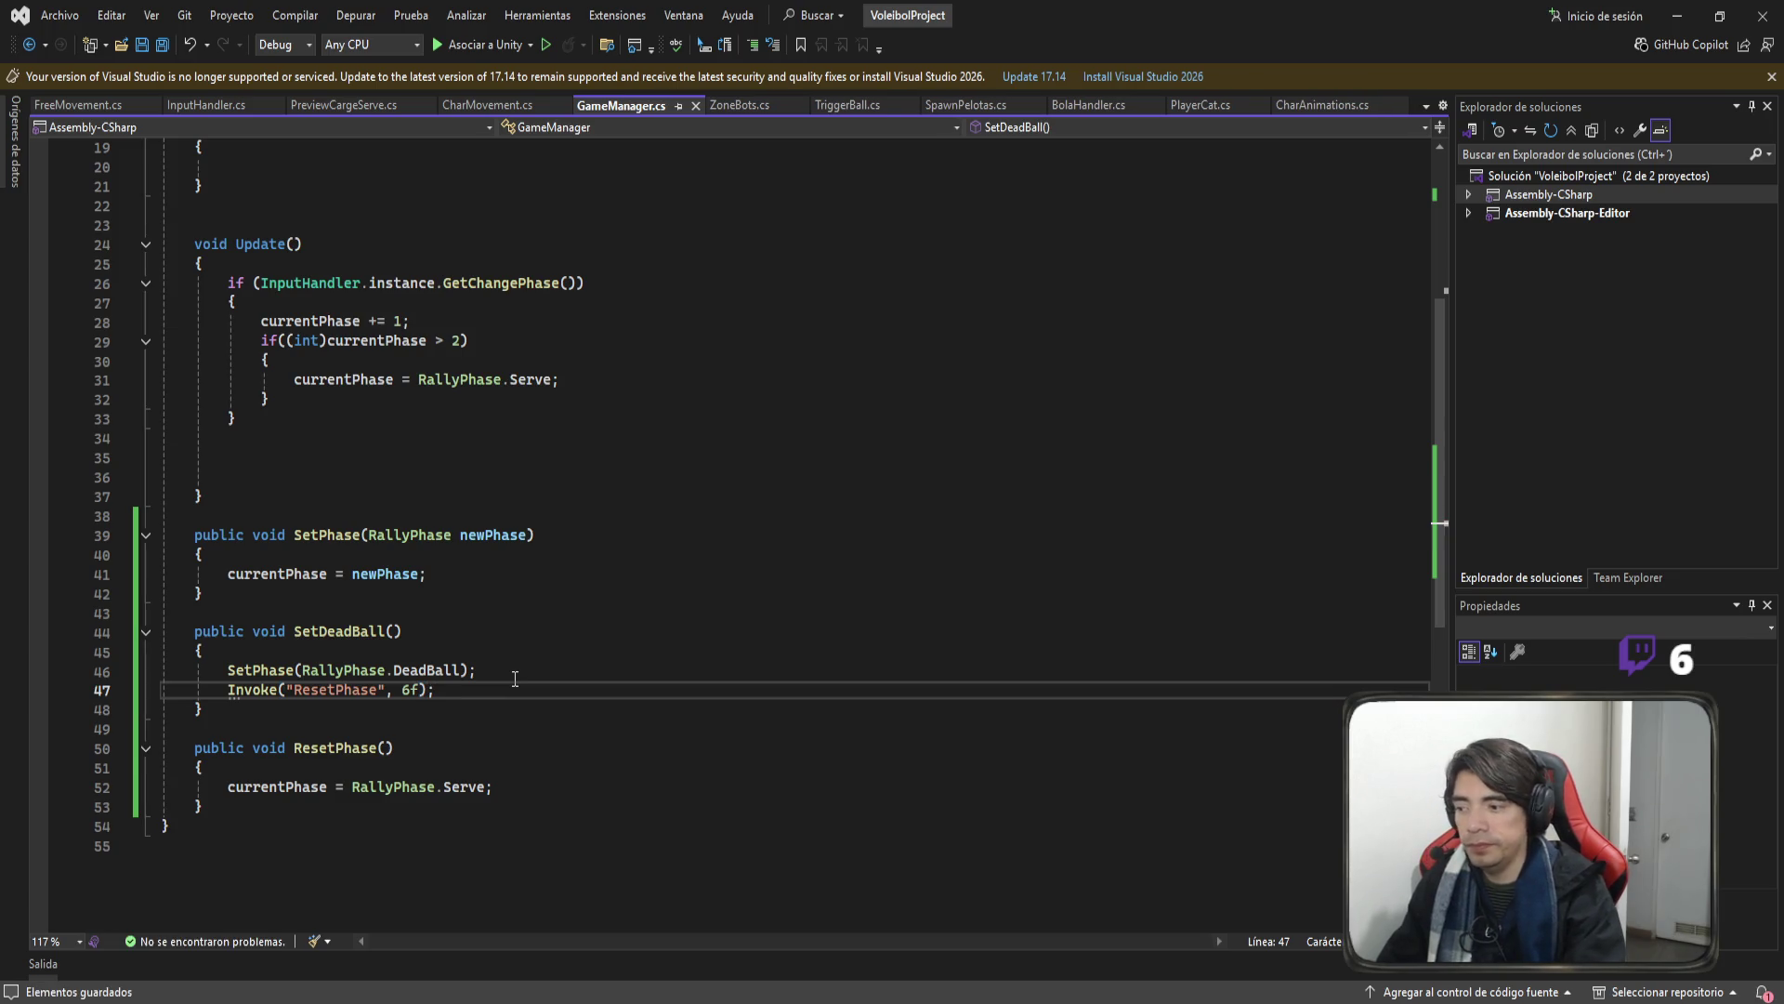
Change the ResetPhase delay from 6f to 8f and save.
key(Left)
key(Left)
key(Left)
key(BackSpace)
text(8)
key(ctrl+s)
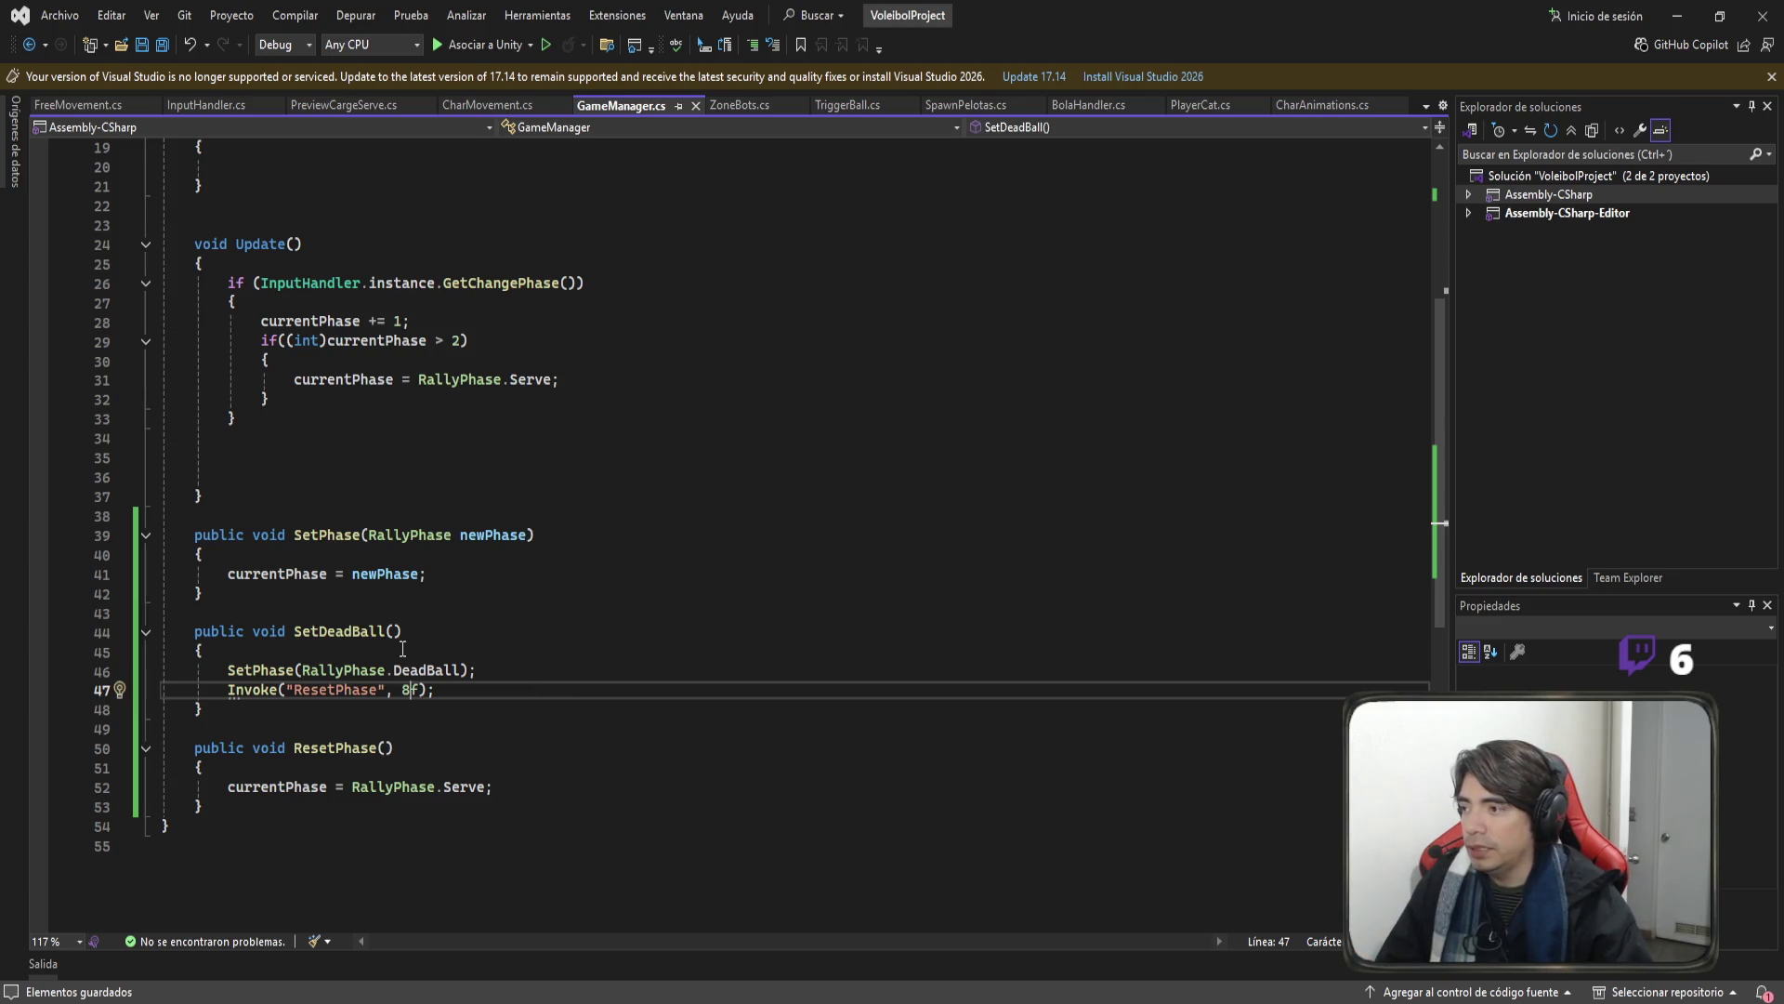
click(745, 110)
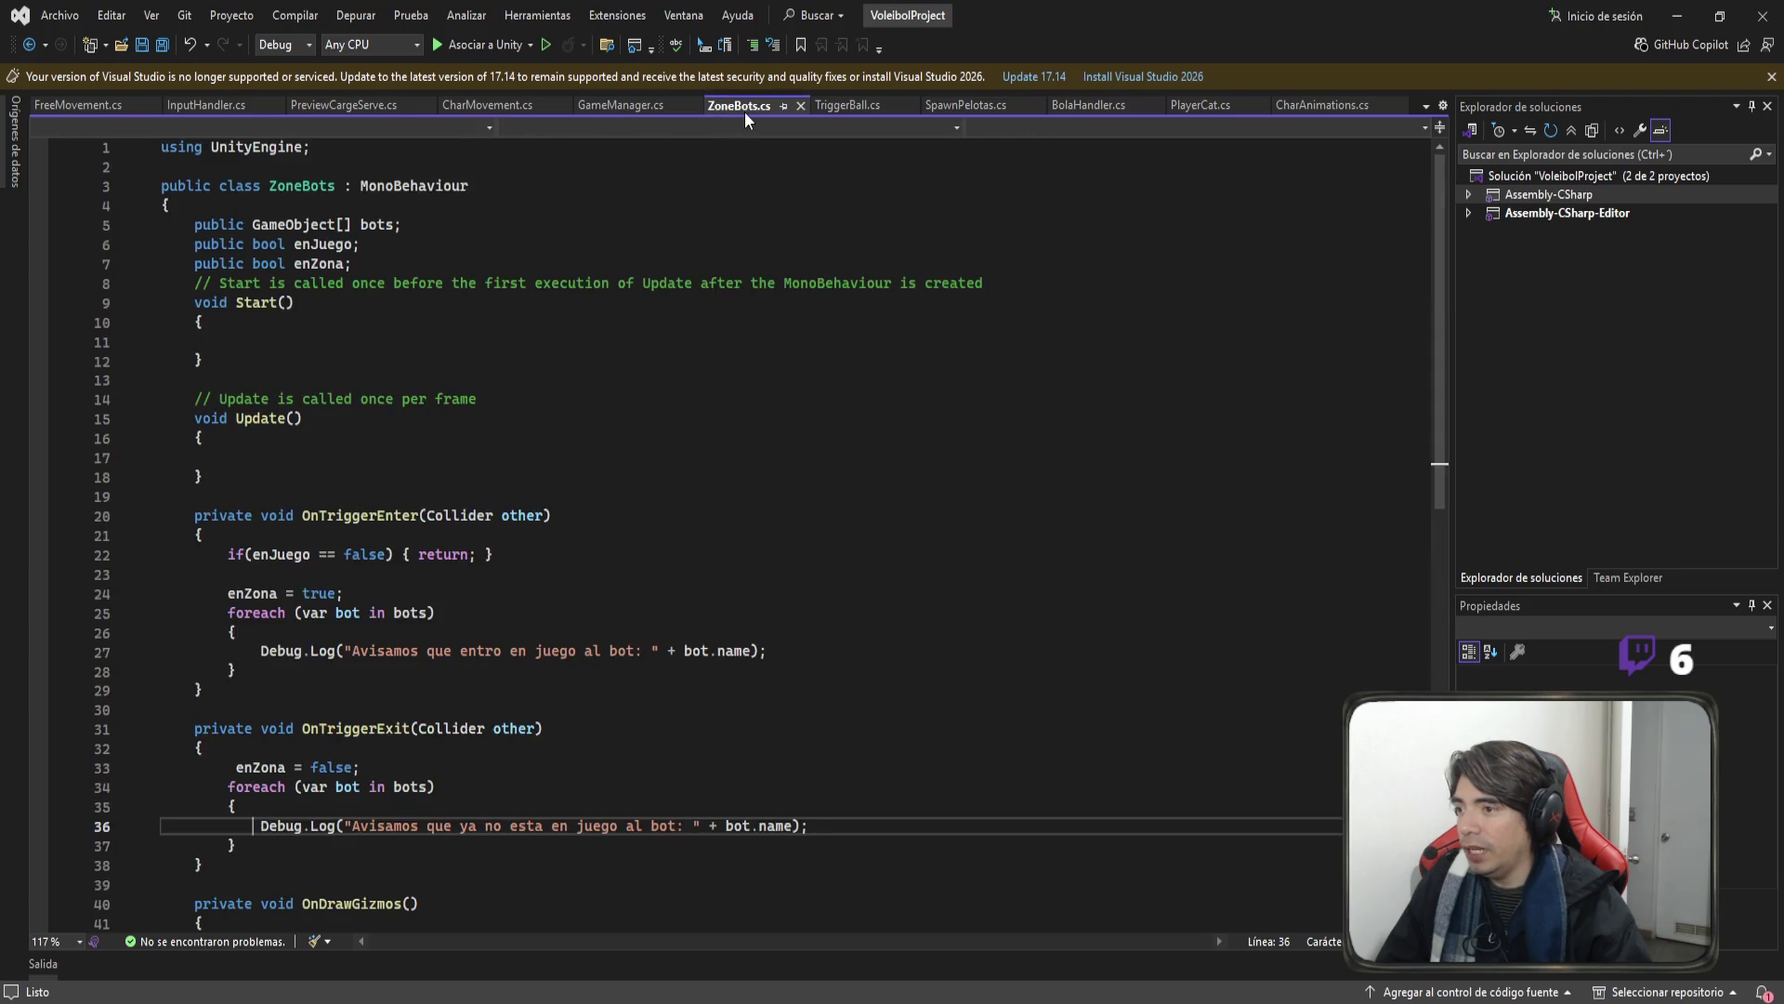
Replace SetPhase(GameManager.RallyPhase.DeadBall) on line 141 with SetDeadBall() and save BolaHandler.cs.
click(1104, 110)
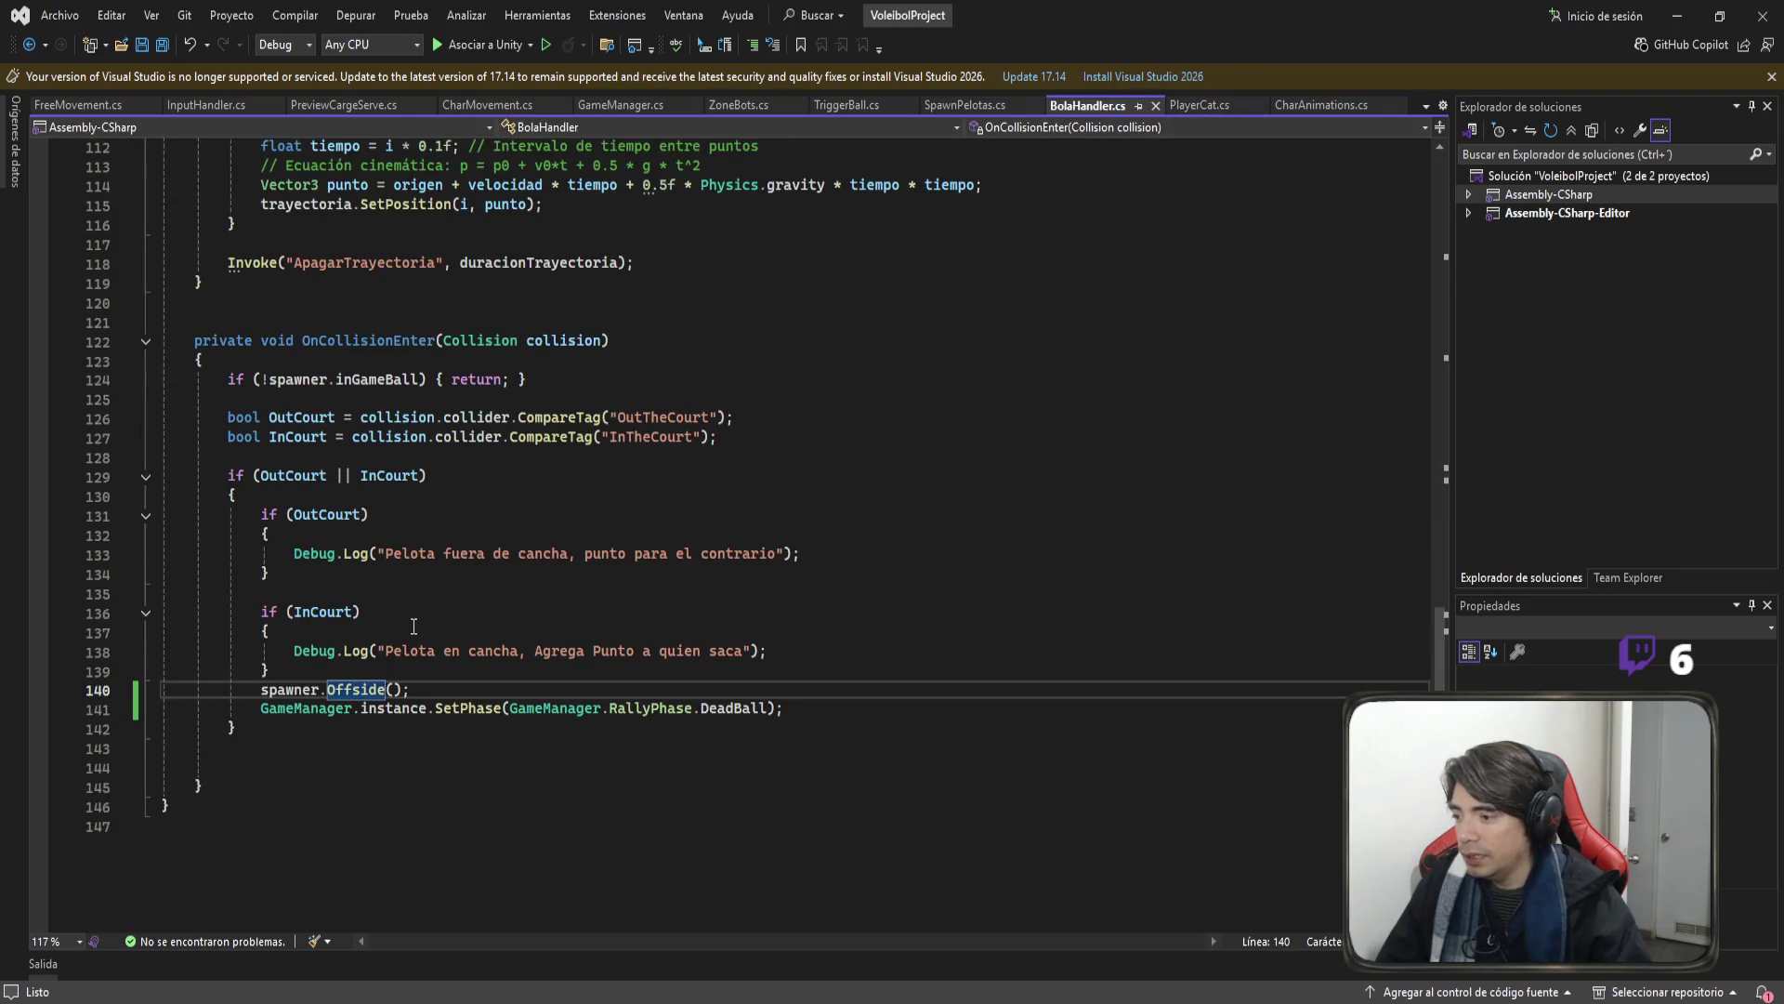
click(775, 709)
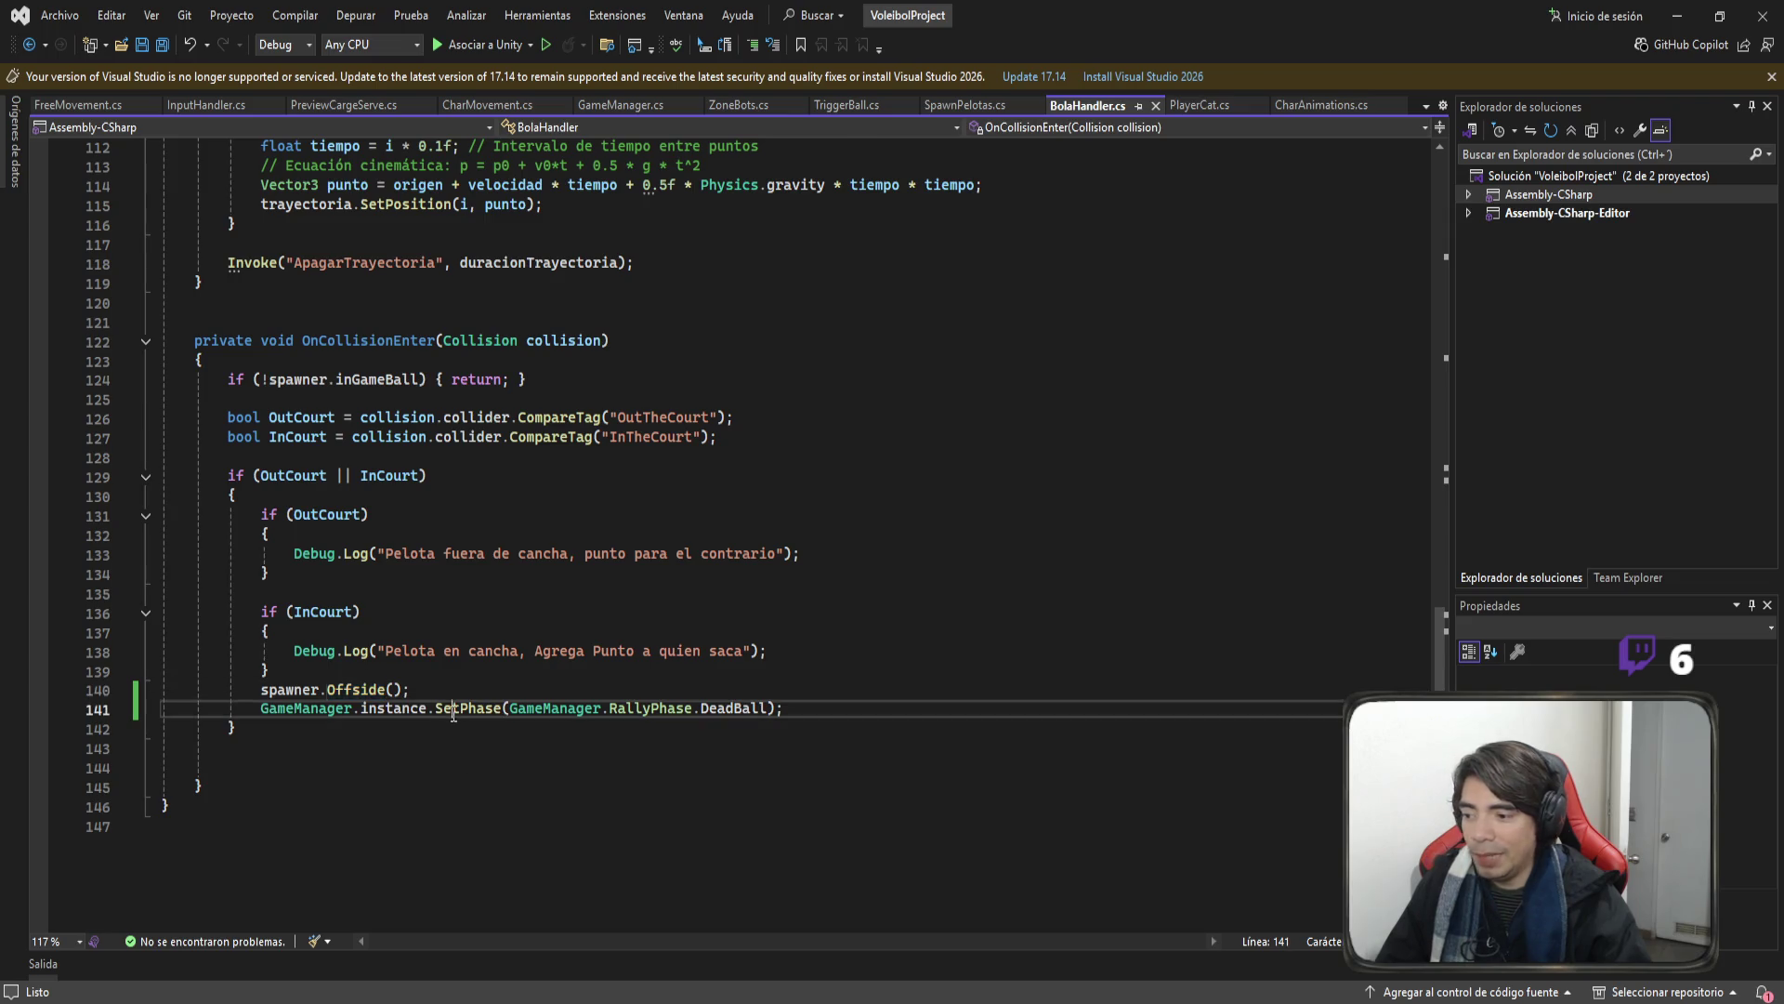
drag(775, 708, 435, 708)
text(SetDeadBall()
key(ctrl+s)
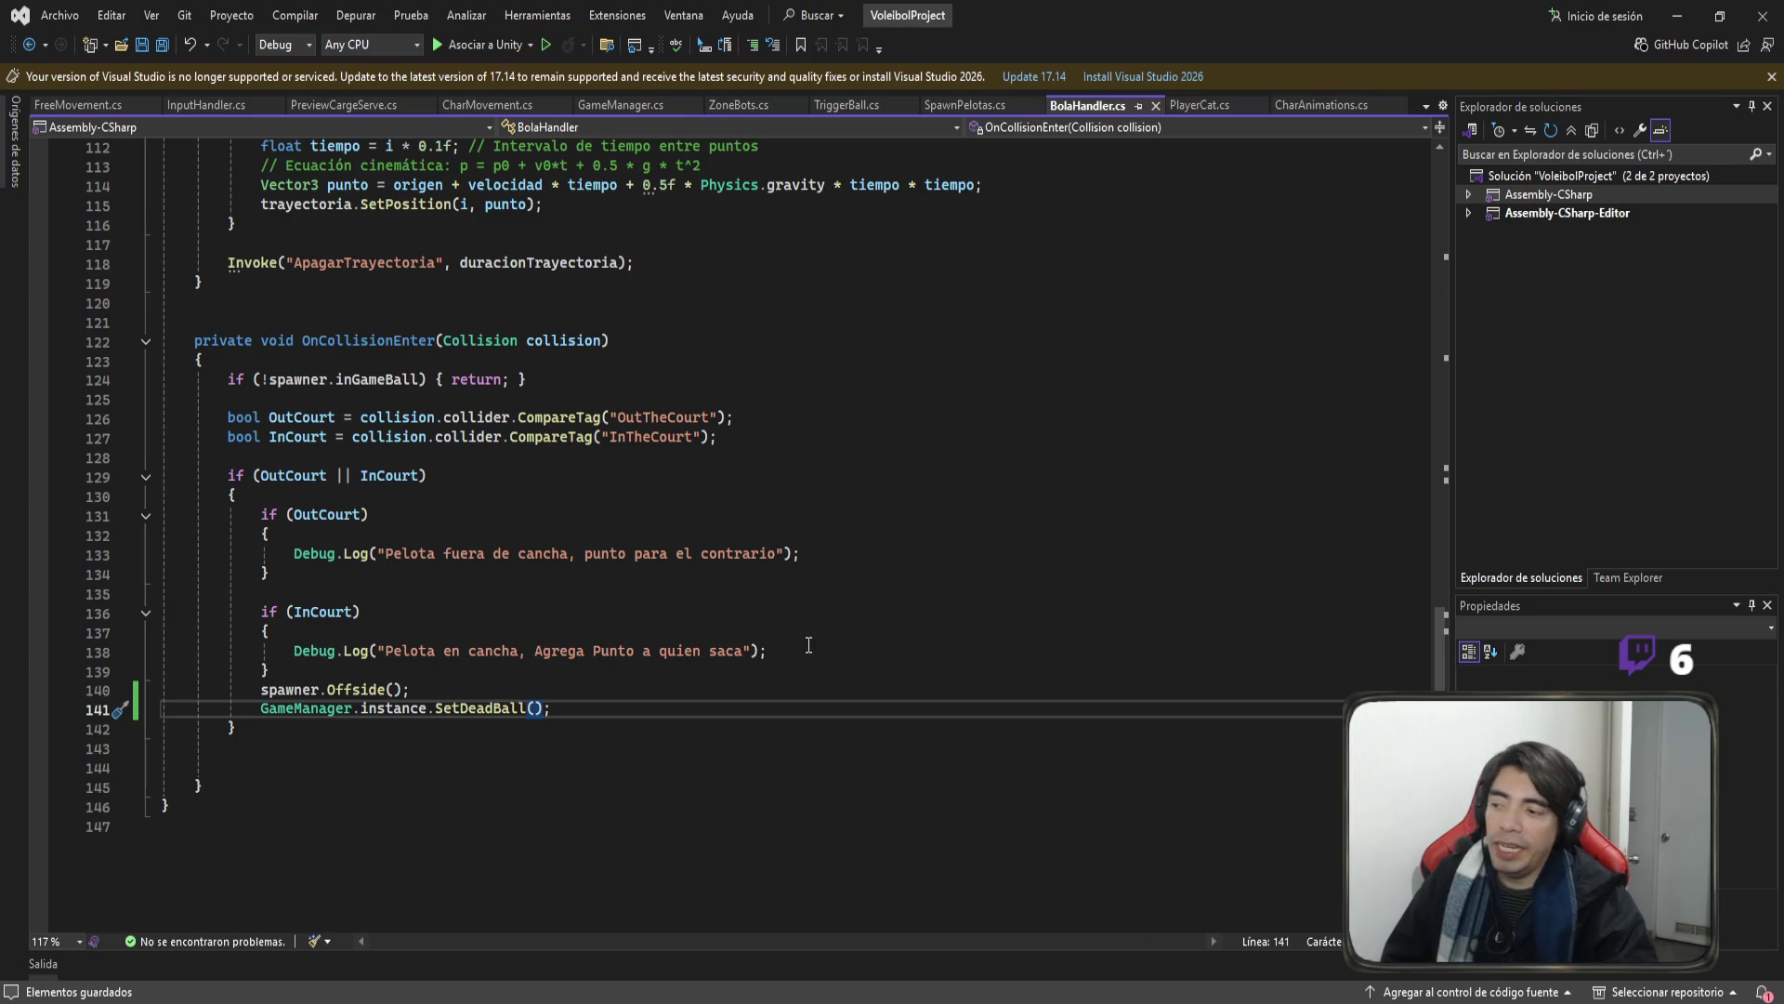
click(590, 712)
key(shift+Home)
key(shift+Home)
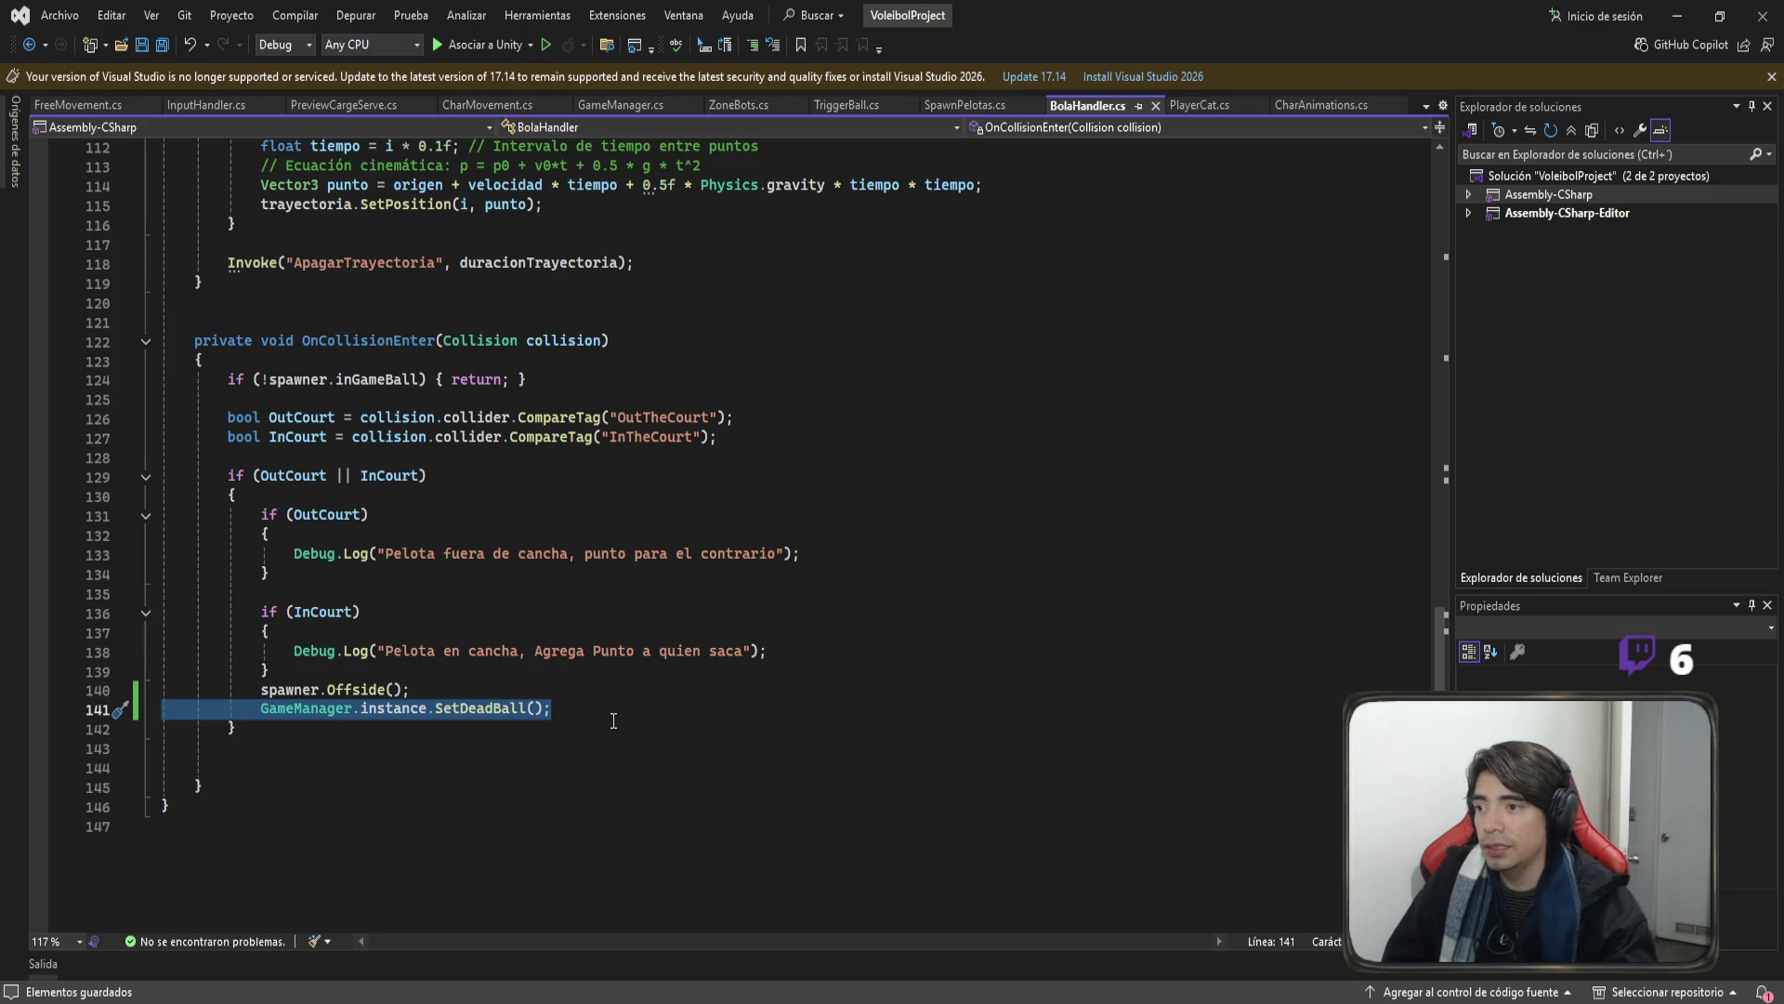
Return to GameManager.cs, select the SetPhase(RallyPhase.DeadBall) line, and place the cursor below SetDeadBall.
click(641, 103)
scroll(327, 454, down, 3)
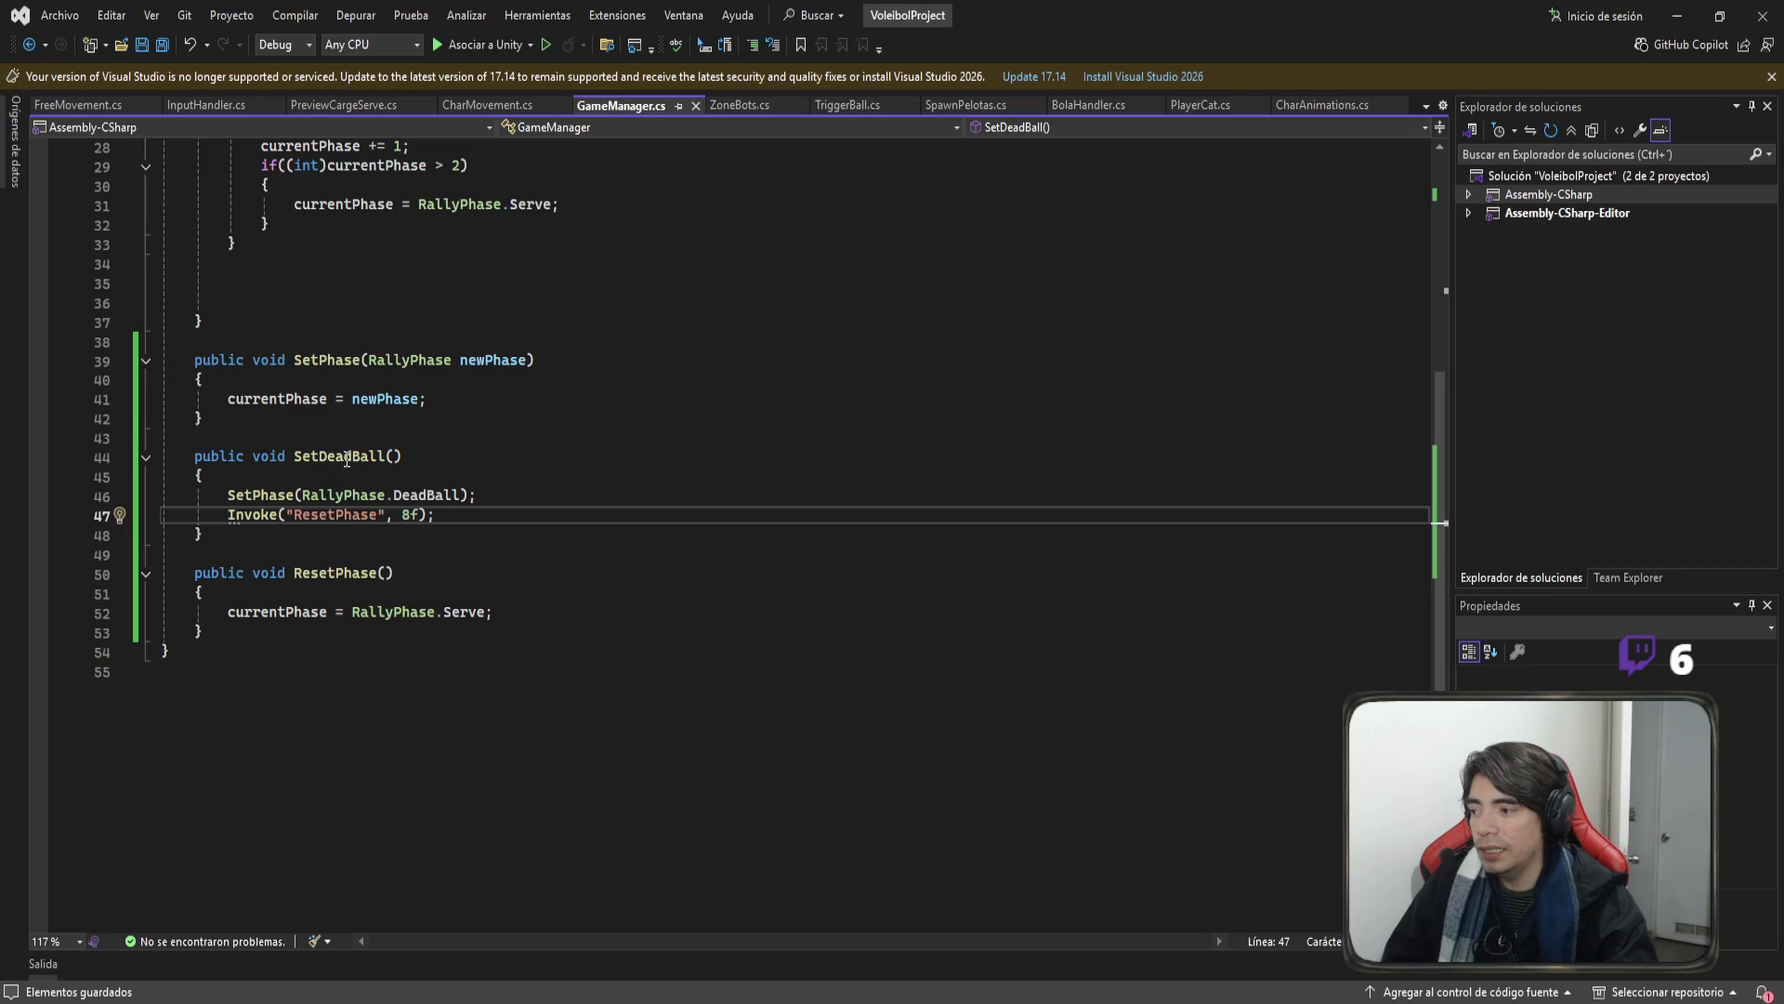
drag(543, 494, 150, 496)
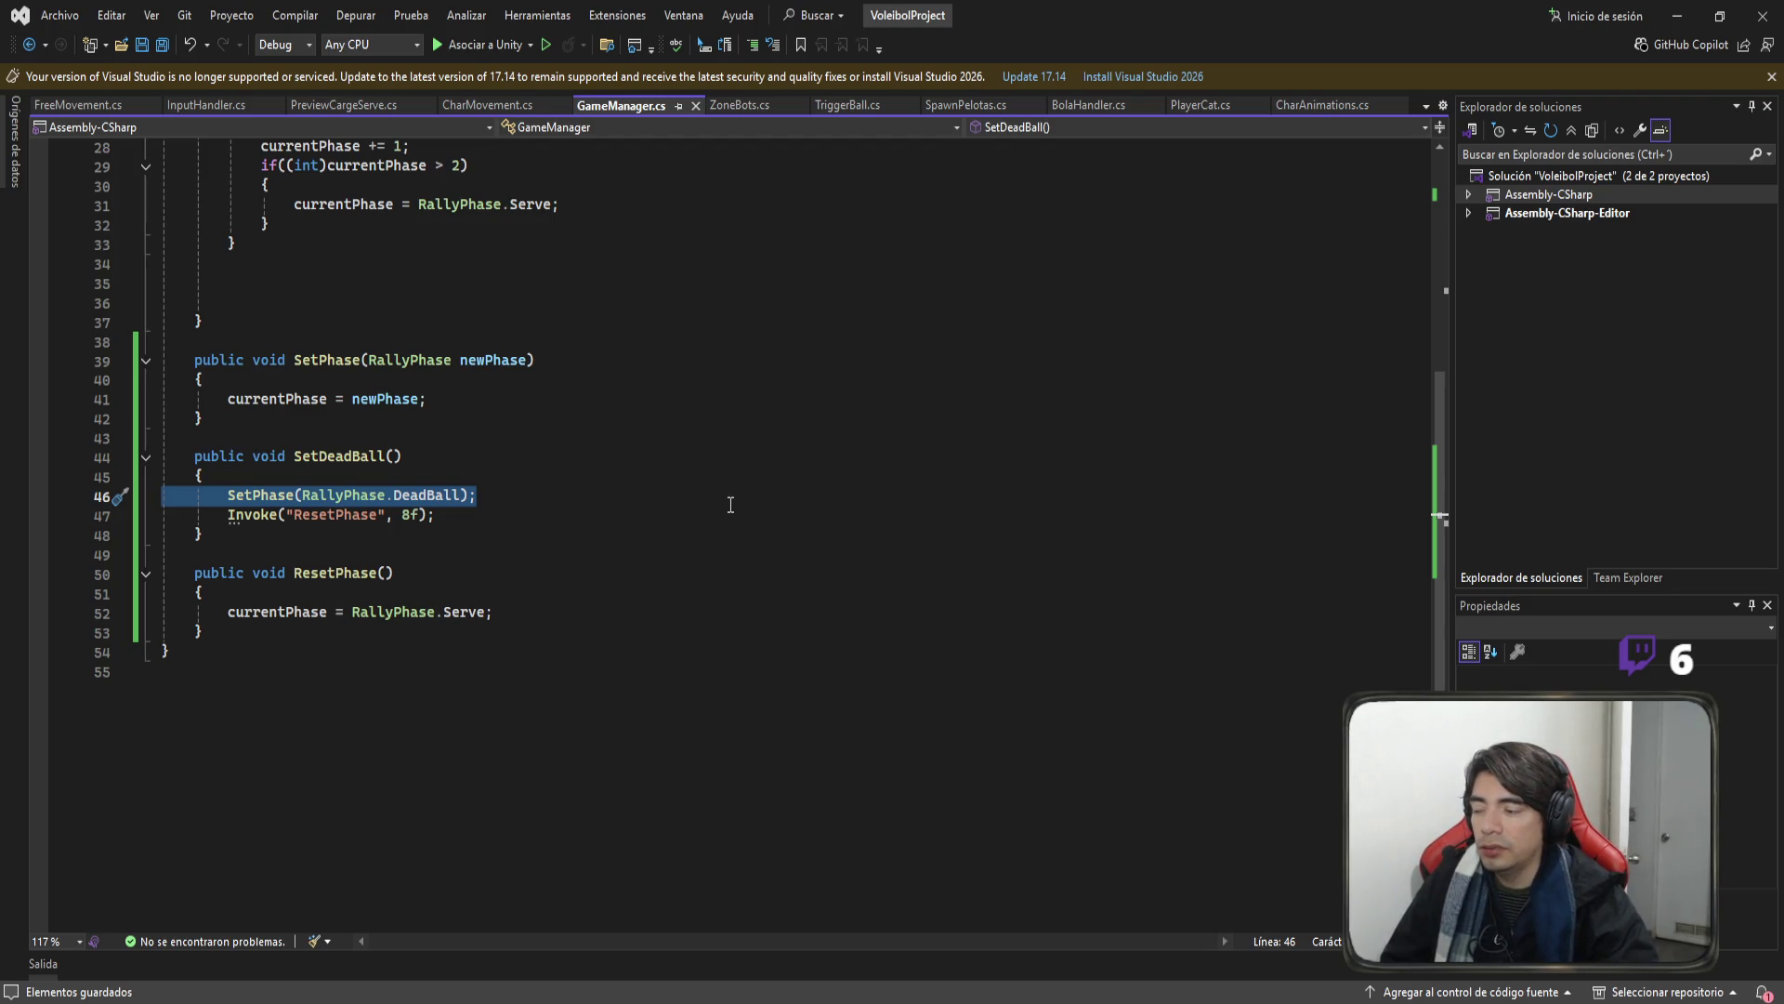
drag(516, 501, 209, 502)
key(shift+Left)
key(shift+Left)
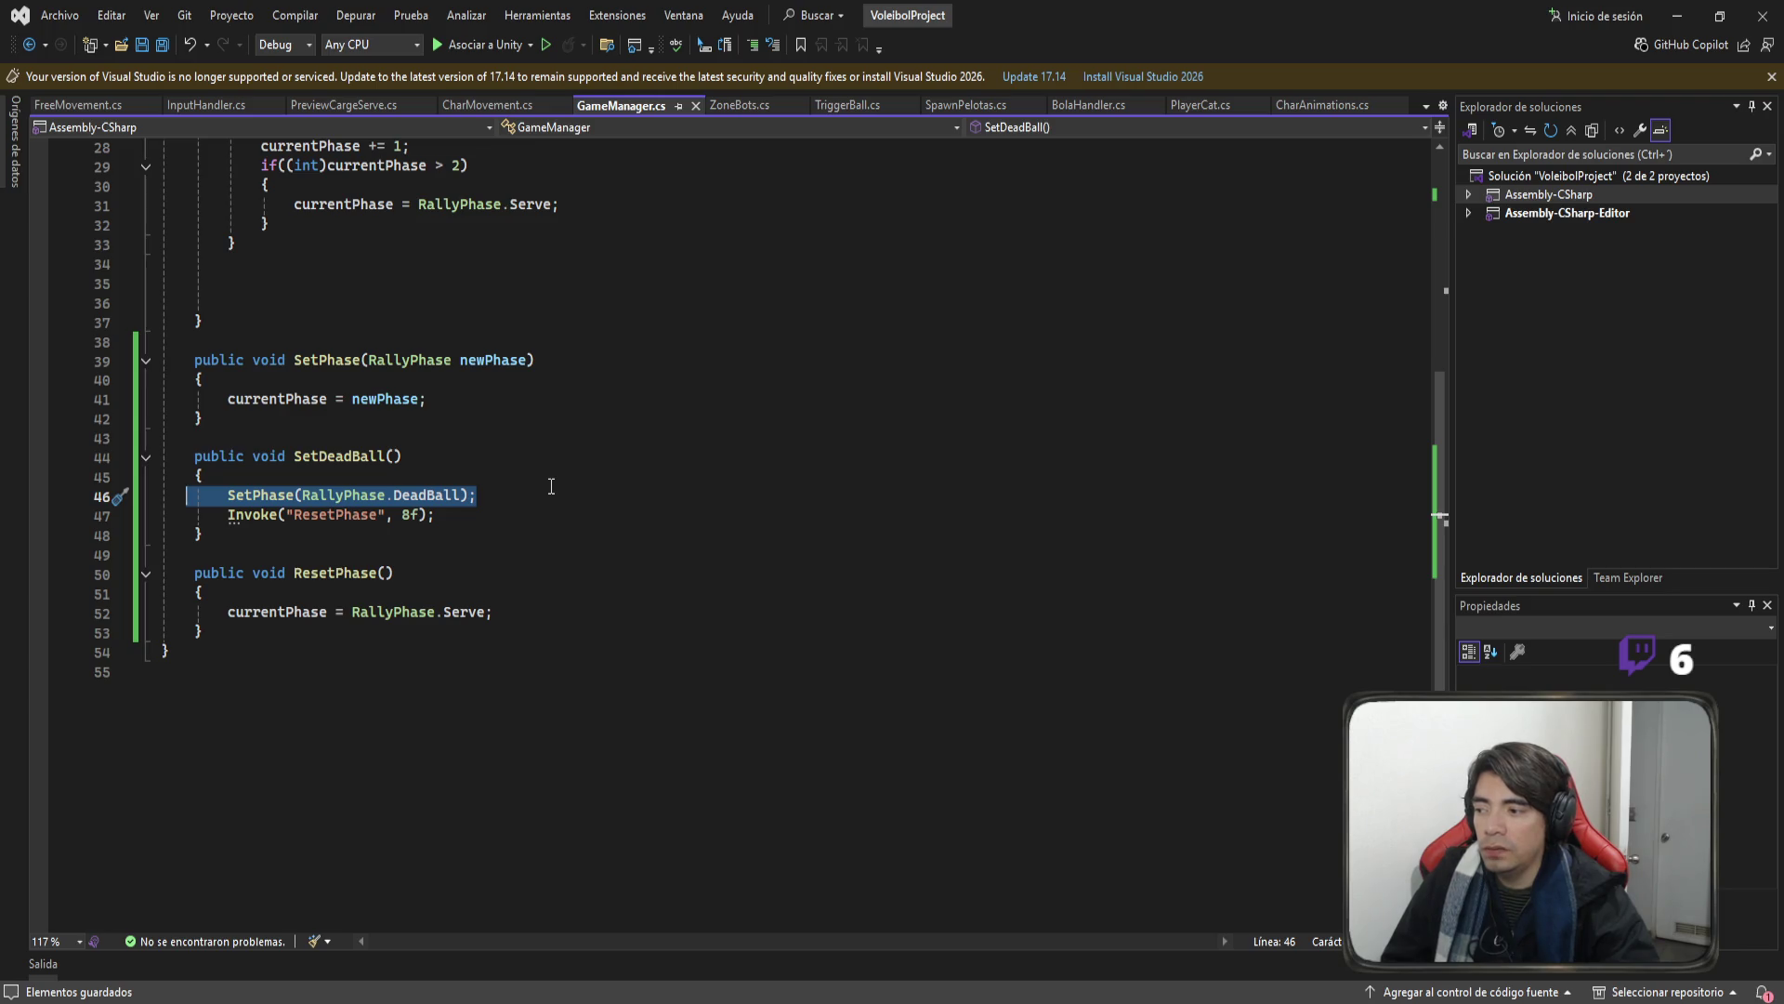
click(516, 536)
Declare IEnumerator DeadBallRutine() whose first statement is yield return new WaitForSeconds(2f).
key(Return)
key(Return)
text(ie)
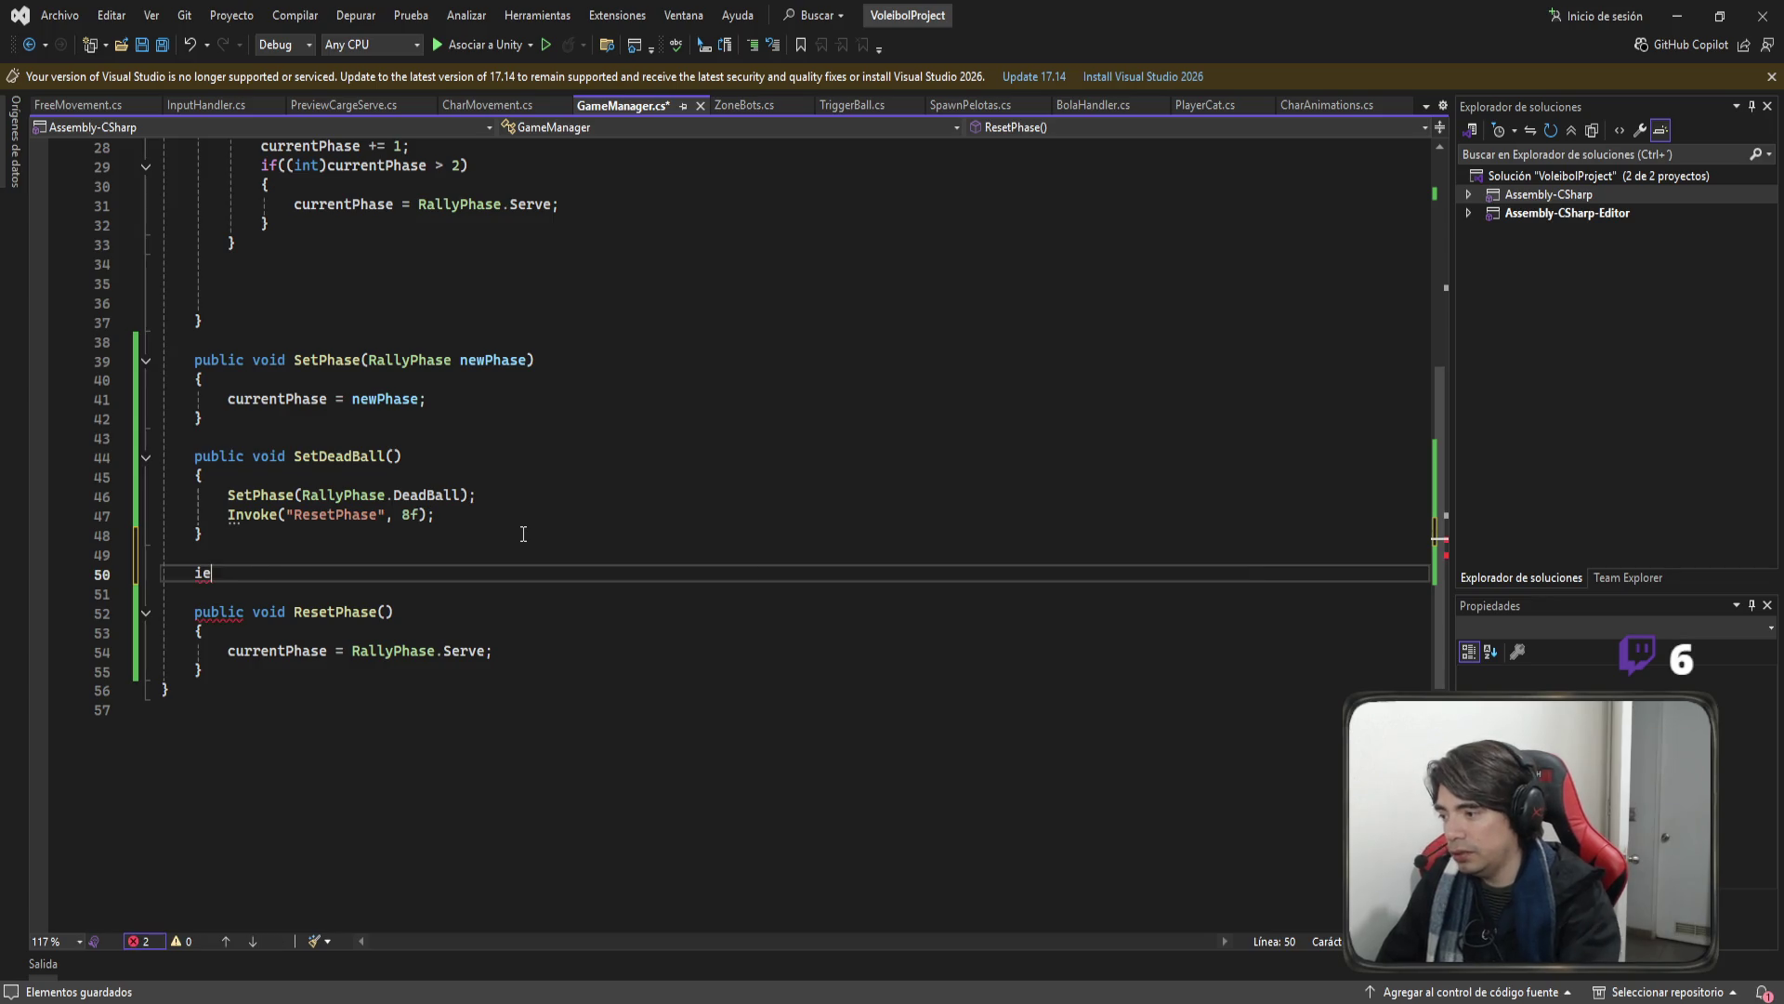
text(numerator)
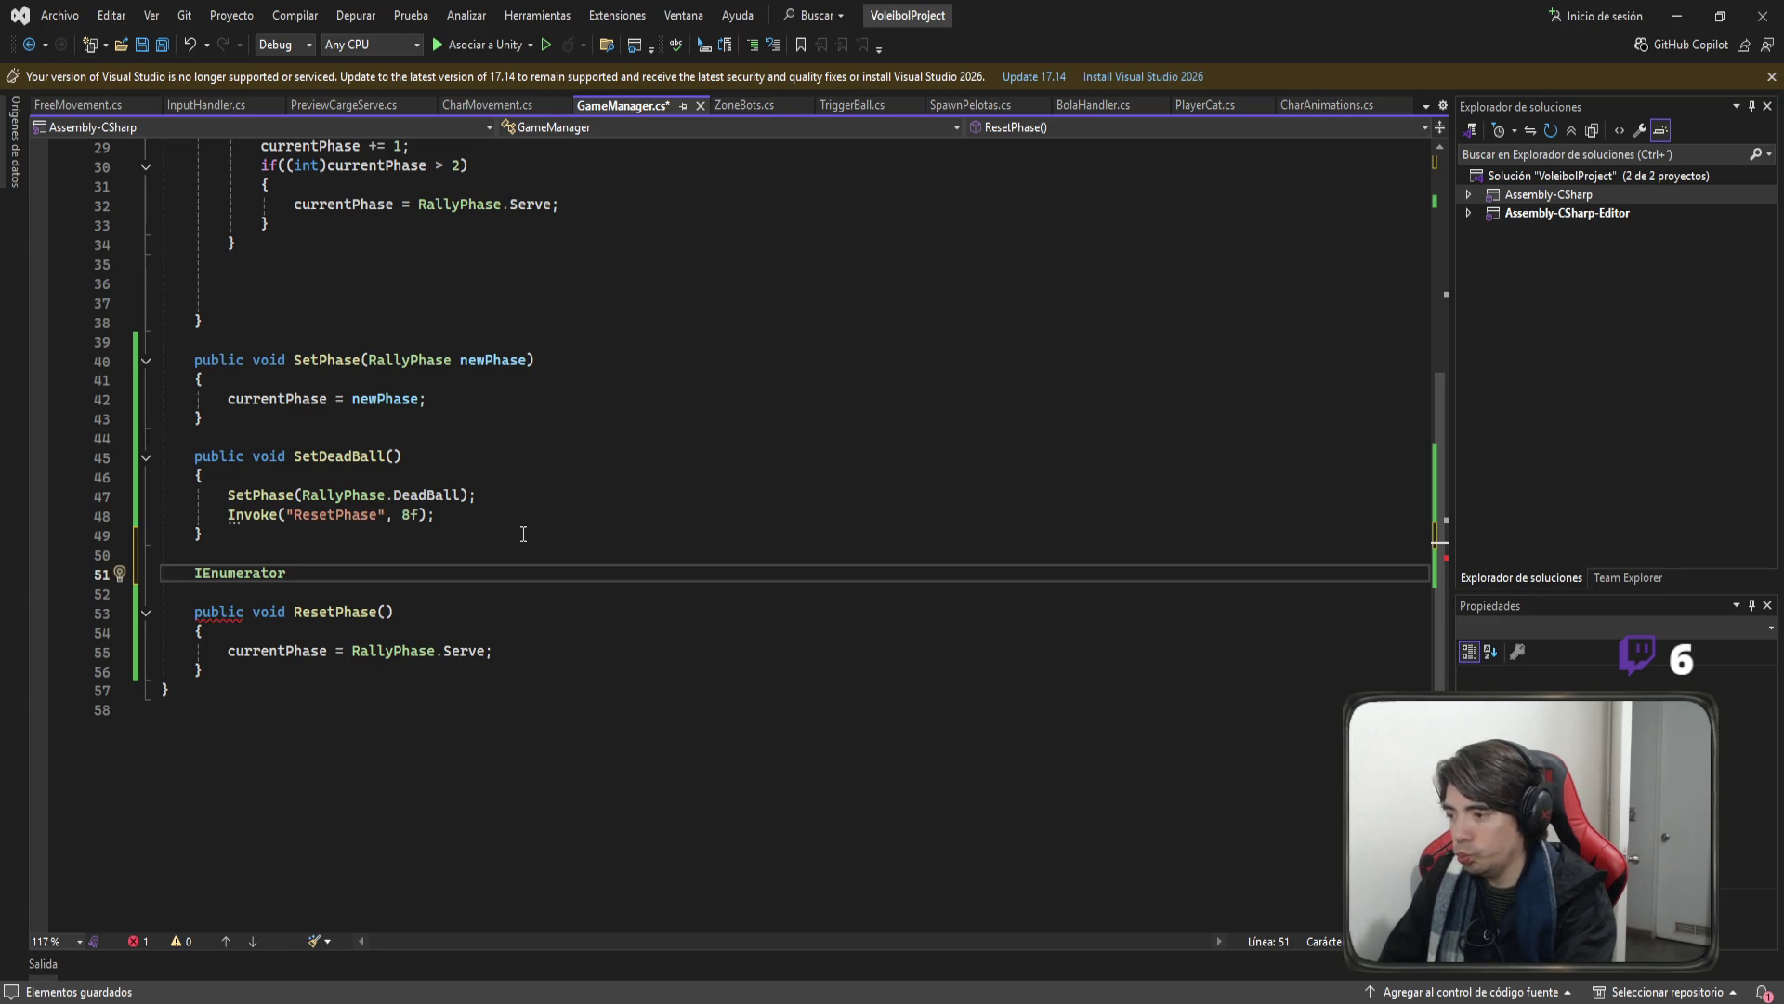
text( DeadBal)
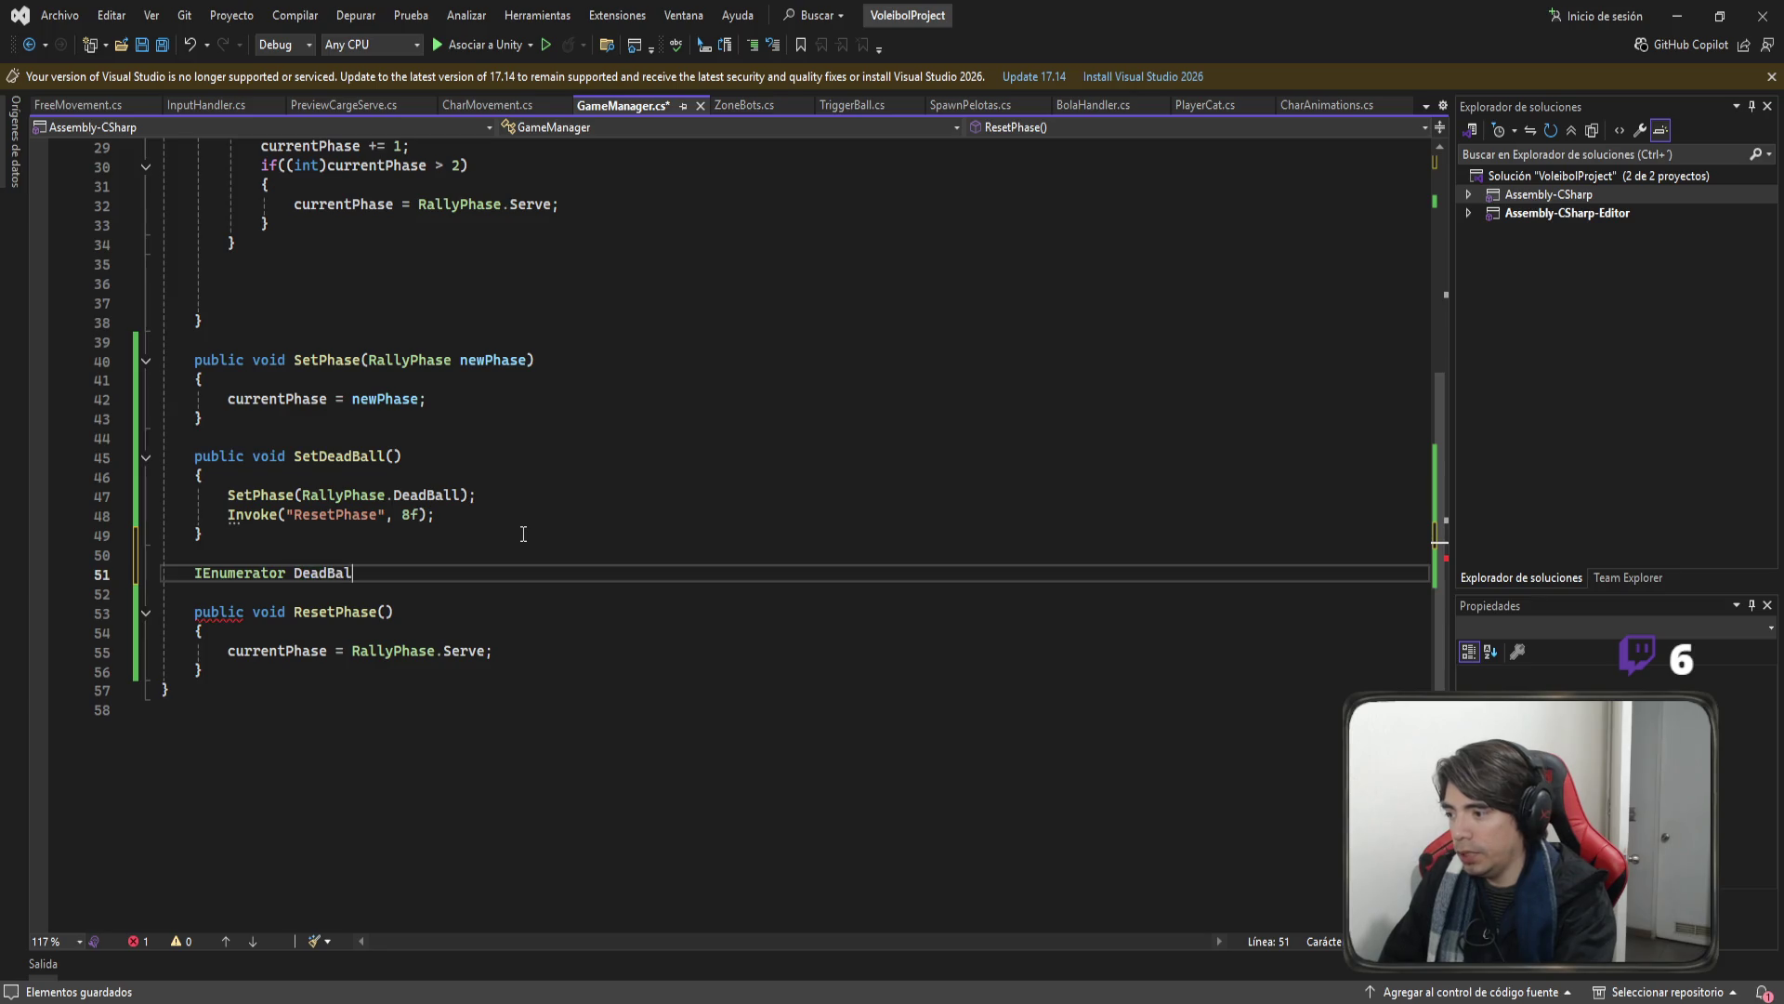
text(lRutine)
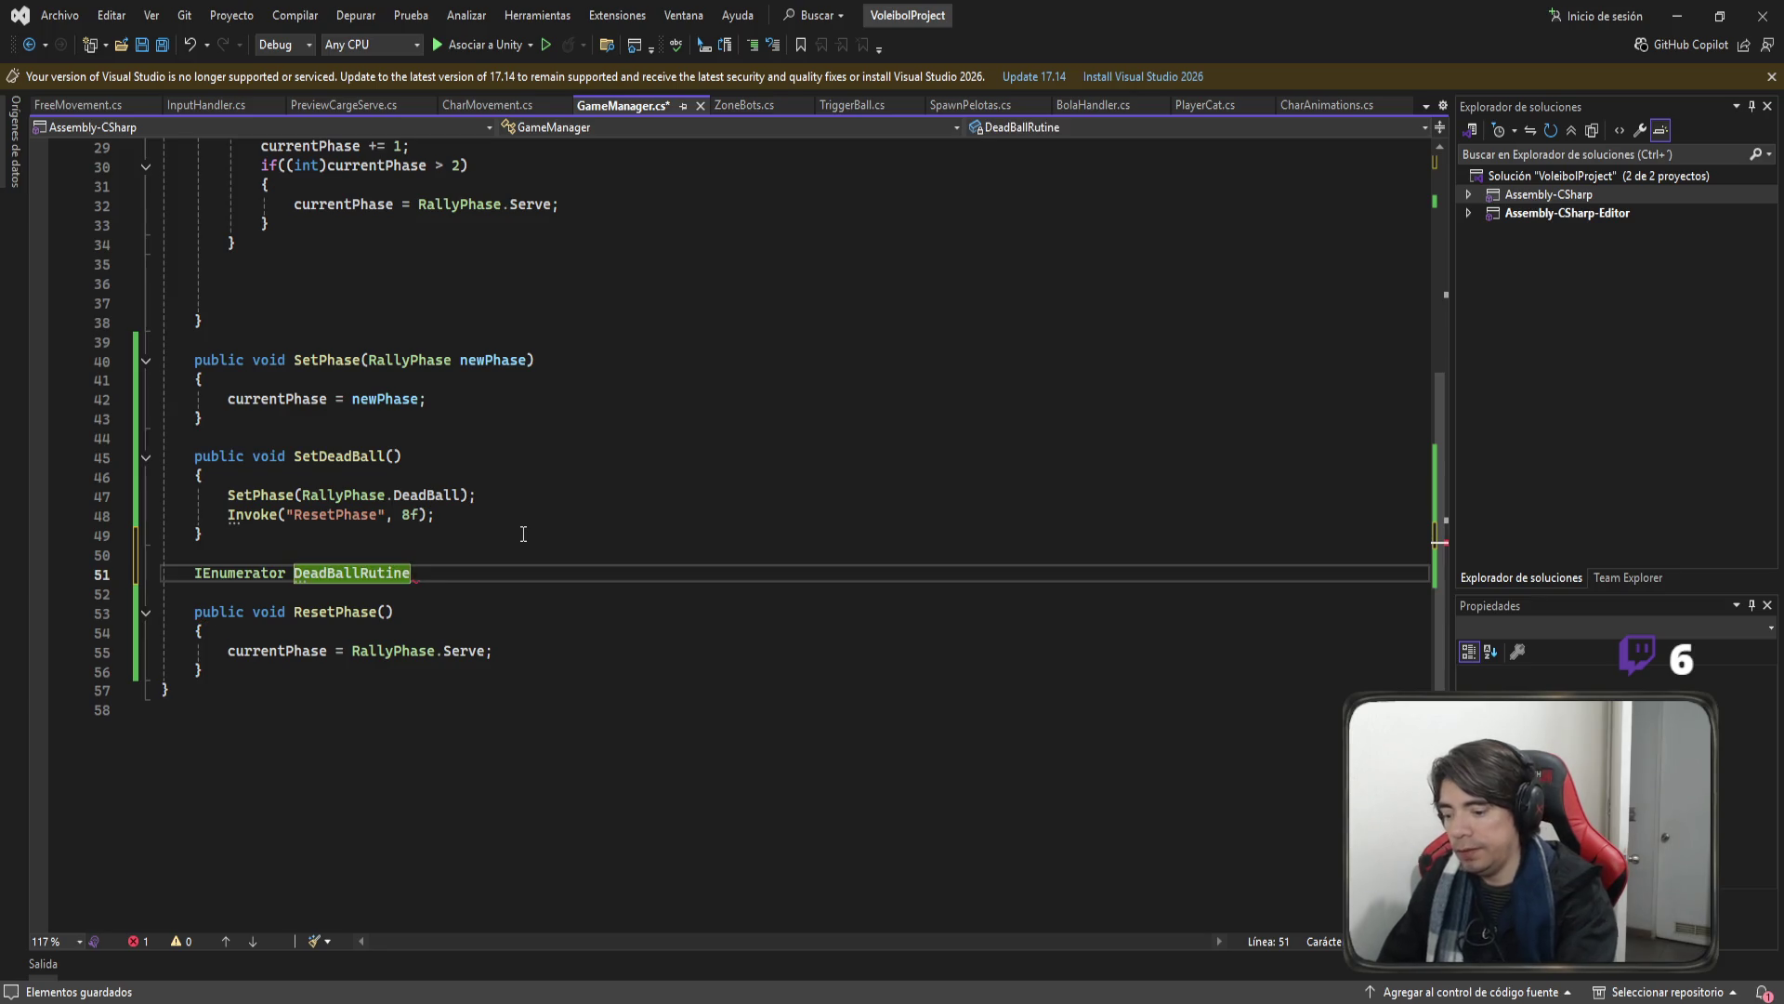
text((){)
key(Return)
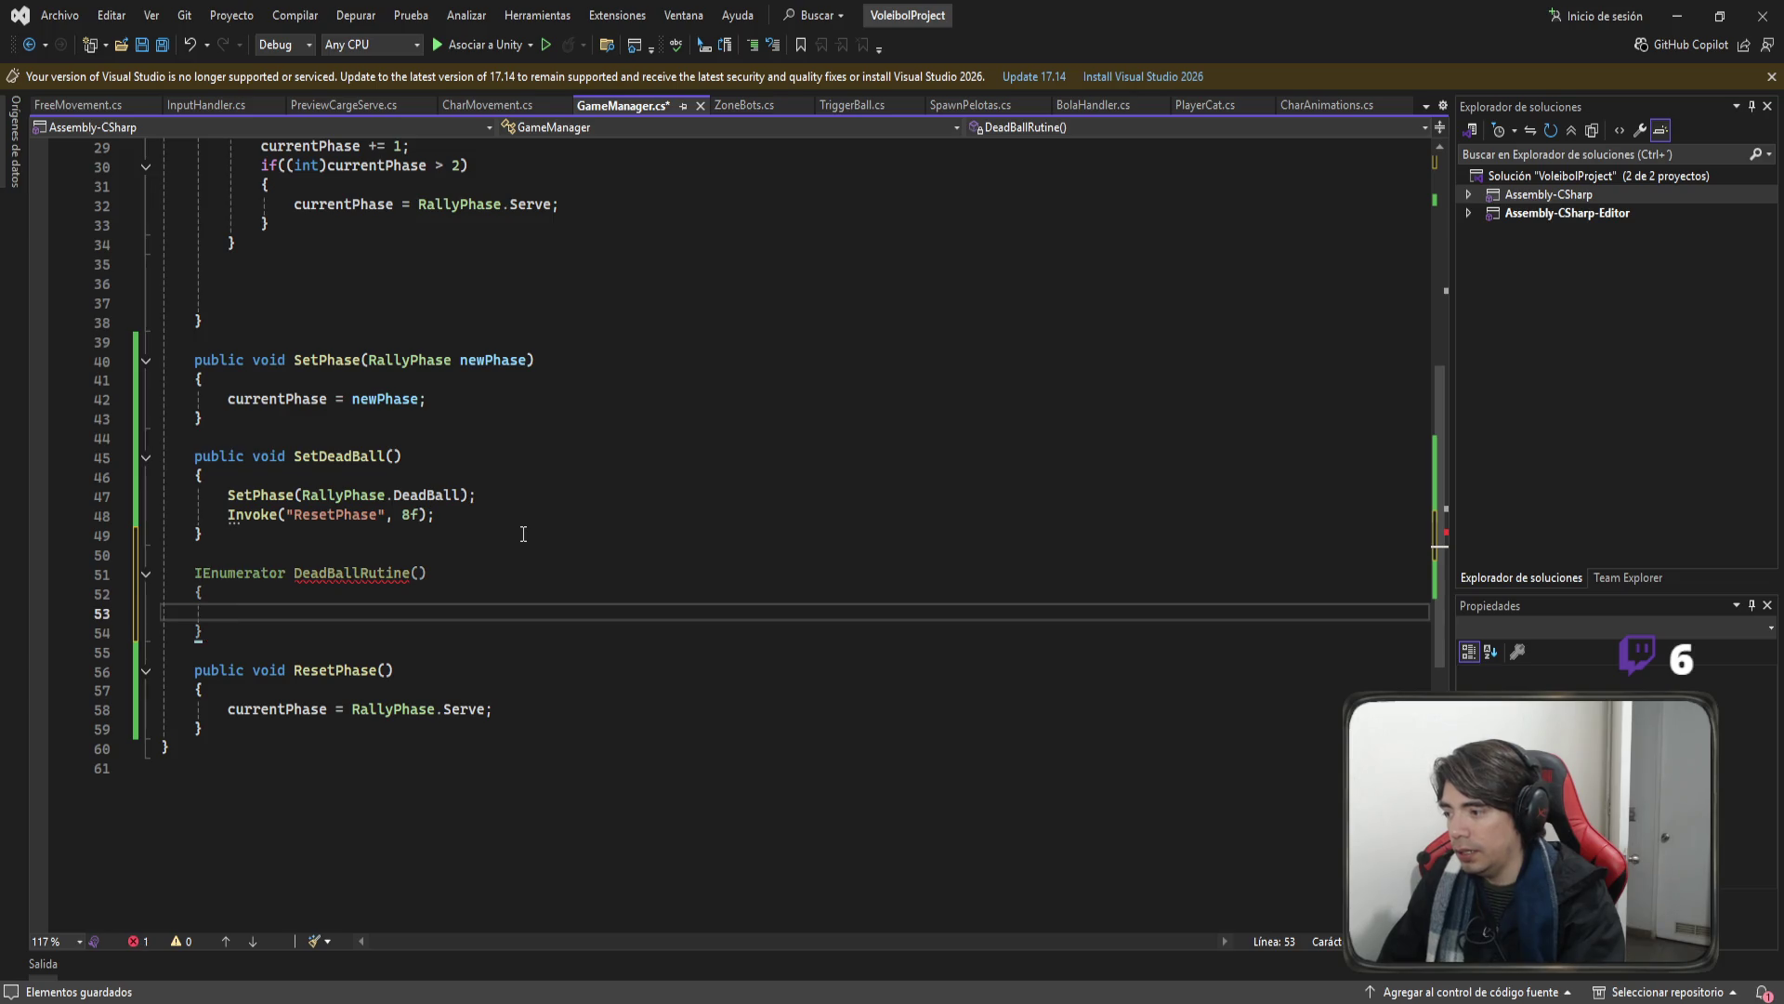
text(return  )
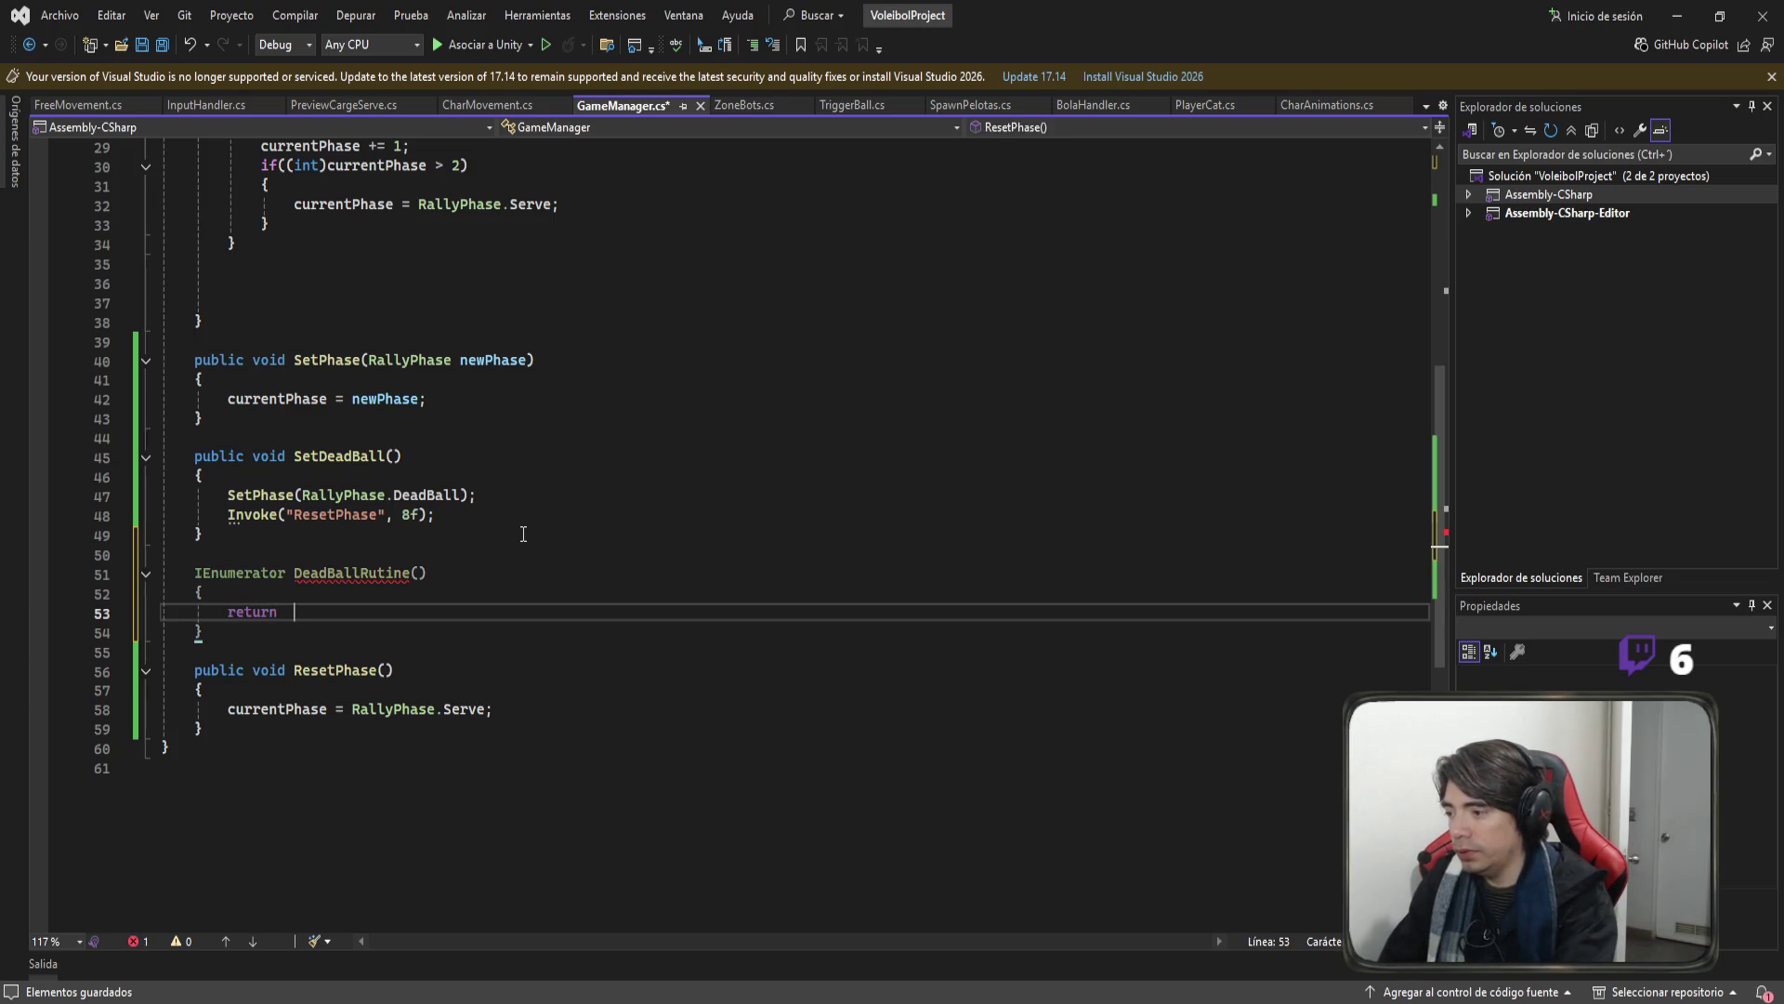
text(yie)
key(Tab)
key(BackSpace)
key(BackSpace)
key(BackSpace)
text(new)
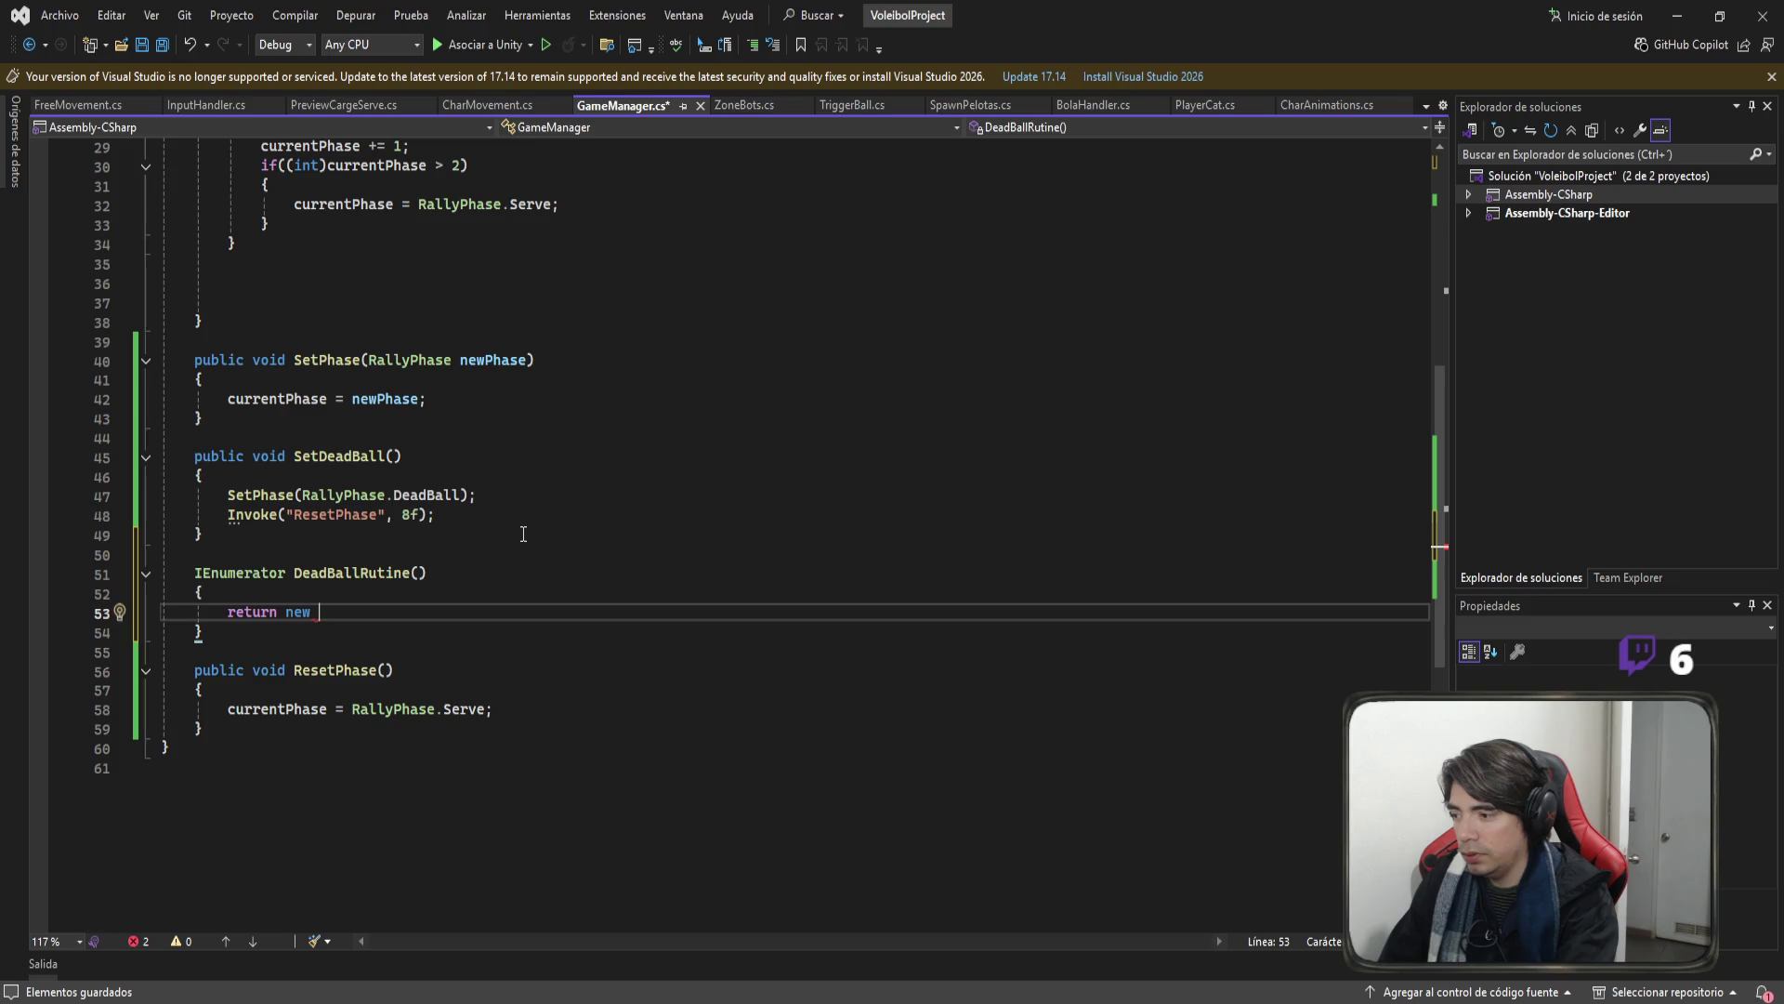
key(BackSpace)
key(BackSpace)
key(BackSpace)
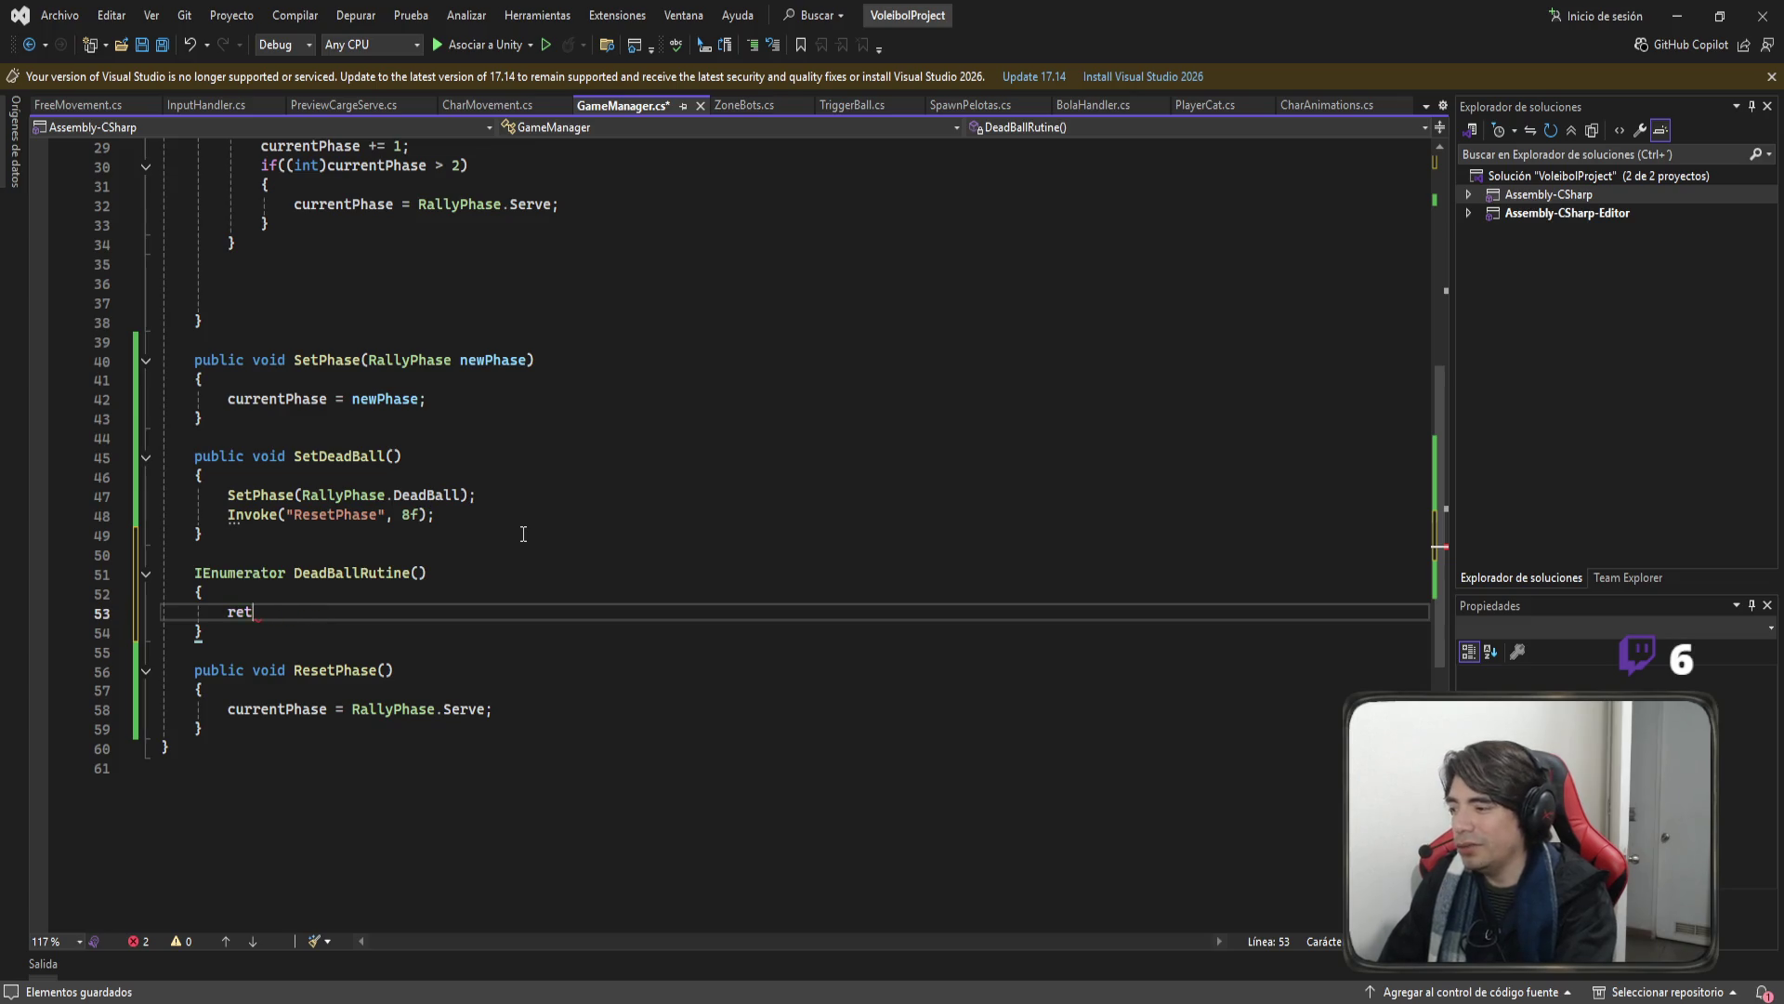
text(yield)
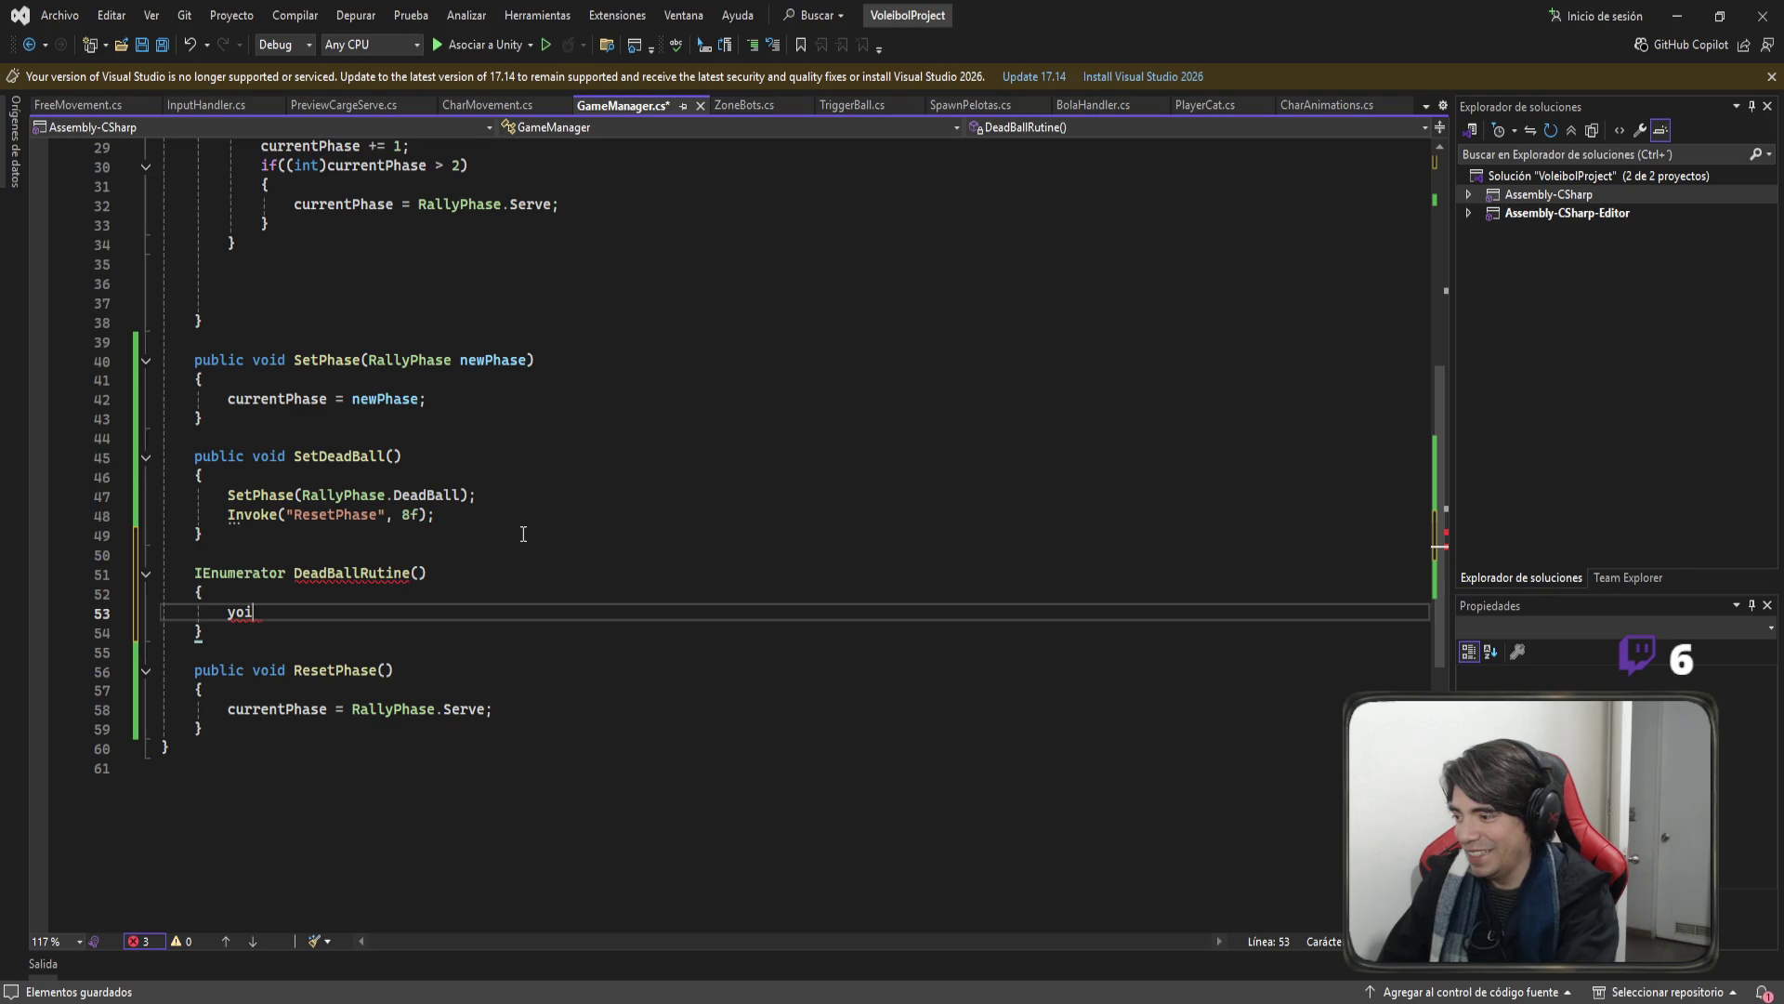
key(BackSpace)
key(BackSpace)
key(BackSpace)
text(o)
key(BackSpace)
text(ield re)
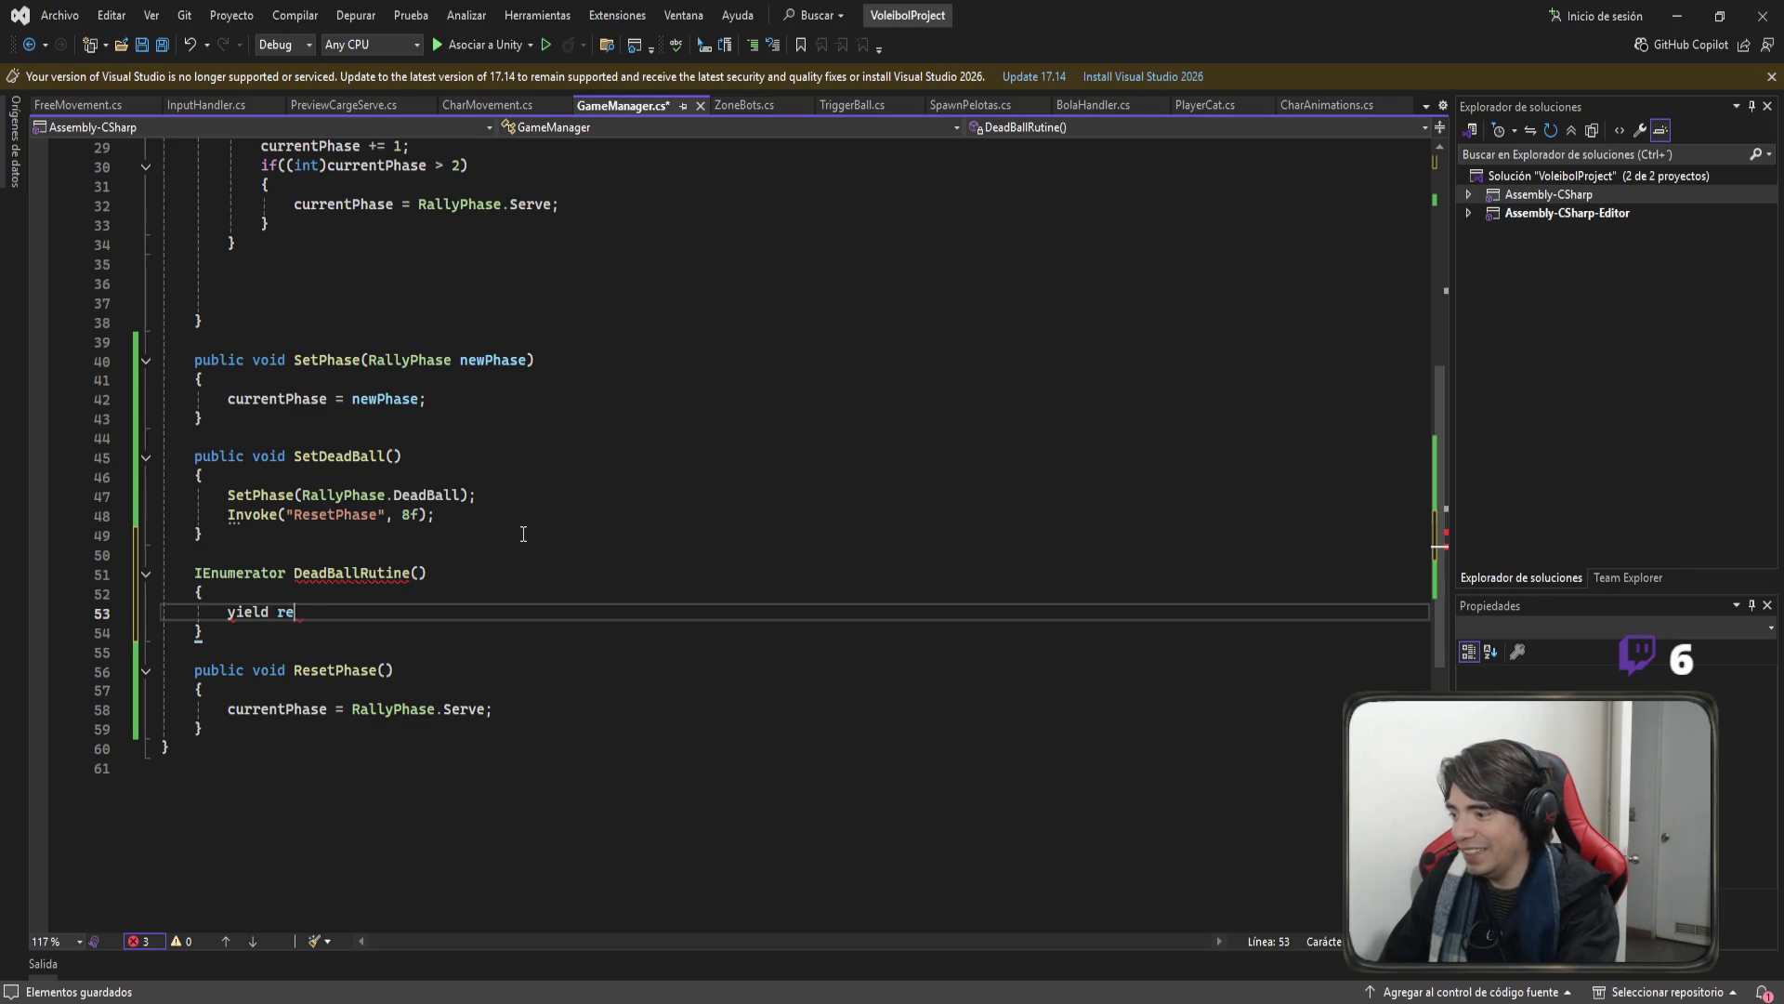
text(turn new)
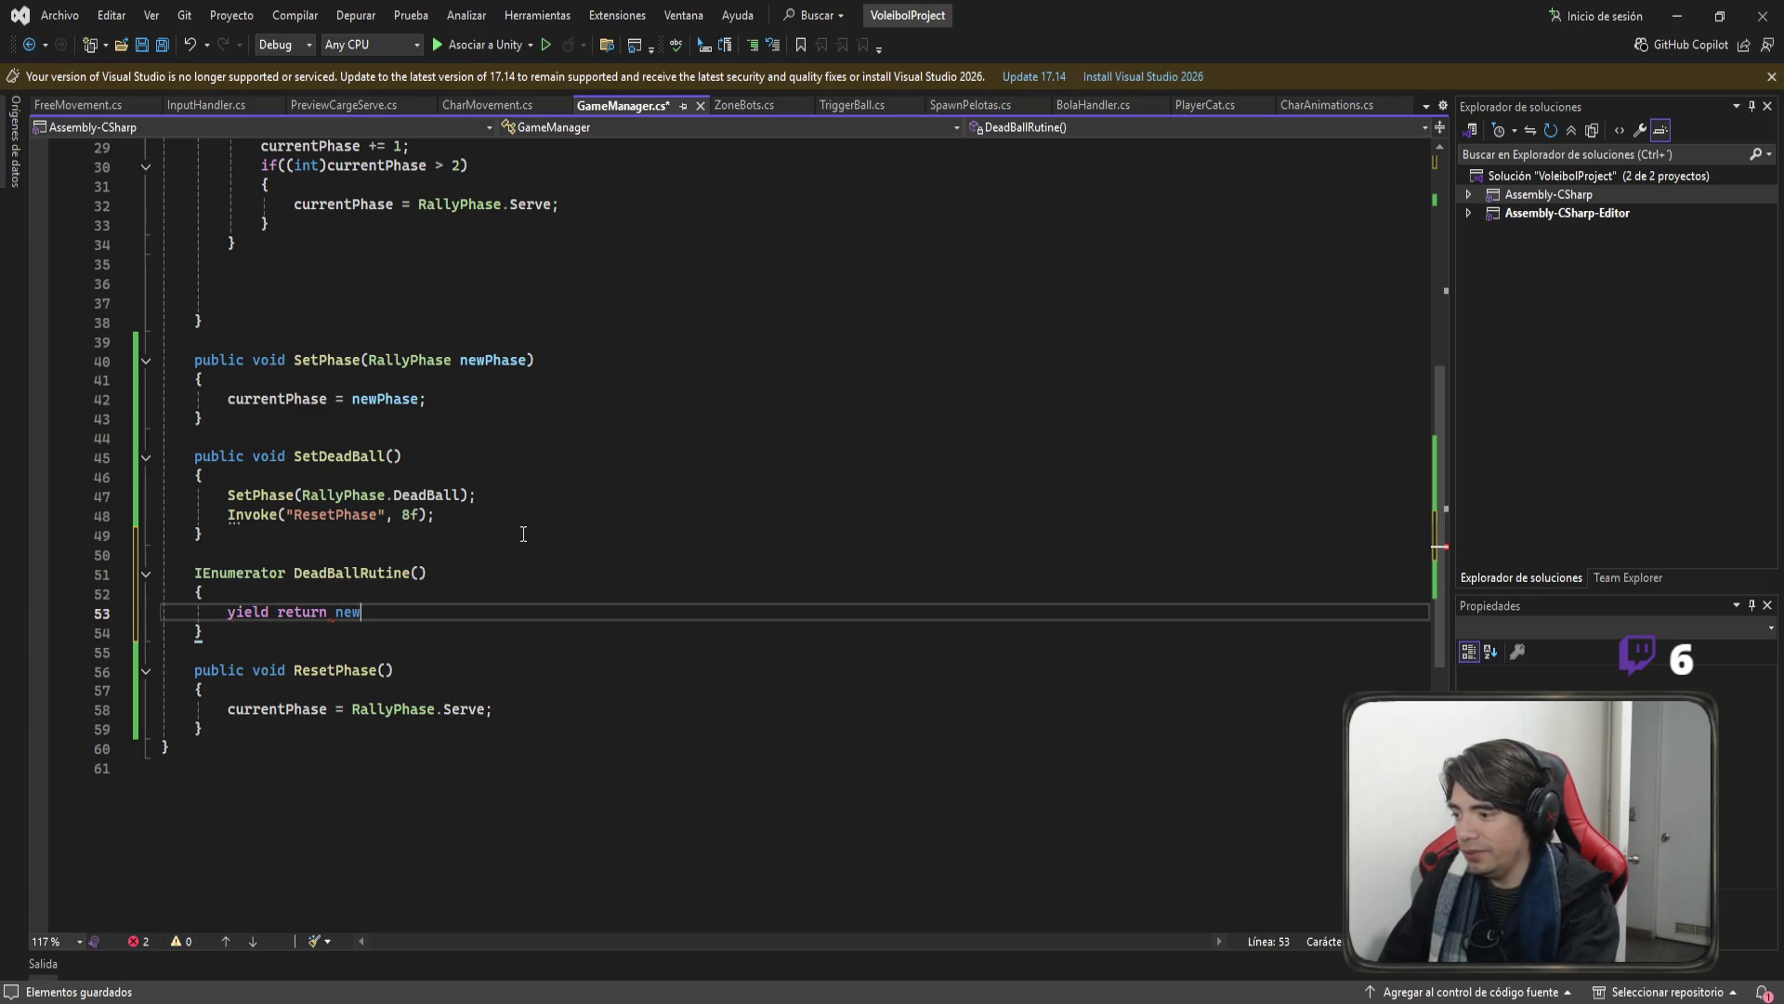
text( wai)
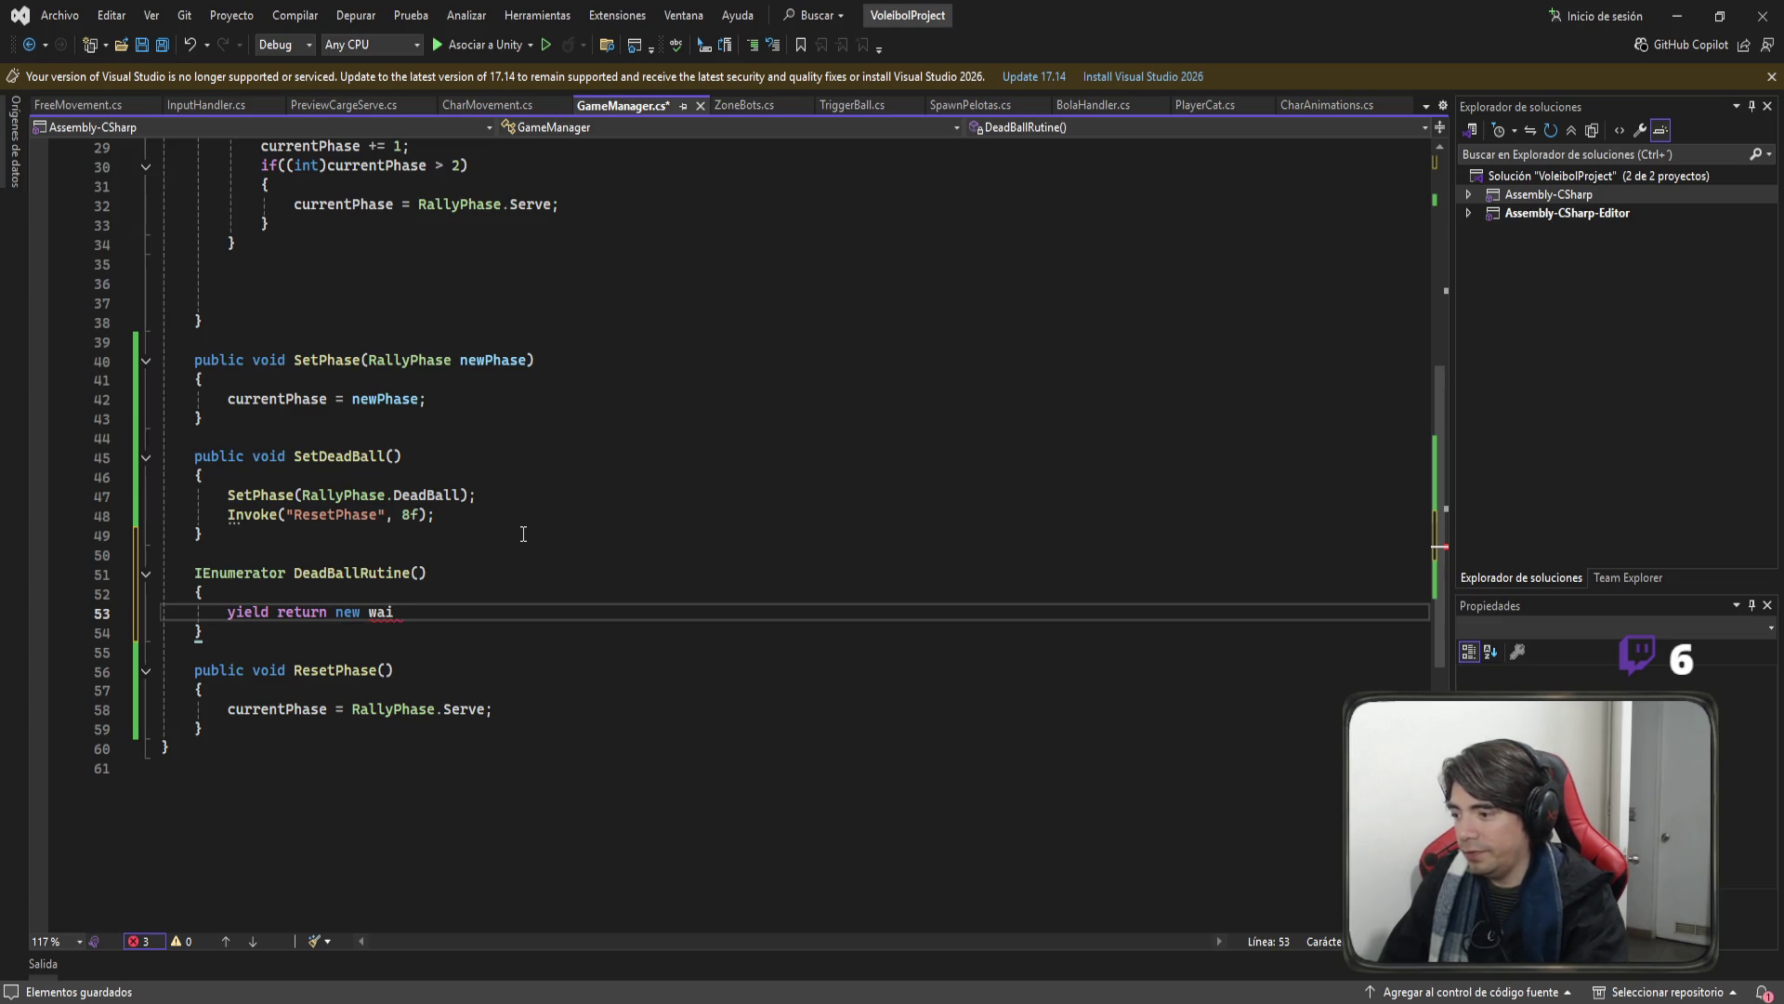
text(()
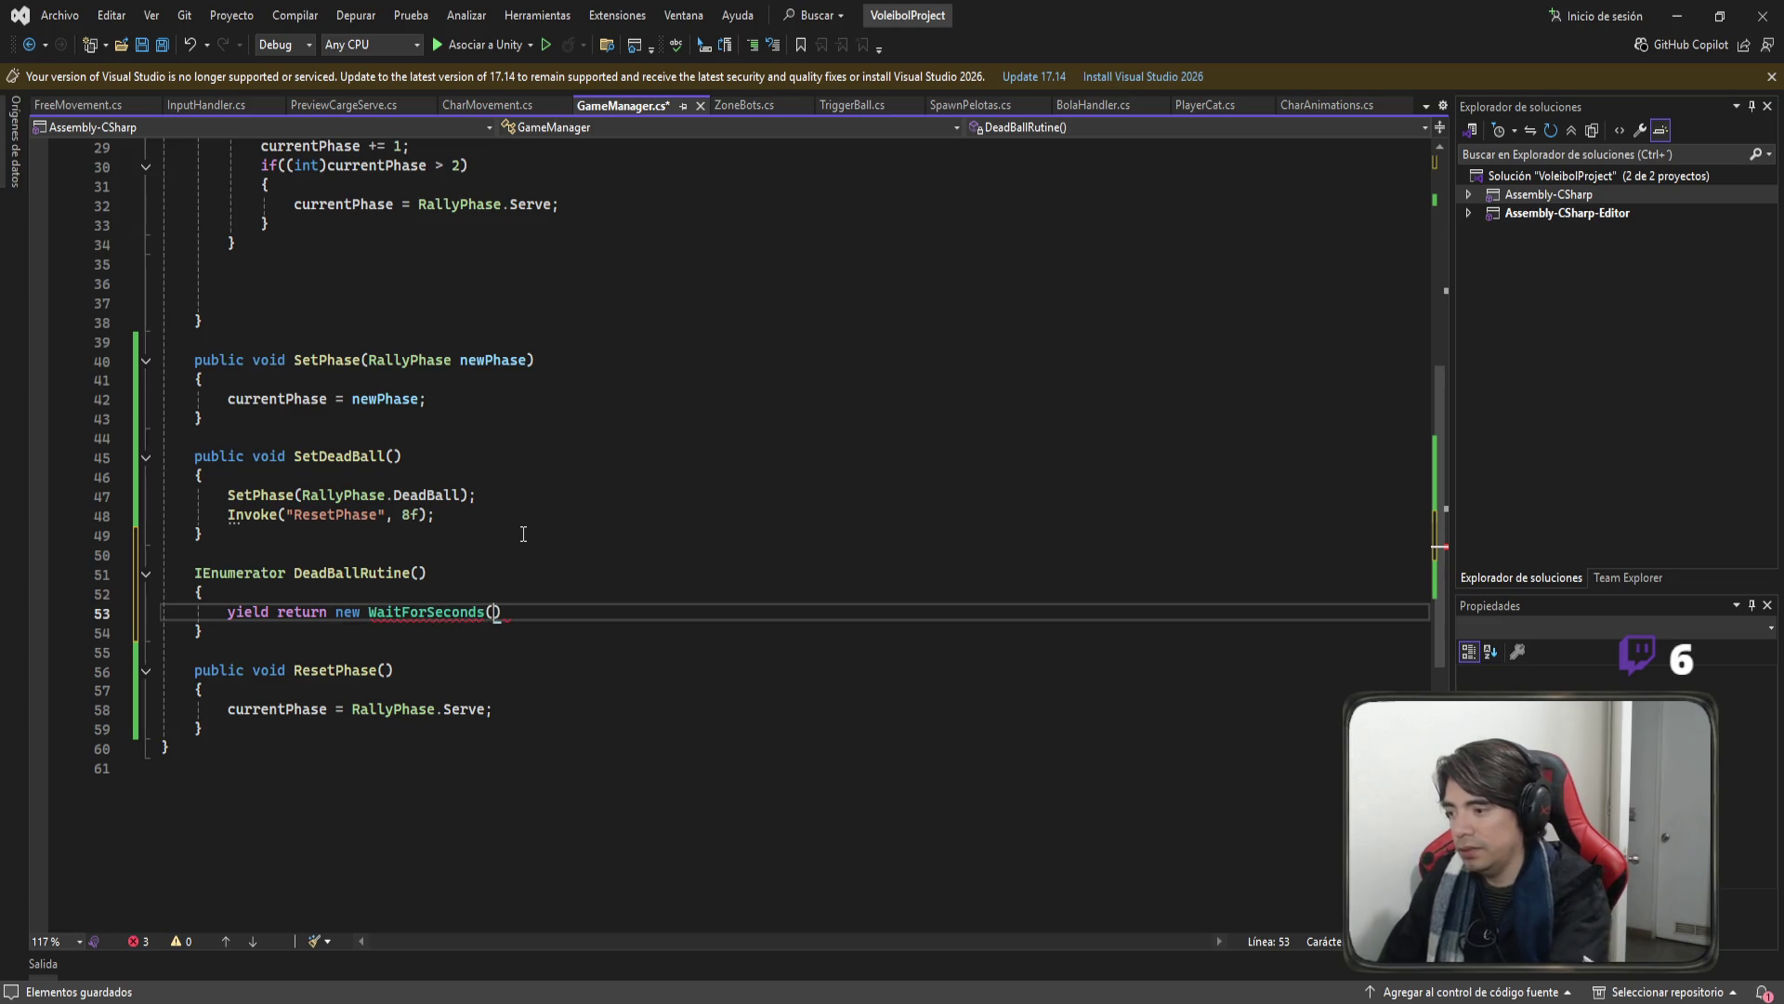
text(2f))
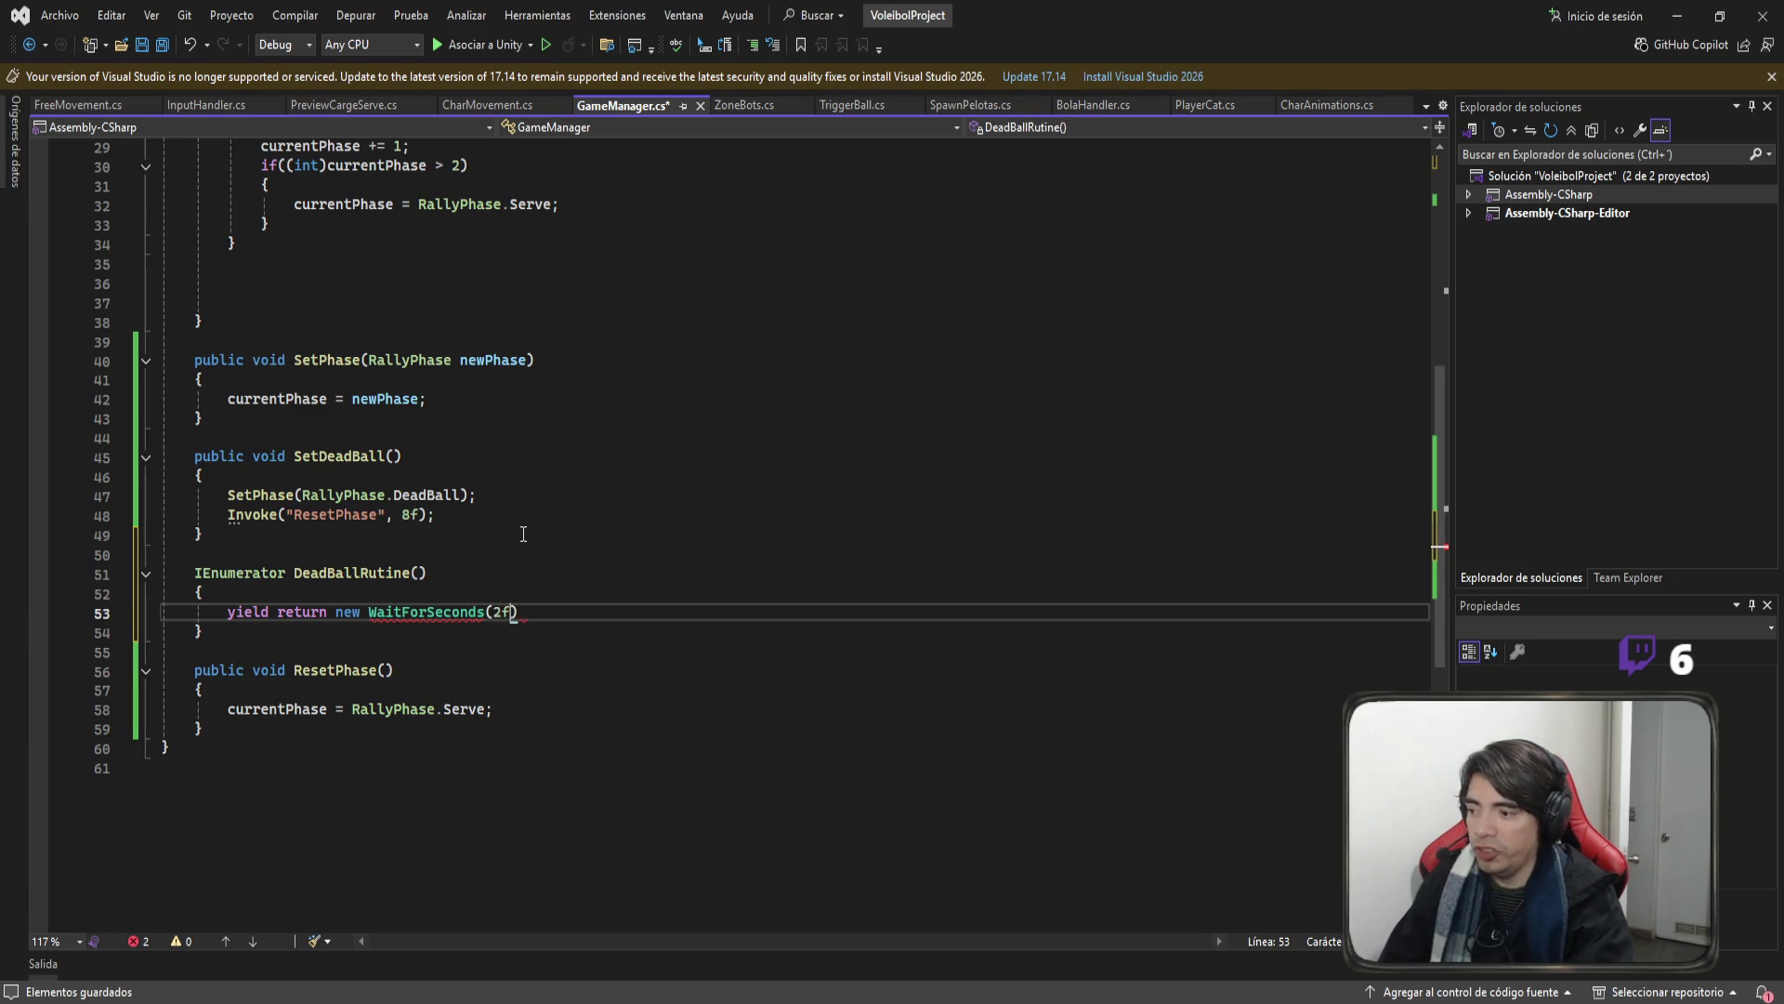
text(;)
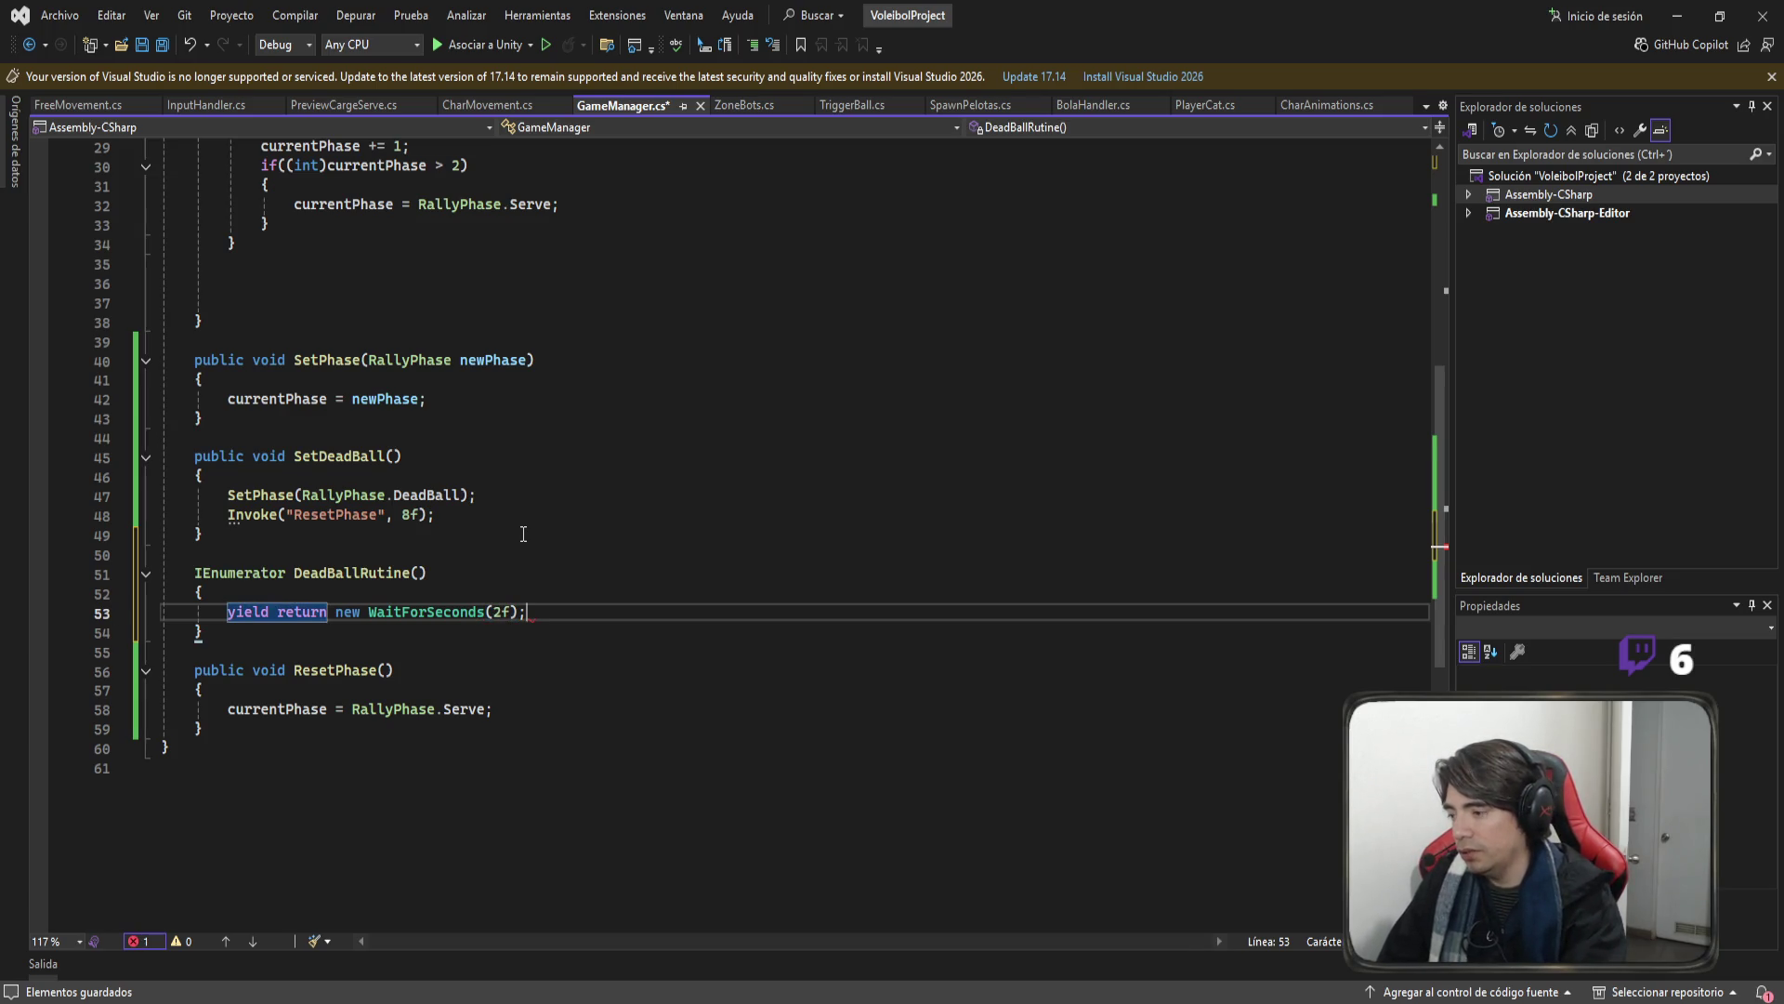
key(Return)
Copy SetPhase(RallyPhase.DeadBall); from SetDeadBall into DeadBallRutine after the wait.
drag(476, 495, 35, 495)
key(ctrl+c)
click(614, 630)
key(ctrl+v)
key(Return)
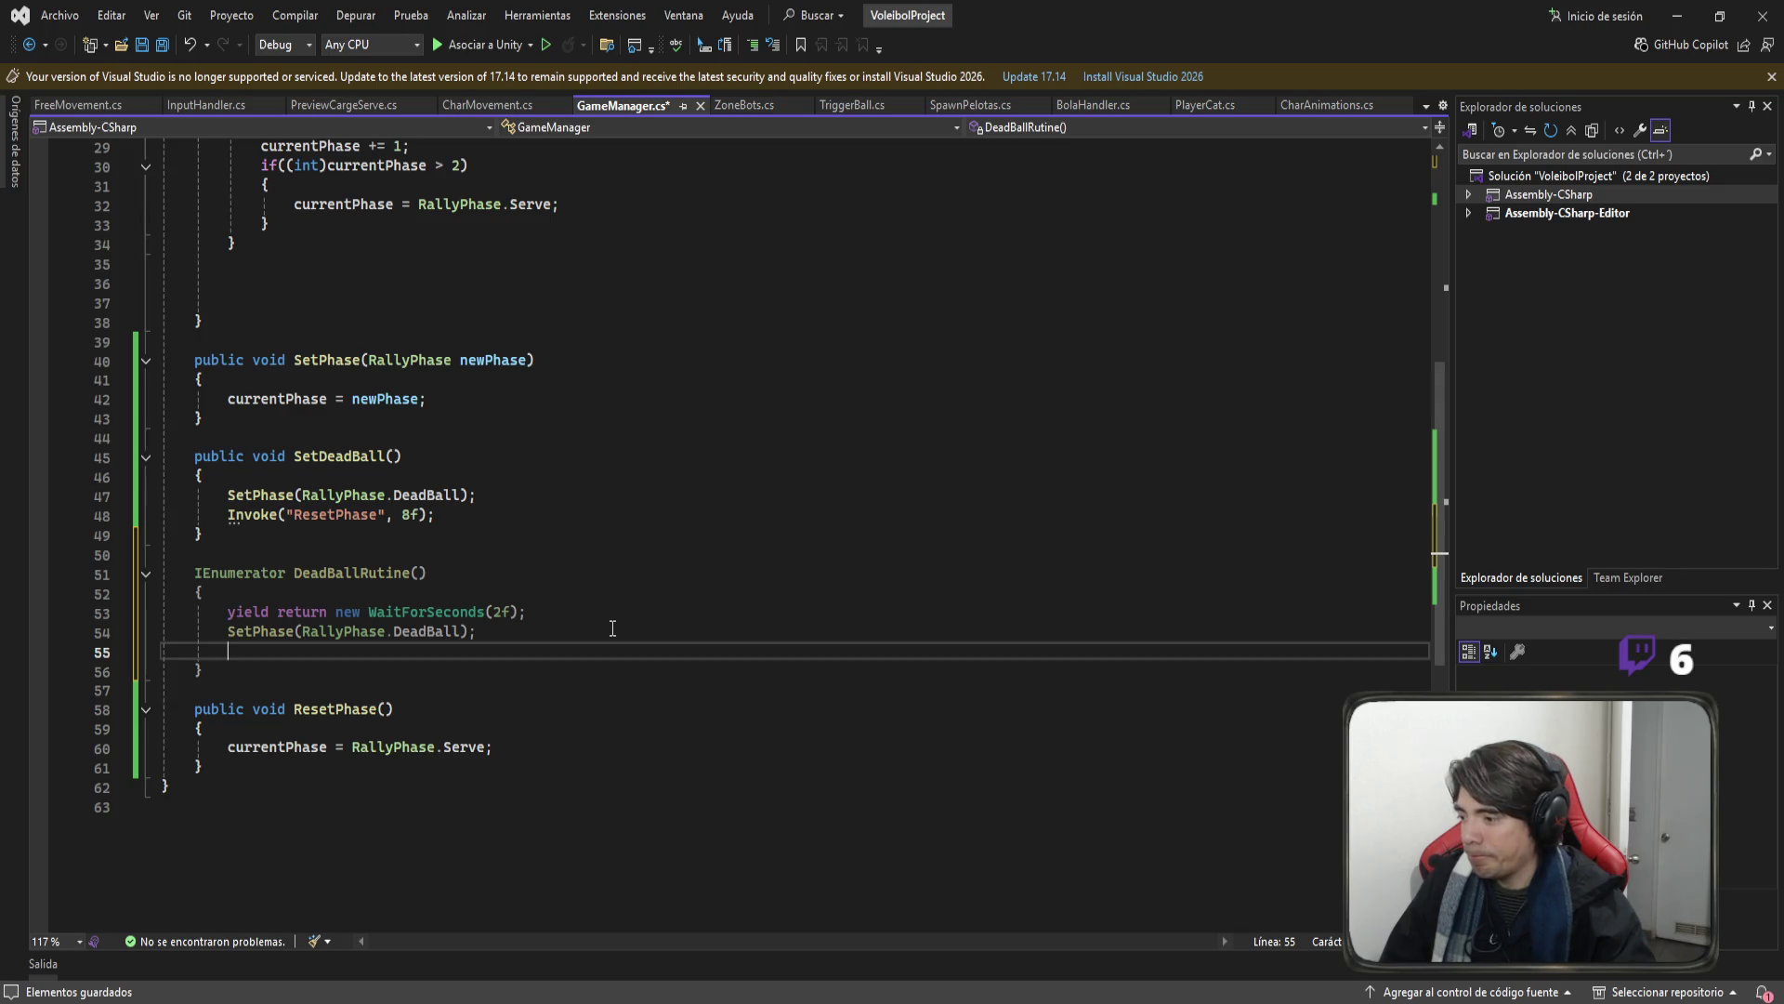
Add a second wait line in DeadBallRutine with the duration changed to 6f.
drag(527, 612, 159, 612)
key(ctrl+c)
click(541, 651)
key(ctrl+v)
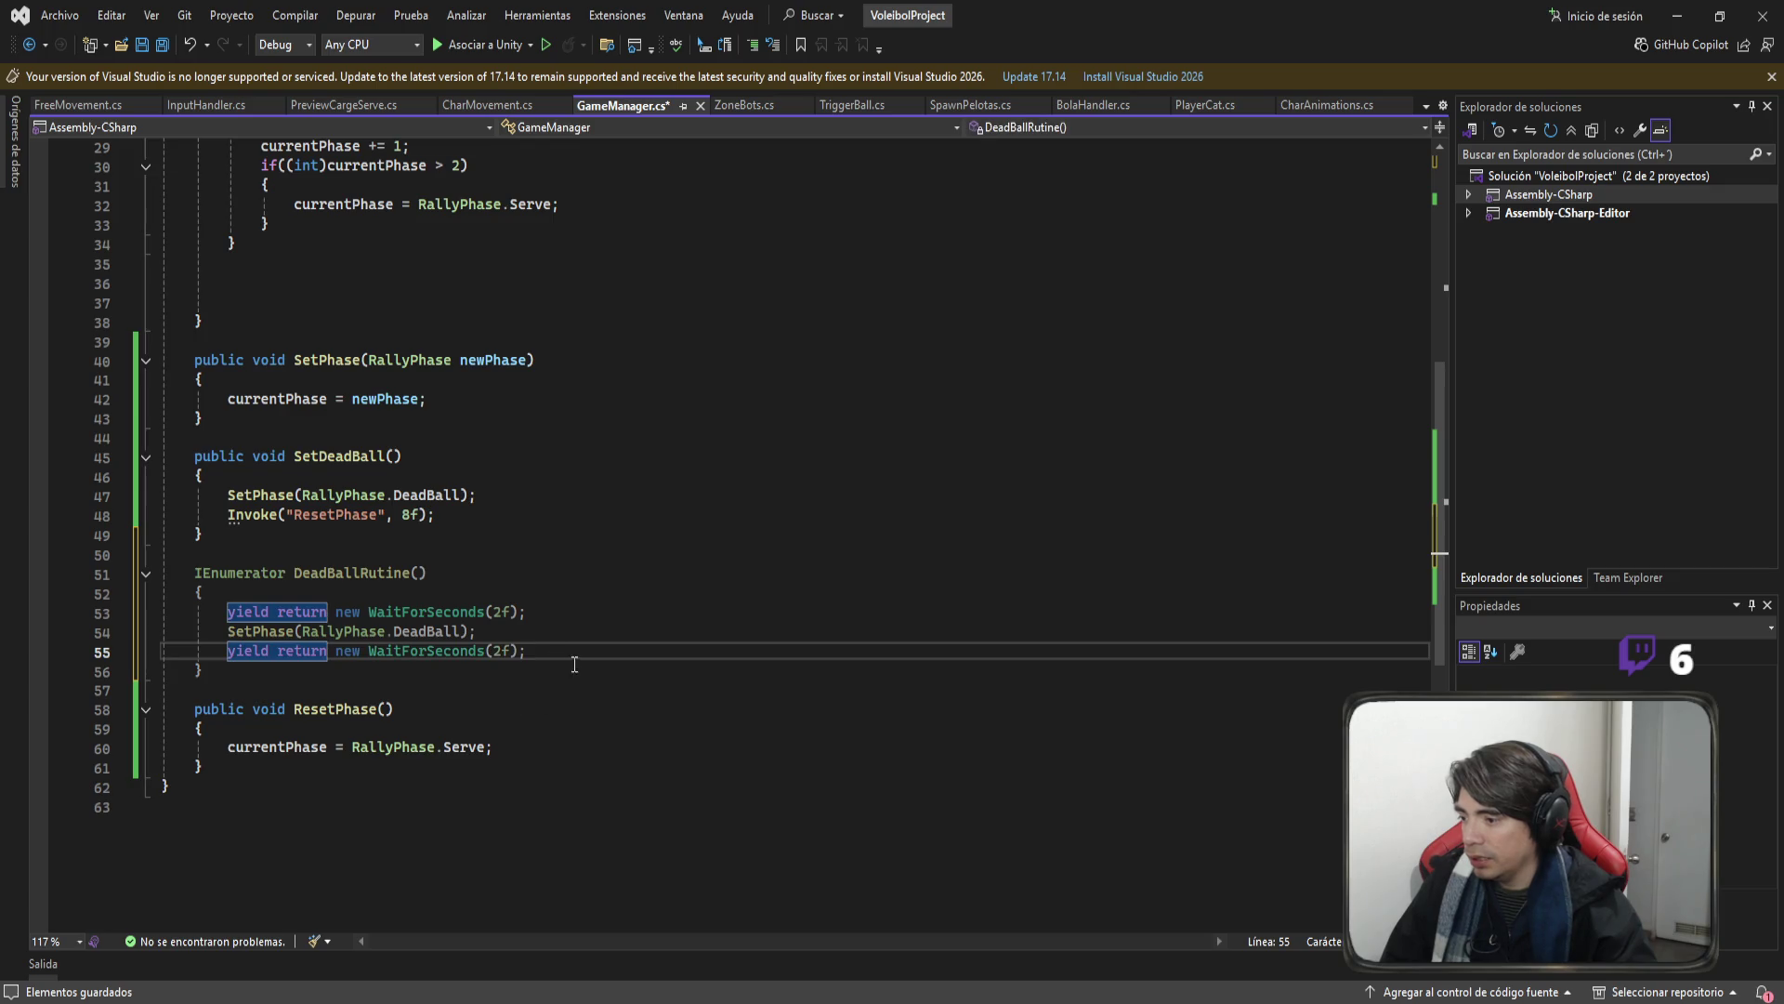
key(Left)
key(Left)
key(Left)
key(BackSpace)
text(6)
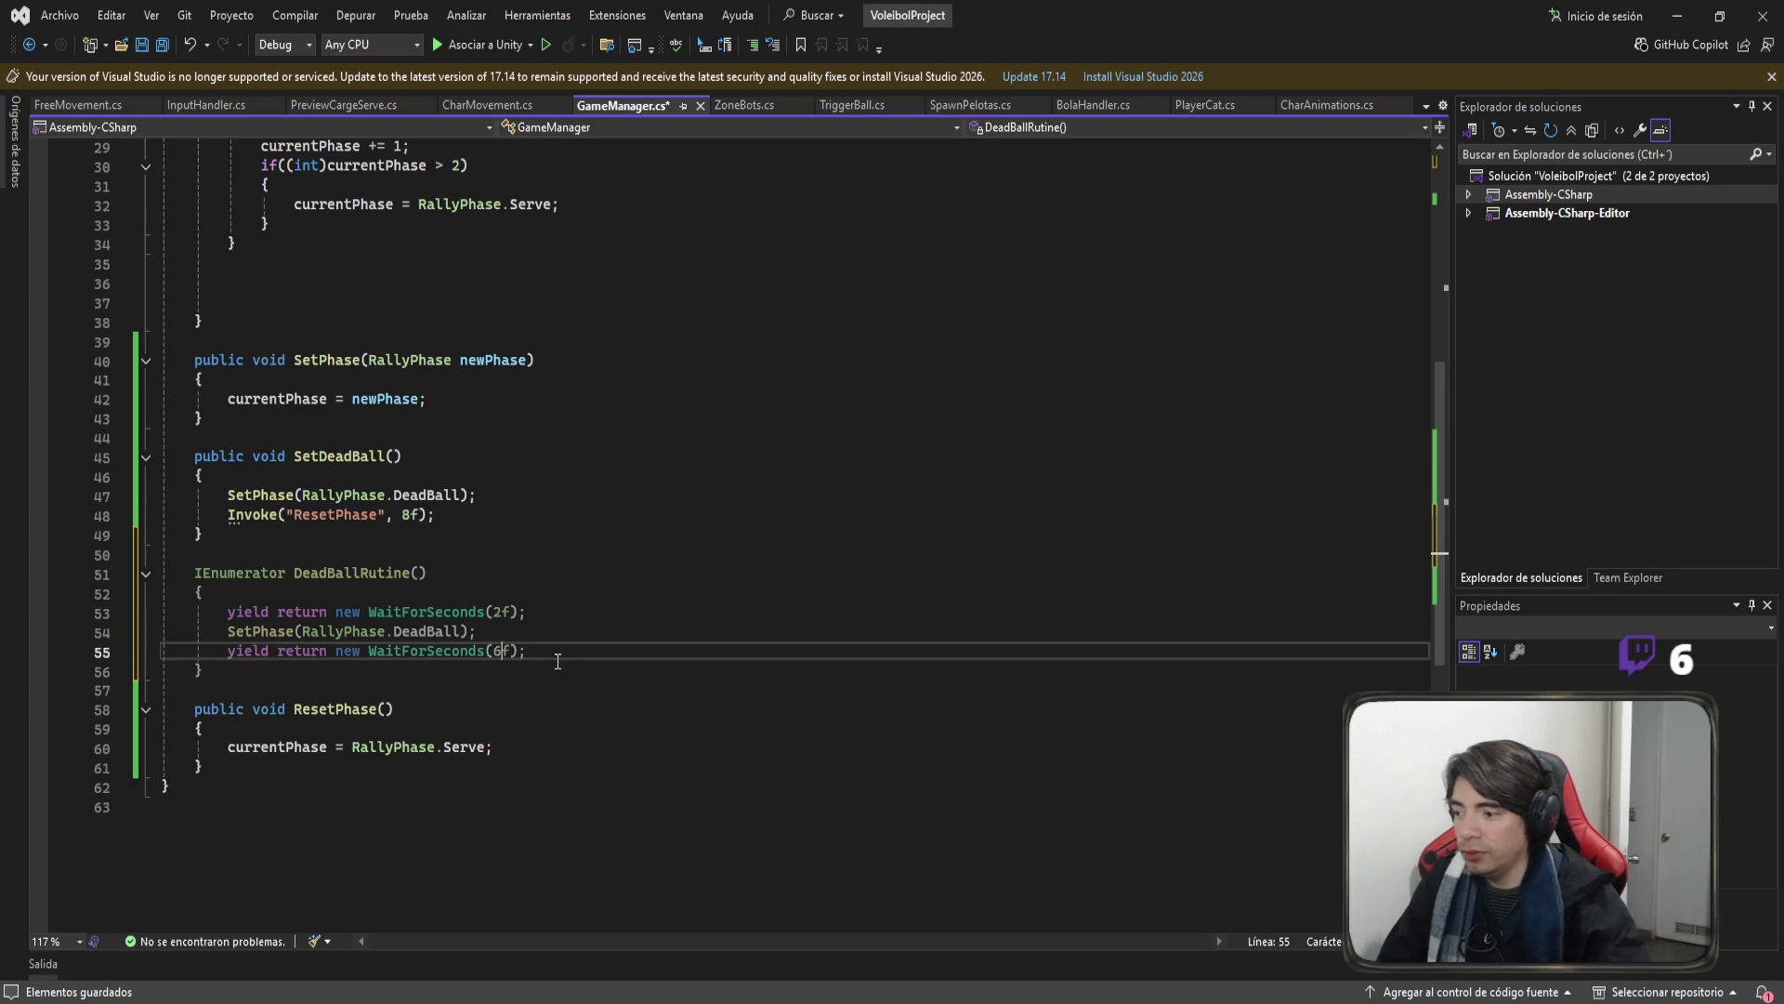
click(586, 649)
key(Return)
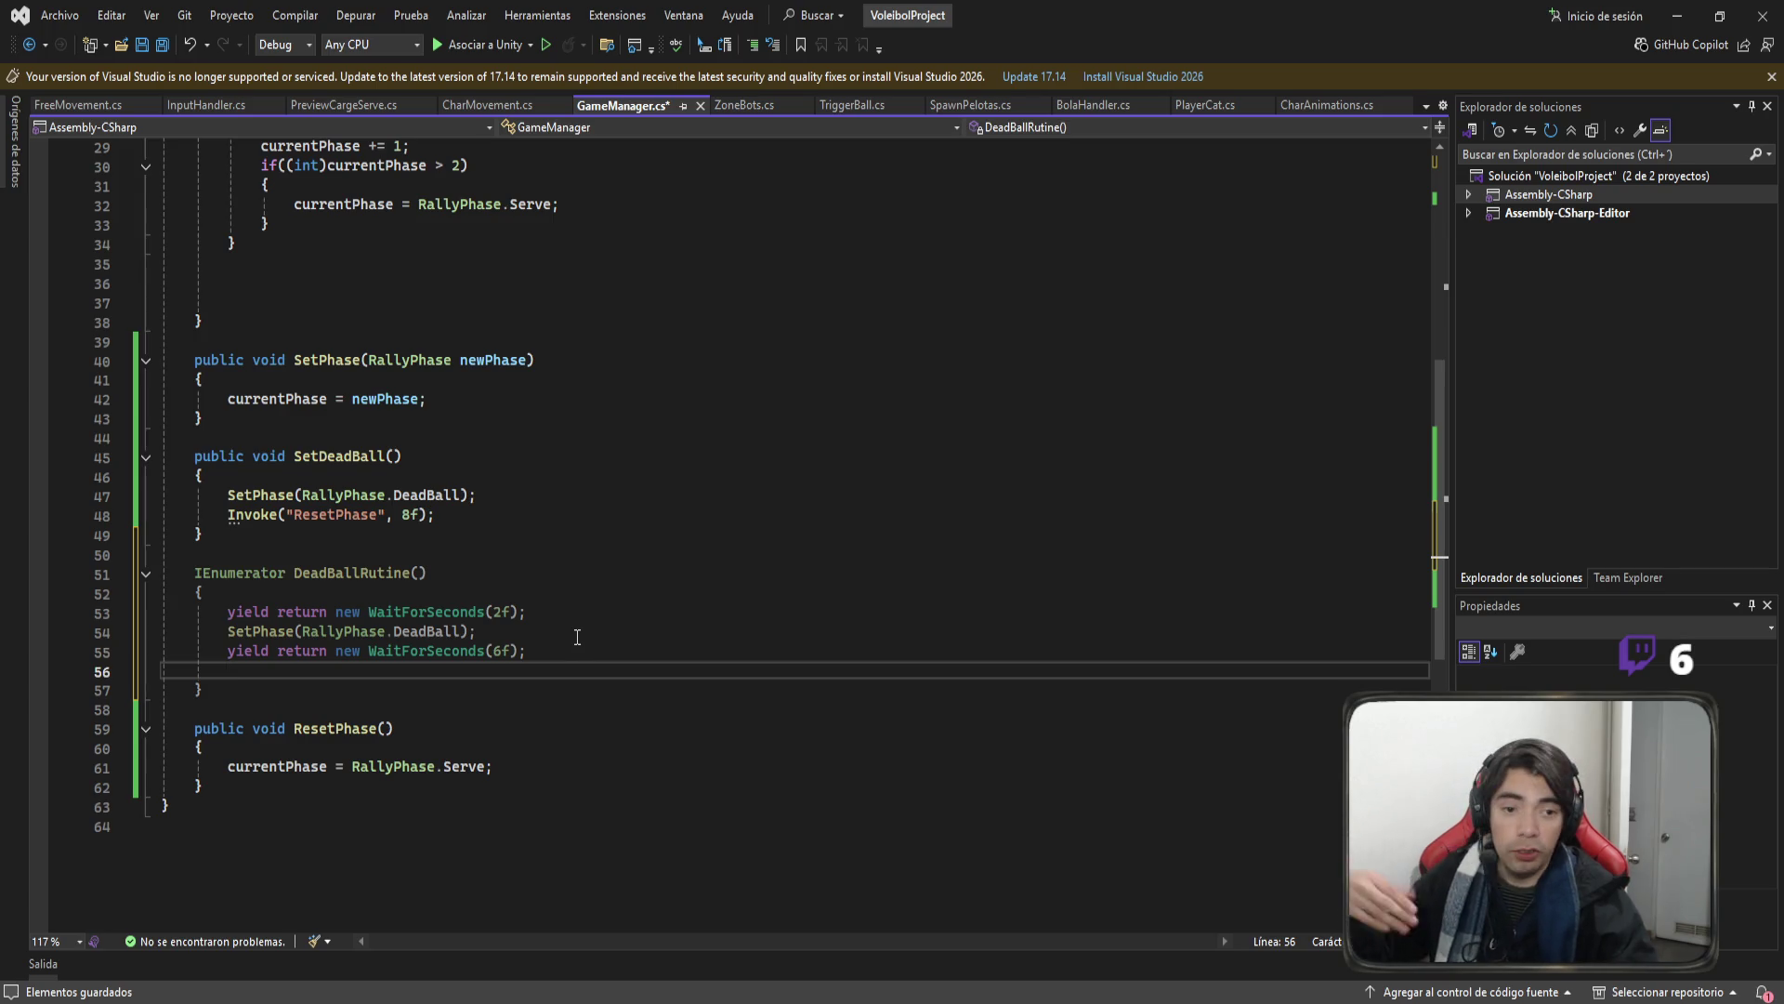
Finish DeadBallRutine with ResetPhase(); and save GameManager.cs.
drag(506, 772, 228, 767)
click(334, 729)
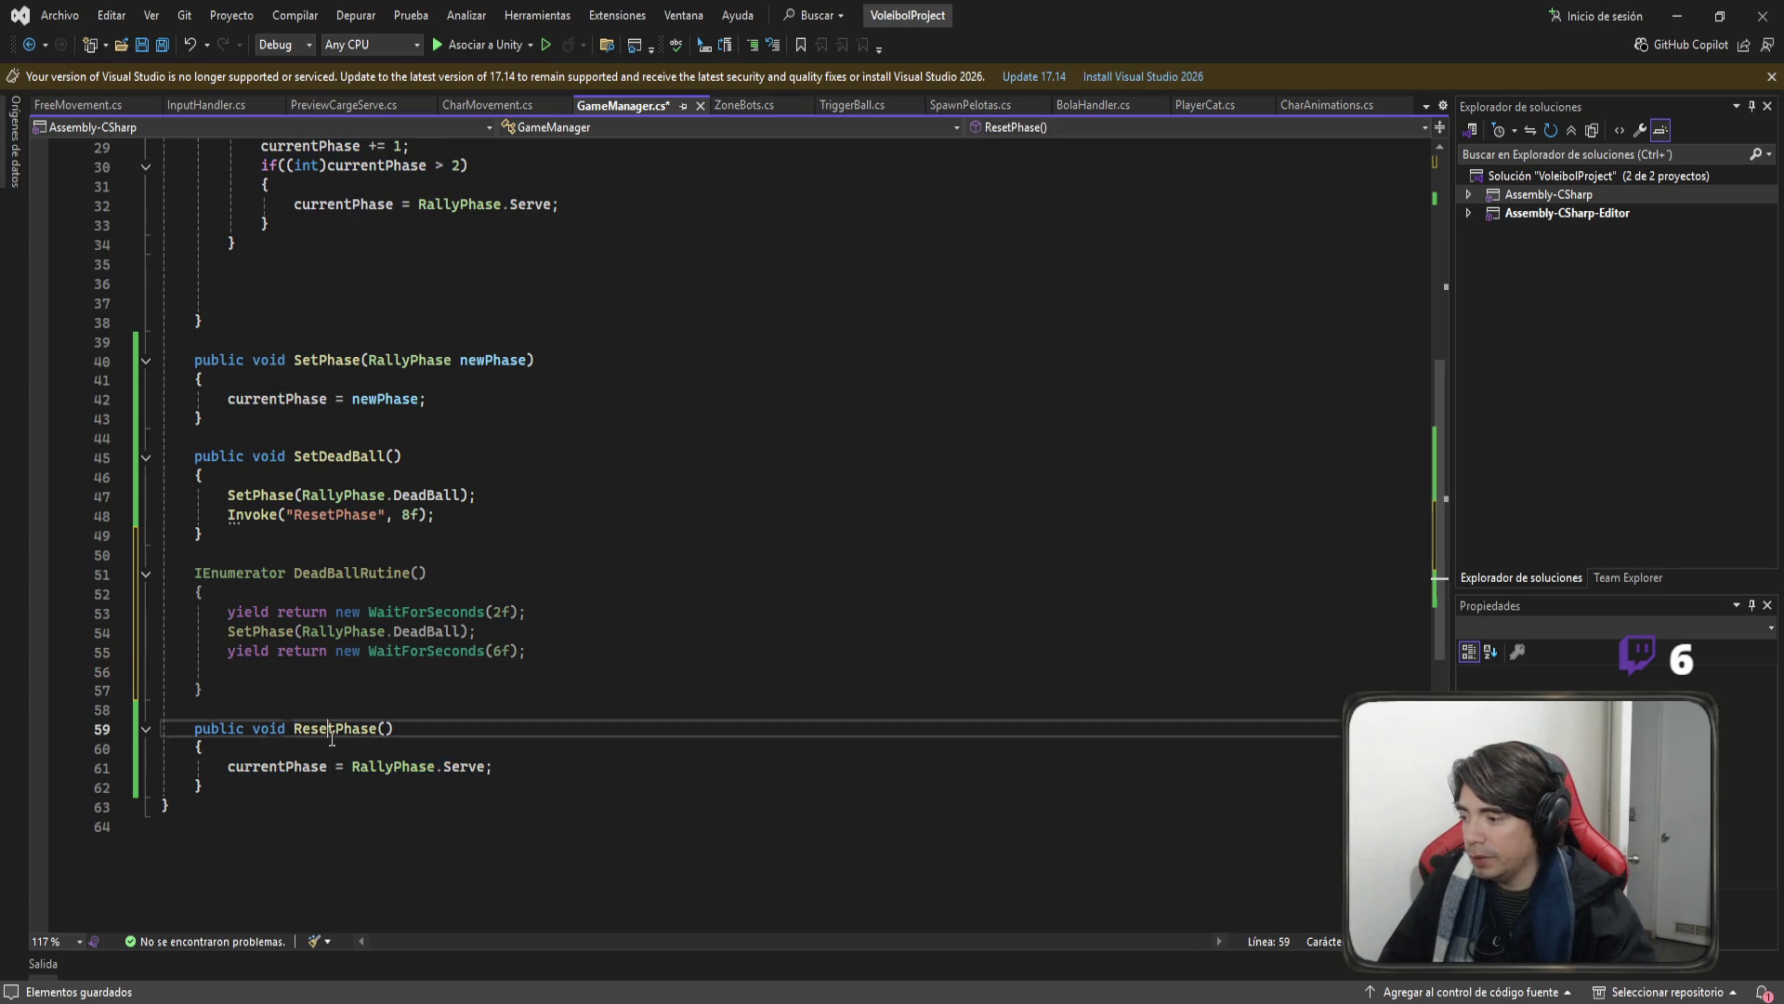
click(552, 653)
key(Return)
text(ResetPhase();)
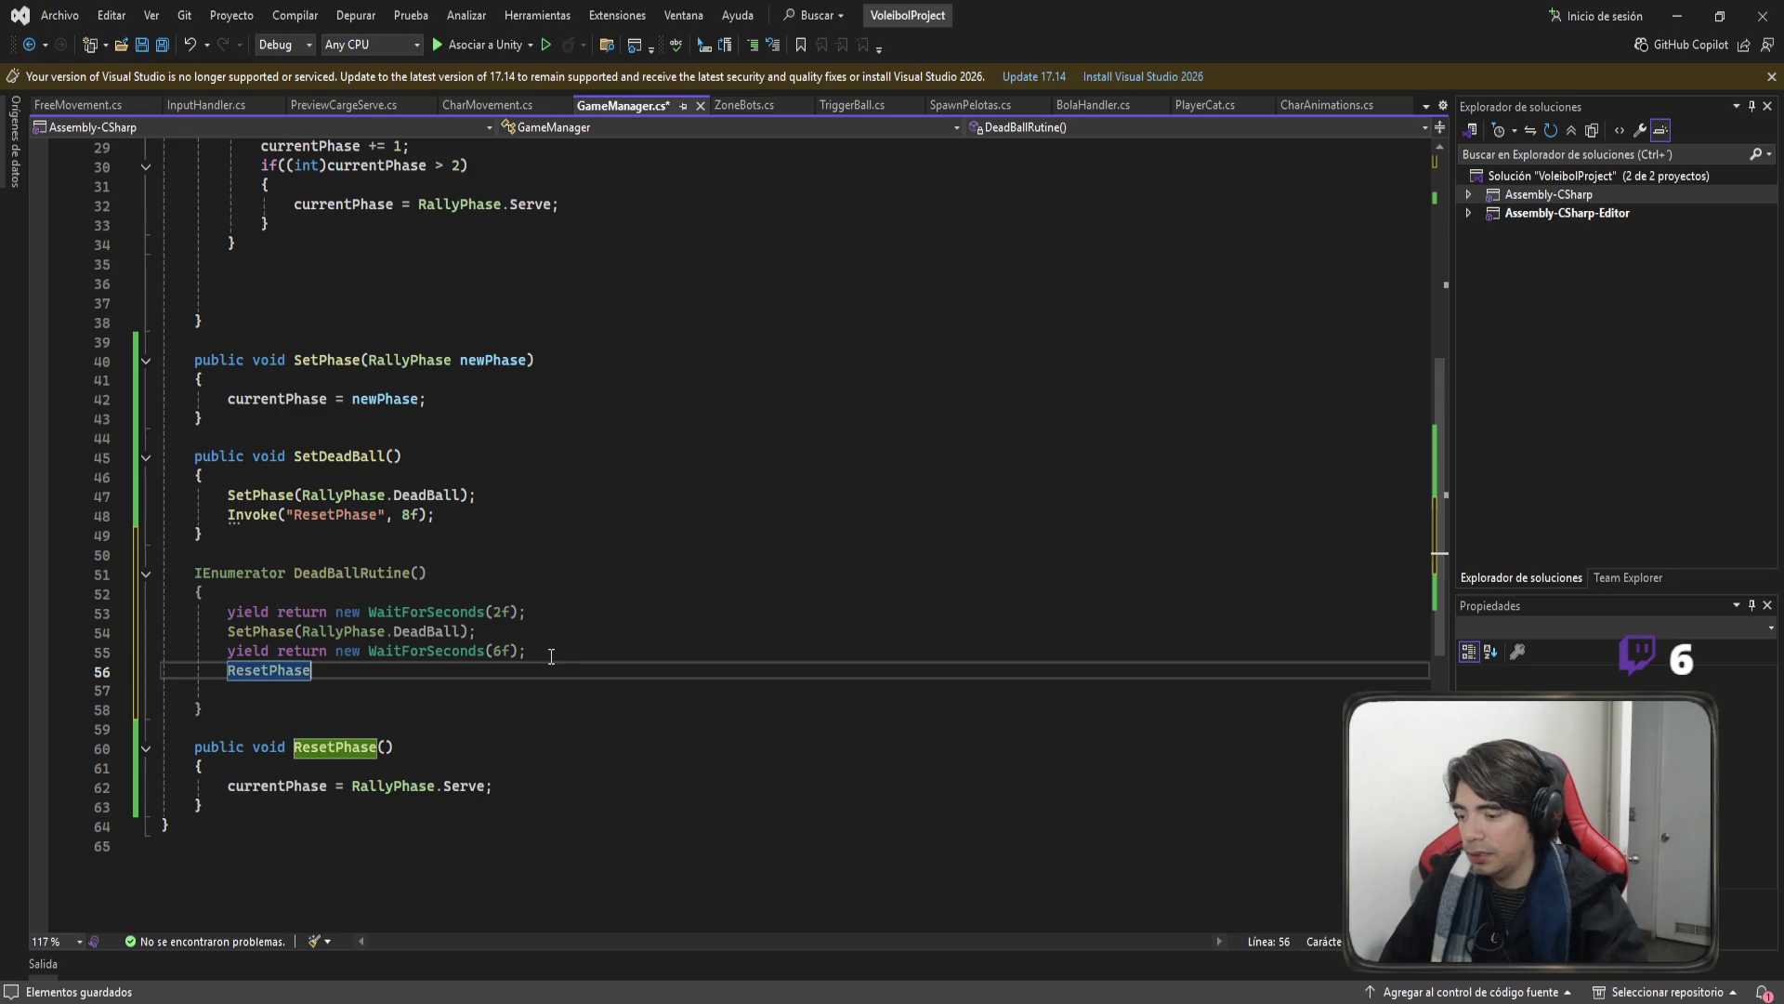
key(ctrl+s)
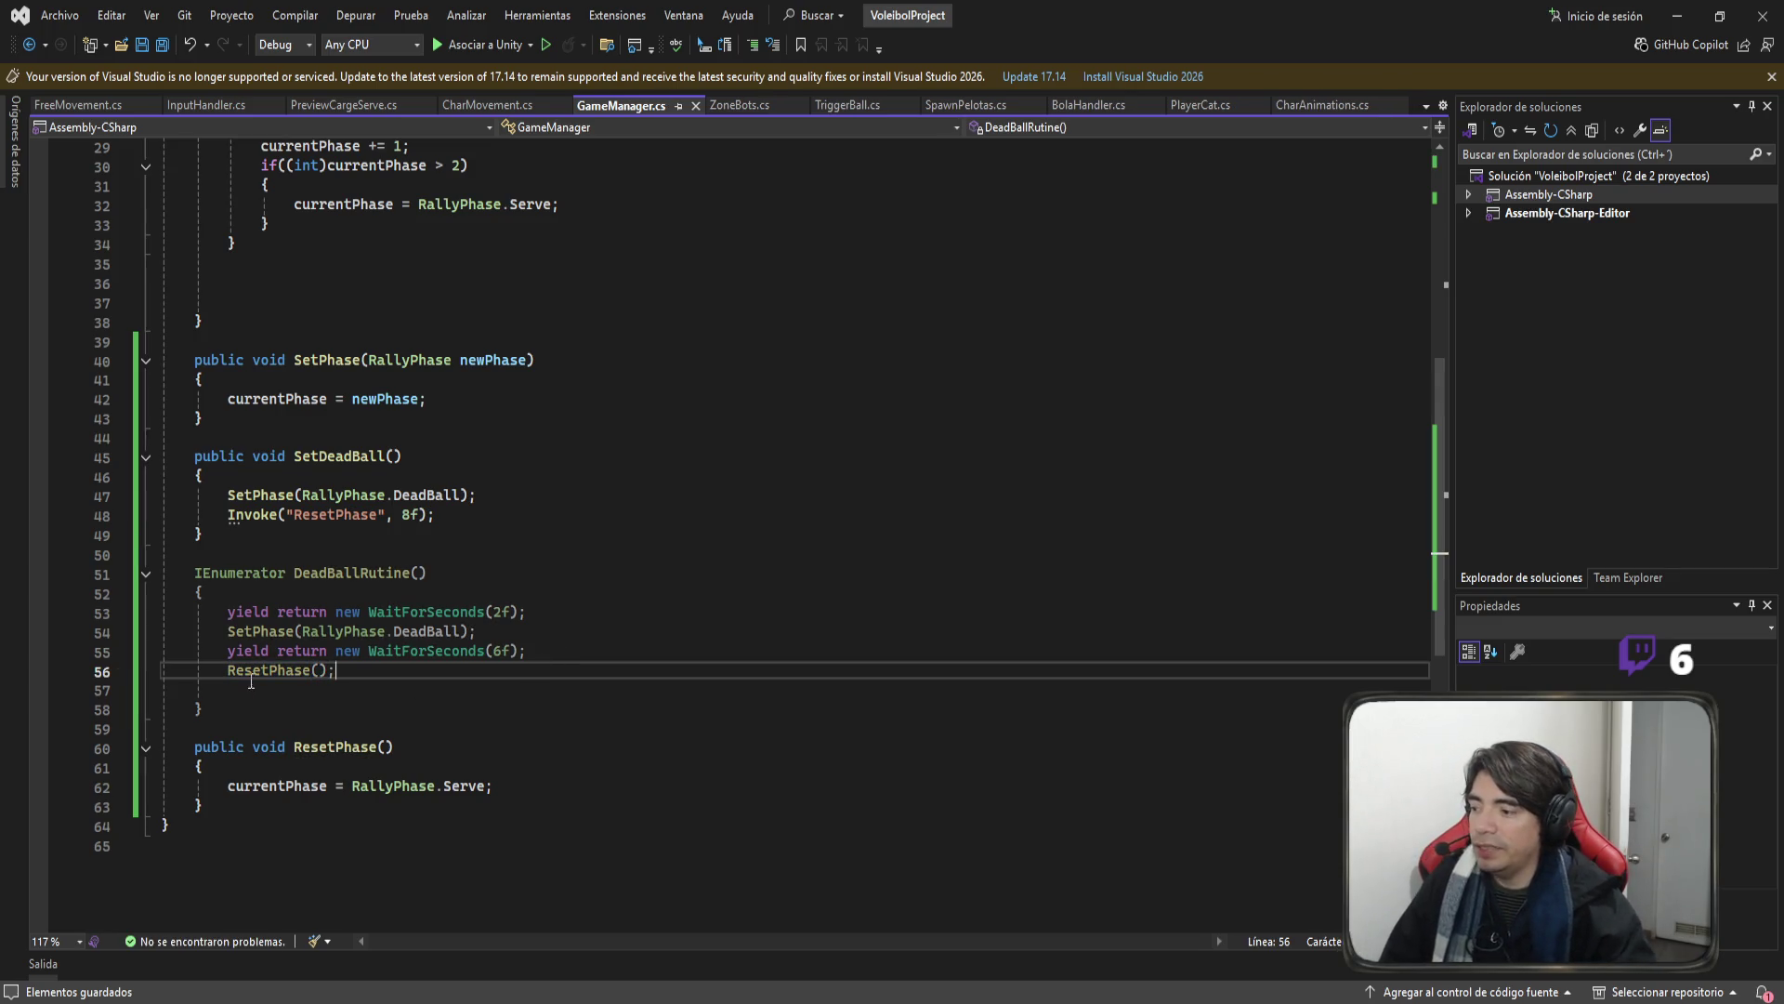
drag(561, 788, 182, 788)
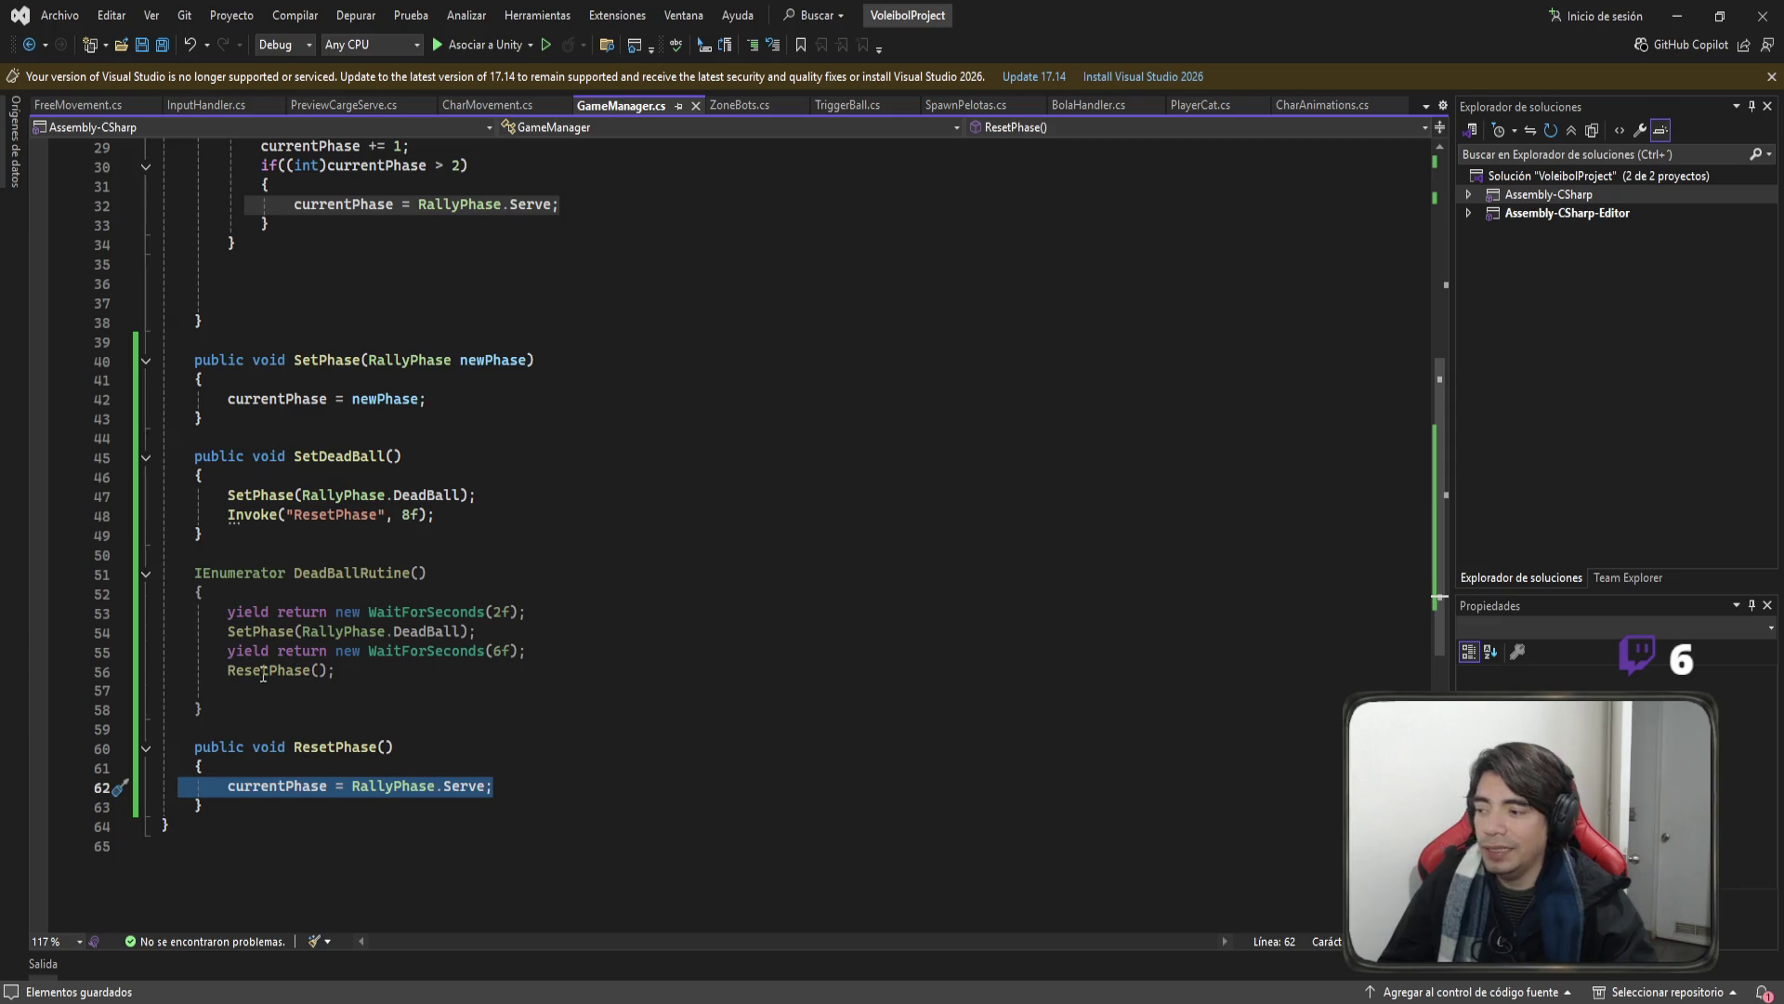
click(295, 806)
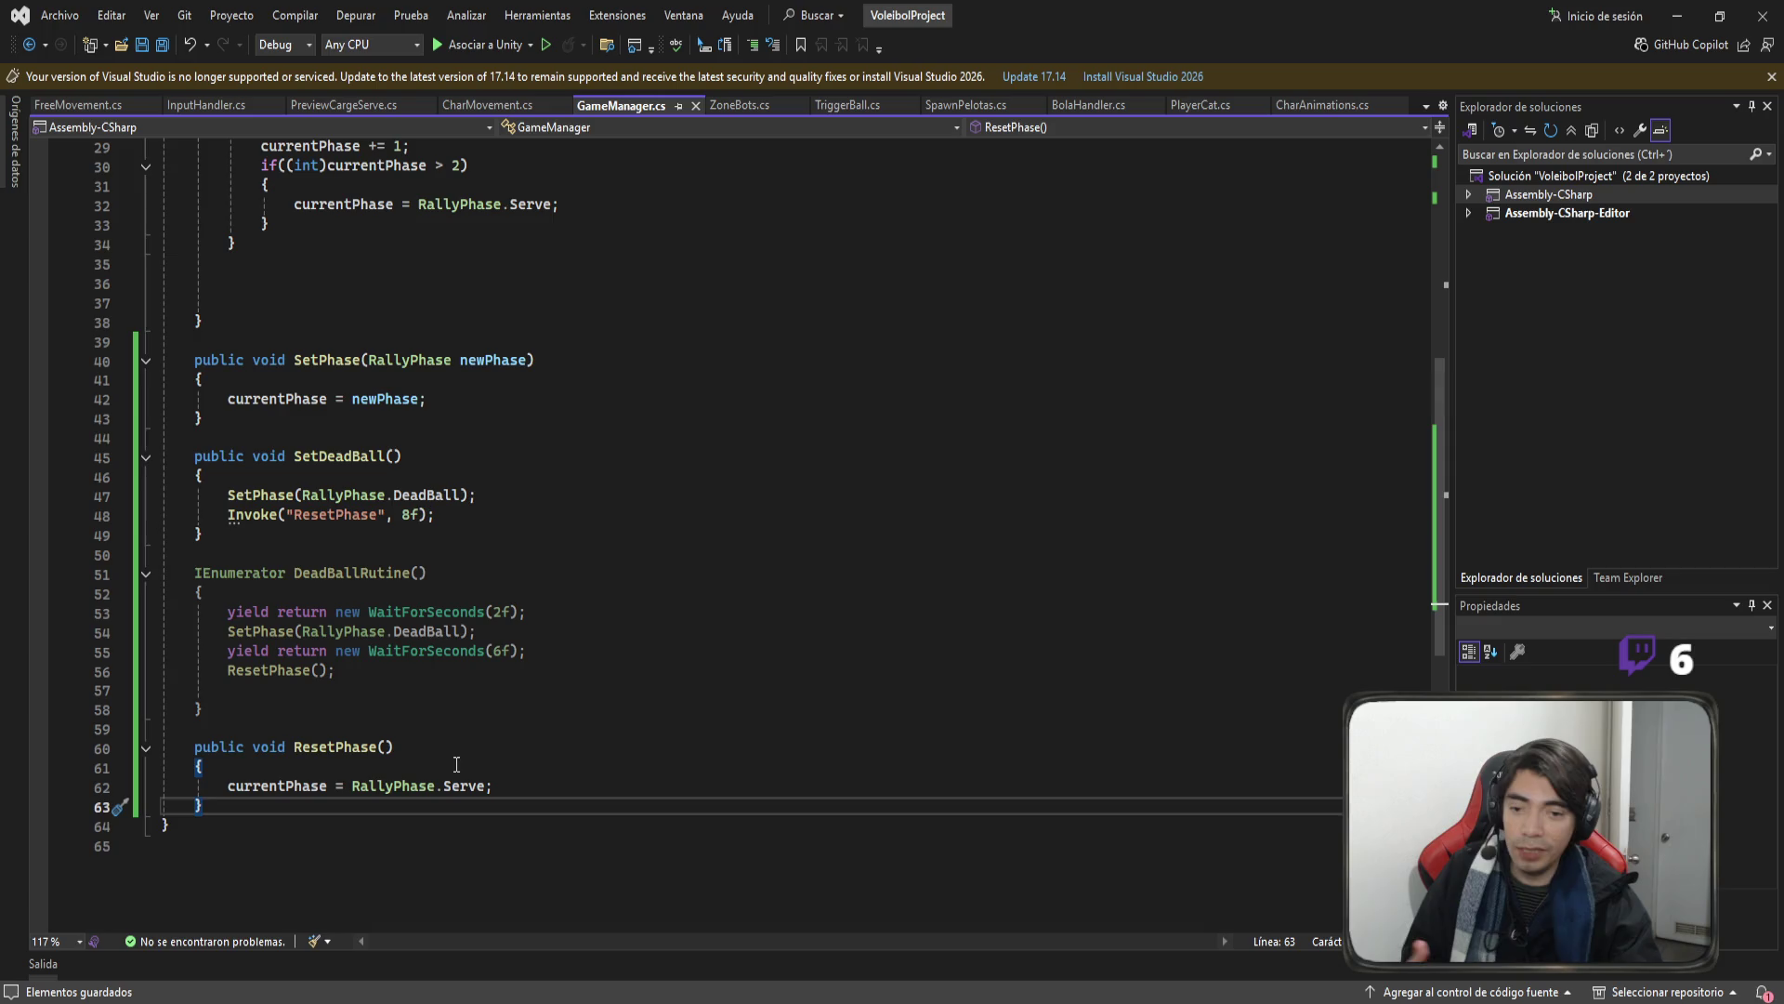
drag(367, 672, 165, 573)
drag(492, 785, 214, 741)
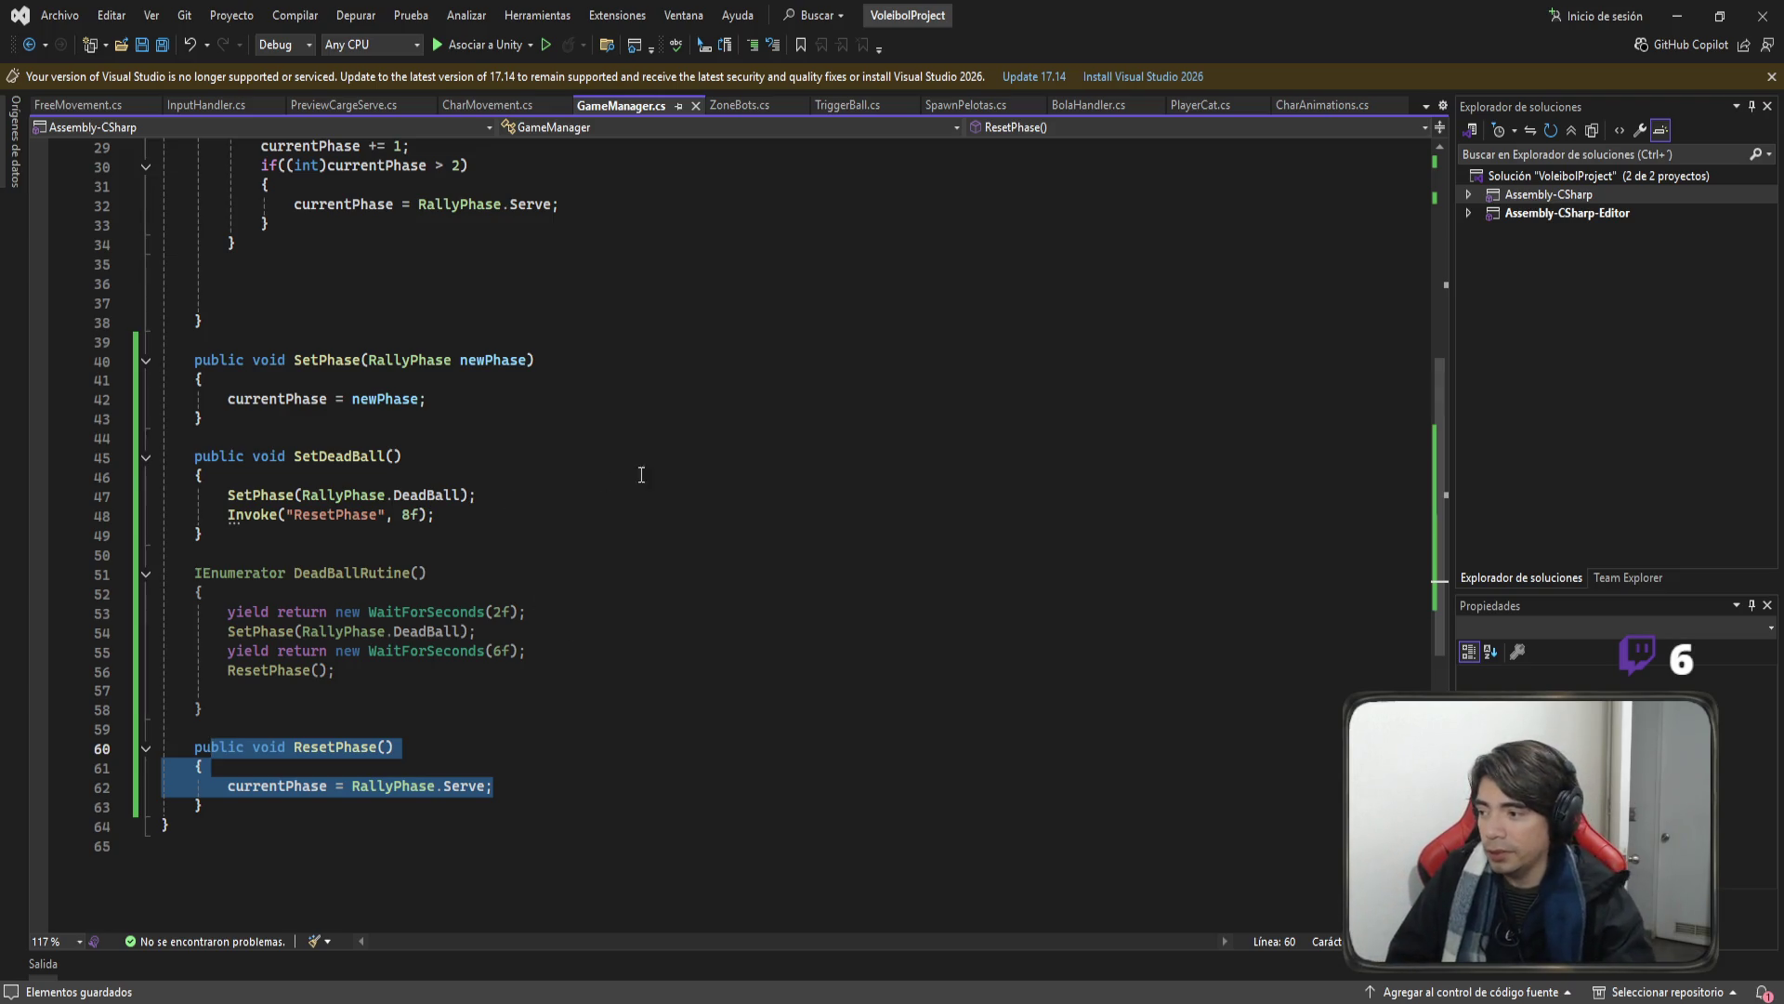
drag(435, 514, 165, 495)
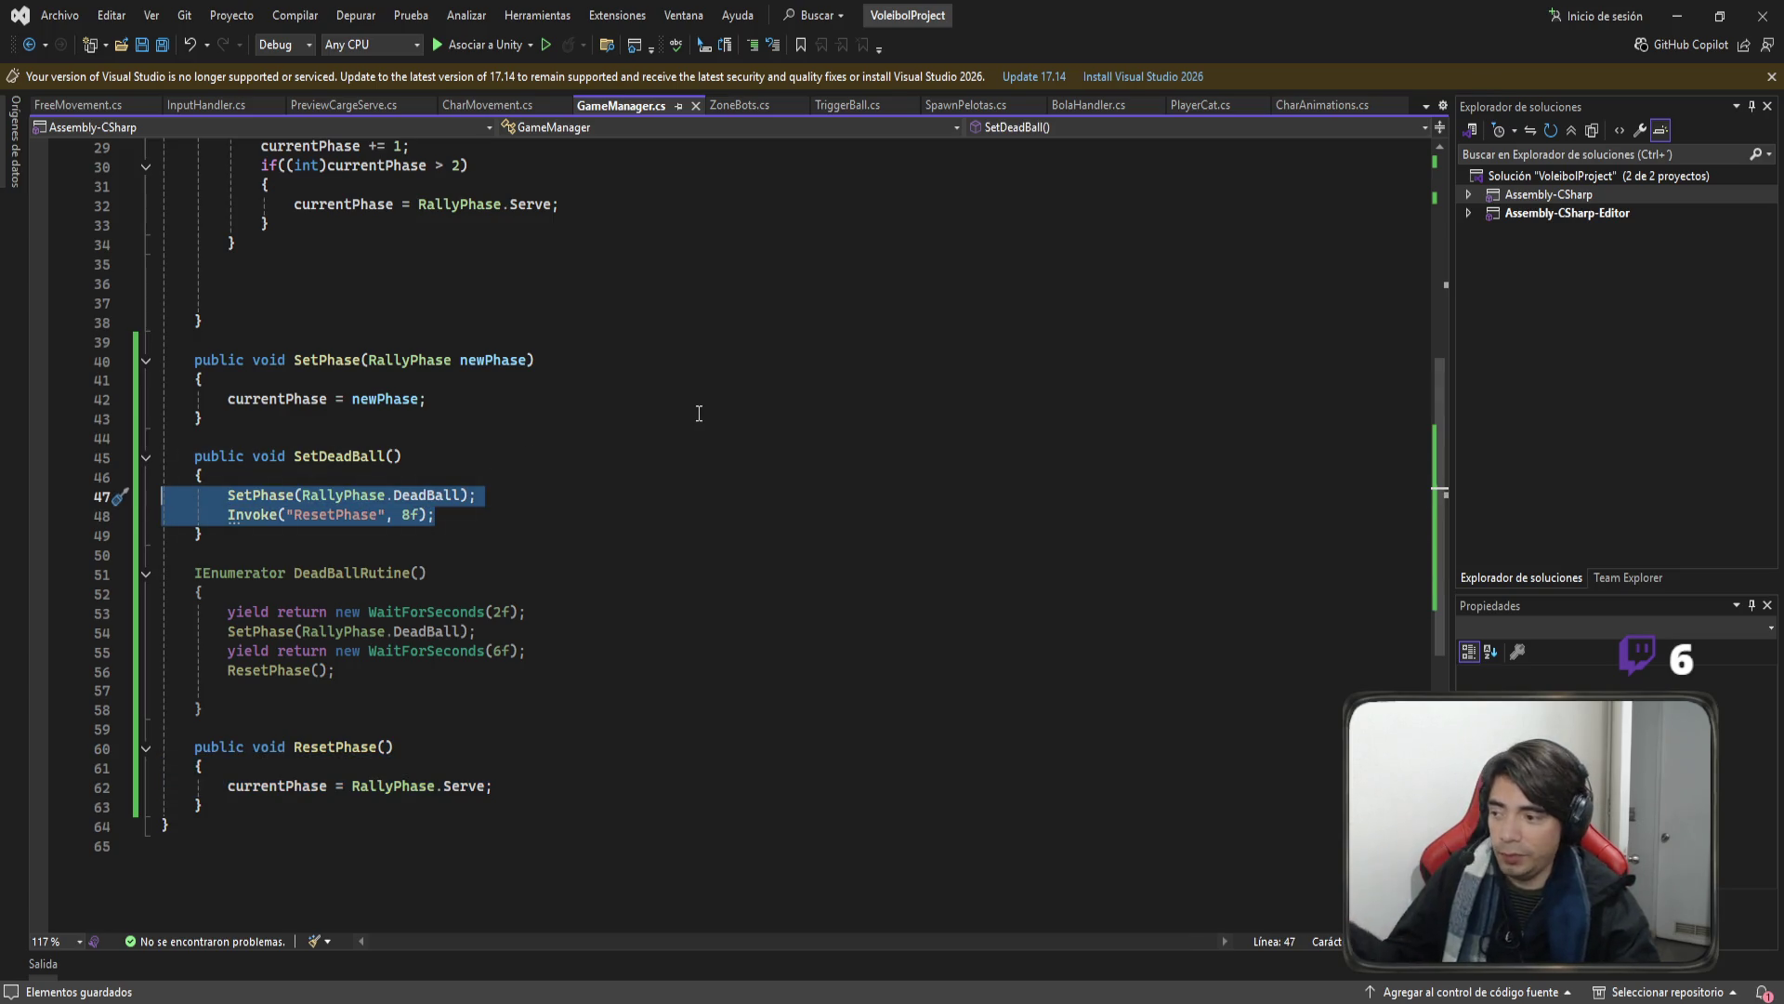
Make SetDeadBall call StartCoroutine("DeadBallRutine"); and save.
text(star)
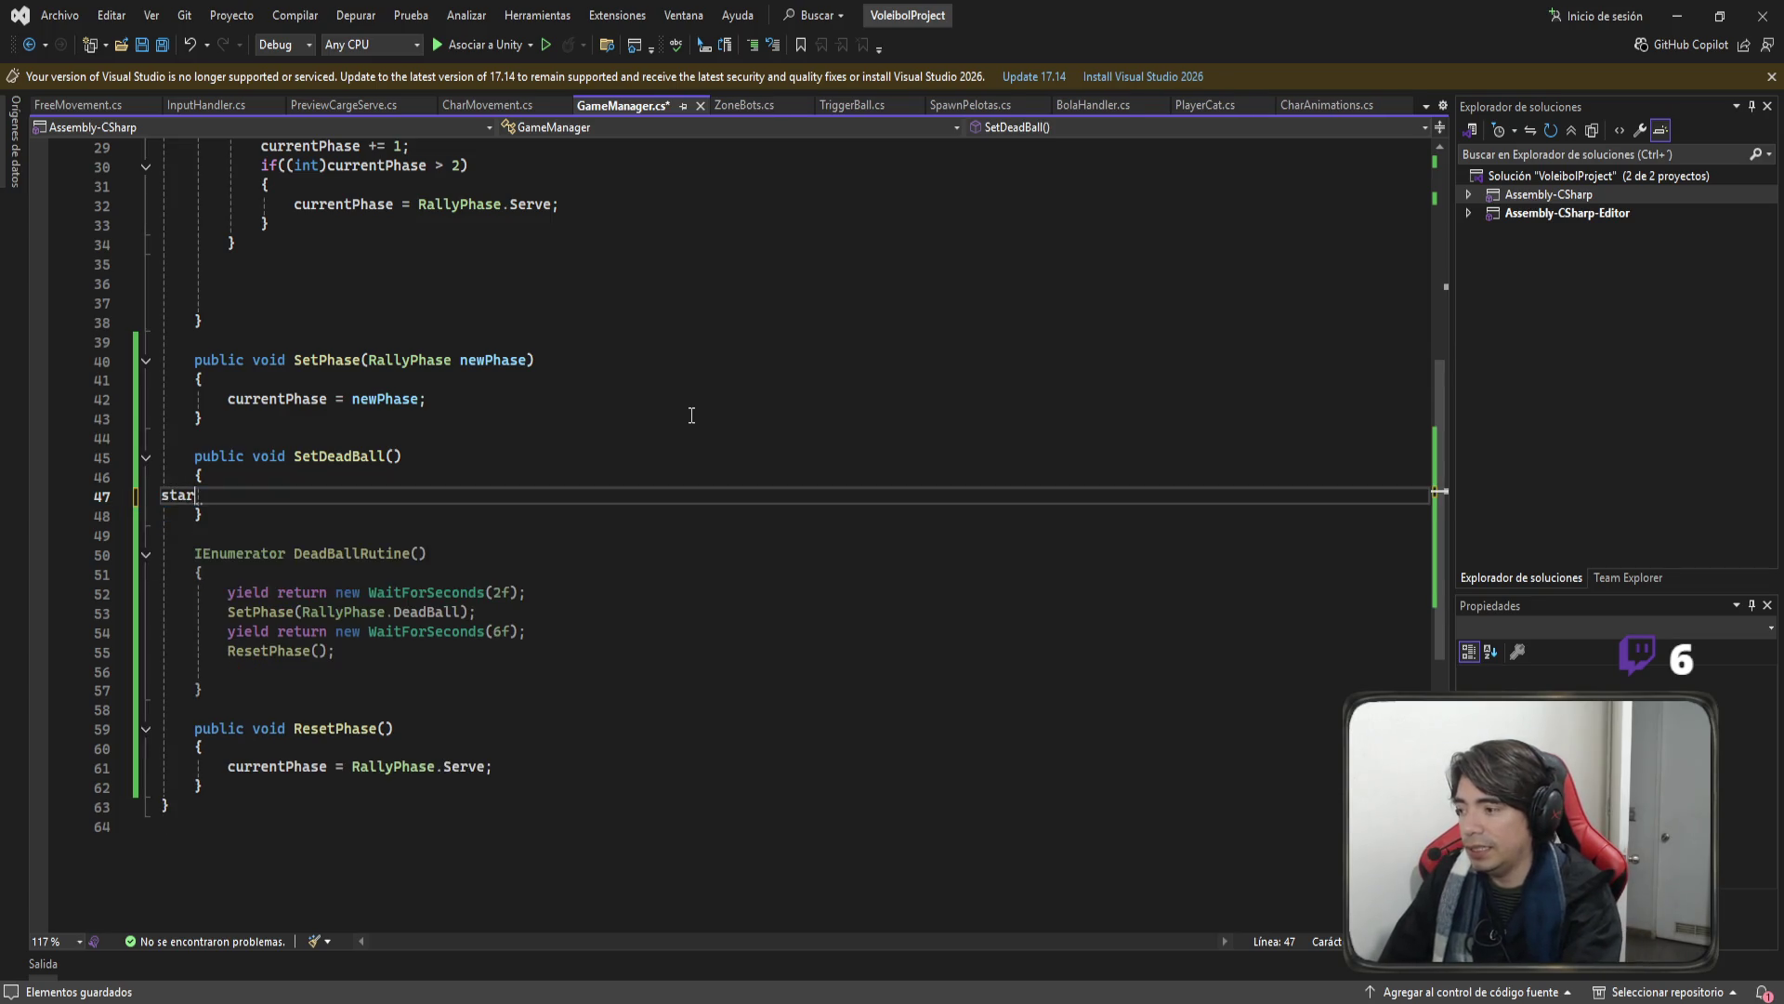
text(tc()
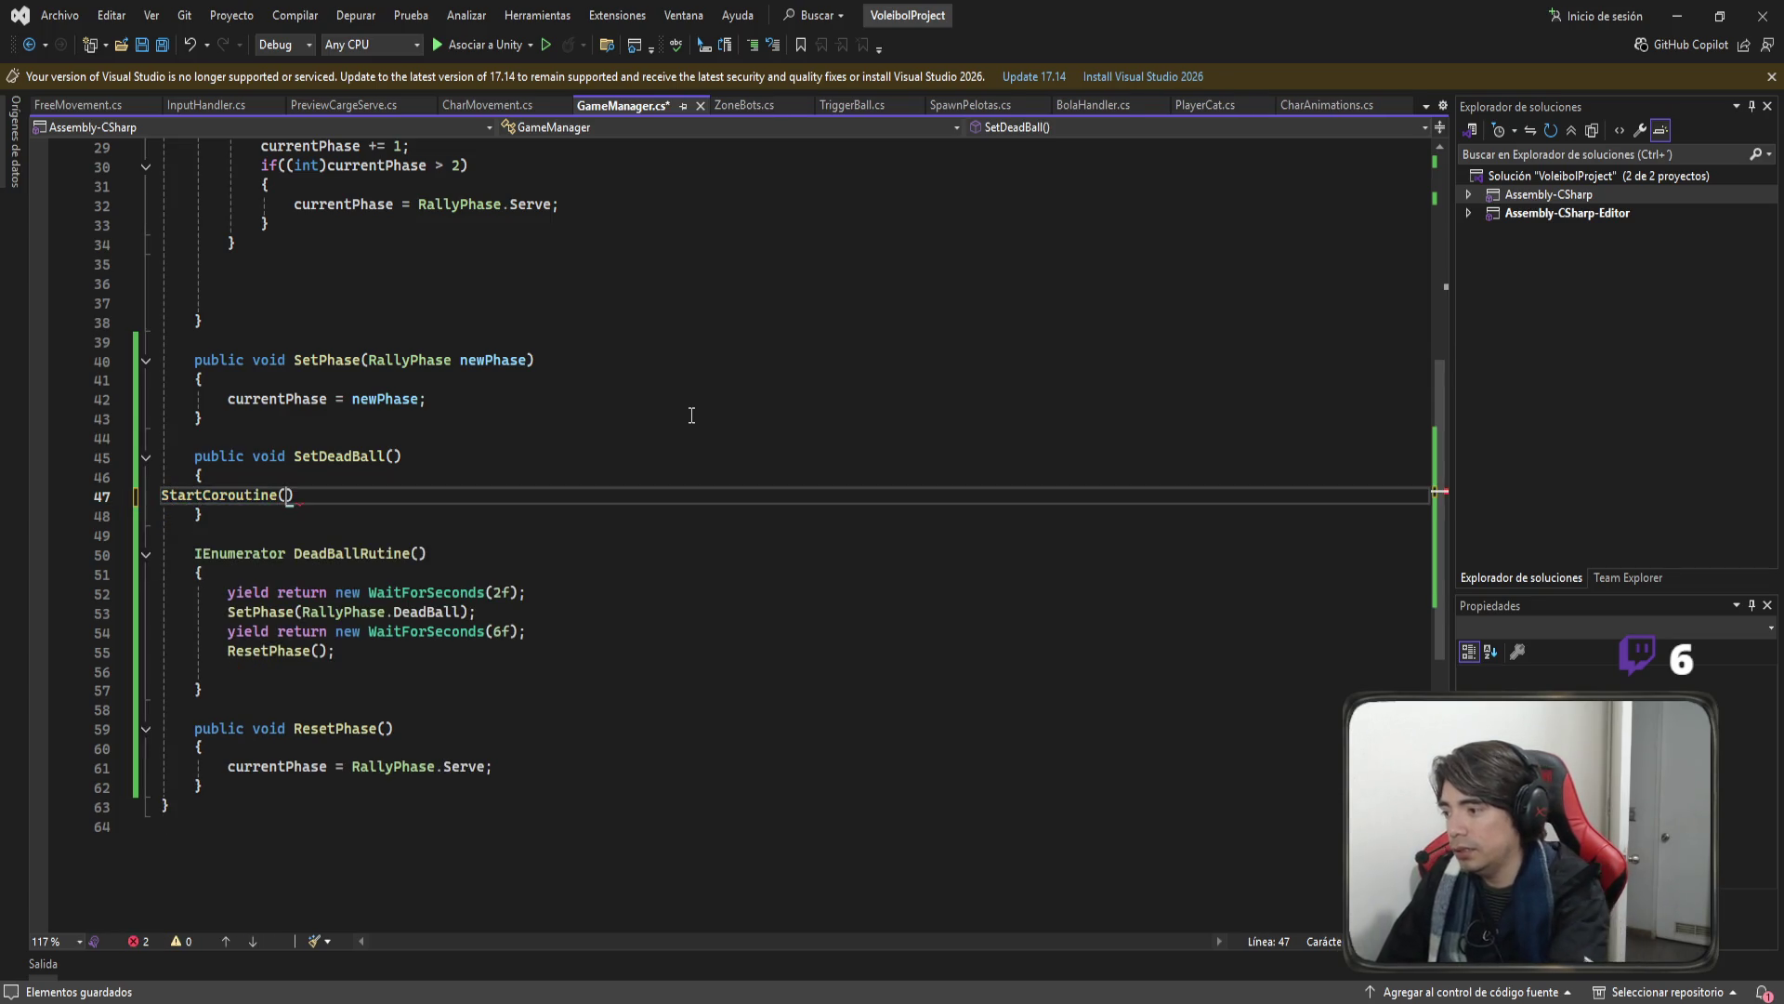
text(")
key(End)
text(;)
double_click(371, 554)
key(ctrl+c)
click(356, 494)
key(ctrl+v)
click(573, 496)
key(ctrl+s)
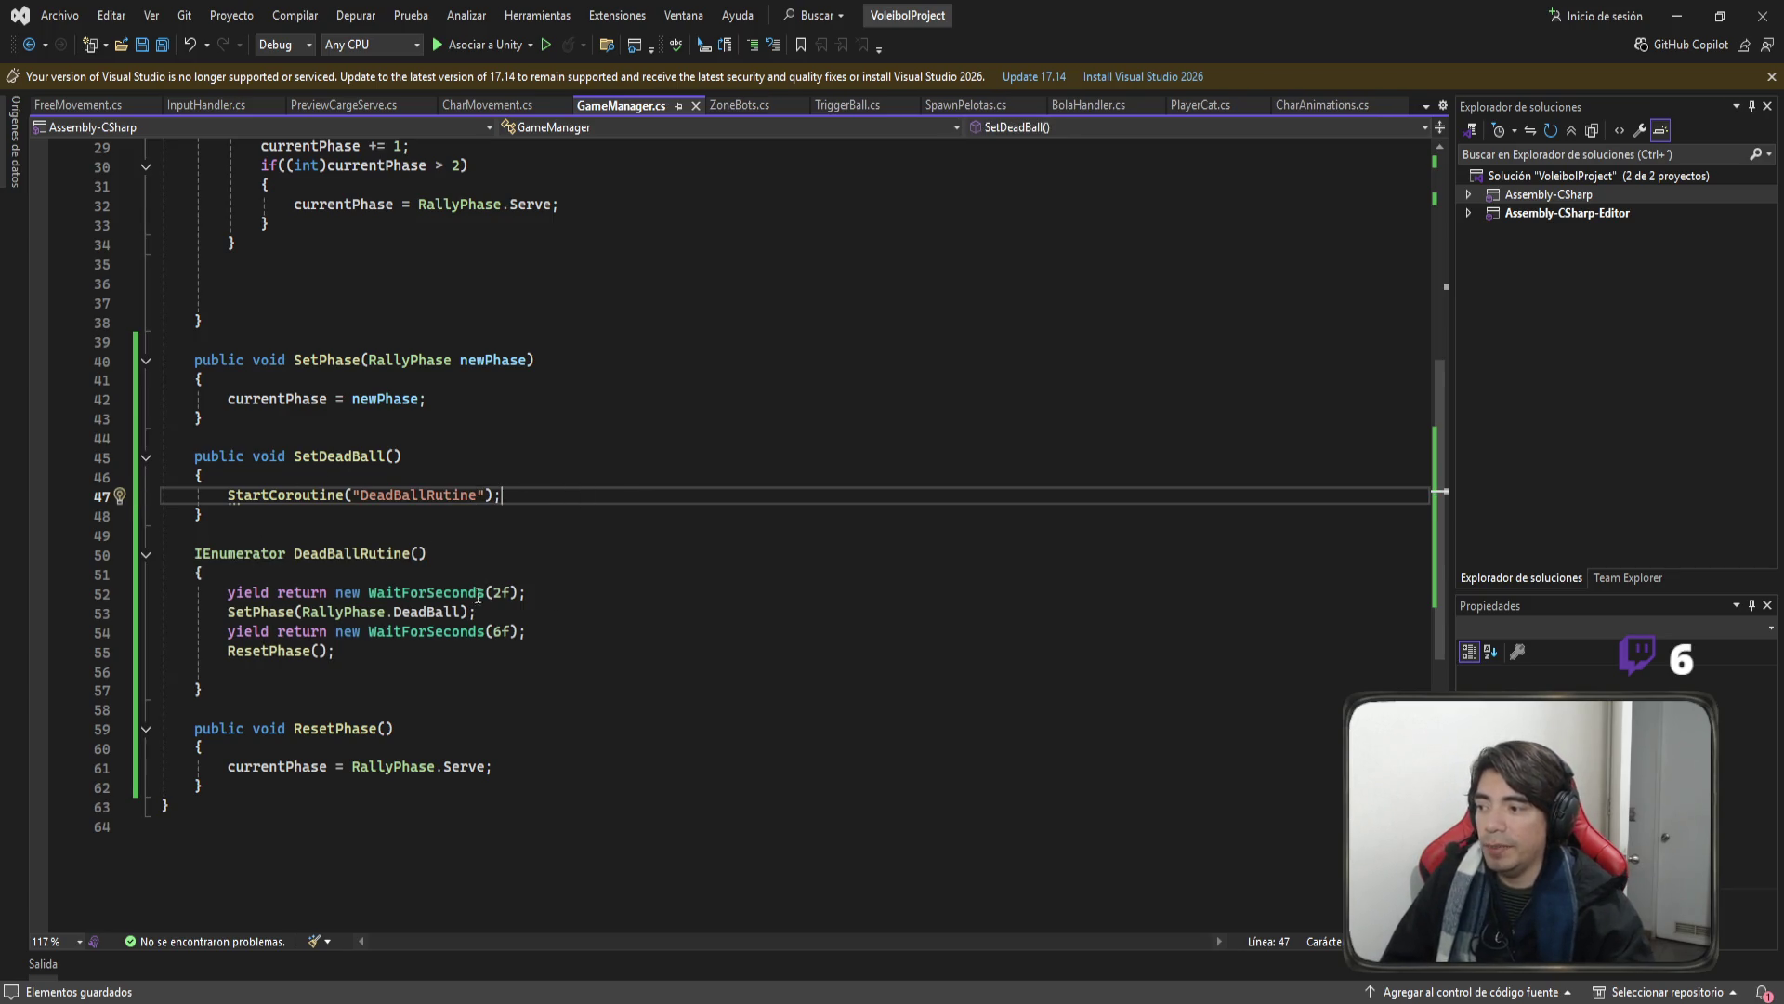
Insert StopAllCoroutines(); above the StartCoroutine call in SetDeadBall and save.
key(ctrl+Return)
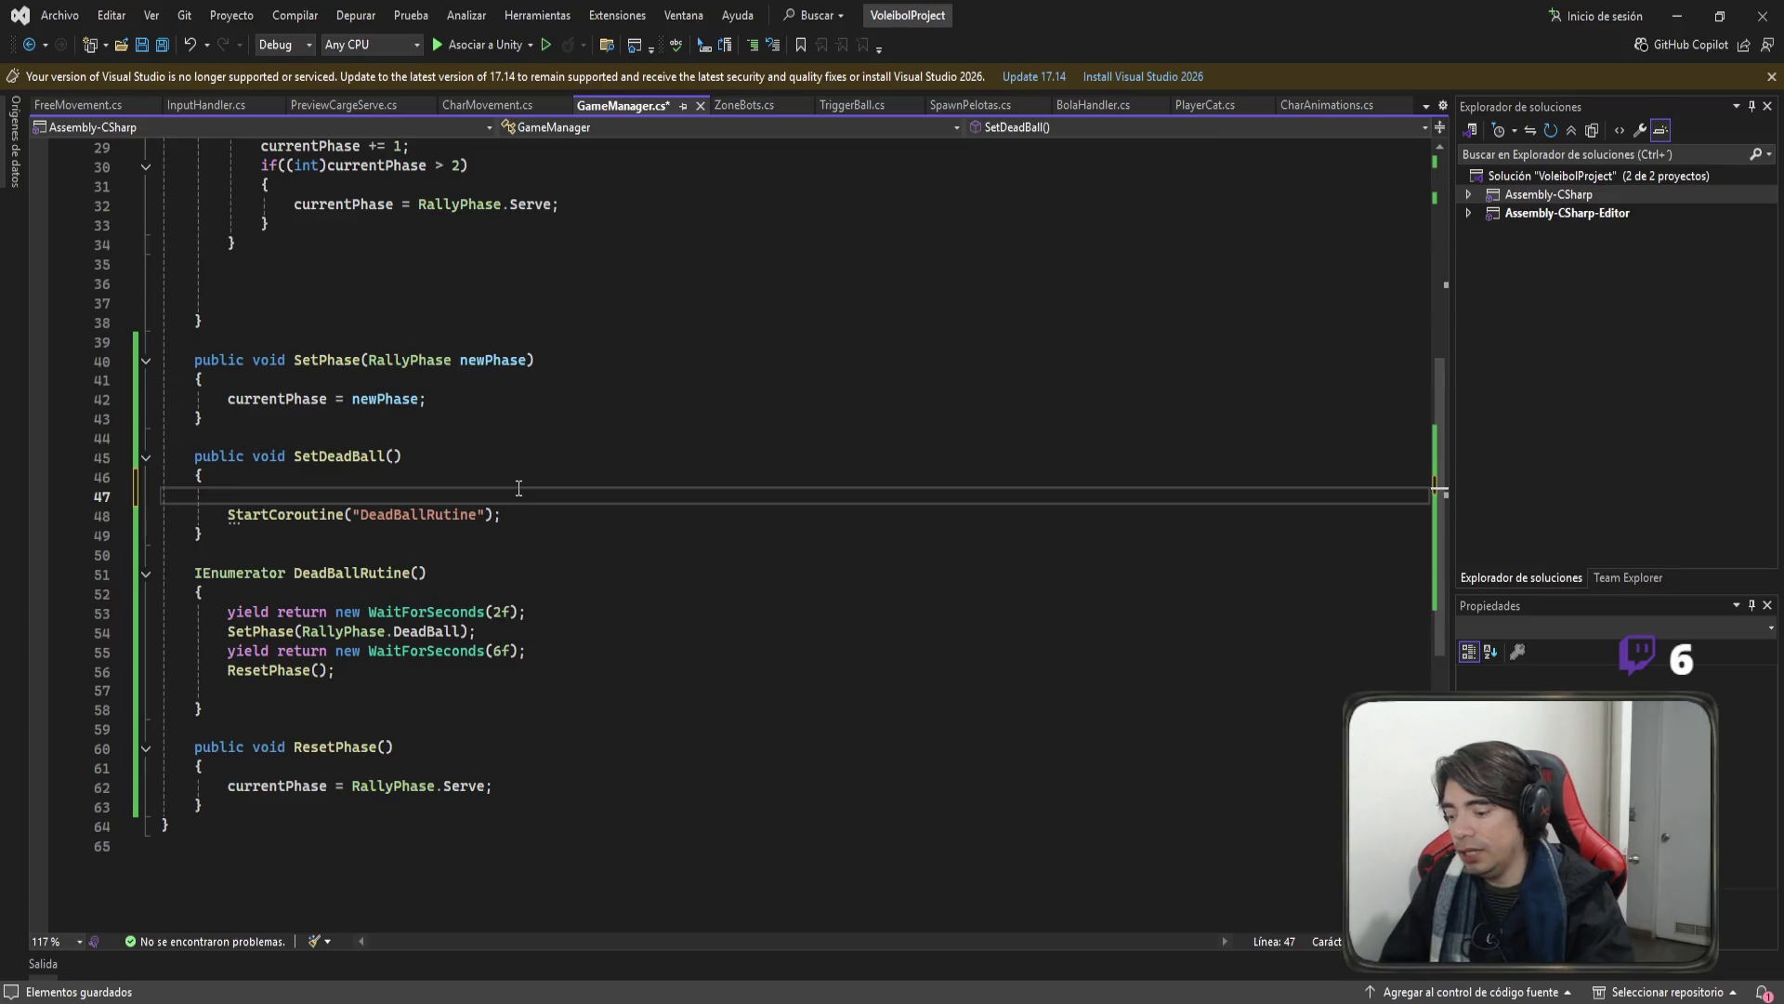
text(StopAllCoroutines)
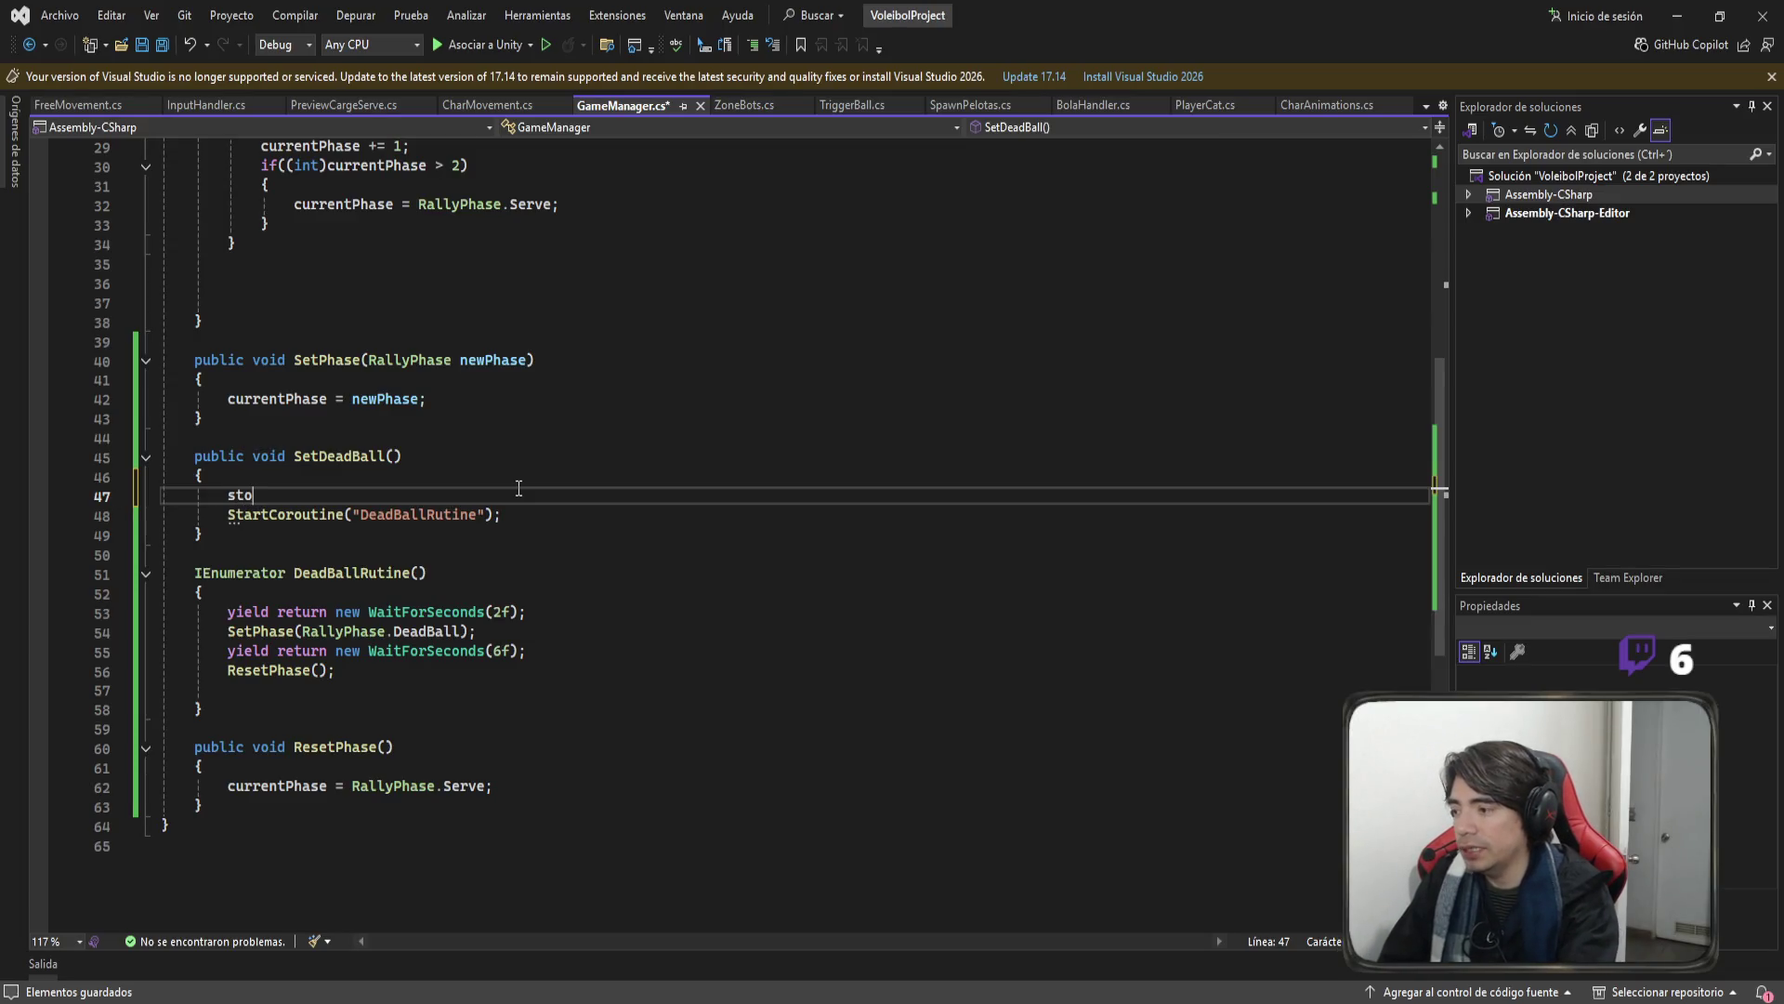
text(();)
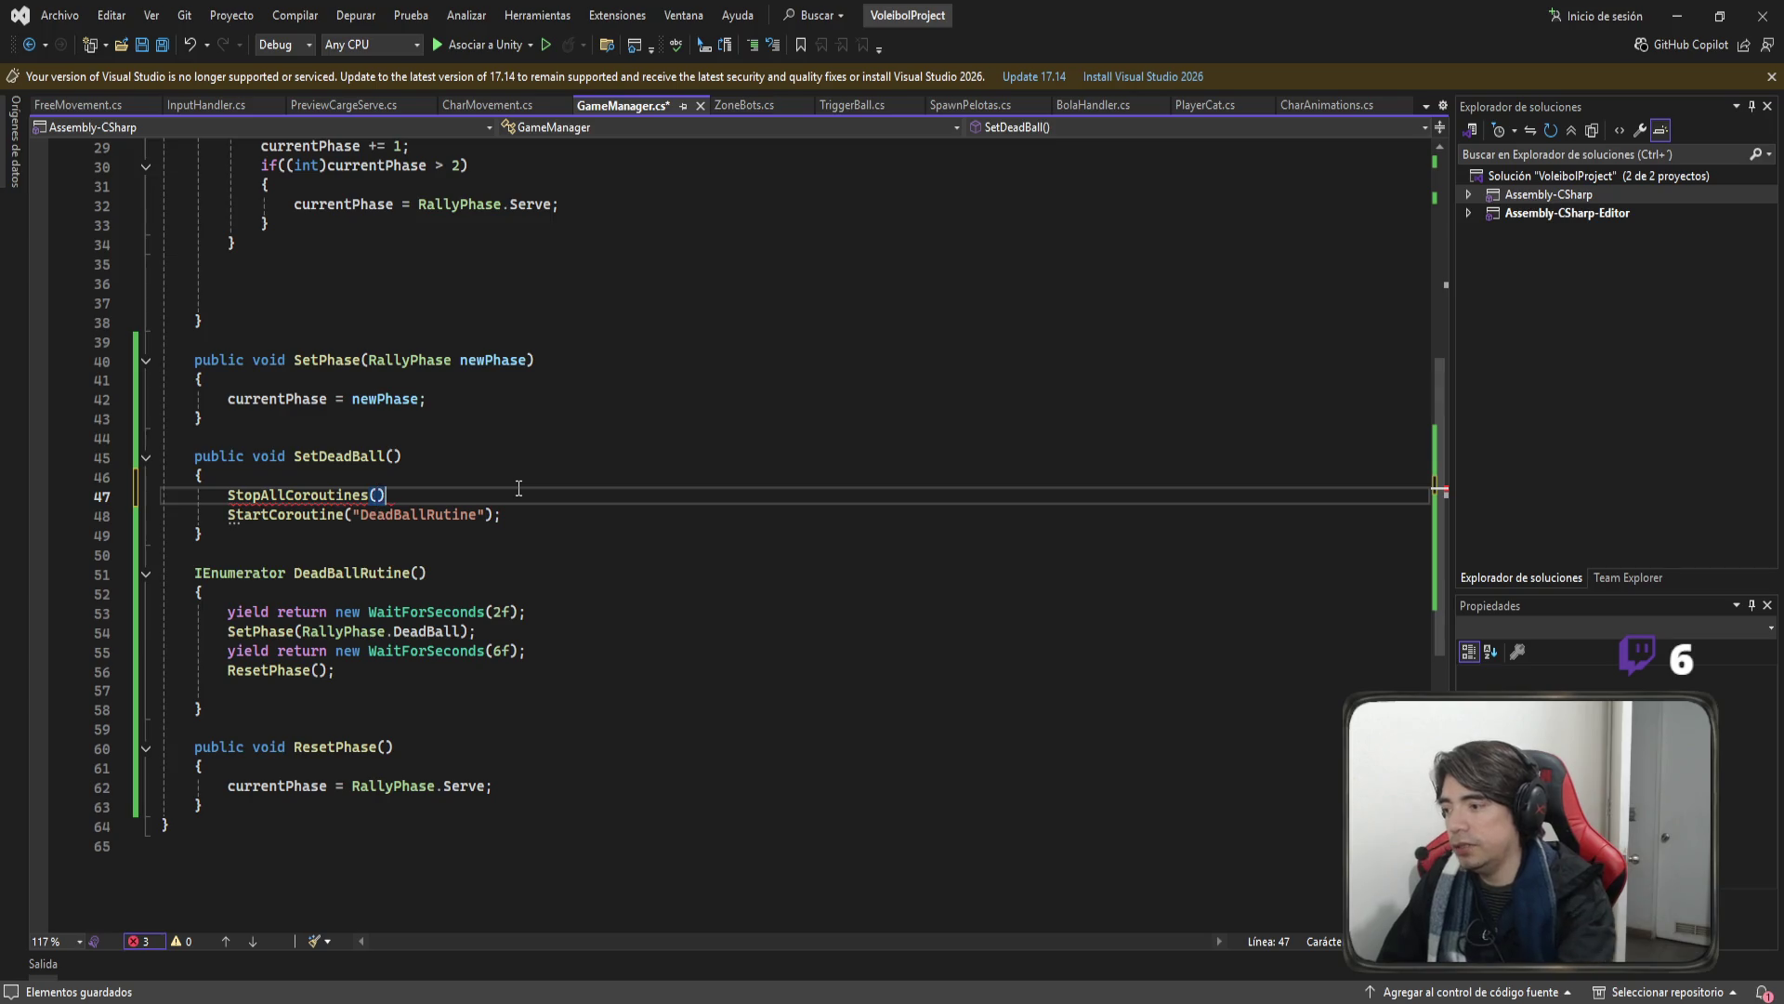
key(ctrl+s)
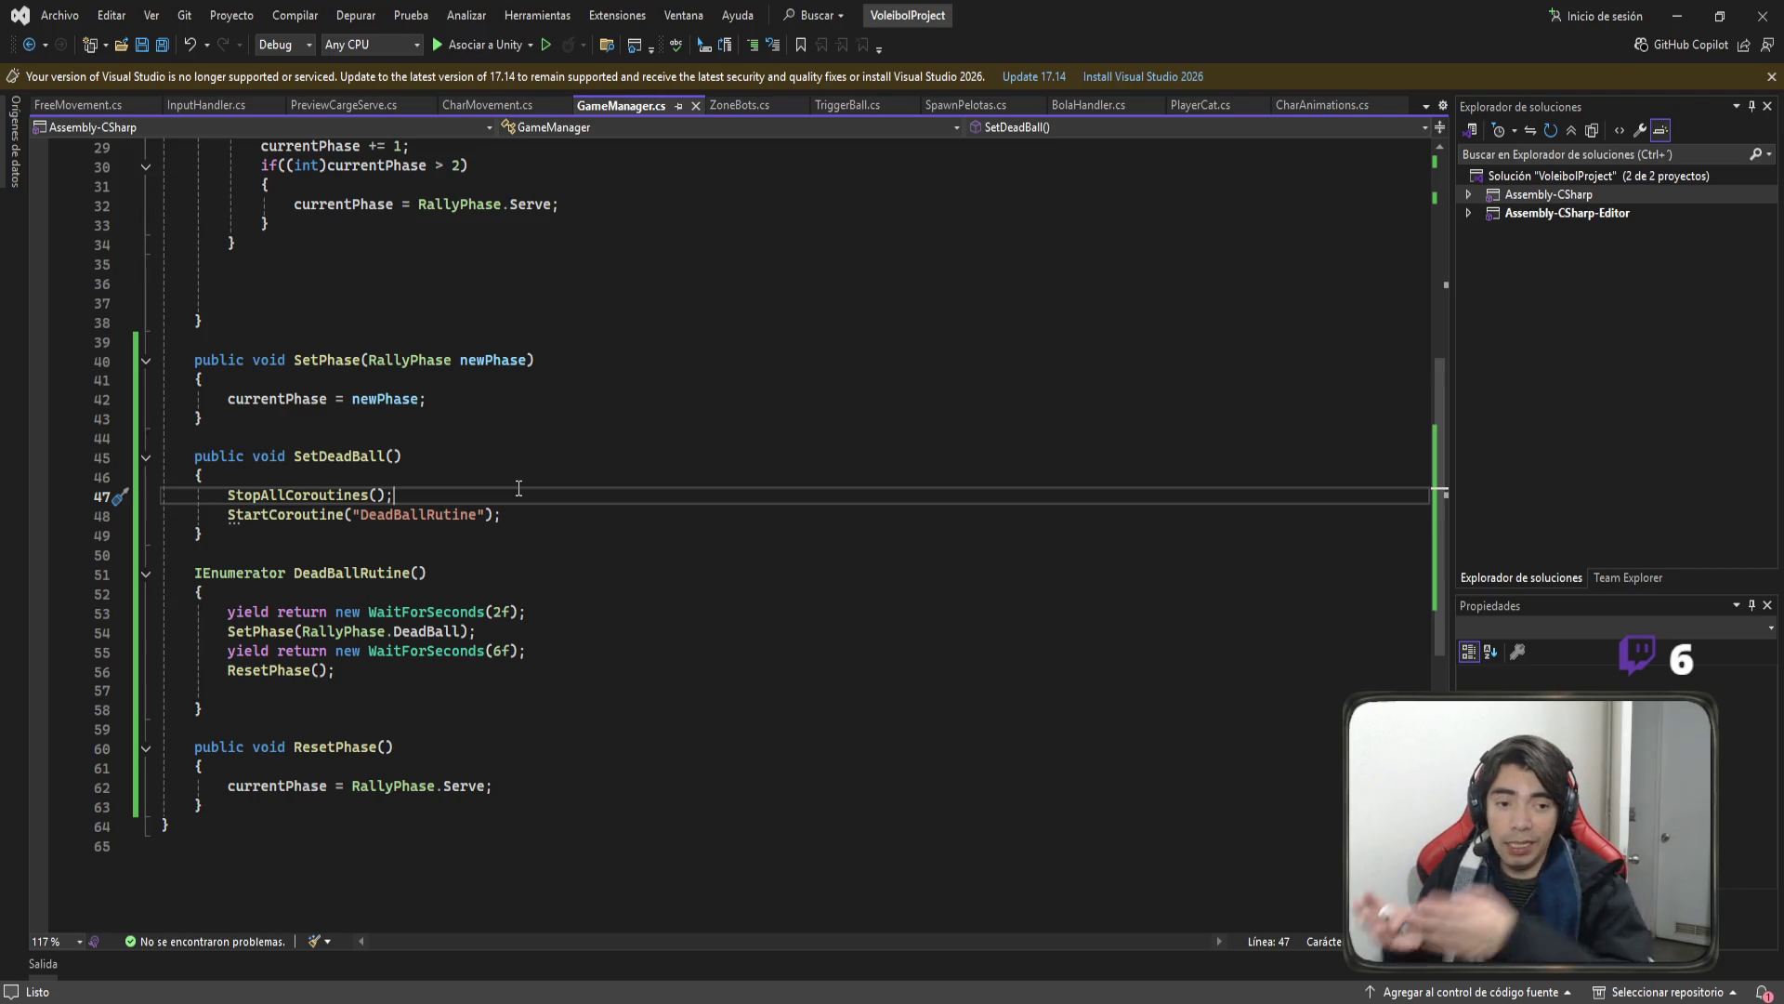
double_click(269, 494)
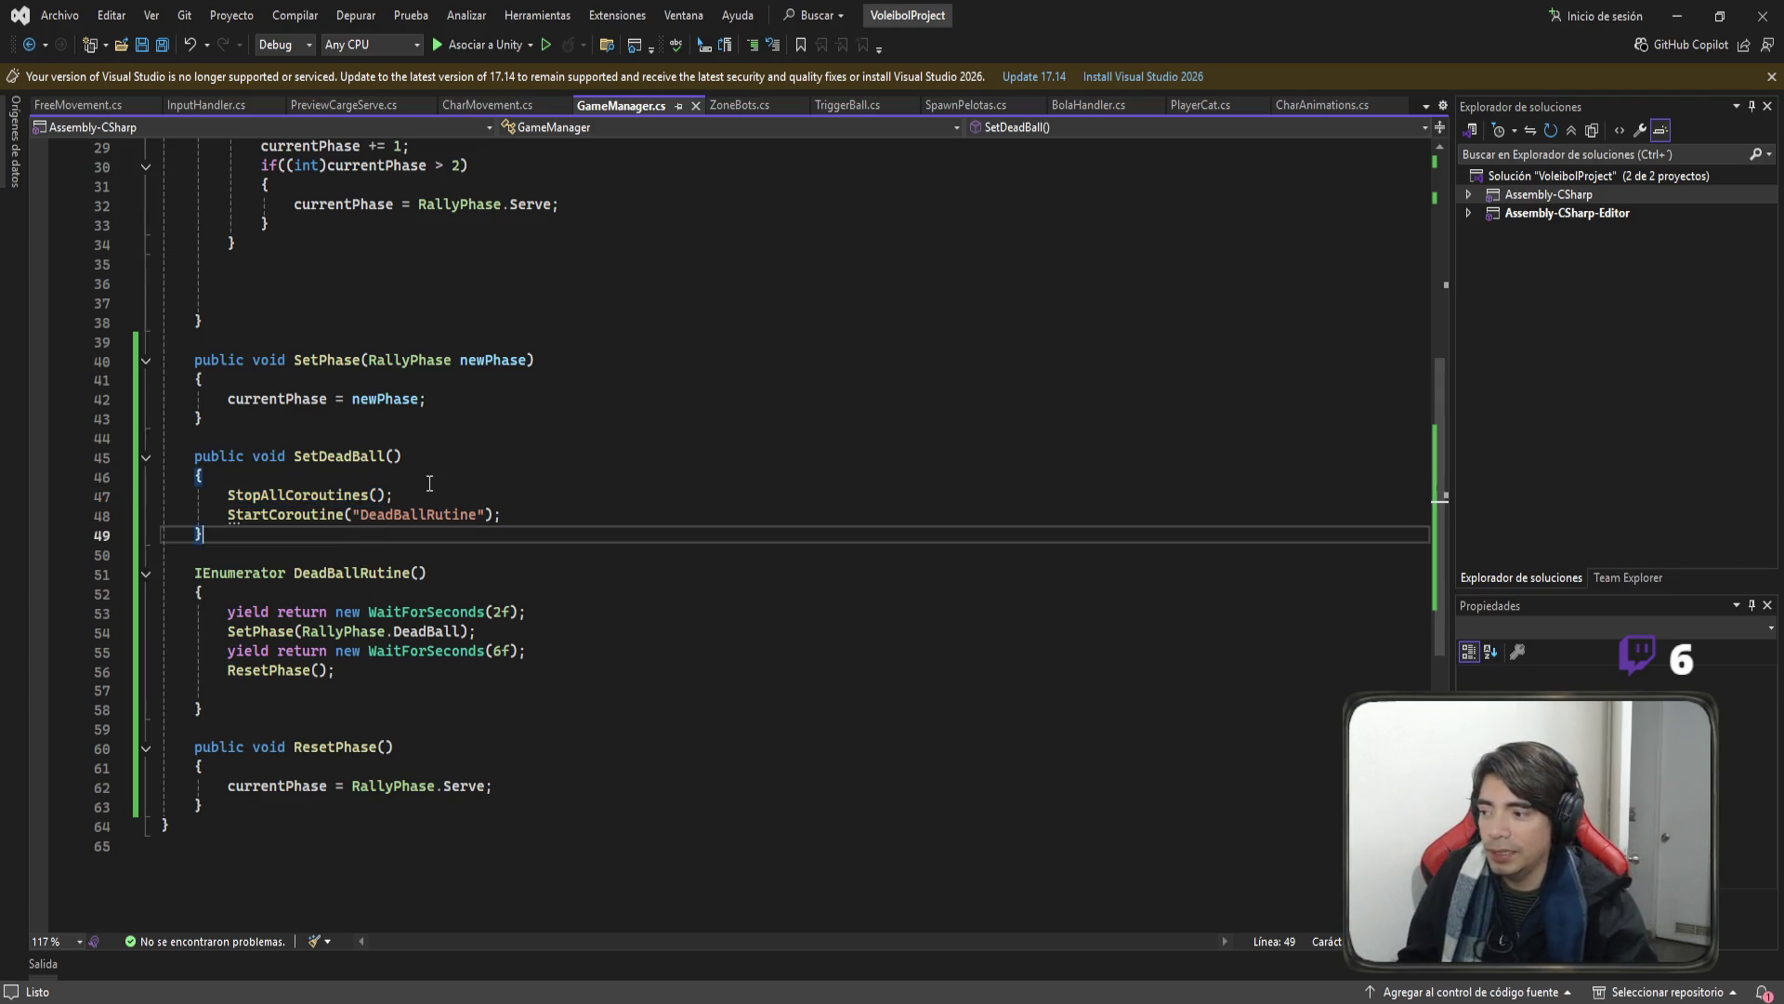
drag(395, 495, 111, 495)
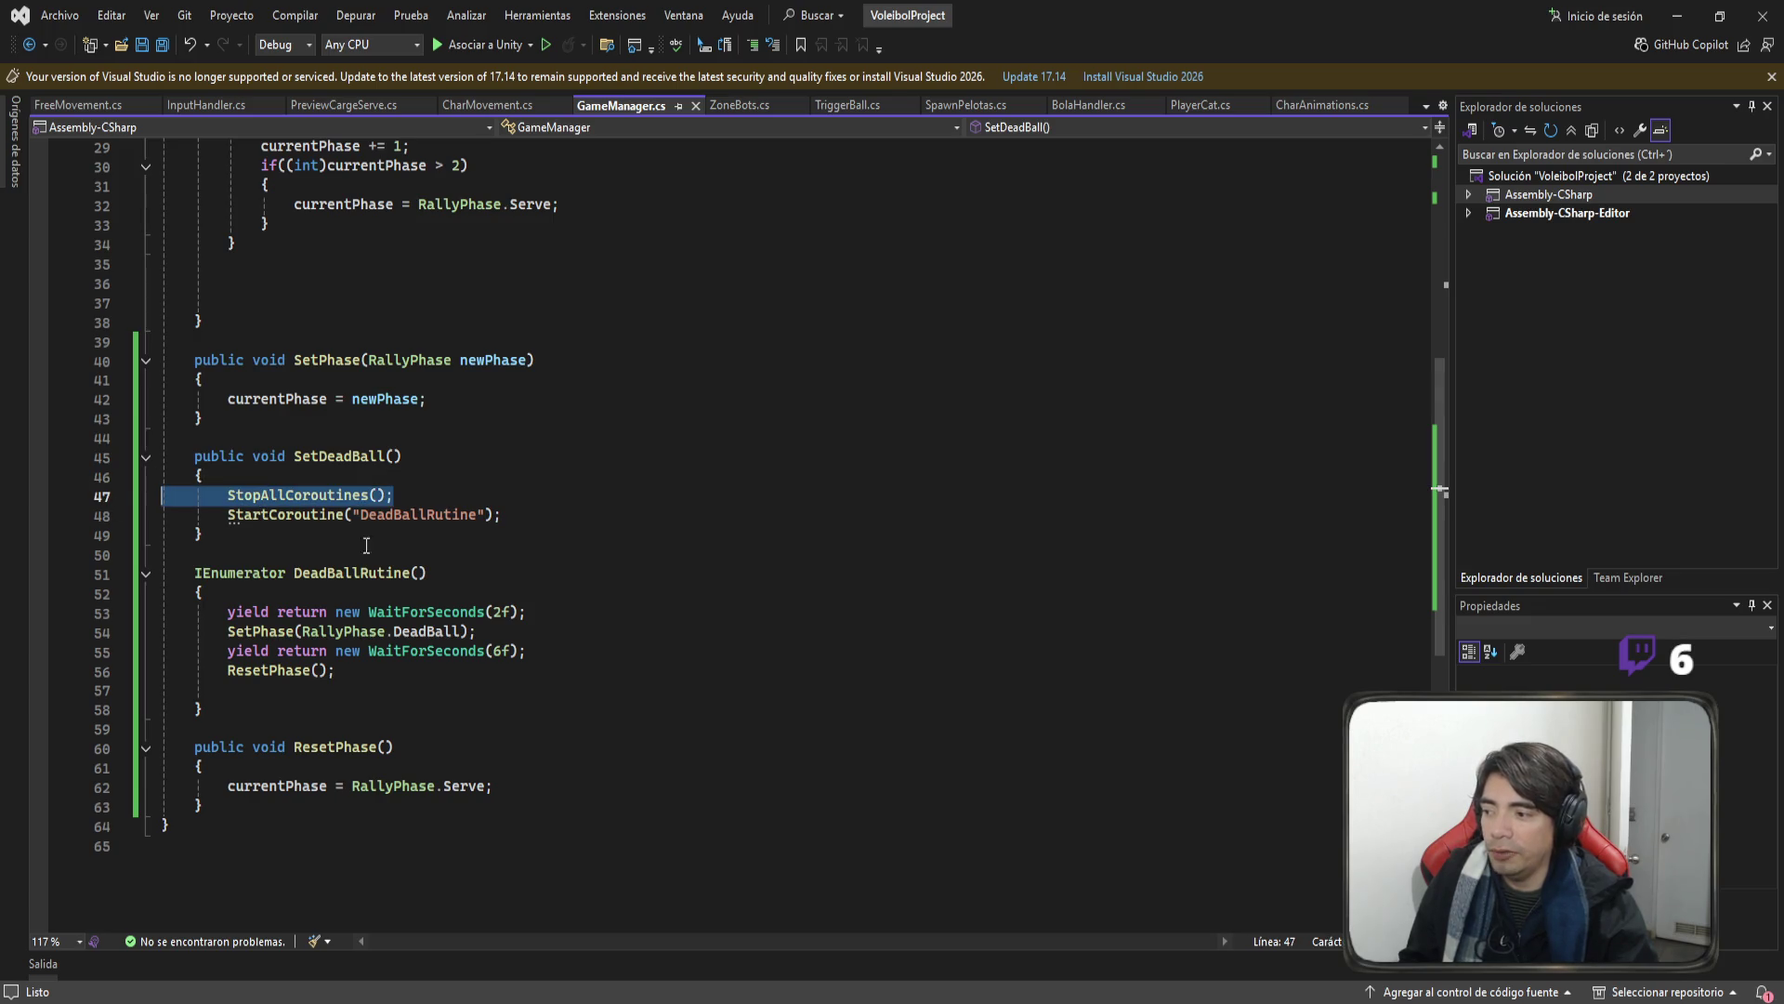
double_click(387, 574)
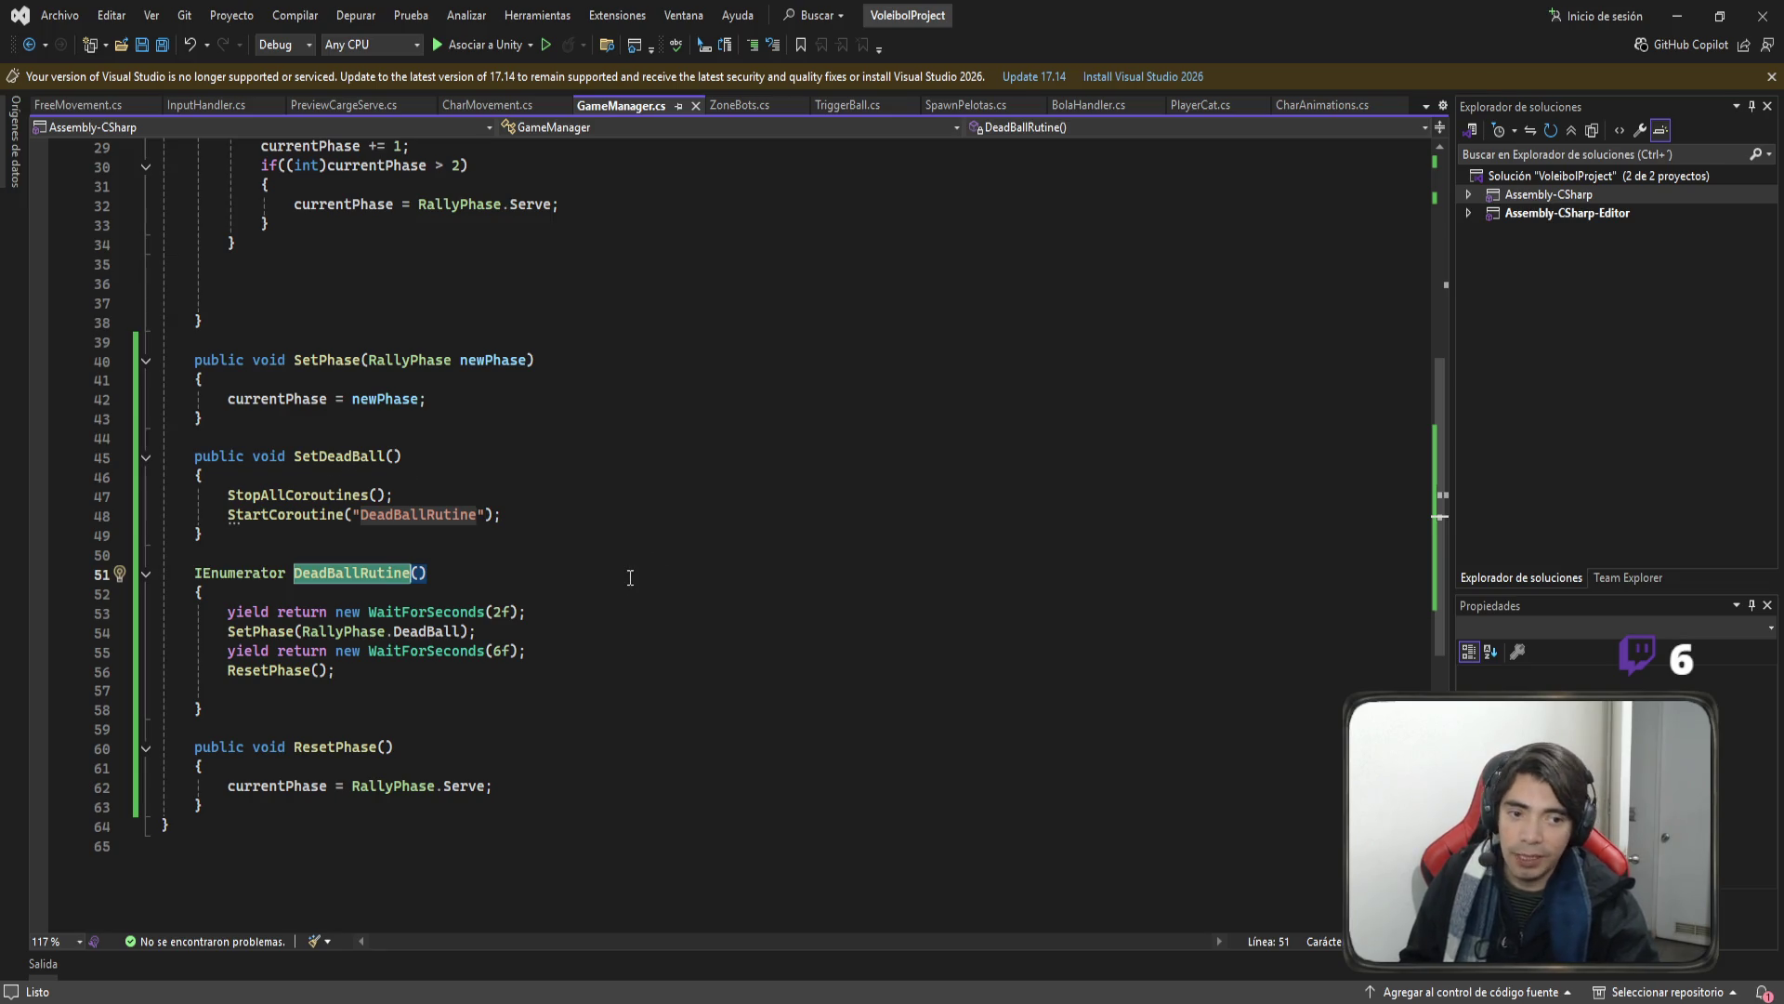
Save GameManager.cs again and move to the BolaHandler.cs script.
click(602, 538)
scroll(597, 560, up, 2)
key(ctrl+s)
scroll(595, 558, down, 2)
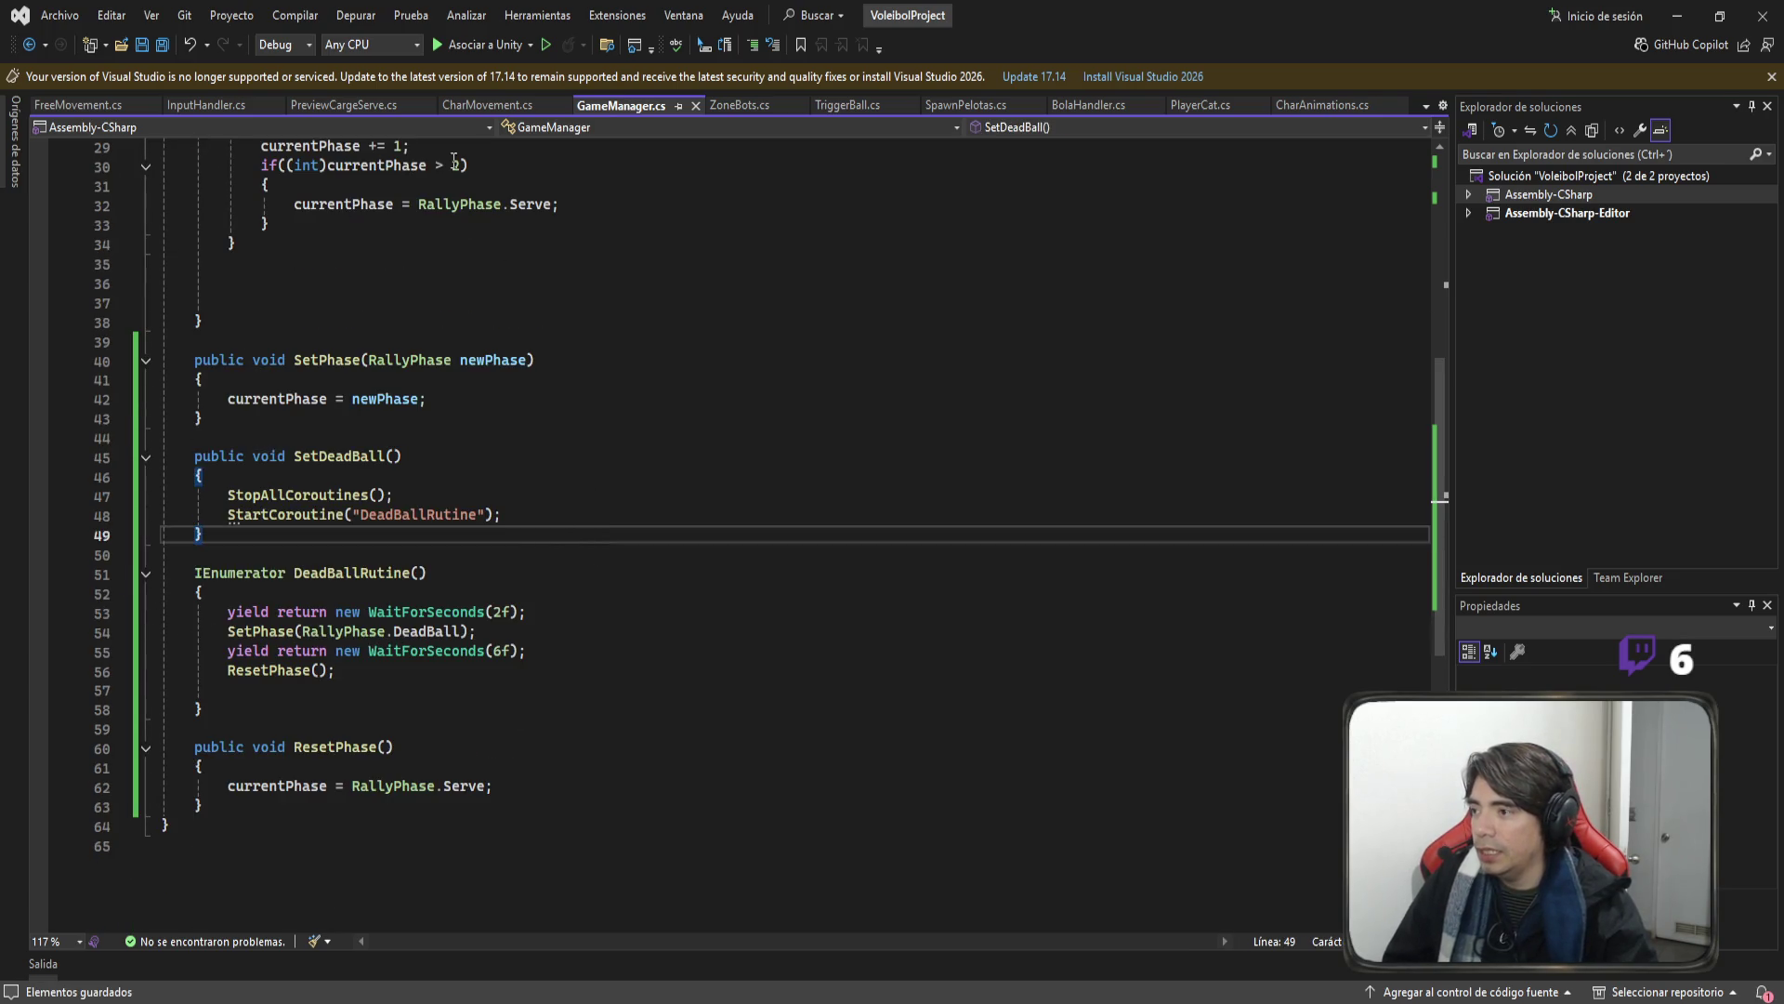
click(1123, 105)
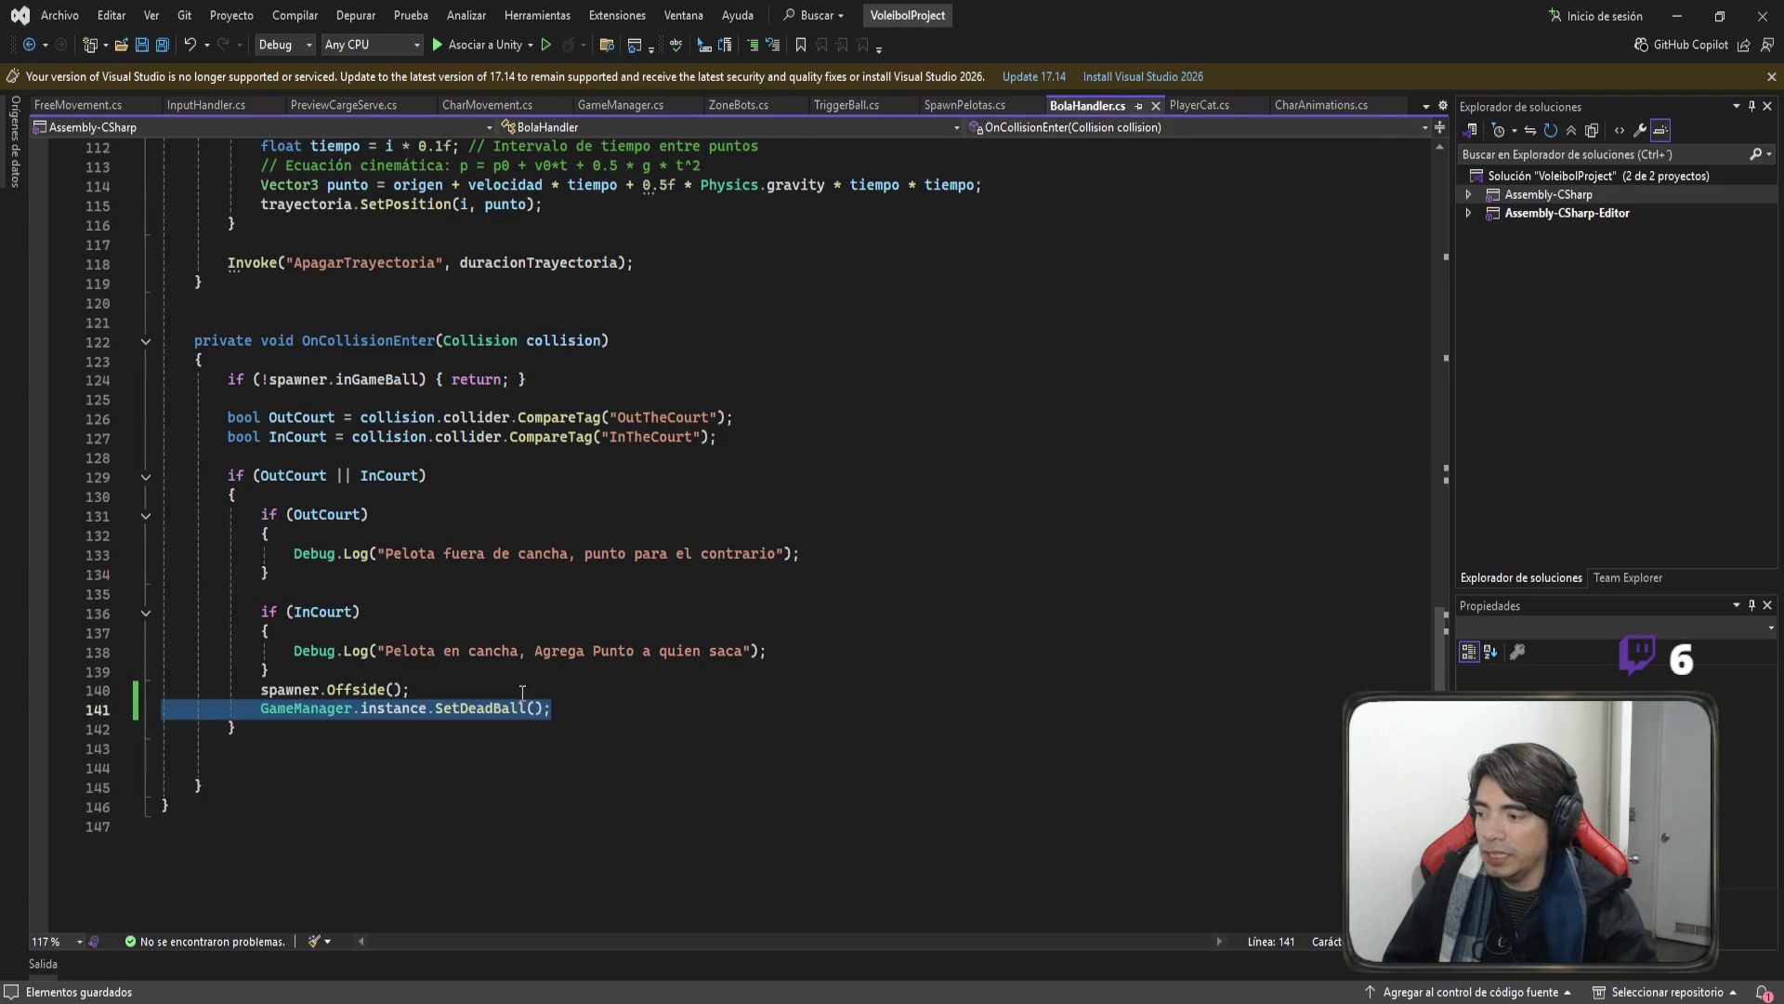
Leave Visual Studio and bring the Unity editor forward to test the dead-ball collision.
click(641, 690)
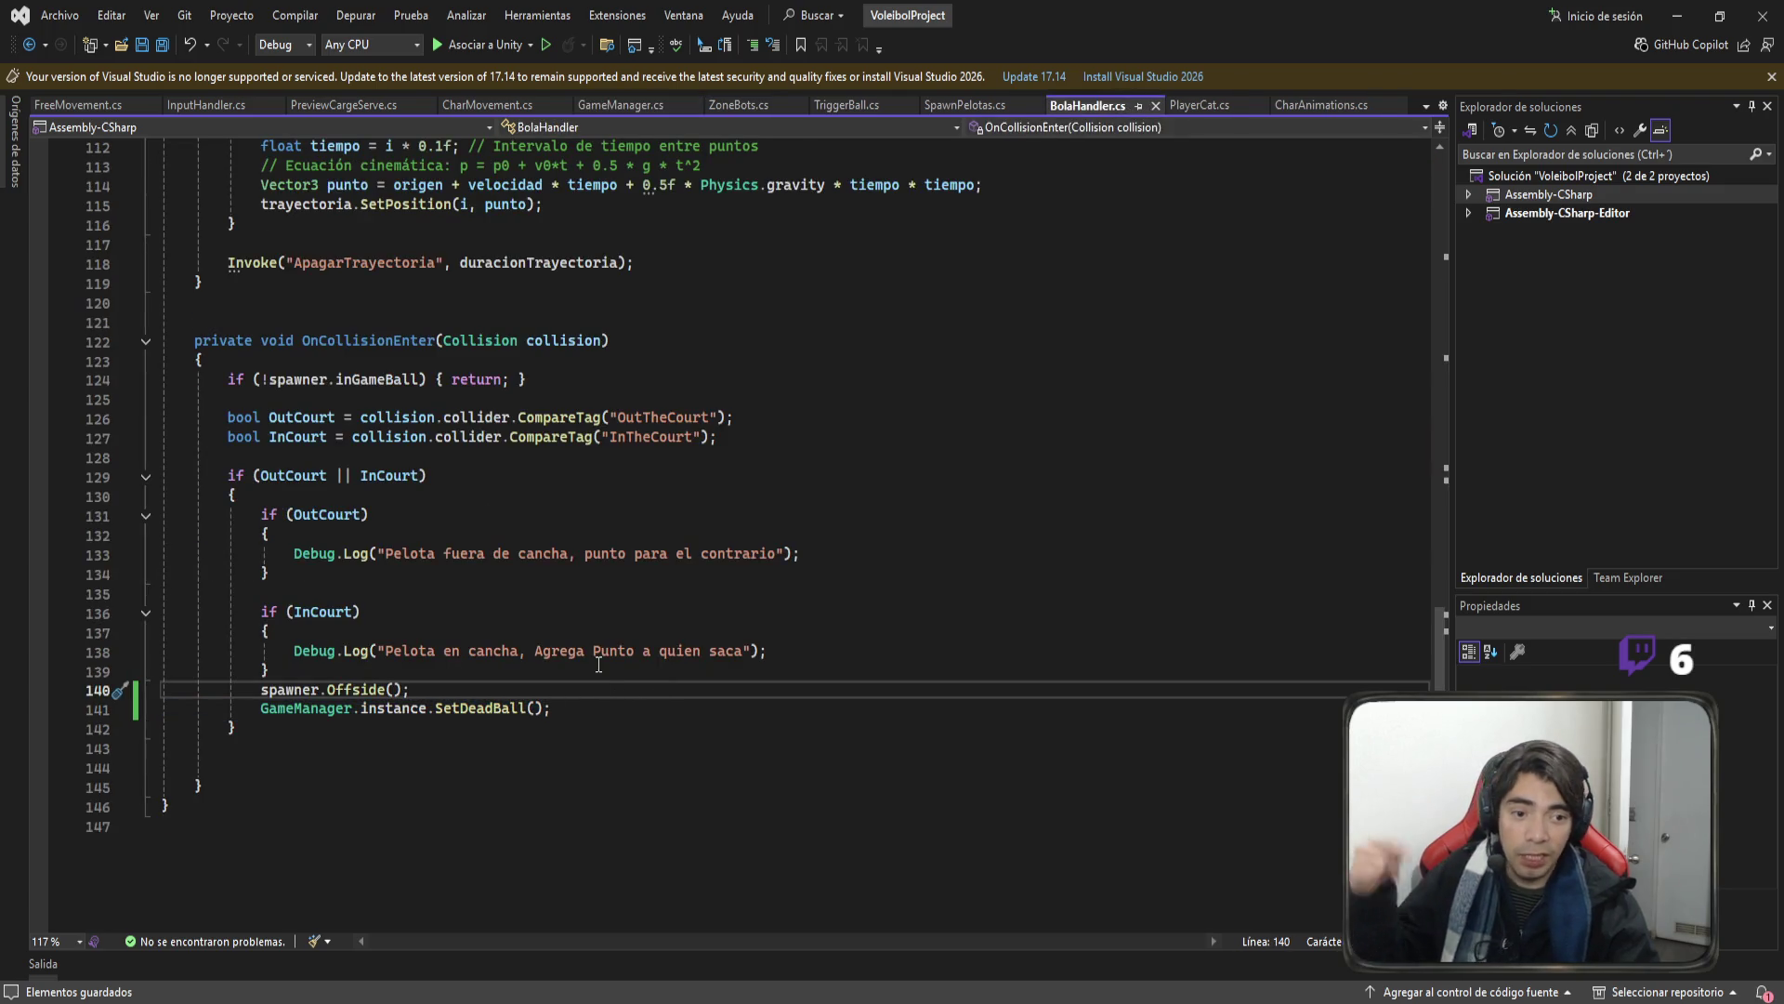
key(alt+Tab)
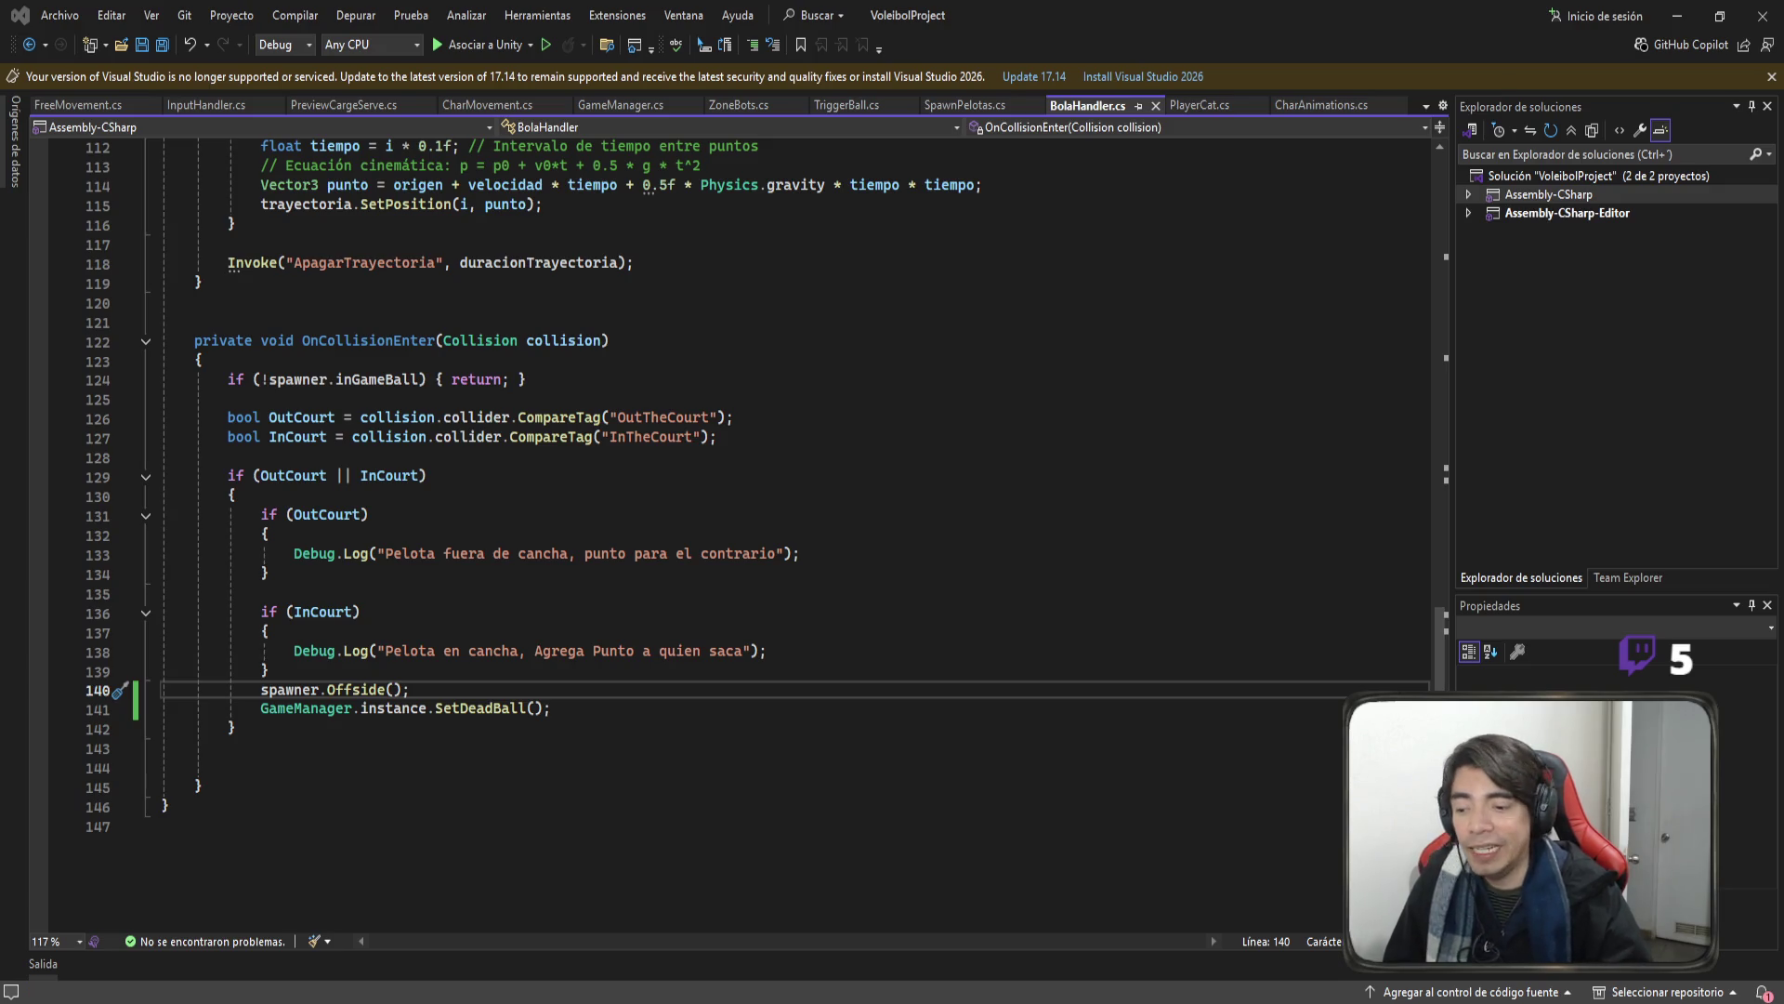
key(alt+Tab)
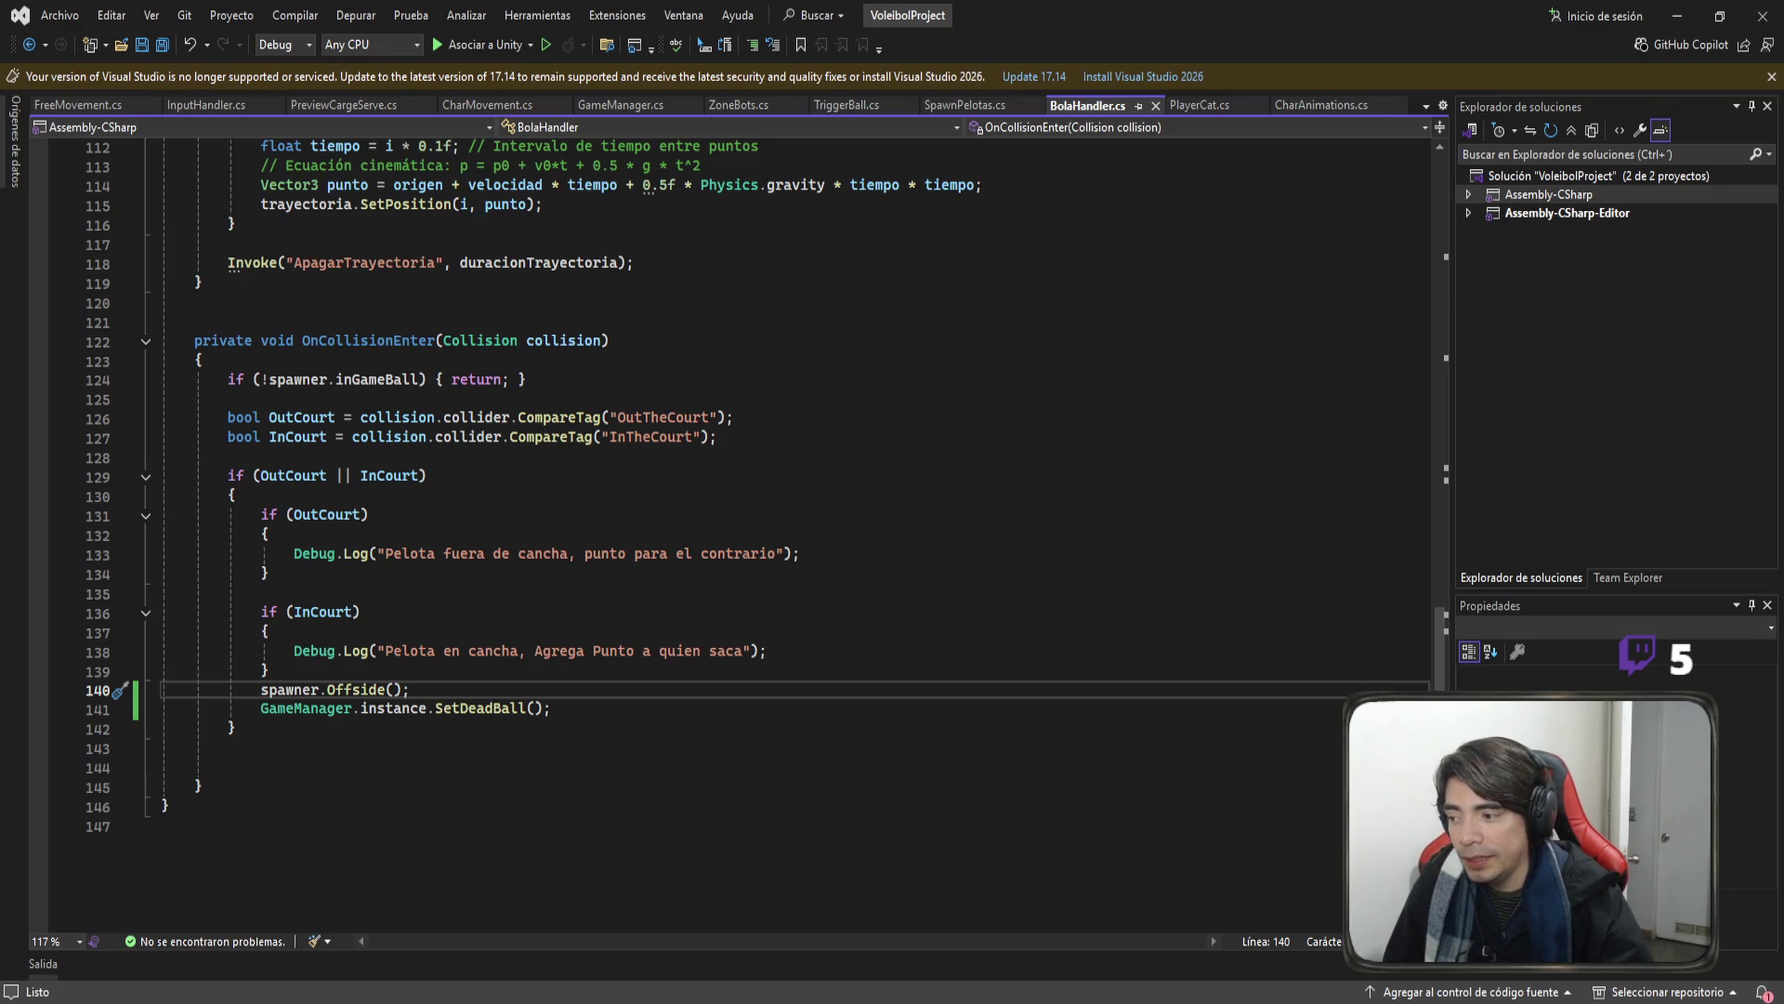
key(alt+Tab)
key(alt+Tab)
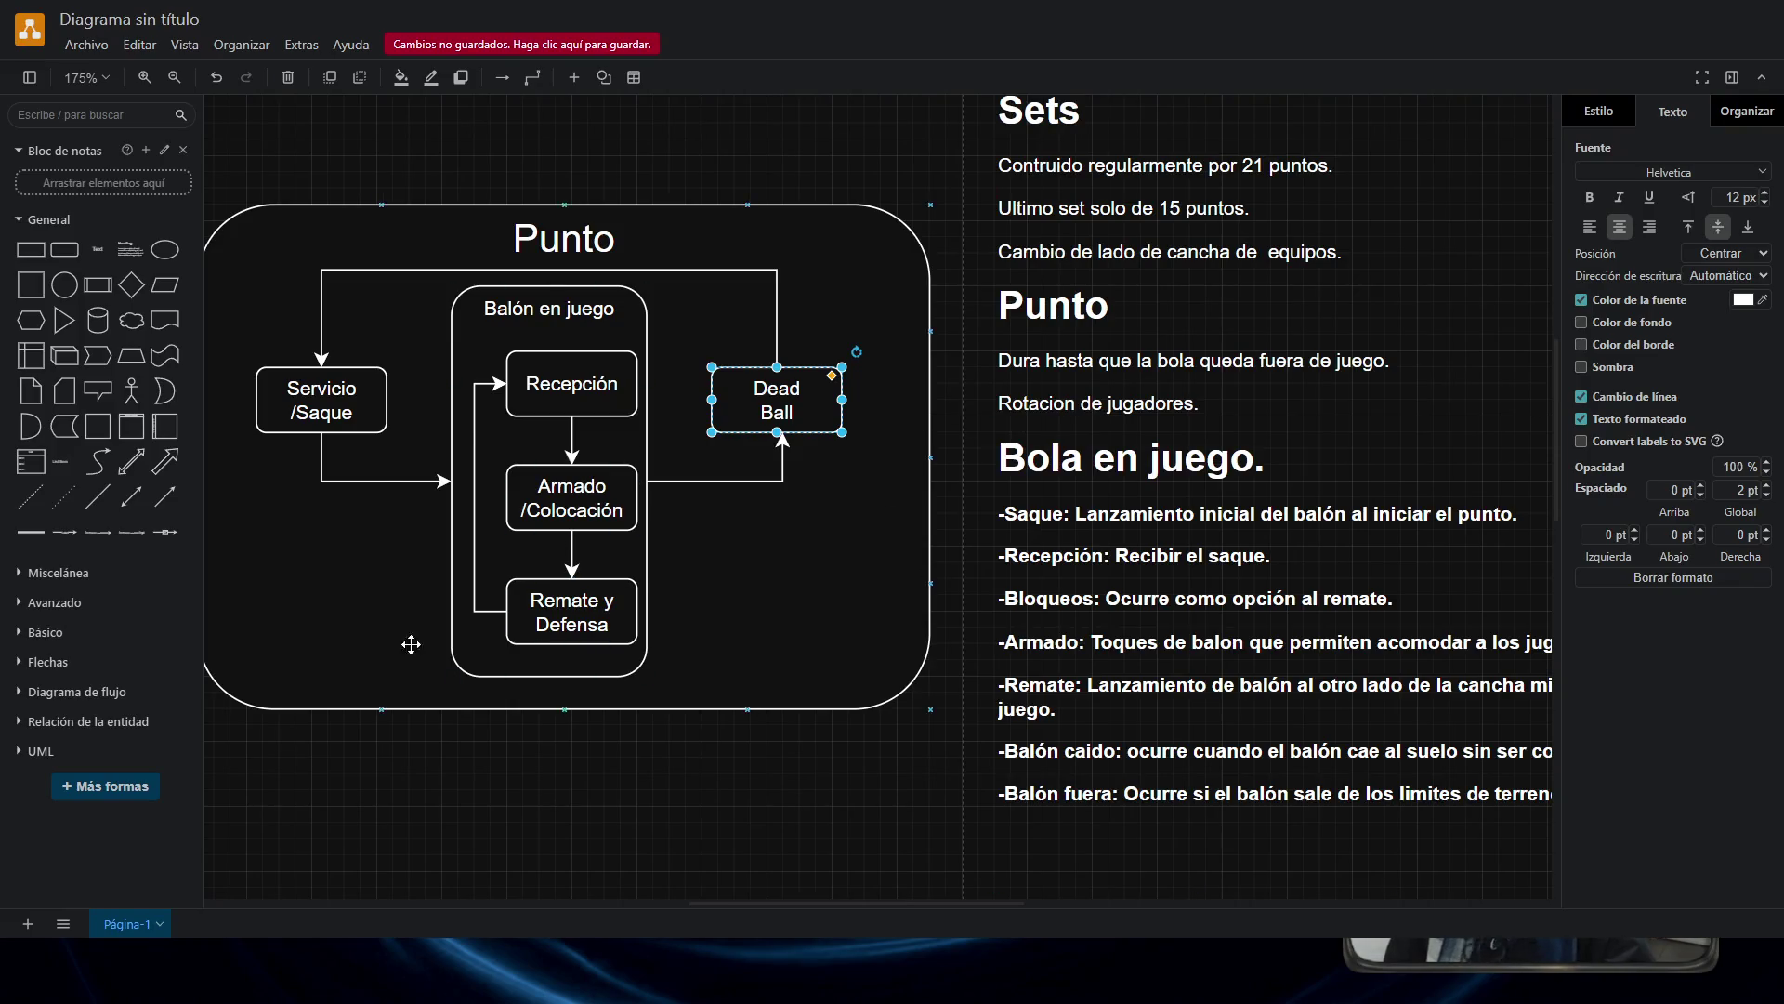
key(alt+Tab)
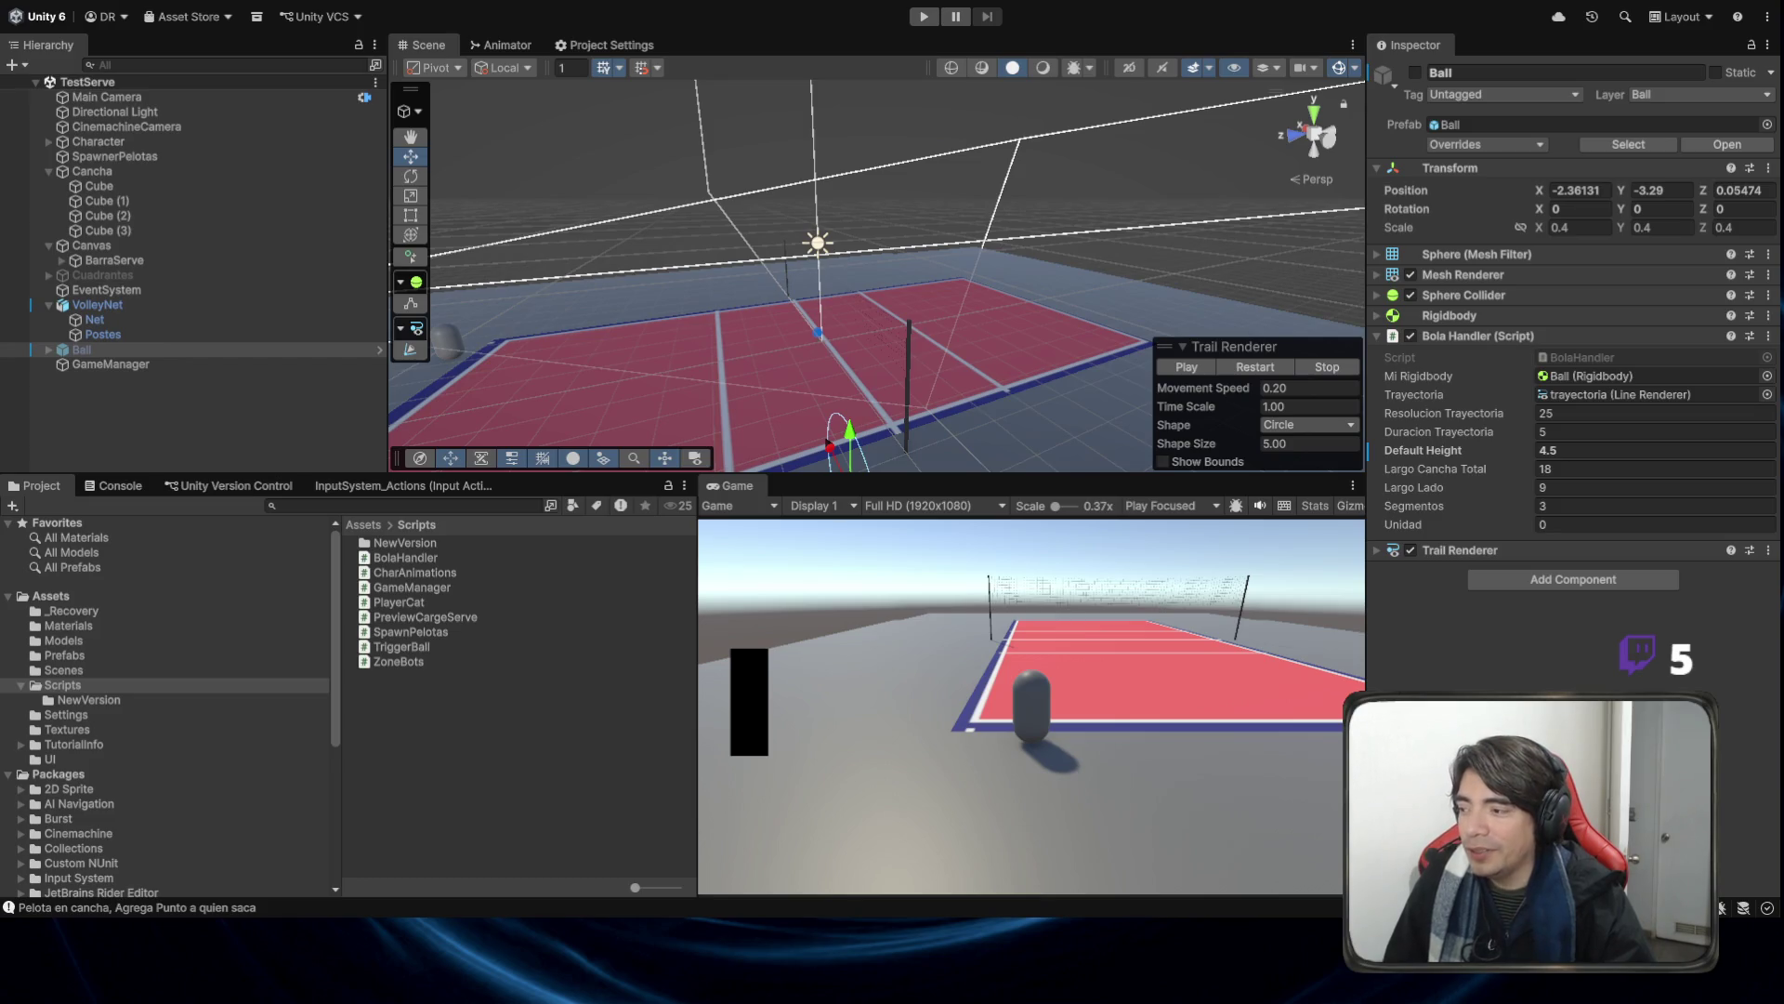
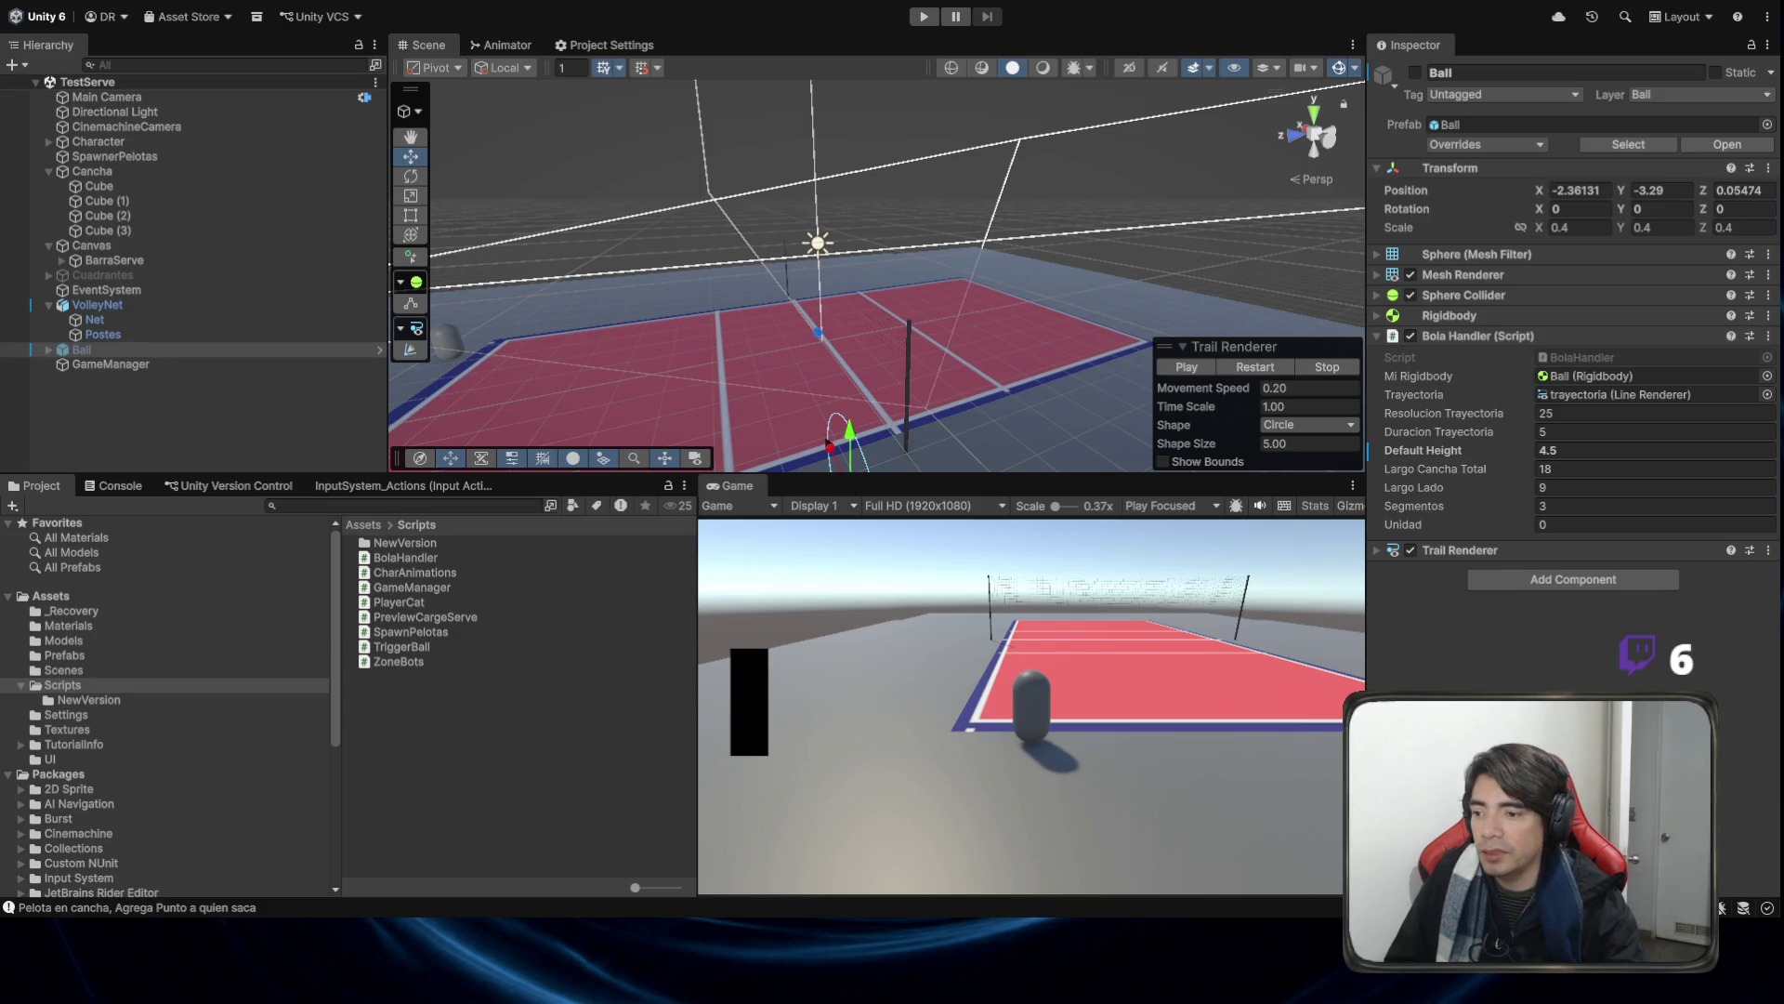
Switch to Visual Studio, scroll up through BolaHandler.cs, and bring up GameManager.cs.
key(alt+Tab)
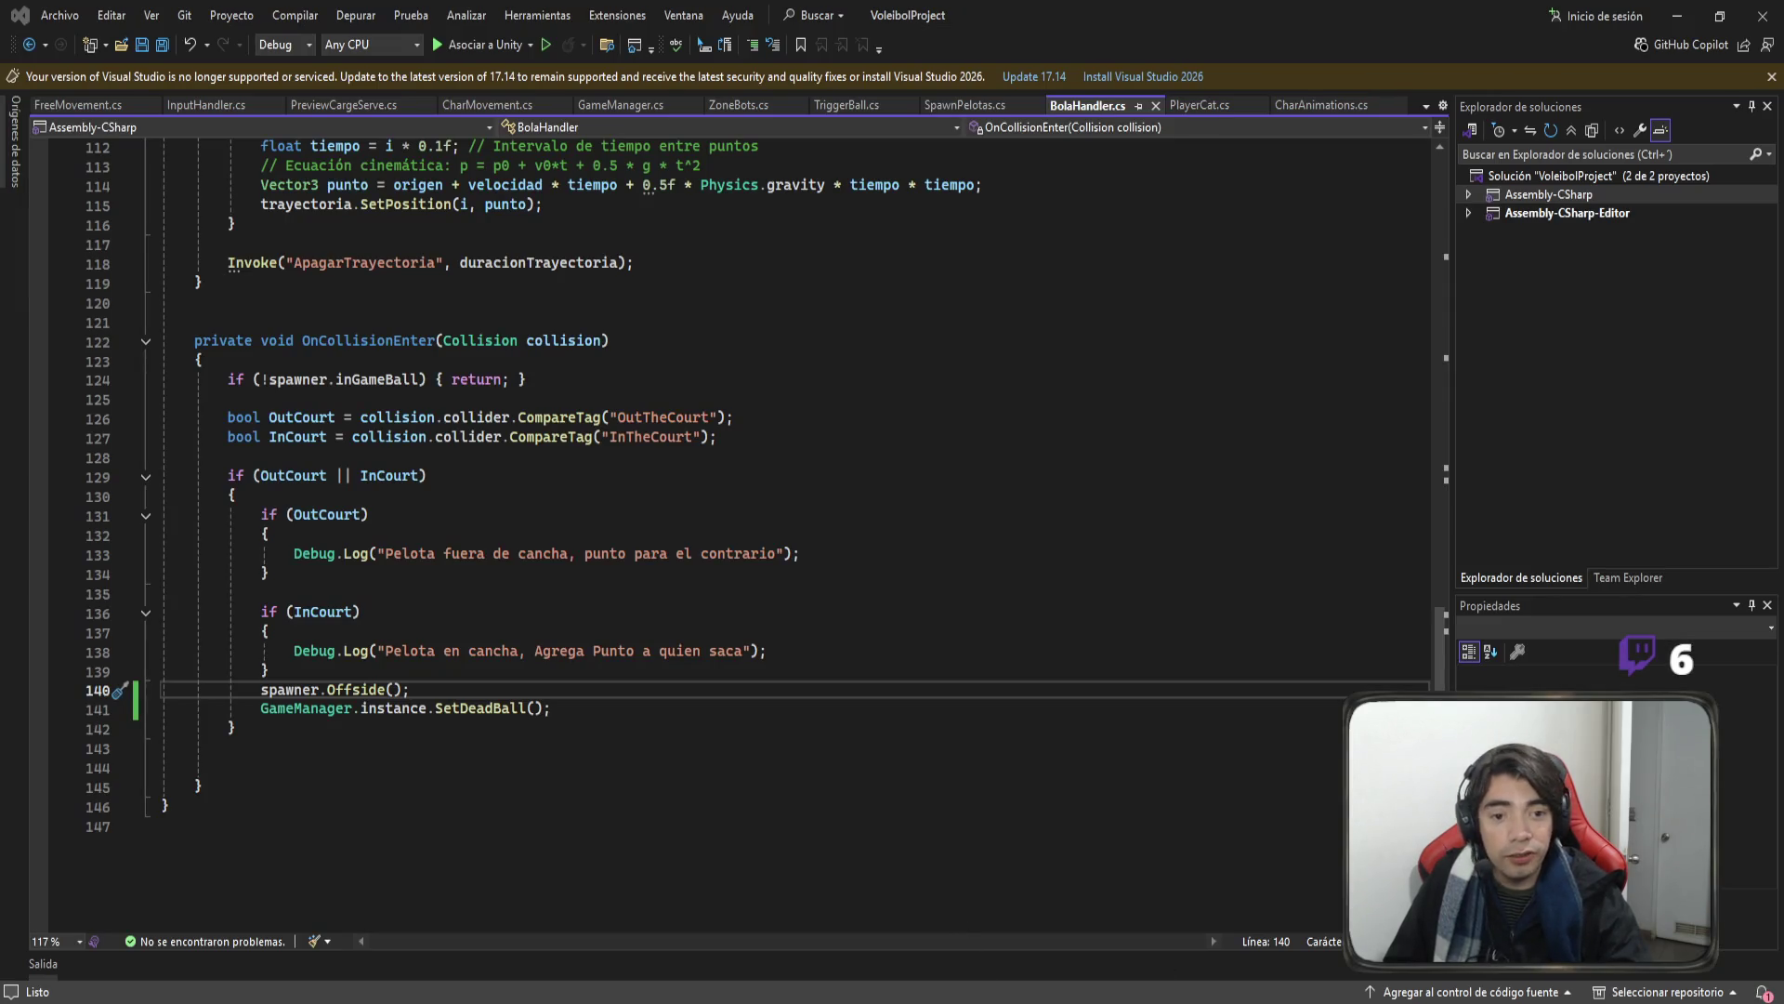
scroll(739, 535, up, 7)
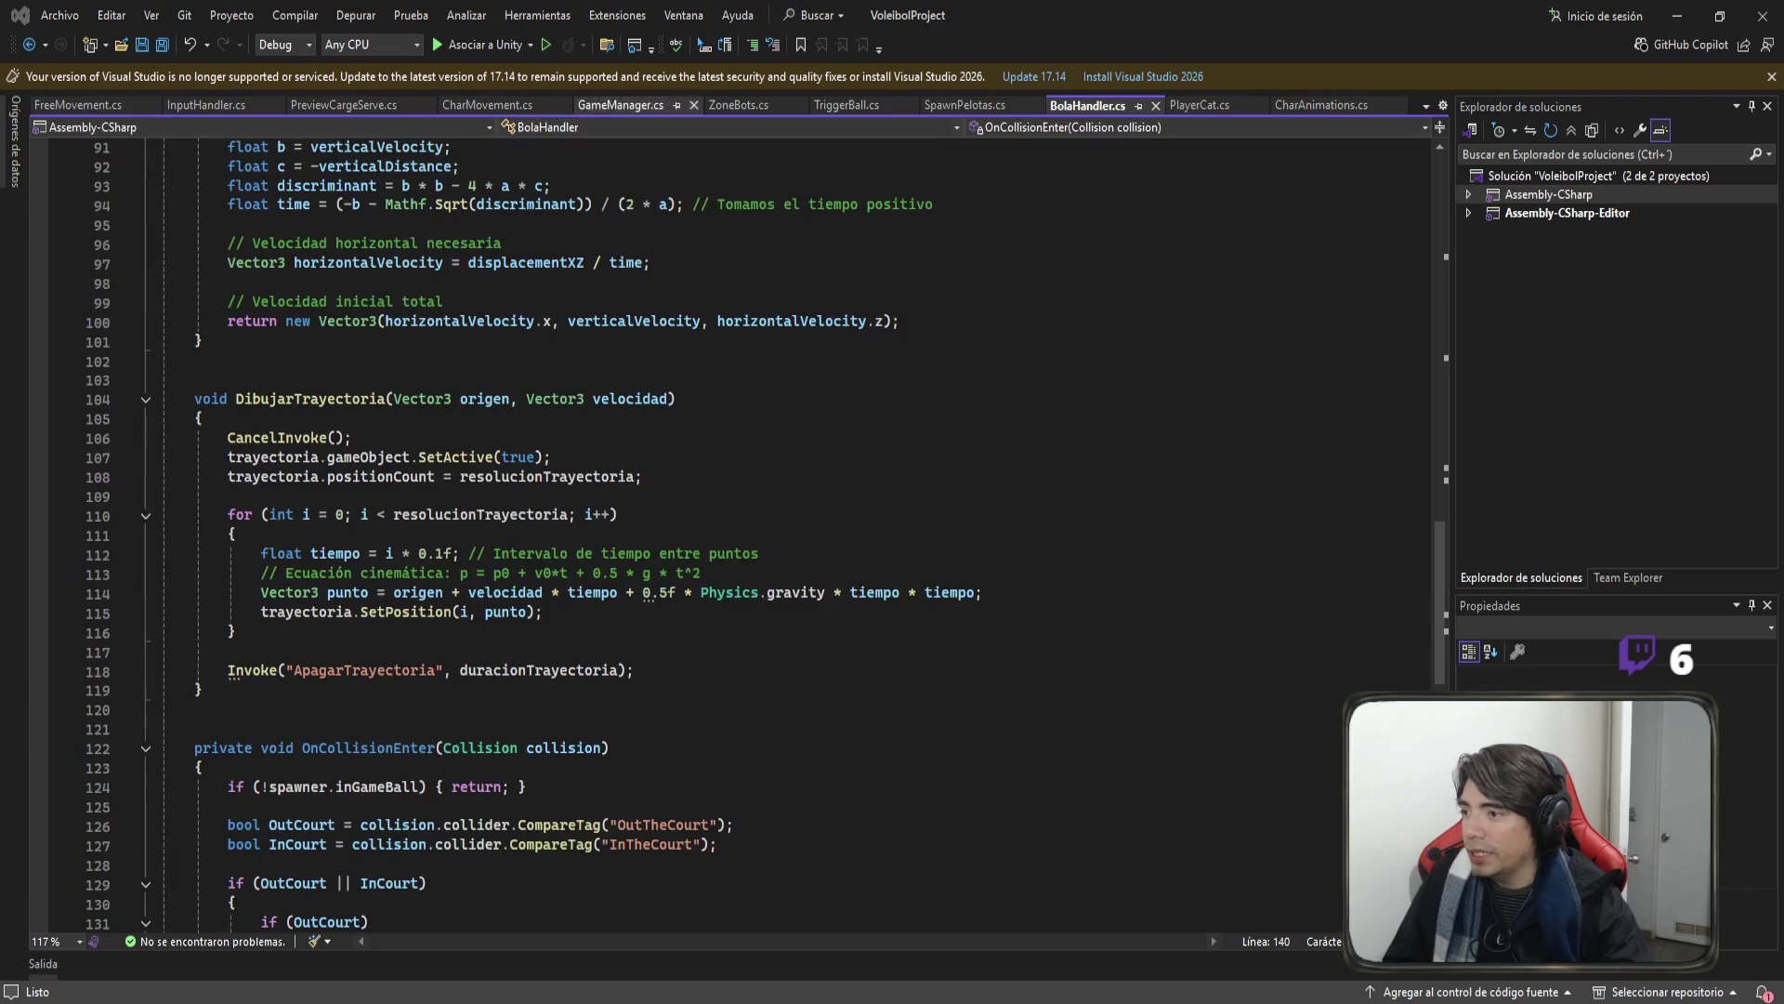
click(600, 105)
Scroll to the top of GameManager.cs and highlight the static keyword on line 6.
scroll(794, 509, up, 9)
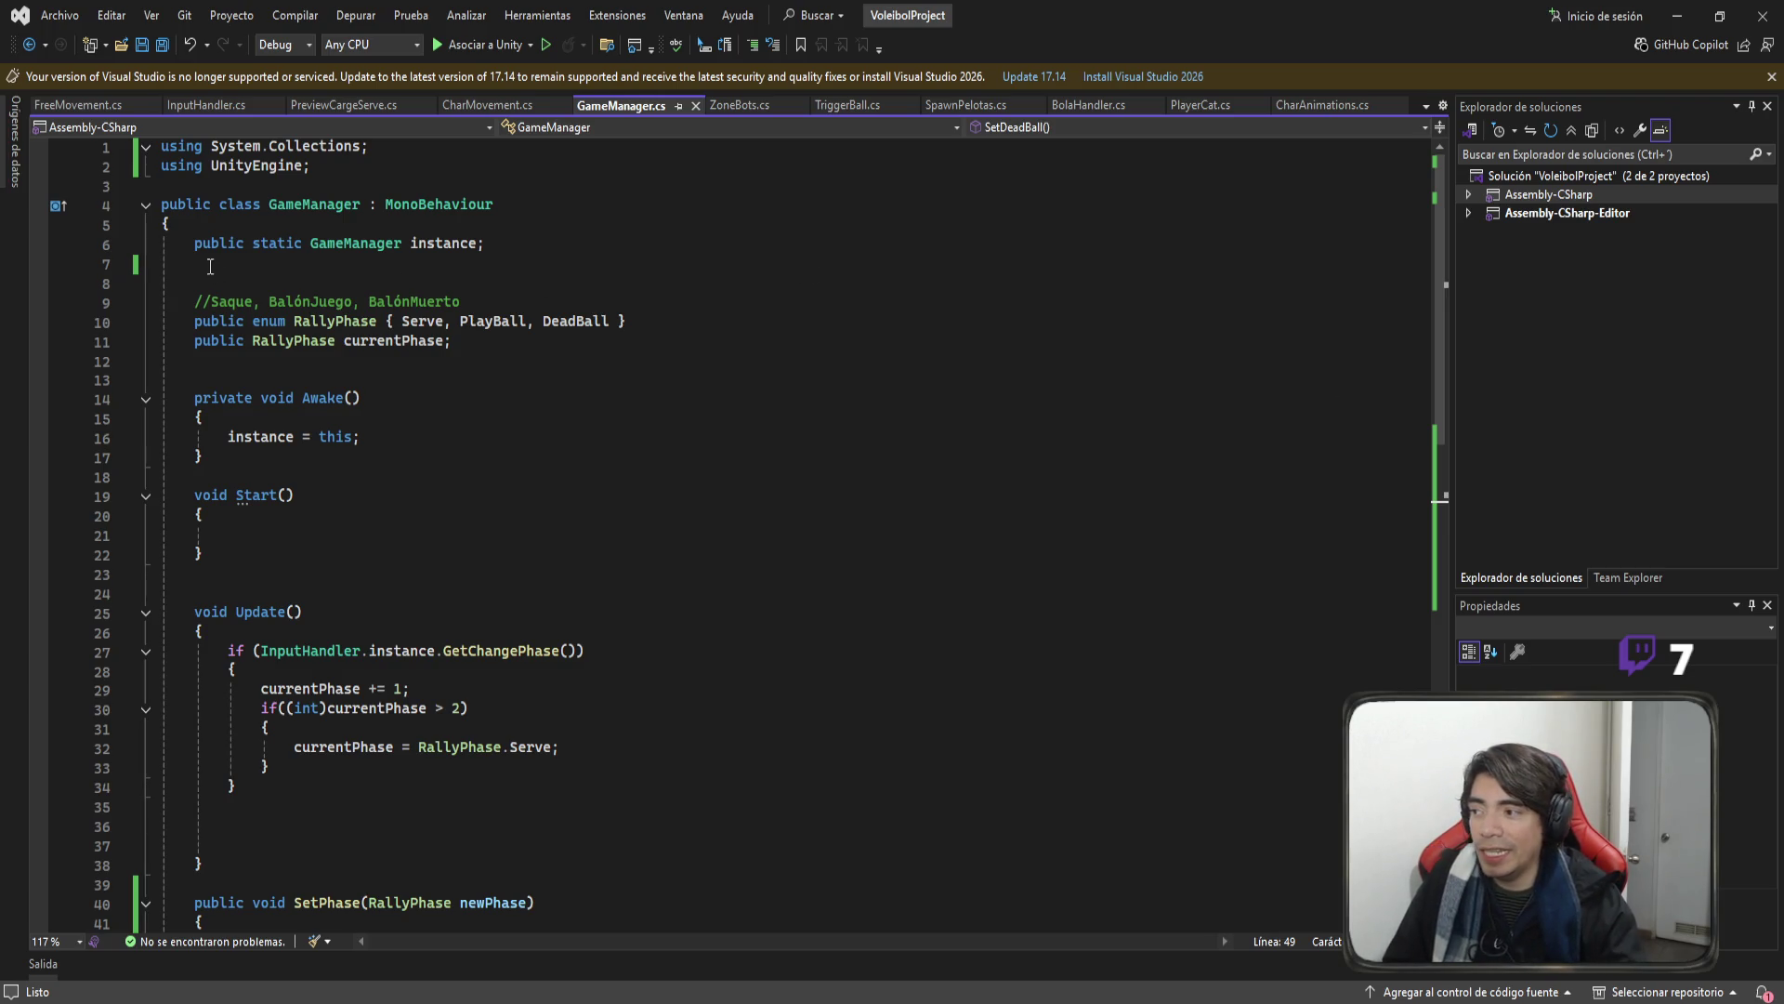
double_click(271, 242)
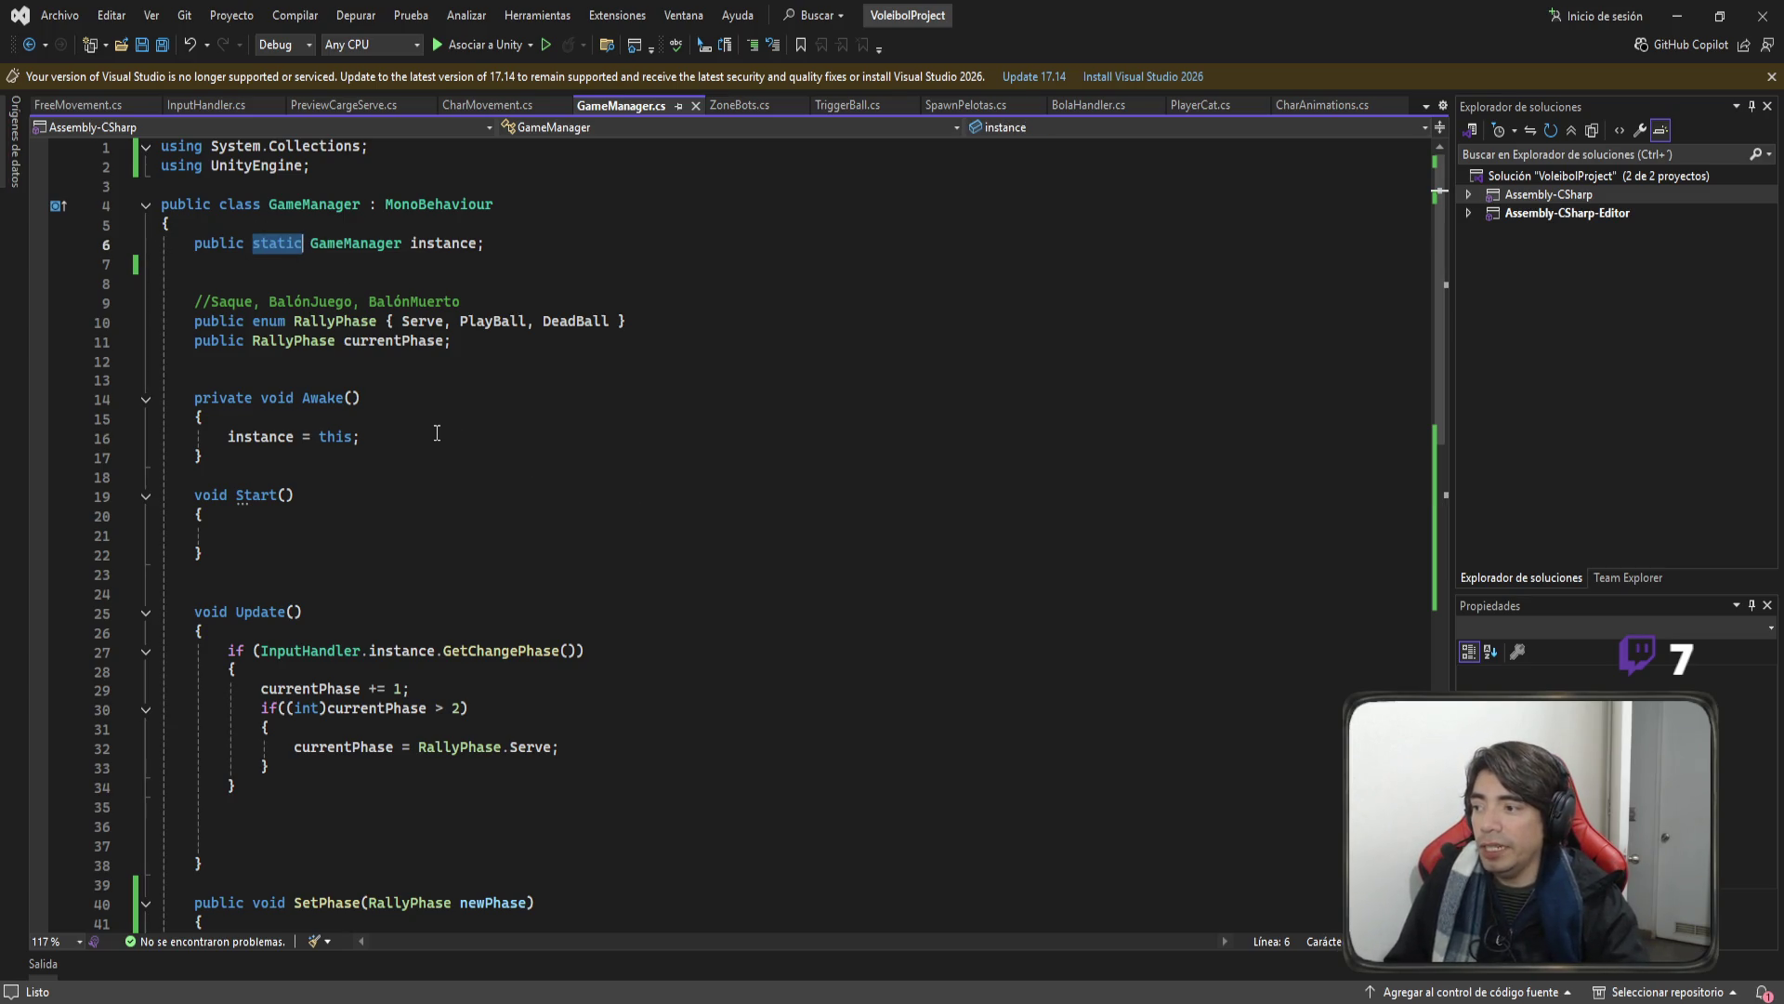
scroll(436, 433, up, 10)
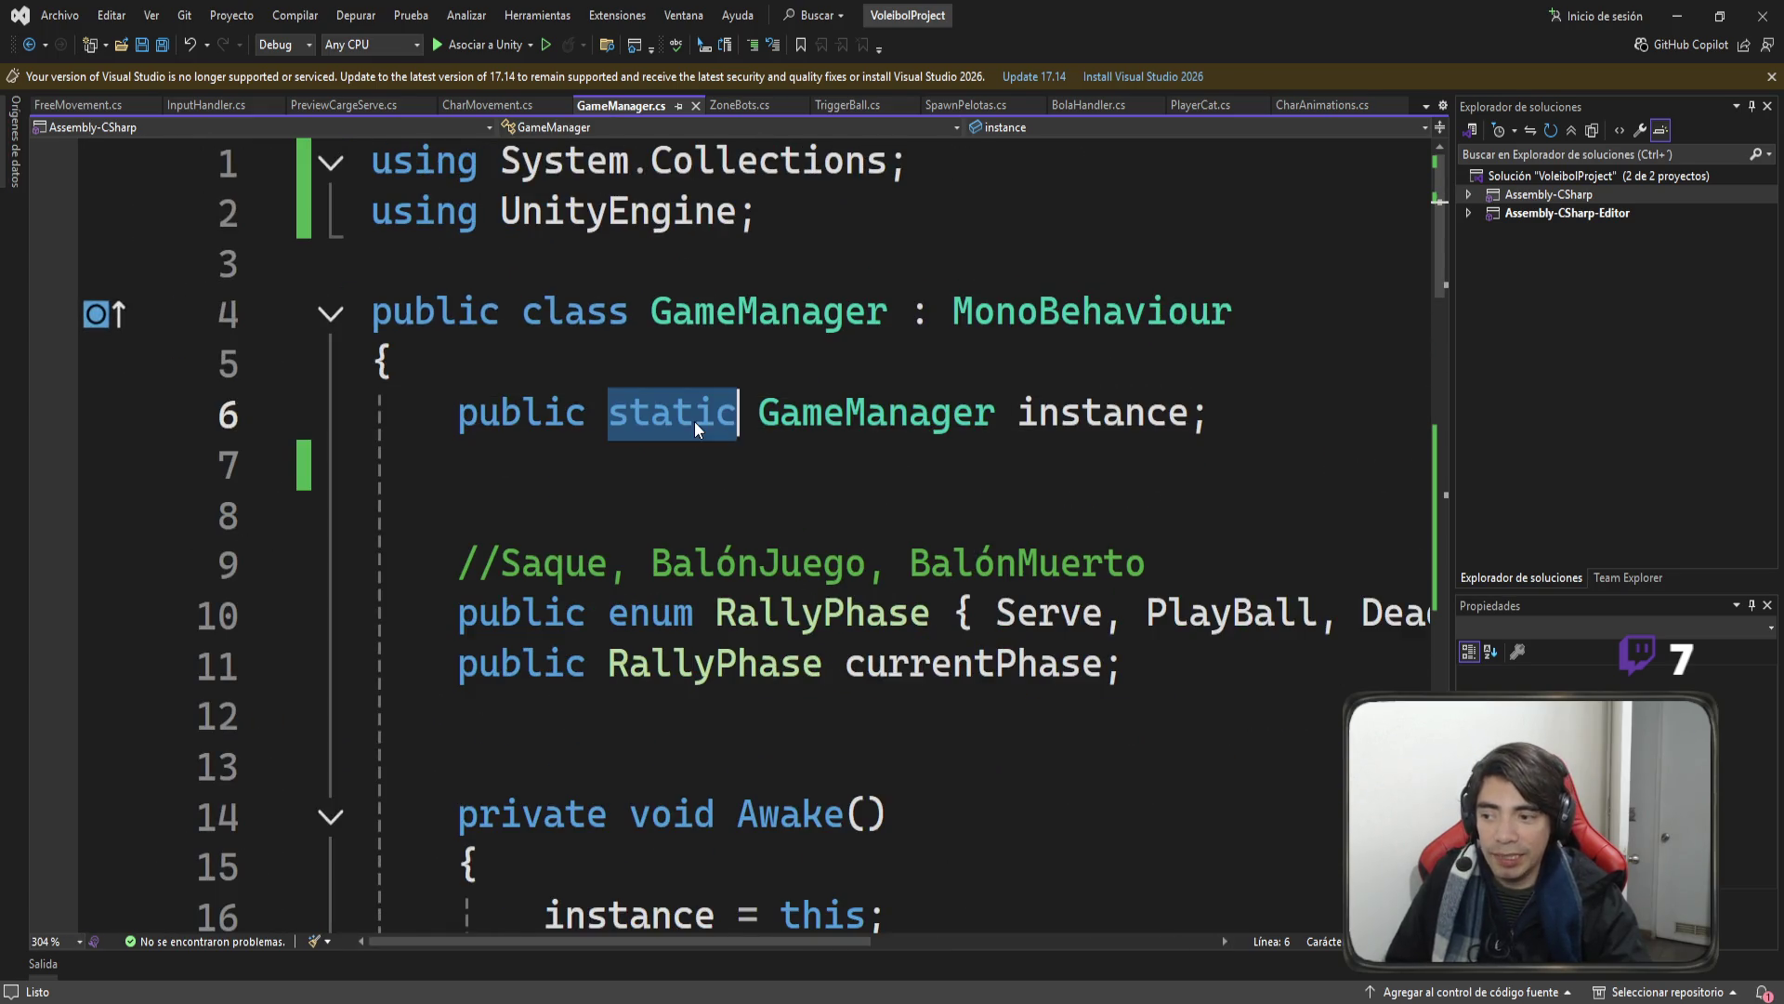
double_click(818, 424)
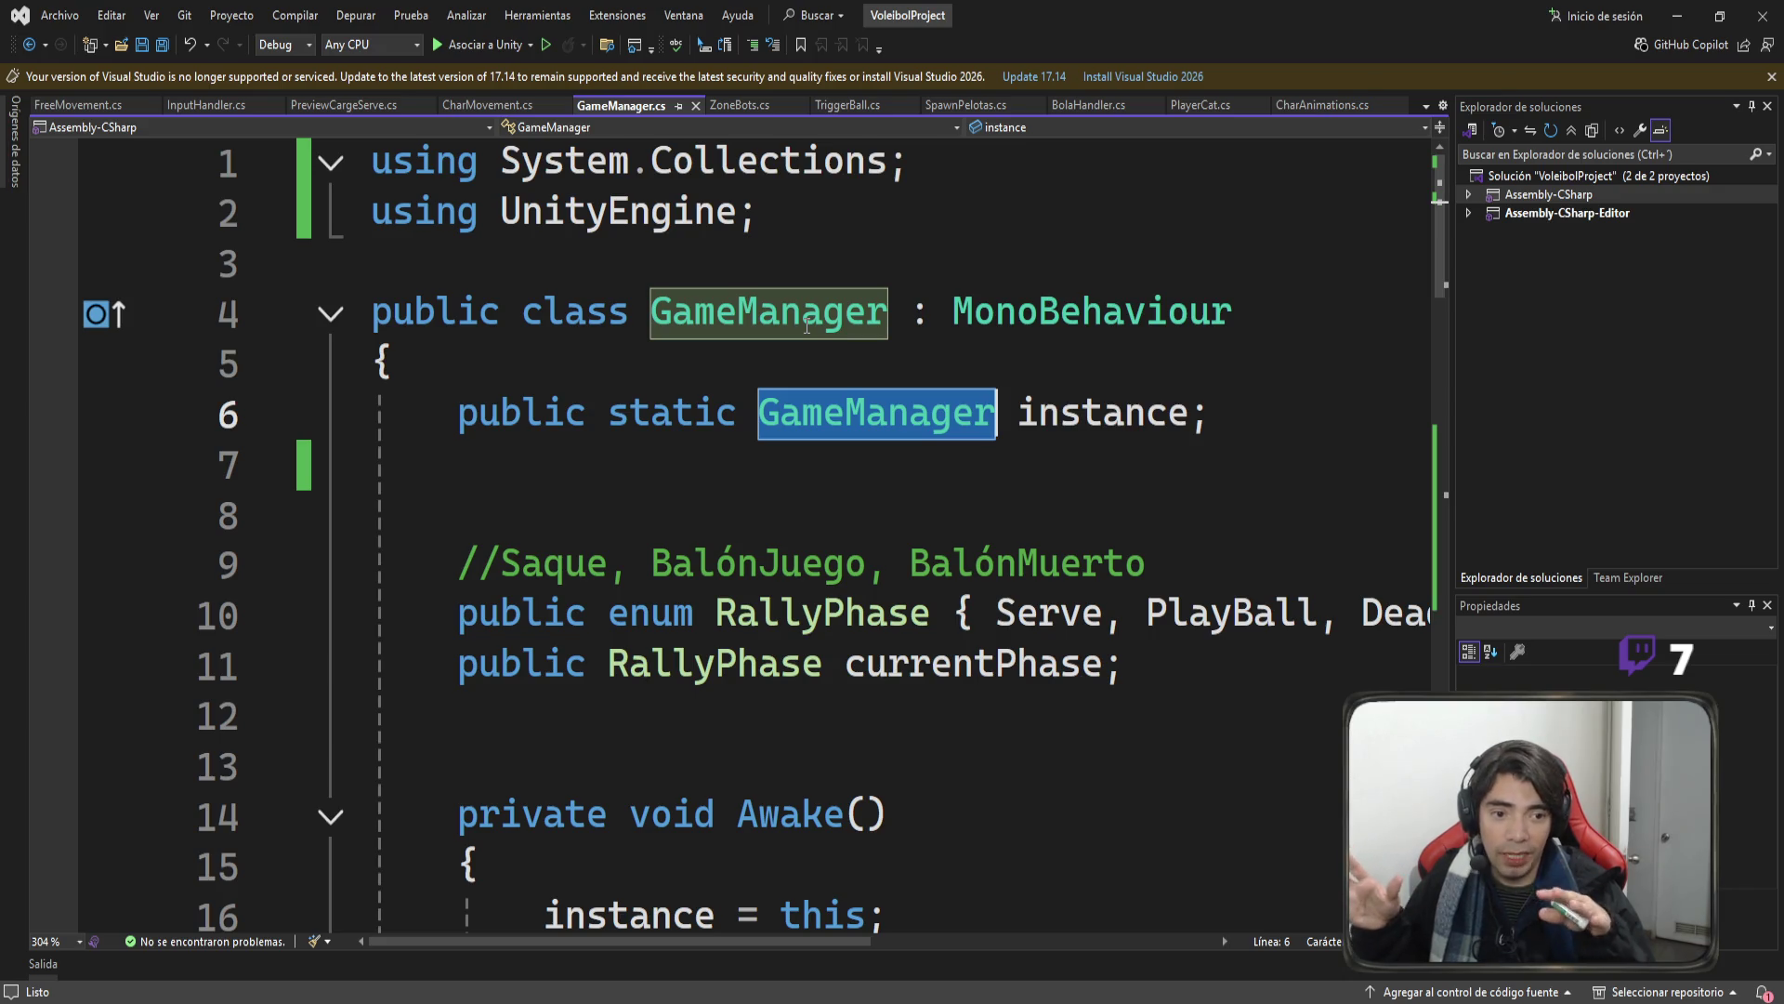
scroll(895, 602, down, 2)
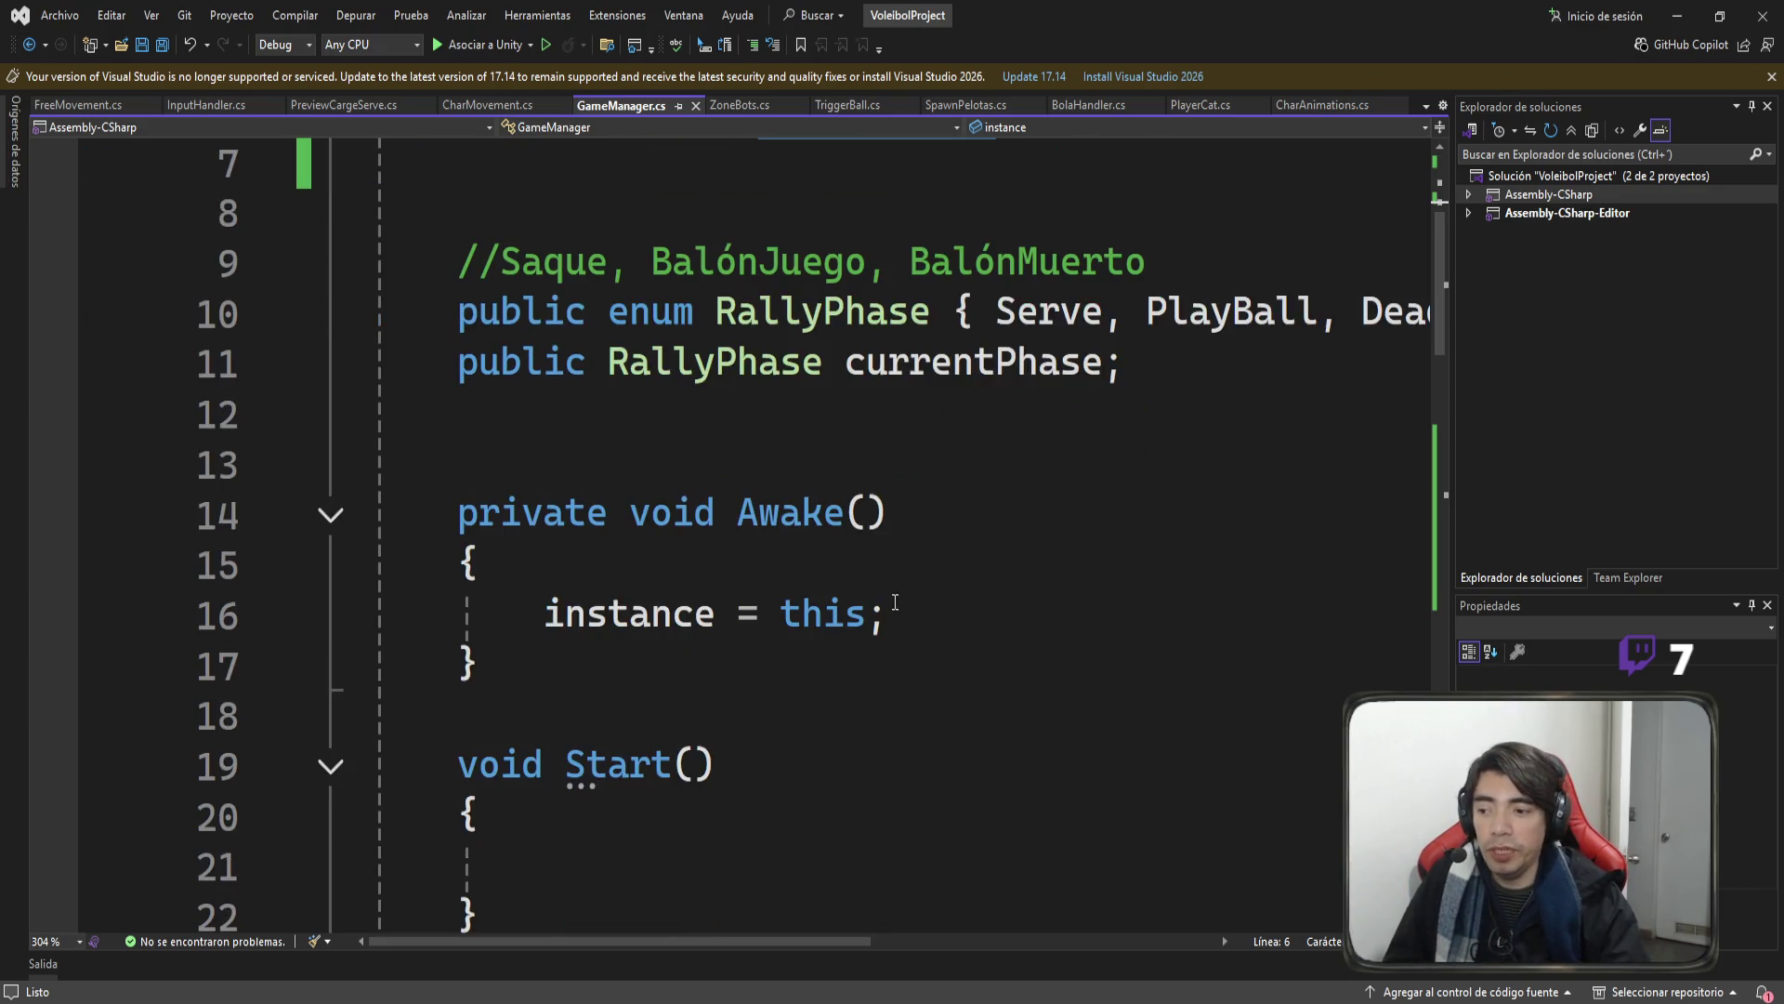
double_click(976, 364)
scroll(925, 437, up, 2)
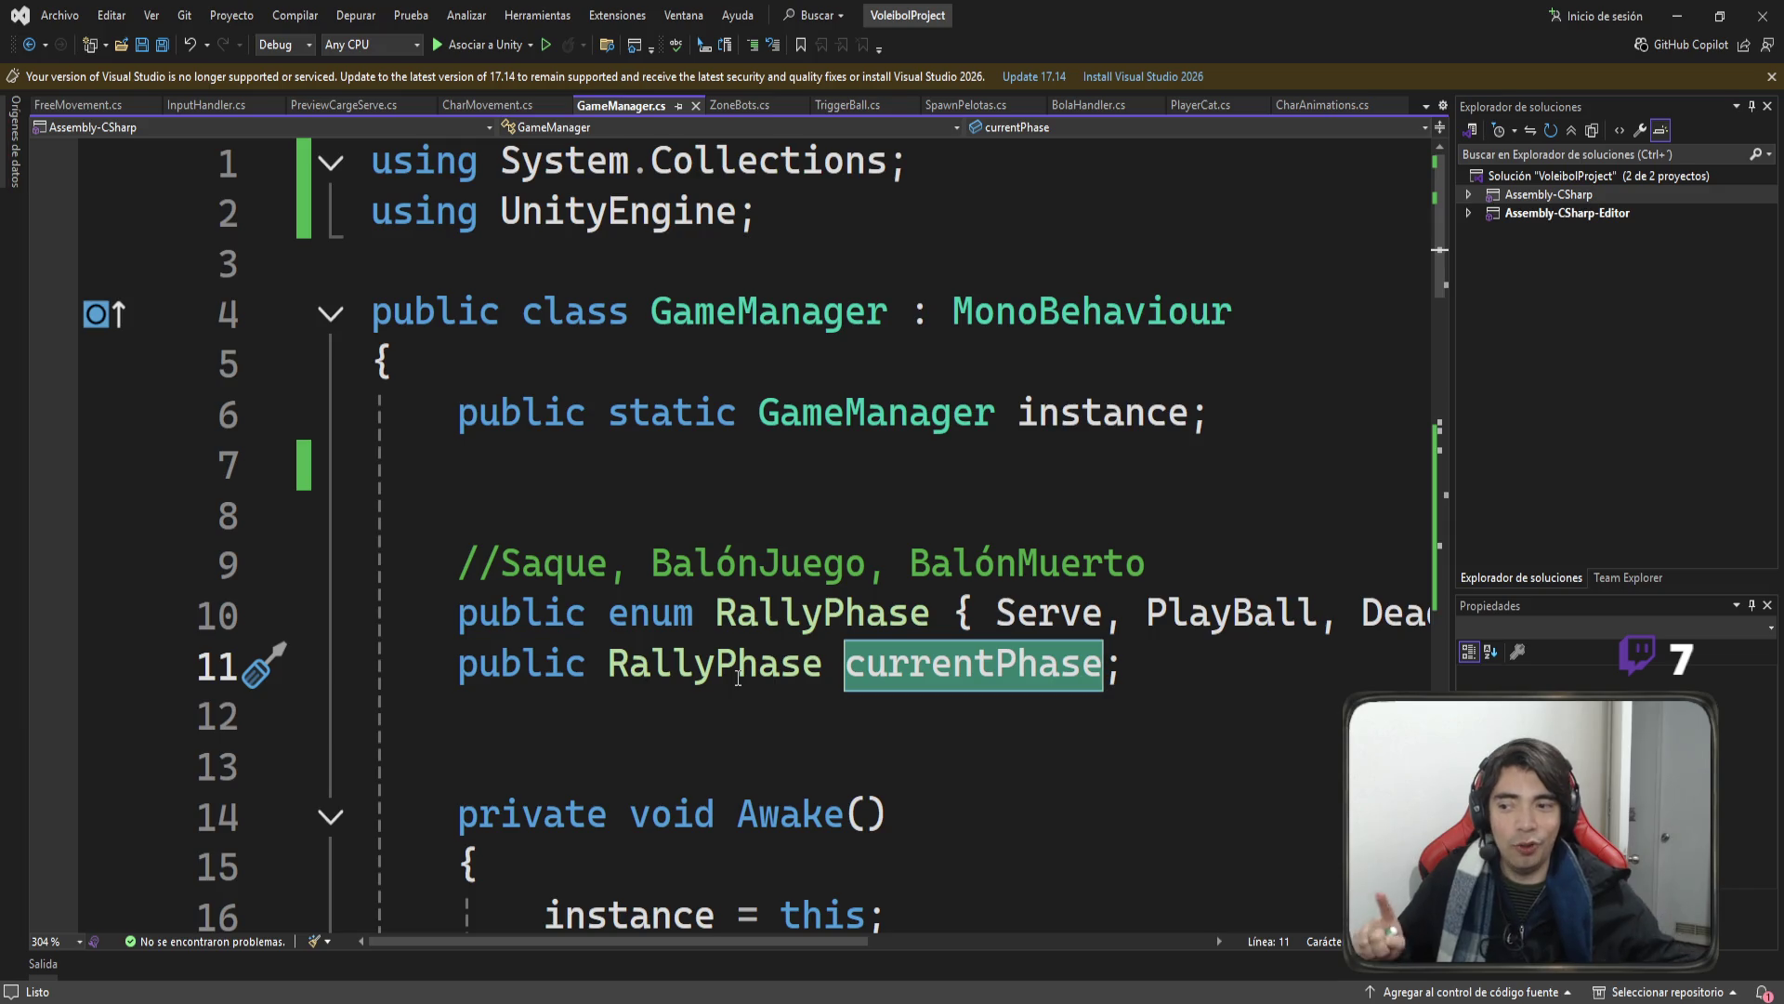
double_click(1078, 418)
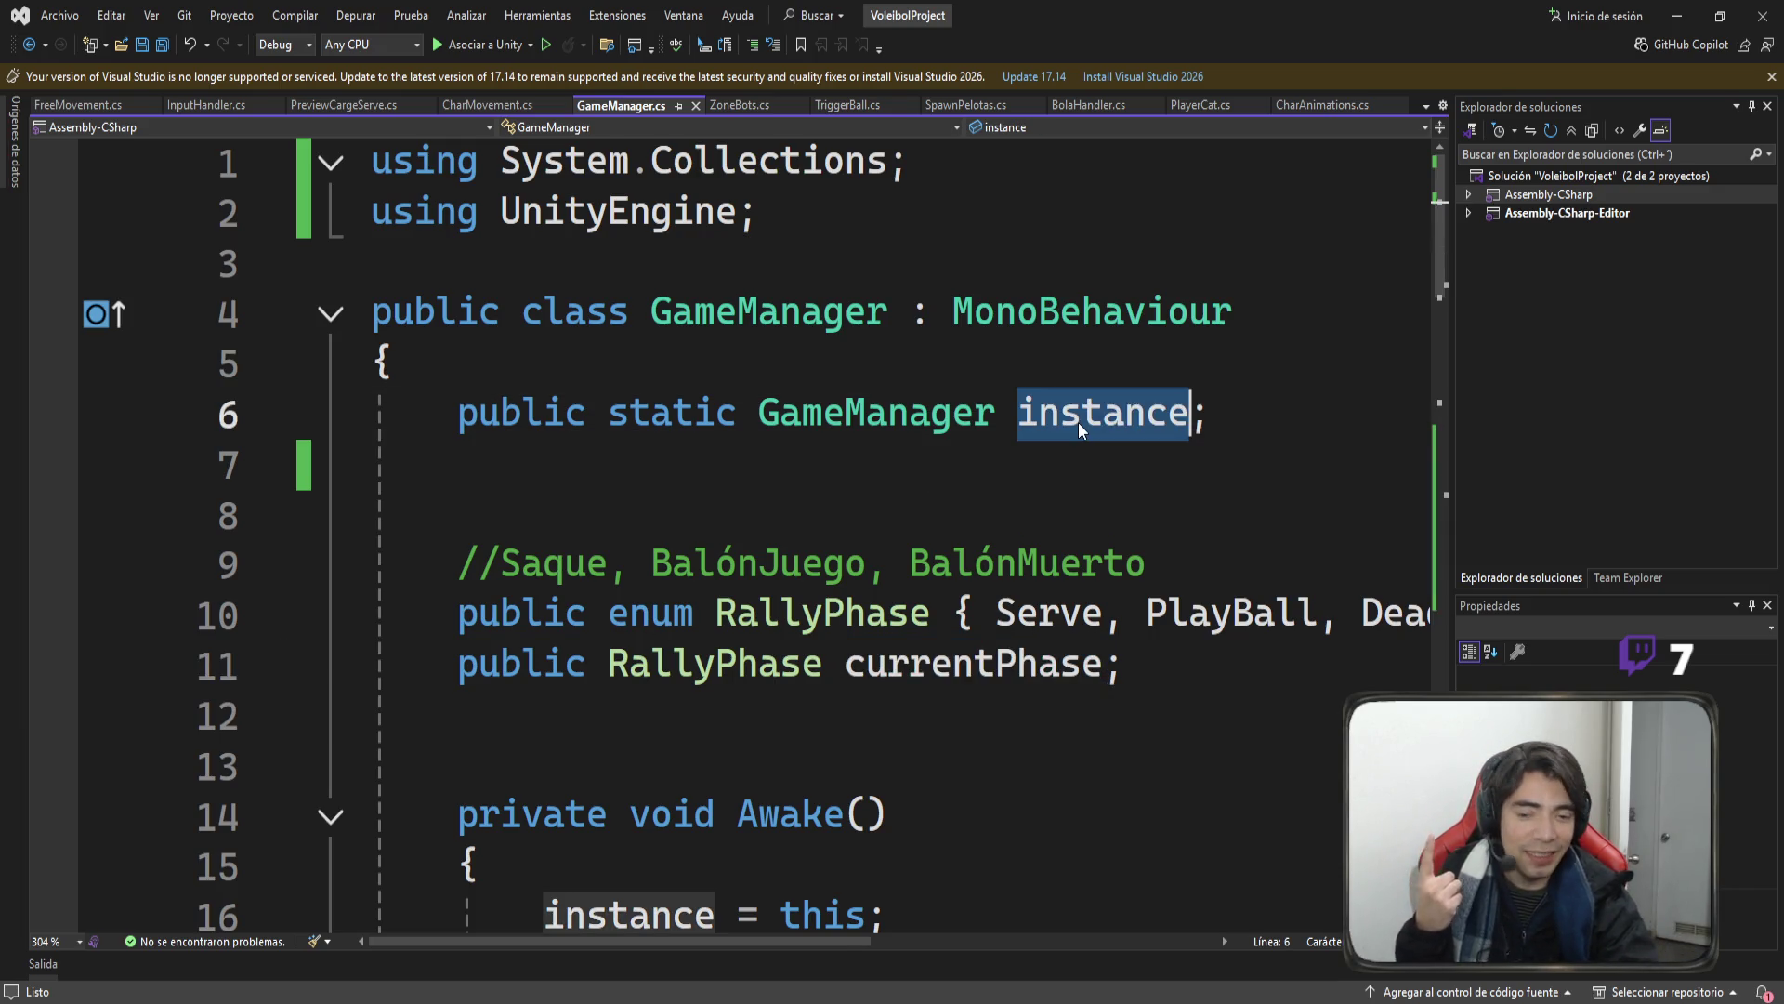
double_click(681, 432)
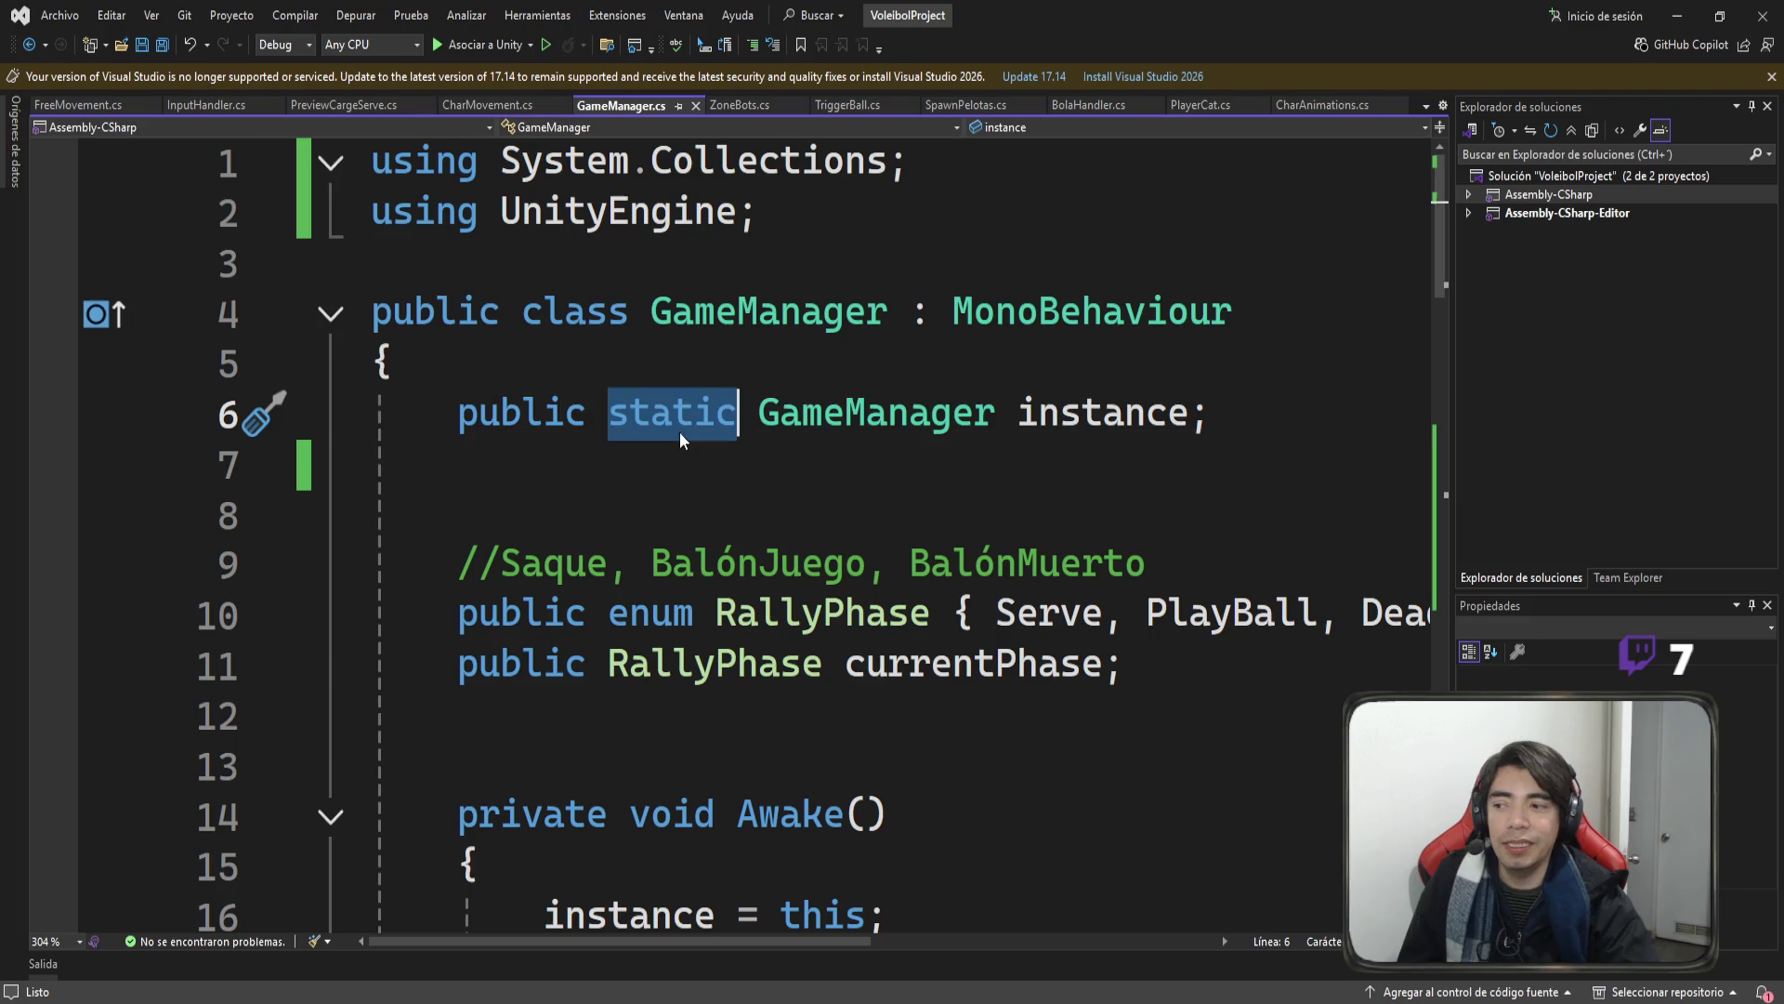
double_click(843, 320)
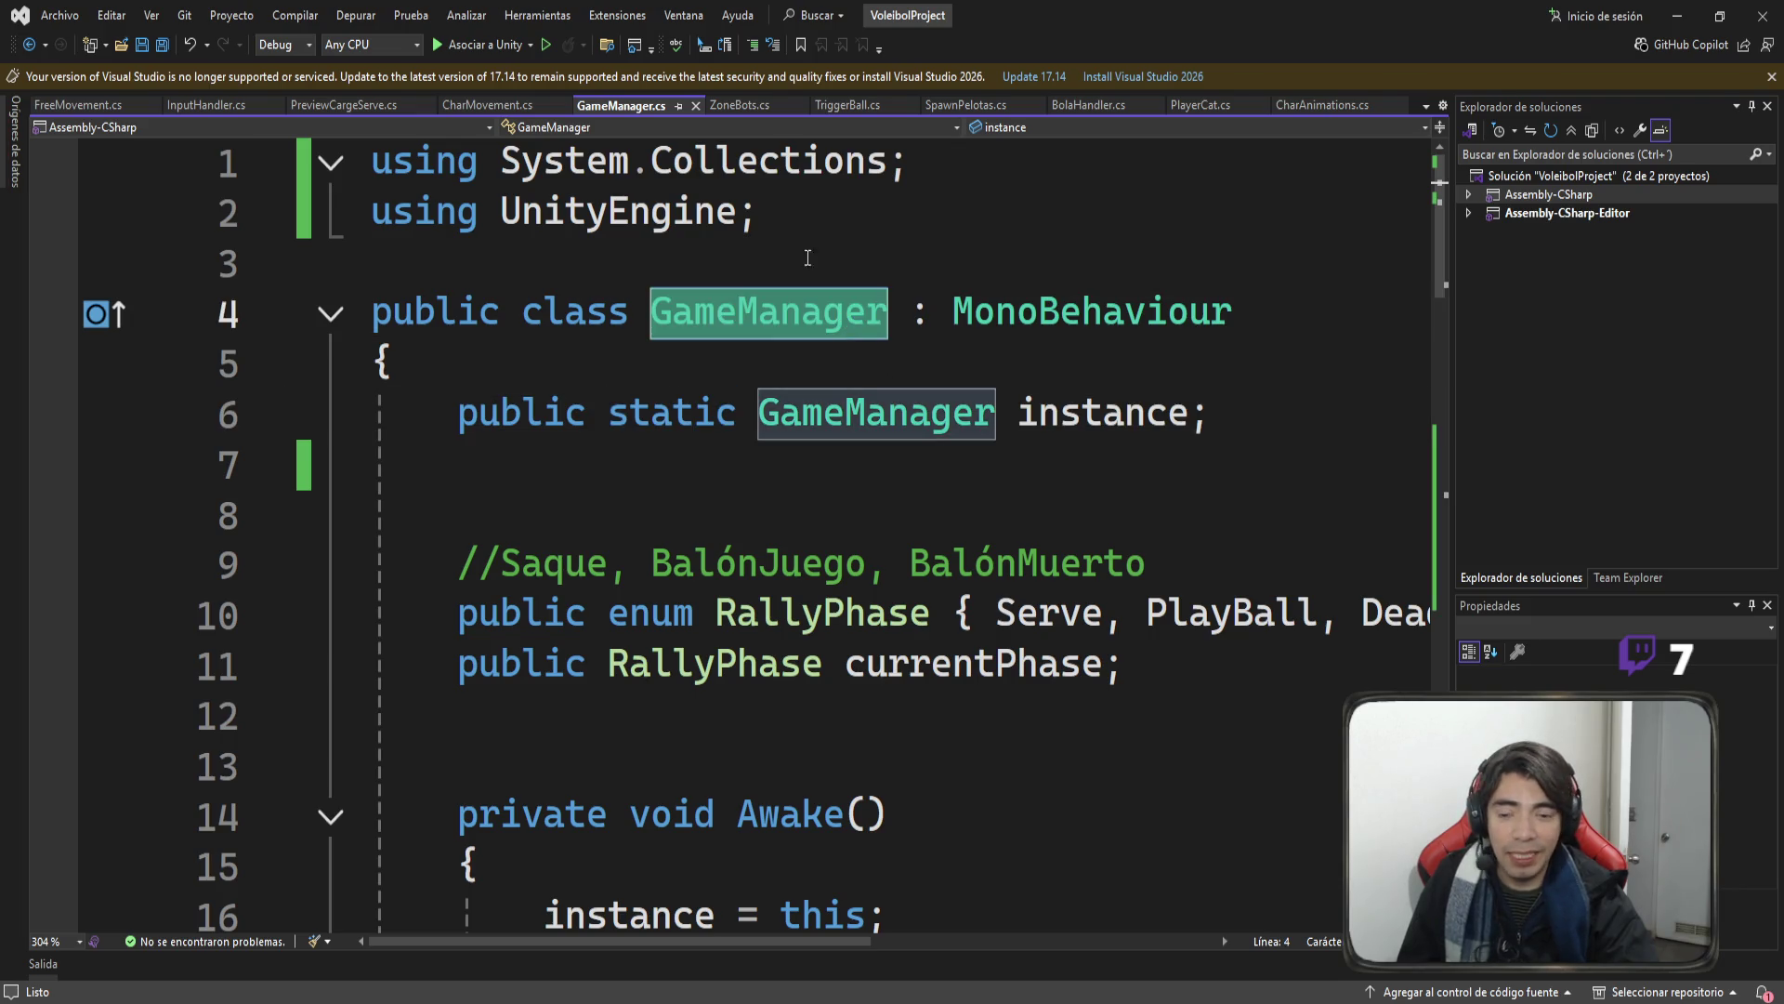
double_click(1119, 411)
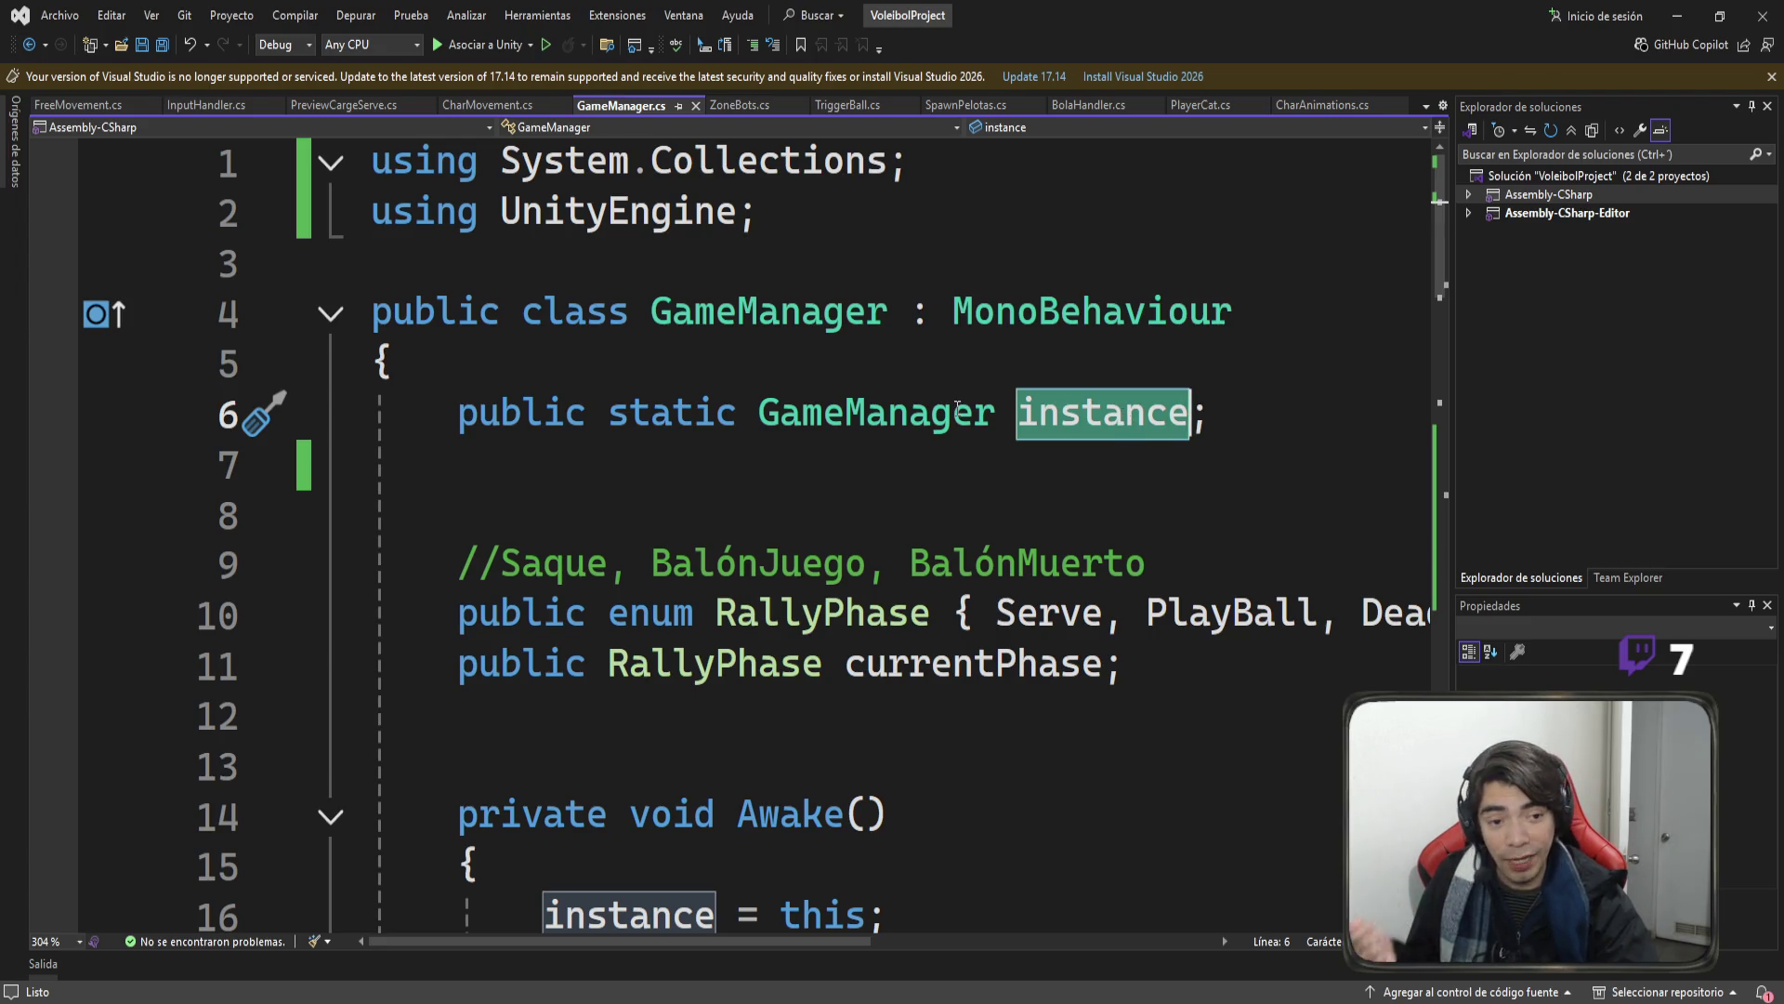
scroll(594, 475, down, 3)
double_click(593, 465)
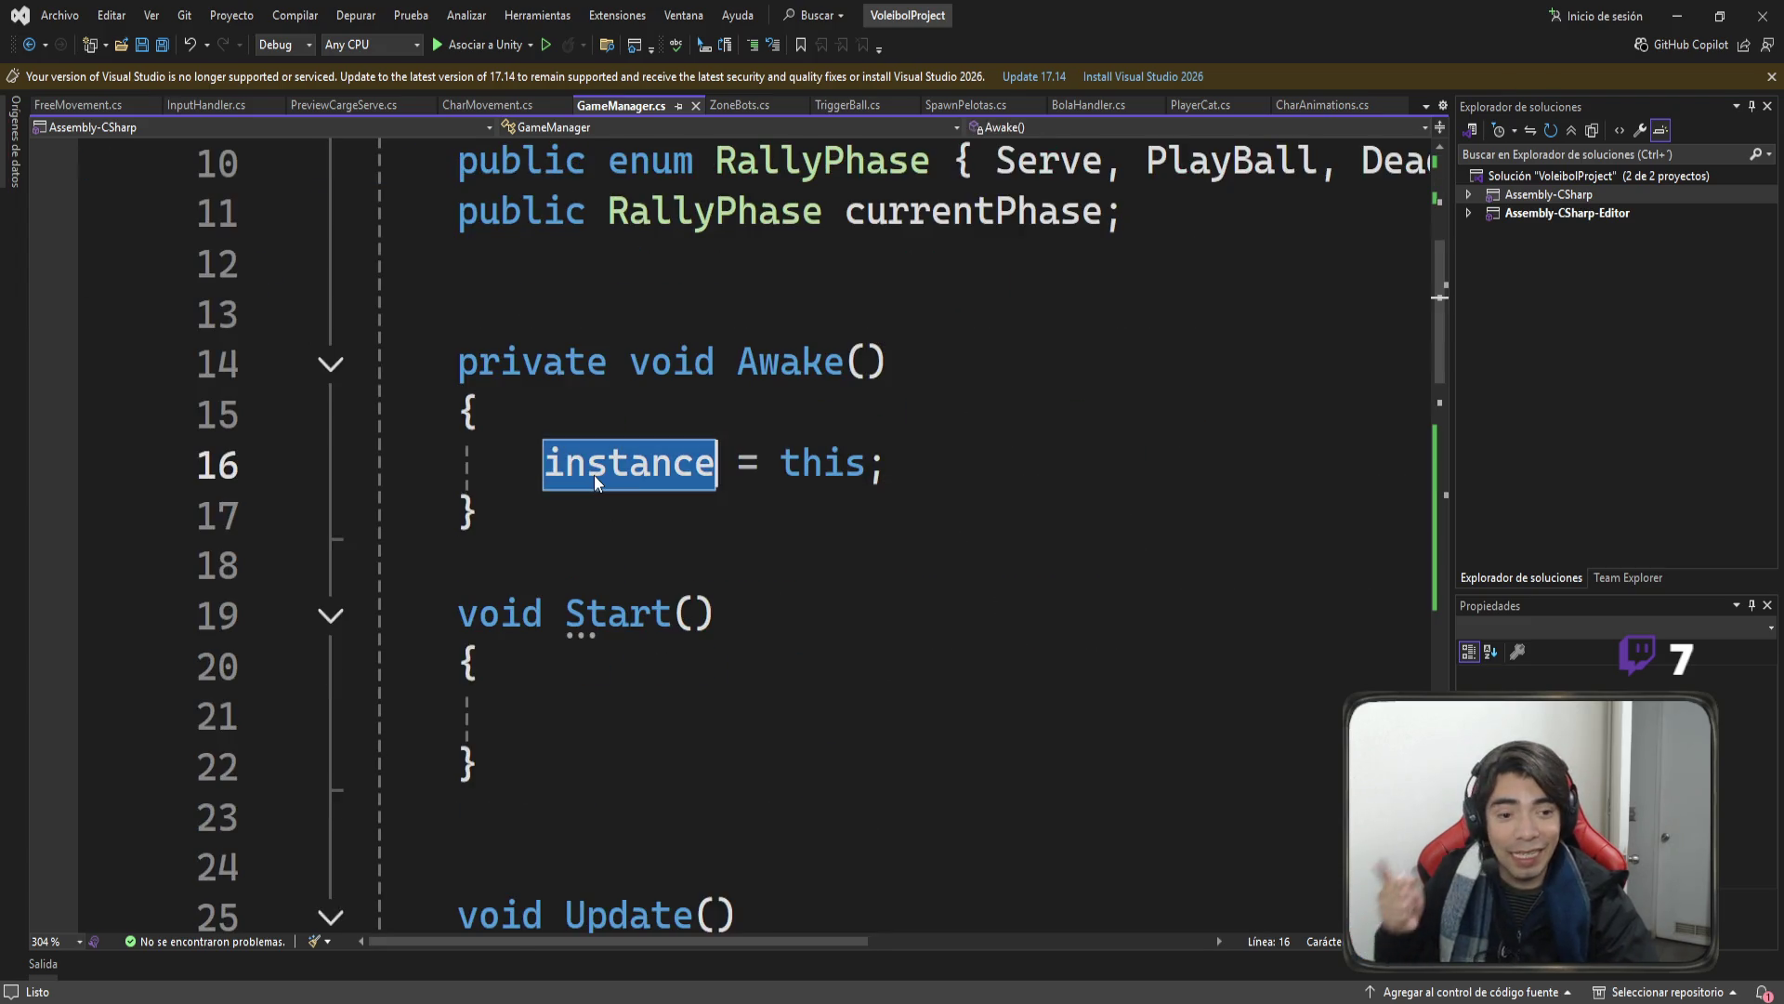
scroll(916, 456, up, 3)
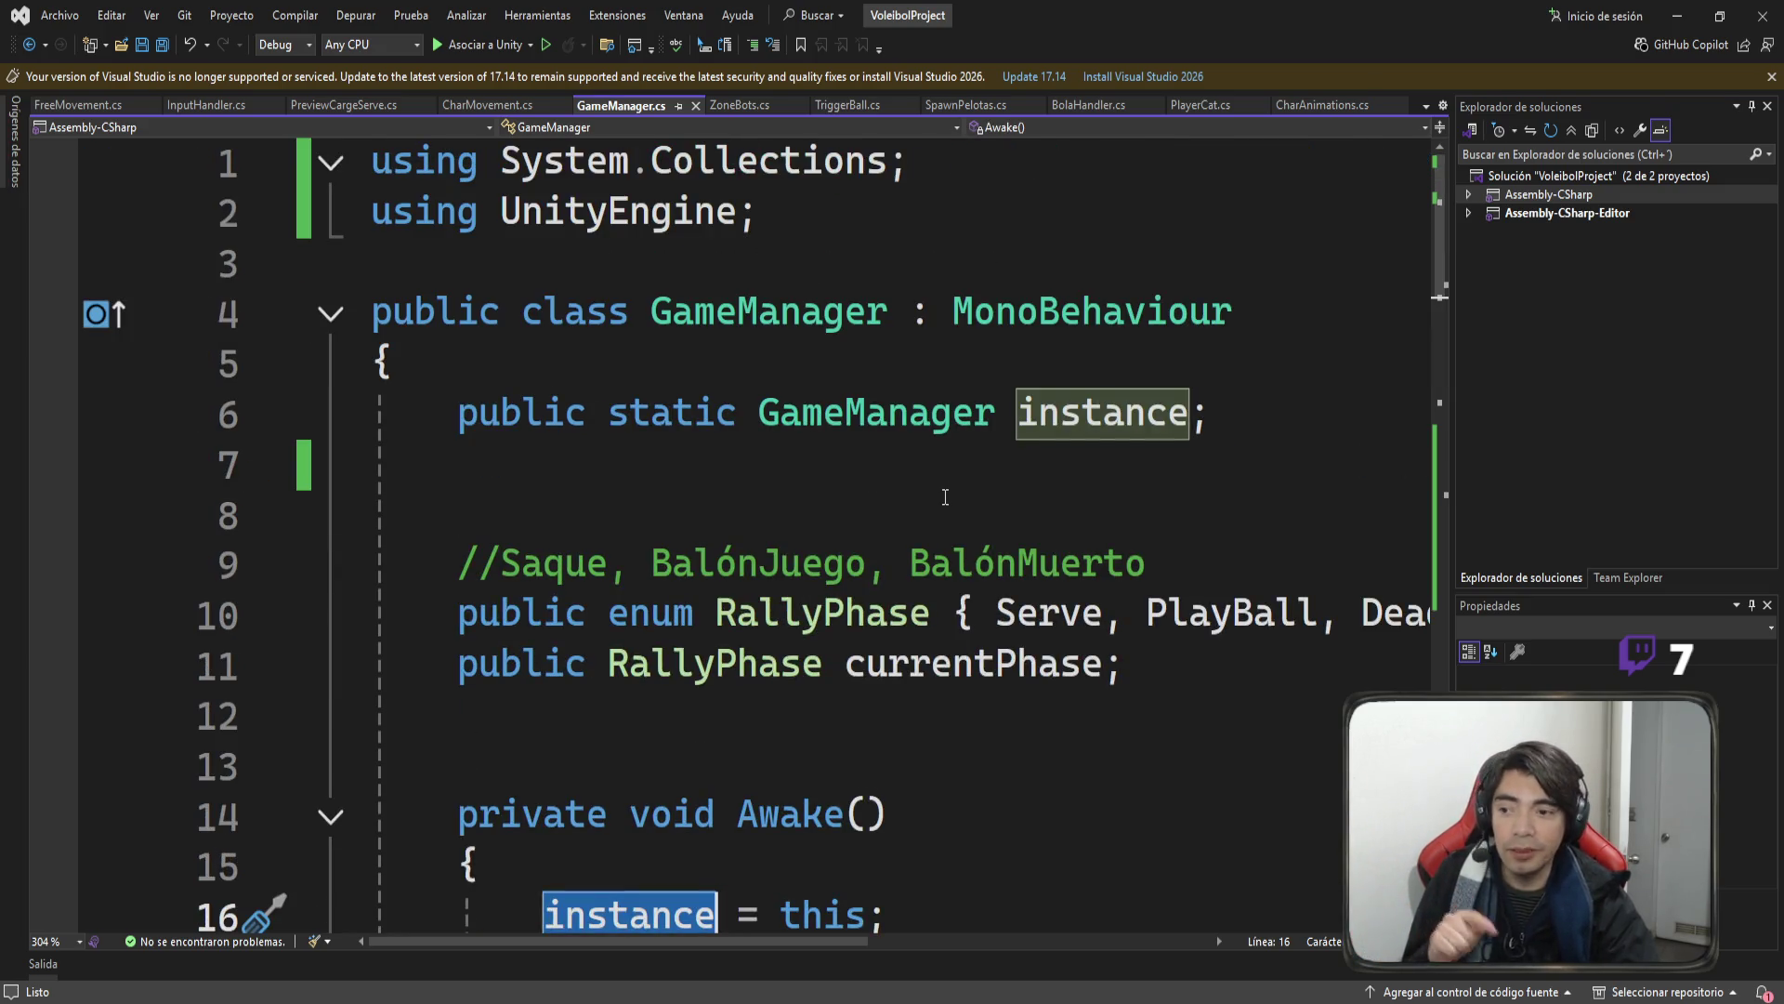
scroll(945, 498, down, 1)
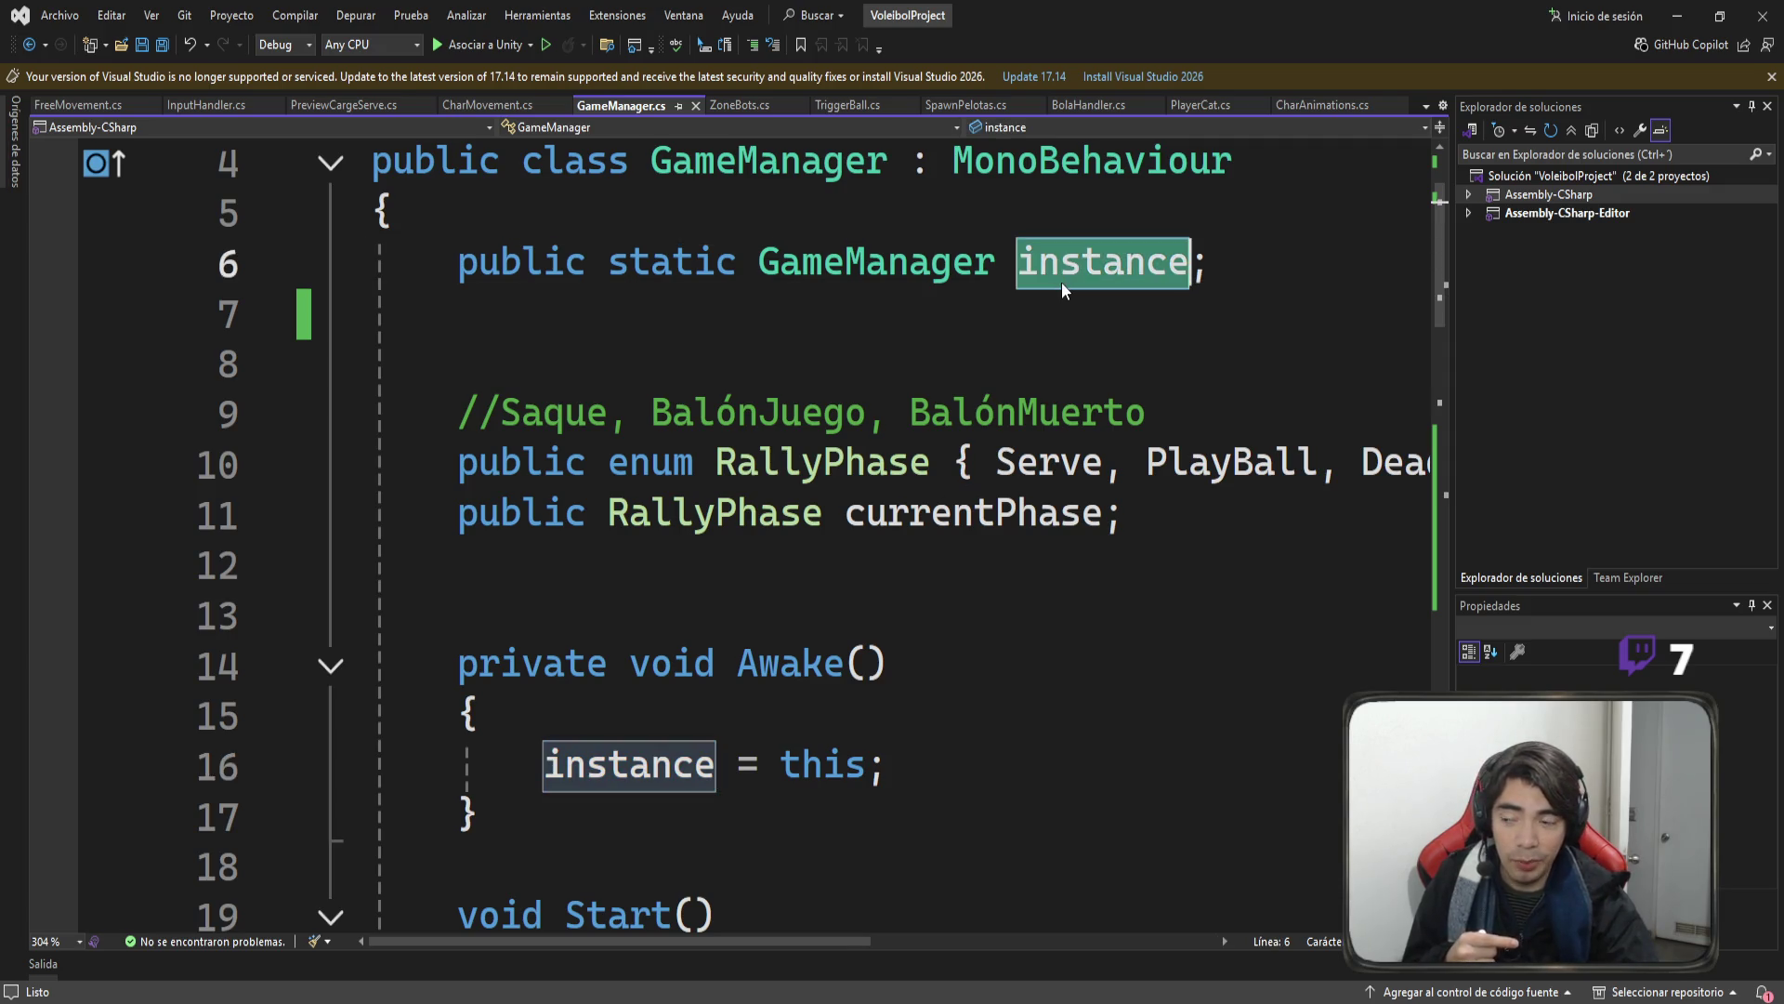
click(652, 269)
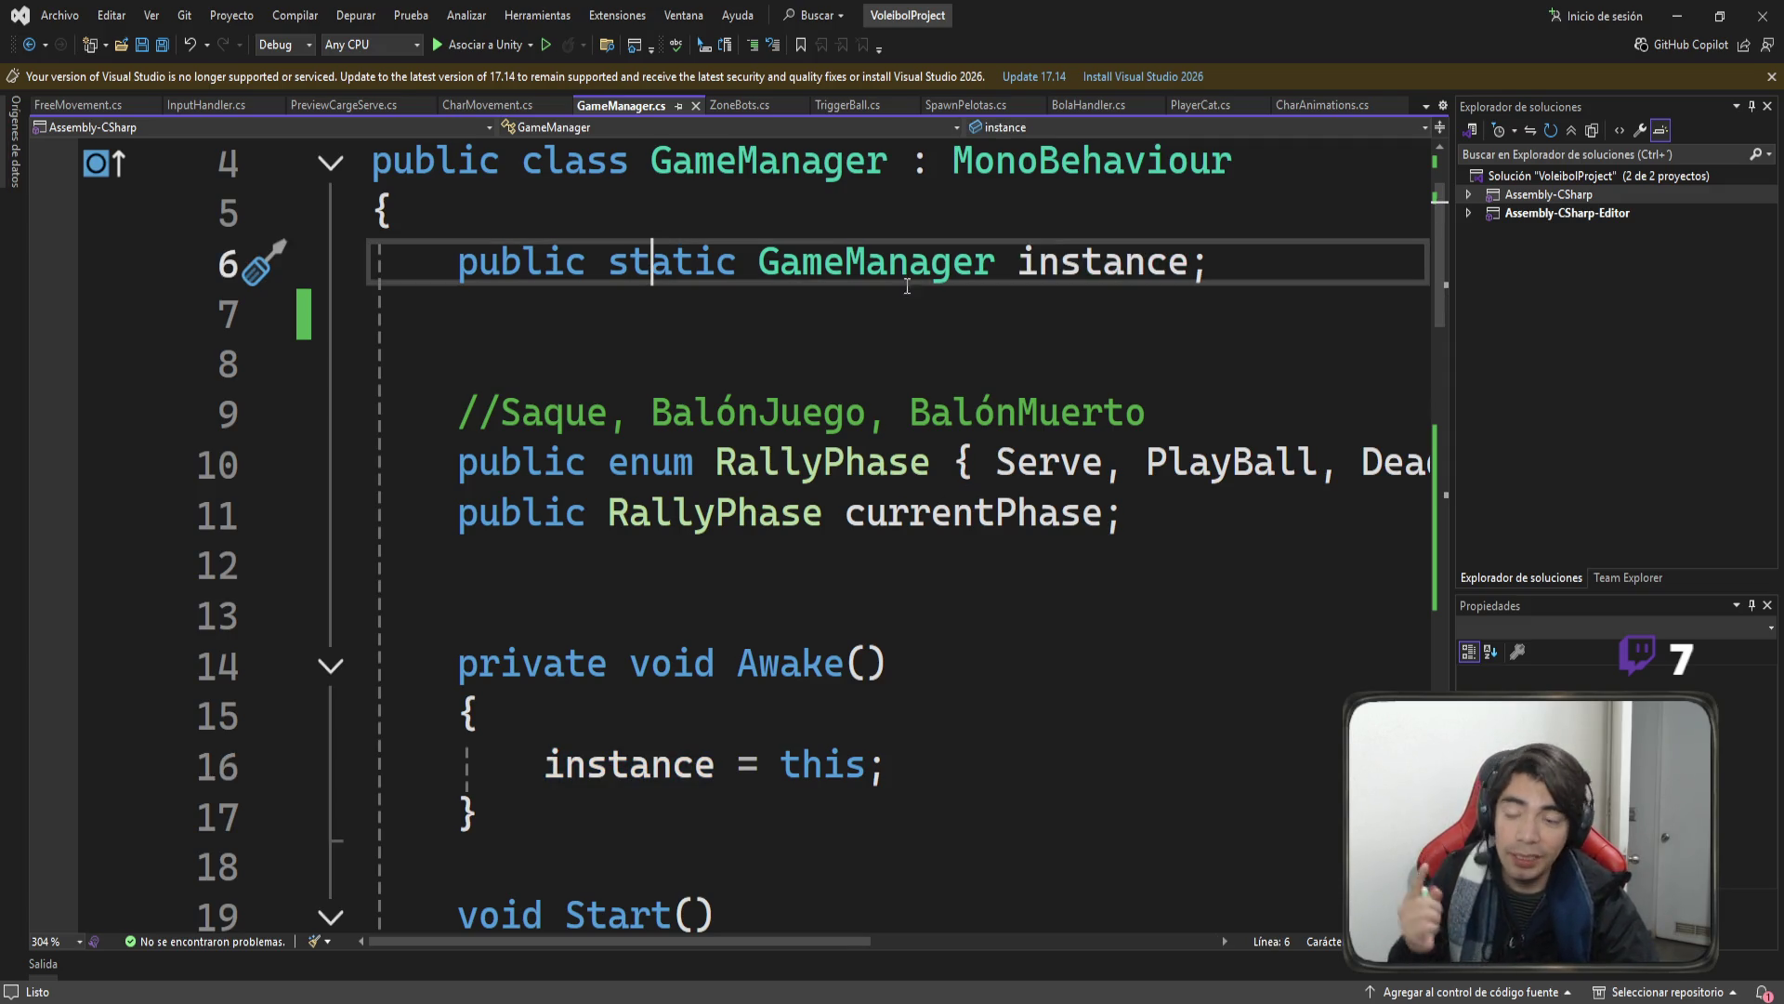
double_click(1057, 267)
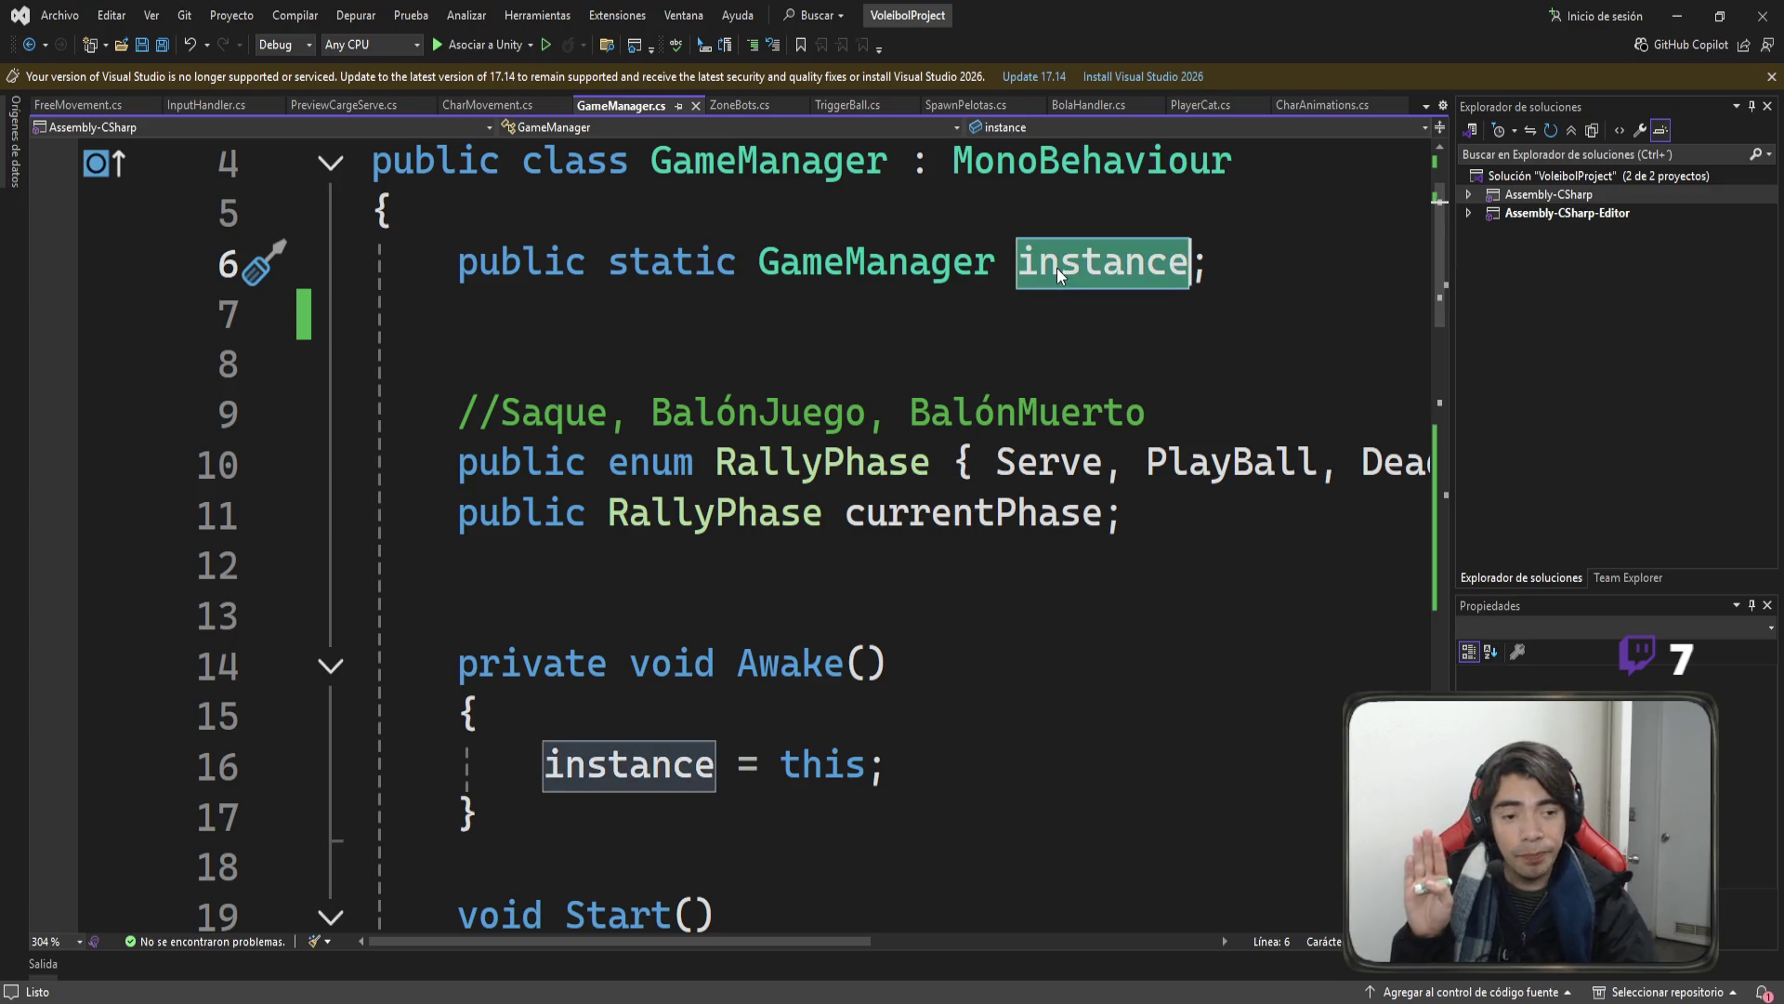
scroll(1045, 320, up, 1)
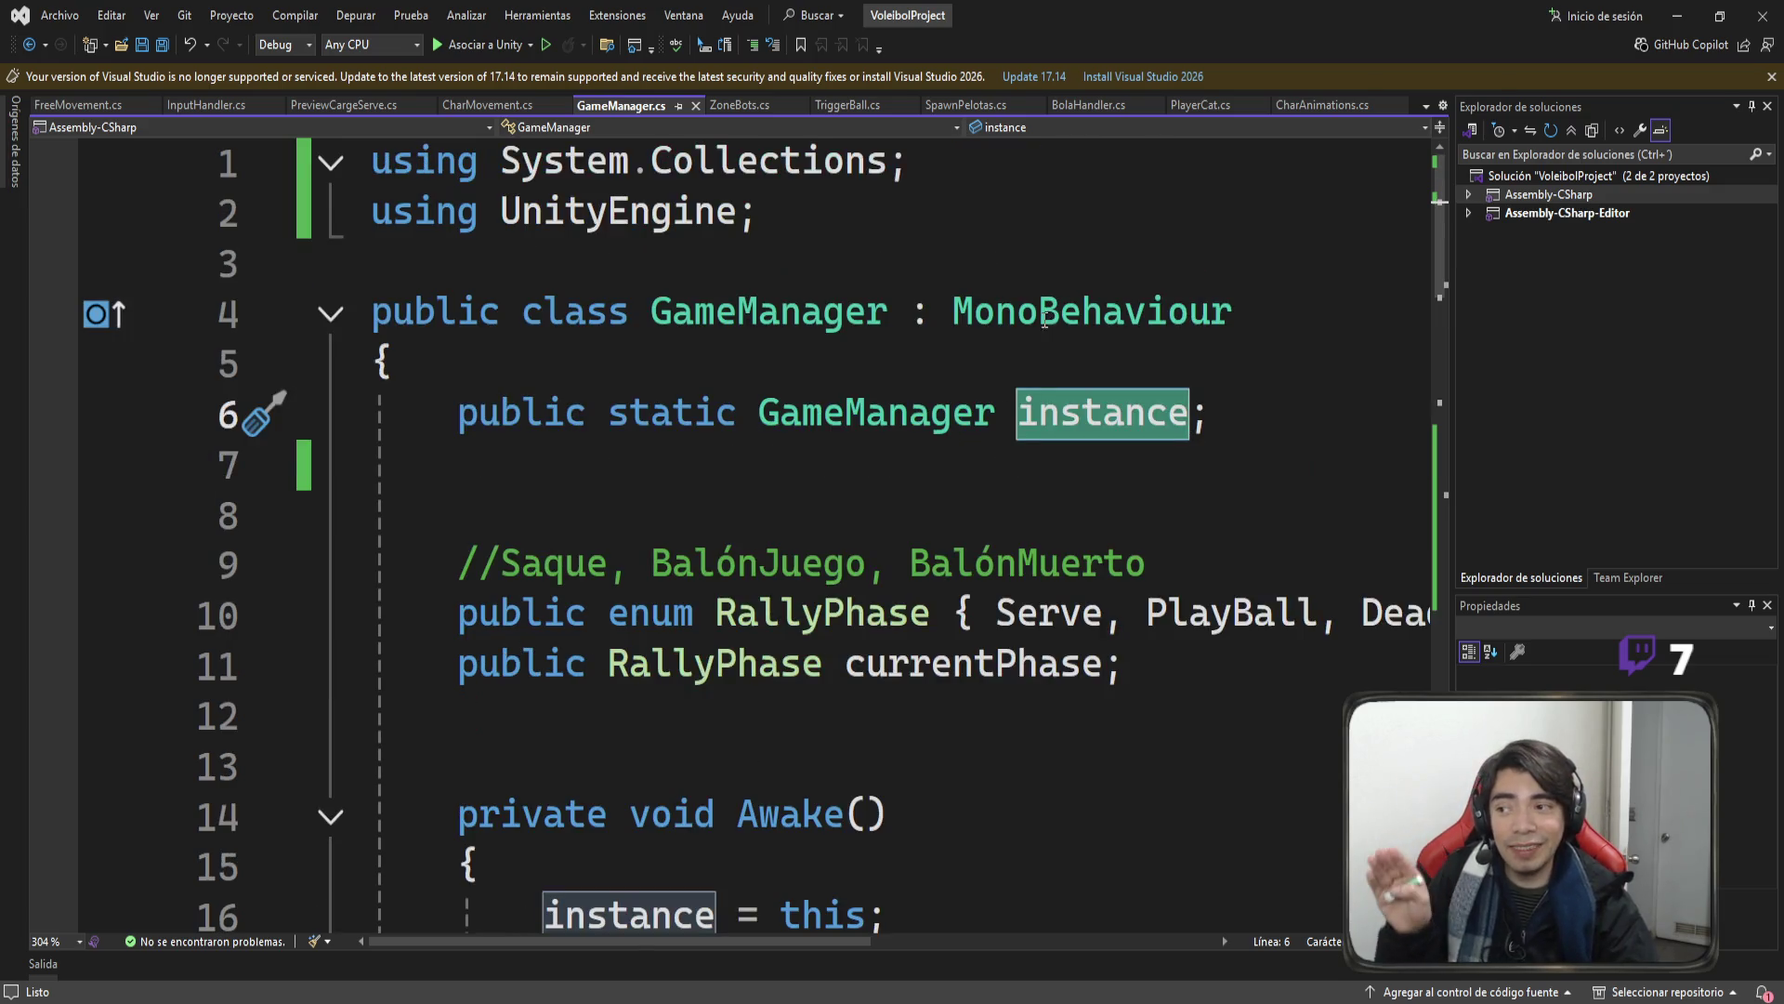
double_click(849, 320)
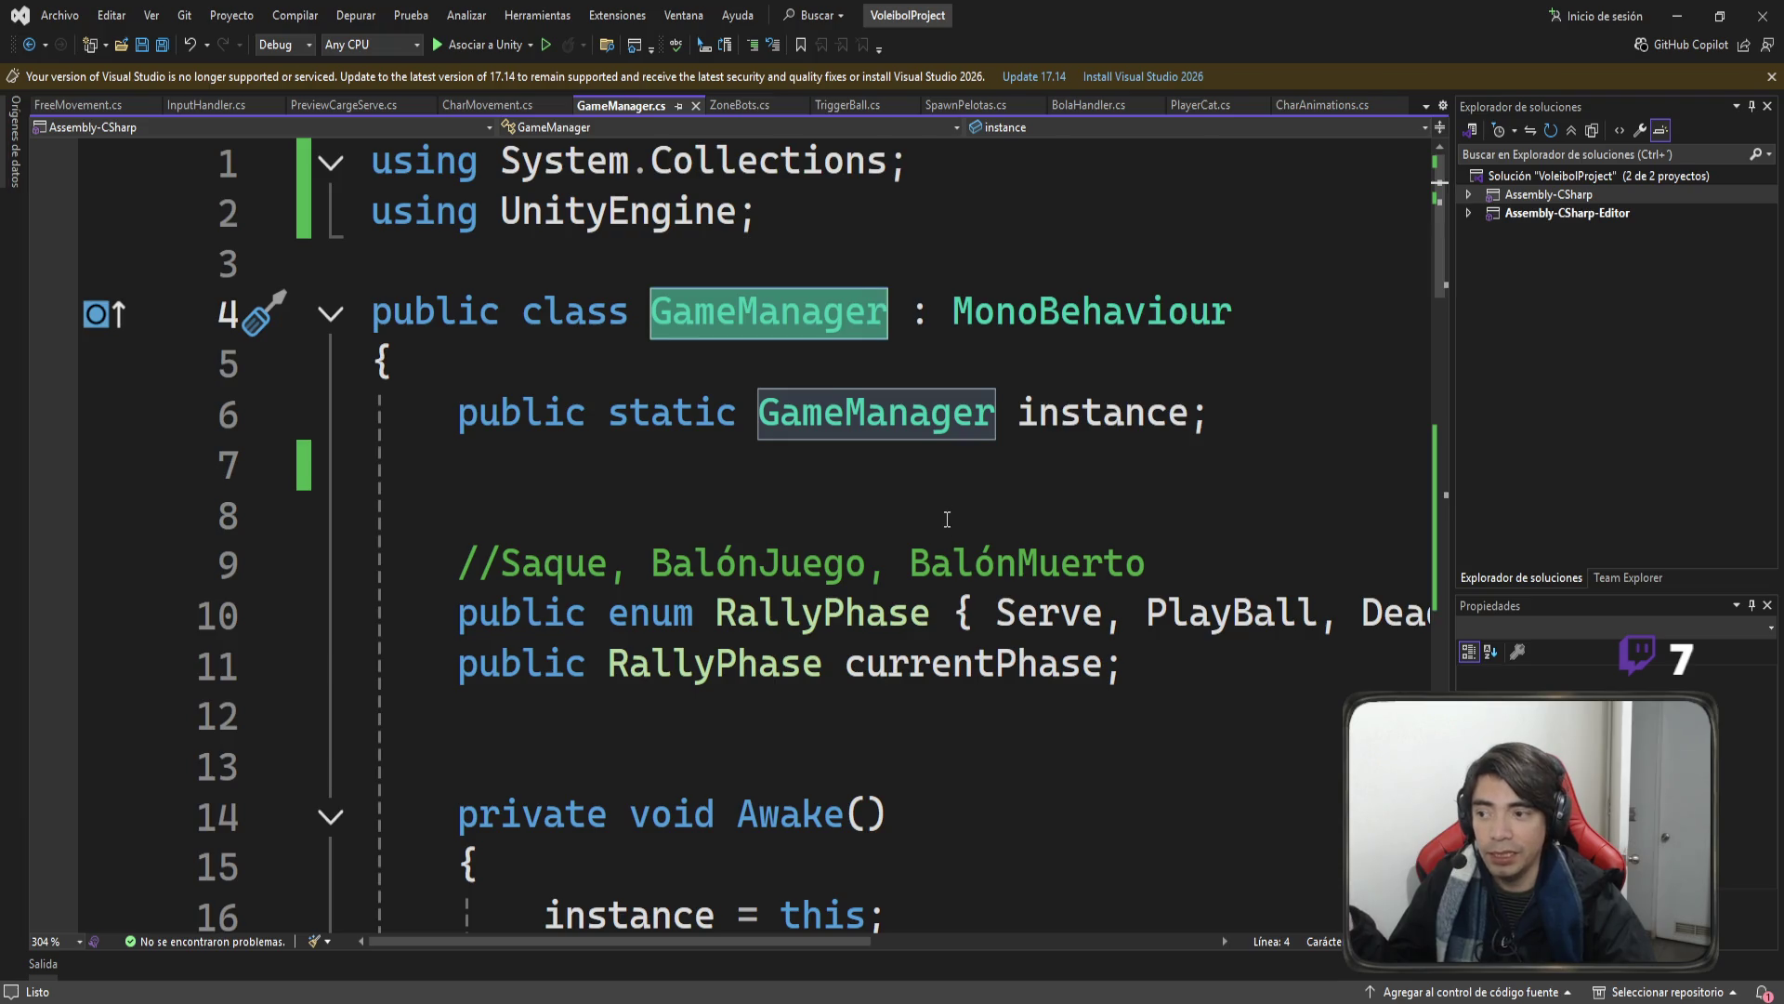
key(alt+Tab)
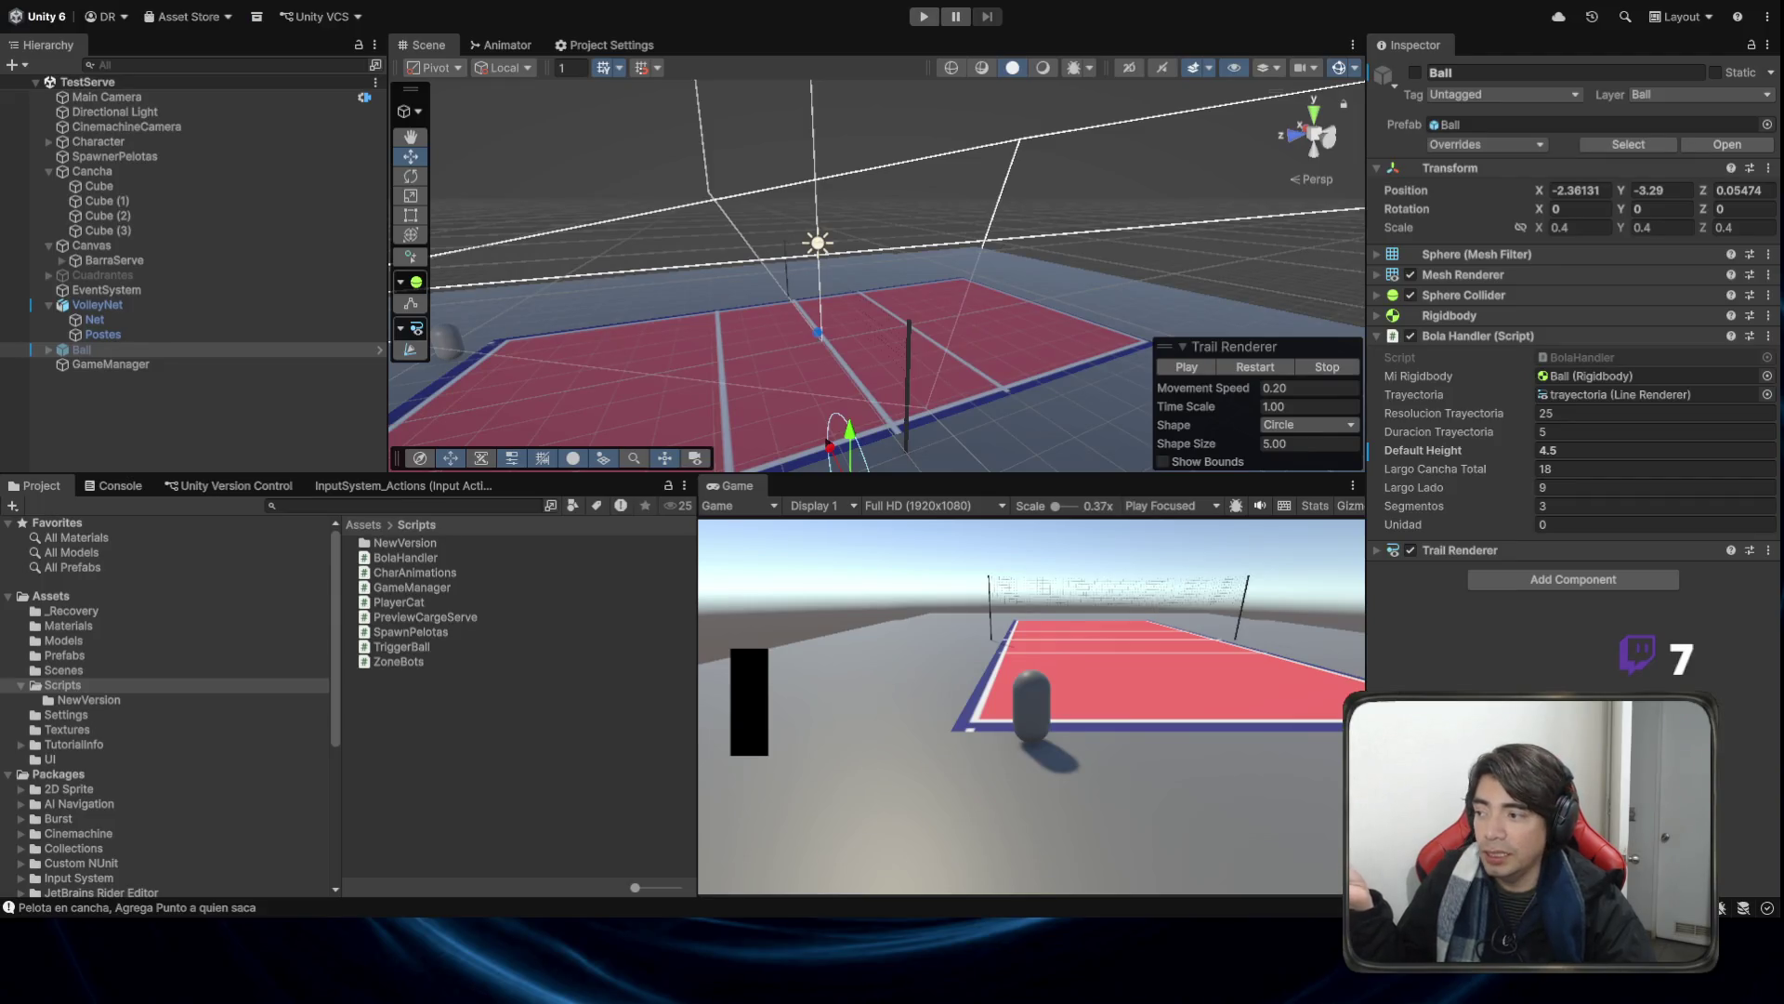
Inspect GameManager, SpawnerPelotas and Character, ending on Character's serve settings (Min Z 9, Max Z 11, Range X 4, Speed 5).
click(131, 364)
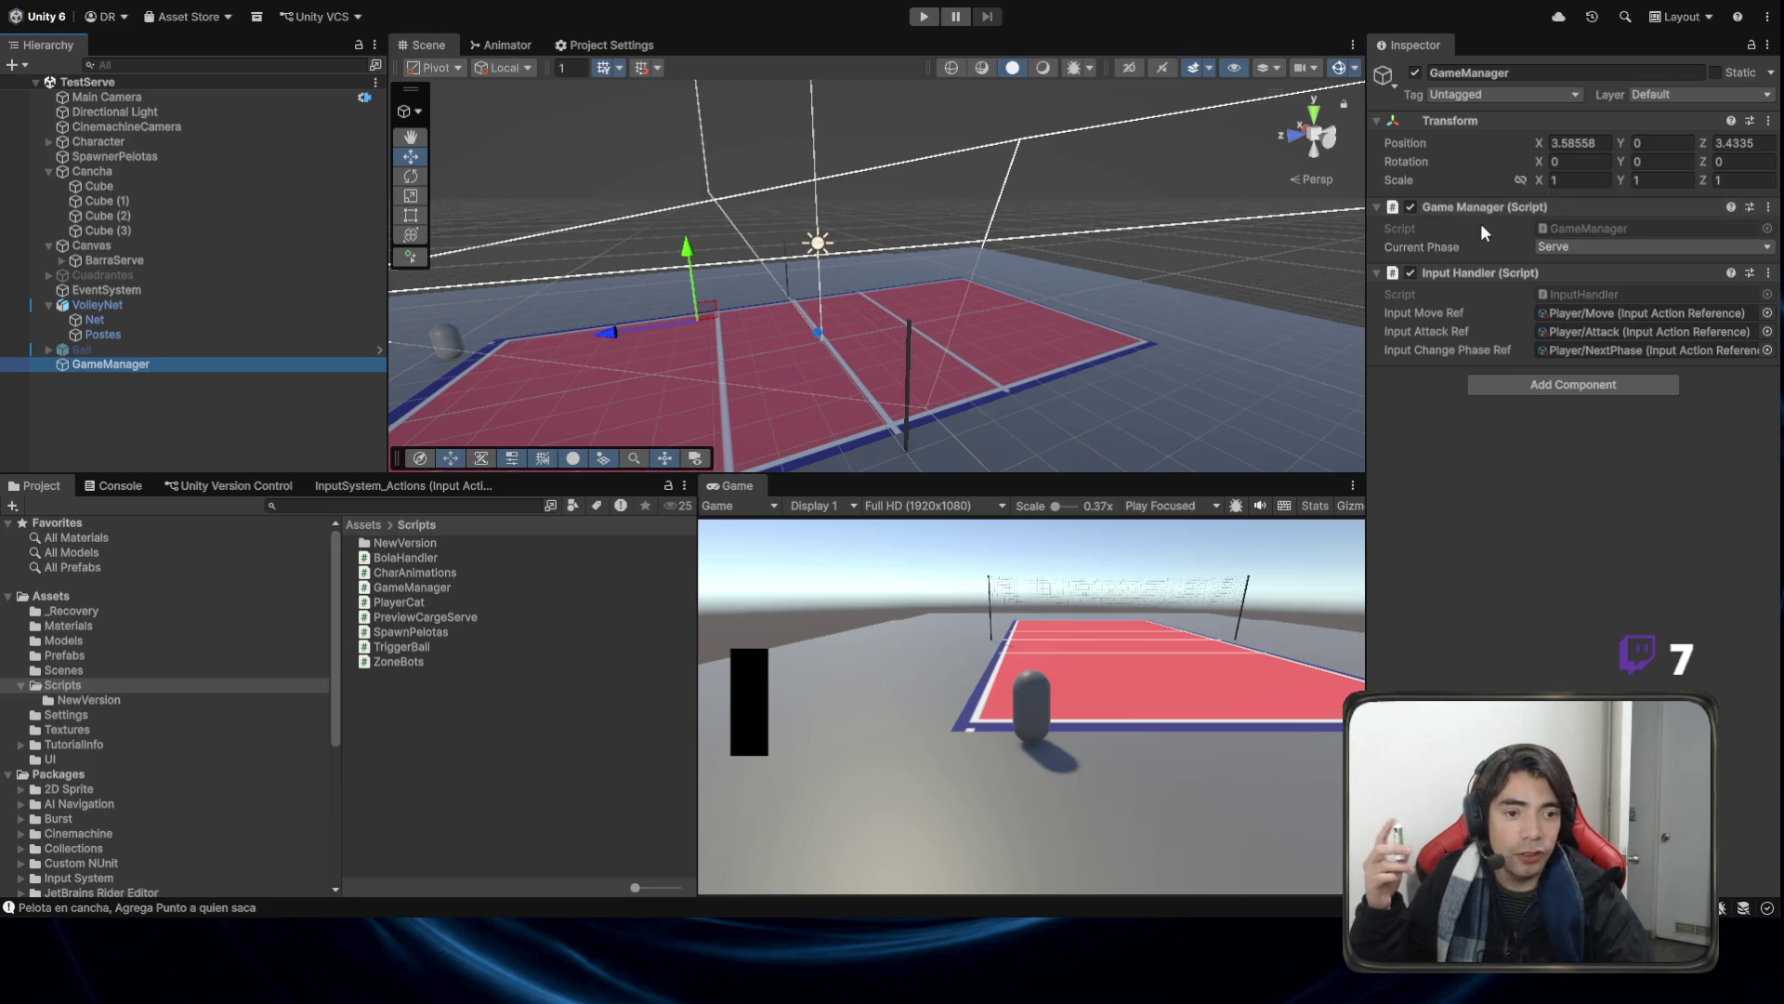
click(164, 144)
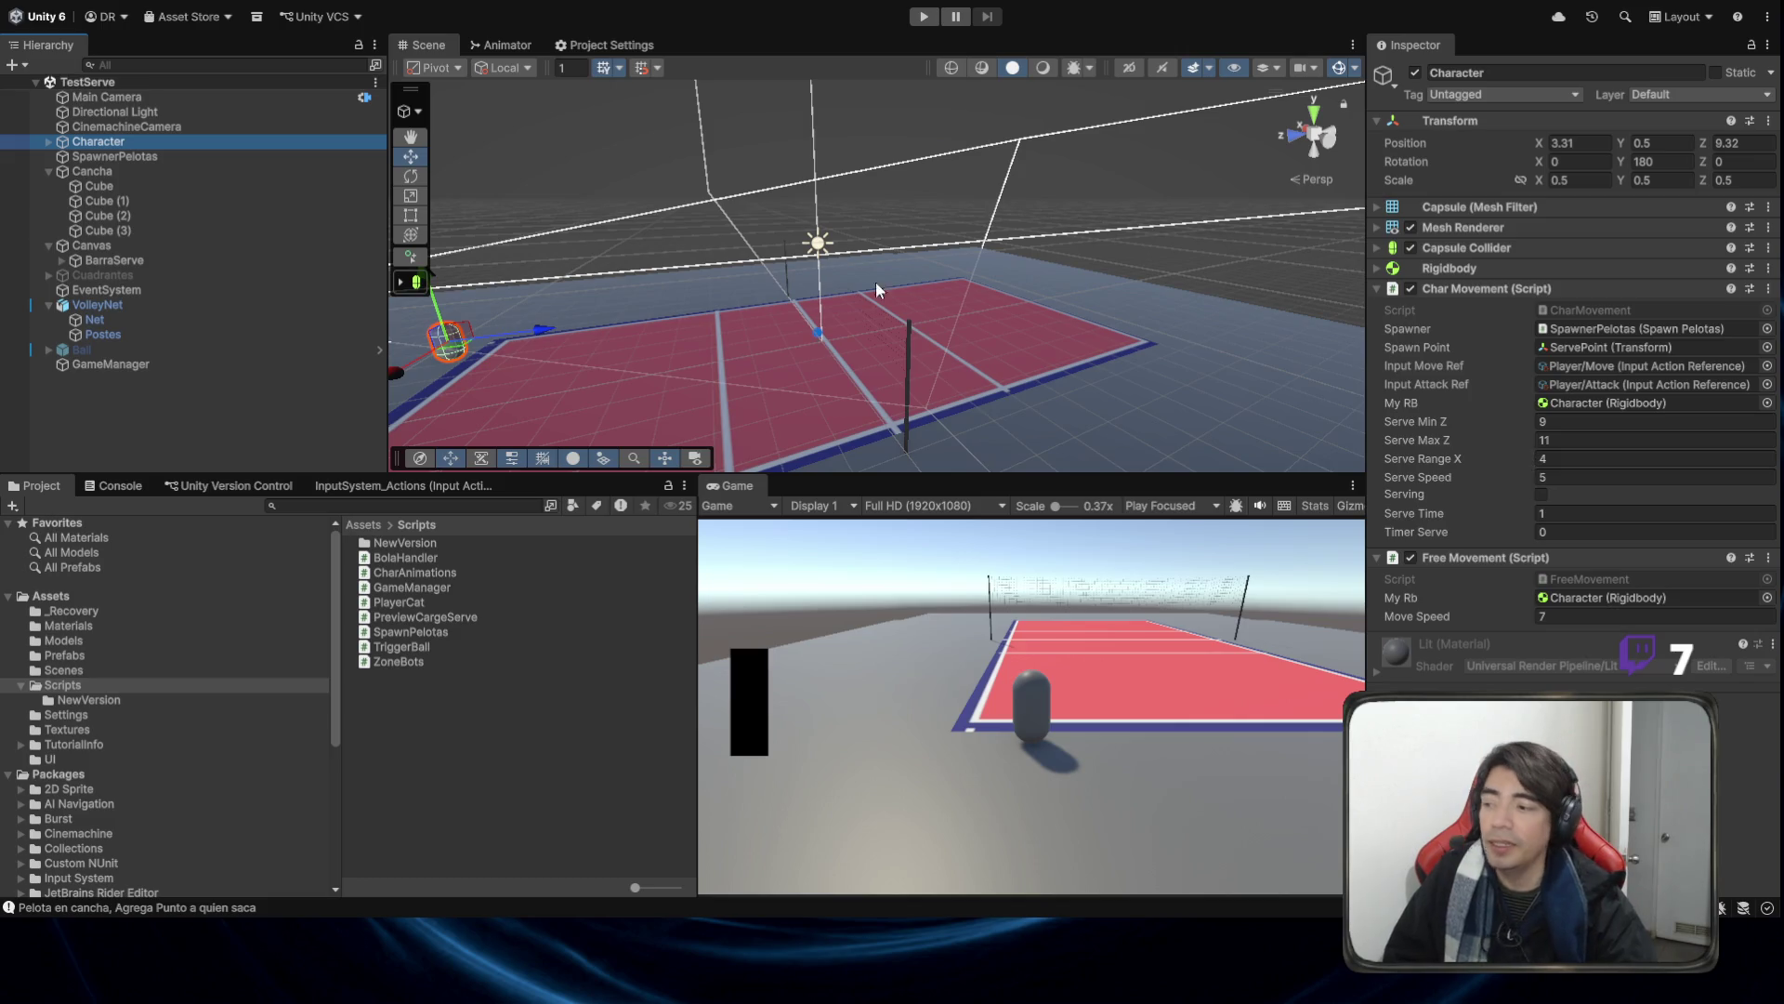
click(237, 365)
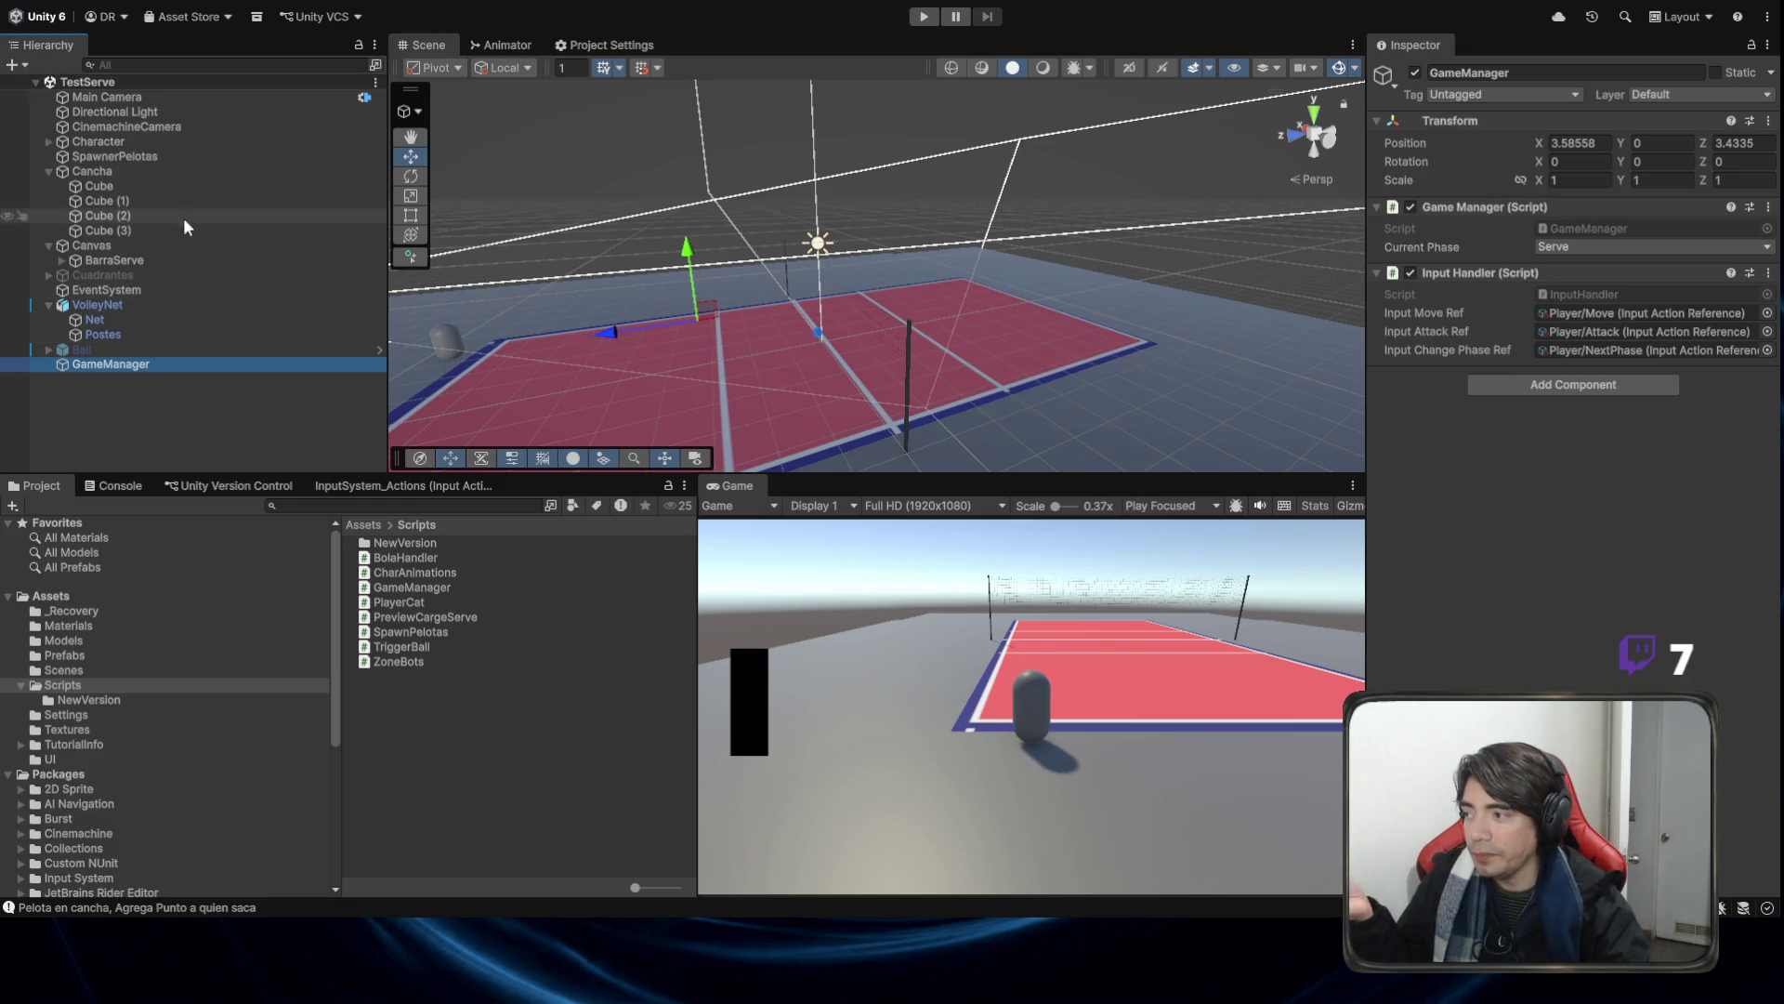
click(180, 153)
click(182, 144)
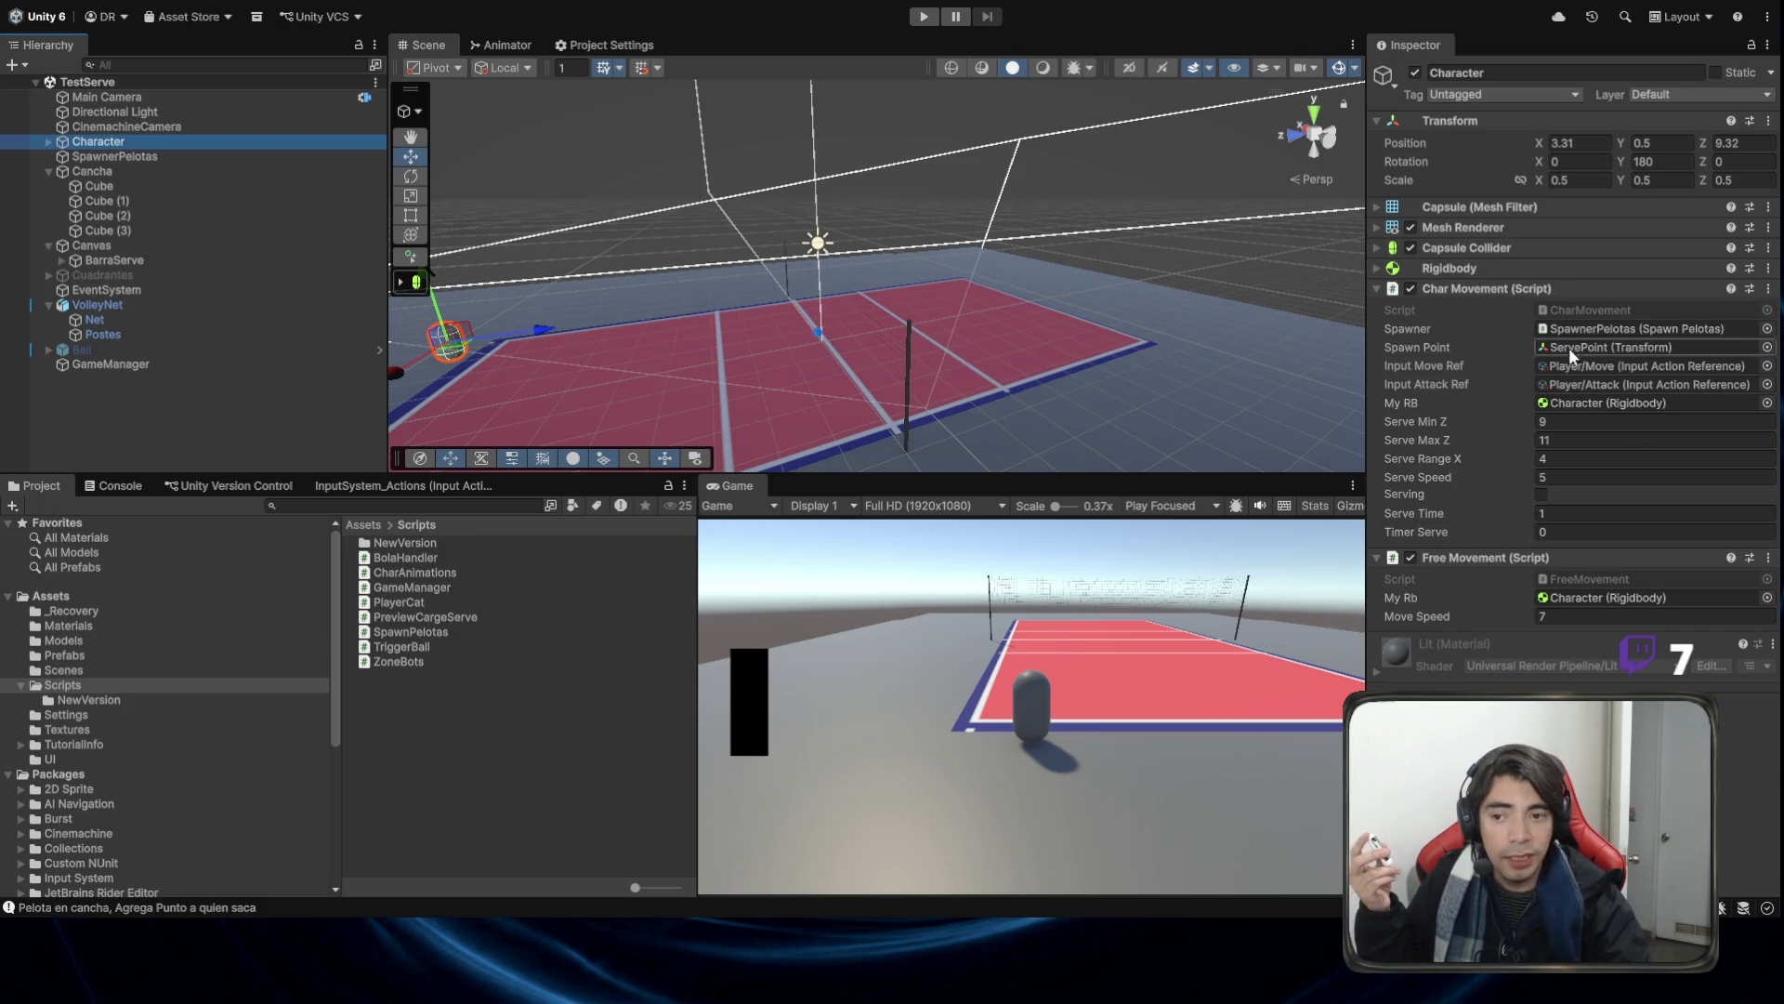
key(alt+Tab)
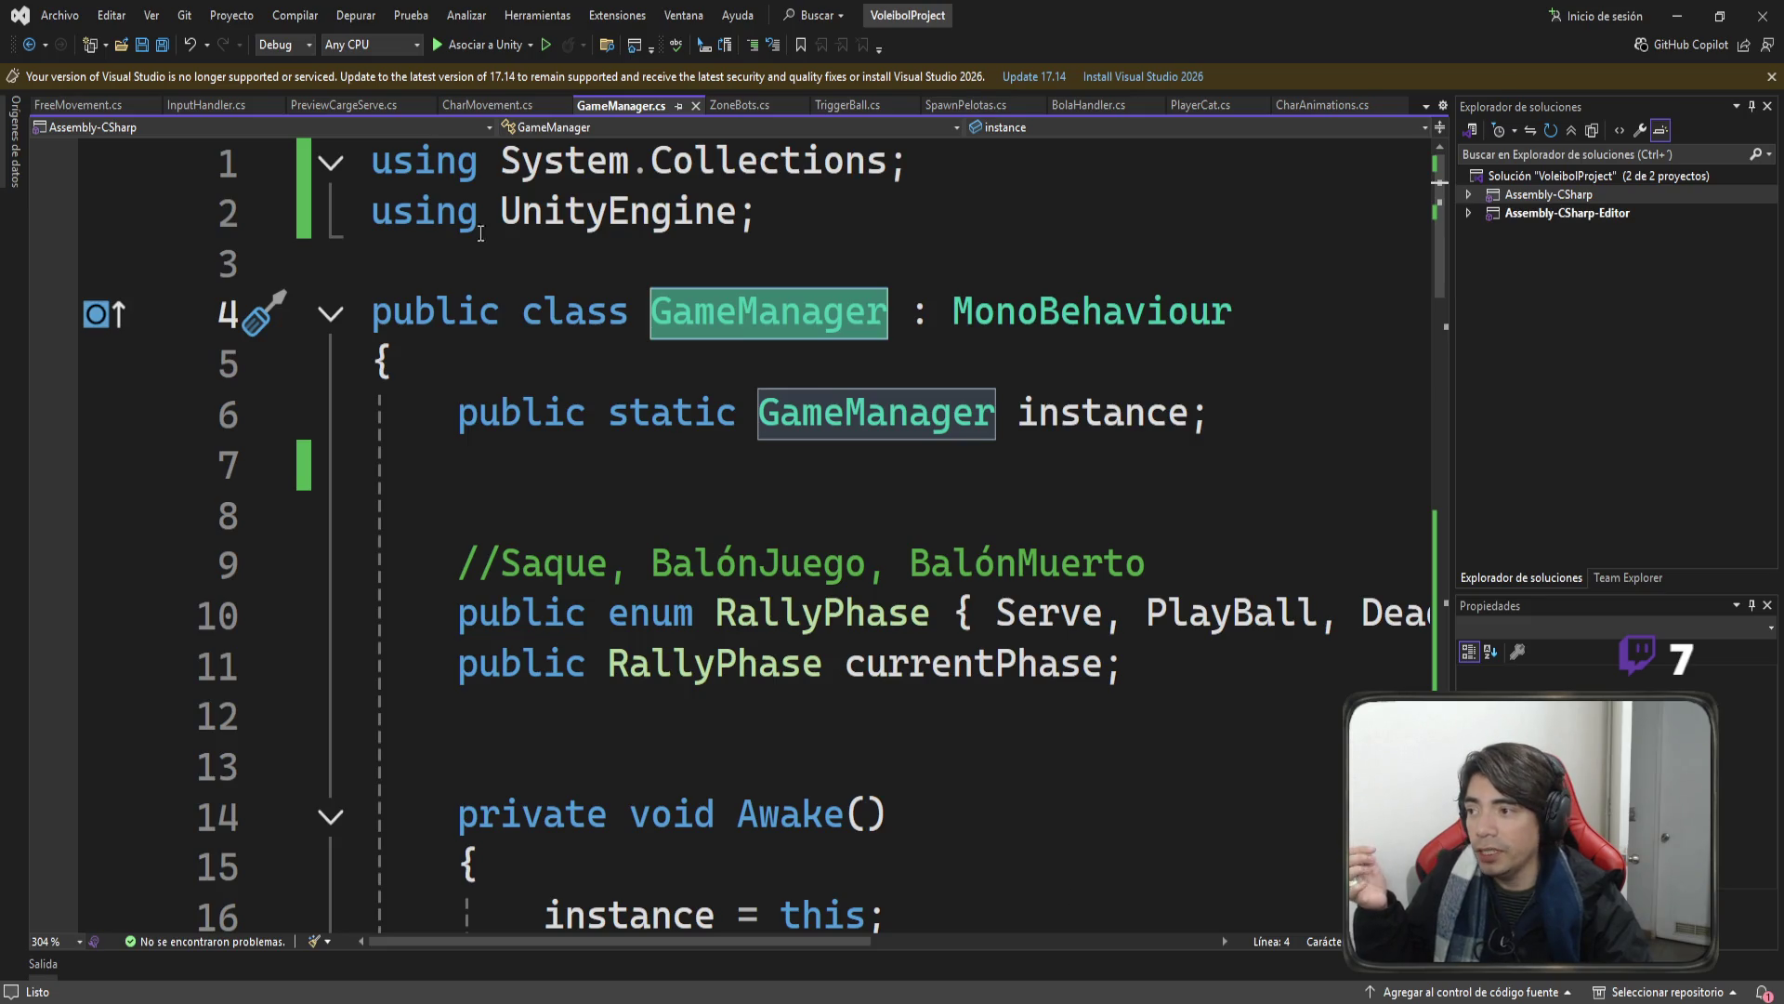
click(465, 104)
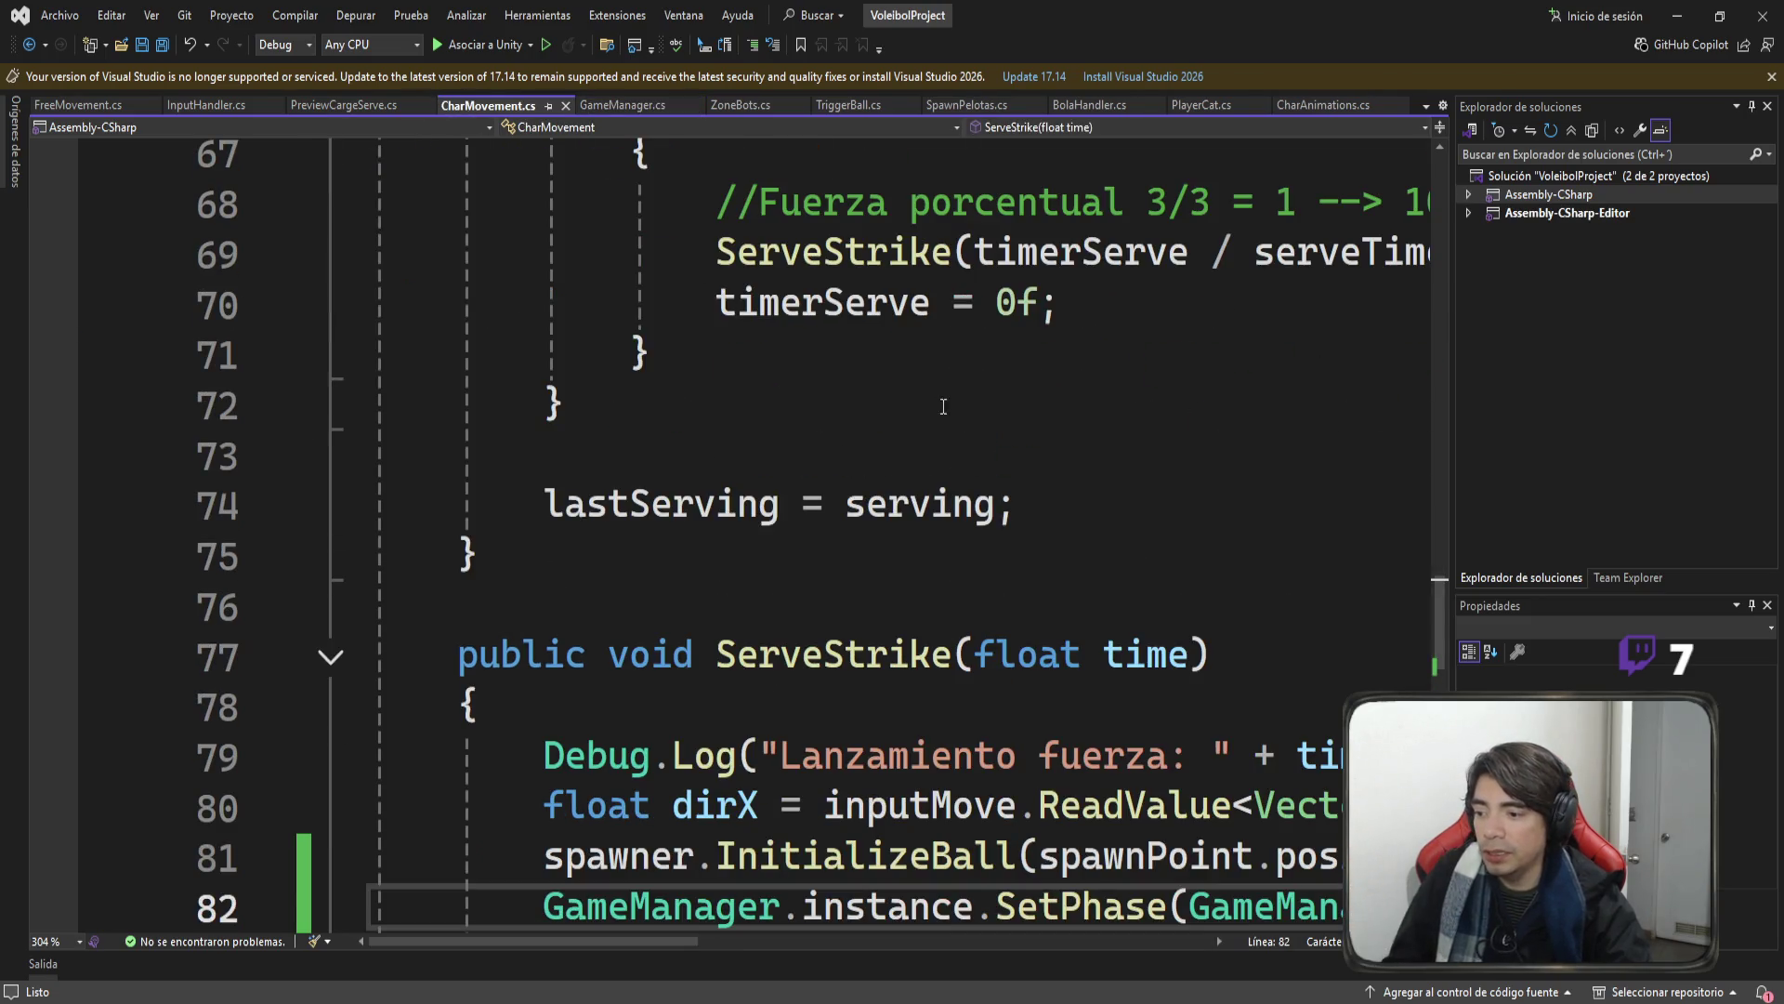
ctrl+scroll(943, 406, down, 2)
scroll(784, 573, down, 2)
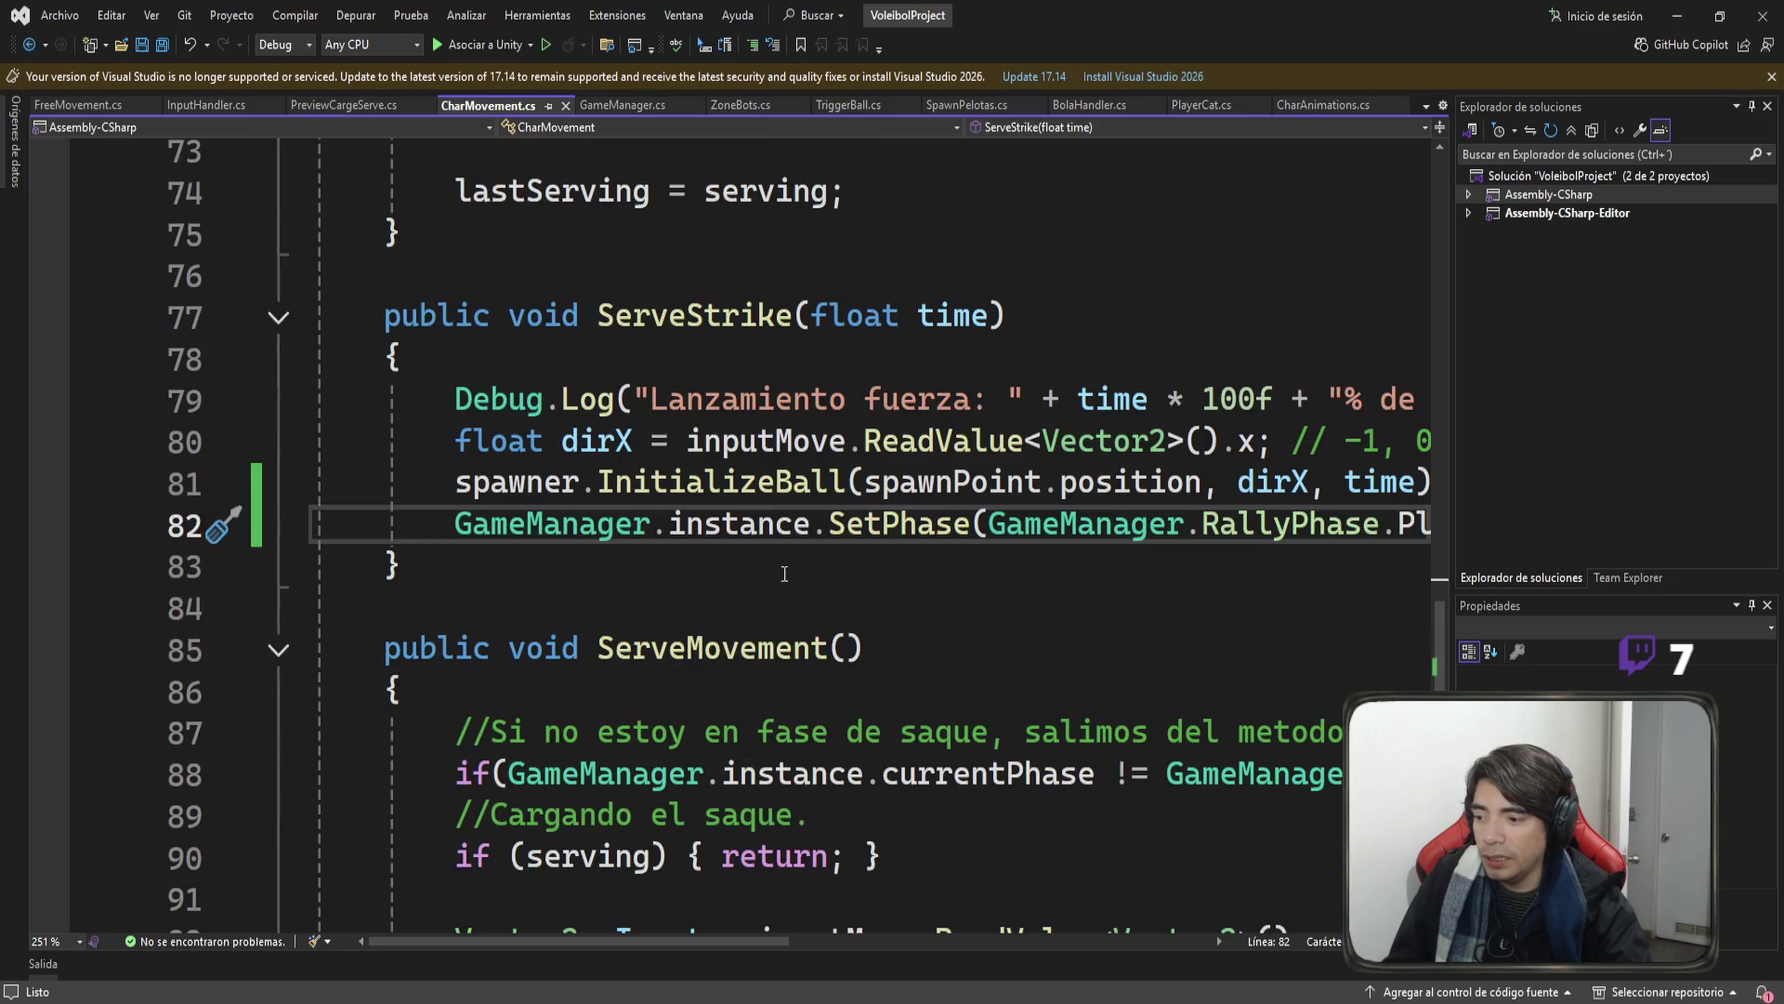
double_click(544, 523)
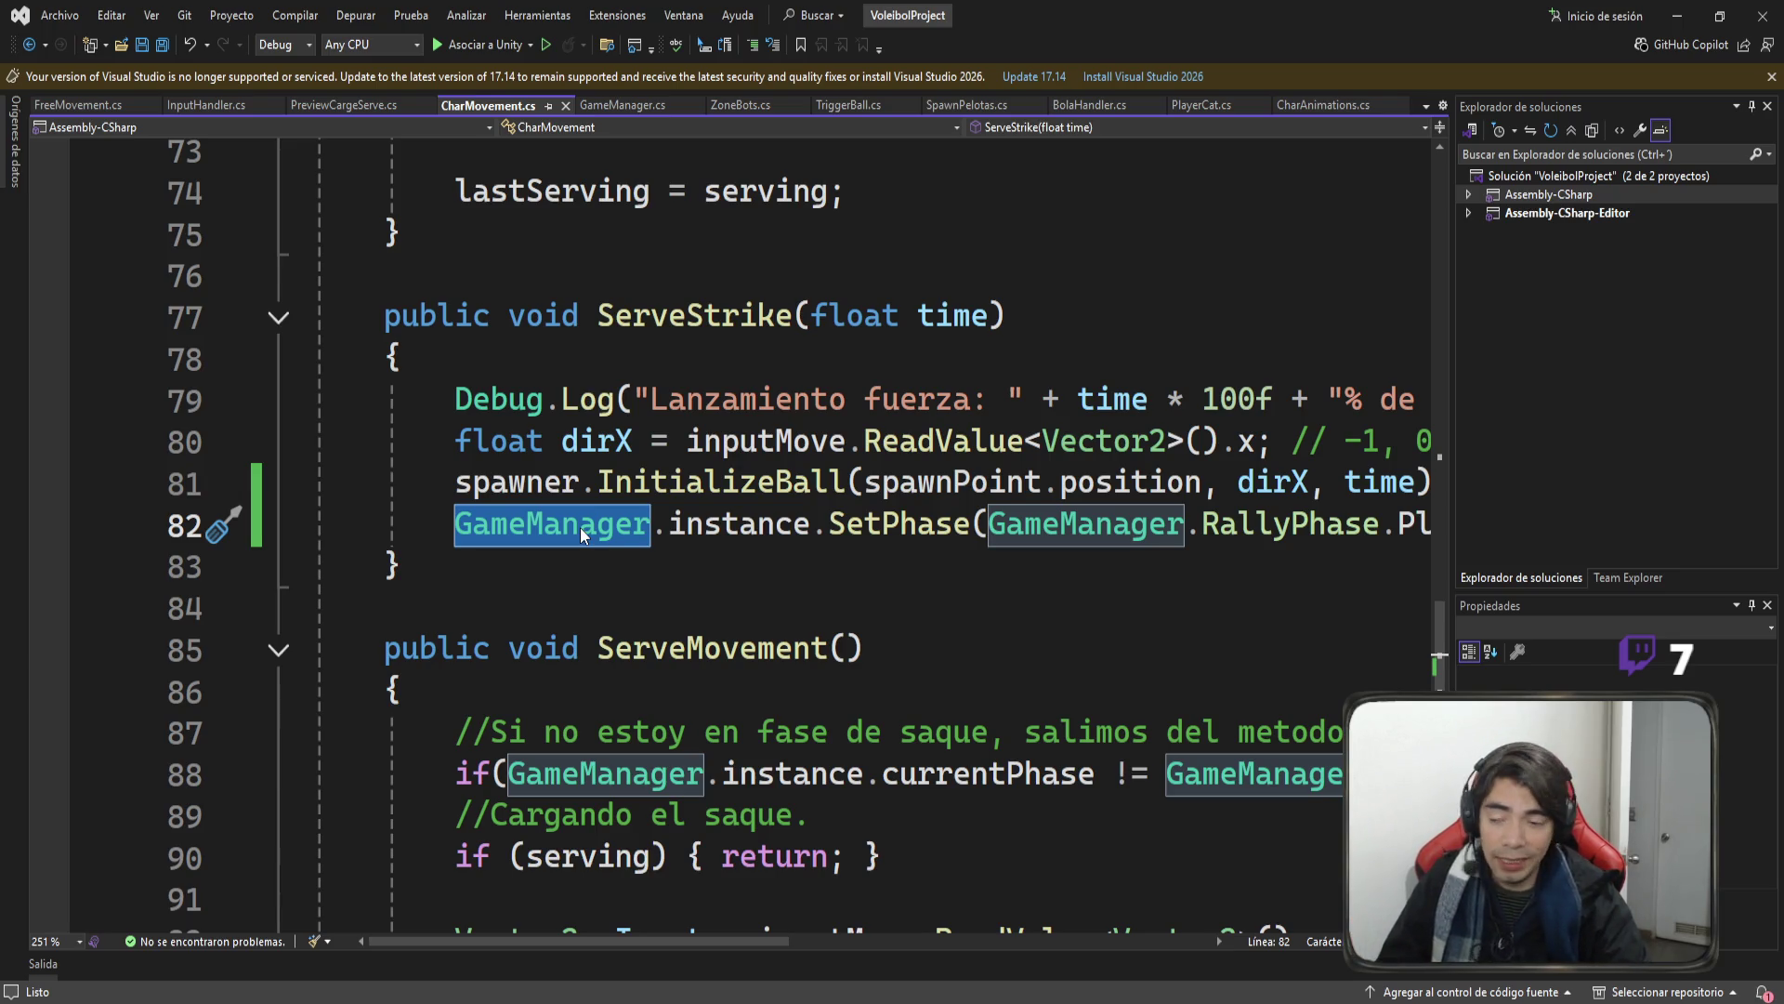
double_click(727, 531)
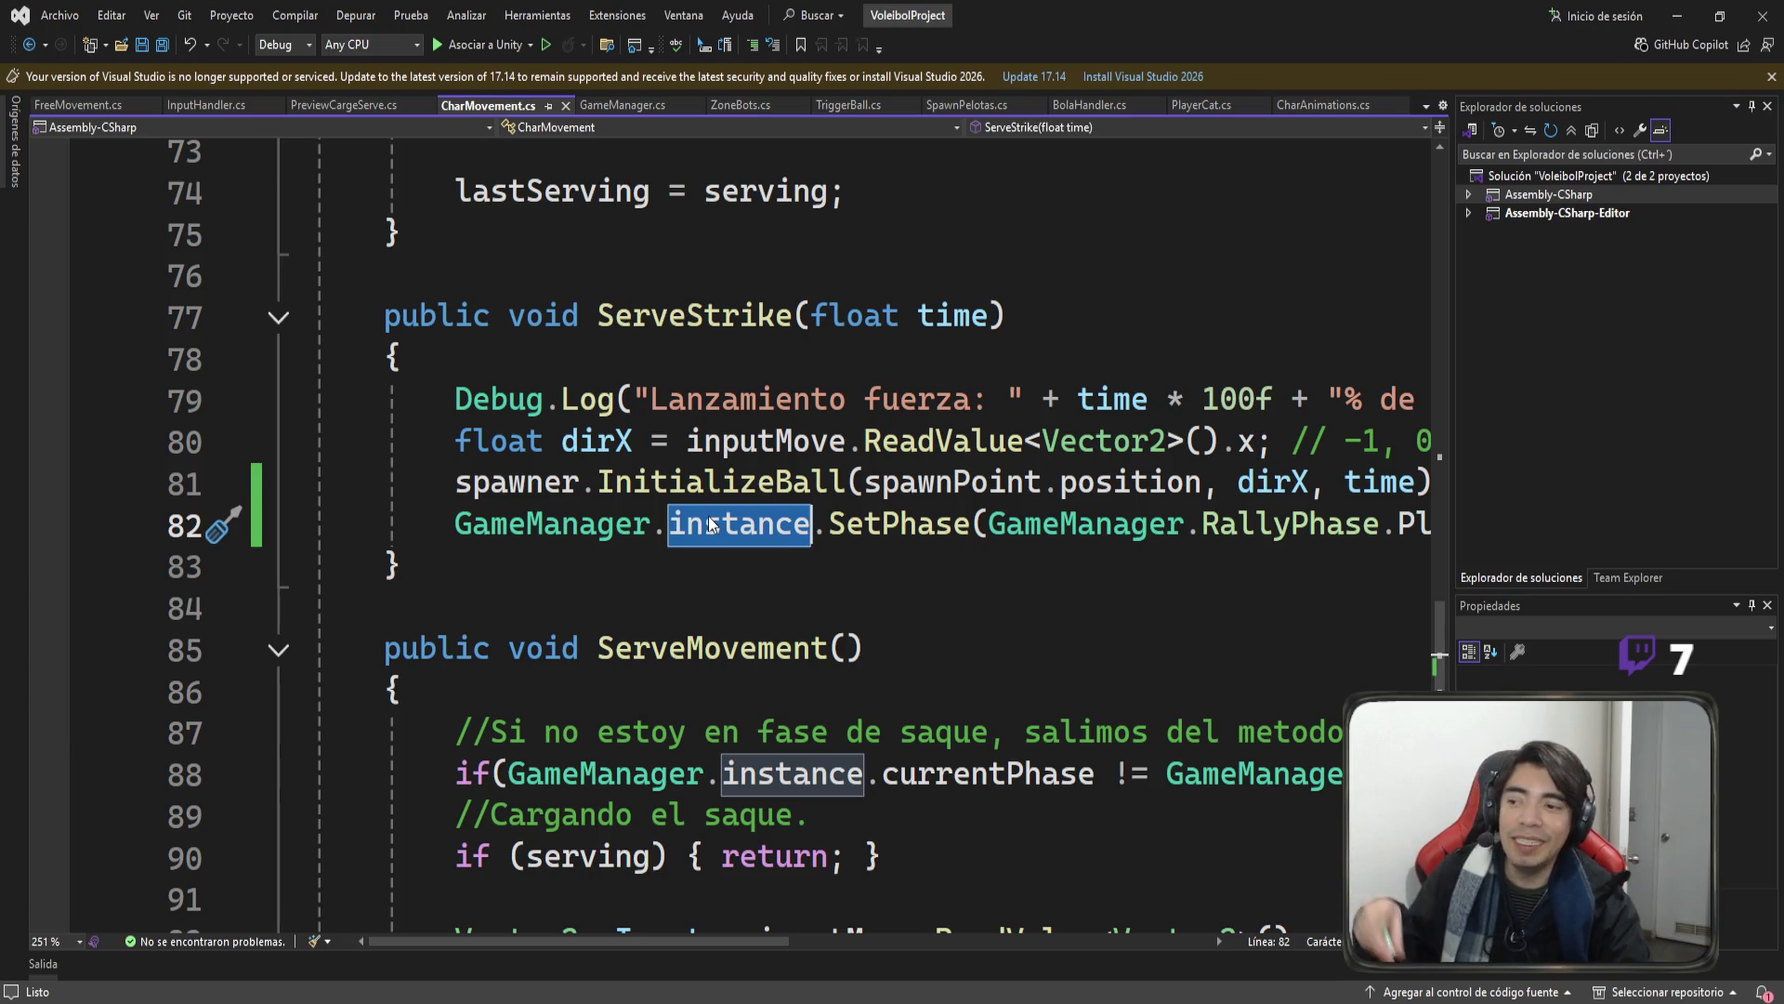
scroll(711, 525, up, 15)
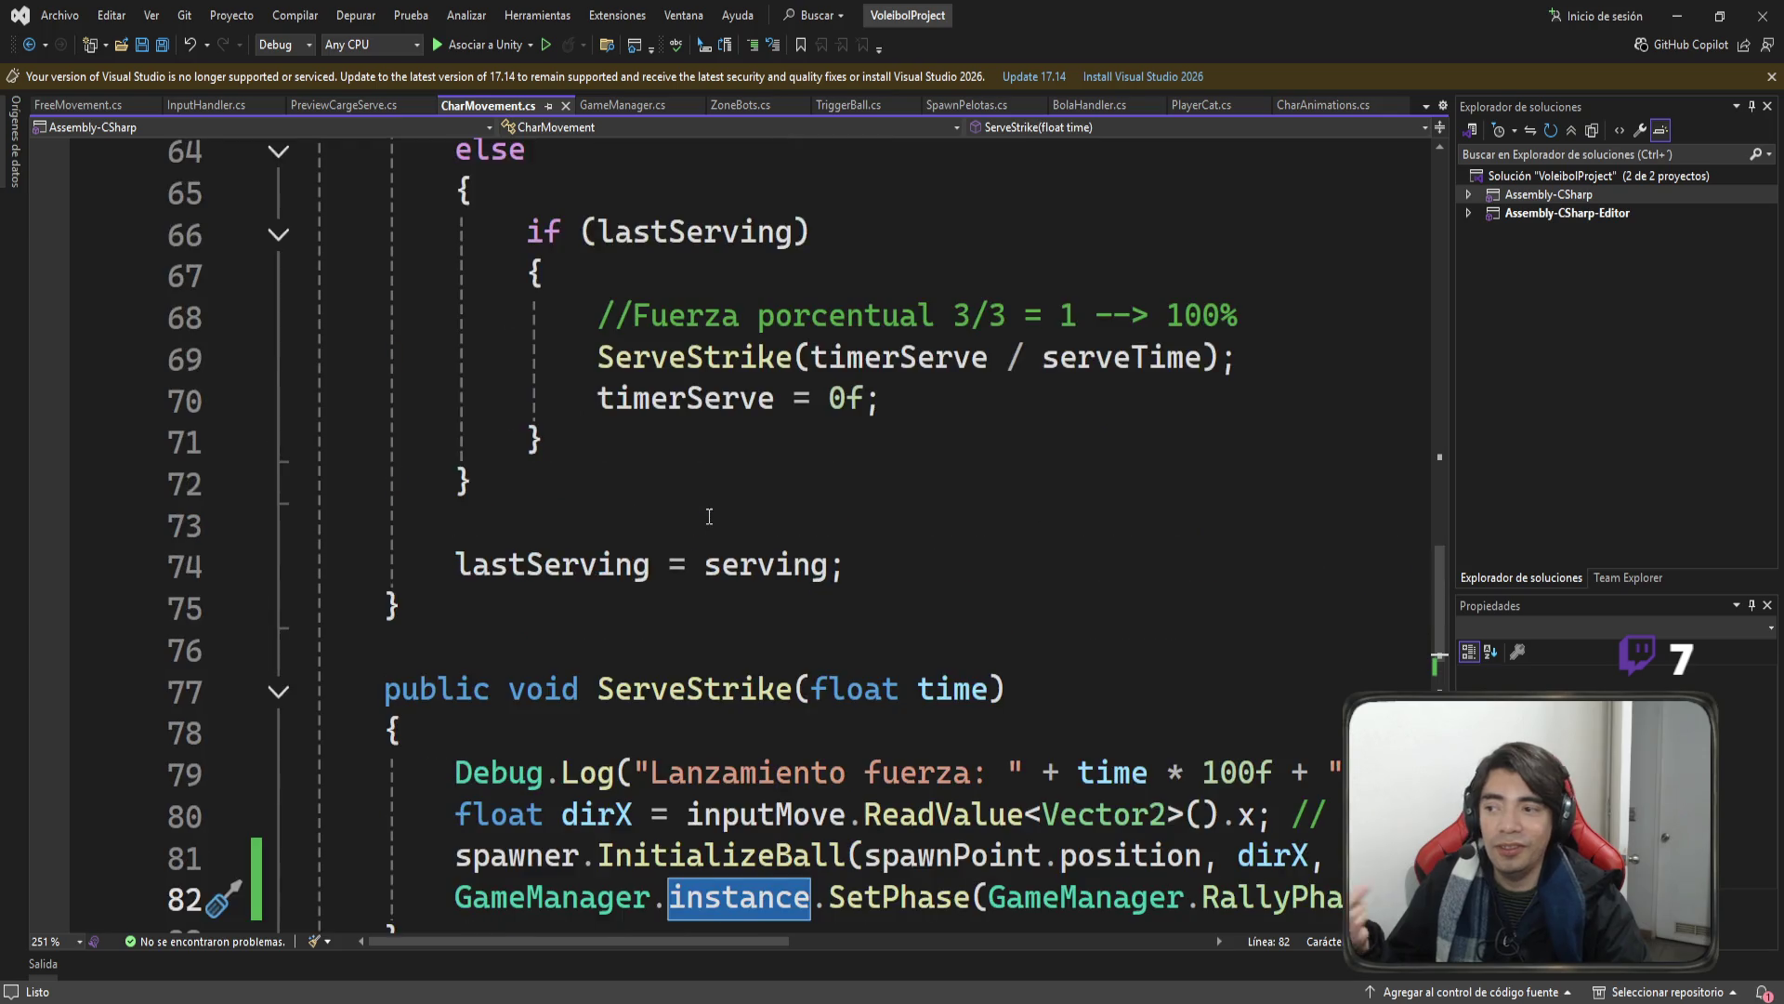
scroll(673, 349, up, 7)
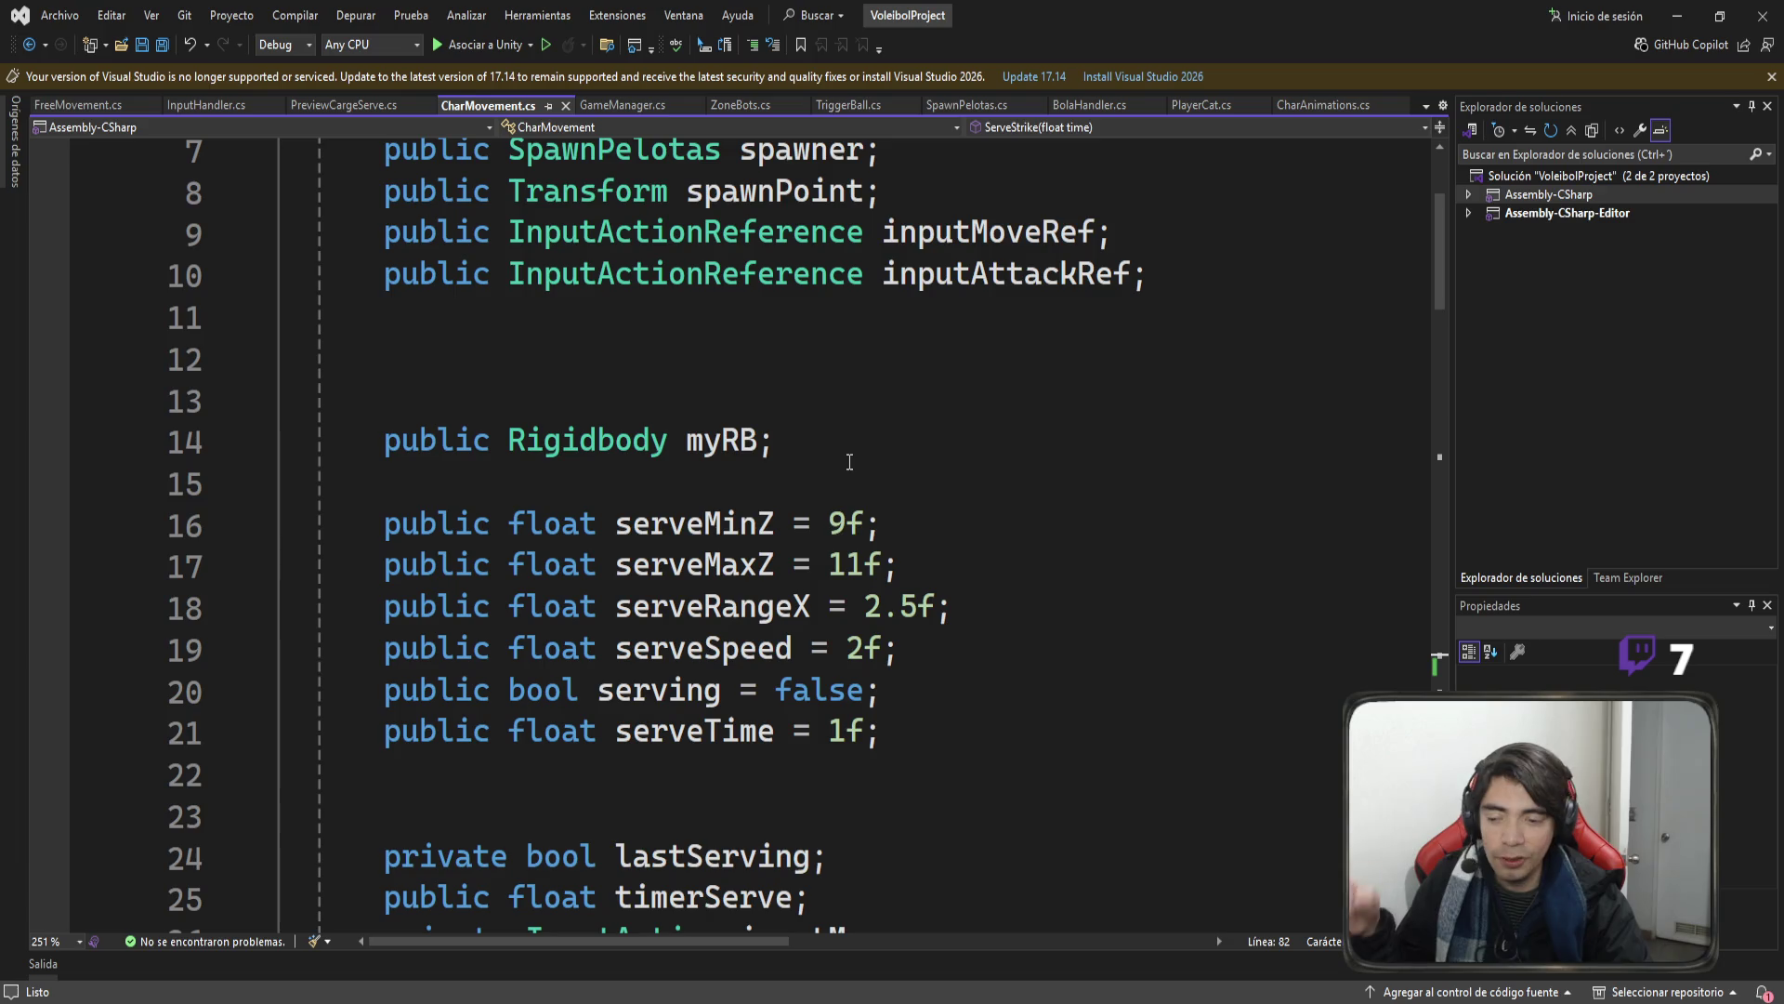
scroll(976, 498, down, 20)
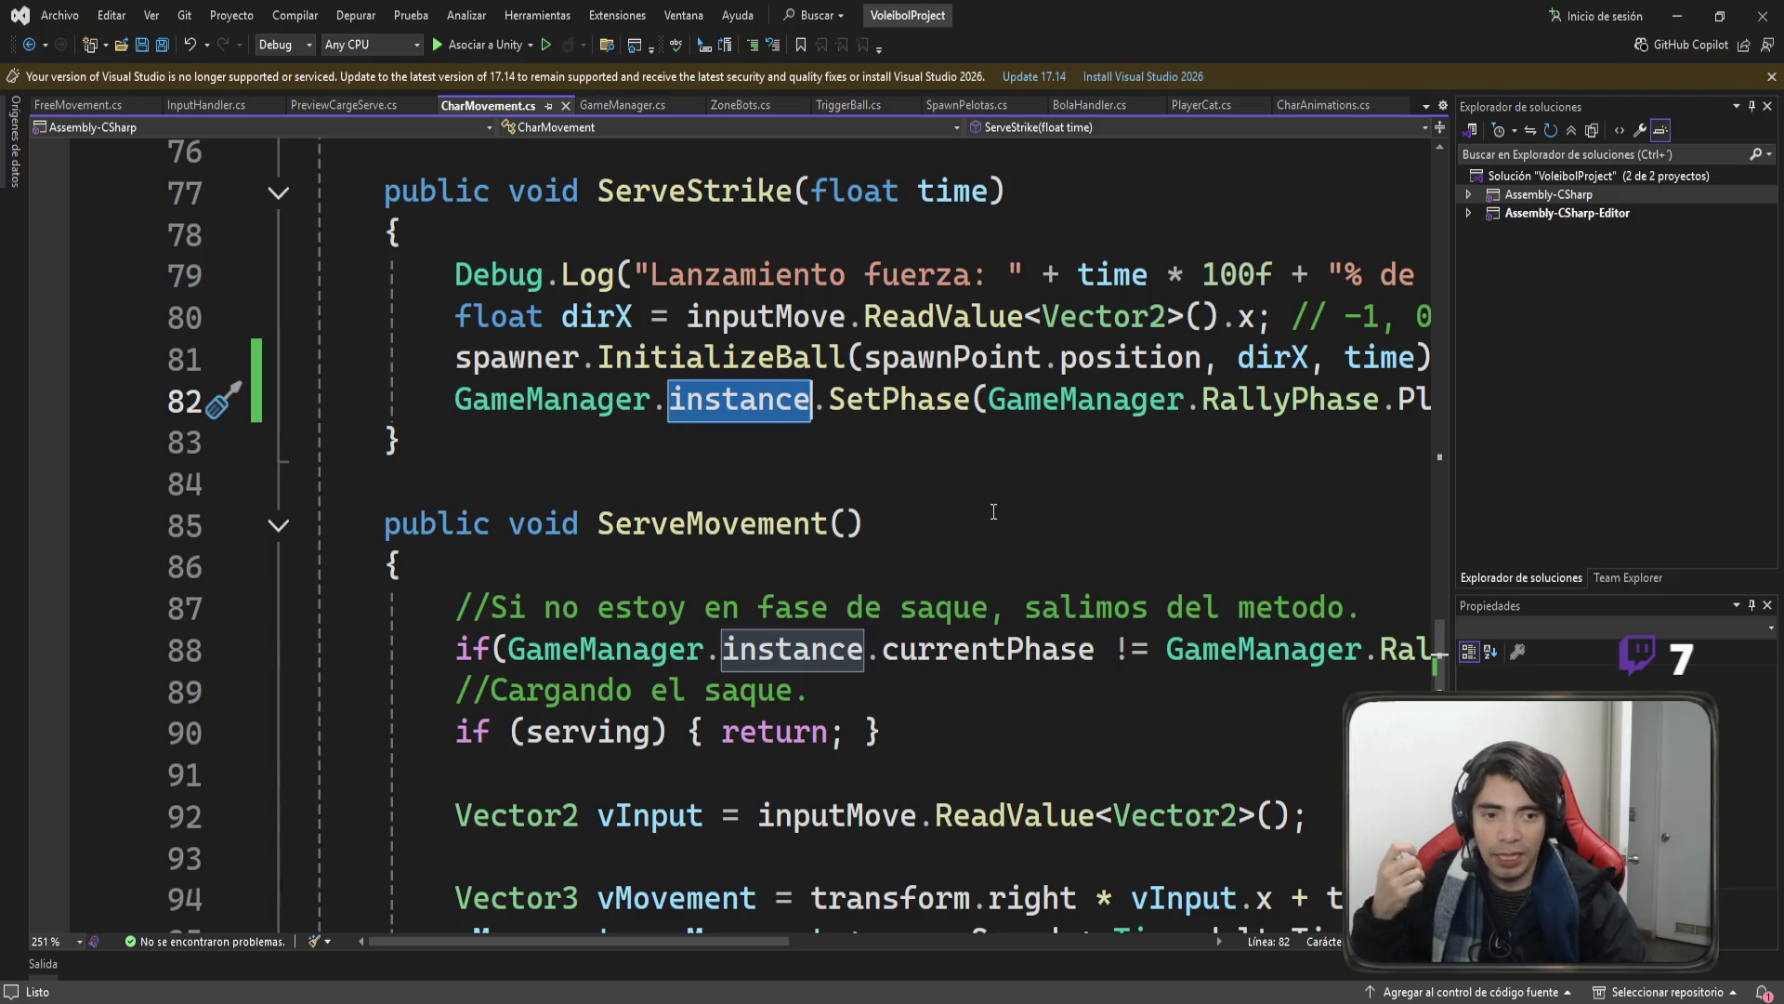
mouse_move(722, 940)
mouse_down()
mouse_move(806, 946)
mouse_move(784, 951)
mouse_up()
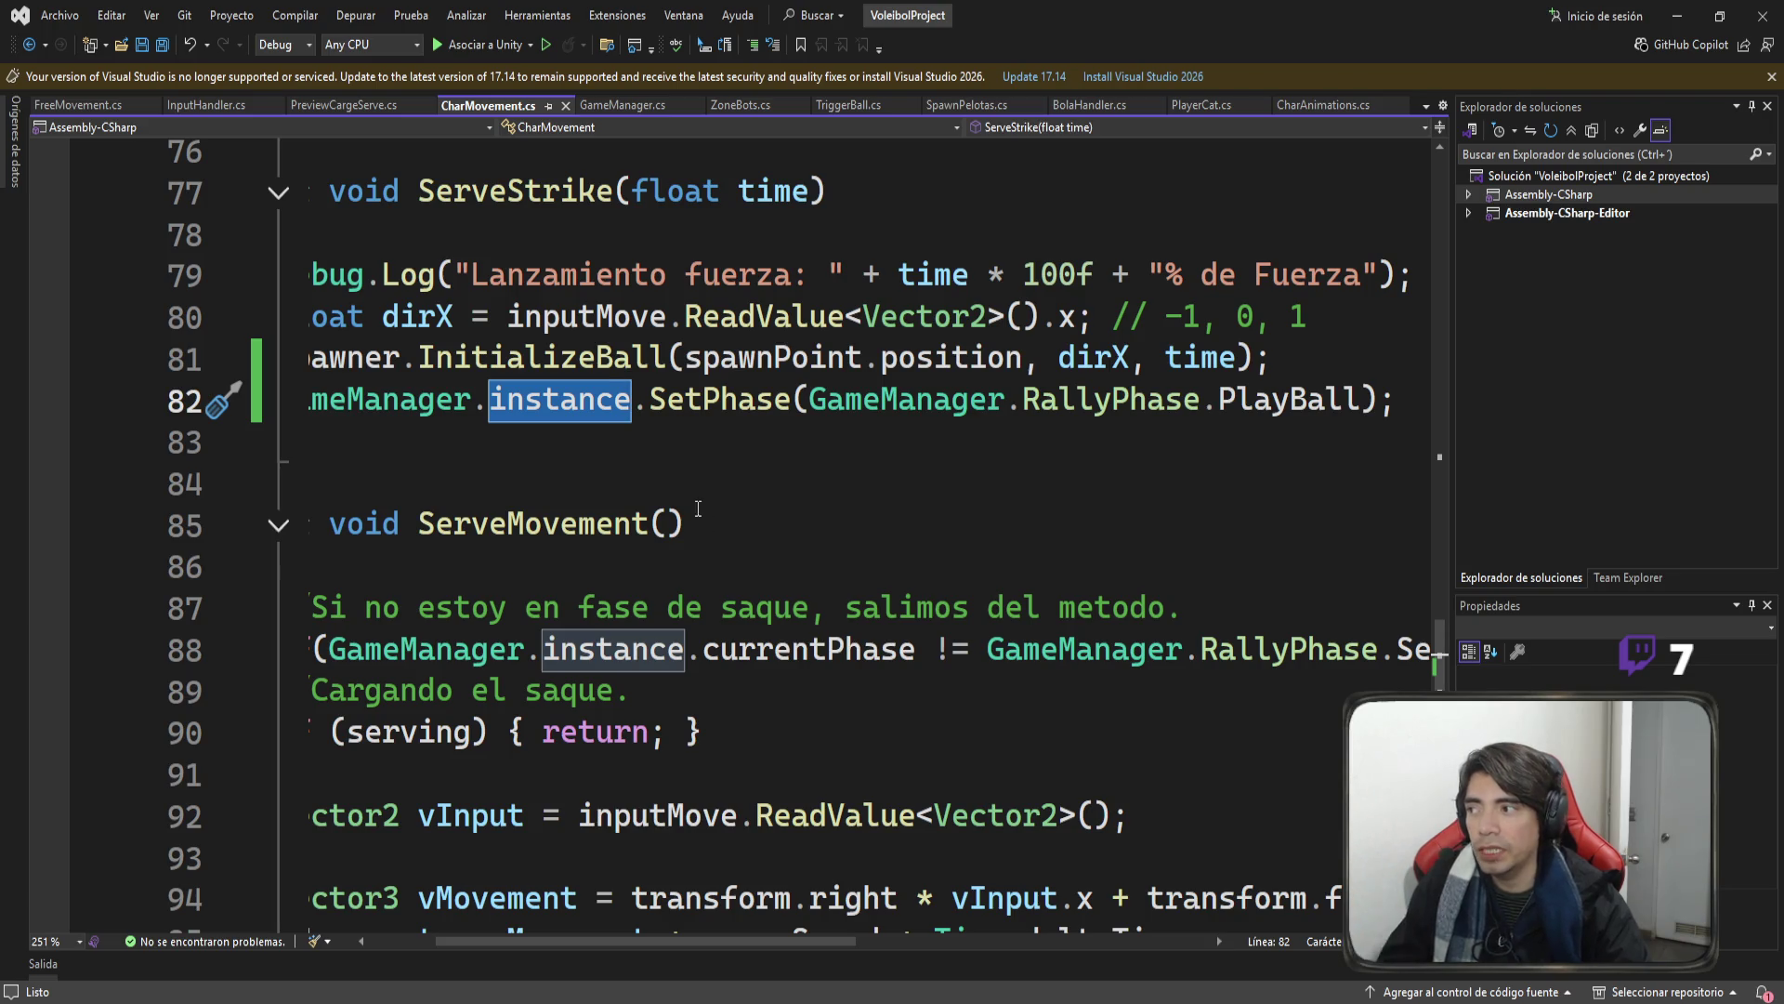
click(84, 103)
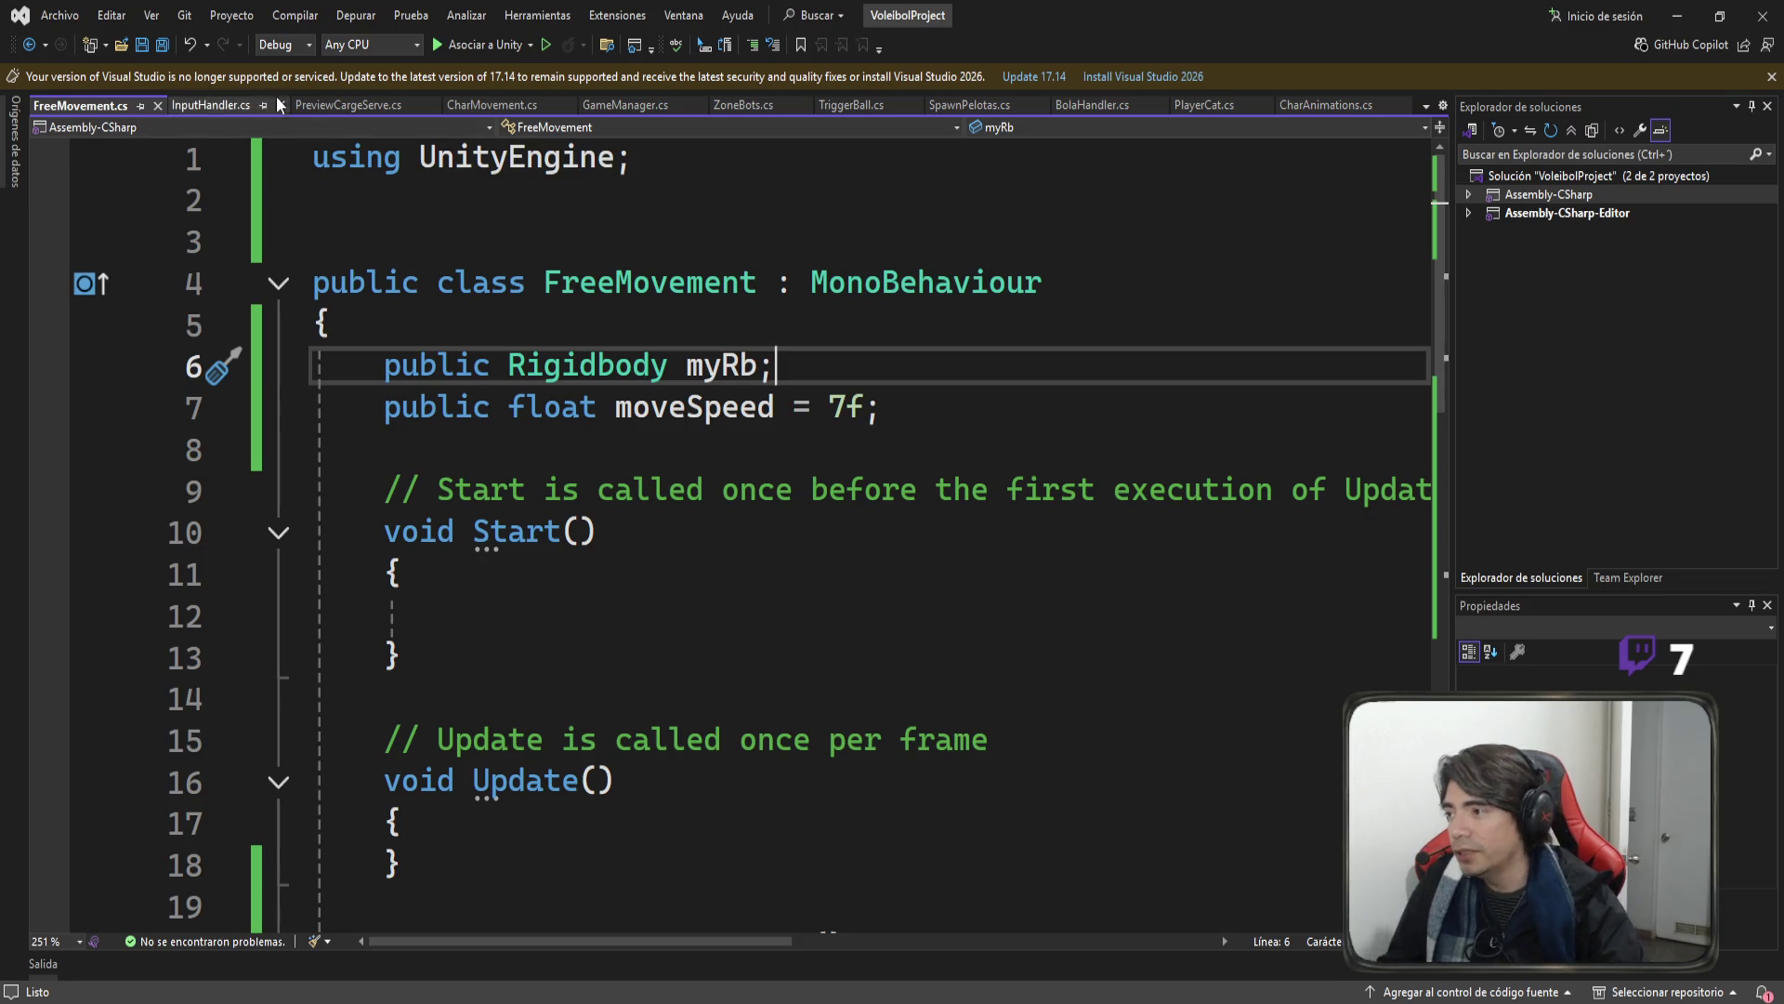
ctrl+scroll(849, 436, down, 5)
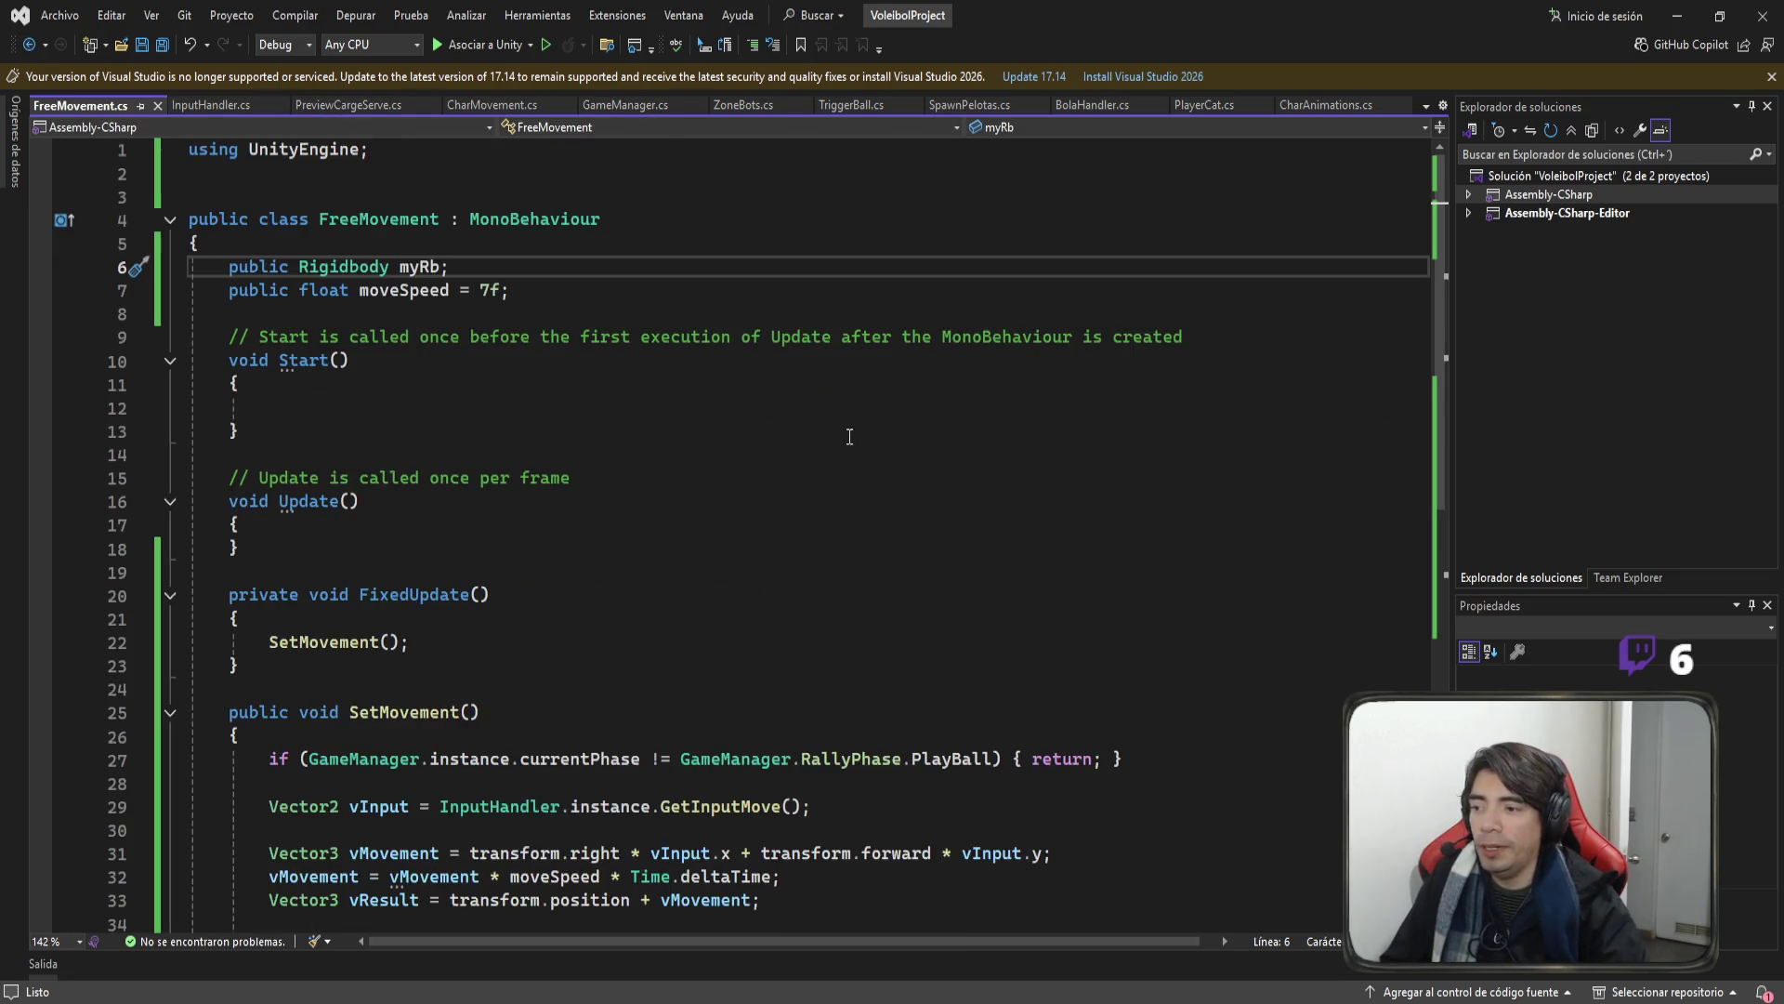
scroll(841, 433, down, 4)
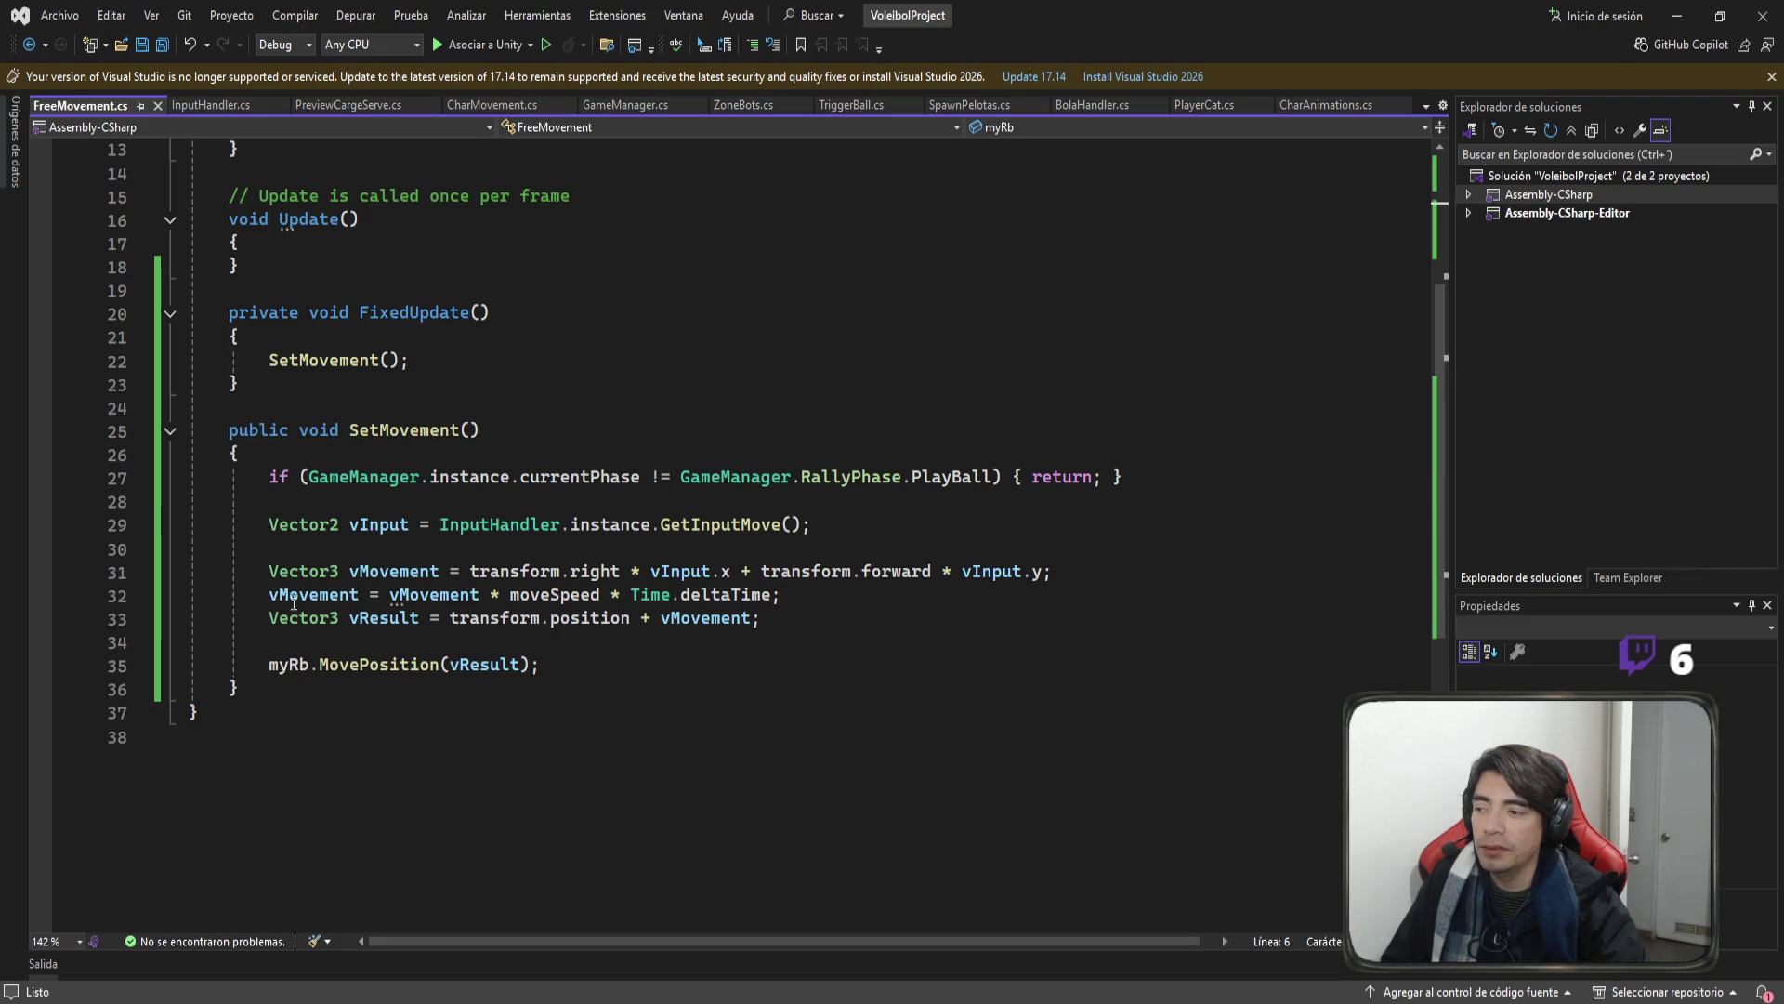
scroll(400, 544, up, 3)
scroll(416, 480, up, 1)
scroll(400, 446, down, 5)
click(370, 406)
double_click(469, 406)
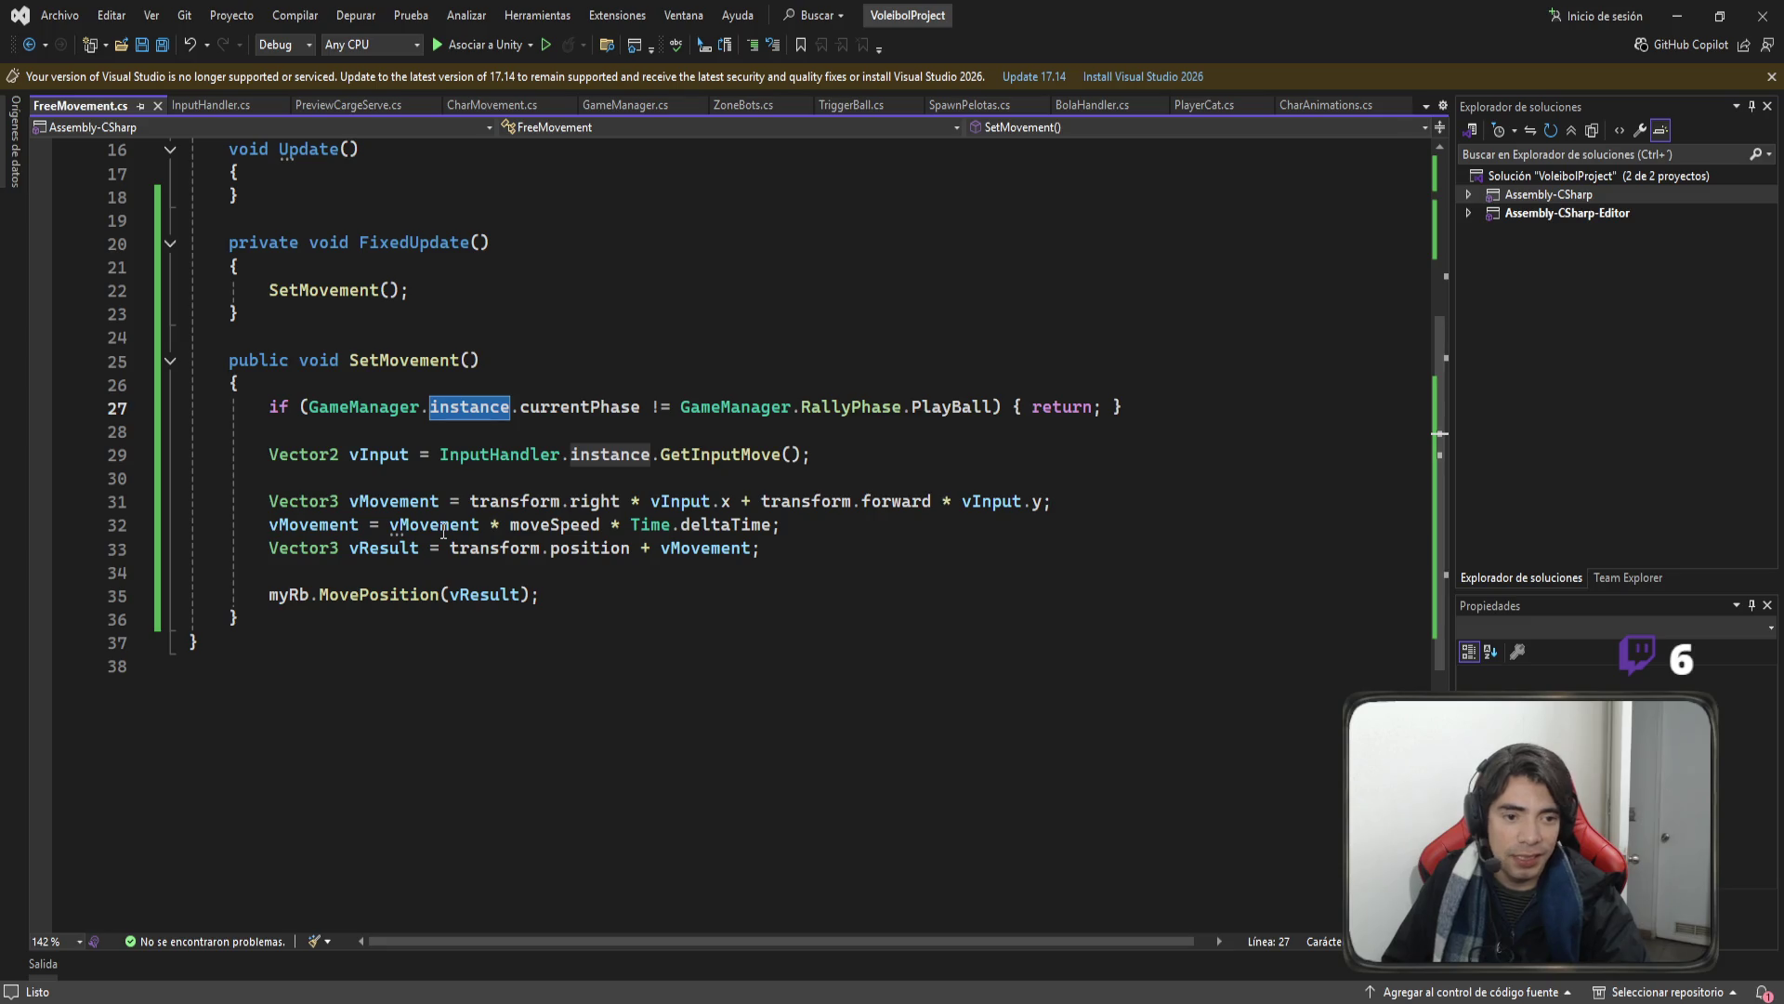
scroll(381, 427, up, 5)
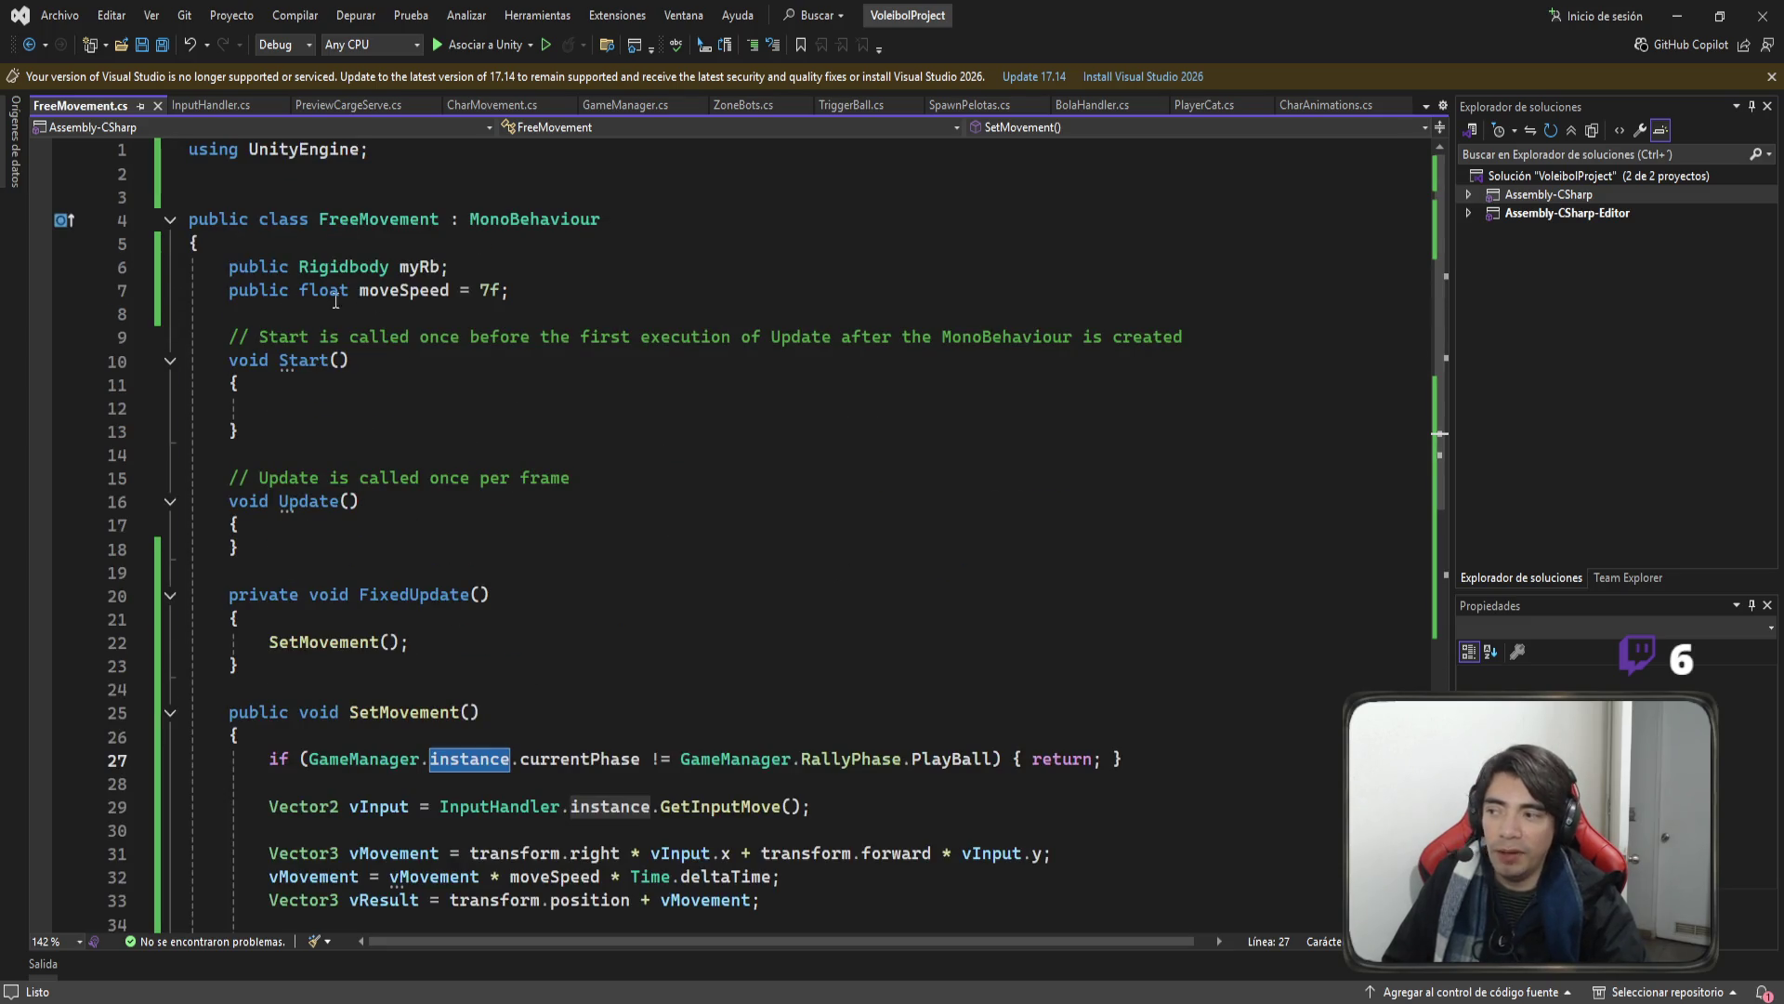
scroll(493, 476, down, 4)
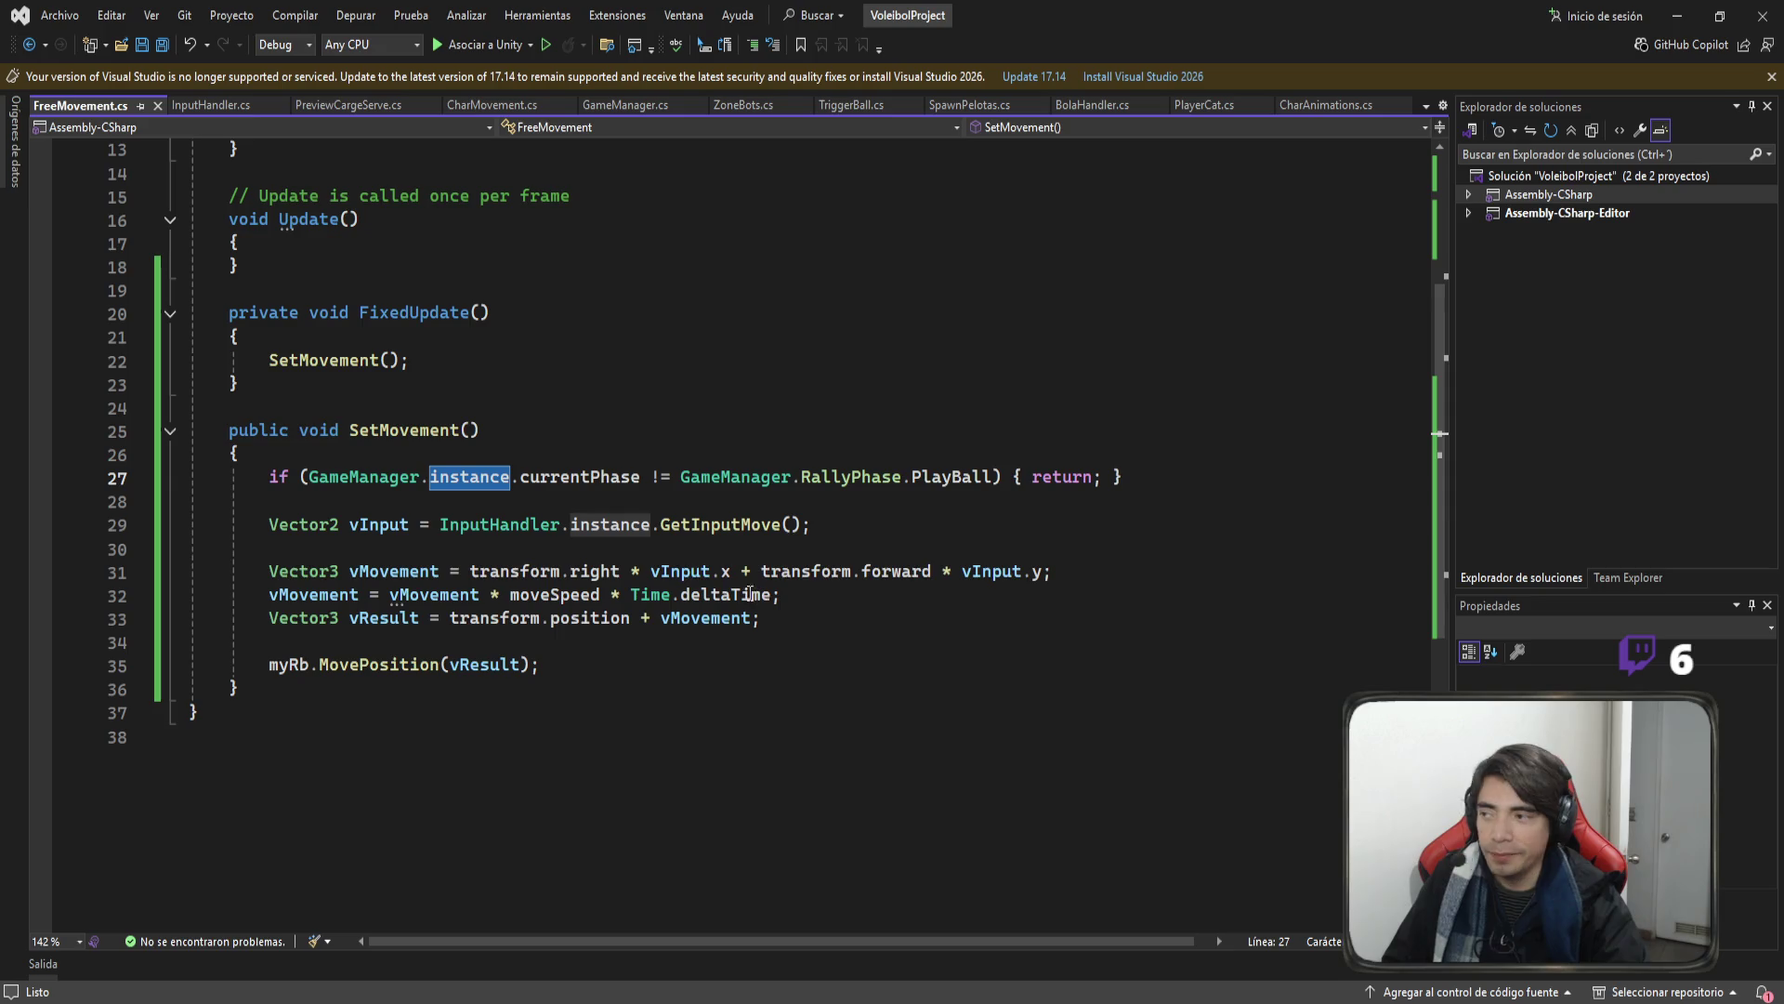
click(491, 105)
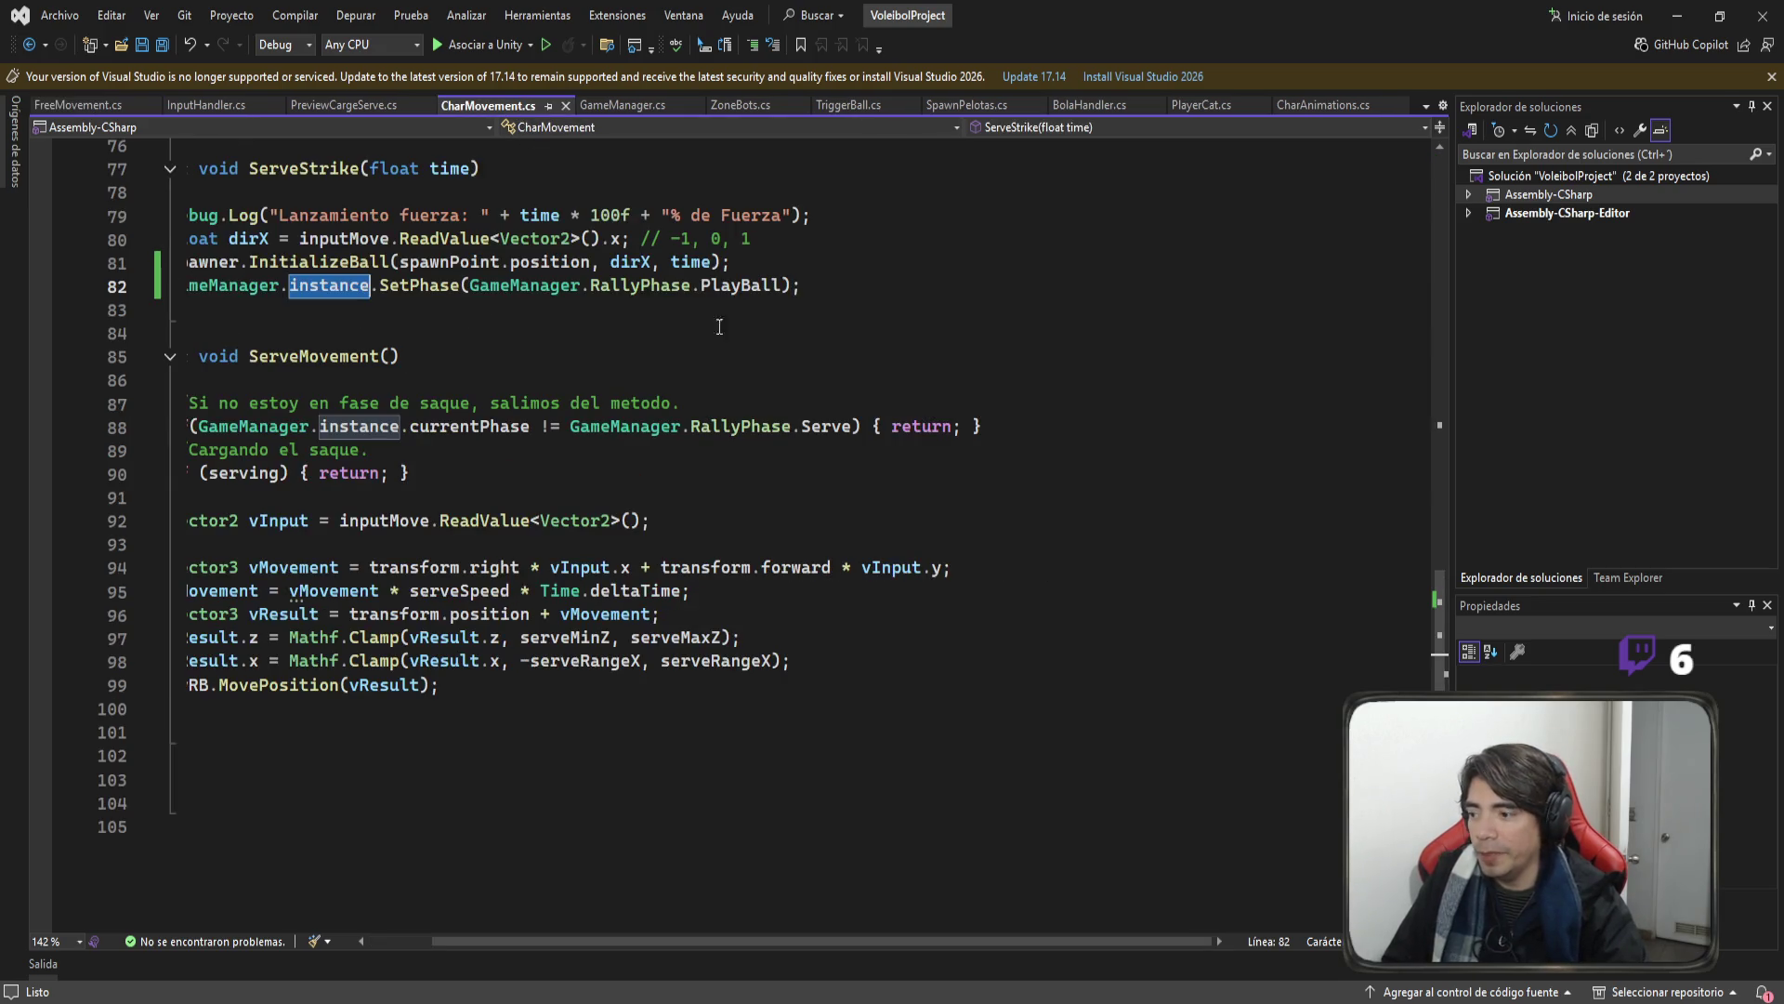
click(402, 426)
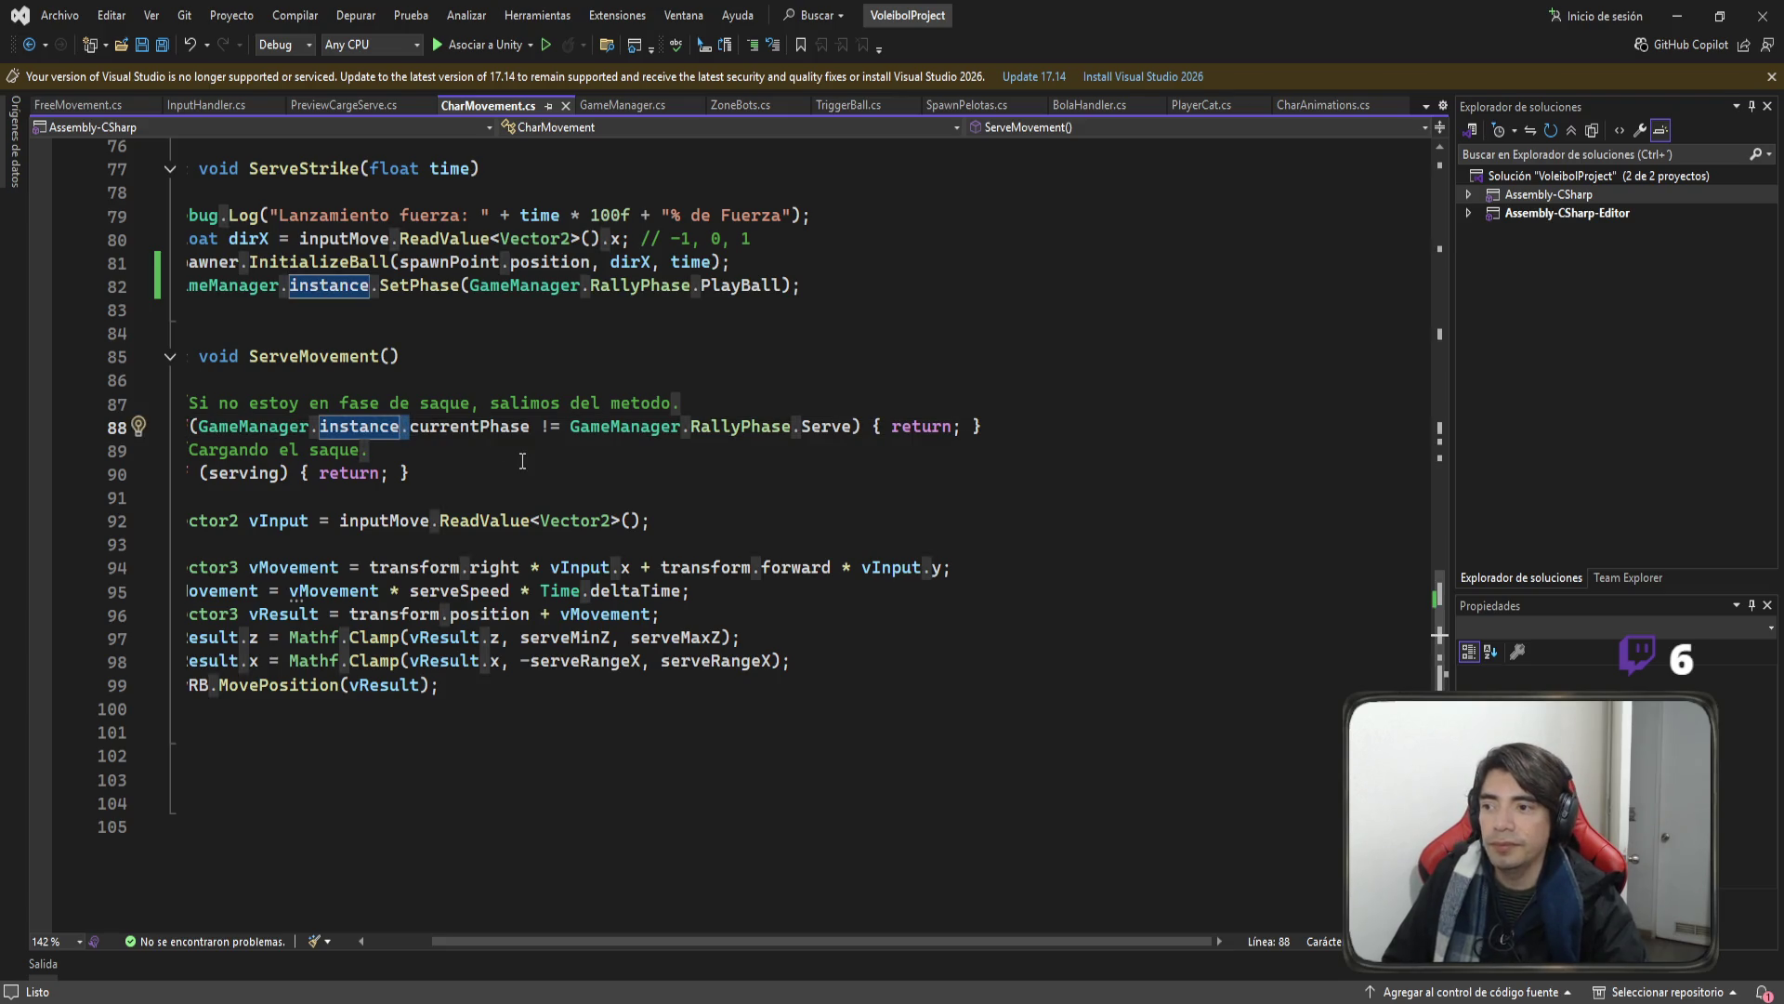
Show GameManager.cs, scroll down to SetPhase, then back to the RallyPhase enum and currentPhase field.
click(620, 105)
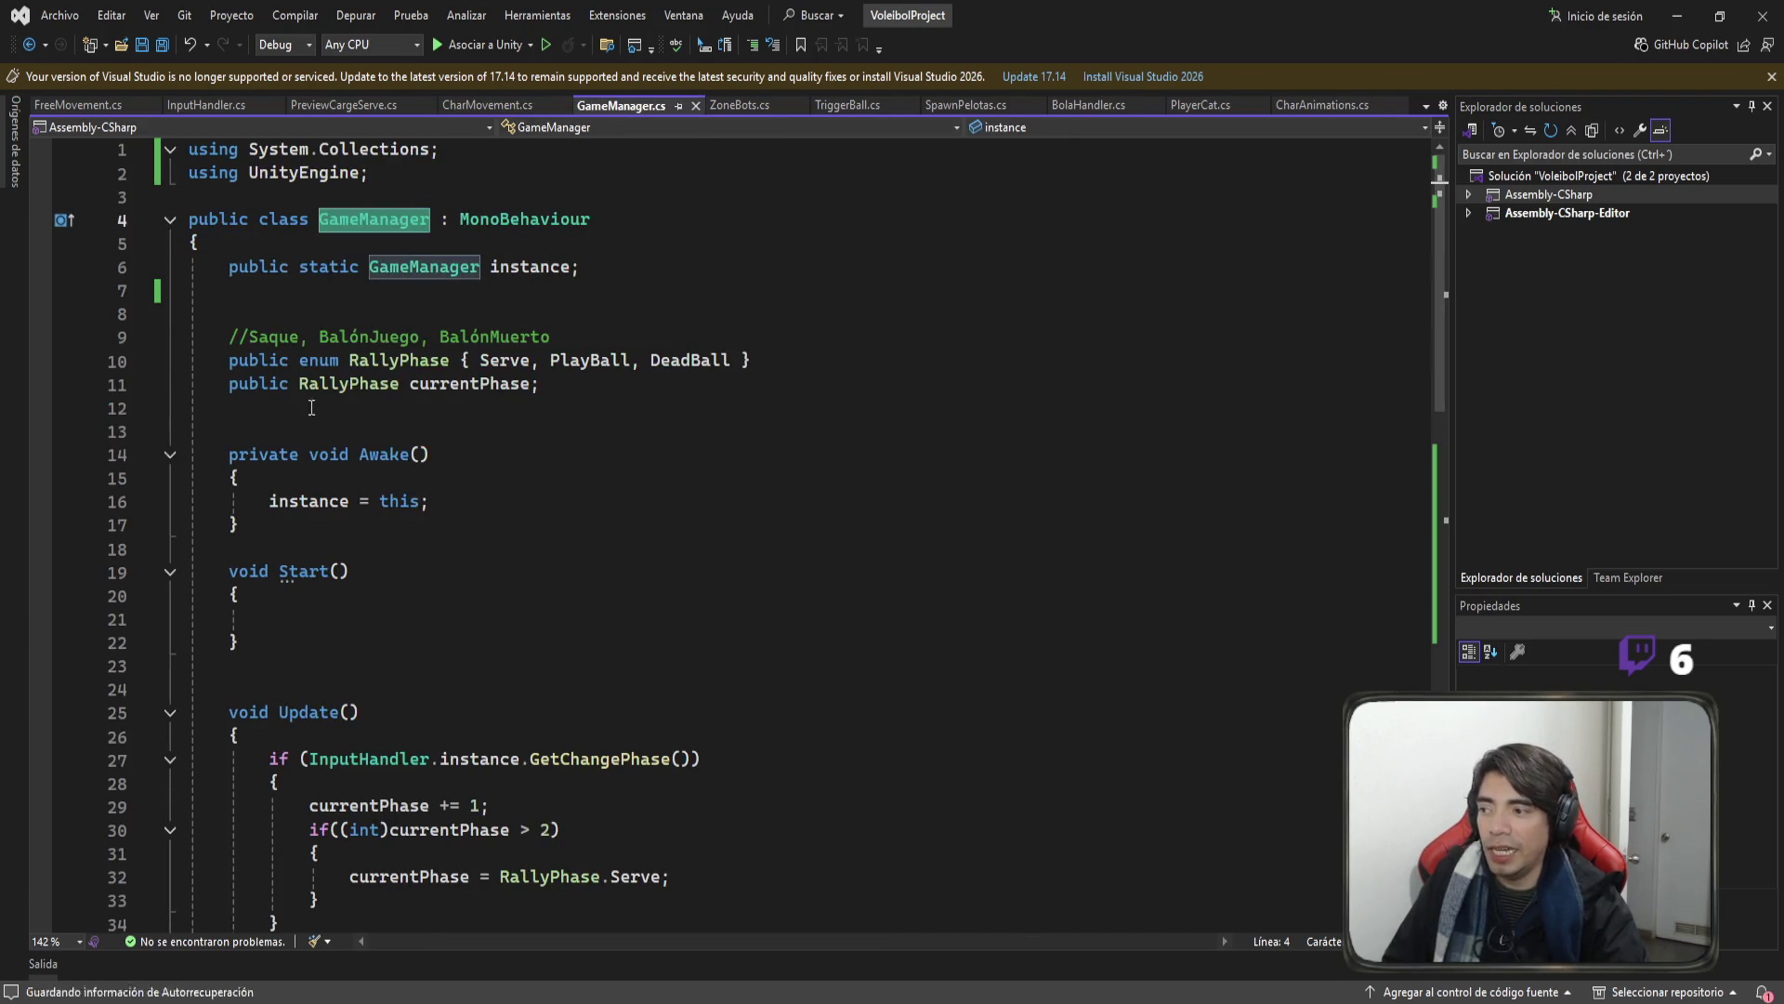
scroll(571, 414, down, 12)
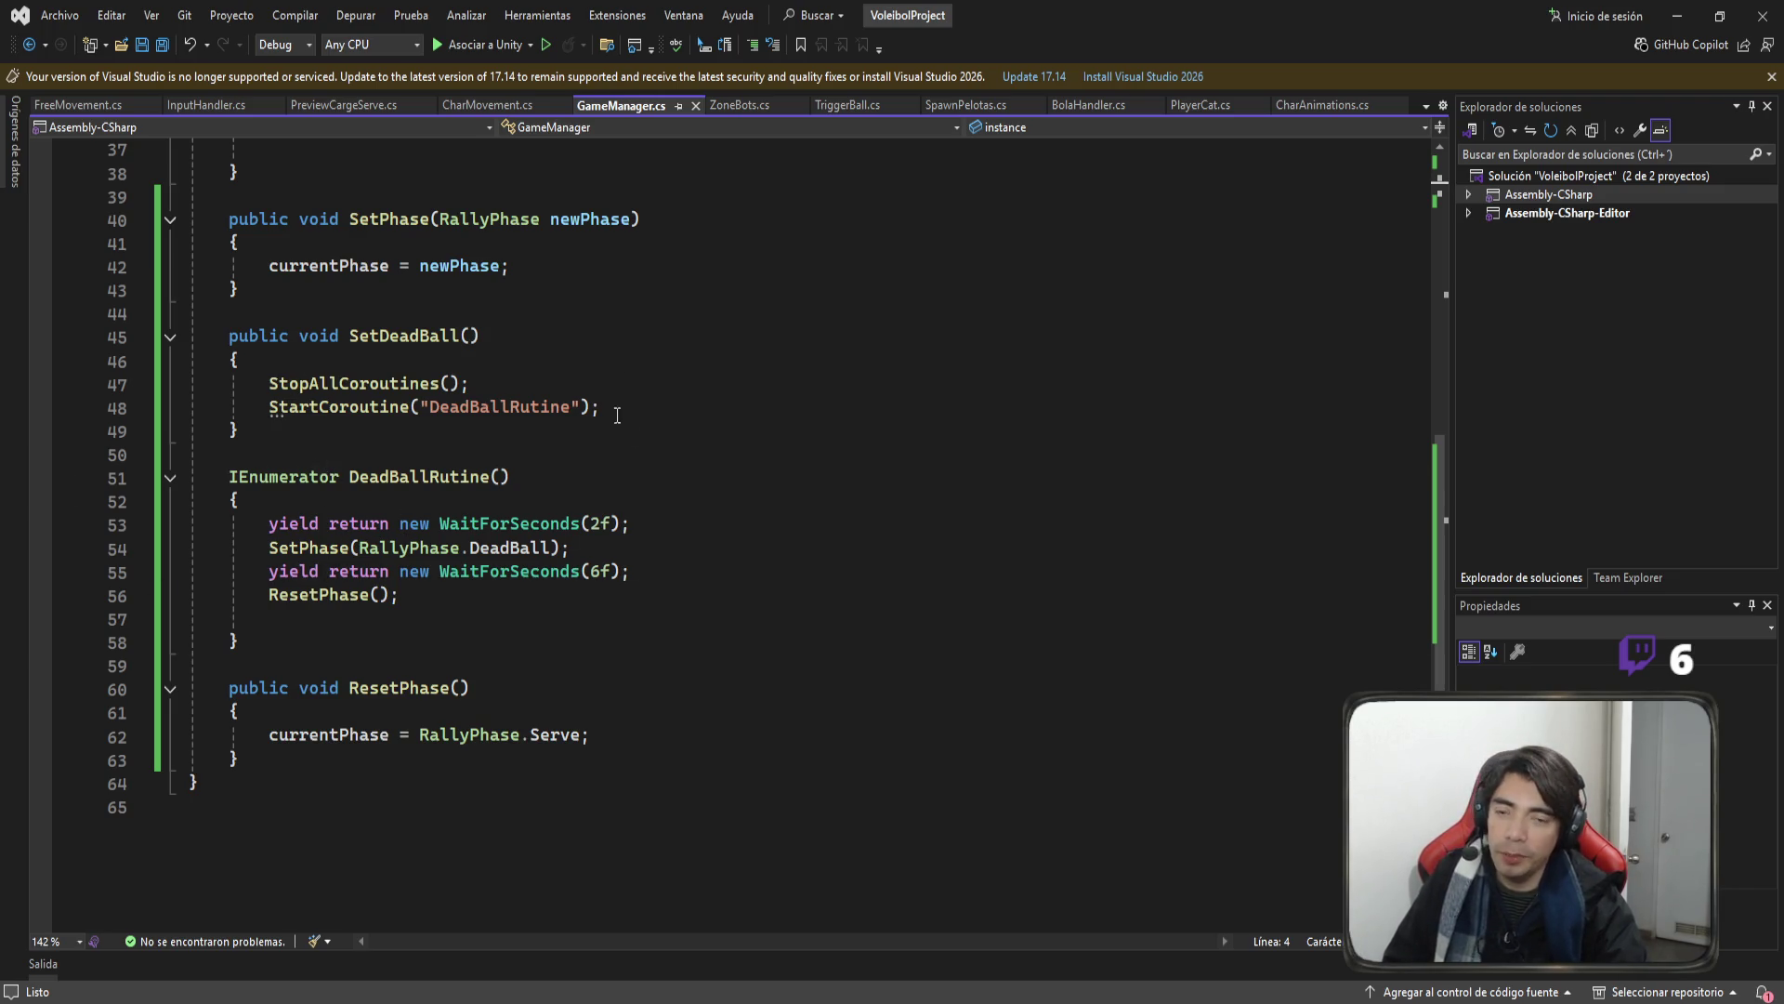
scroll(617, 416, up, 8)
scroll(710, 512, up, 4)
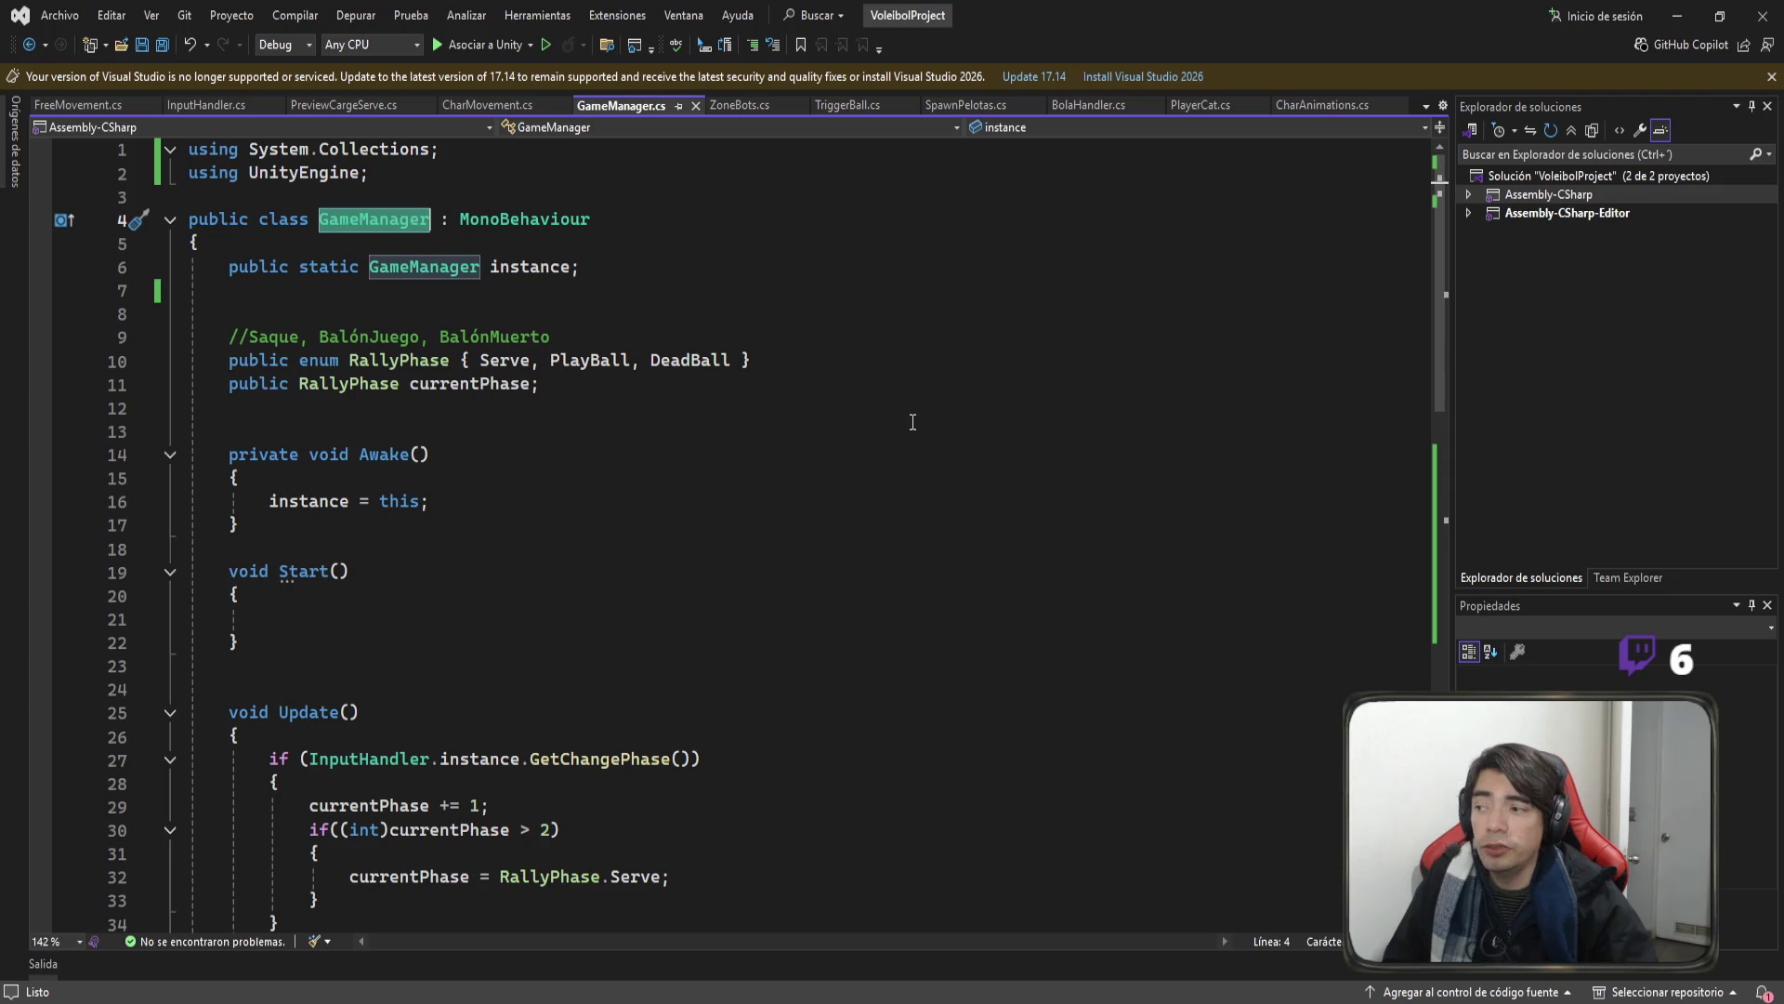
Select line 6, 'public static GameManager instance;', then switch away from the editor.
drag(580, 268, 198, 268)
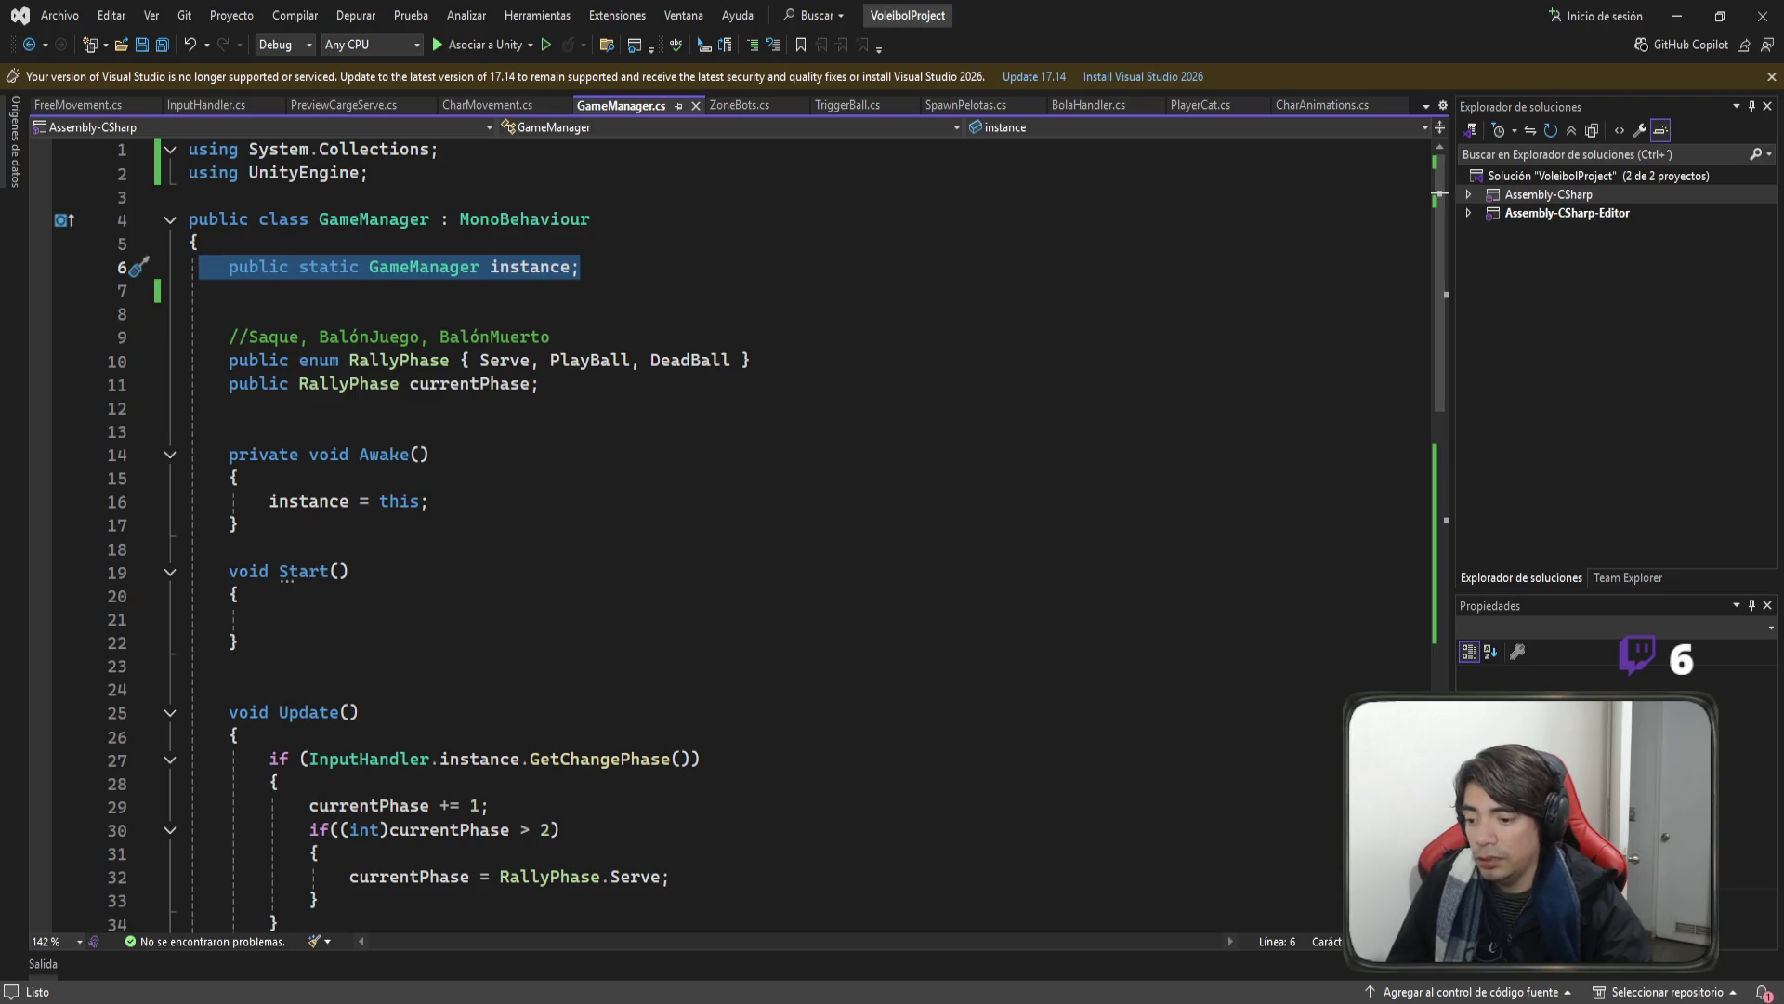
key(alt+Tab)
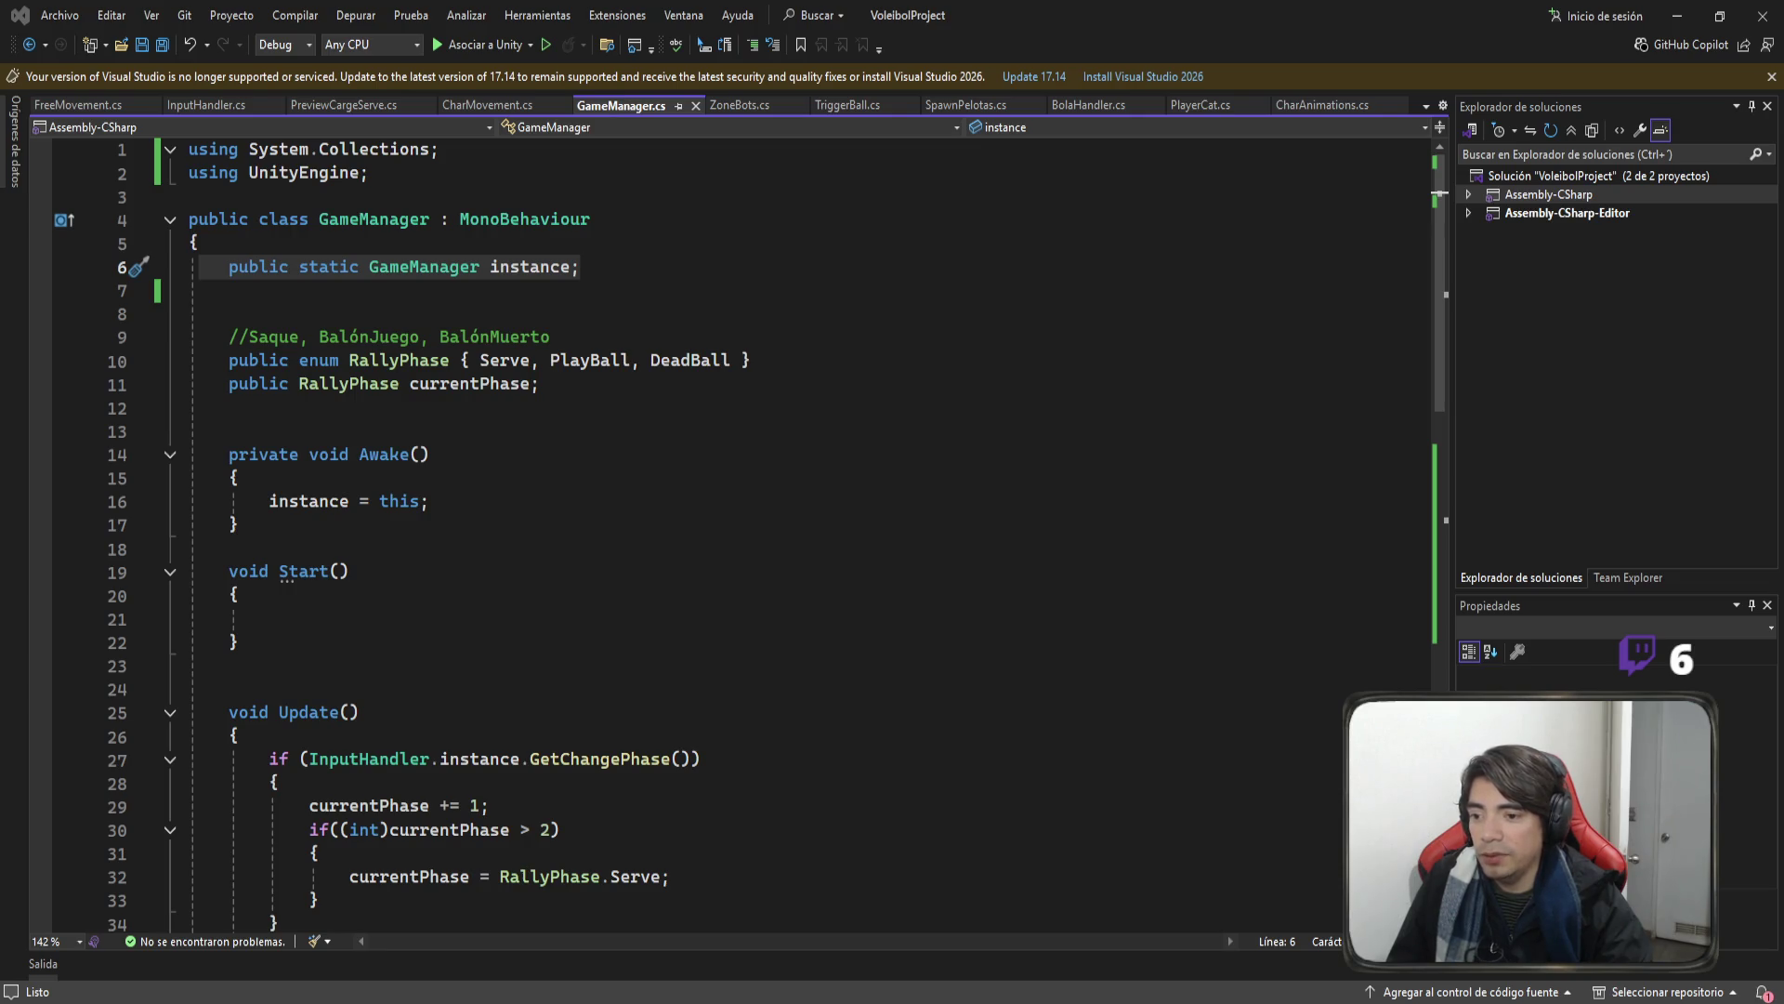
Return briefly to Visual Studio, then move to the Unity editor showing the TestServe scene.
key(alt+Tab)
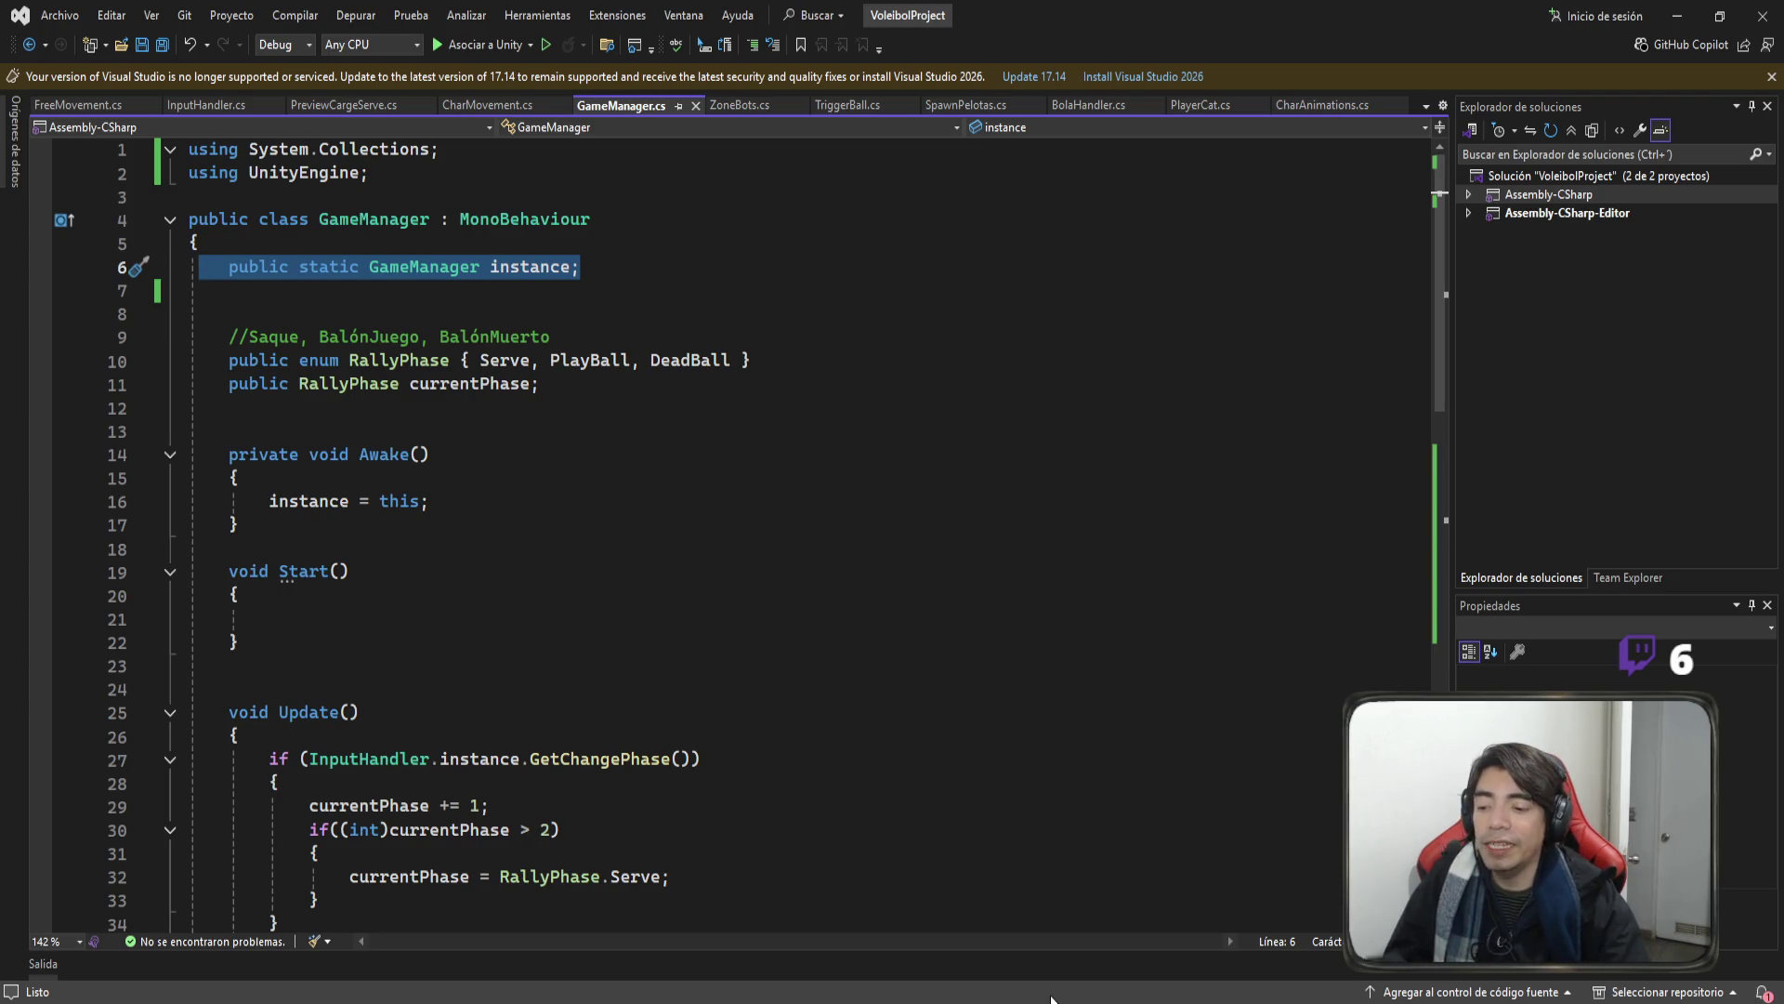
key(alt+Tab)
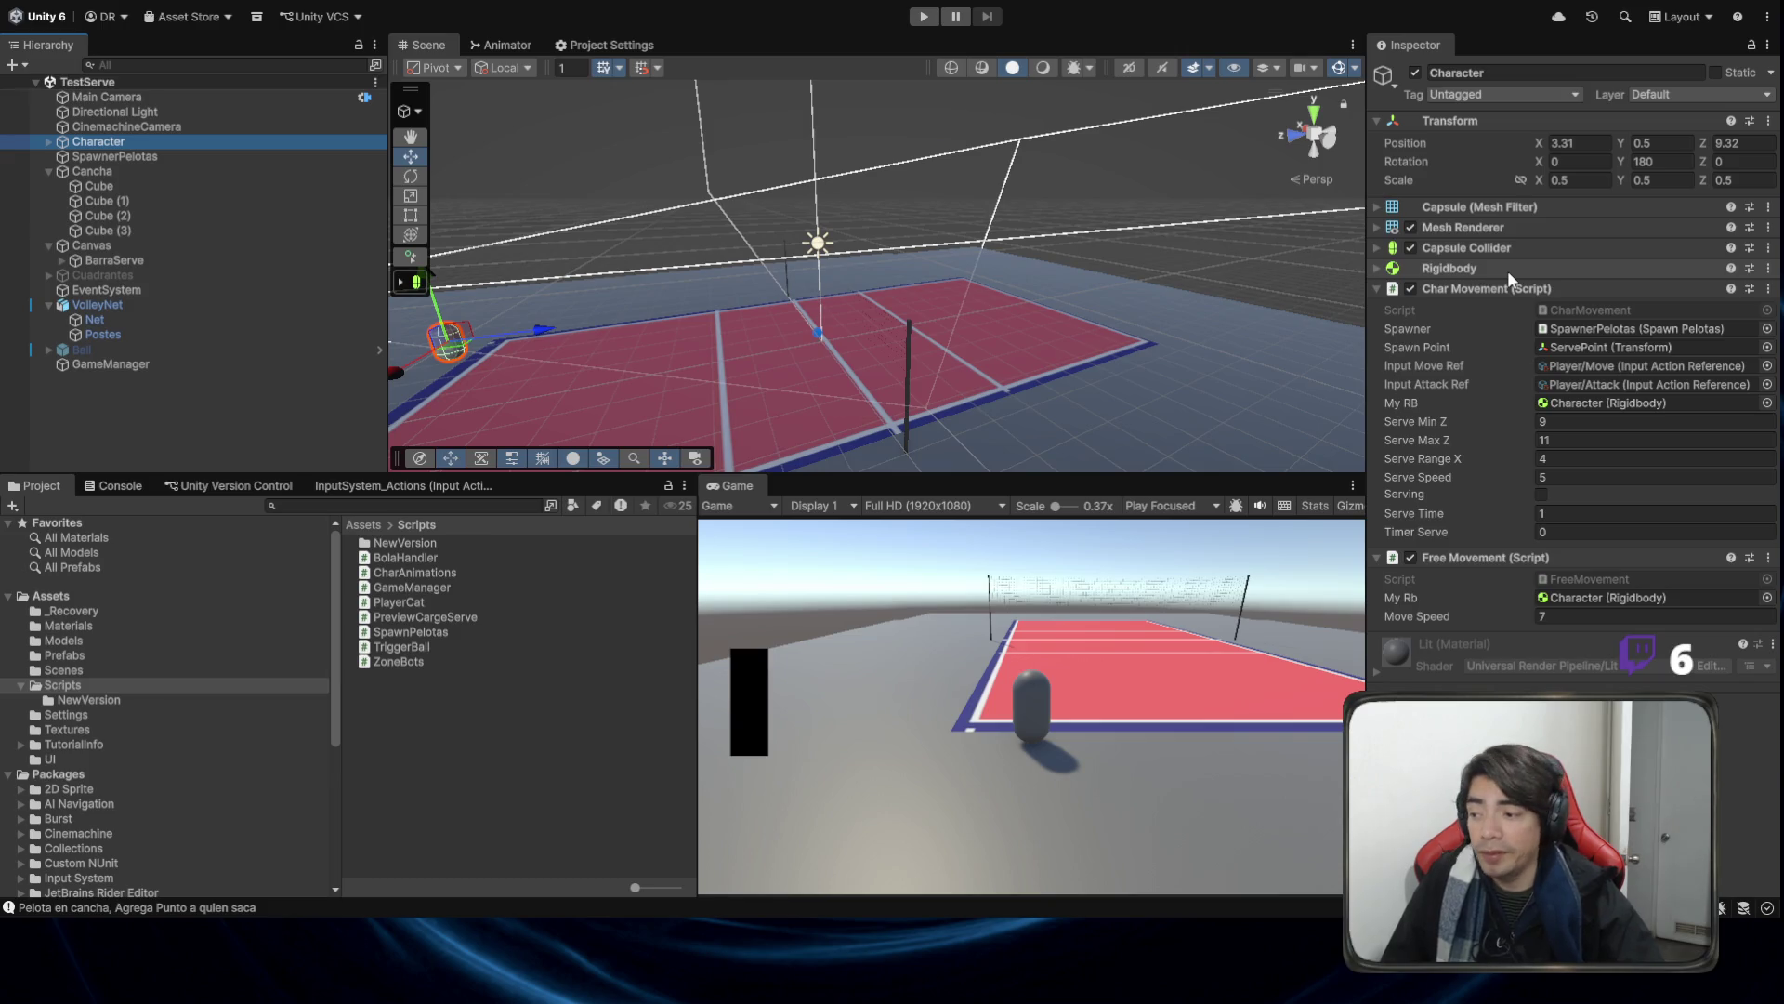
Select the Ball prefab in the Prefabs folder and orbit the scene view around the court.
click(86, 655)
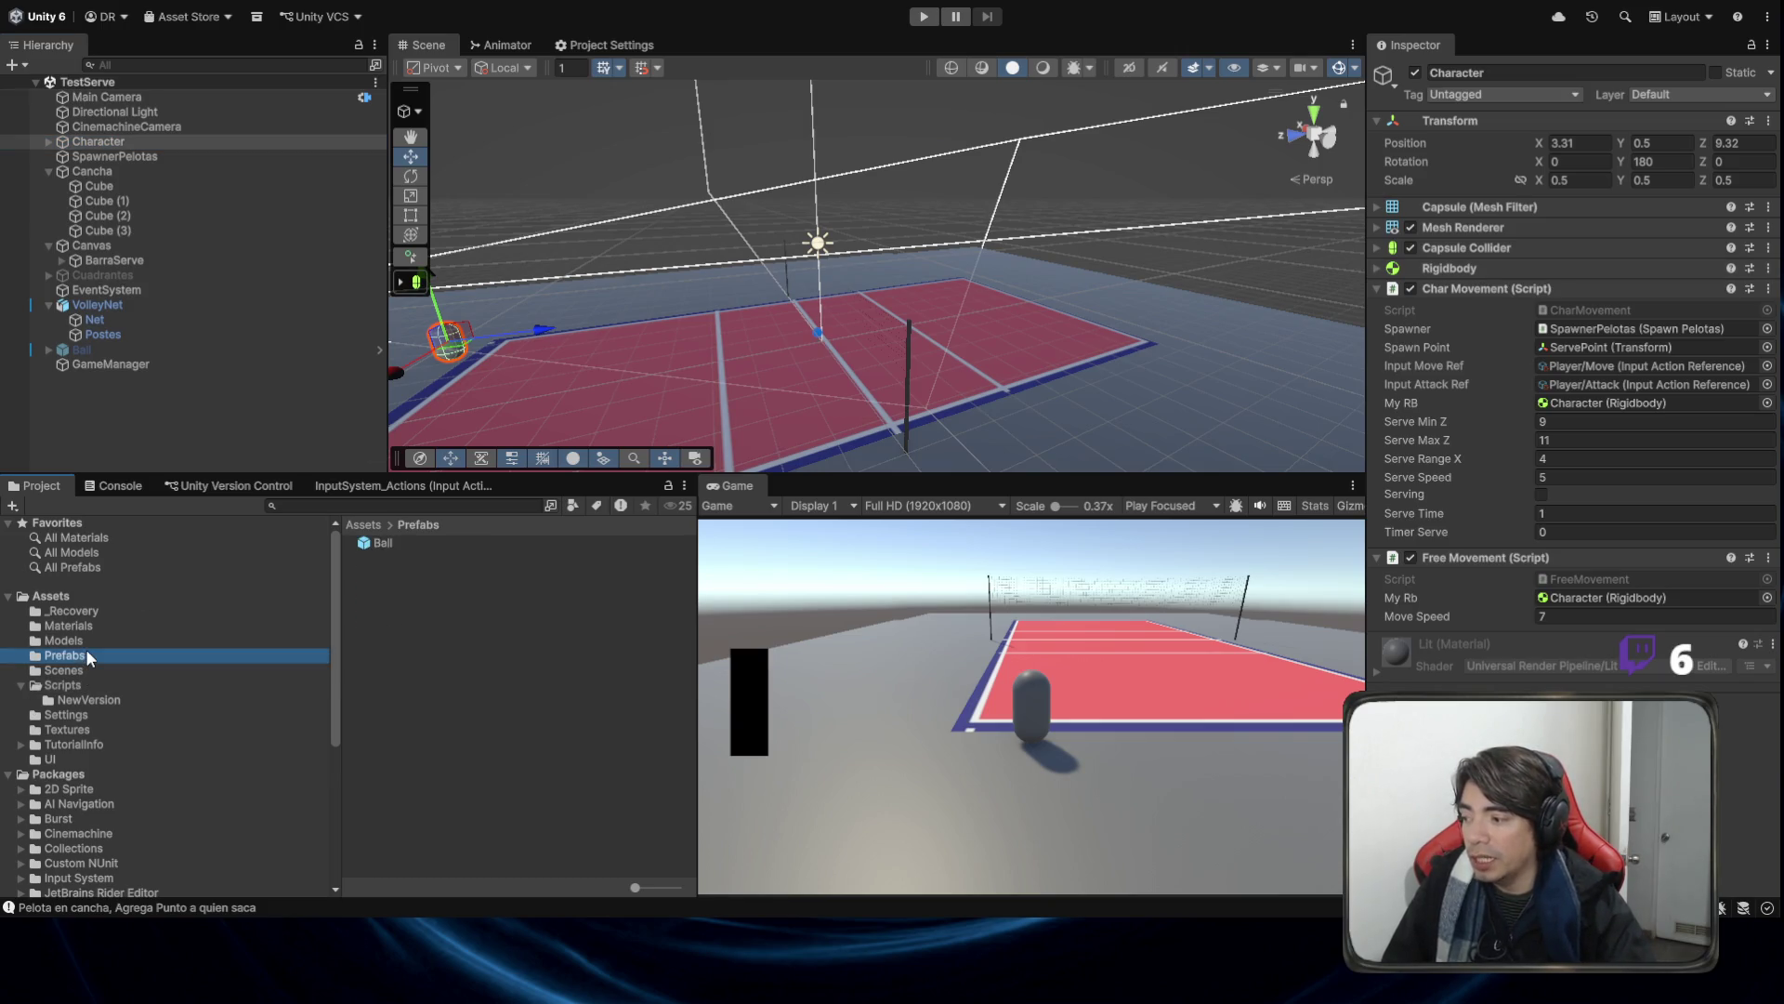
click(391, 543)
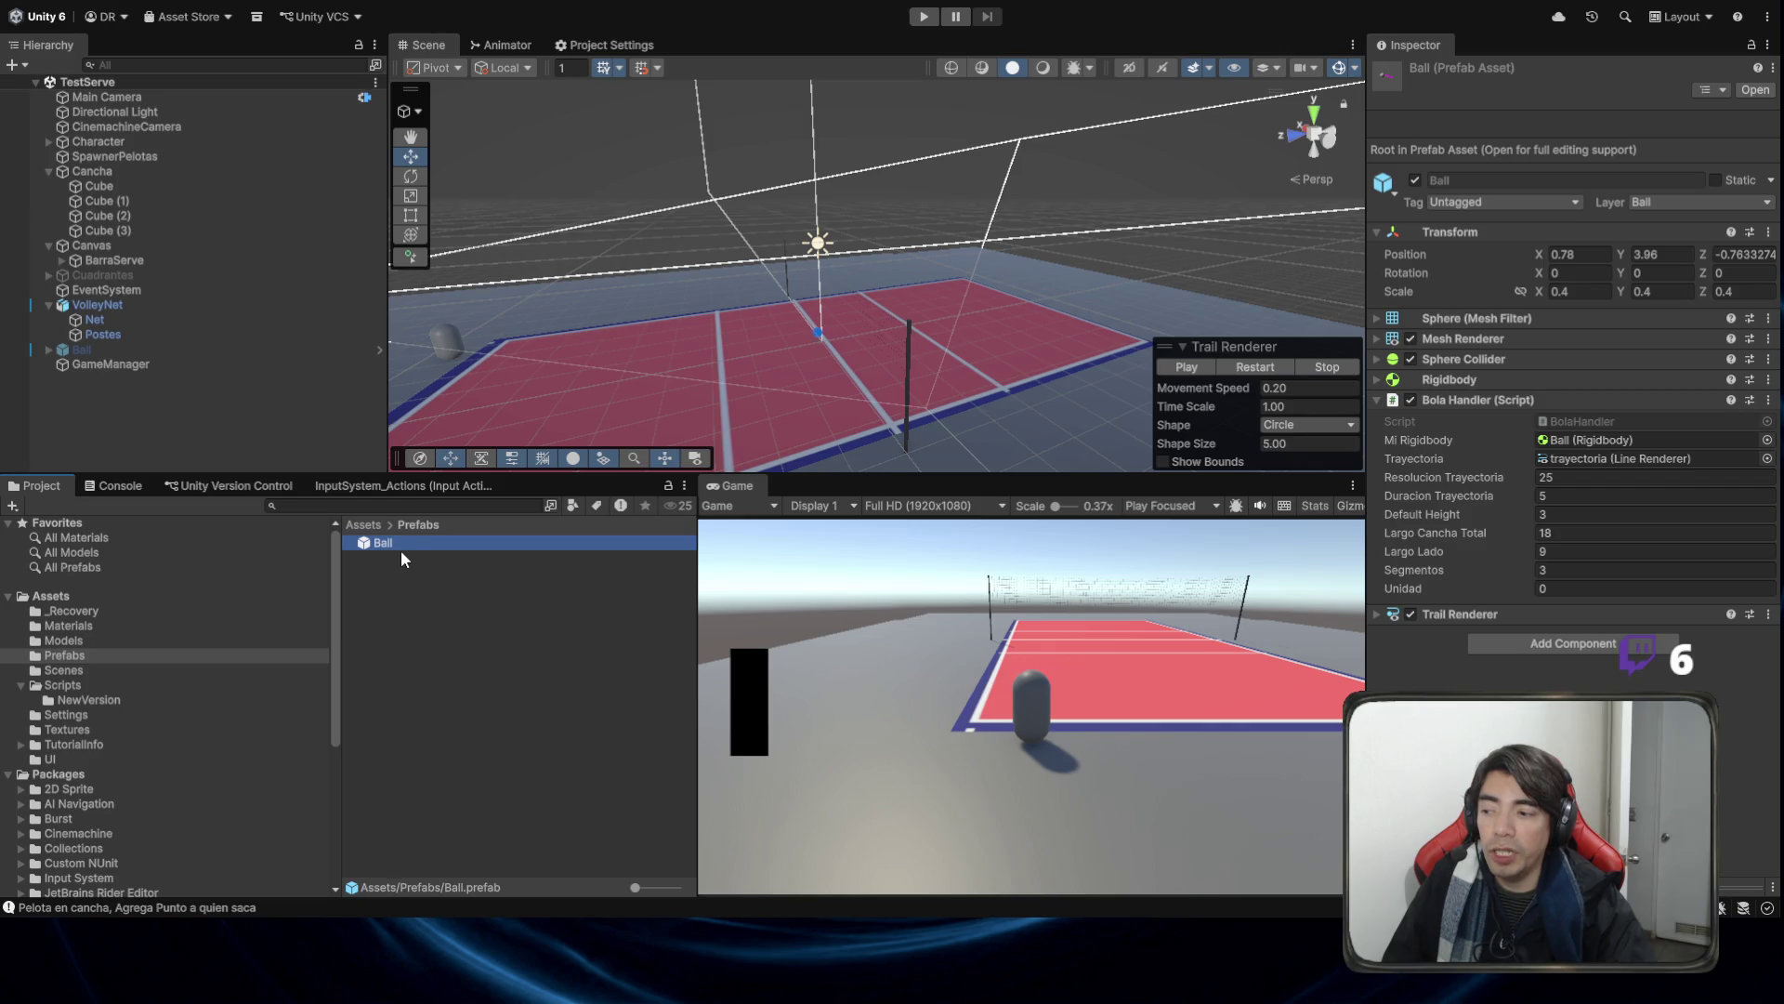
mouse_move(753, 359)
mouse_down()
mouse_move(650, 372)
mouse_move(594, 437)
mouse_up()
Drop three Ball prefab copies on the court, undo them, and select the scene's original Ball.
drag(444, 548, 767, 260)
drag(383, 542, 927, 359)
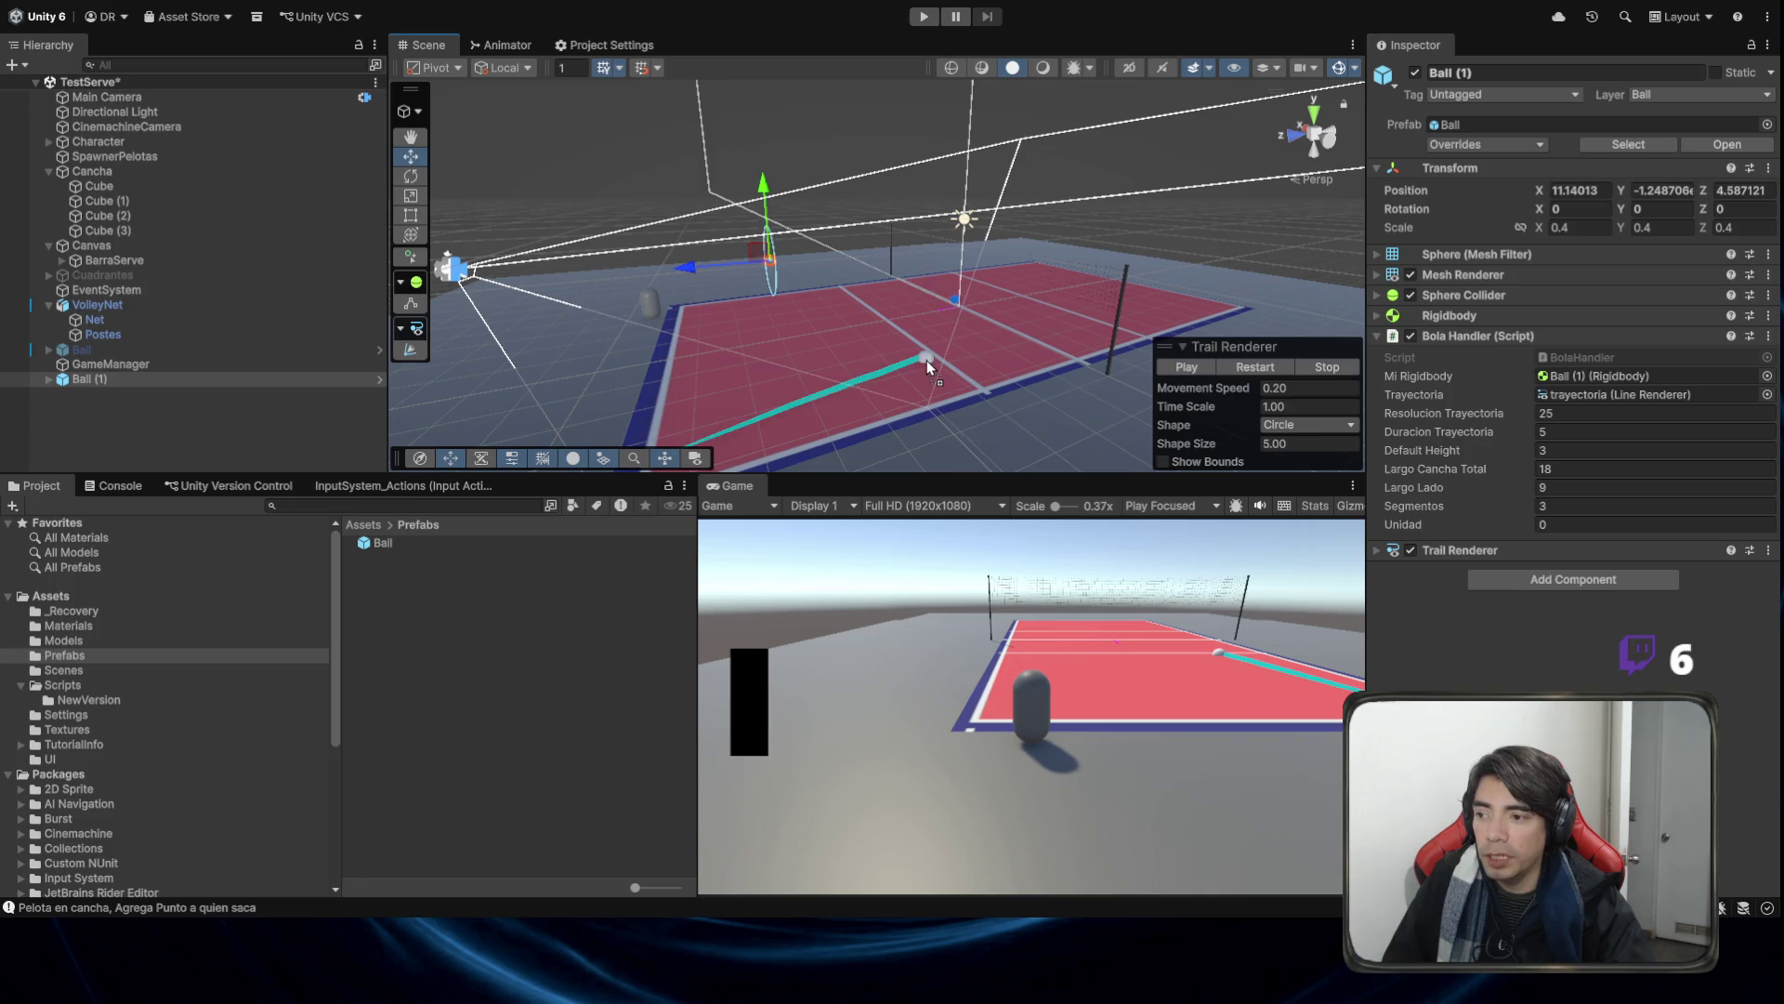
mouse_move(390, 546)
mouse_down()
mouse_move(824, 293)
mouse_move(1175, 349)
mouse_move(1130, 342)
mouse_up()
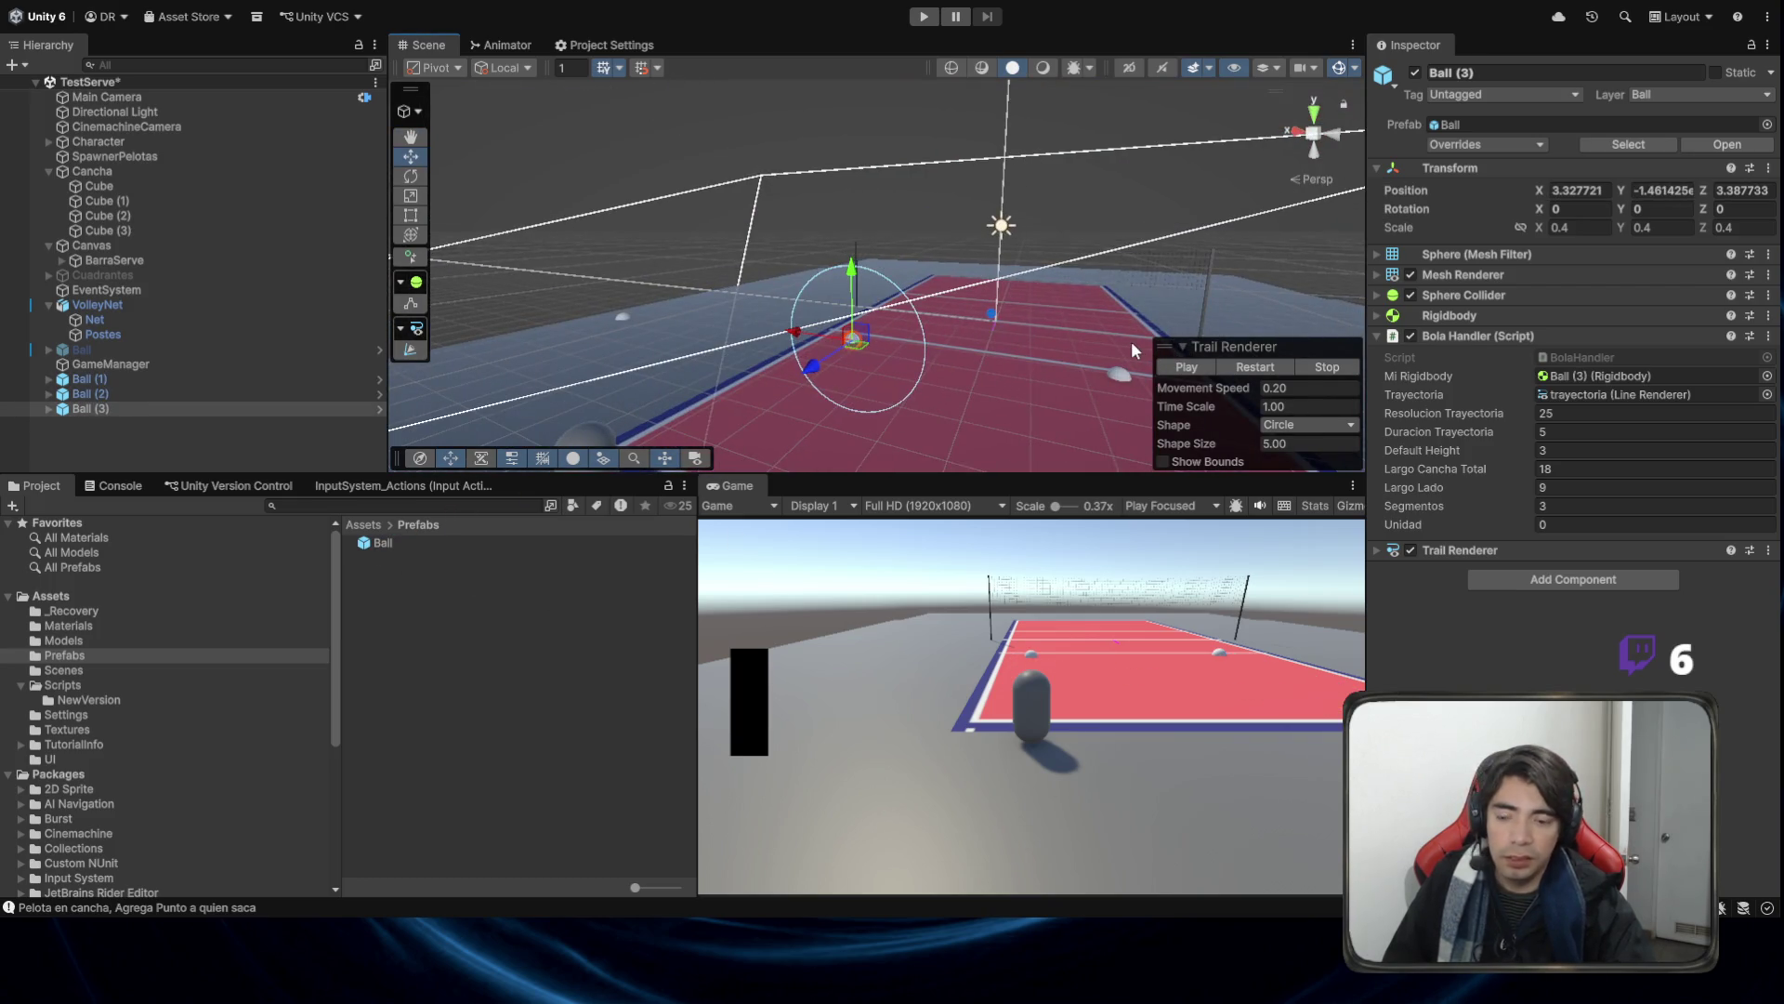
key(ctrl+z)
key(ctrl+z)
key(ctrl+z)
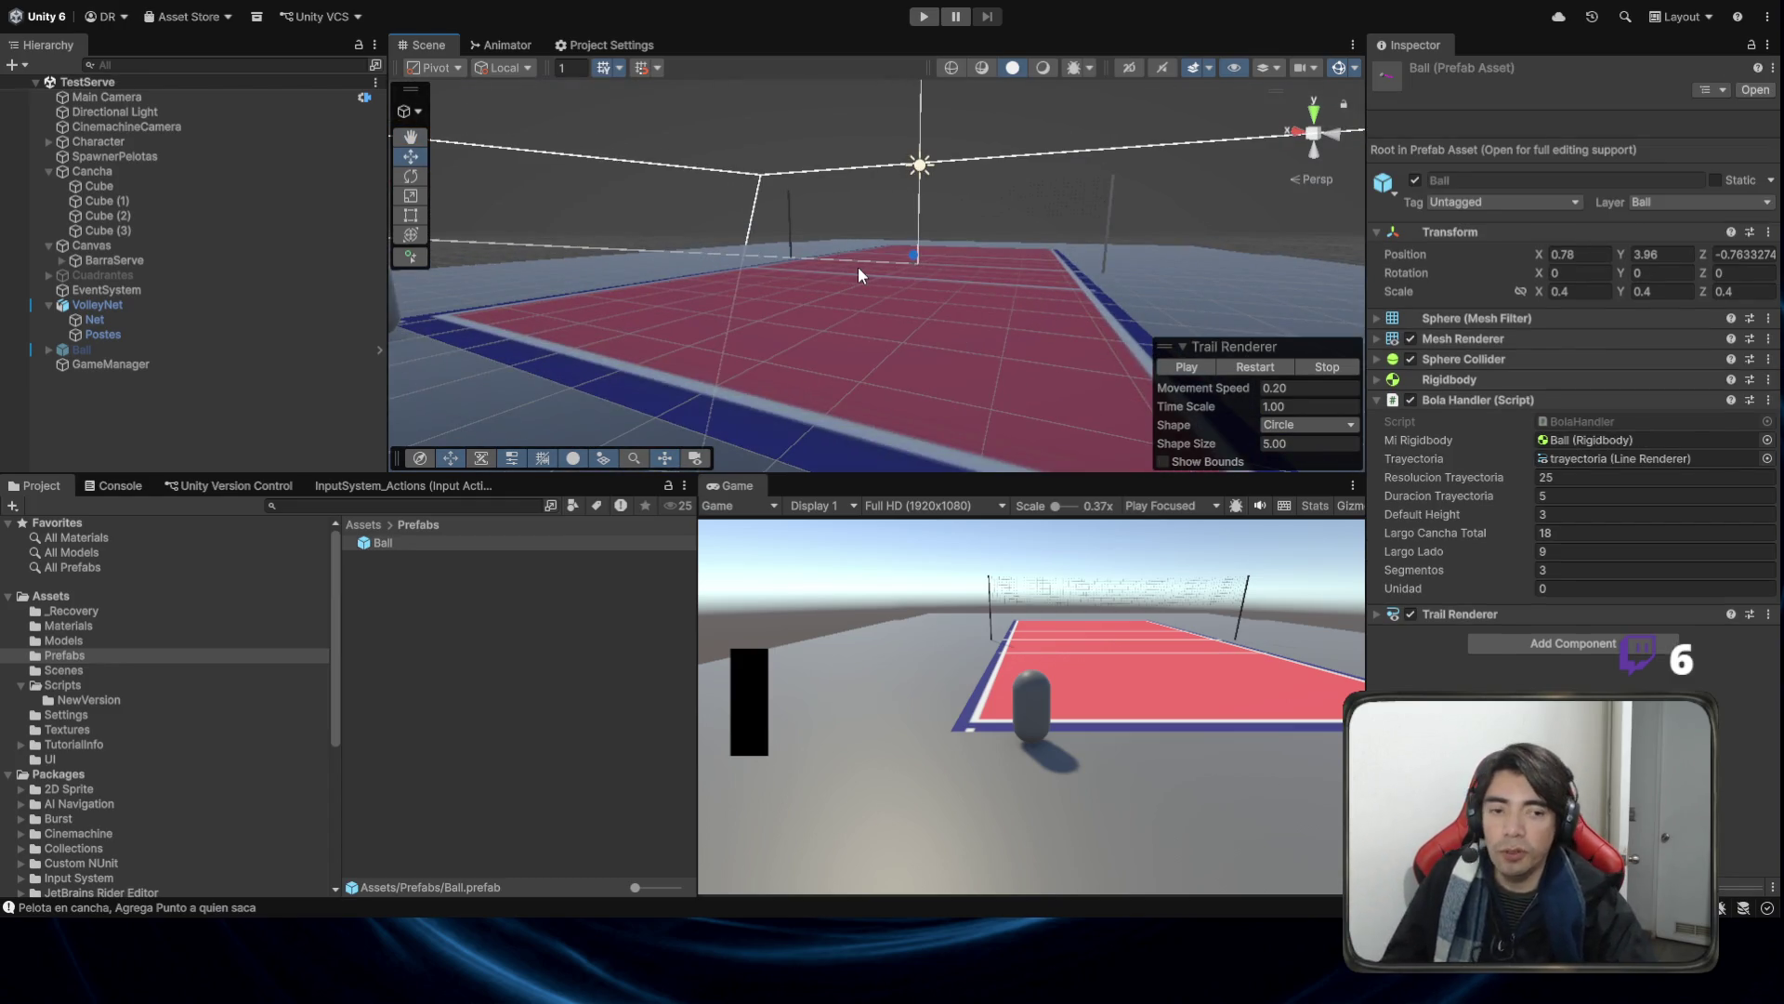
click(164, 346)
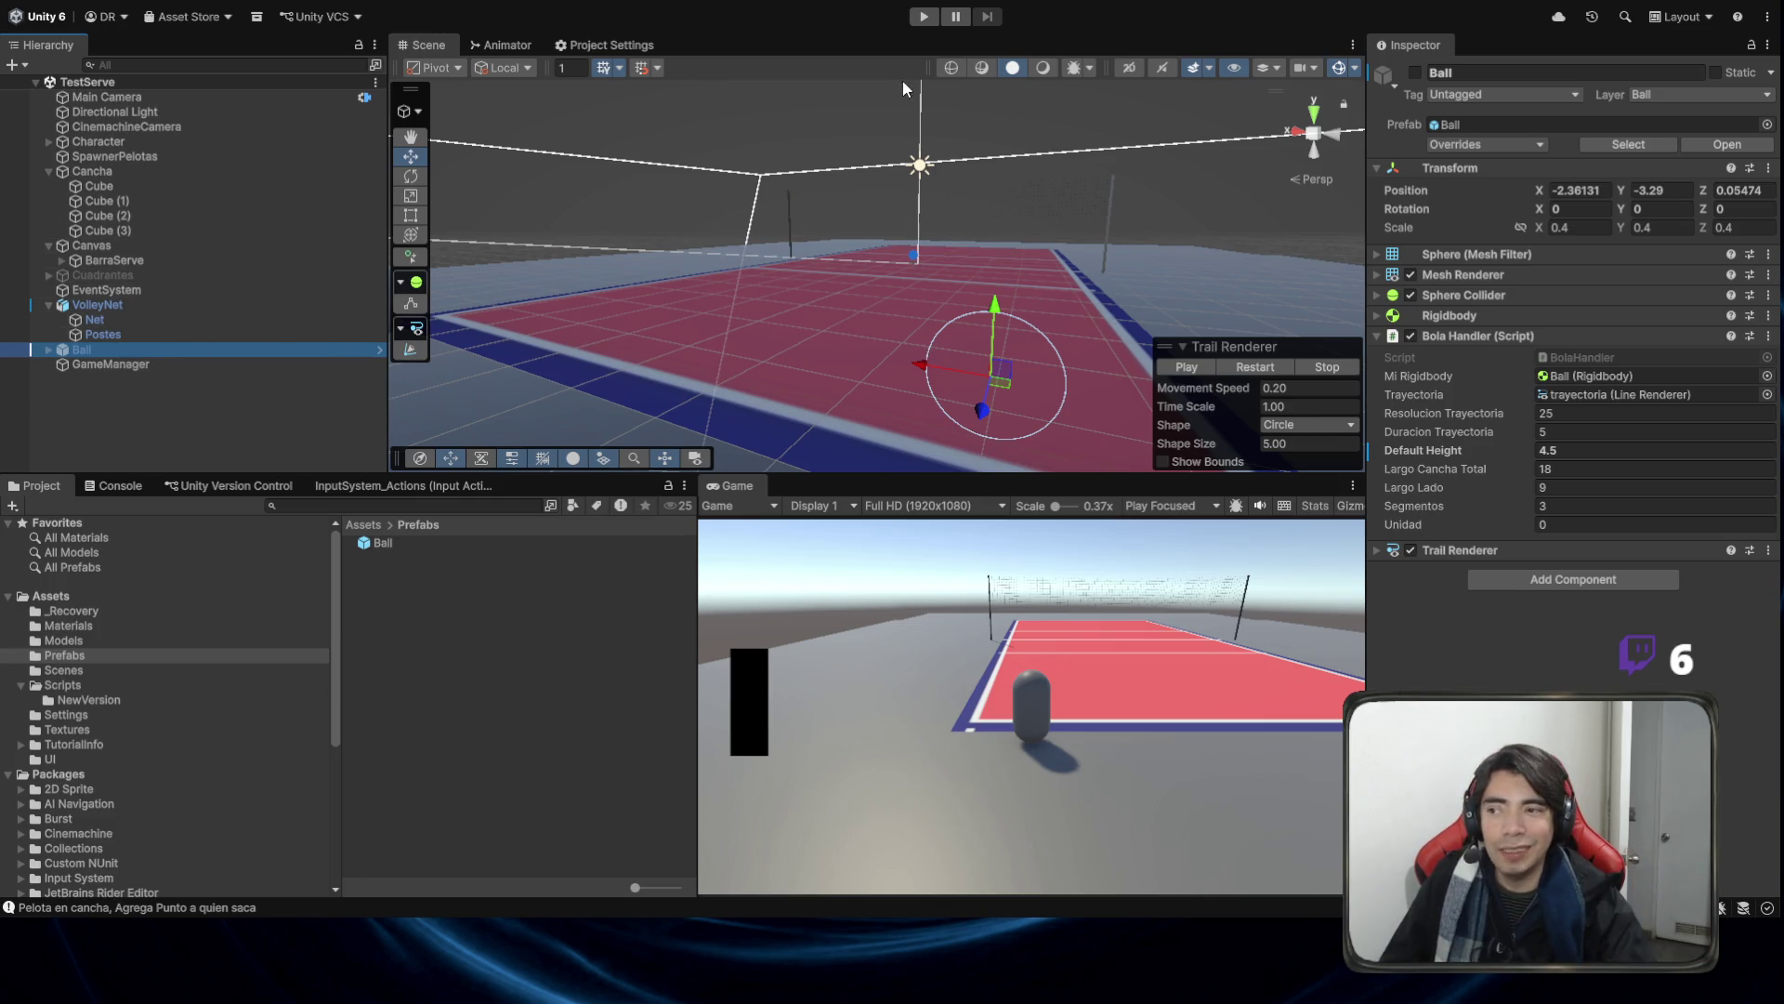
mouse_move(906, 93)
mouse_down()
mouse_move(1000, 169)
mouse_move(647, 355)
mouse_move(554, 532)
mouse_move(470, 455)
mouse_move(366, 299)
mouse_move(695, 192)
mouse_move(567, 279)
mouse_up()
Test the game in Play mode, launching the ball with Space and walking forward with W, then stop.
click(919, 16)
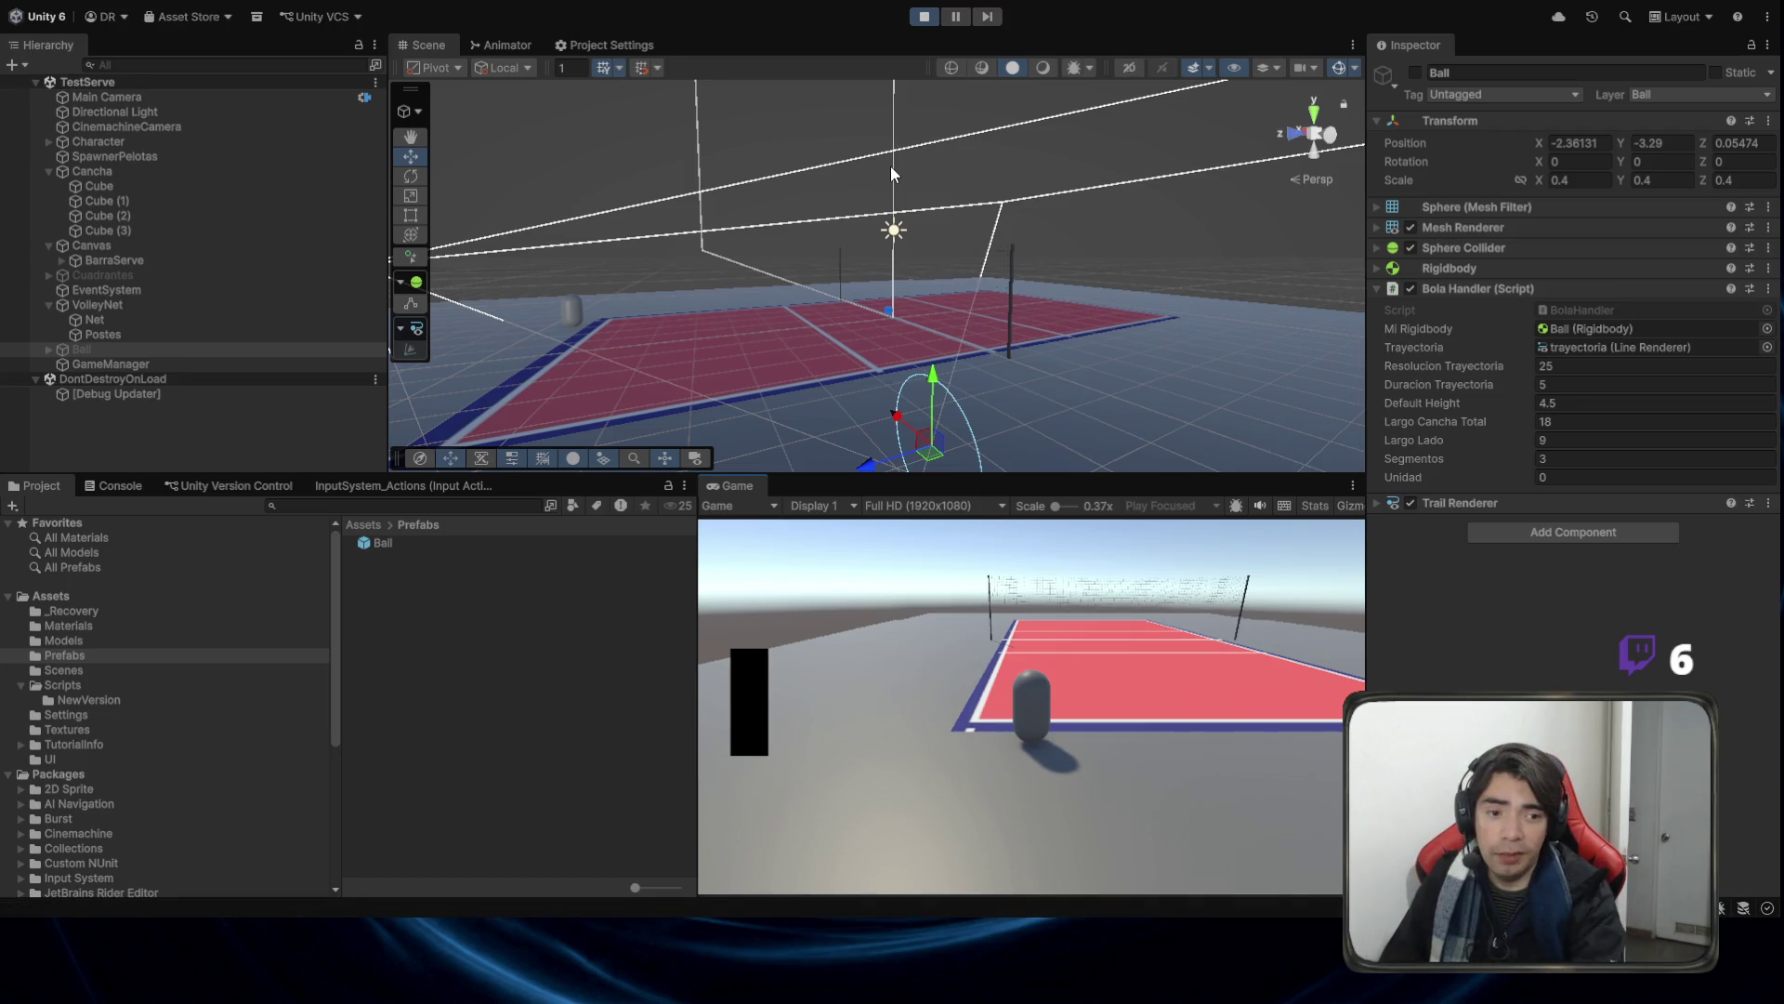
key(space)
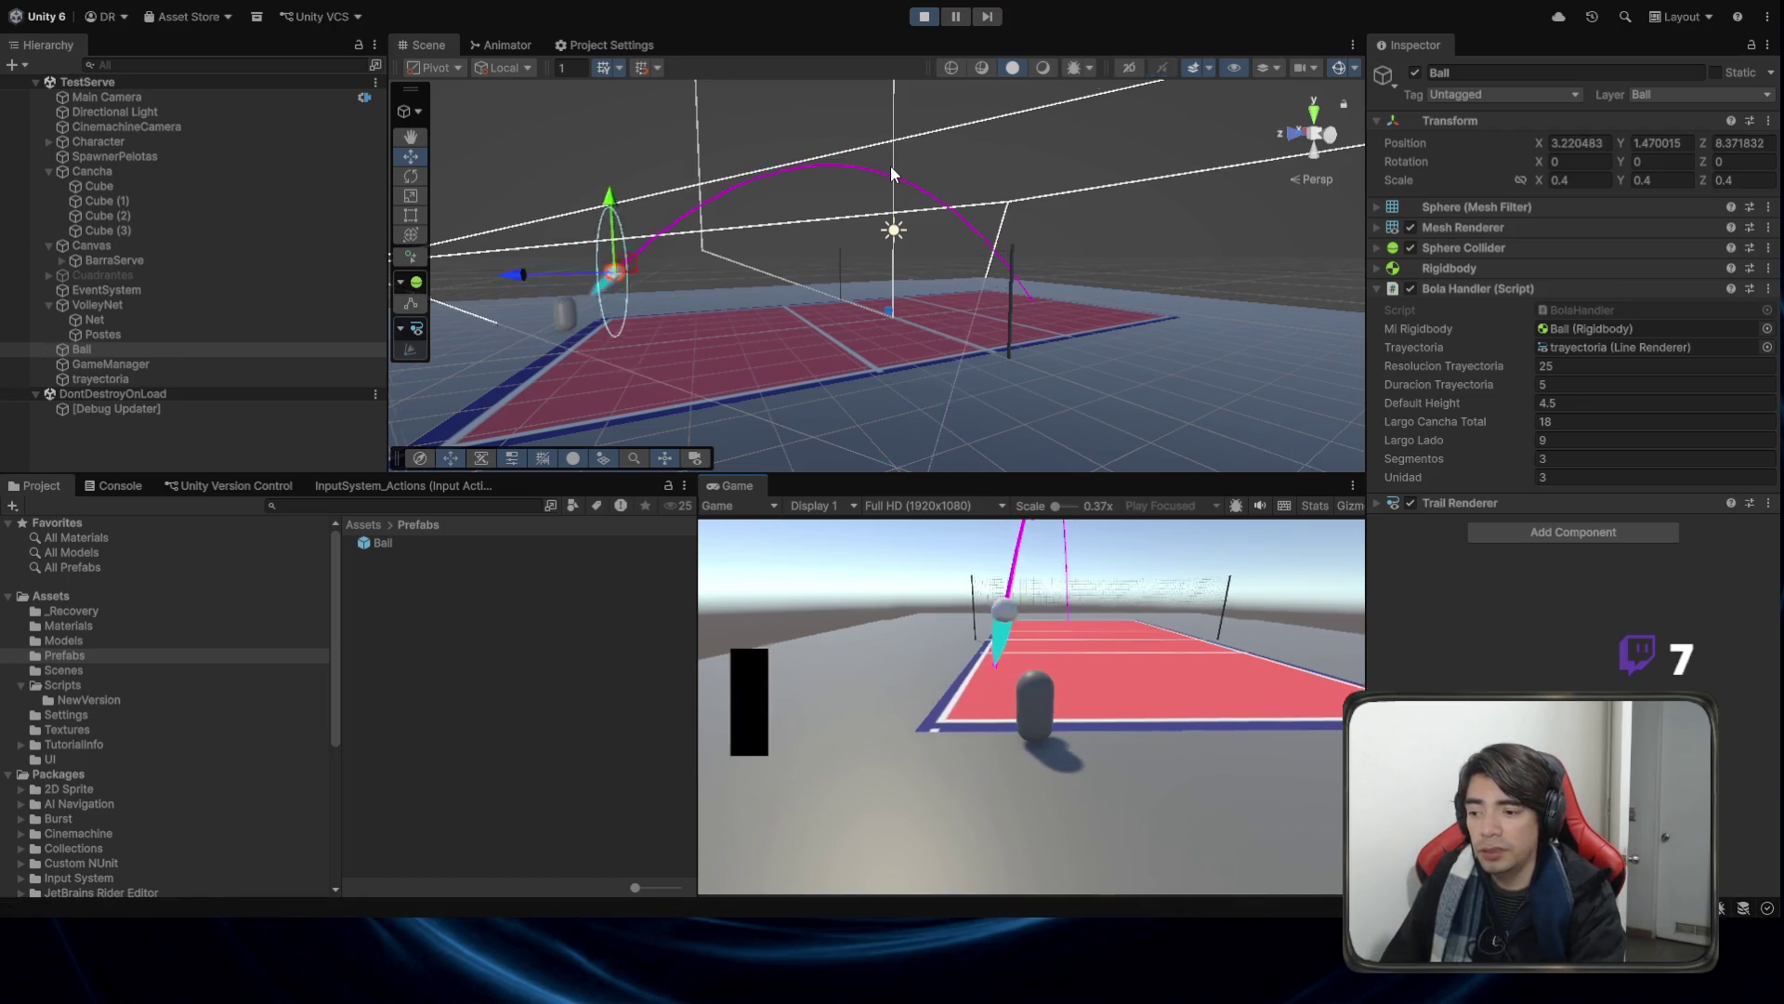
key(w)
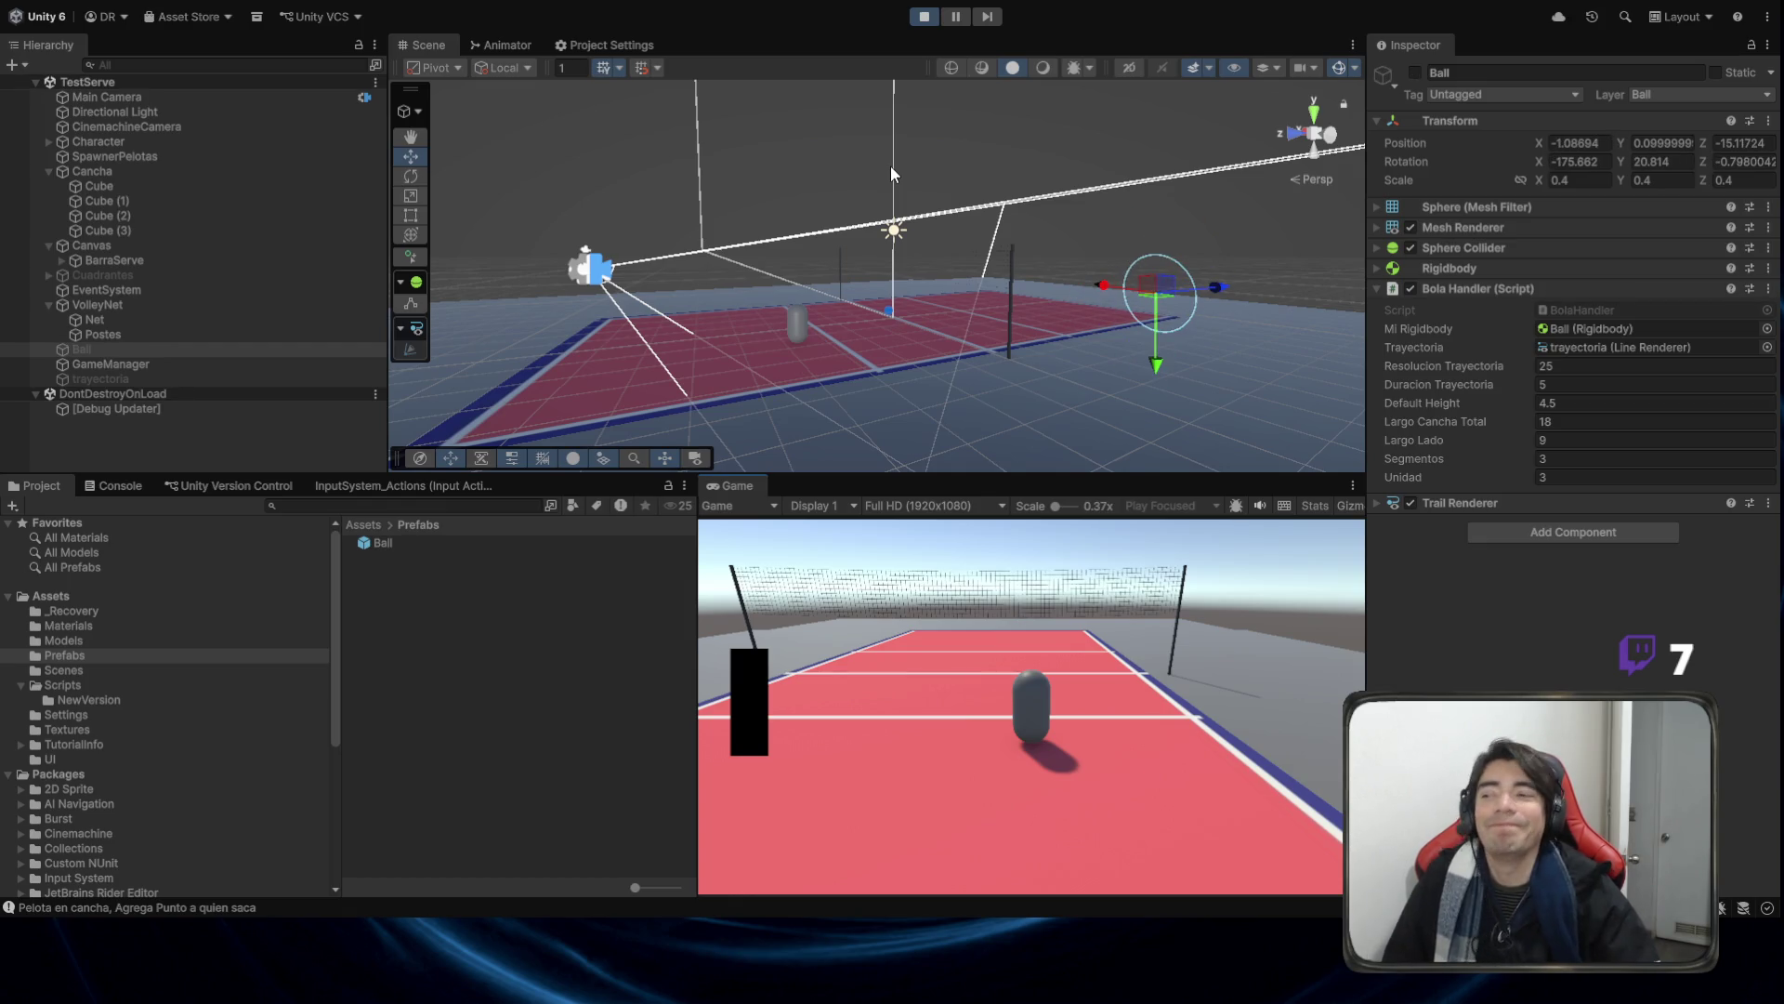
click(924, 16)
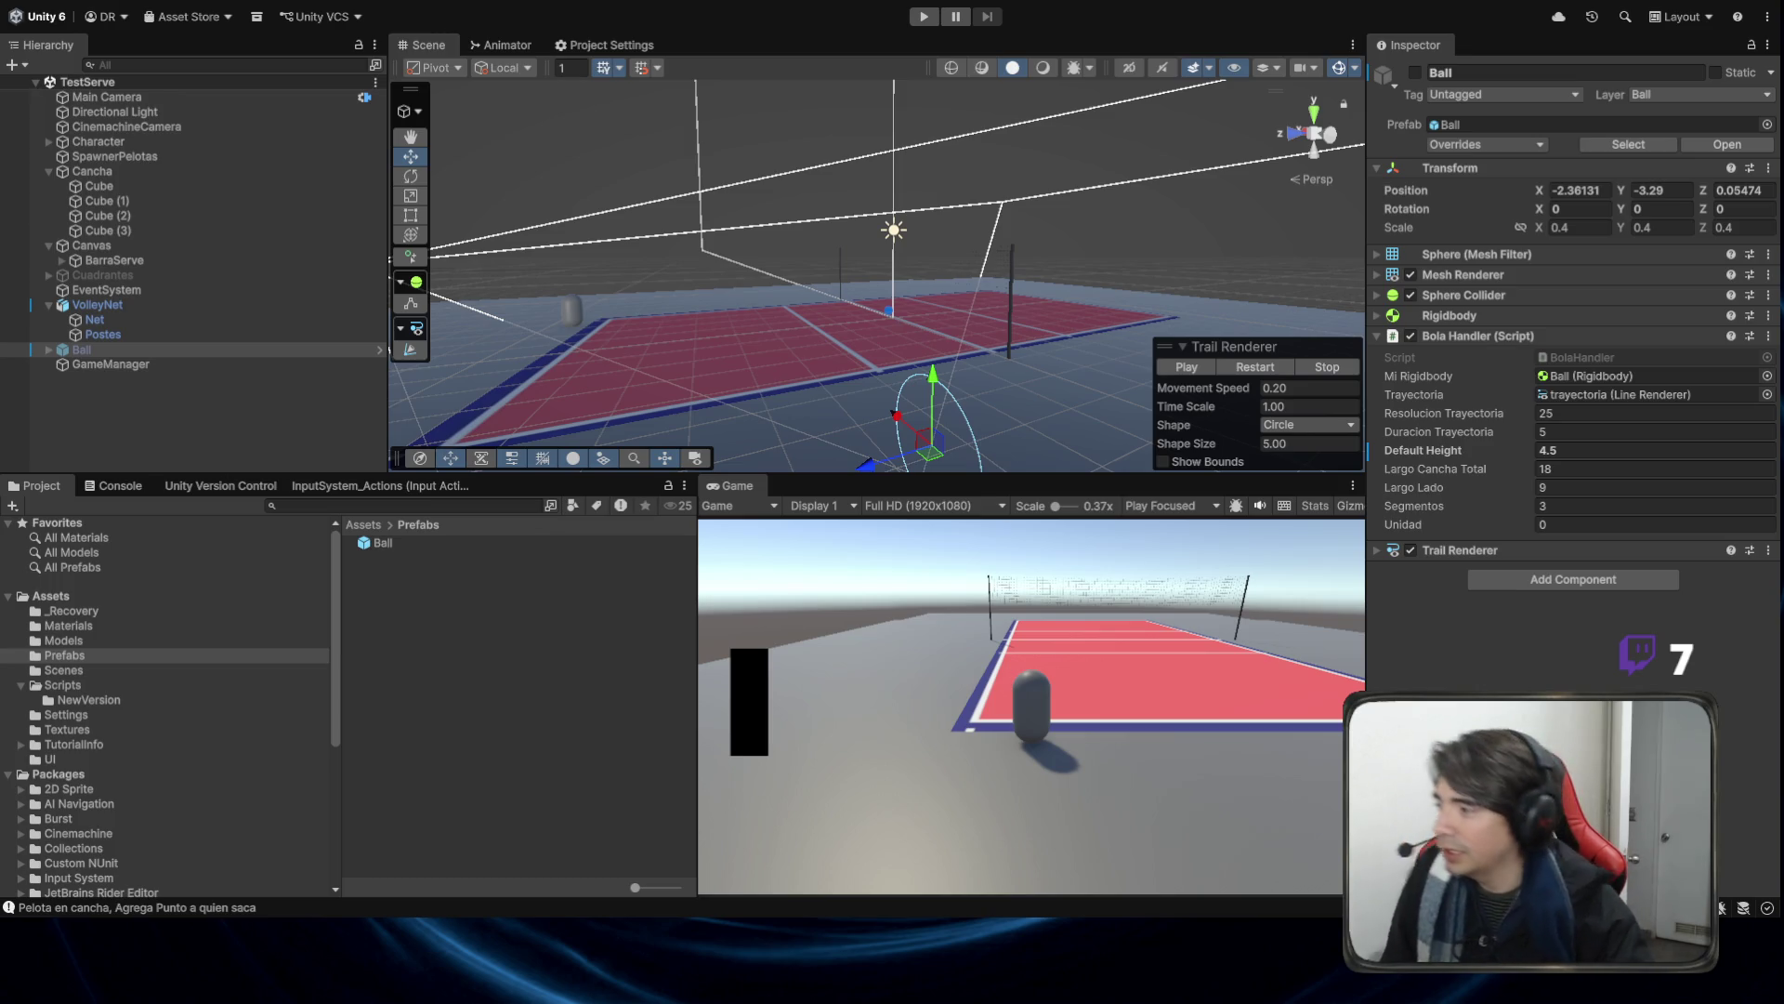
Select VolleyNet, frame it with F, and orbit the view to face the net.
drag(883, 279, 942, 282)
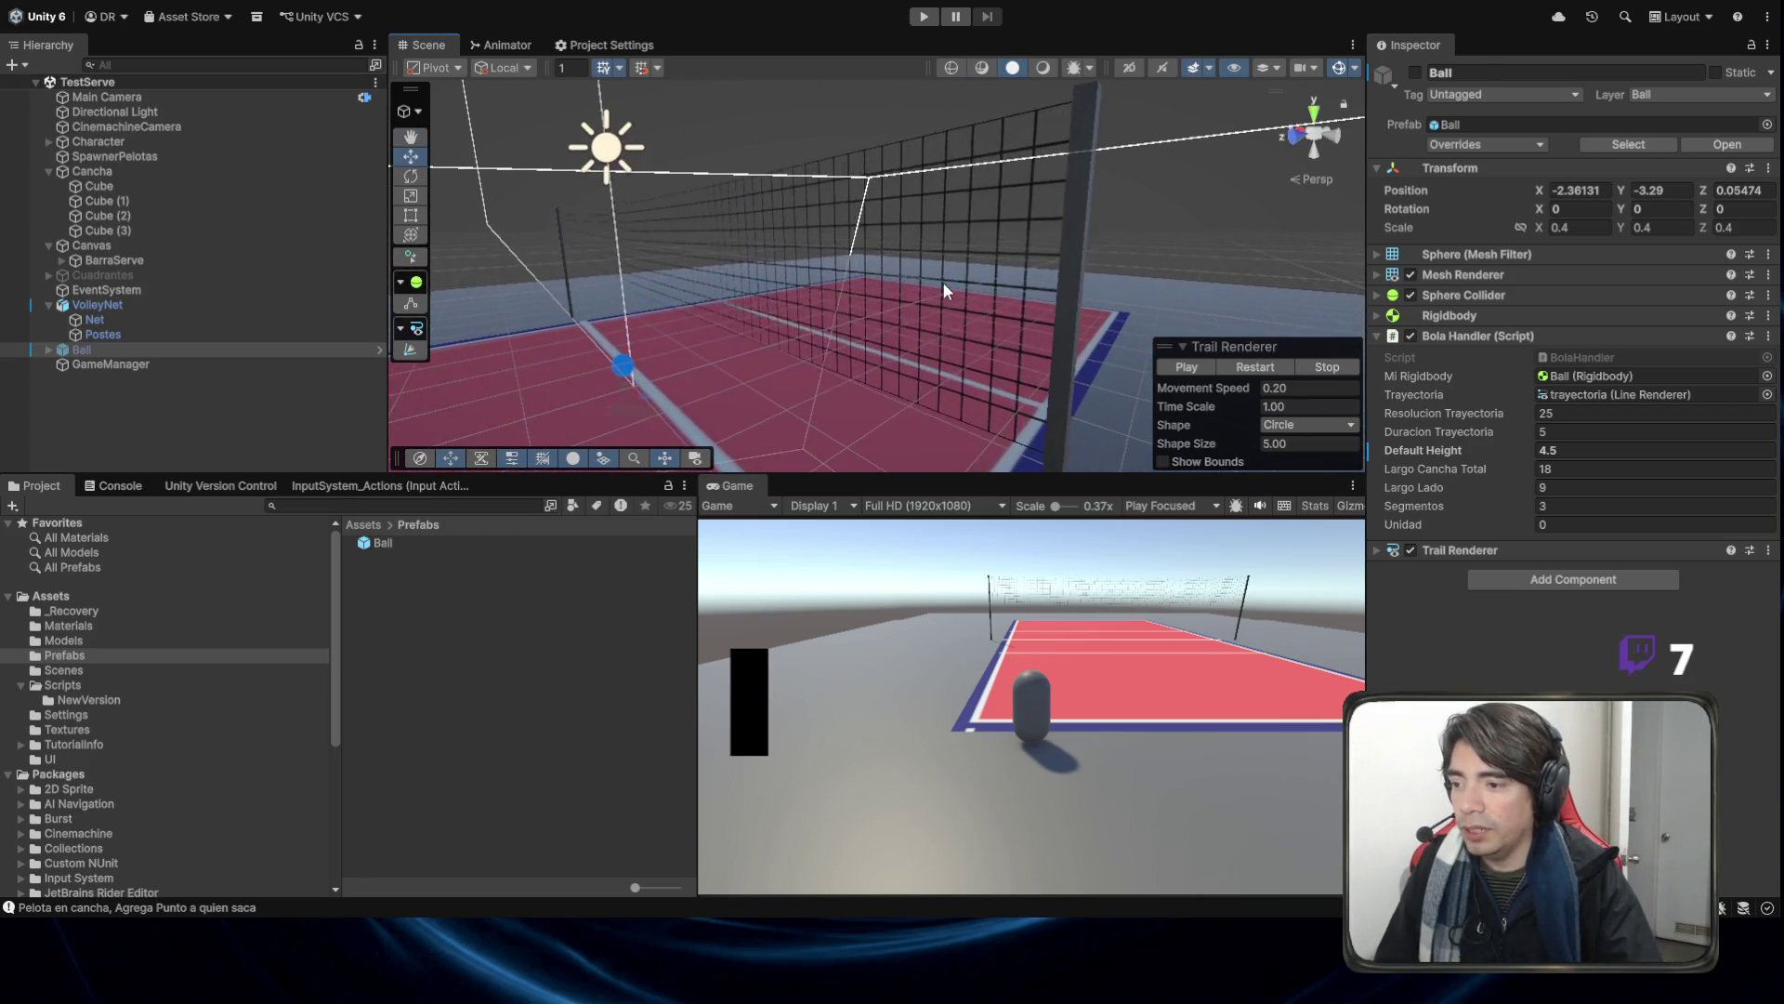
click(951, 333)
key(f)
click(931, 383)
click(905, 264)
mouse_move(905, 264)
mouse_down()
mouse_move(1075, 375)
mouse_move(837, 410)
mouse_move(941, 366)
mouse_up()
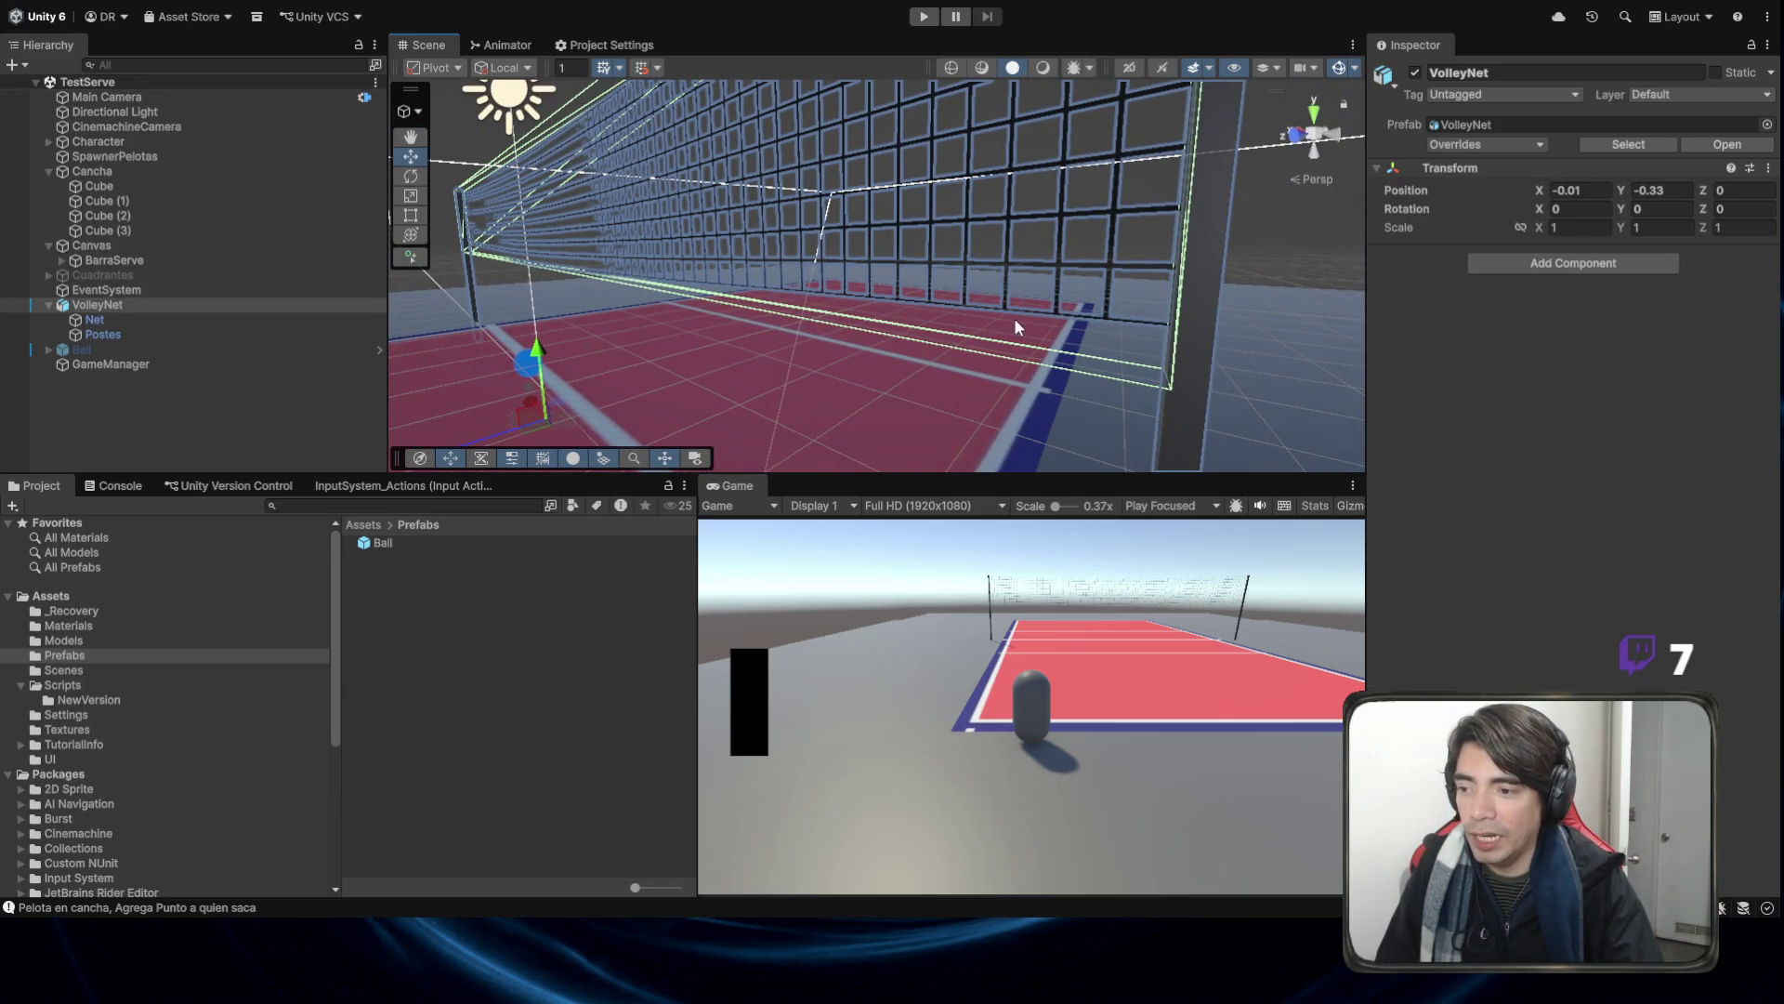
Reframe on the net and orbit the Scene view around the court from several angles.
key(f)
scroll(1022, 279, up, 5)
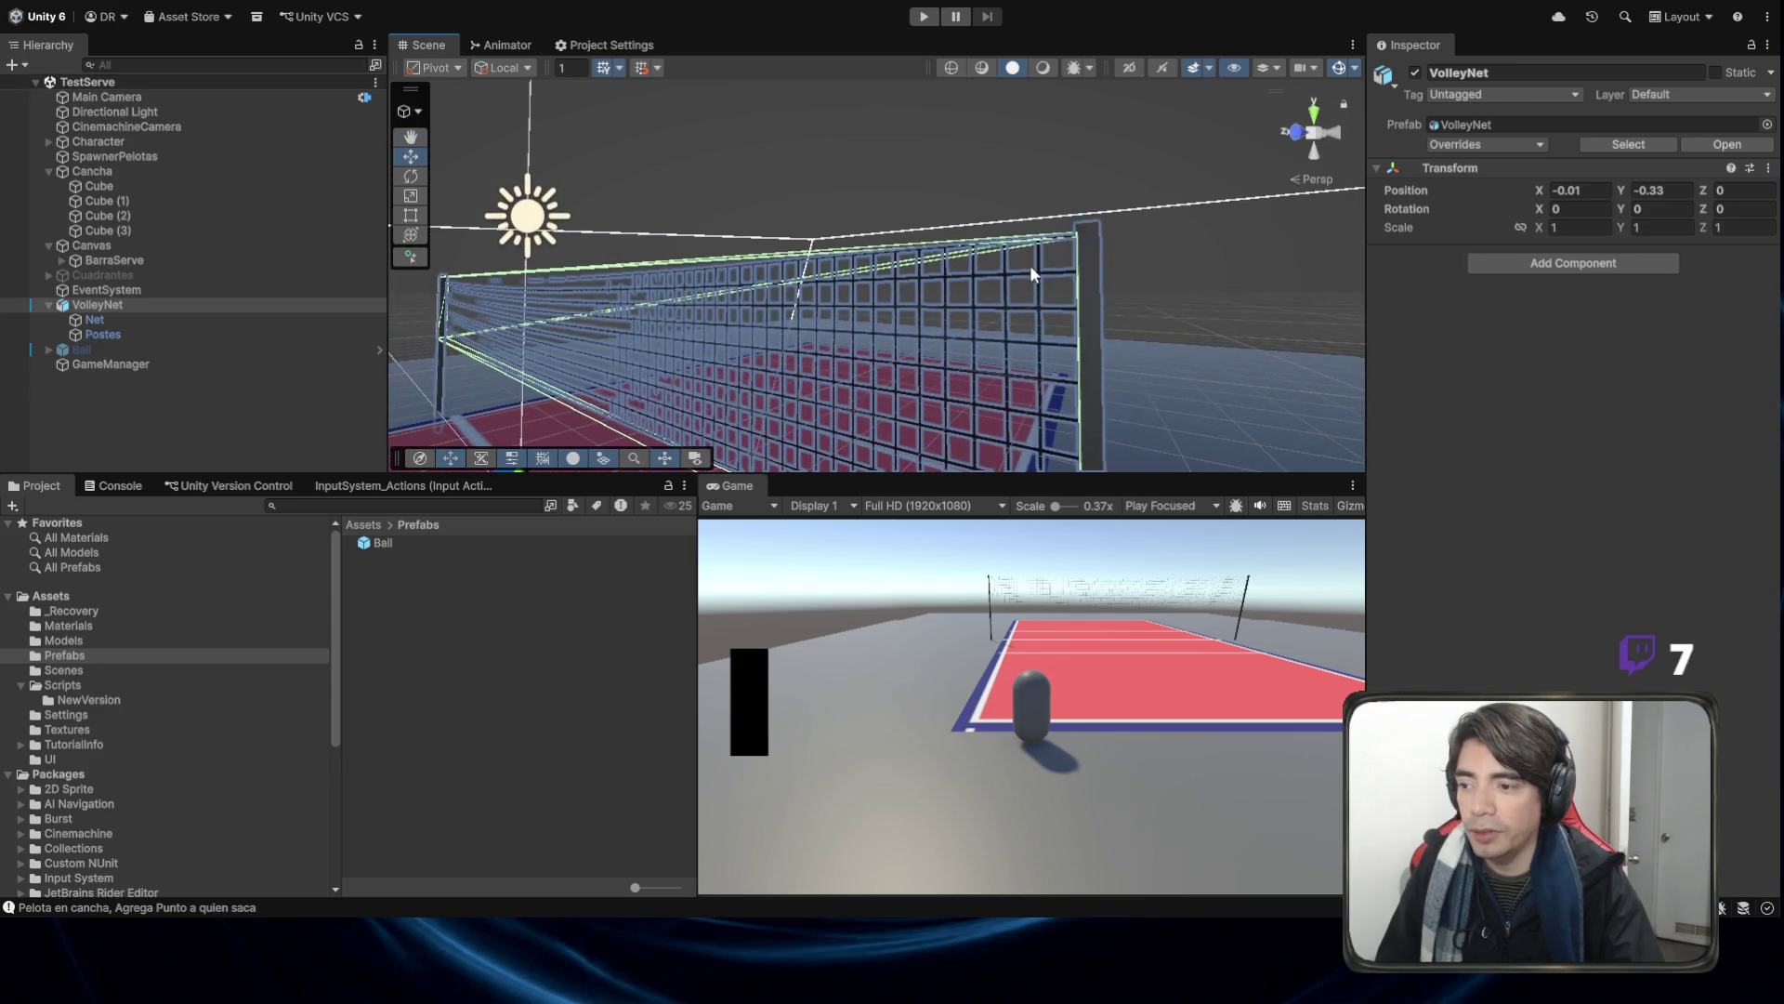
scroll(1029, 265, down, 5)
drag(1030, 265, 756, 413)
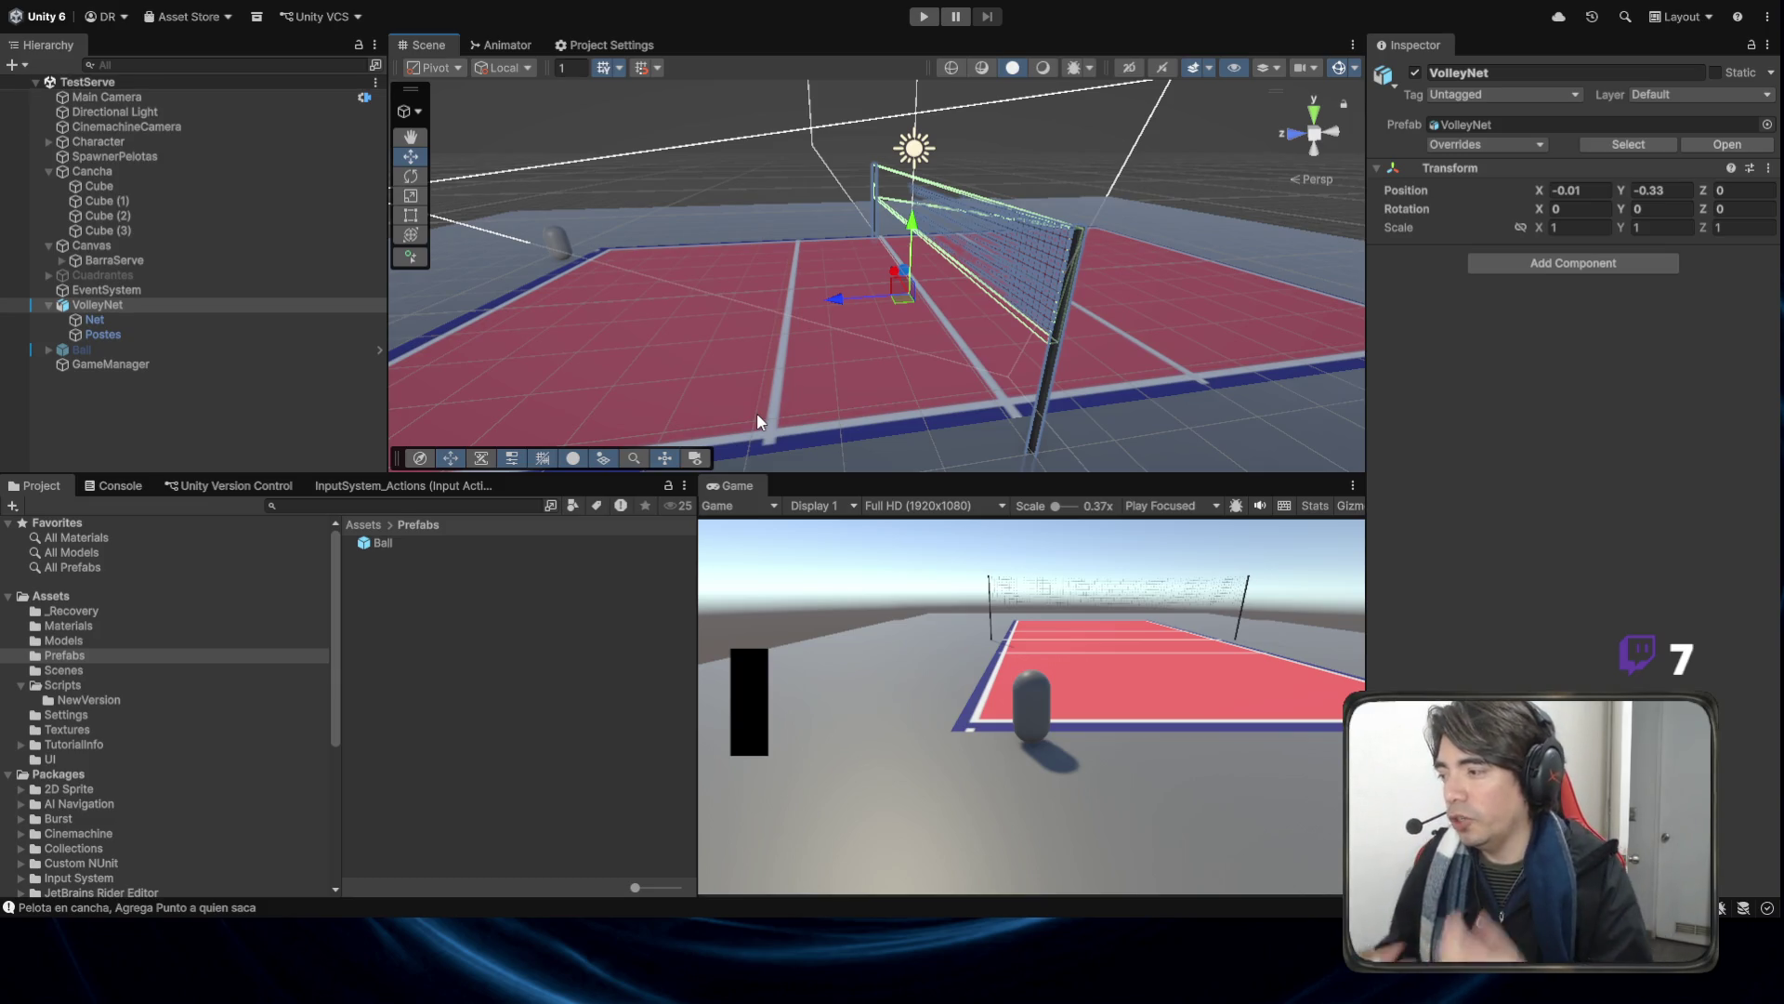
mouse_move(756, 412)
mouse_down()
mouse_move(852, 210)
mouse_move(1201, 343)
mouse_up()
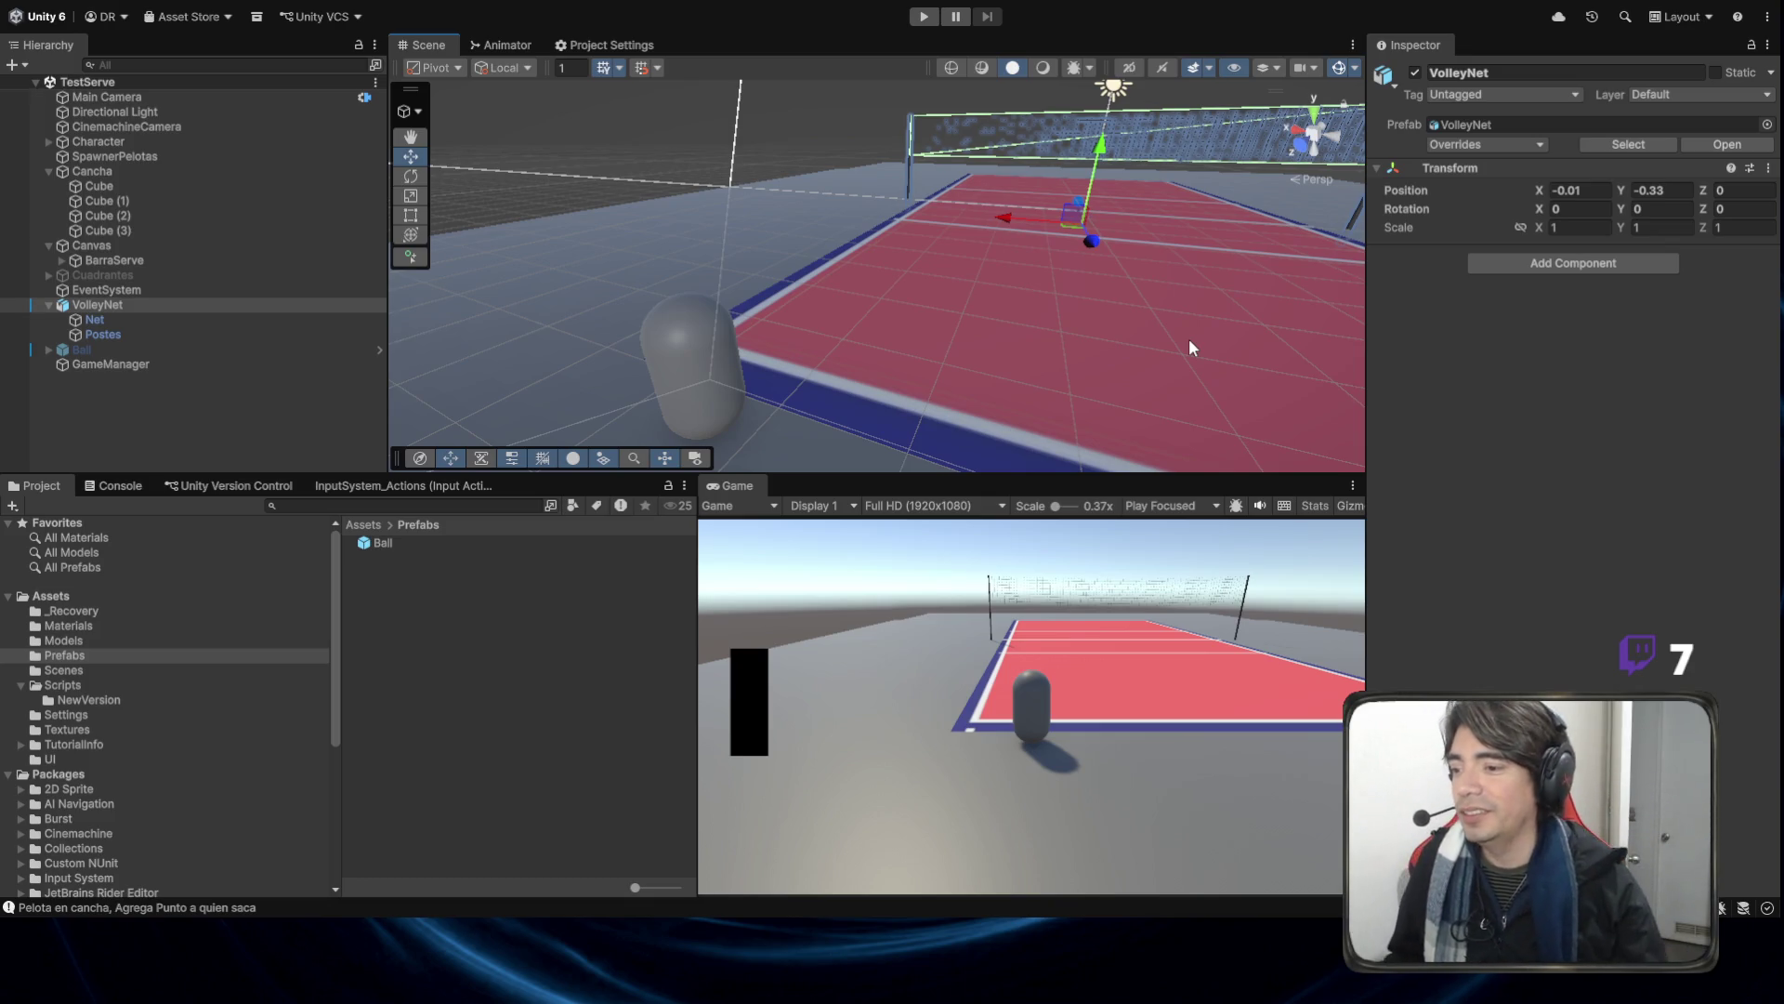
mouse_move(1086, 304)
alt+mouse_down()
mouse_move(1157, 288)
mouse_move(1027, 364)
mouse_move(1041, 346)
mouse_move(906, 242)
alt+mouse_up()
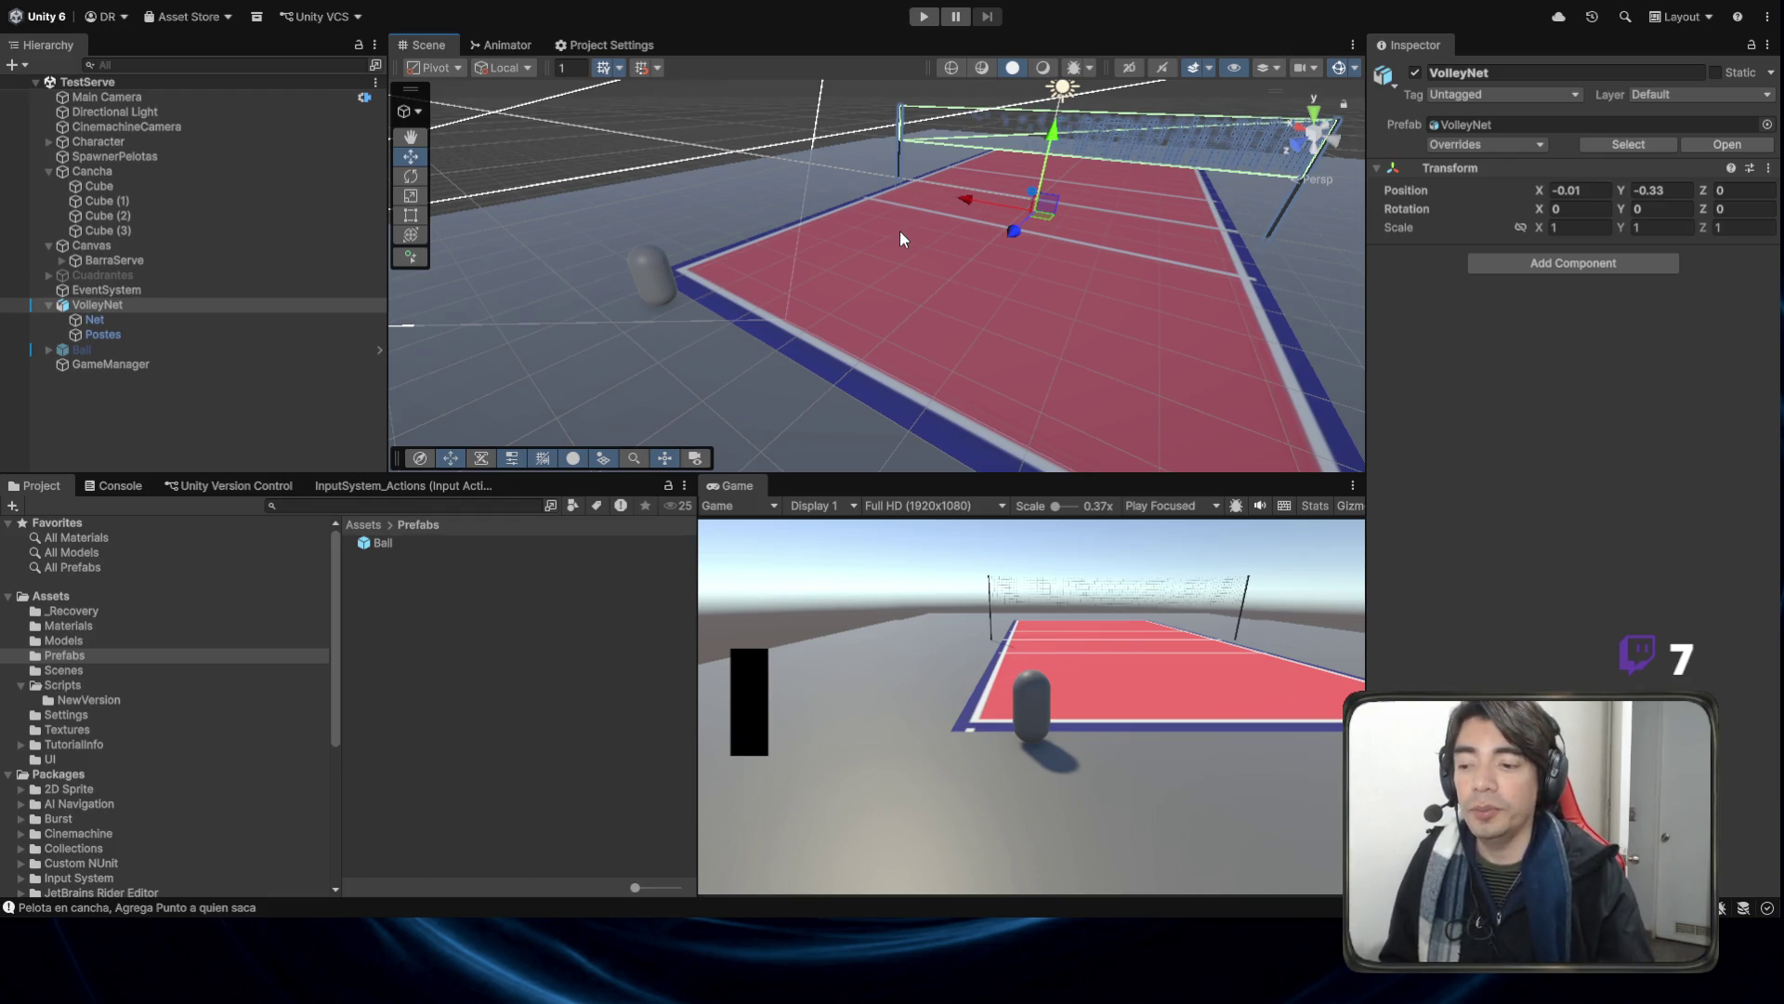
drag(974, 249, 741, 234)
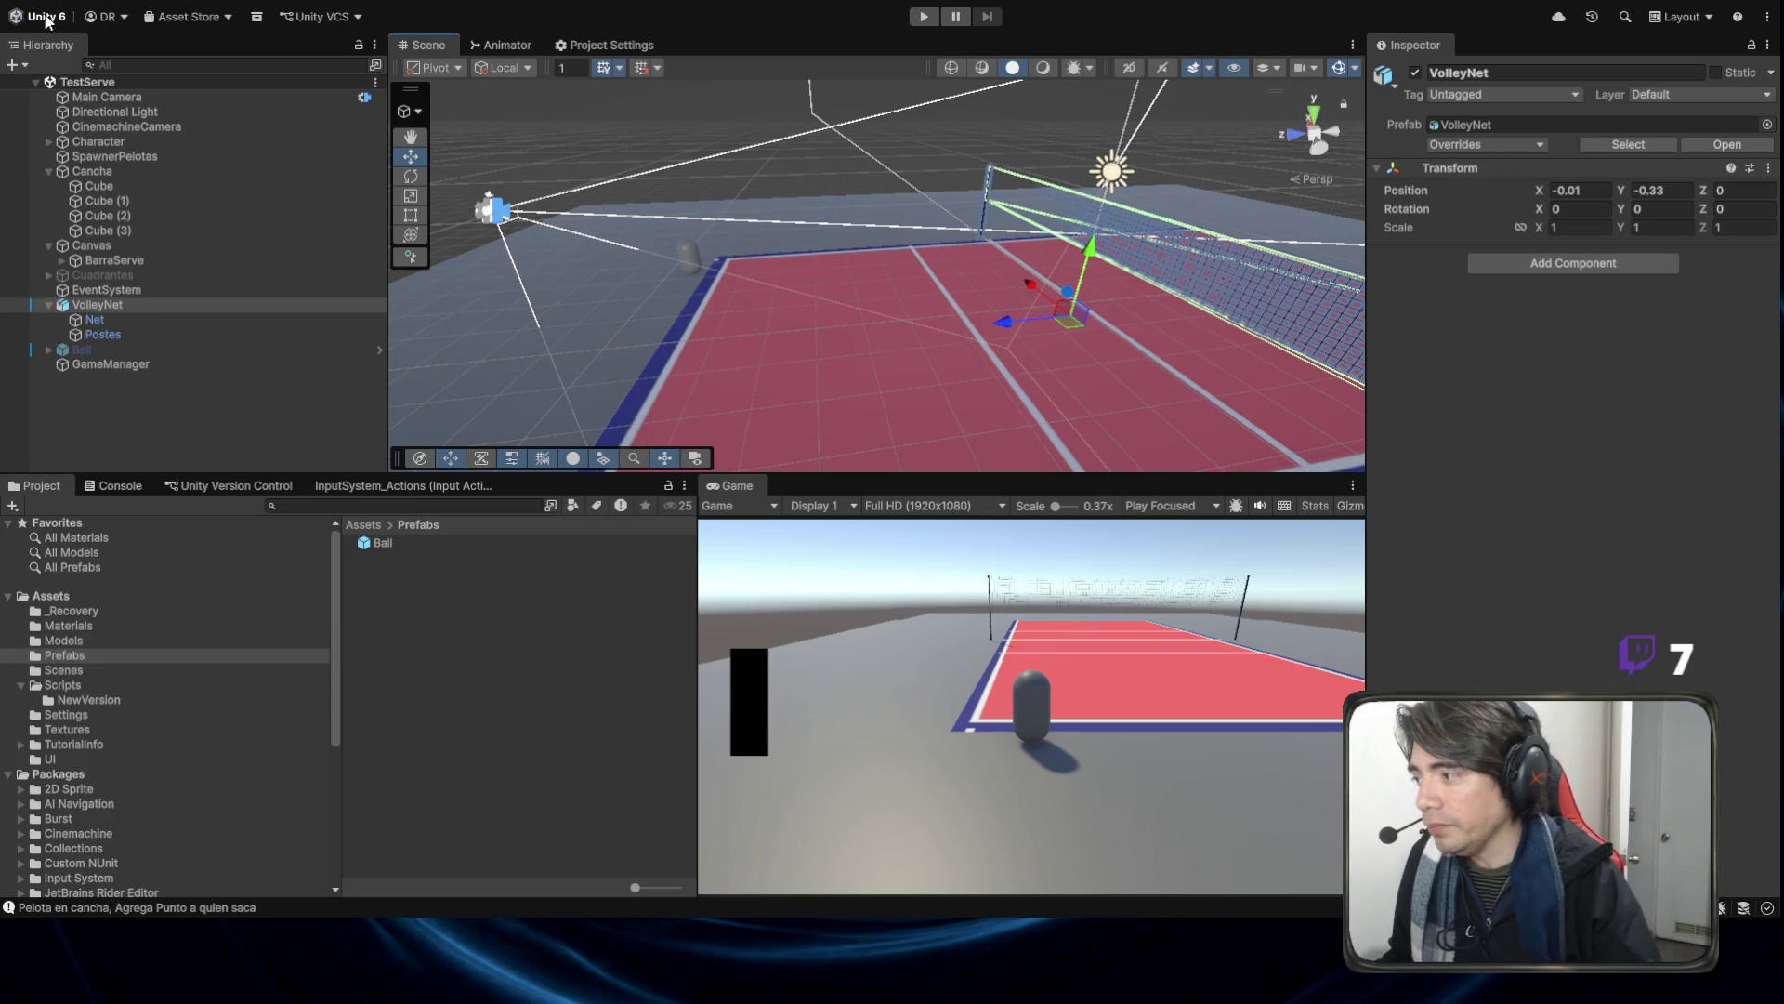
Collapse the Cancha, VolleyNet and Canvas groups in the Hierarchy.
click(44, 166)
click(44, 170)
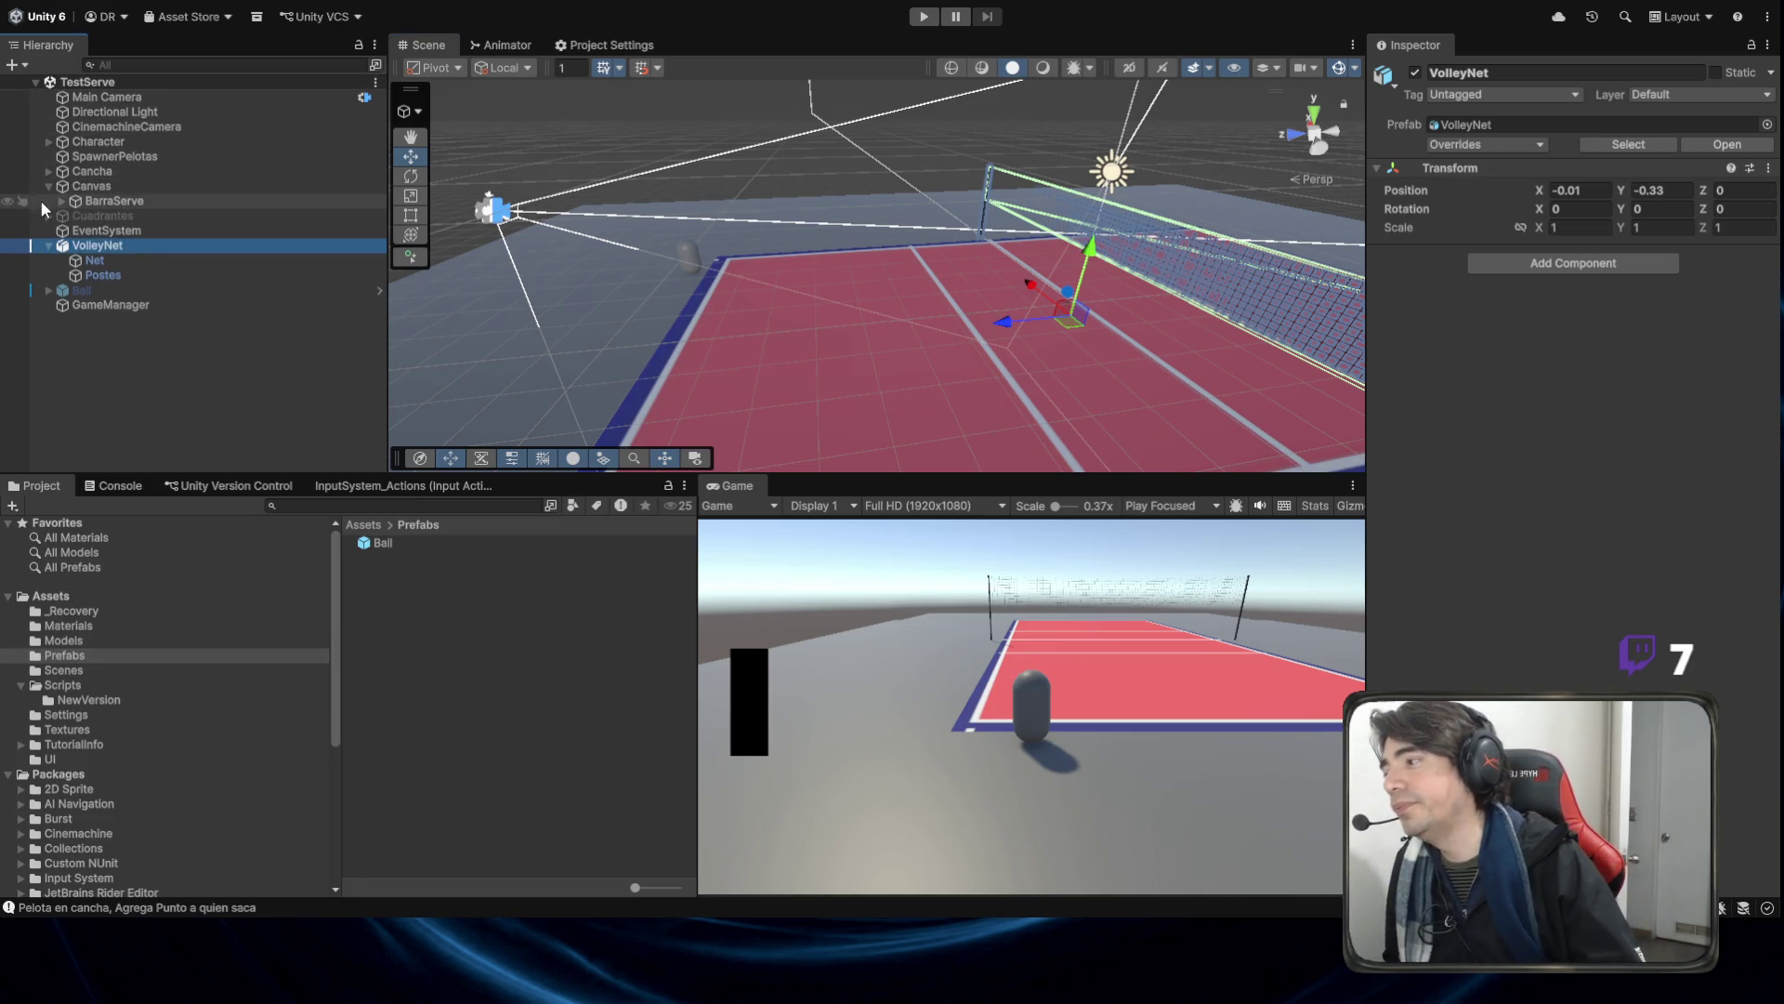
click(49, 247)
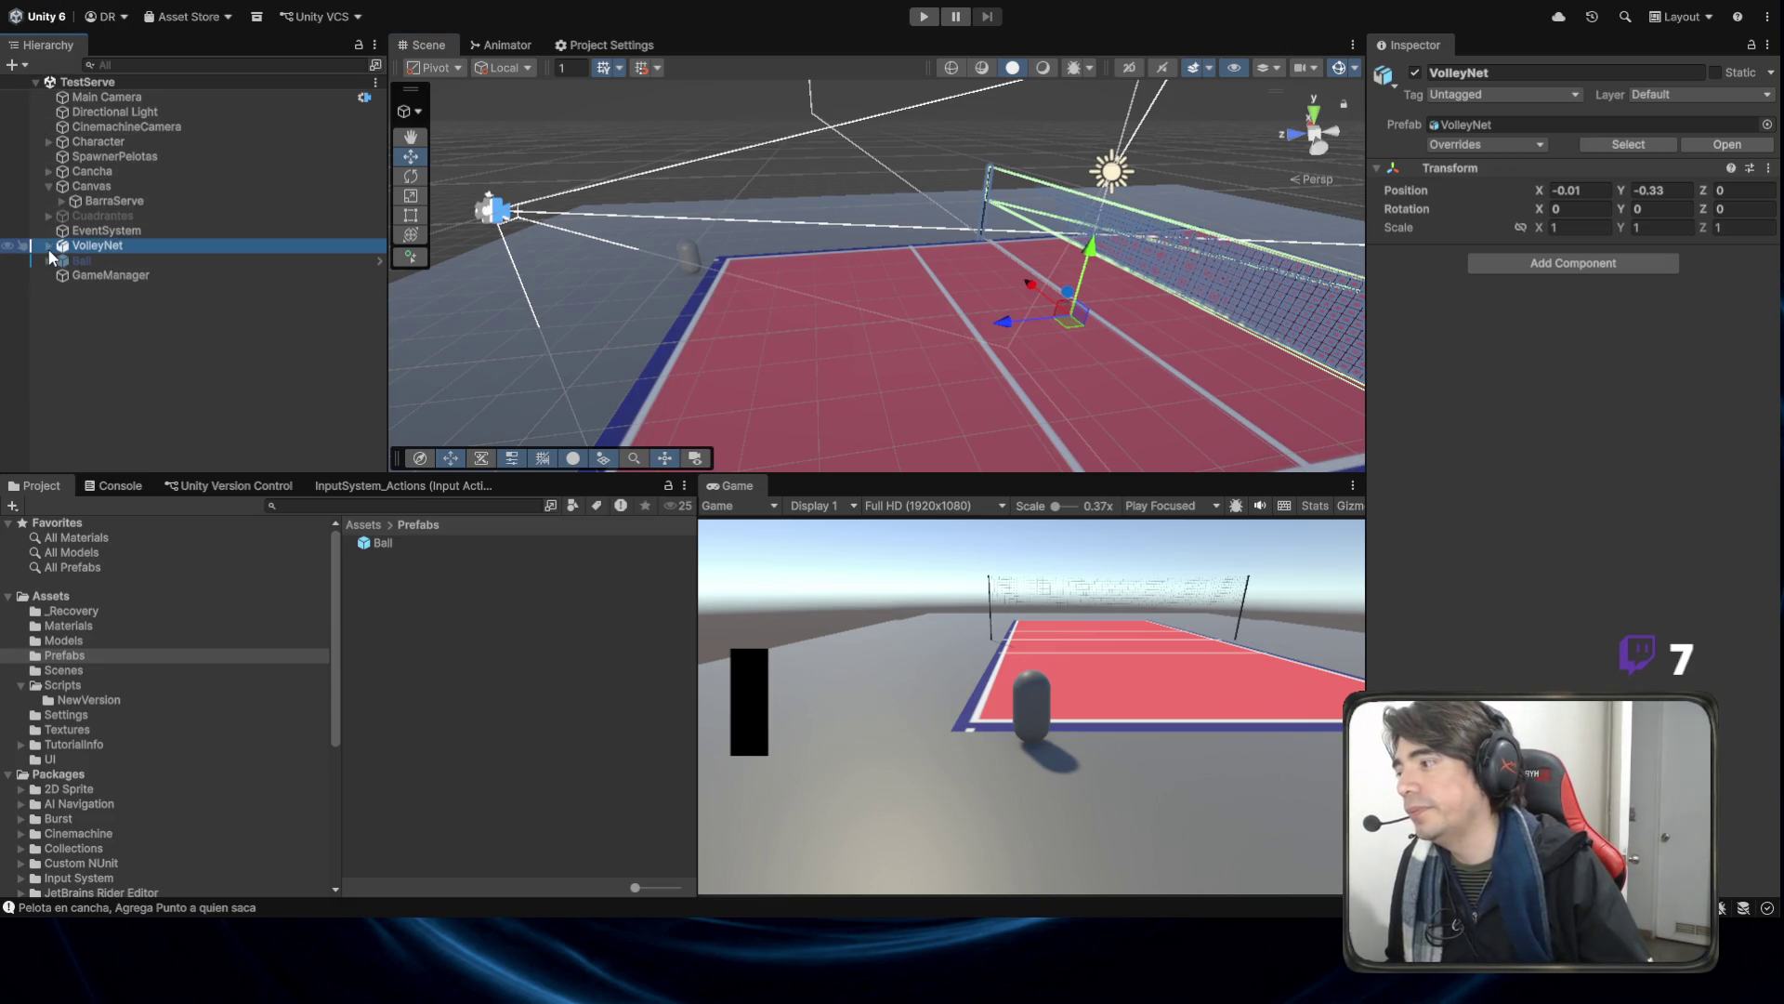
click(48, 186)
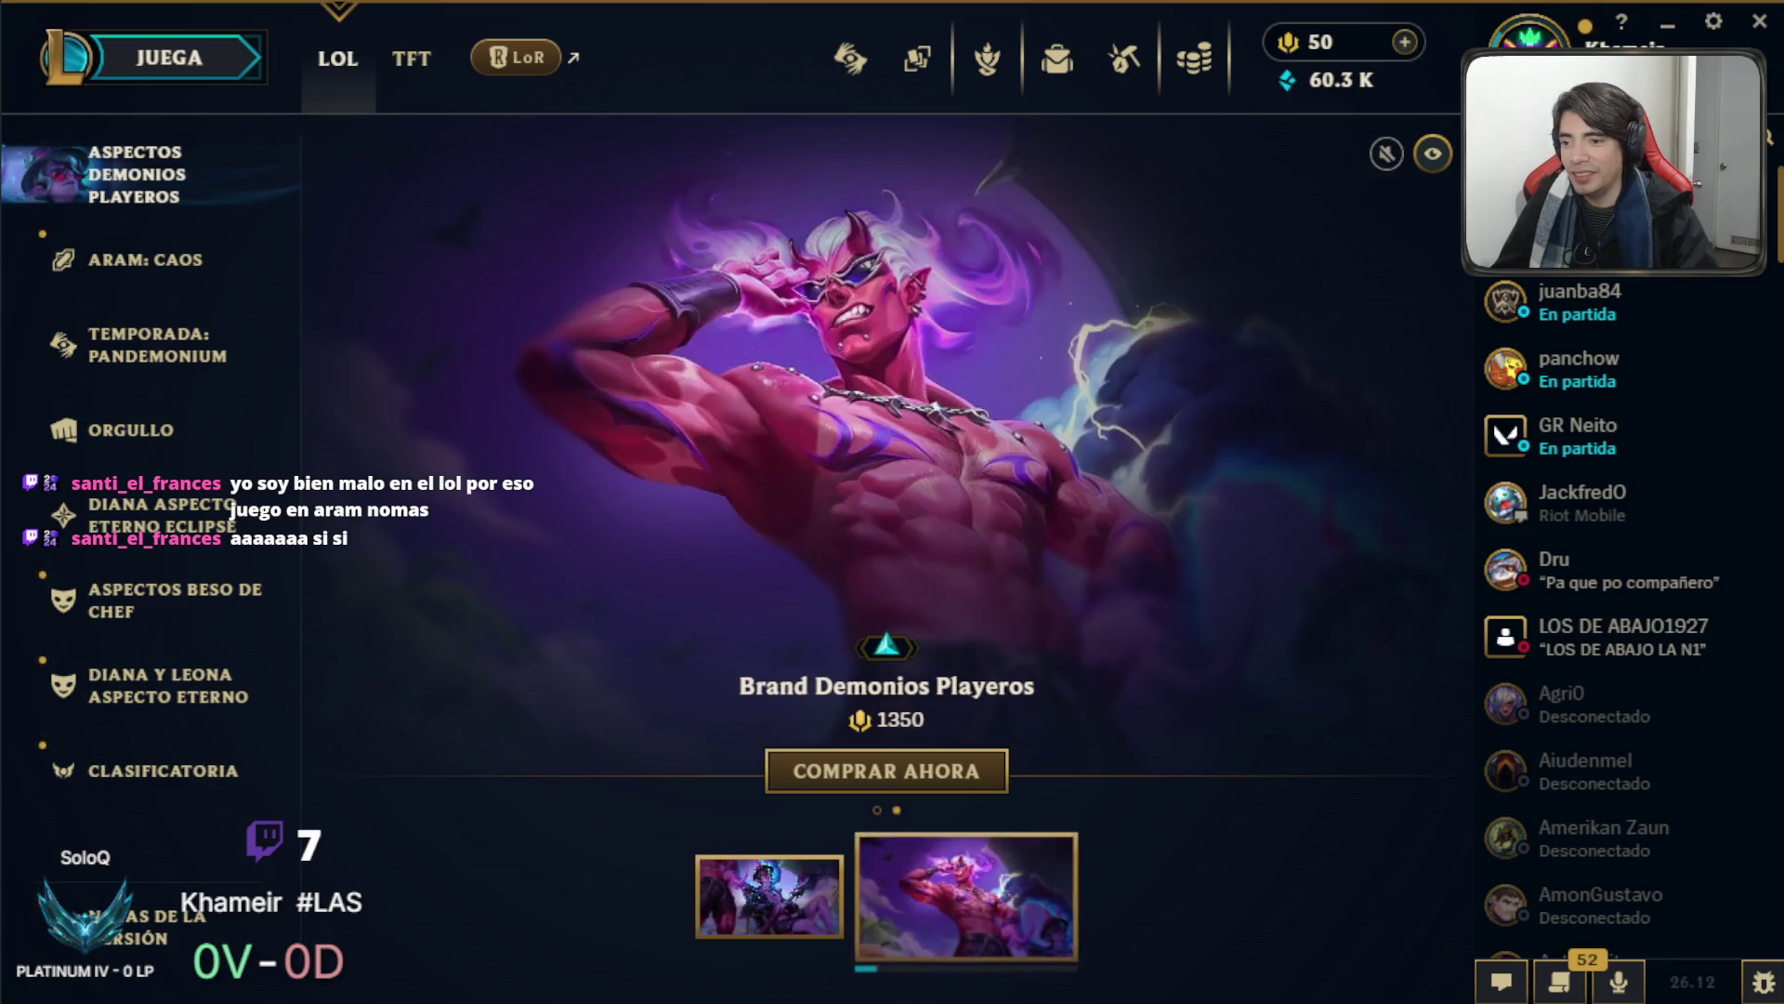
Choose Summoner's Rift Clasificatoria Solo/Dúo from the JUEGA menu and confirm the lobby.
click(195, 63)
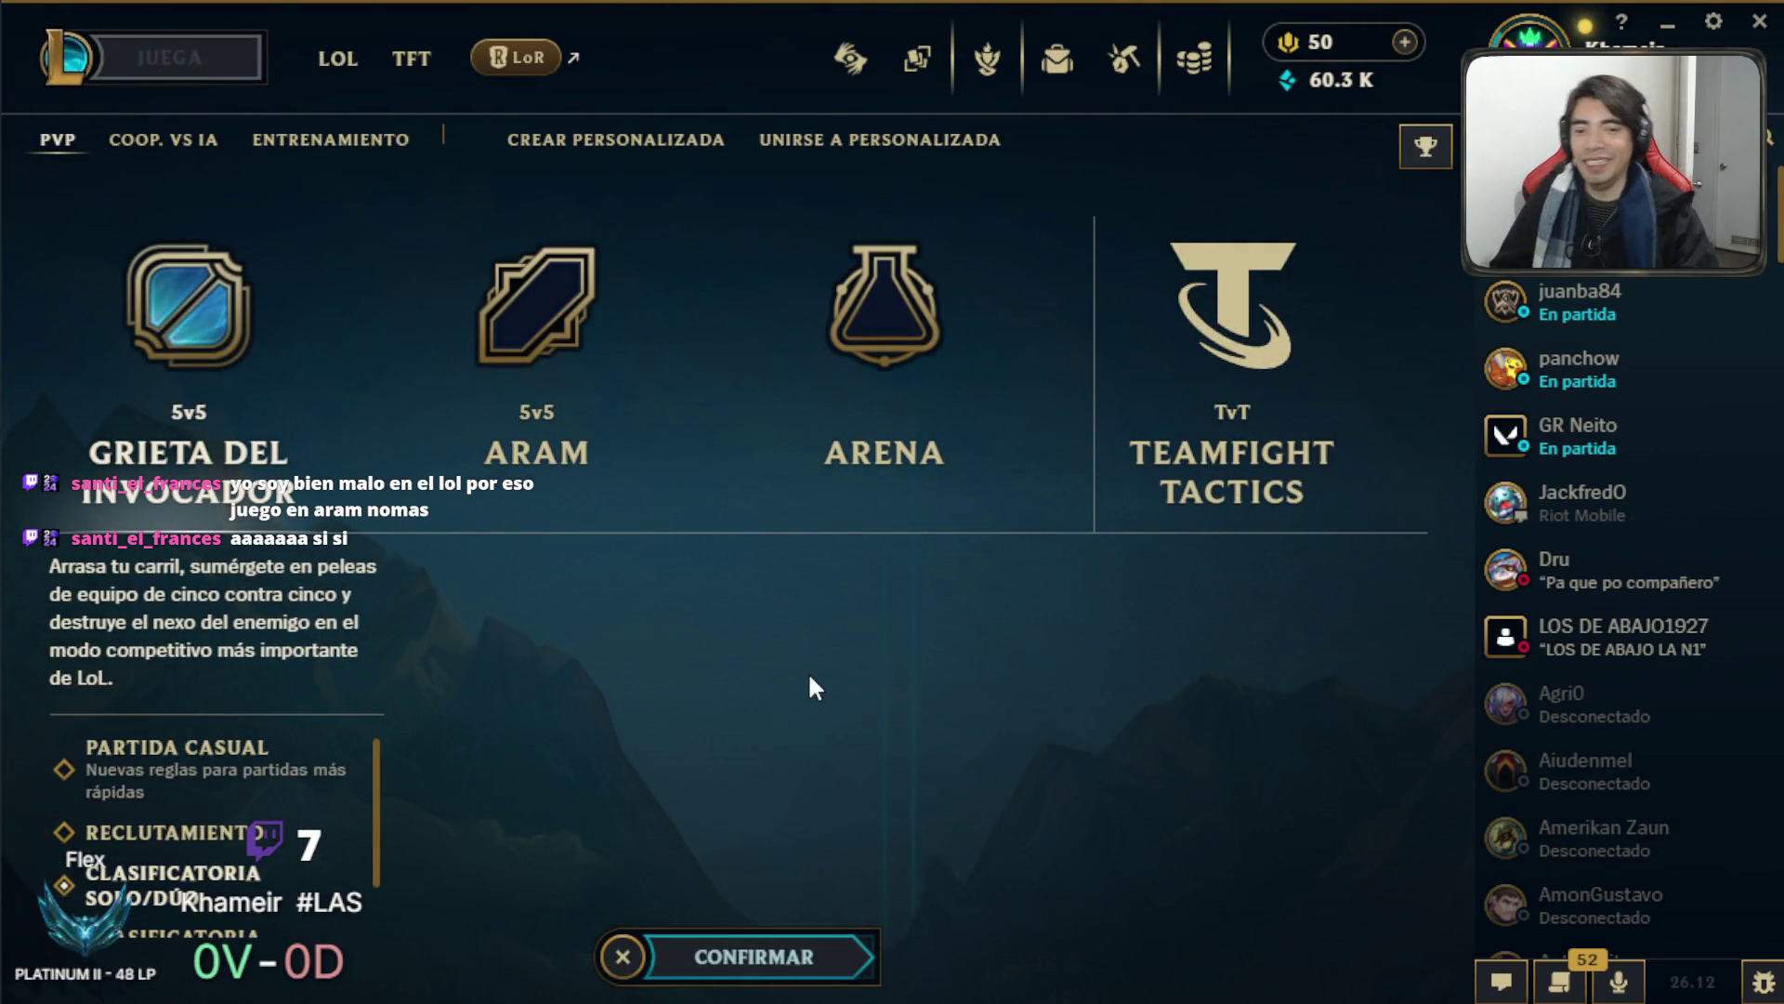
scroll(149, 752, down, 1)
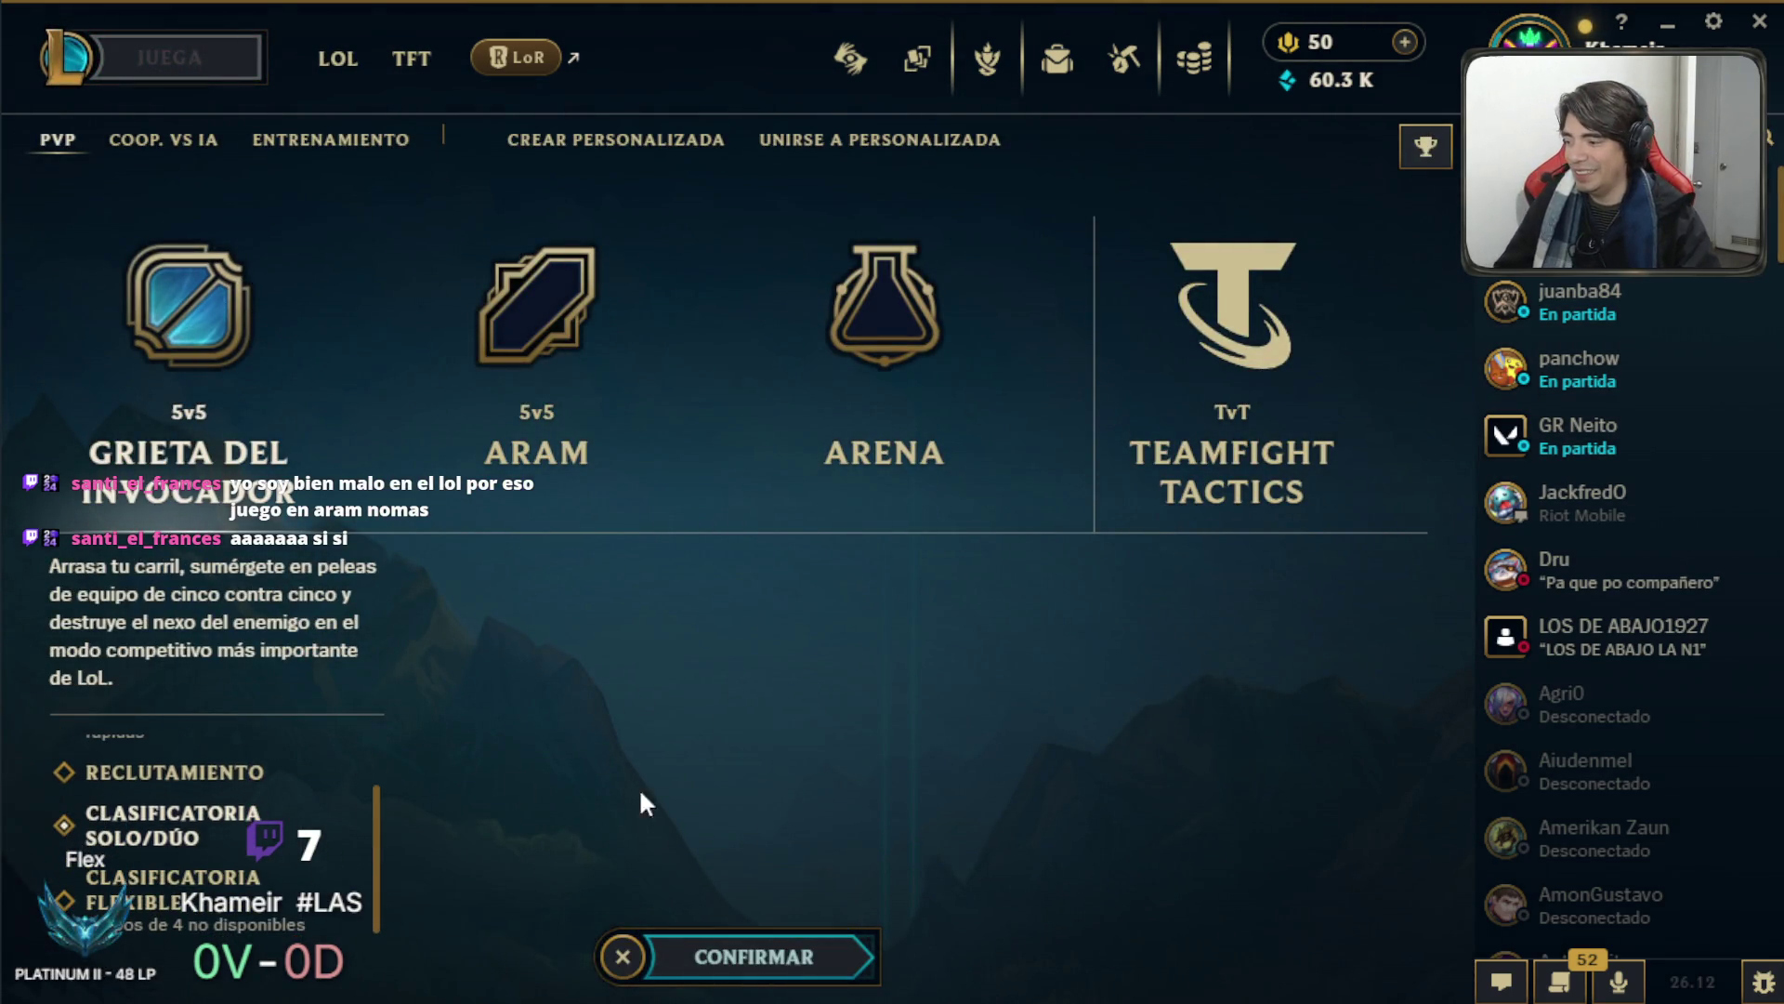
click(732, 966)
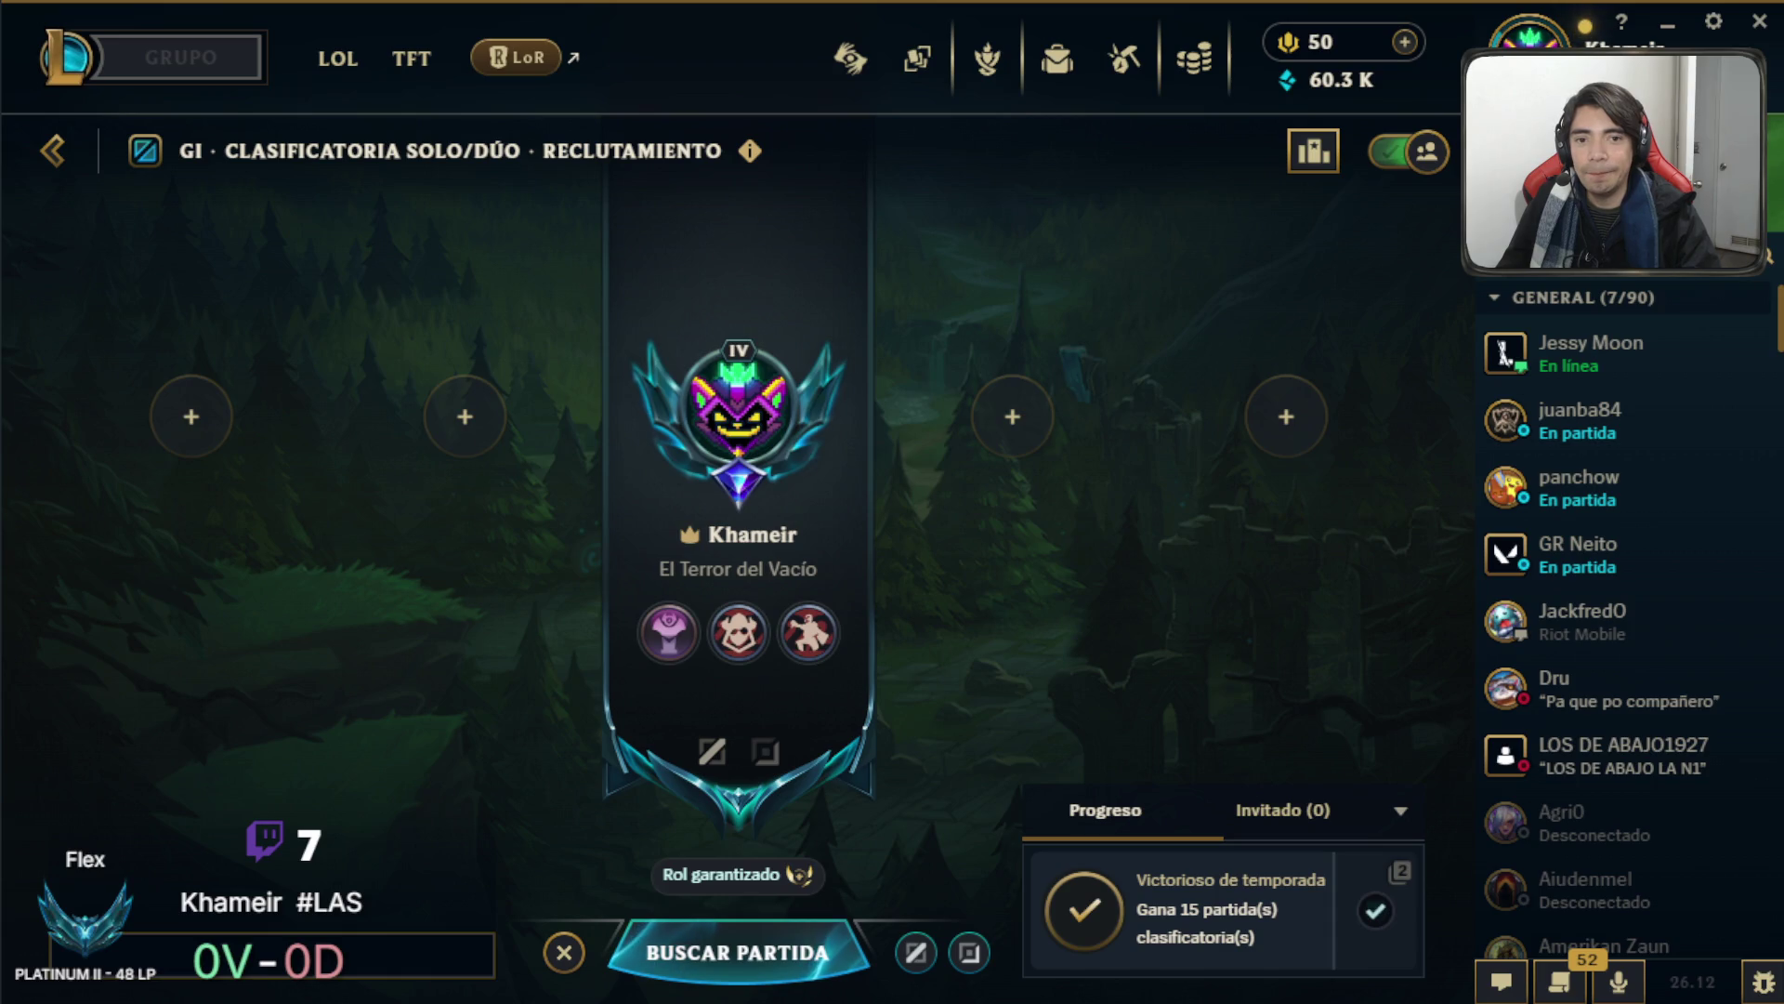
mouse_move(1598, 353)
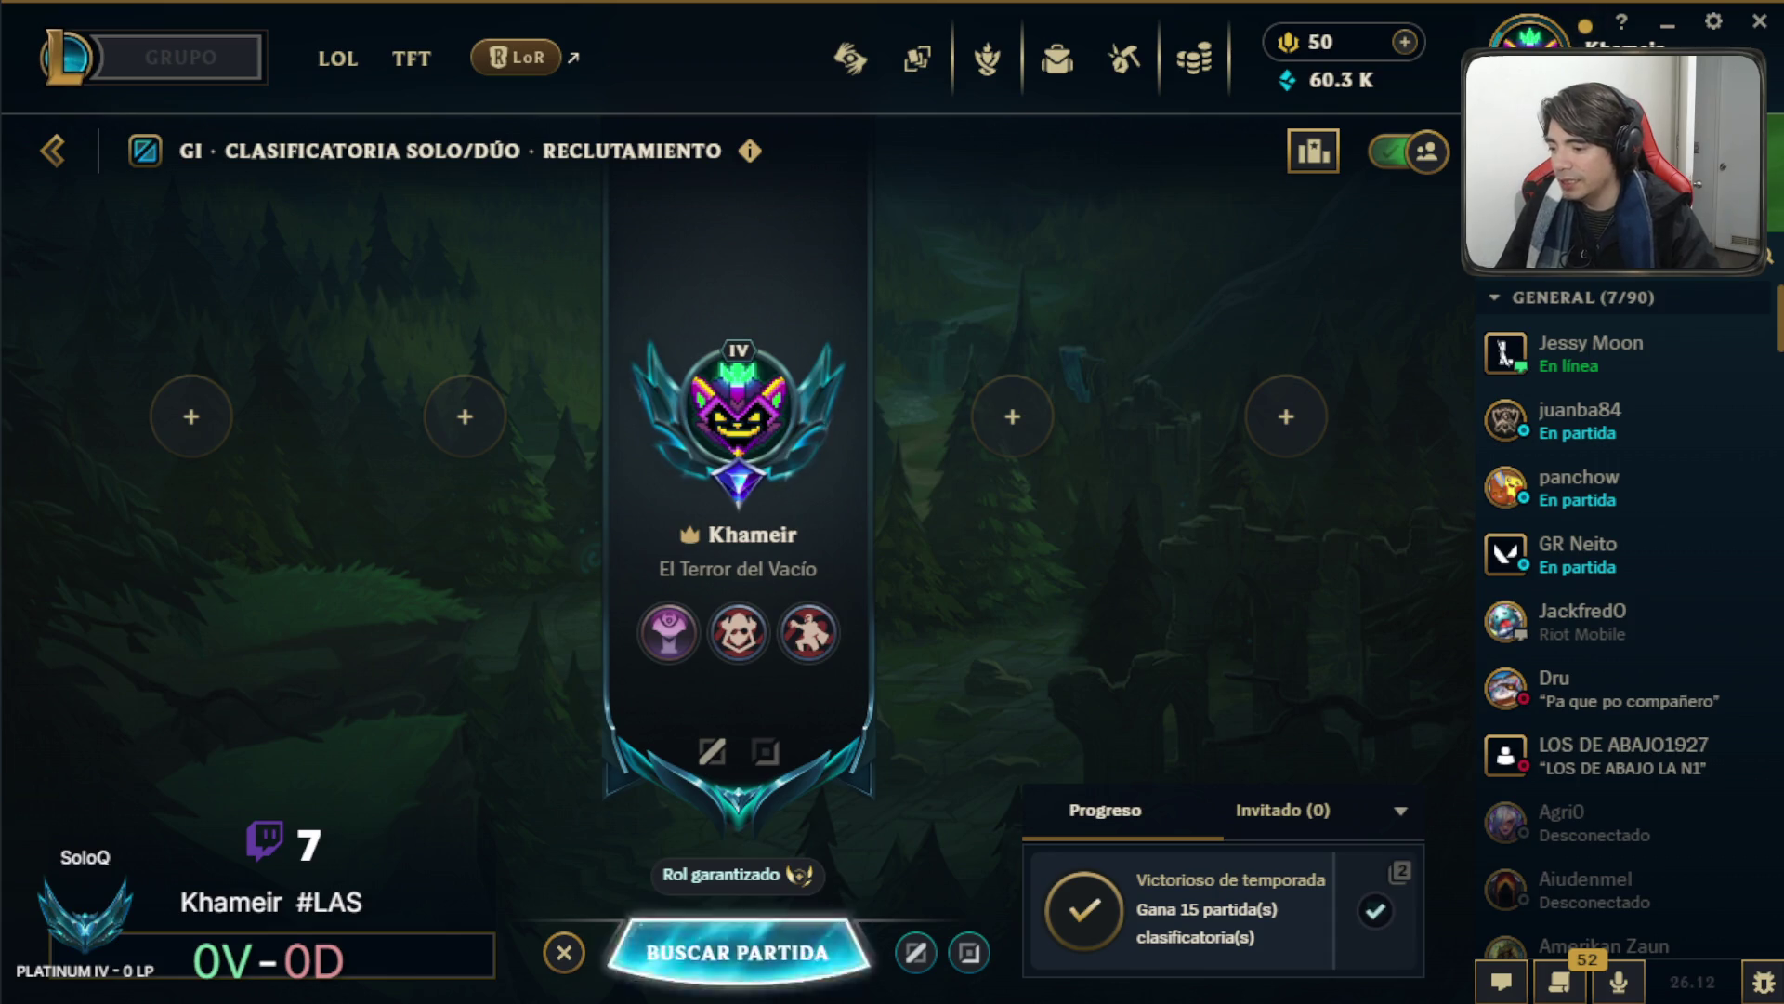
Start the ranked solo/duo queue with BUSCAR PARTIDA.
click(738, 953)
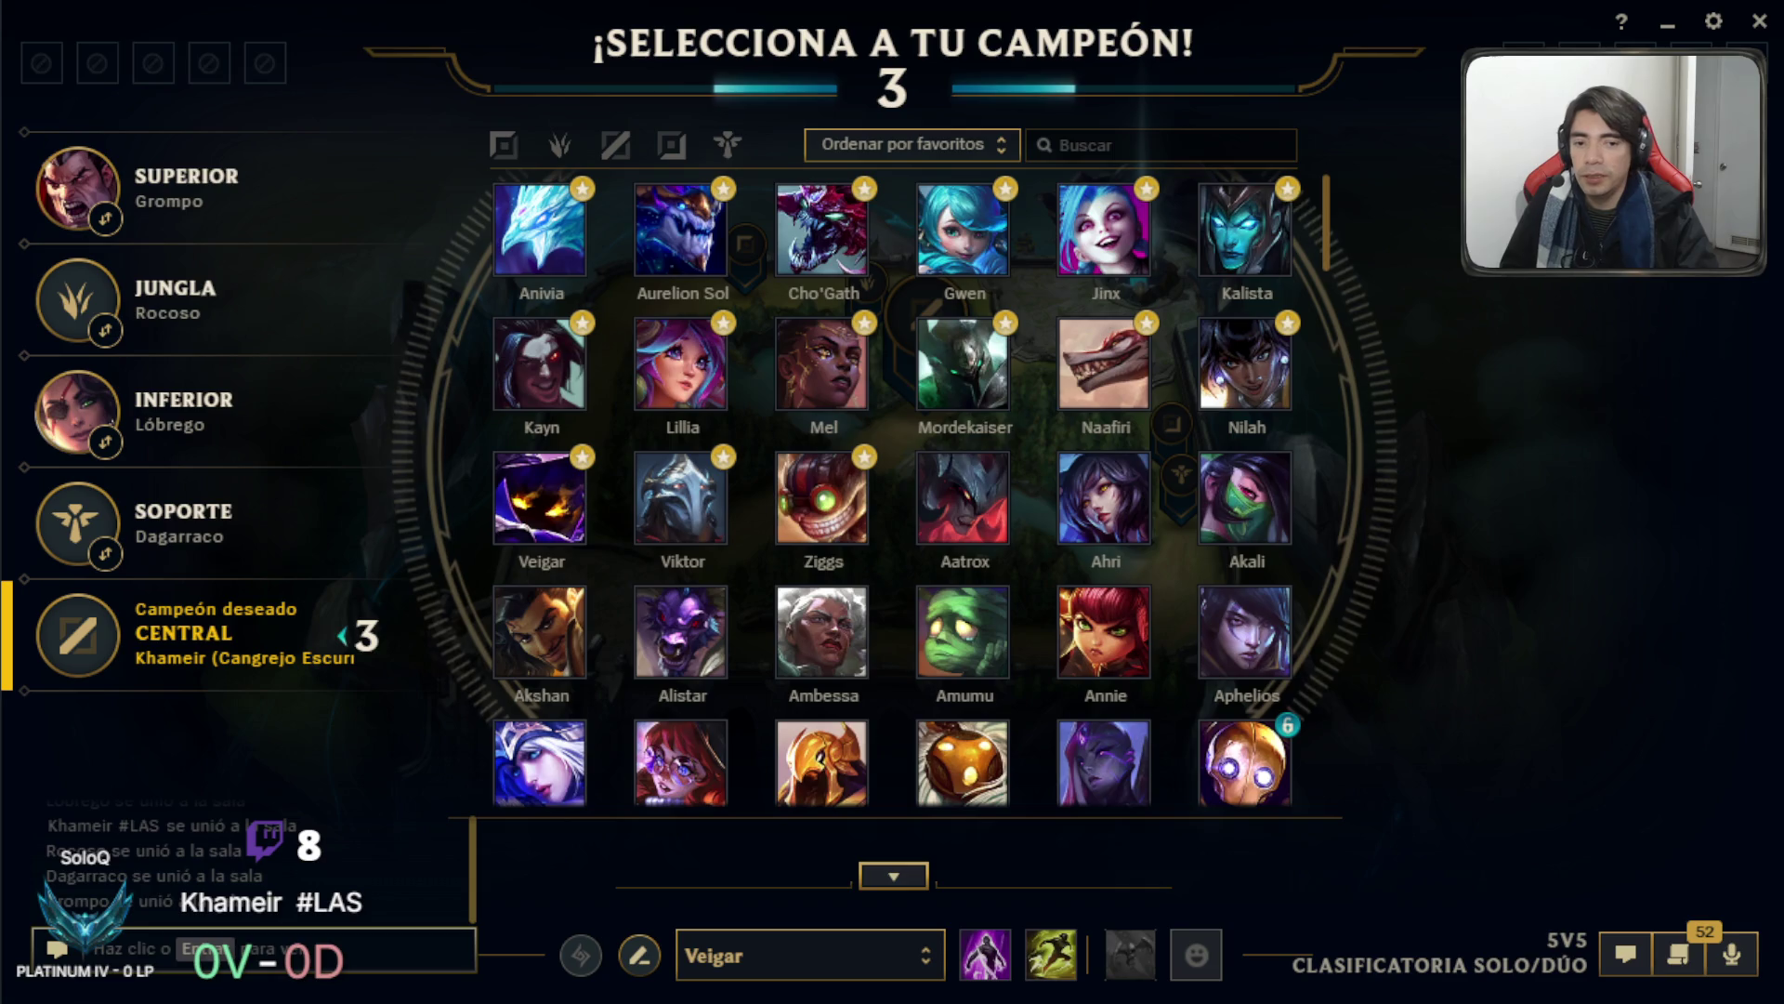
Open the champion-select chat box at the bottom left.
click(423, 968)
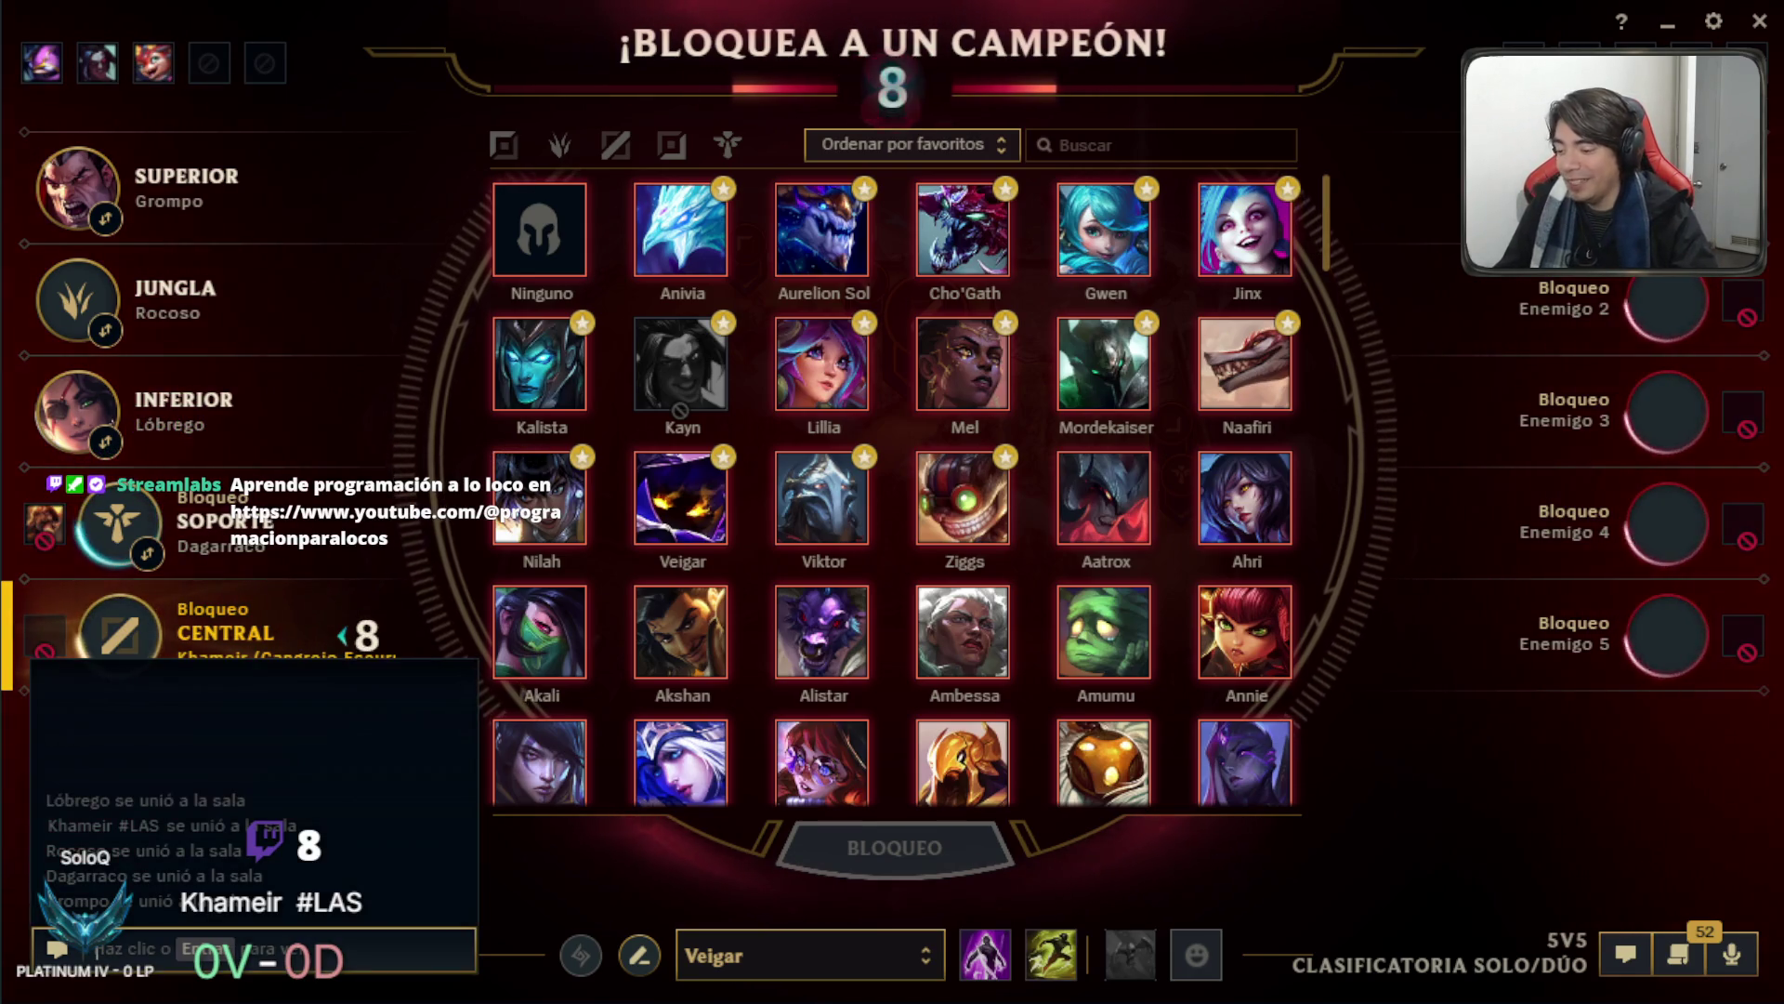
Ban Akali, then lock in Naafiri for mid lane.
click(539, 632)
click(902, 874)
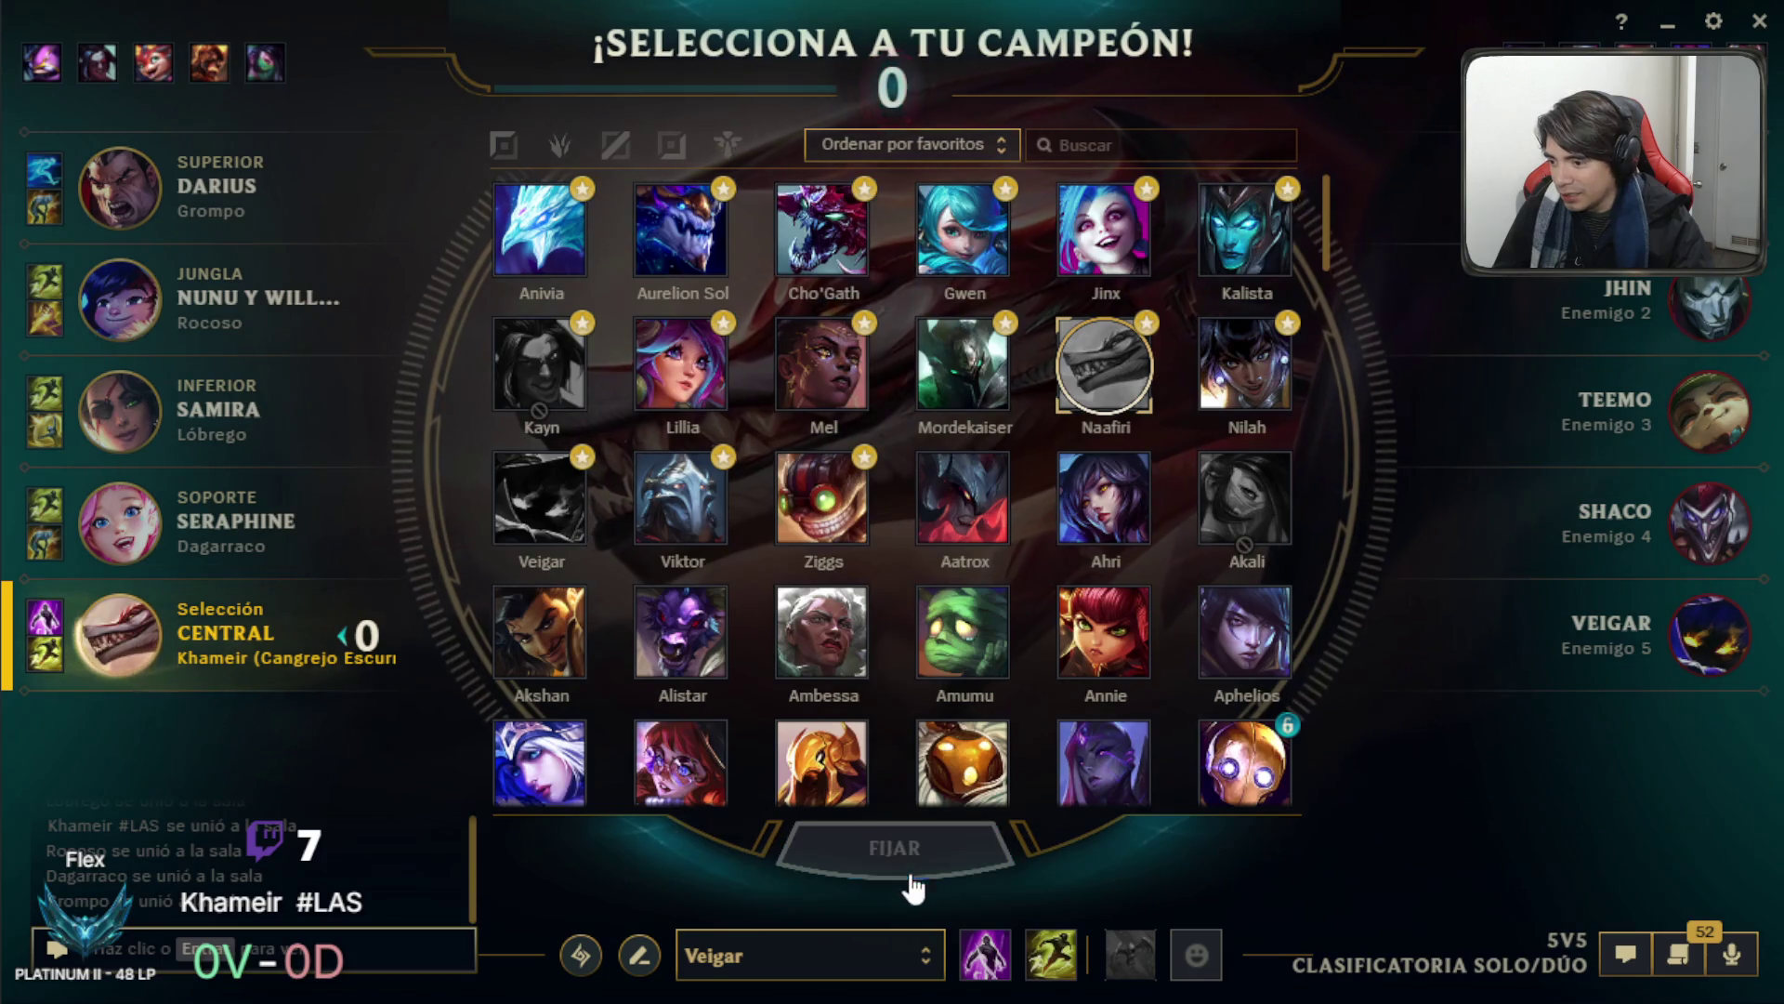
click(906, 874)
click(580, 957)
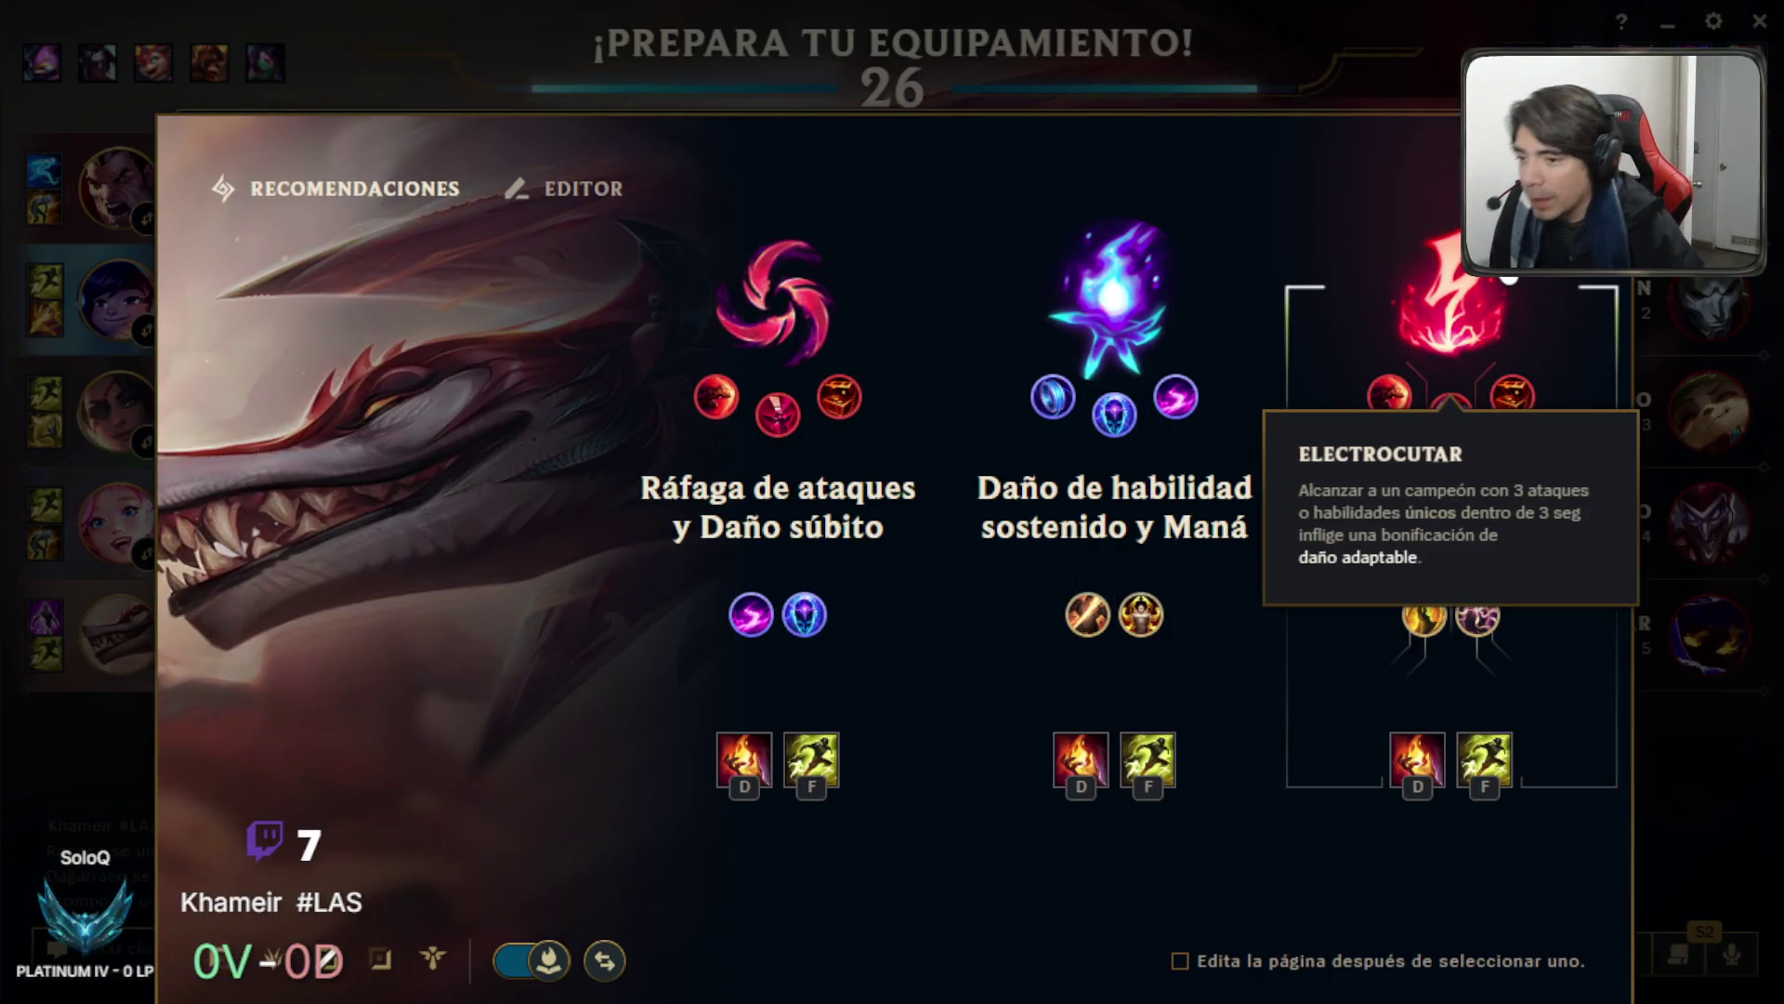
Pick the recommended Electrocutar rune page for Naafiri.
click(1447, 294)
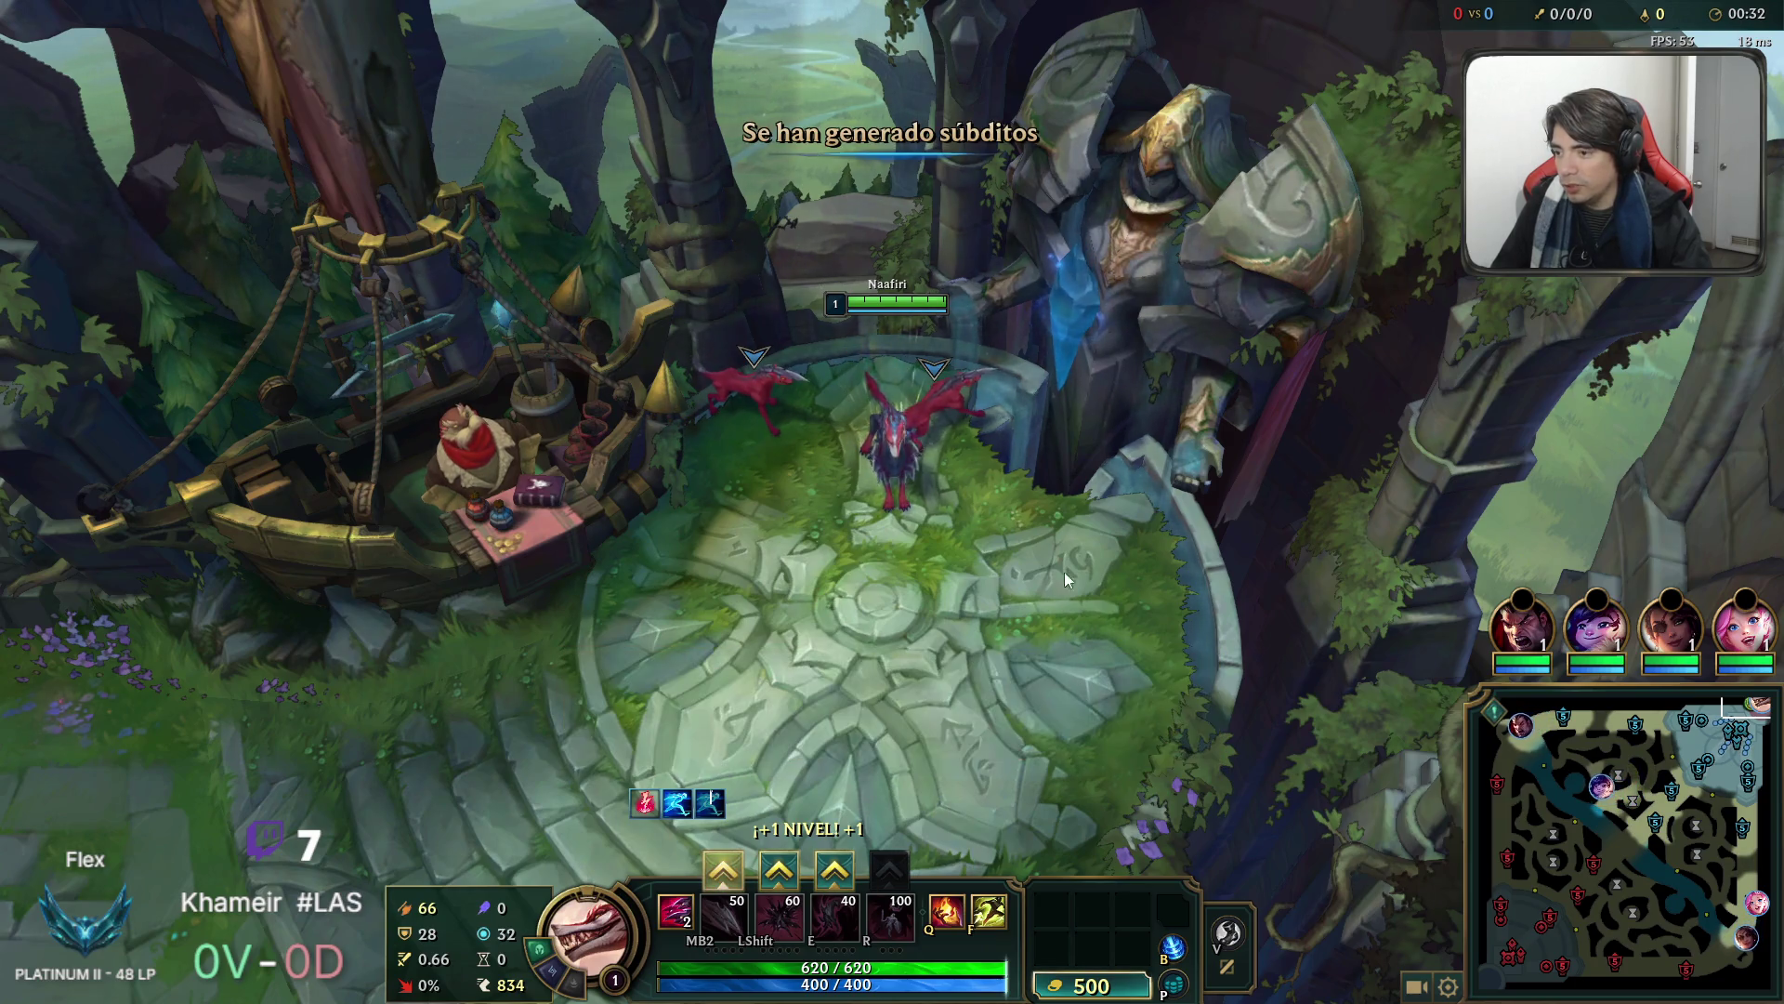
Buy the Doran's Blade starter bundle from the fountain shop.
click(558, 476)
right_click(605, 478)
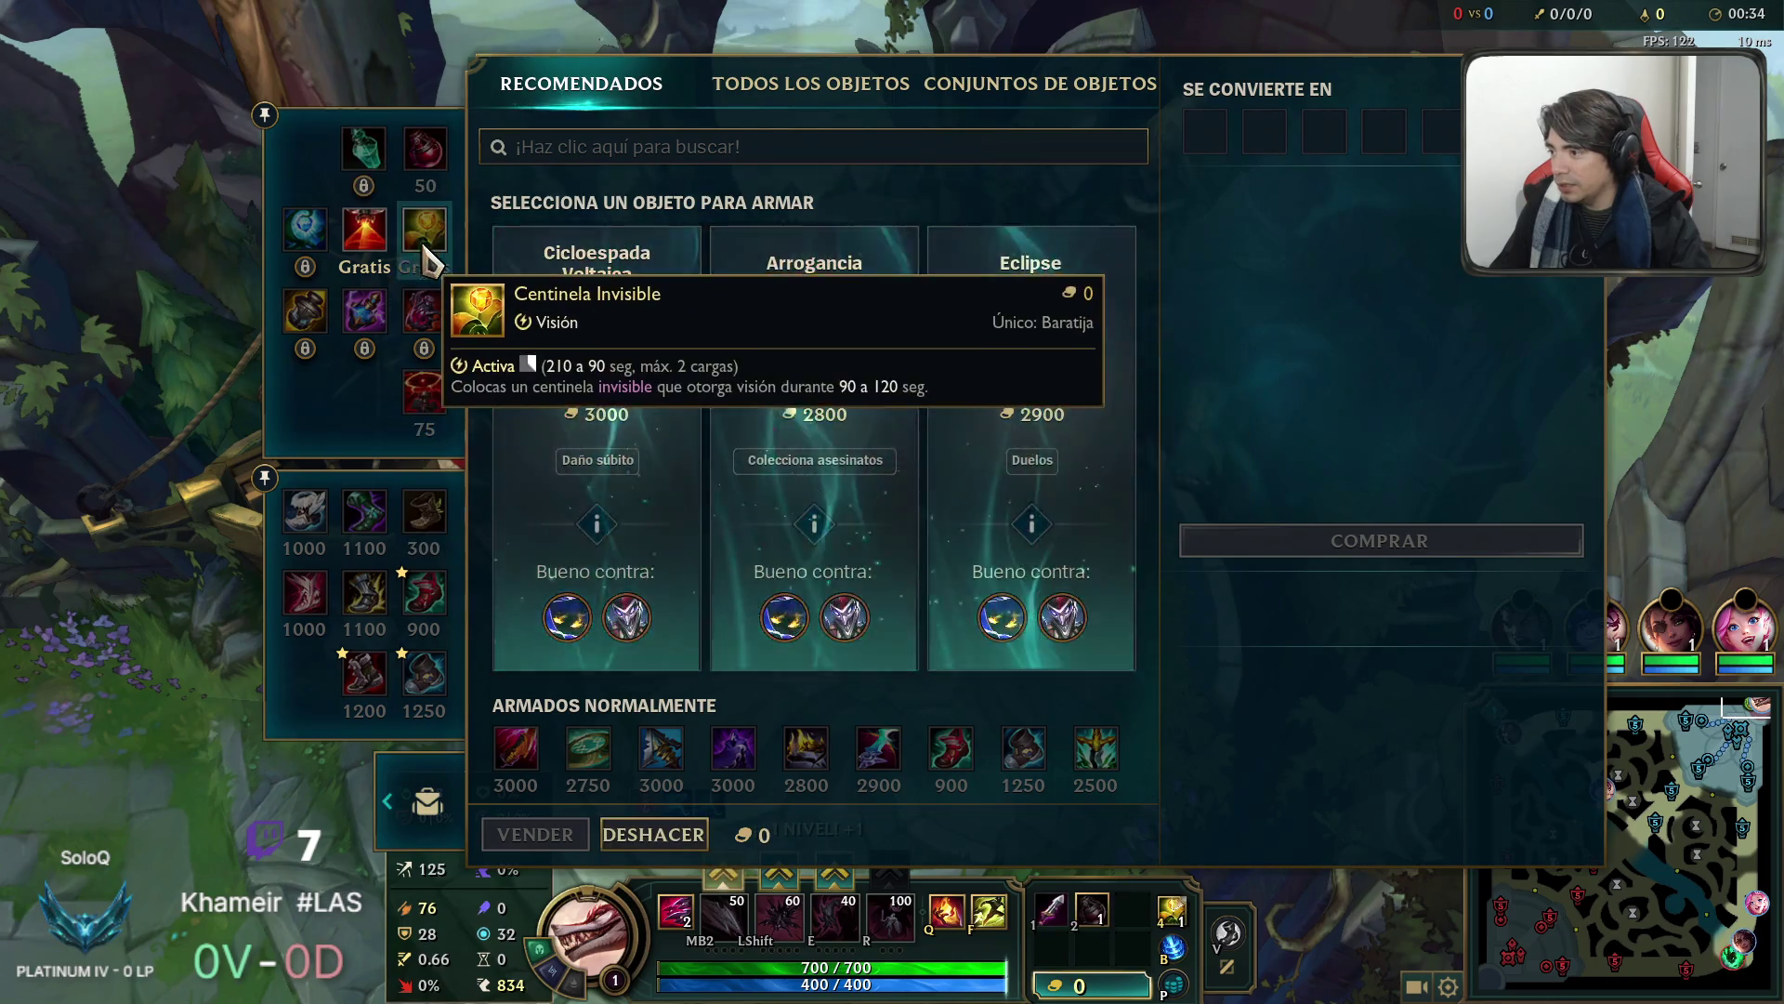
key(Escape)
Walk Naafiri out of the fountain toward mid lane.
right_click(1659, 836)
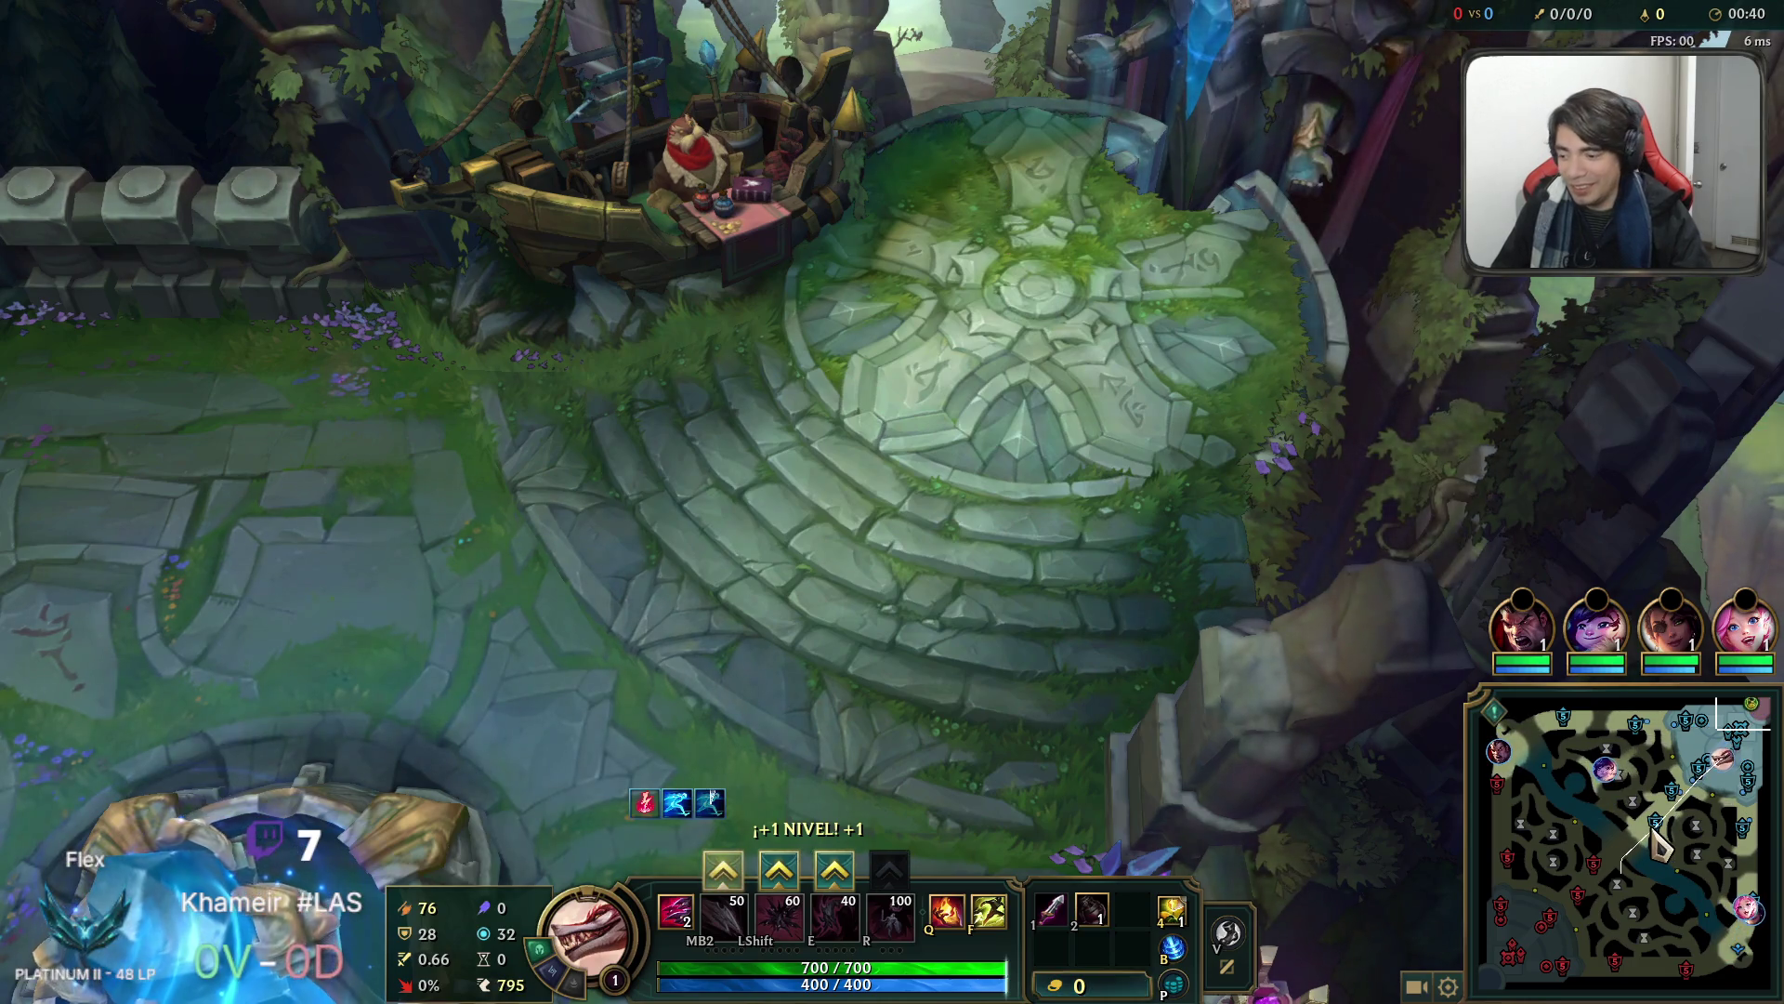
drag(1743, 715, 1660, 826)
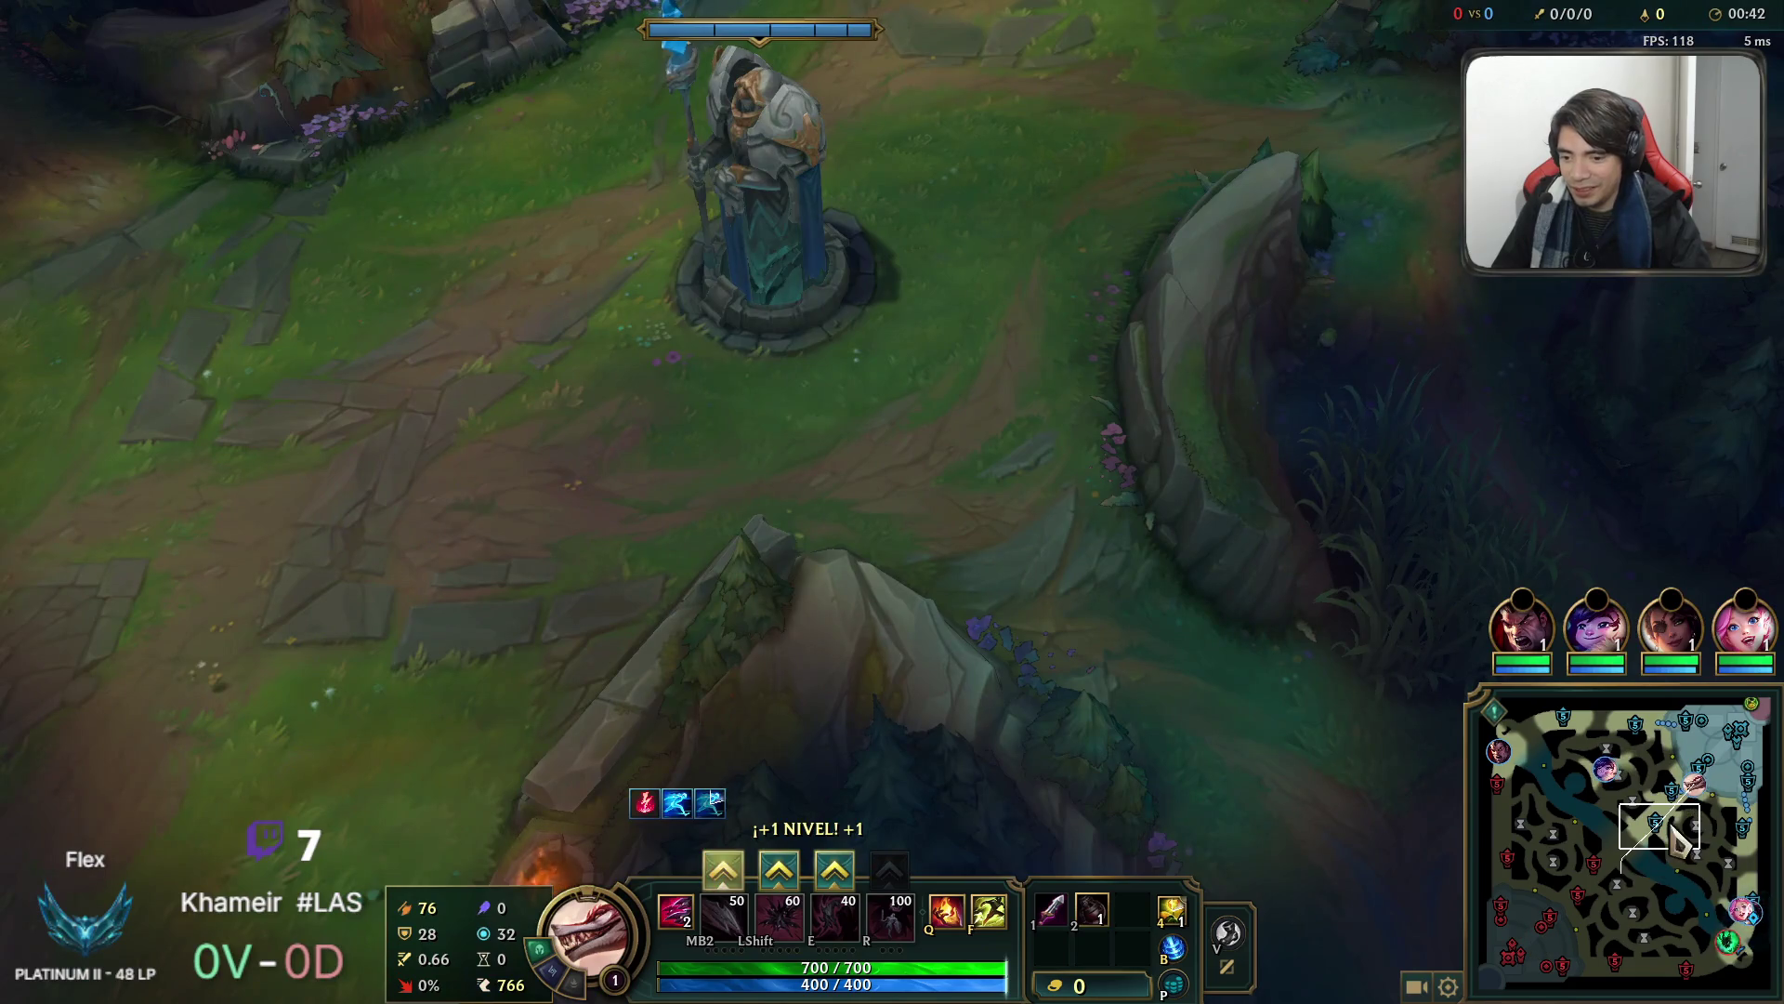
key(space)
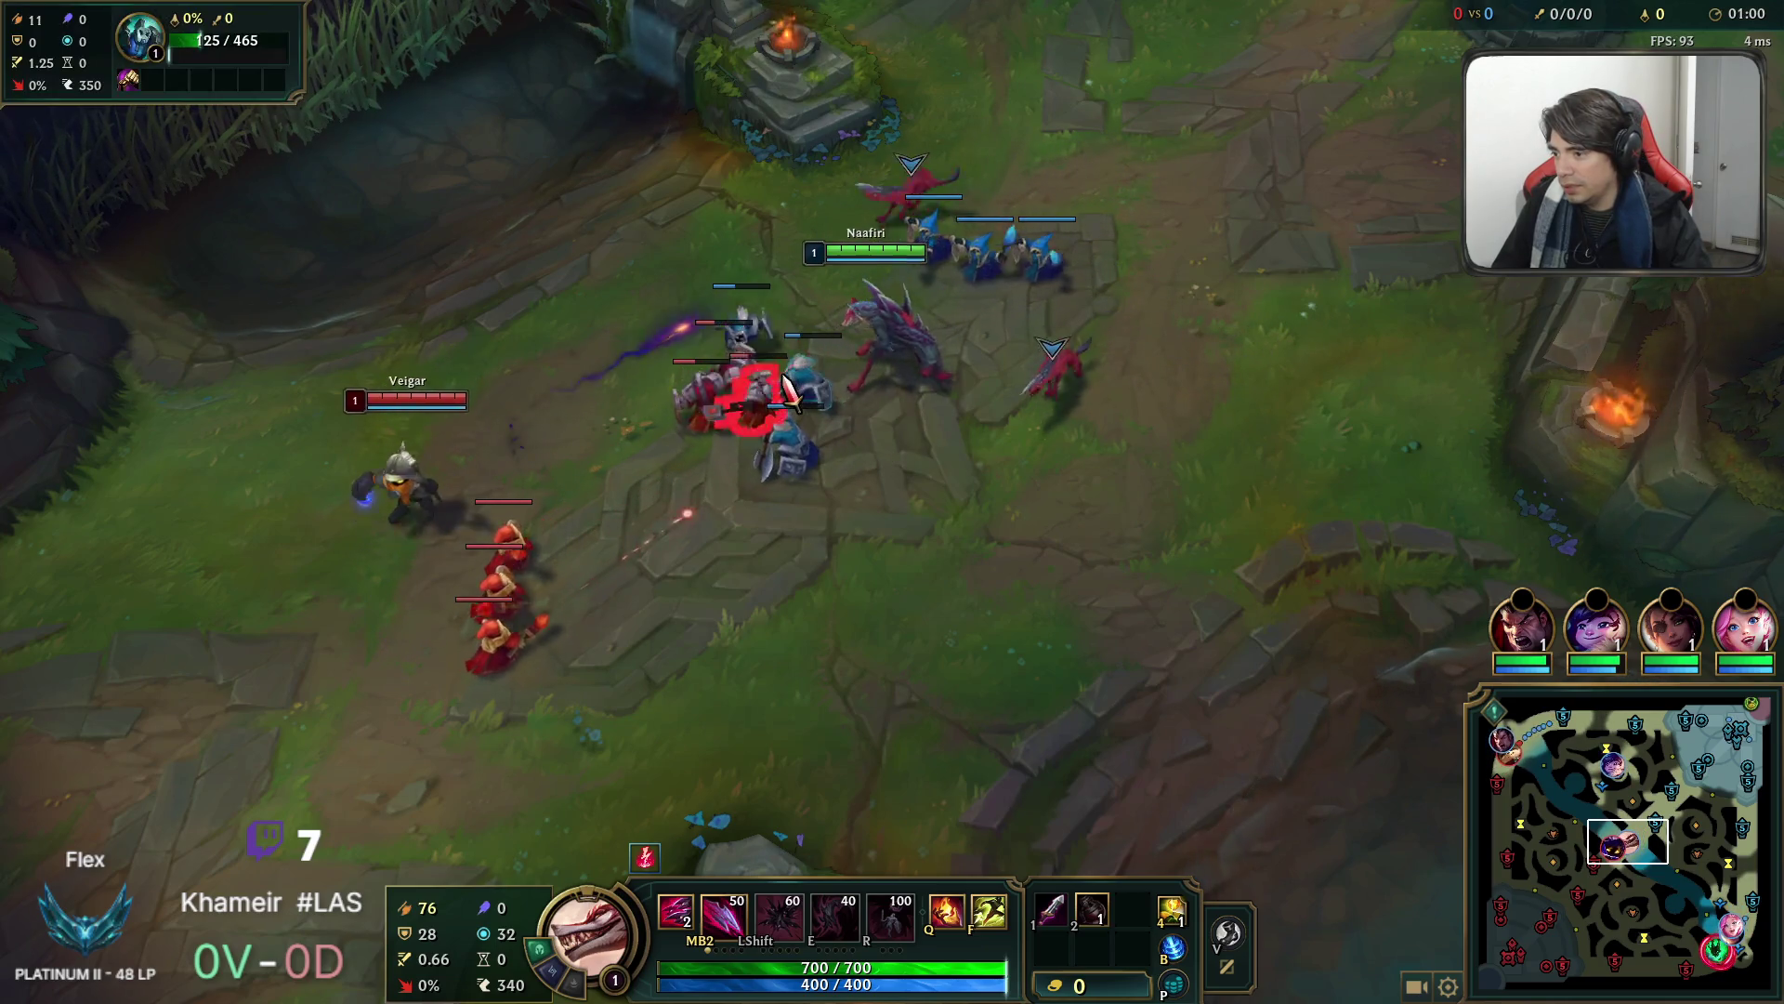
Poke Veigar with daggers and last-hit the first caster minions.
right_click(391, 437)
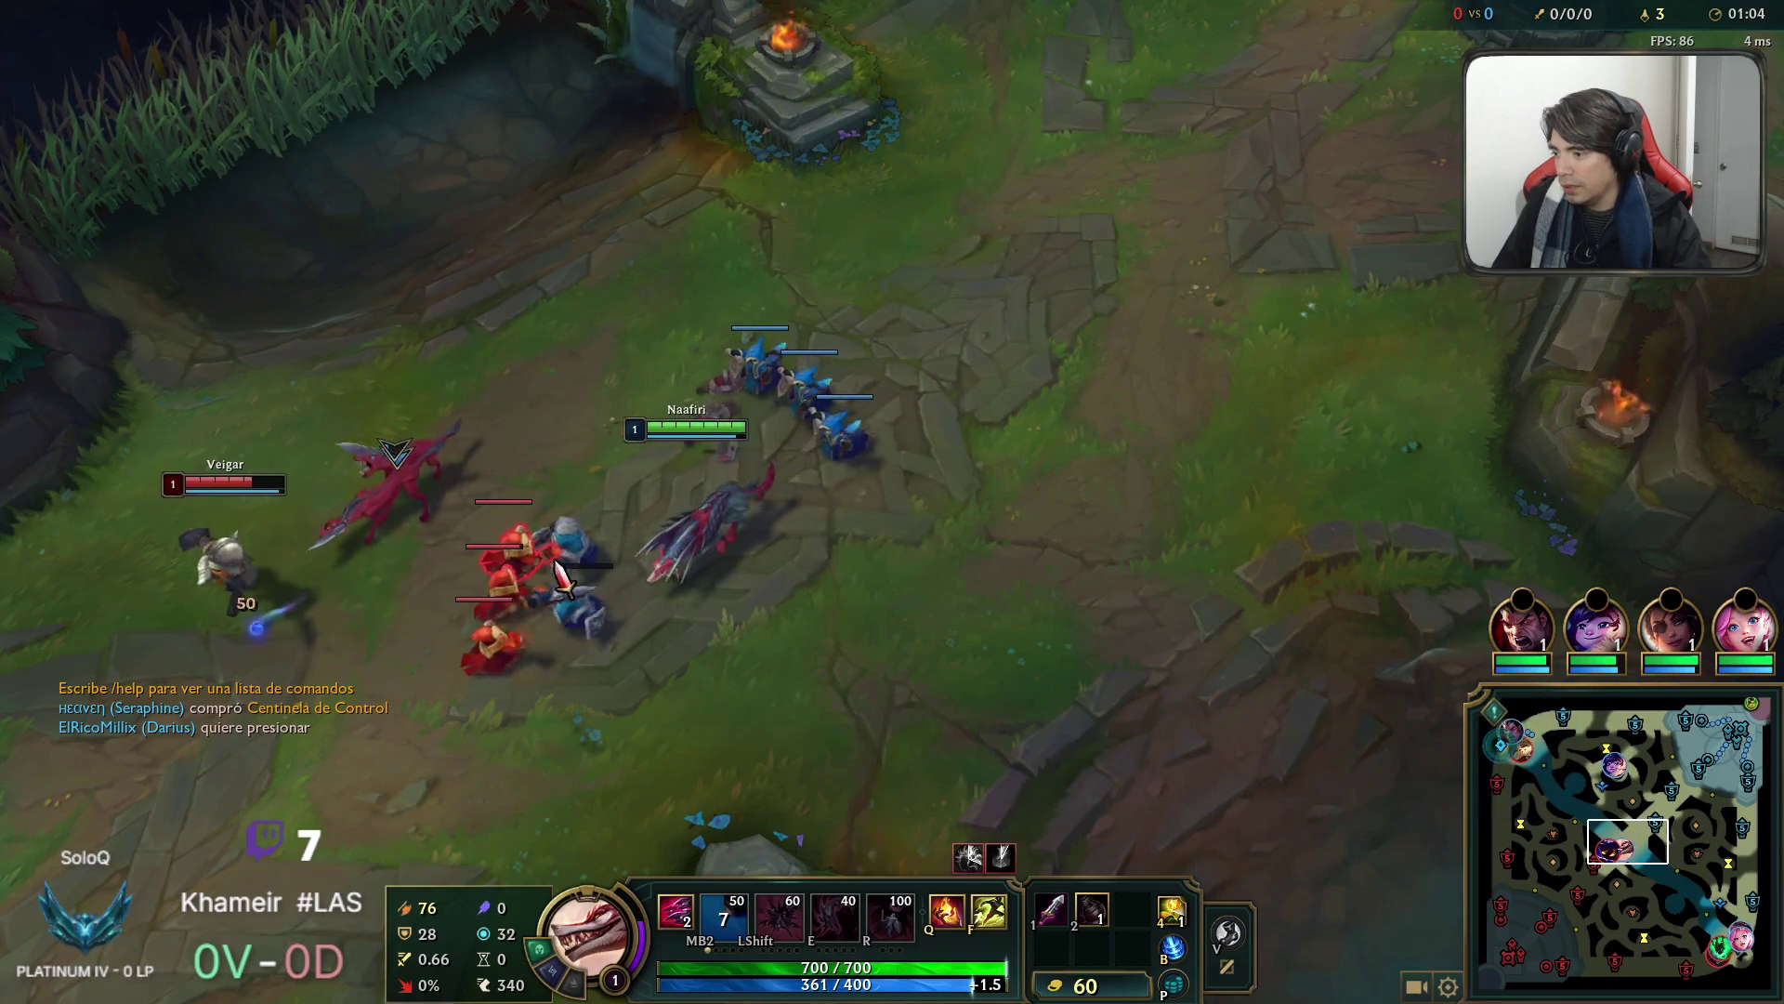
key(space)
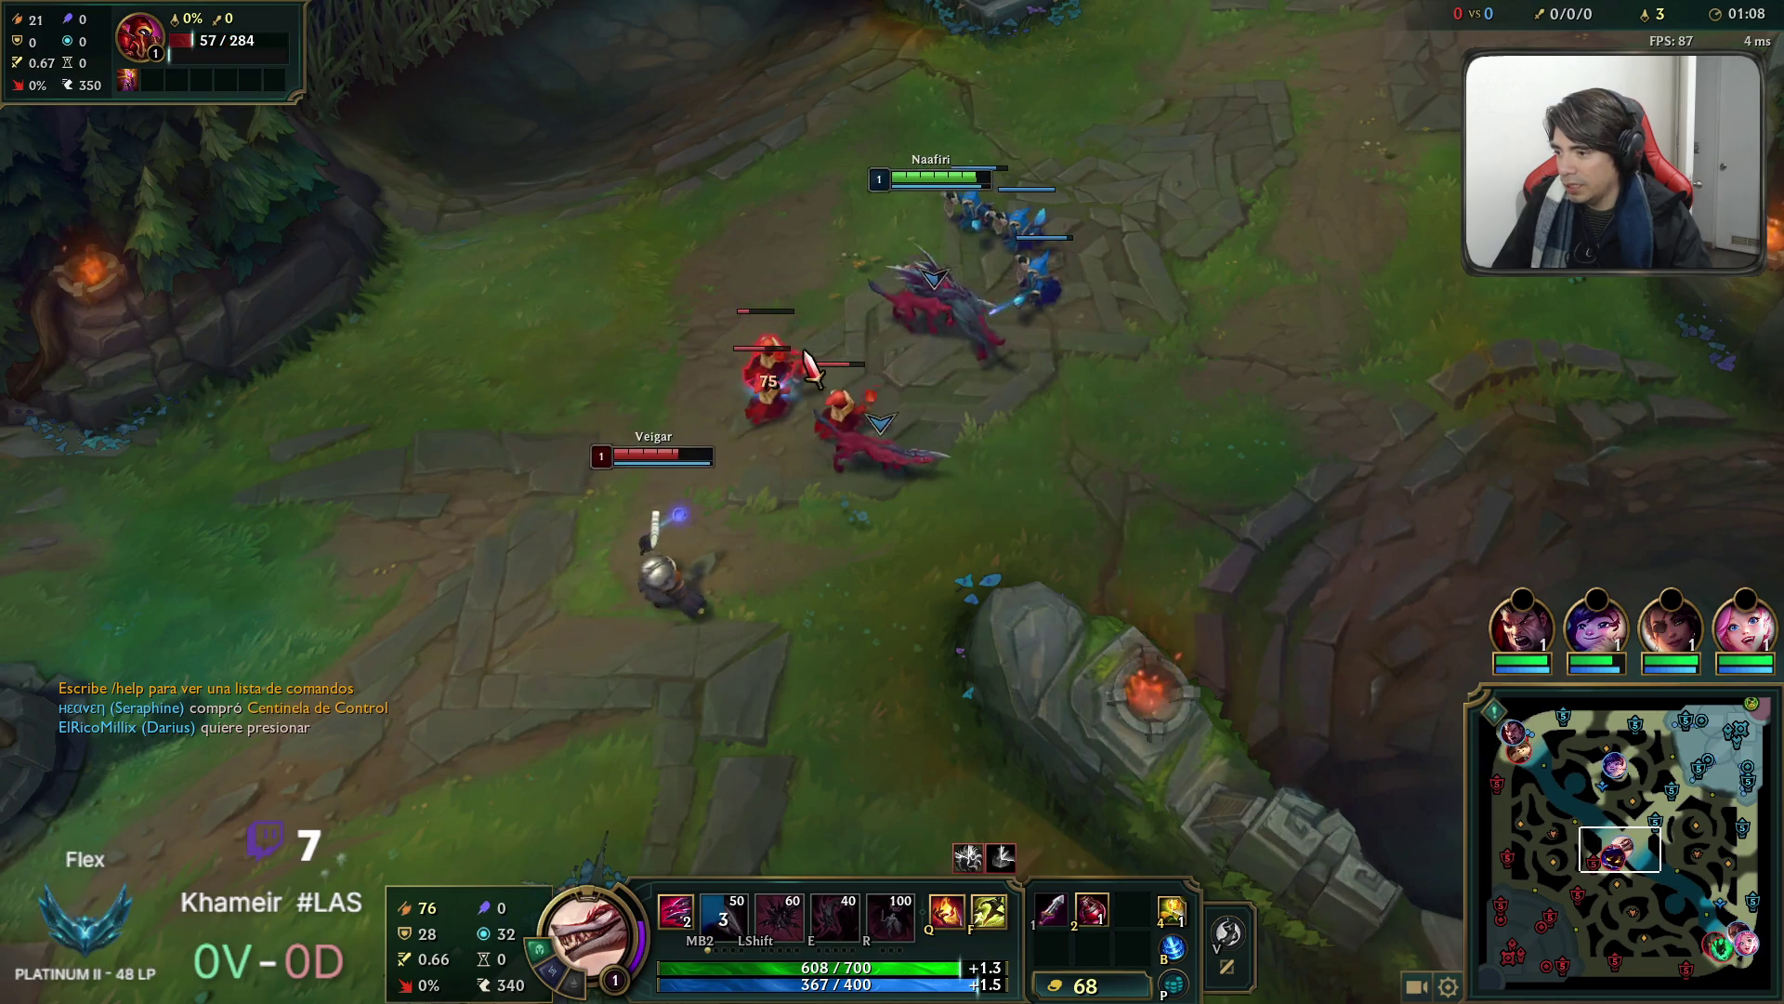
right_click(788, 362)
right_click(988, 257)
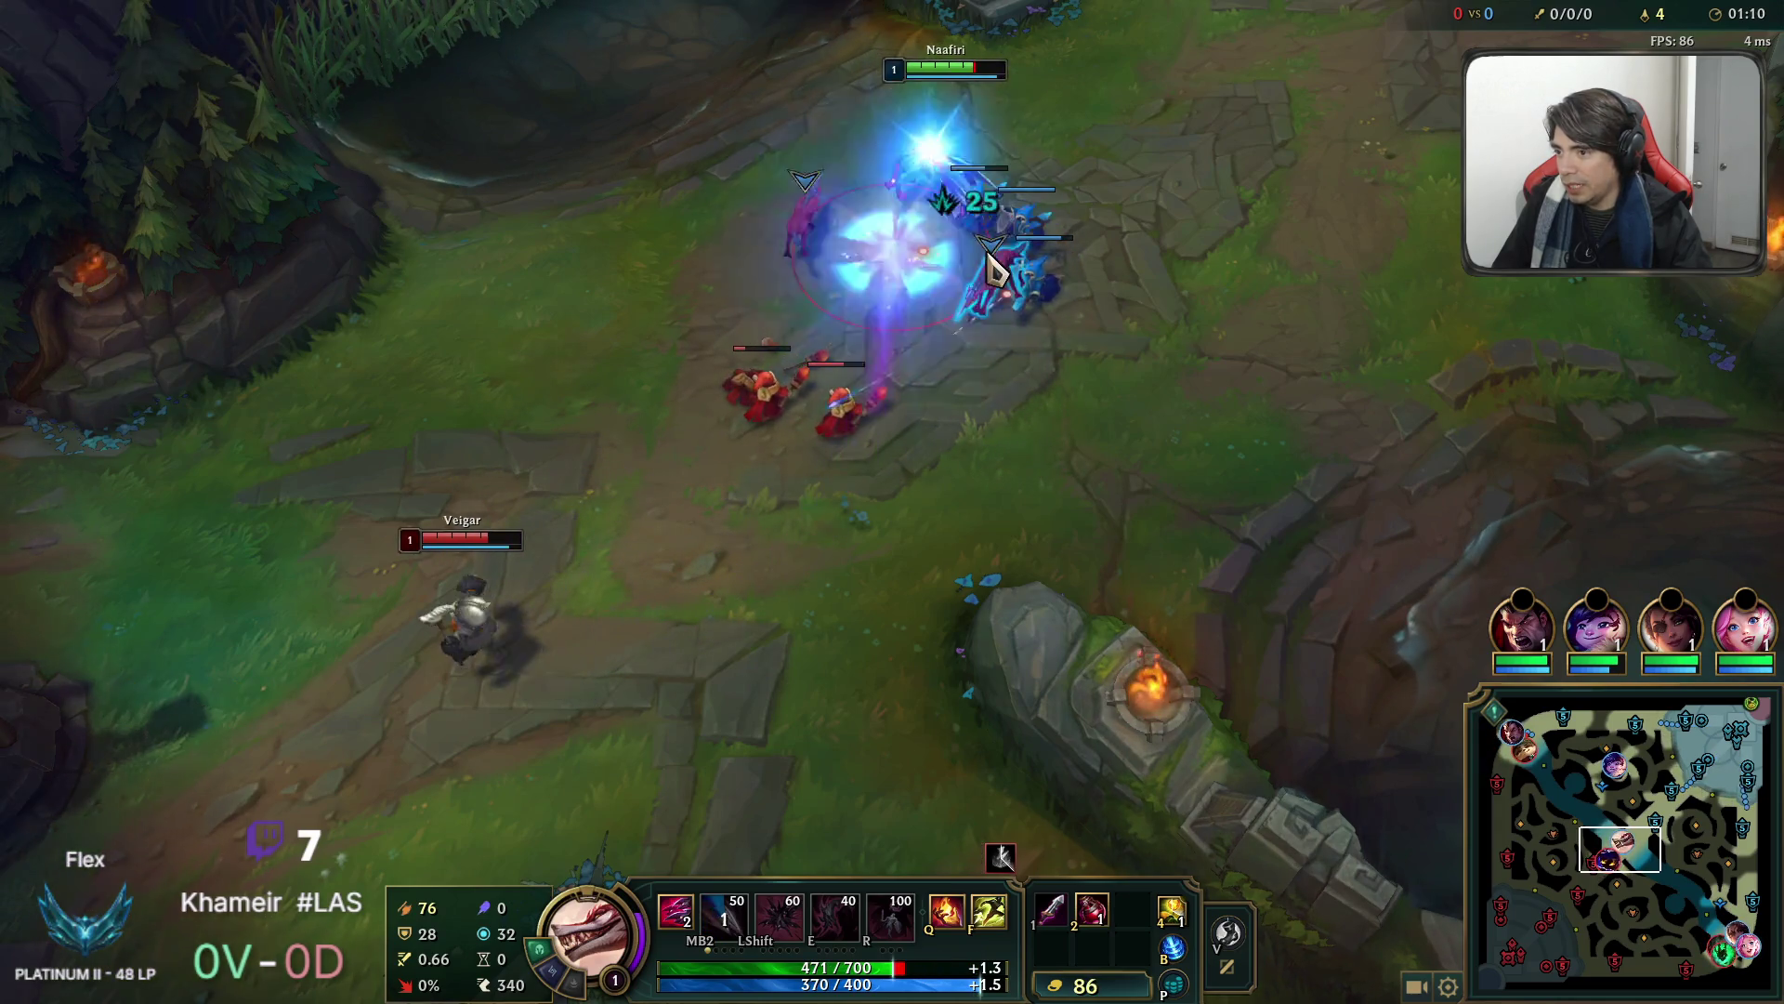
right_click(709, 576)
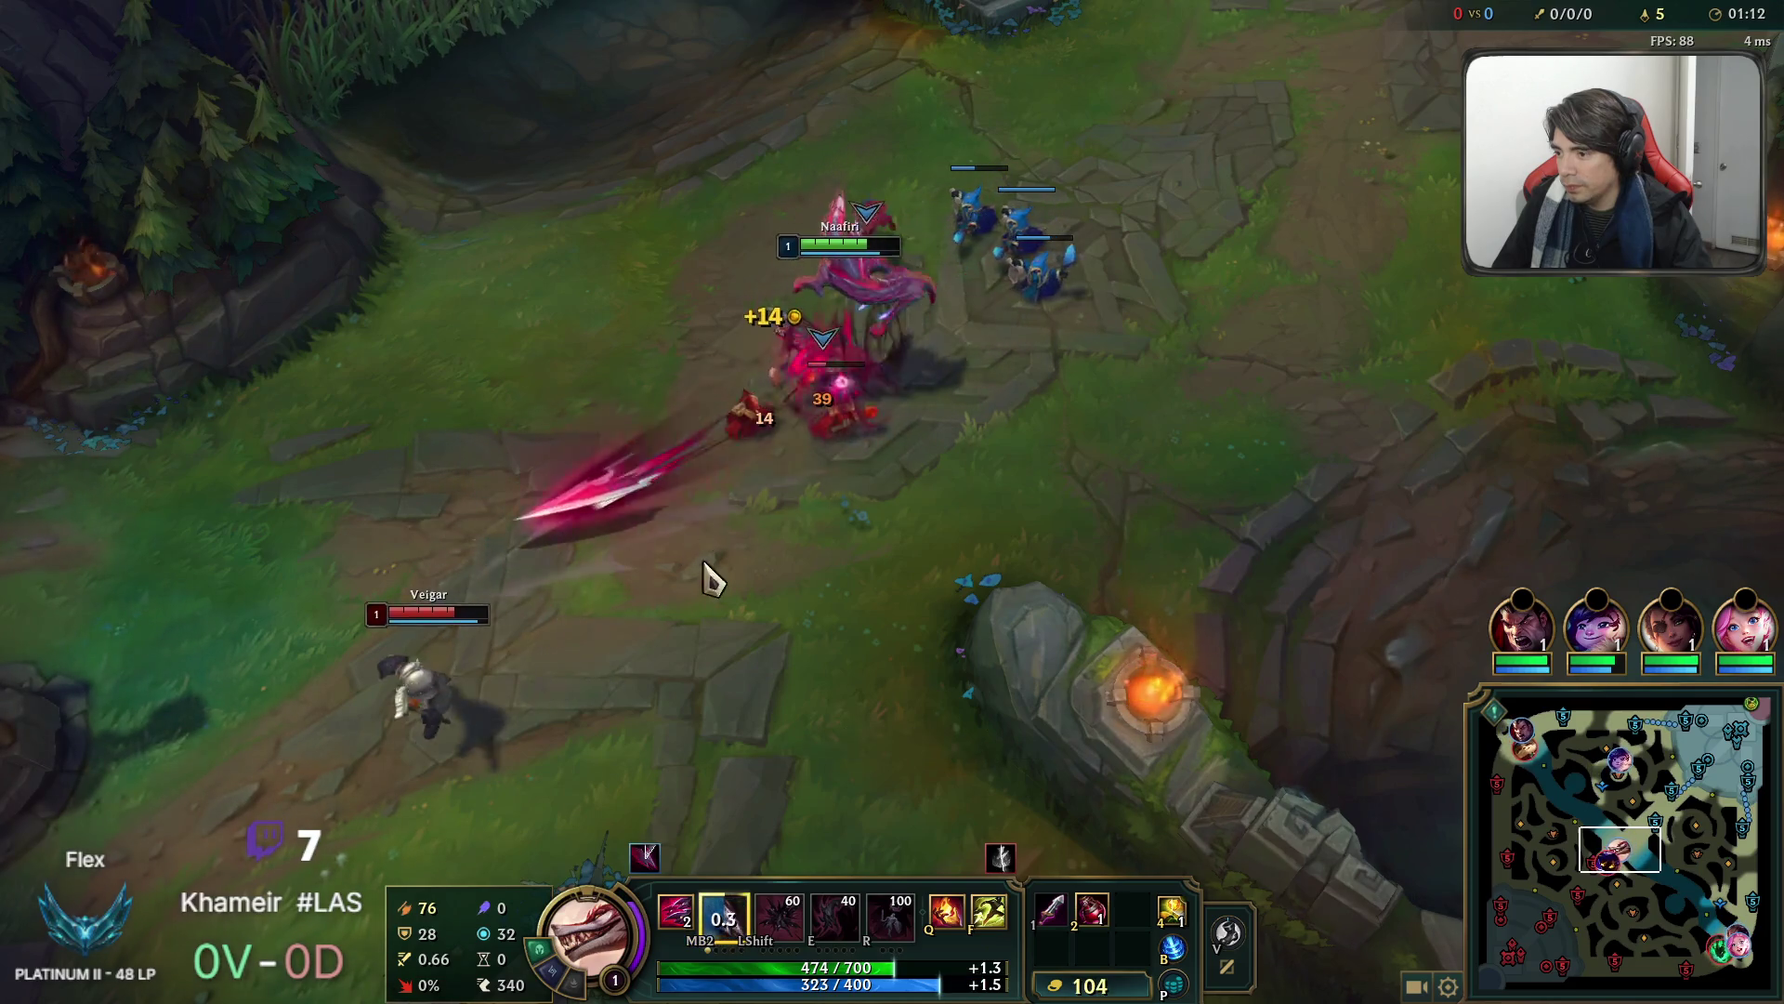
right_click(1278, 319)
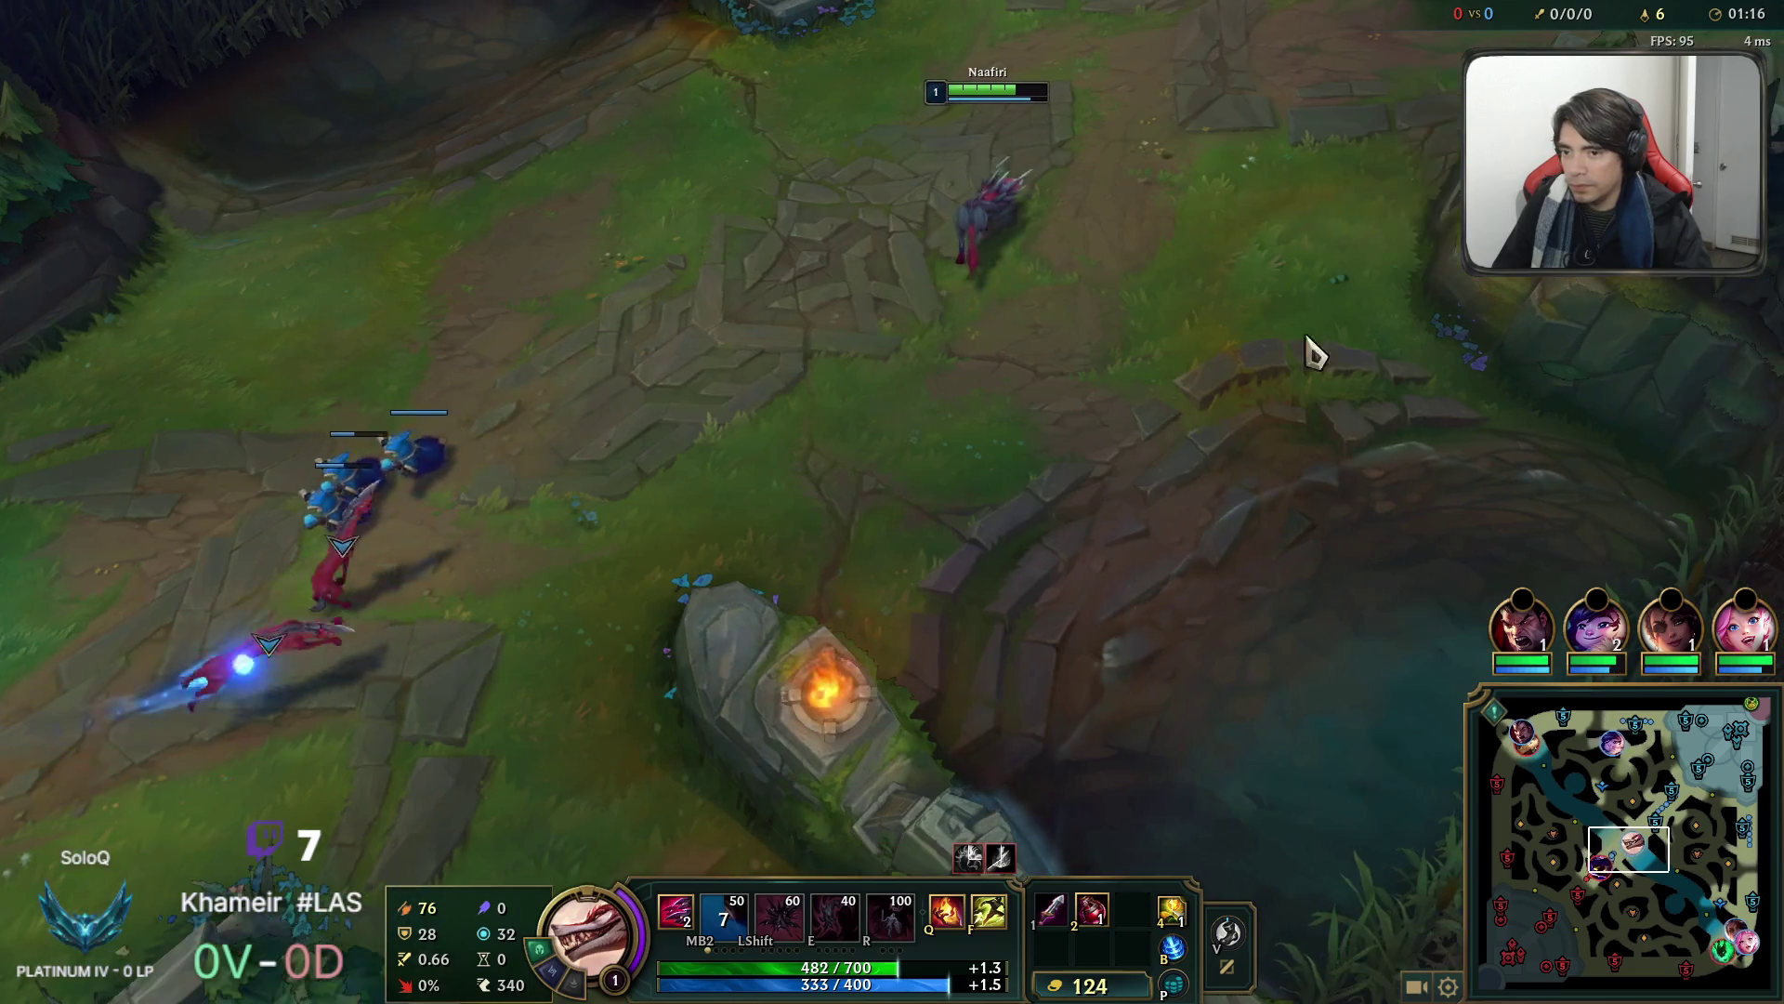
click(1612, 846)
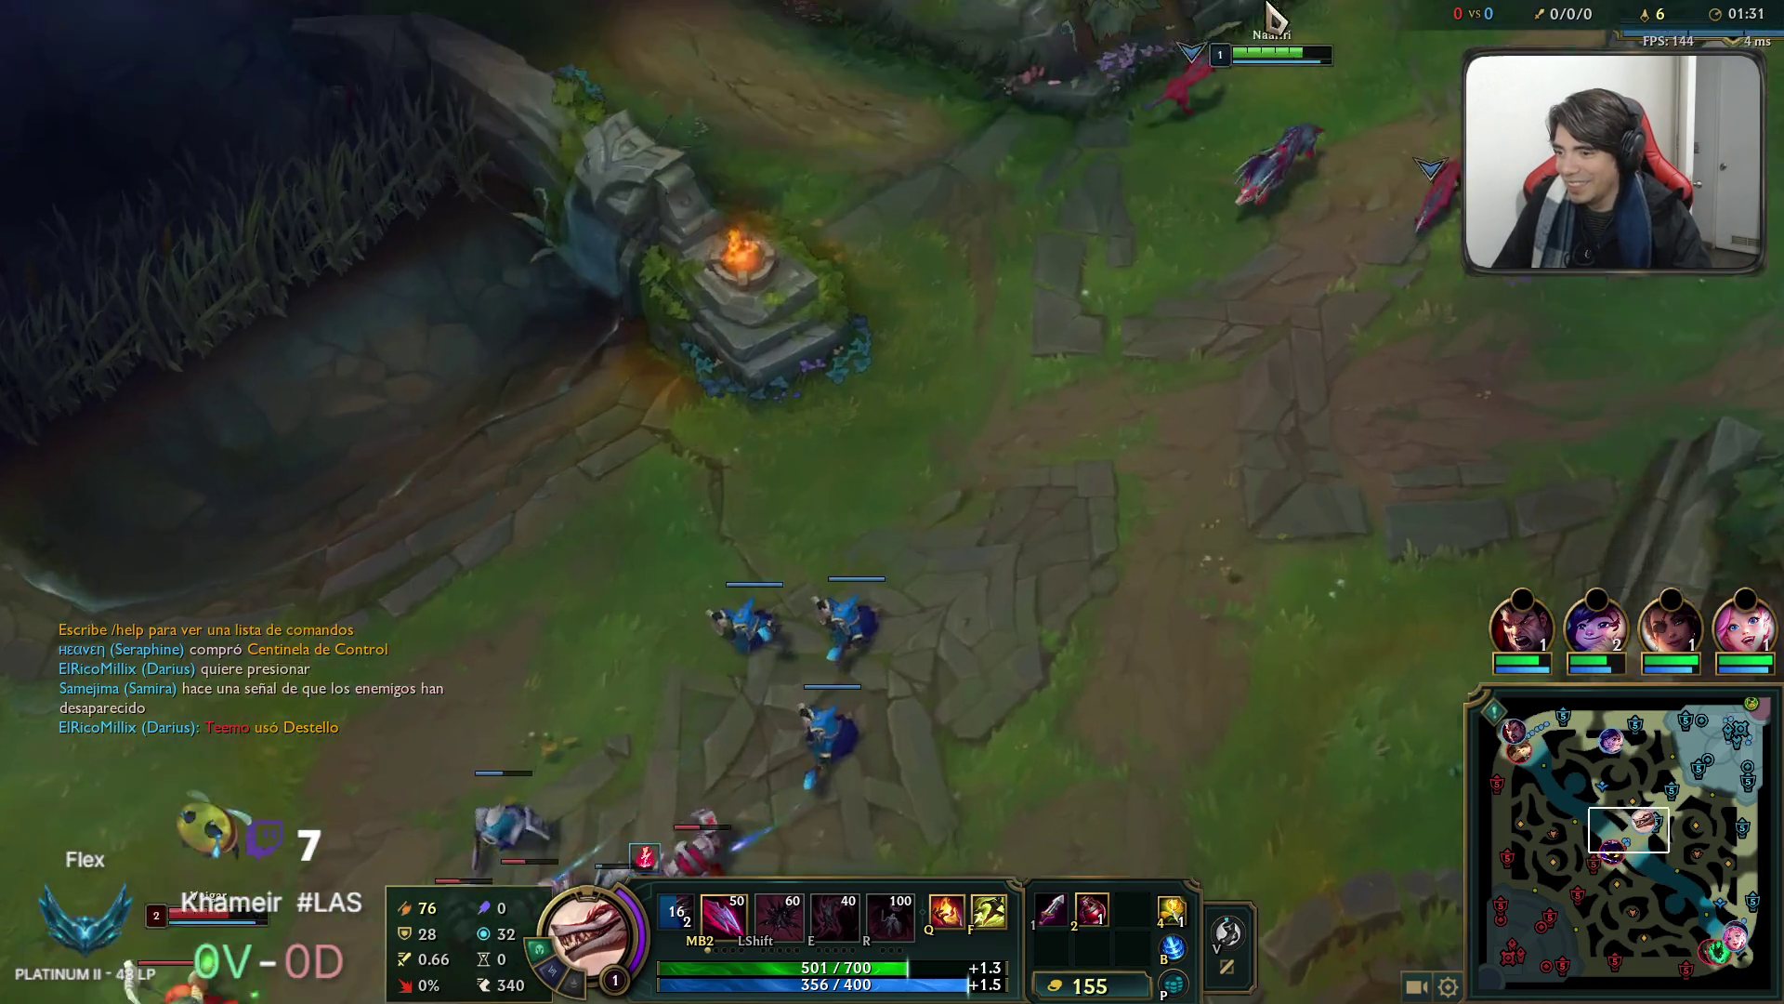
Return to the wave and keep last-hitting enemy minions.
right_click(818, 736)
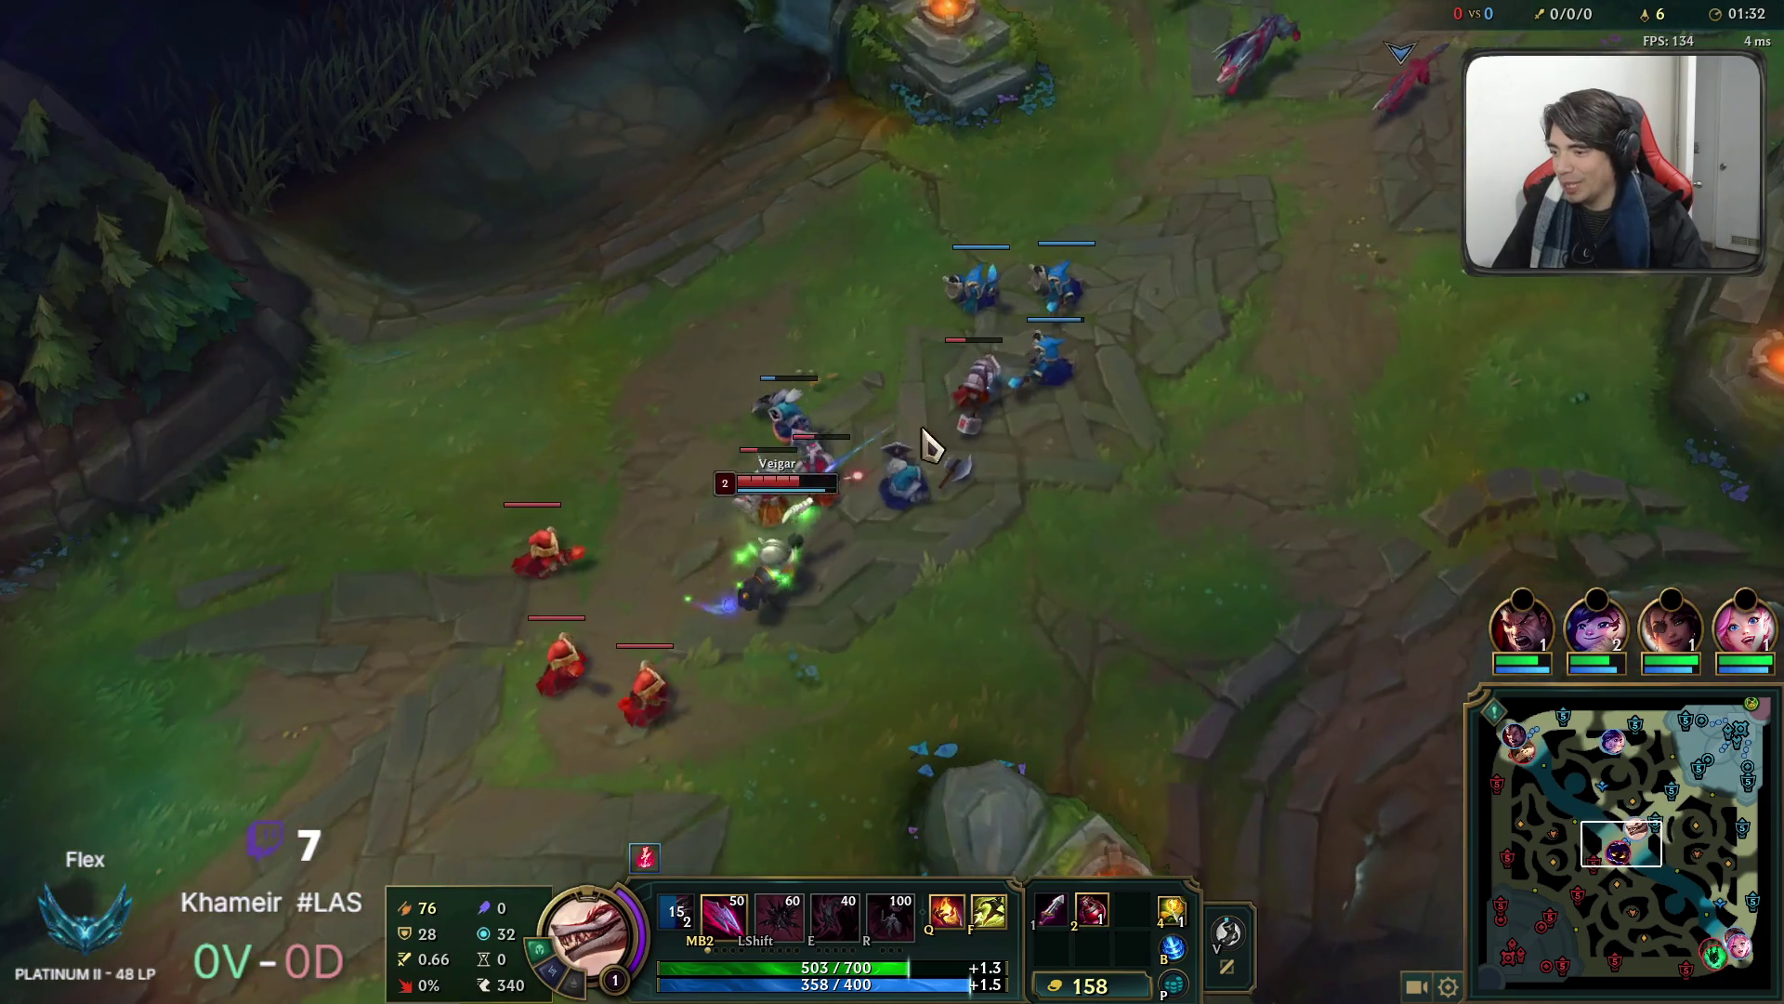
right_click(749, 478)
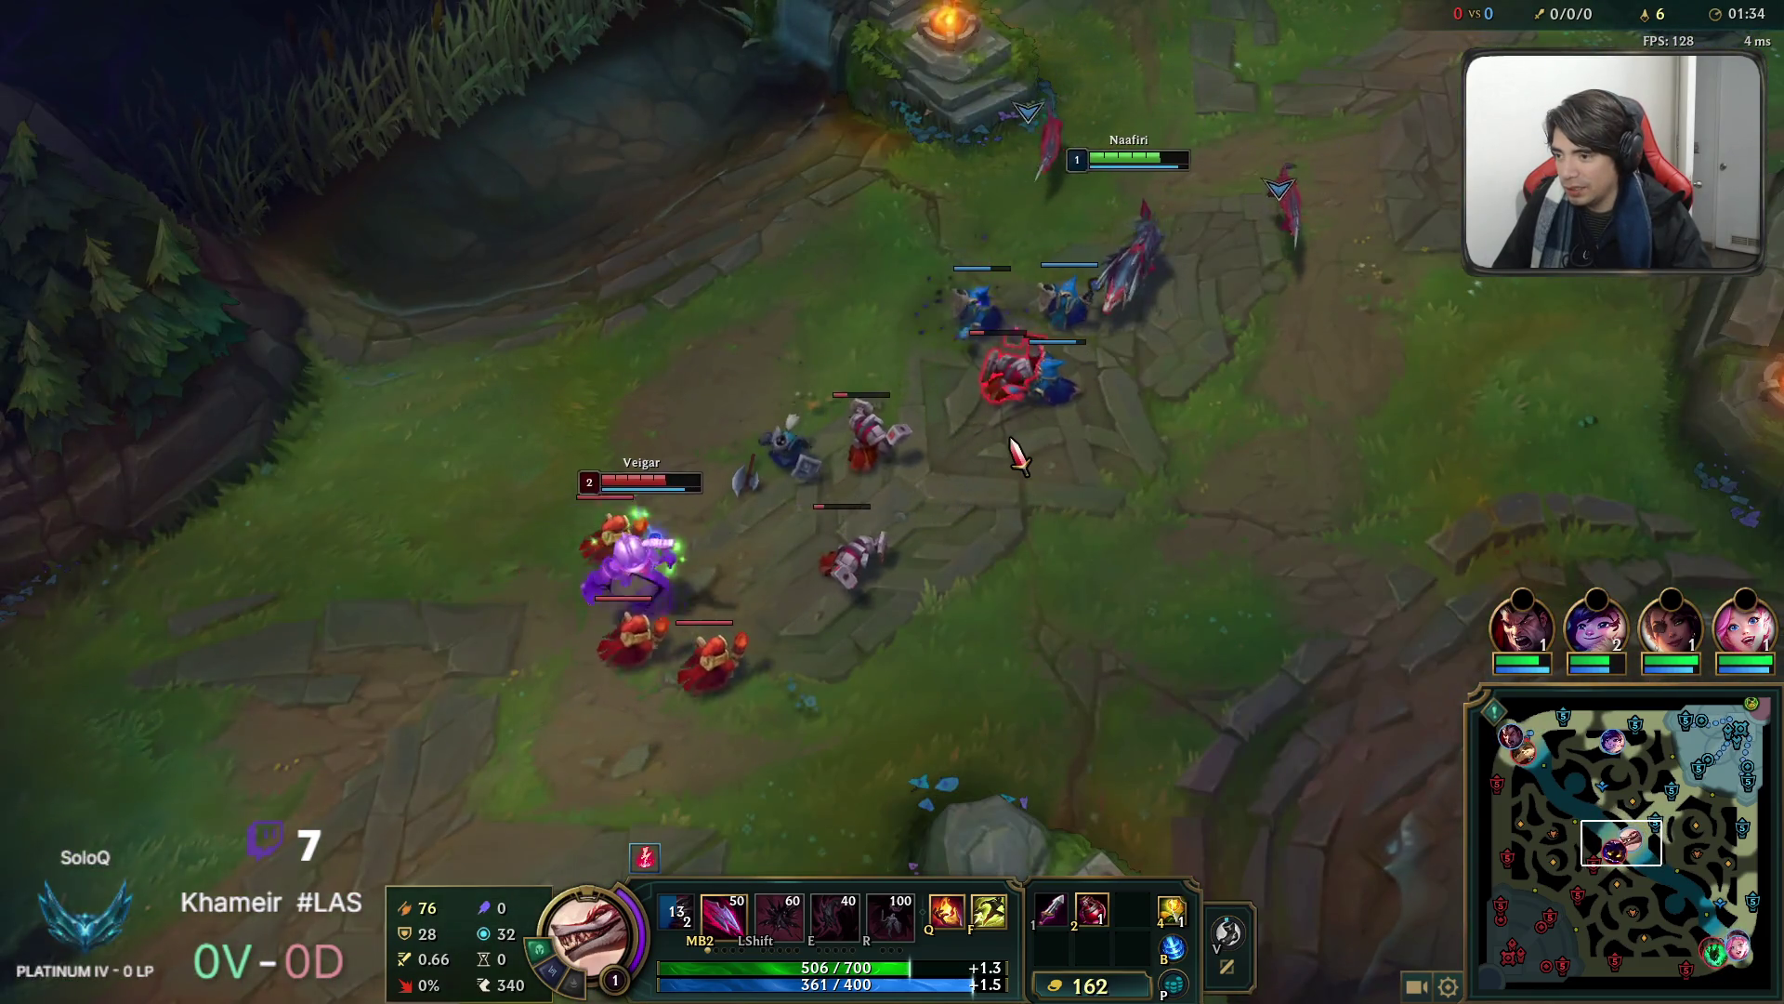
right_click(1011, 406)
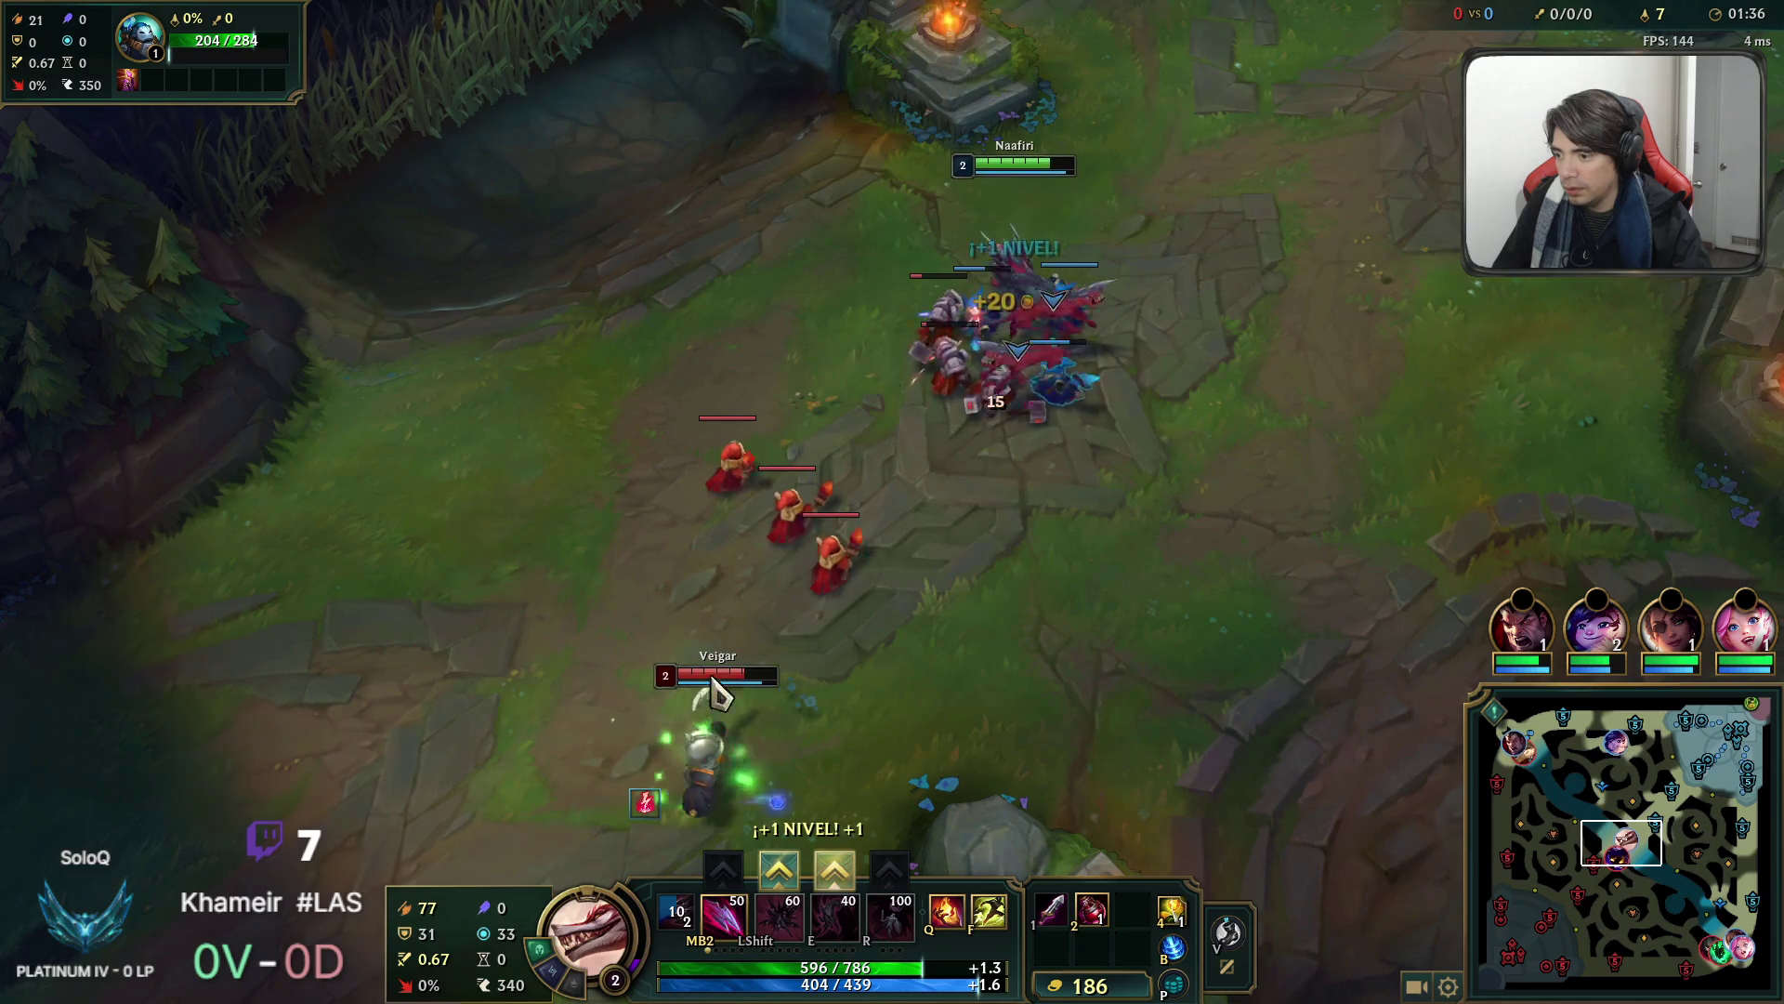
right_click(861, 474)
right_click(857, 471)
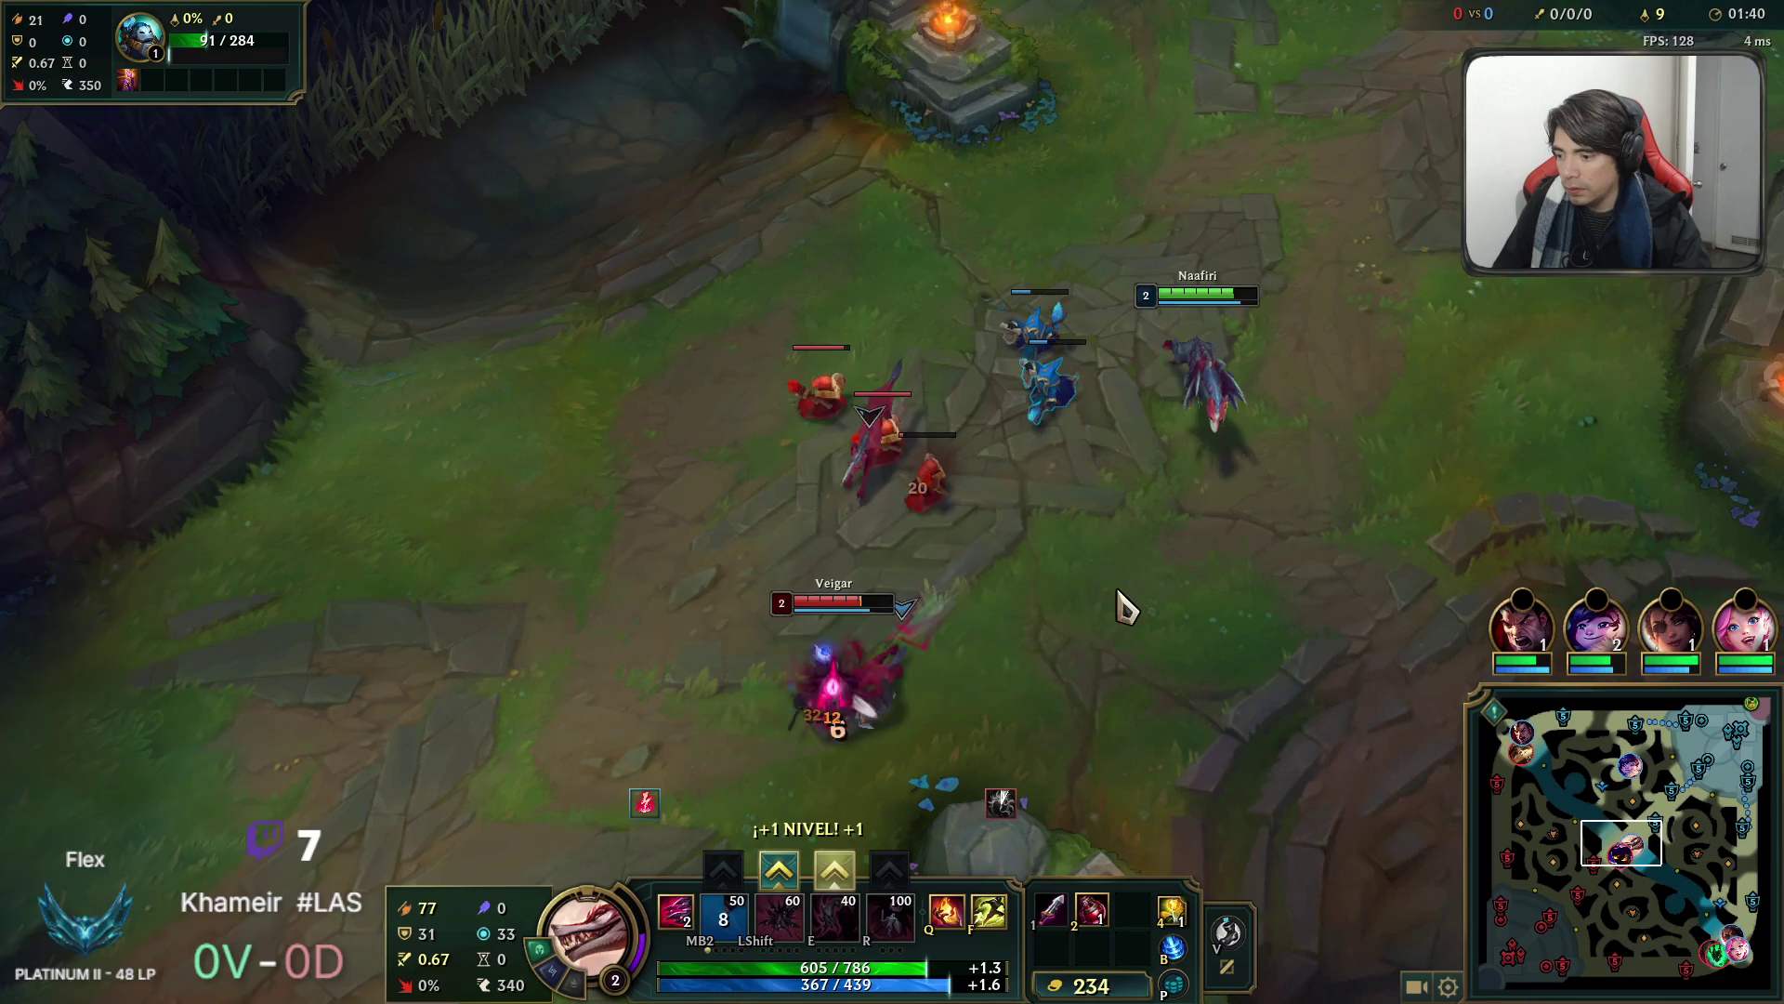
right_click(972, 685)
Put the level-2 point into E, secure a last hit, then dash onto Veigar.
key(ctrl+e)
right_click(985, 272)
right_click(986, 272)
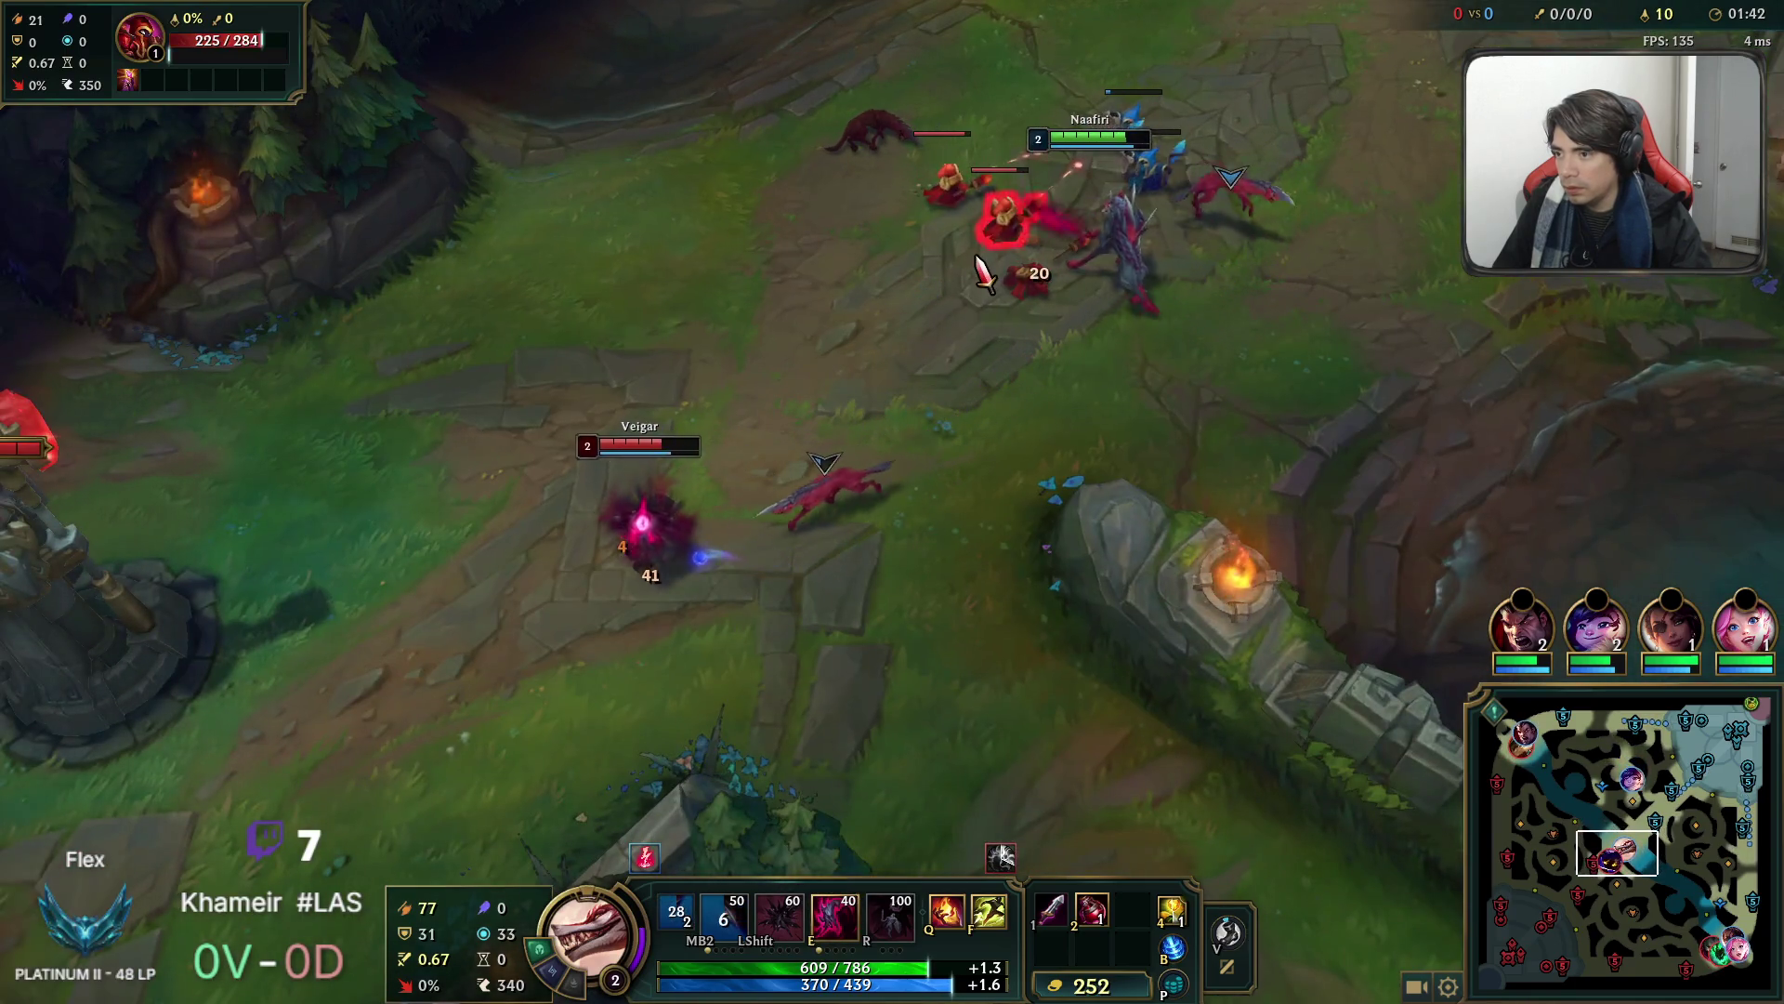
right_click(1007, 271)
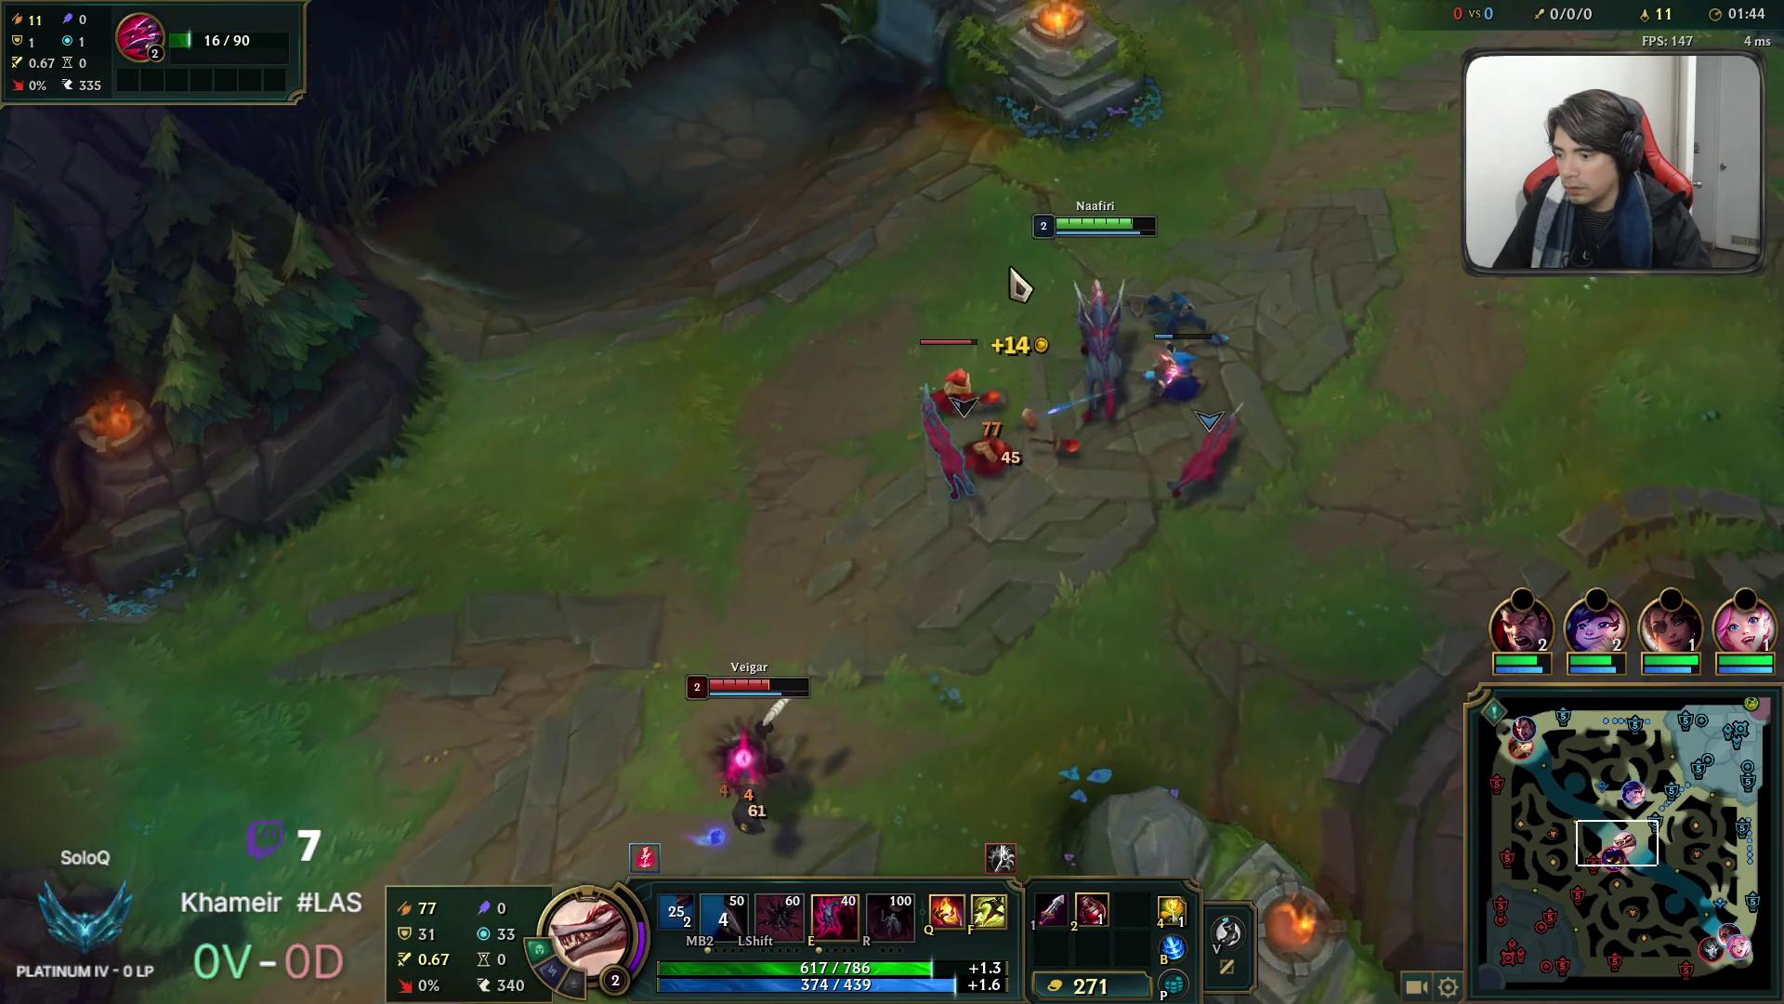
right_click(928, 717)
key(e)
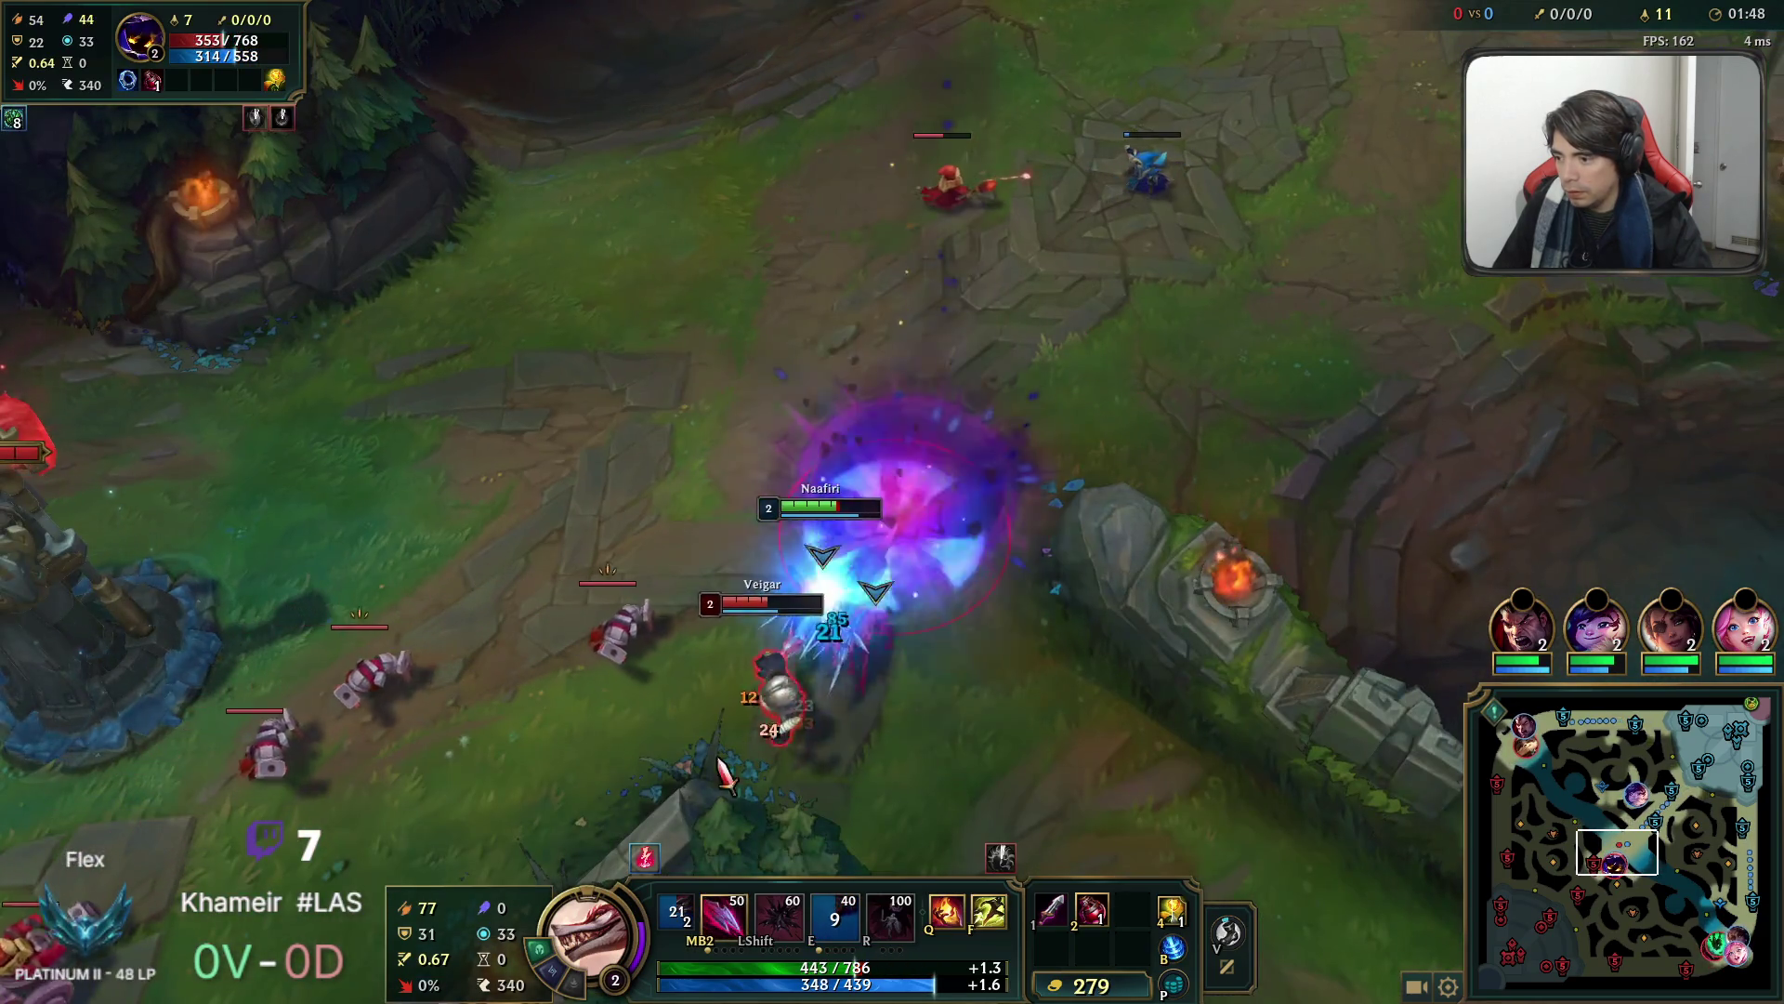
Chase the fleeing Veigar with Shift and the summoner spell for first blood.
key(shift)
key(q)
right_click(518, 868)
right_click(1195, 350)
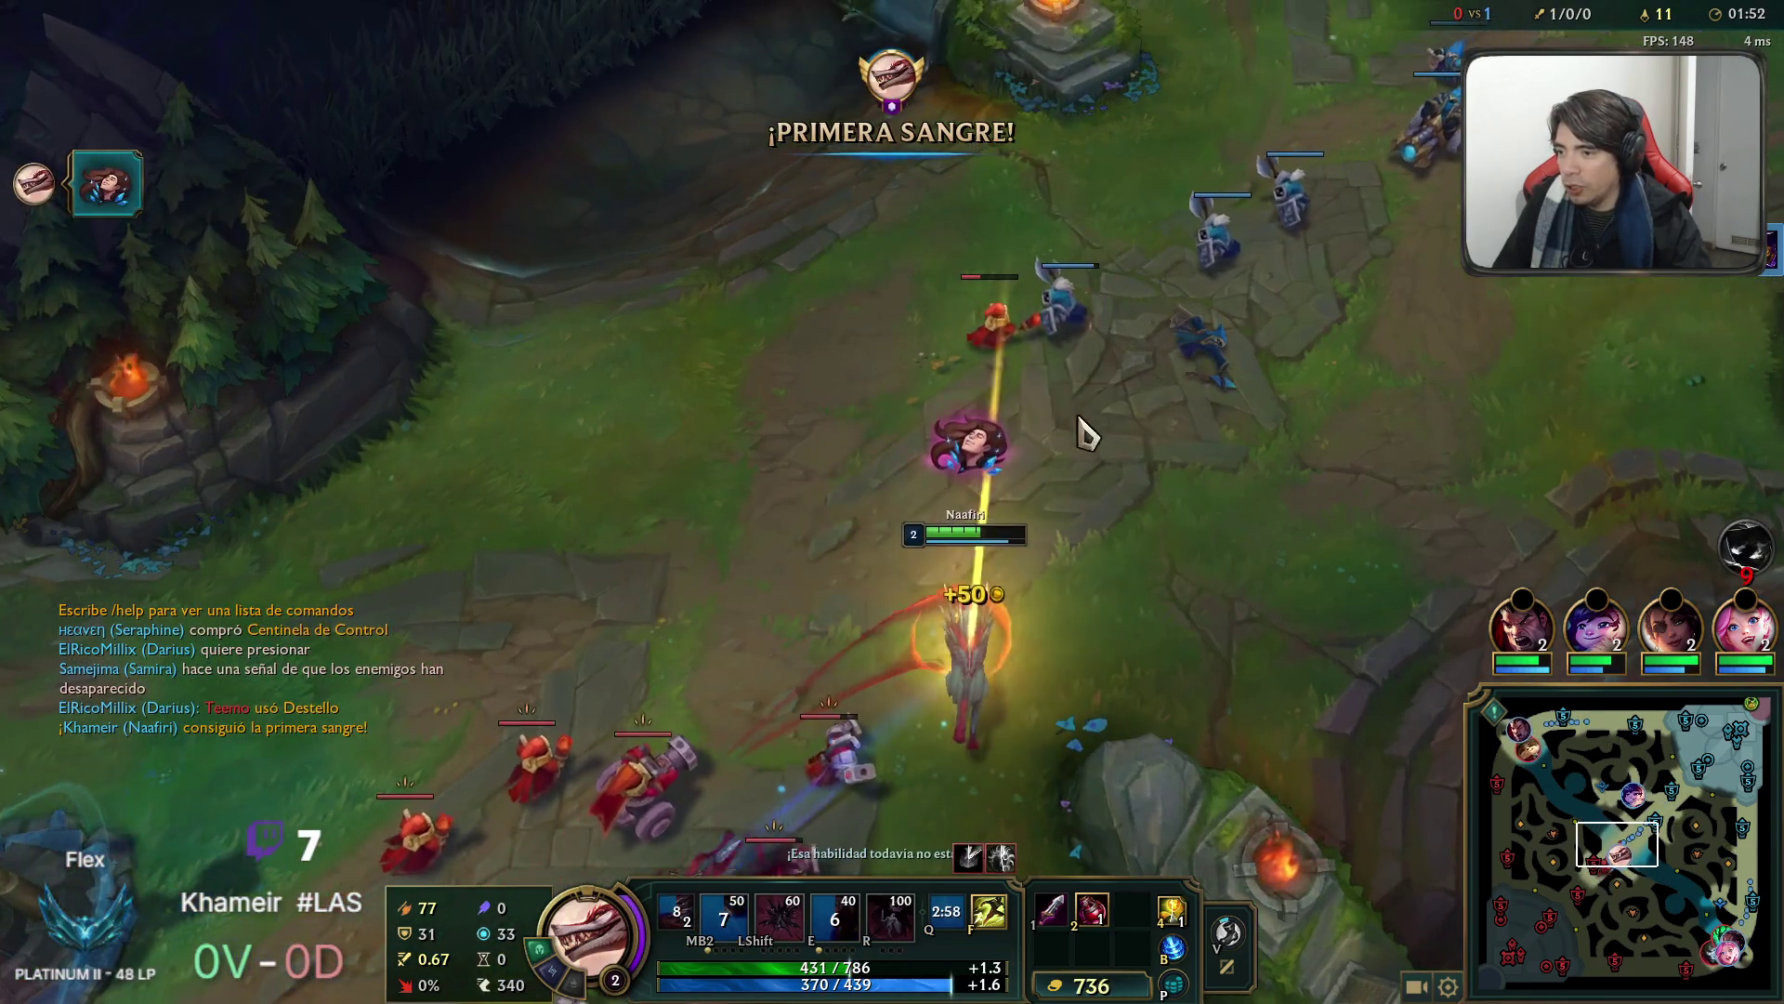
Walk back to the wave and farm the enemy caster minions.
right_click(1087, 432)
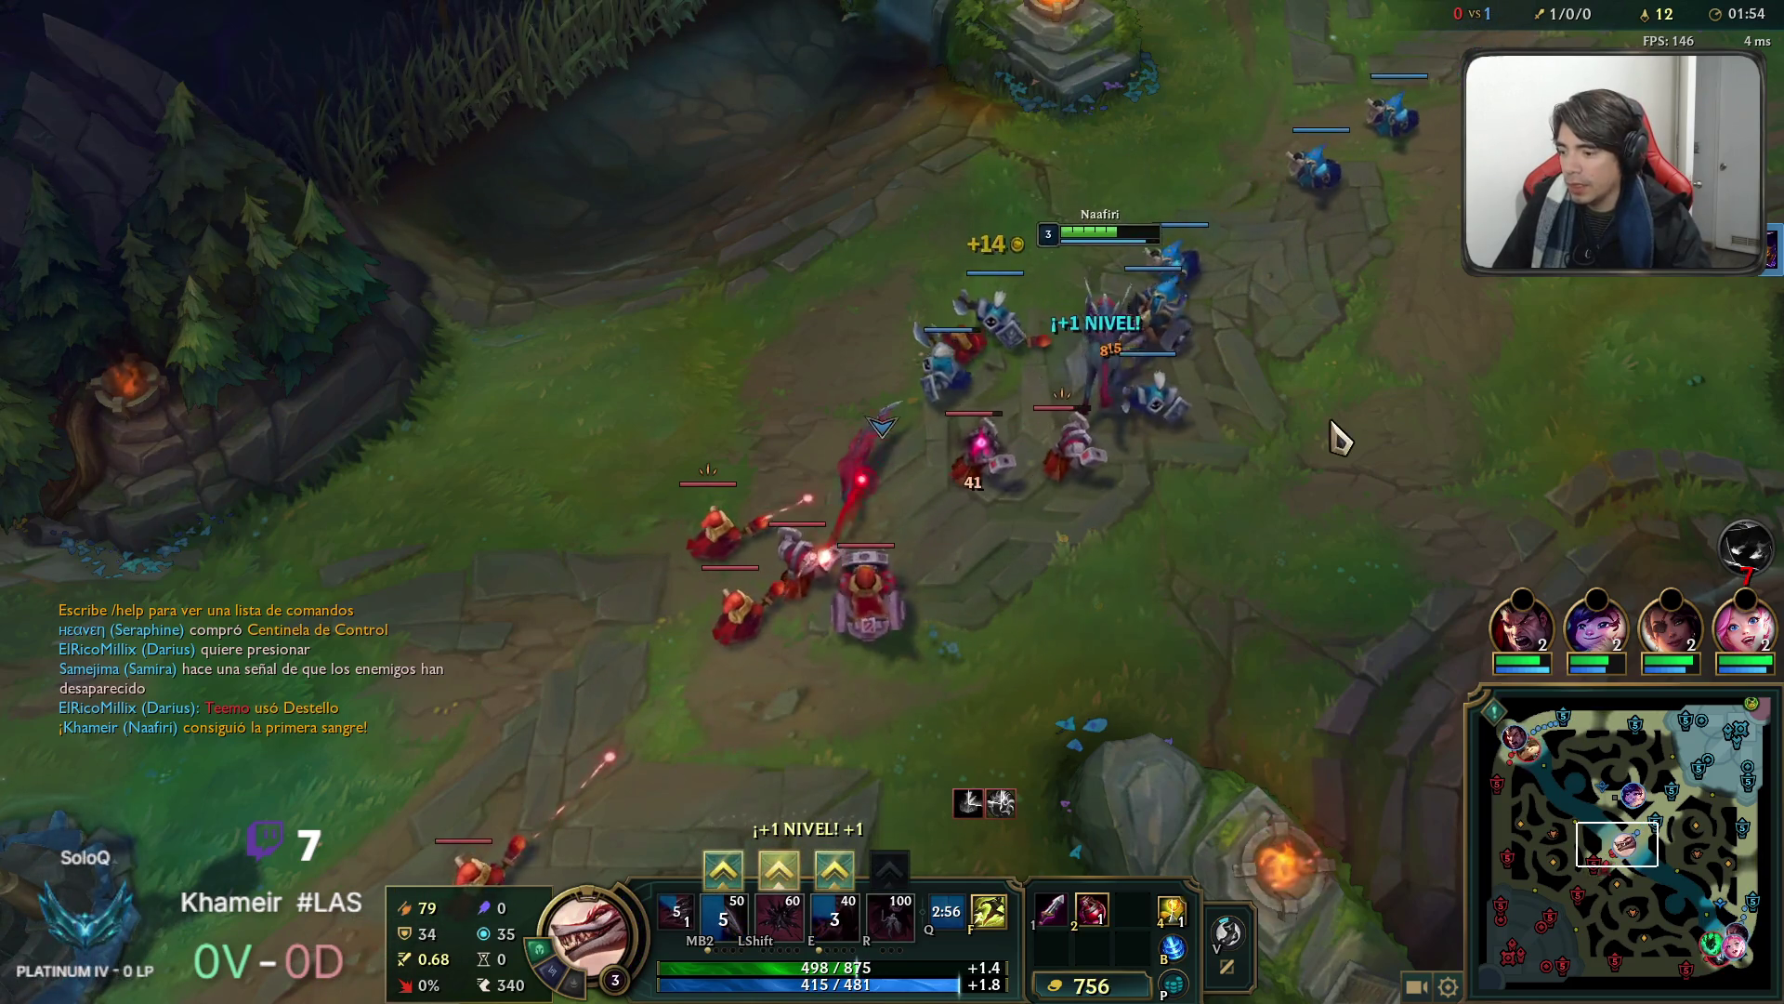
right_click(1085, 426)
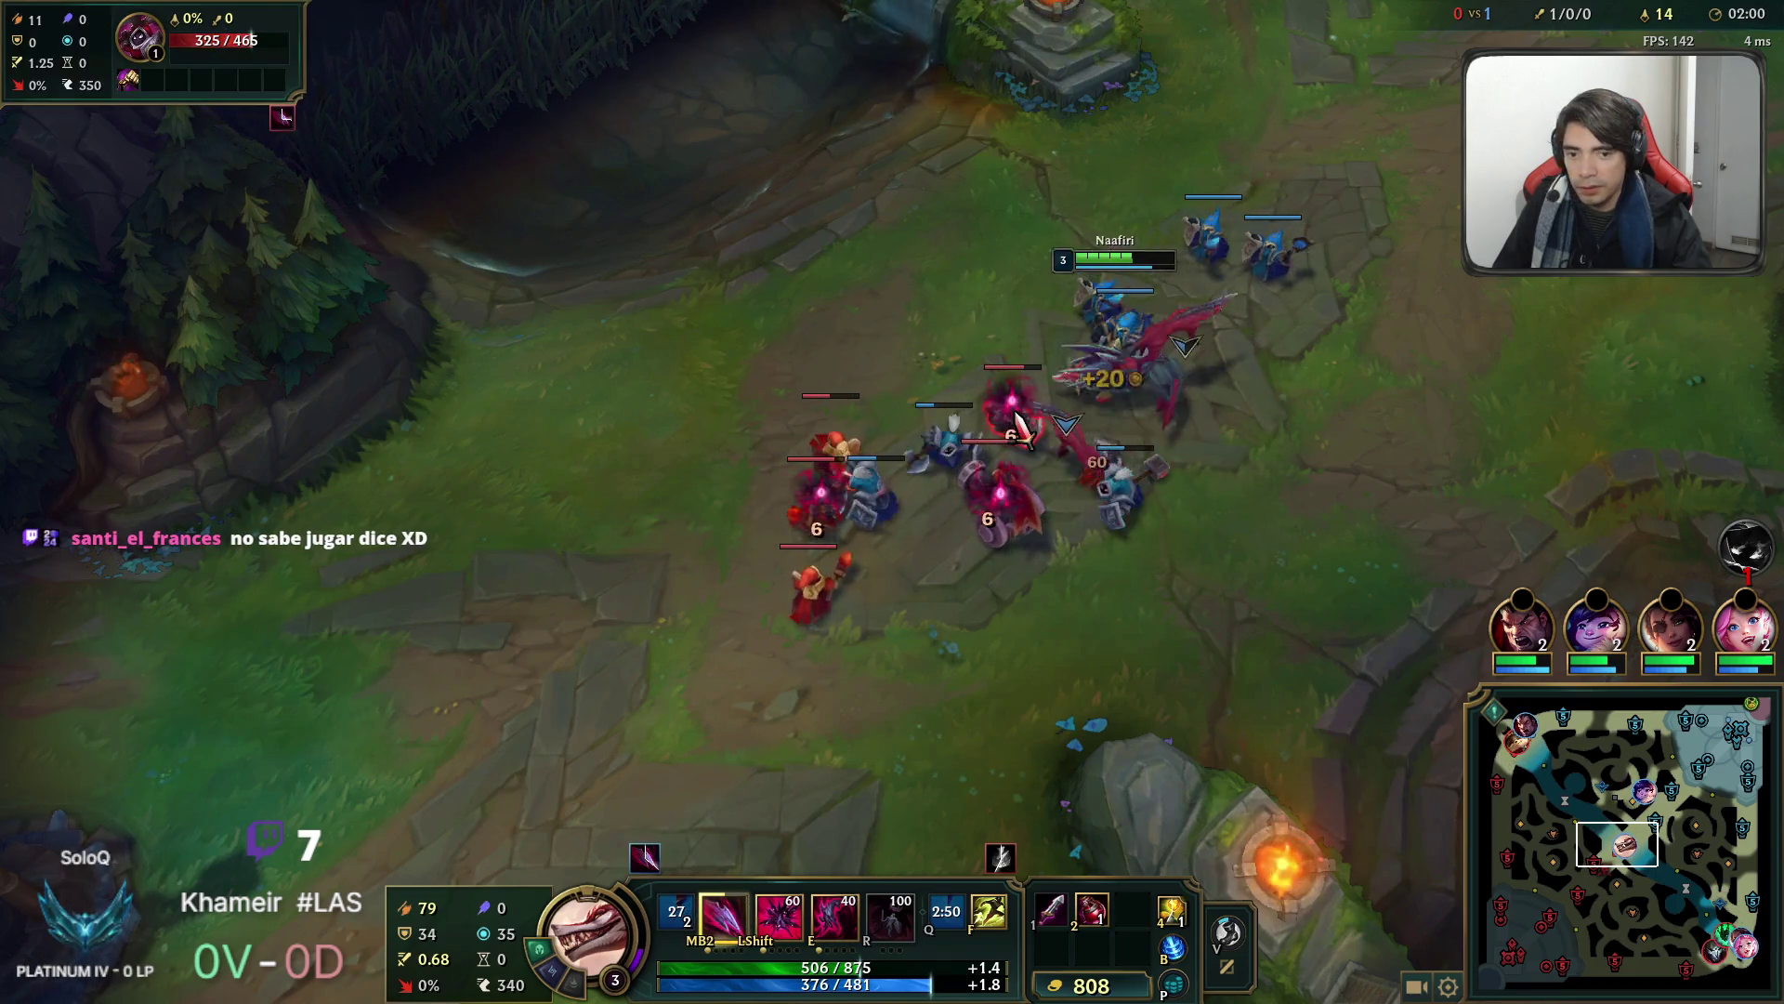
right_click(804, 470)
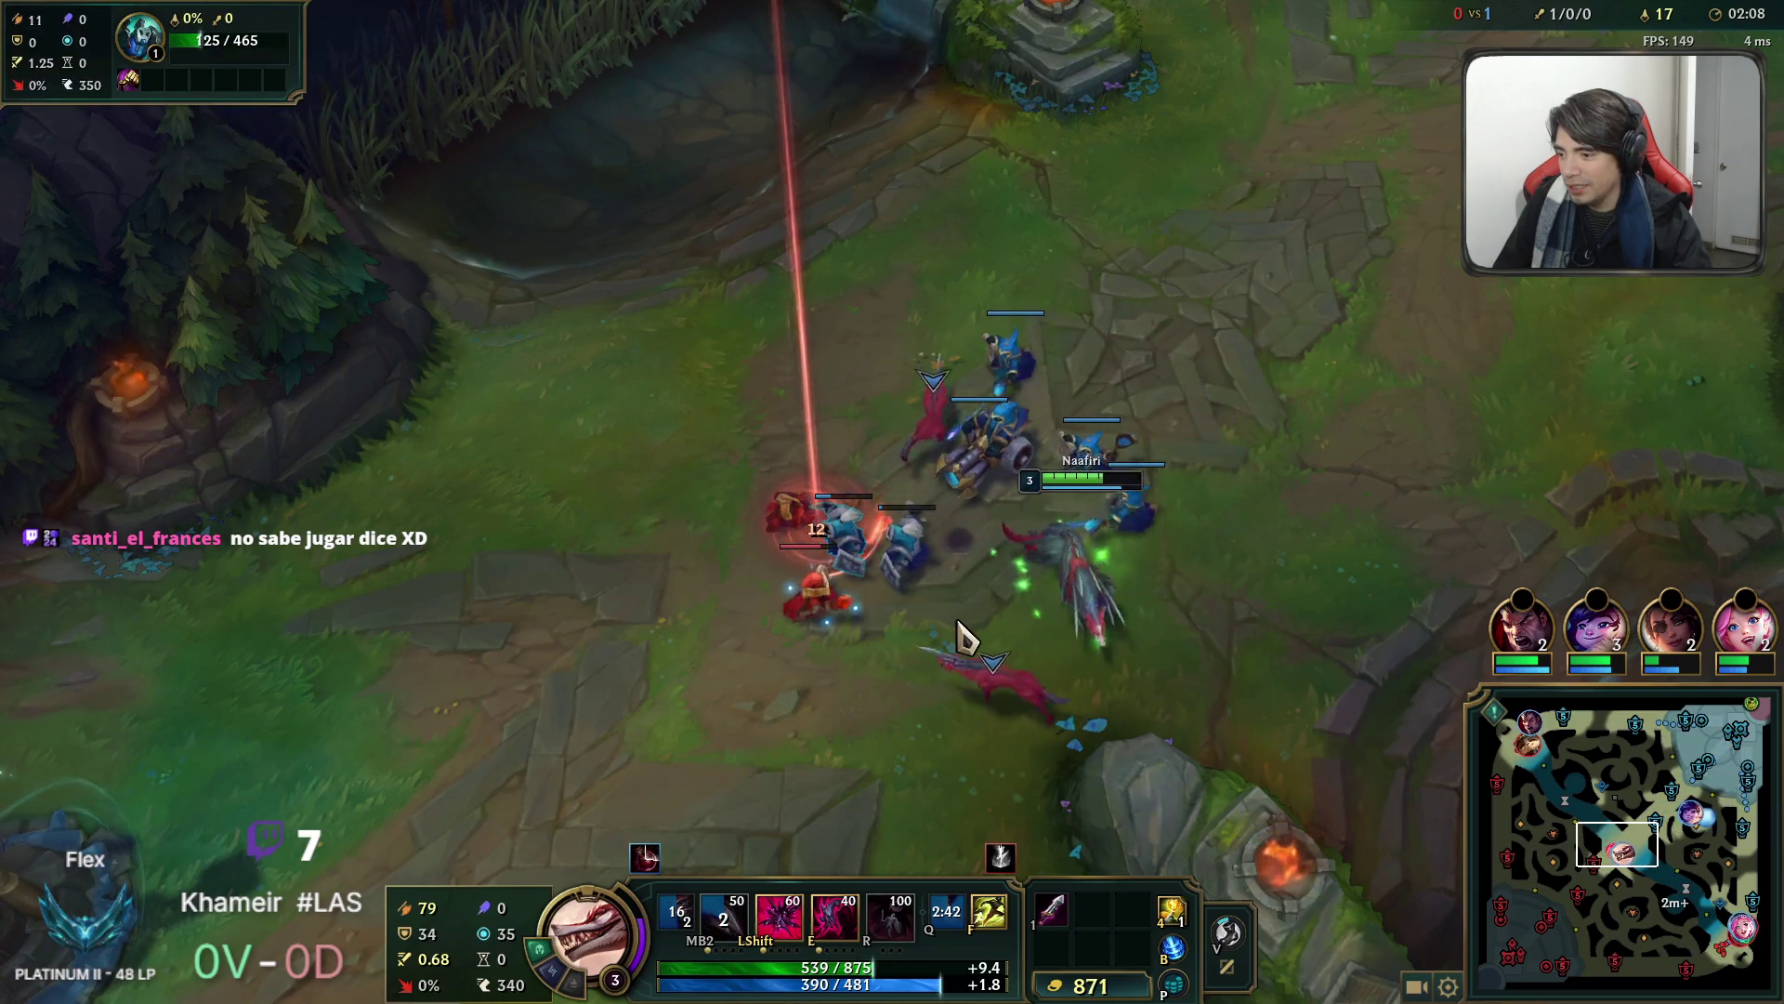
Dash into Veigar with E and send the pack at him.
key(e)
right_click(481, 737)
key(shift)
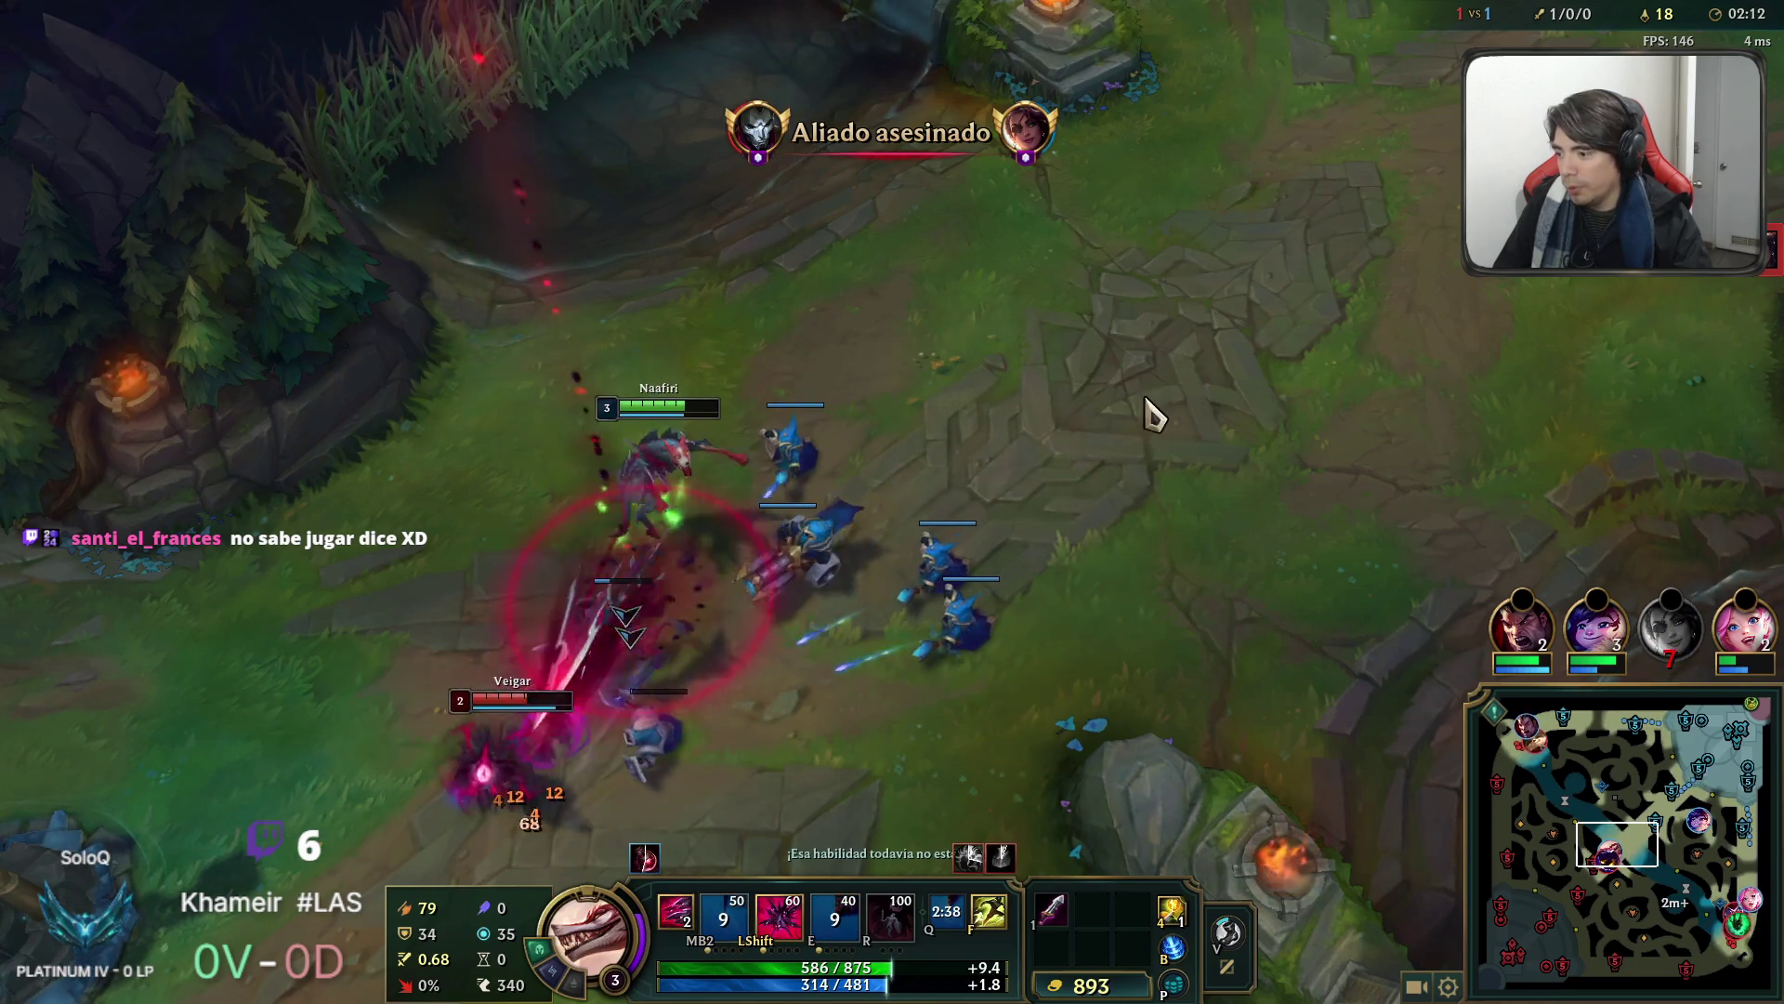
key(e)
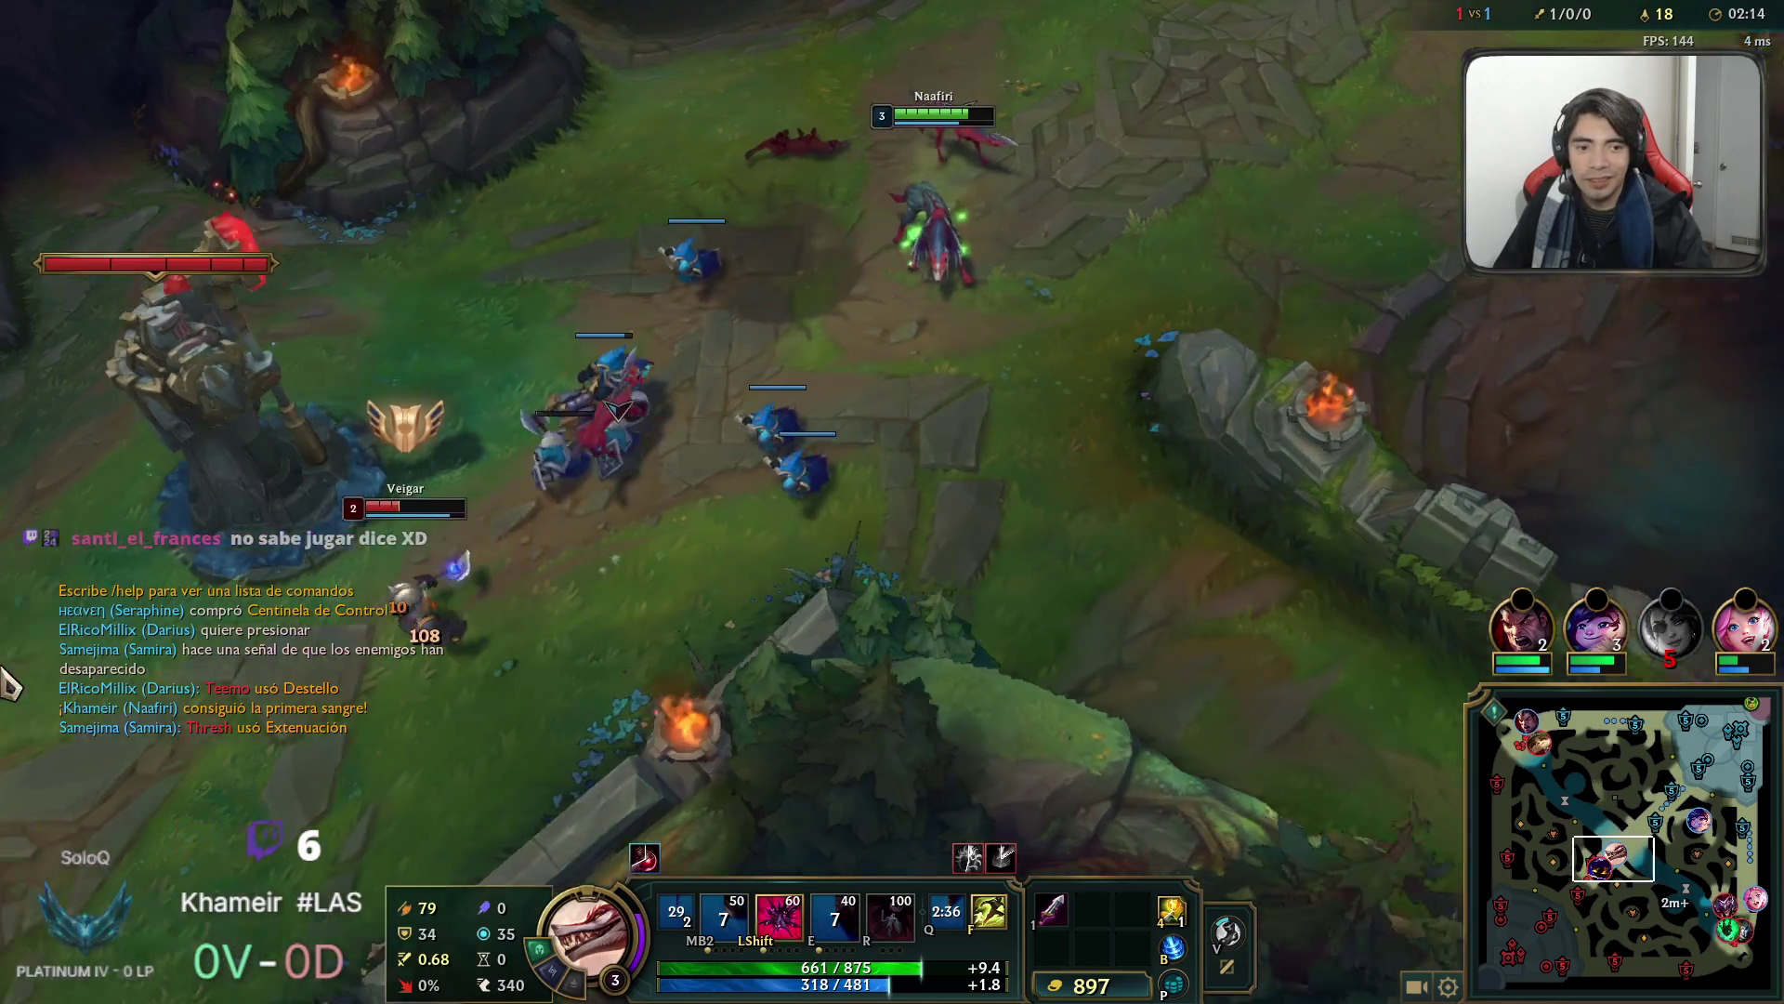
Retreat up-right from Veigar's tower and check the Tab scoreboard.
right_click(1120, 223)
right_click(1036, 418)
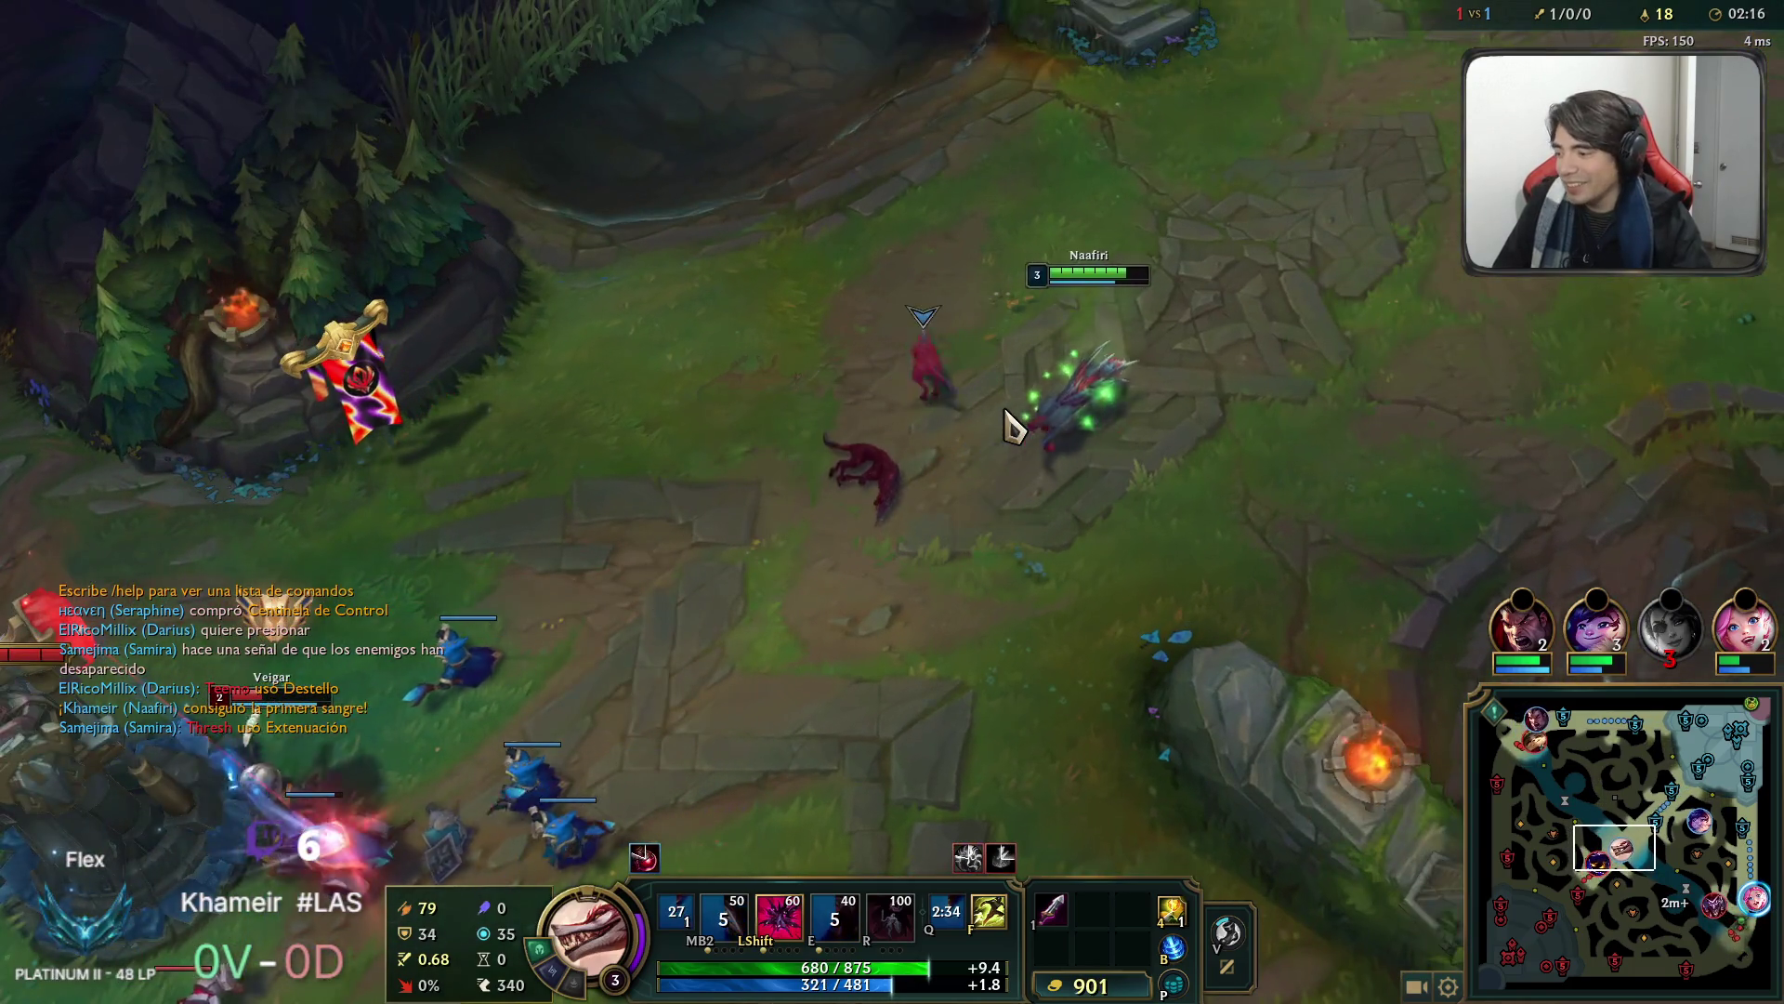
key(space)
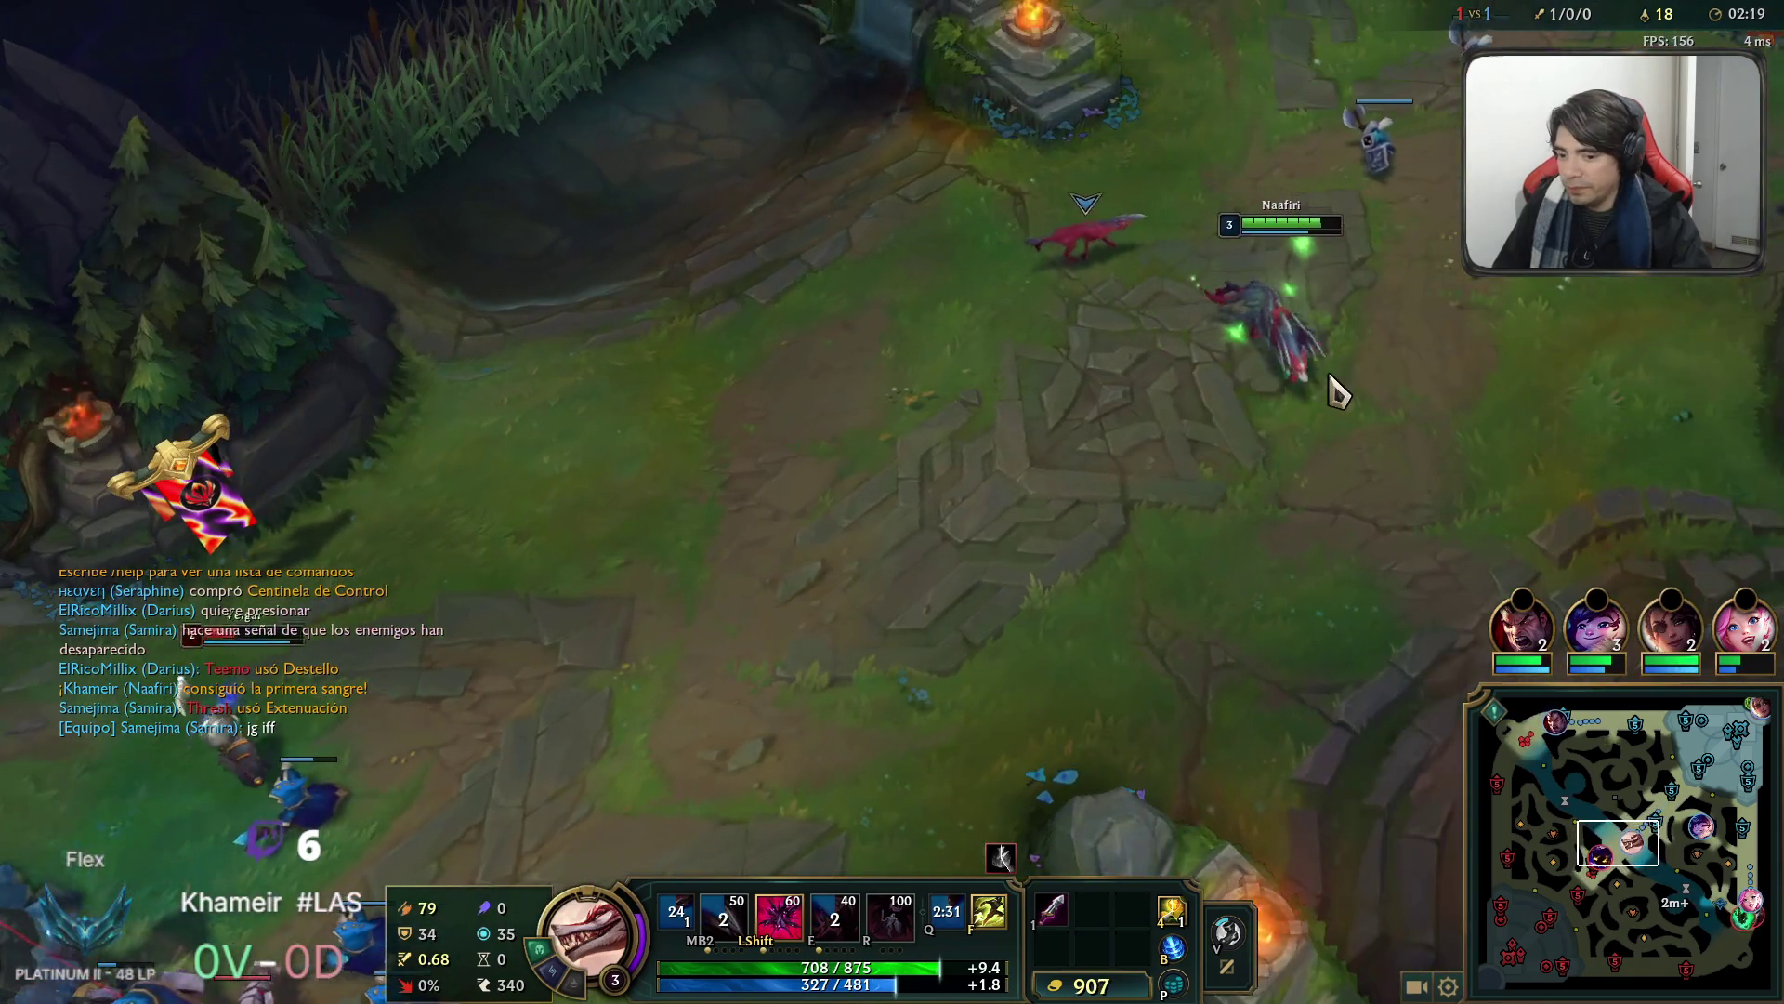
right_click(1344, 387)
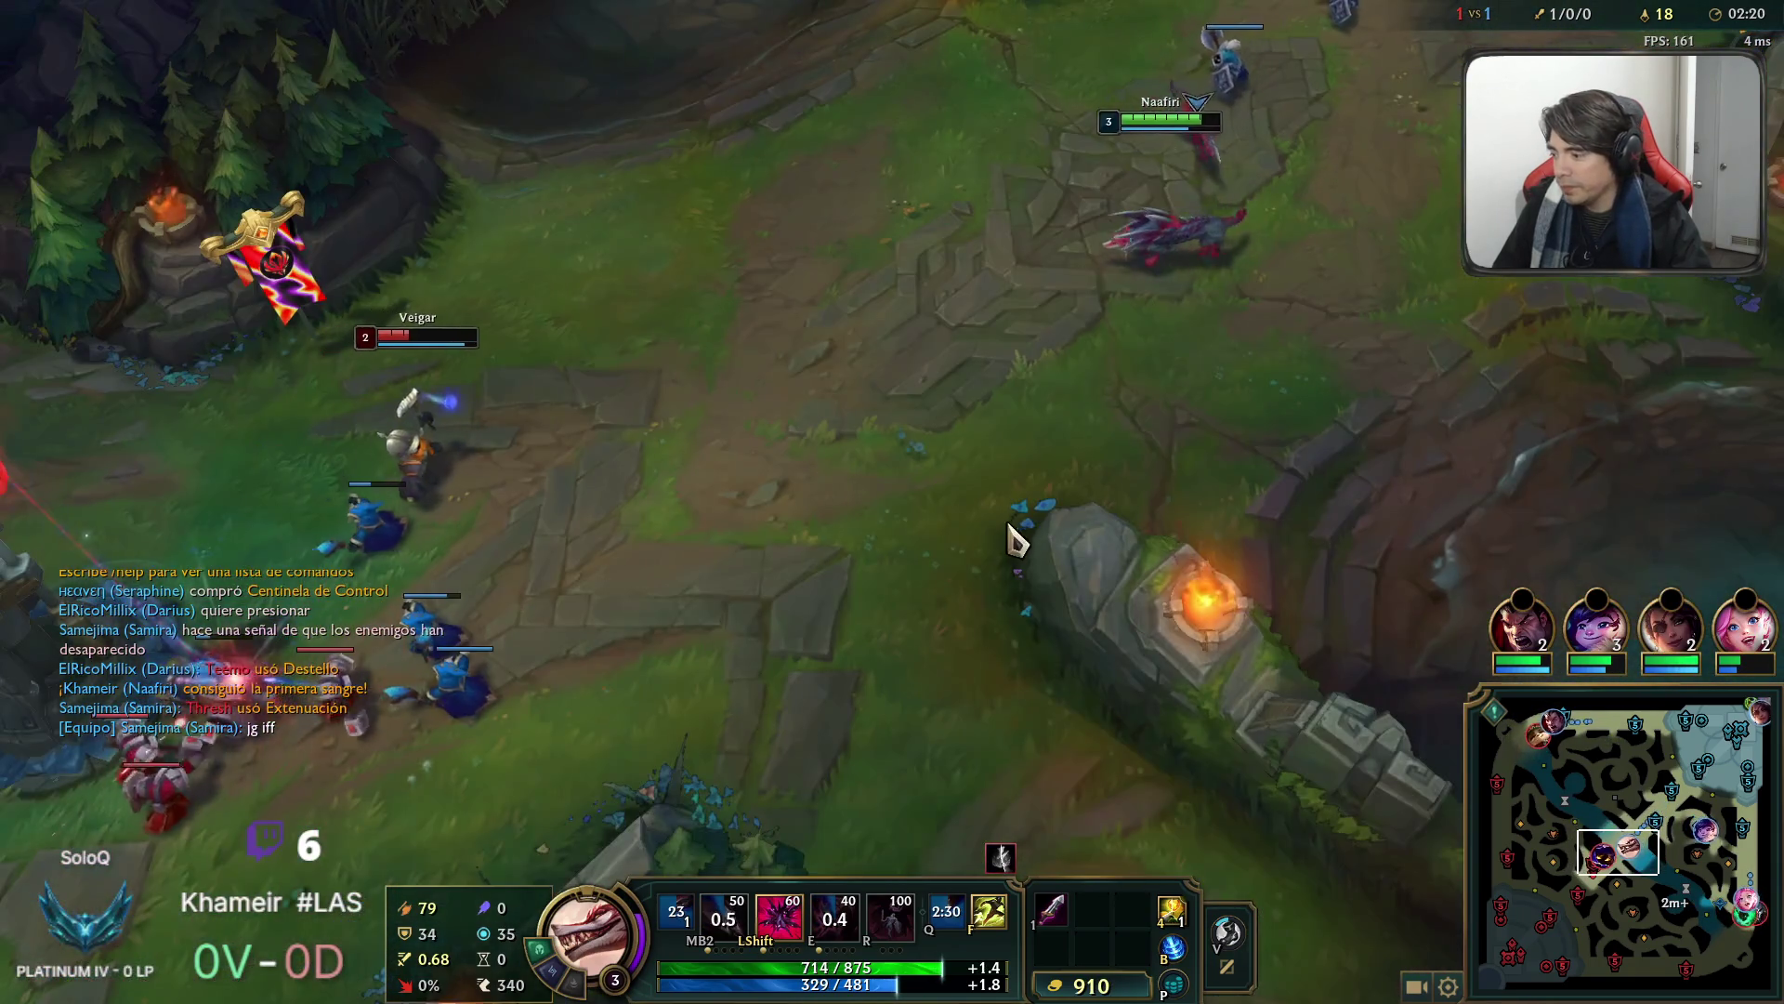
key(space)
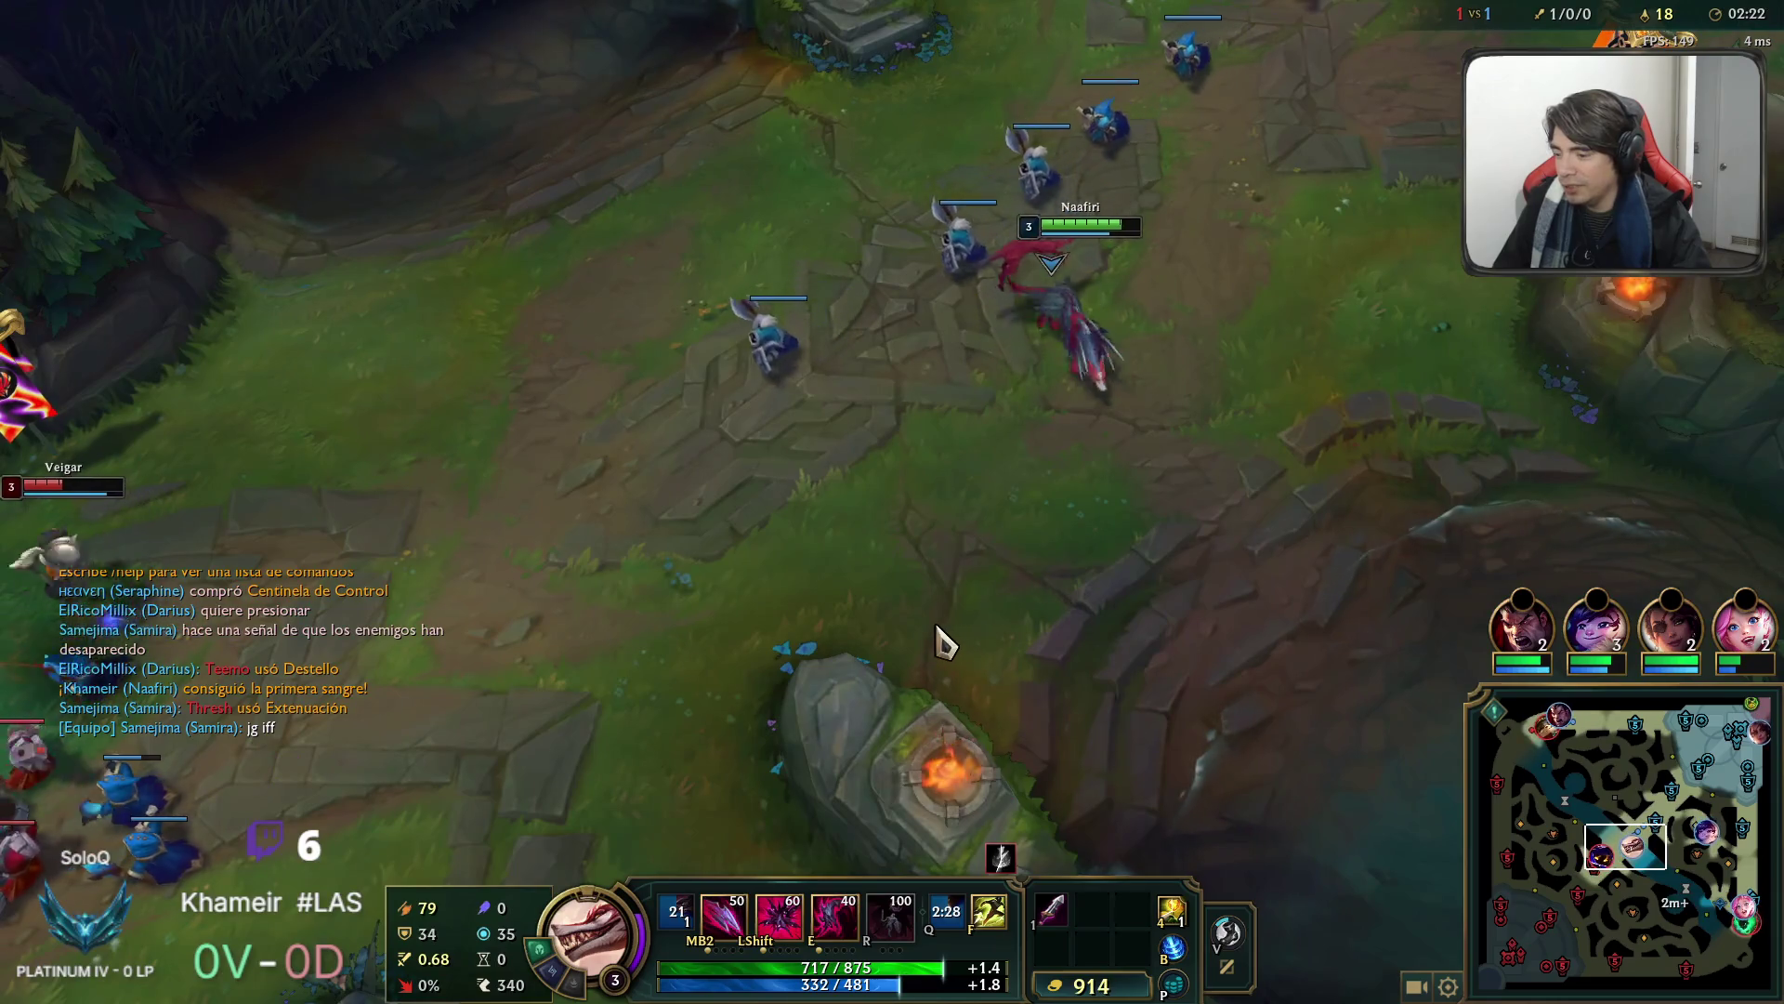
key(Tab)
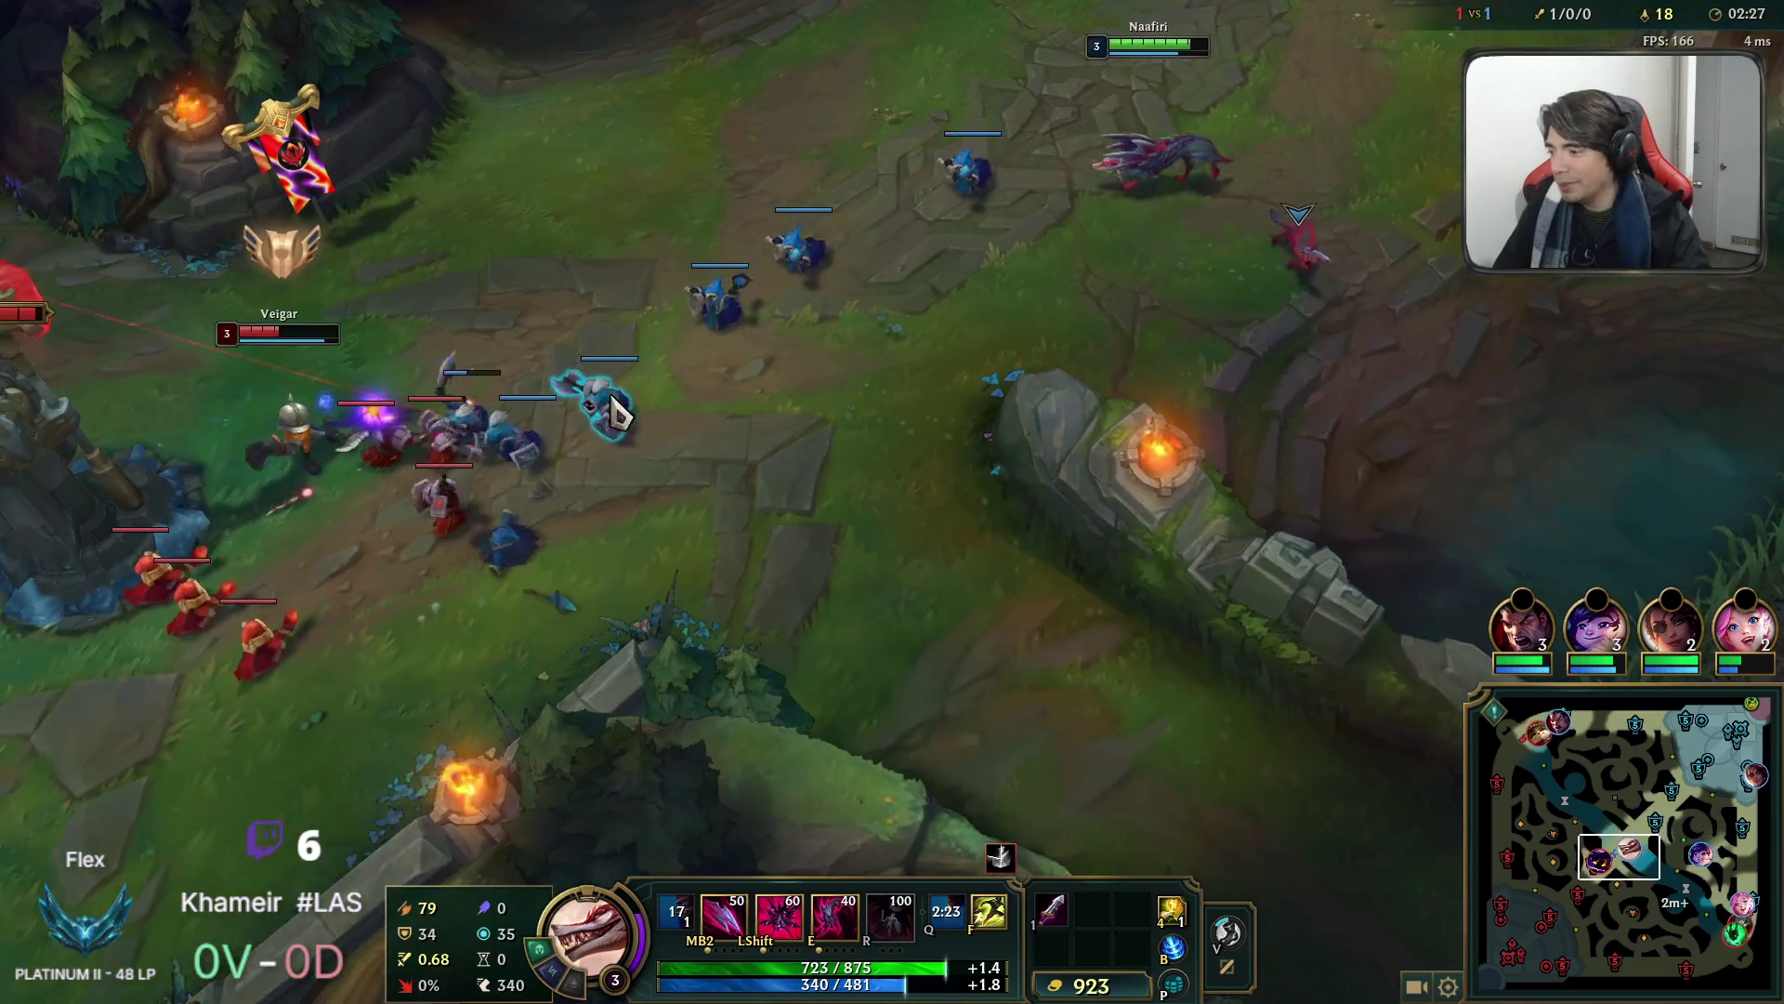
Return to the minion wave, throwing daggers and last-hitting minions.
right_click(817, 351)
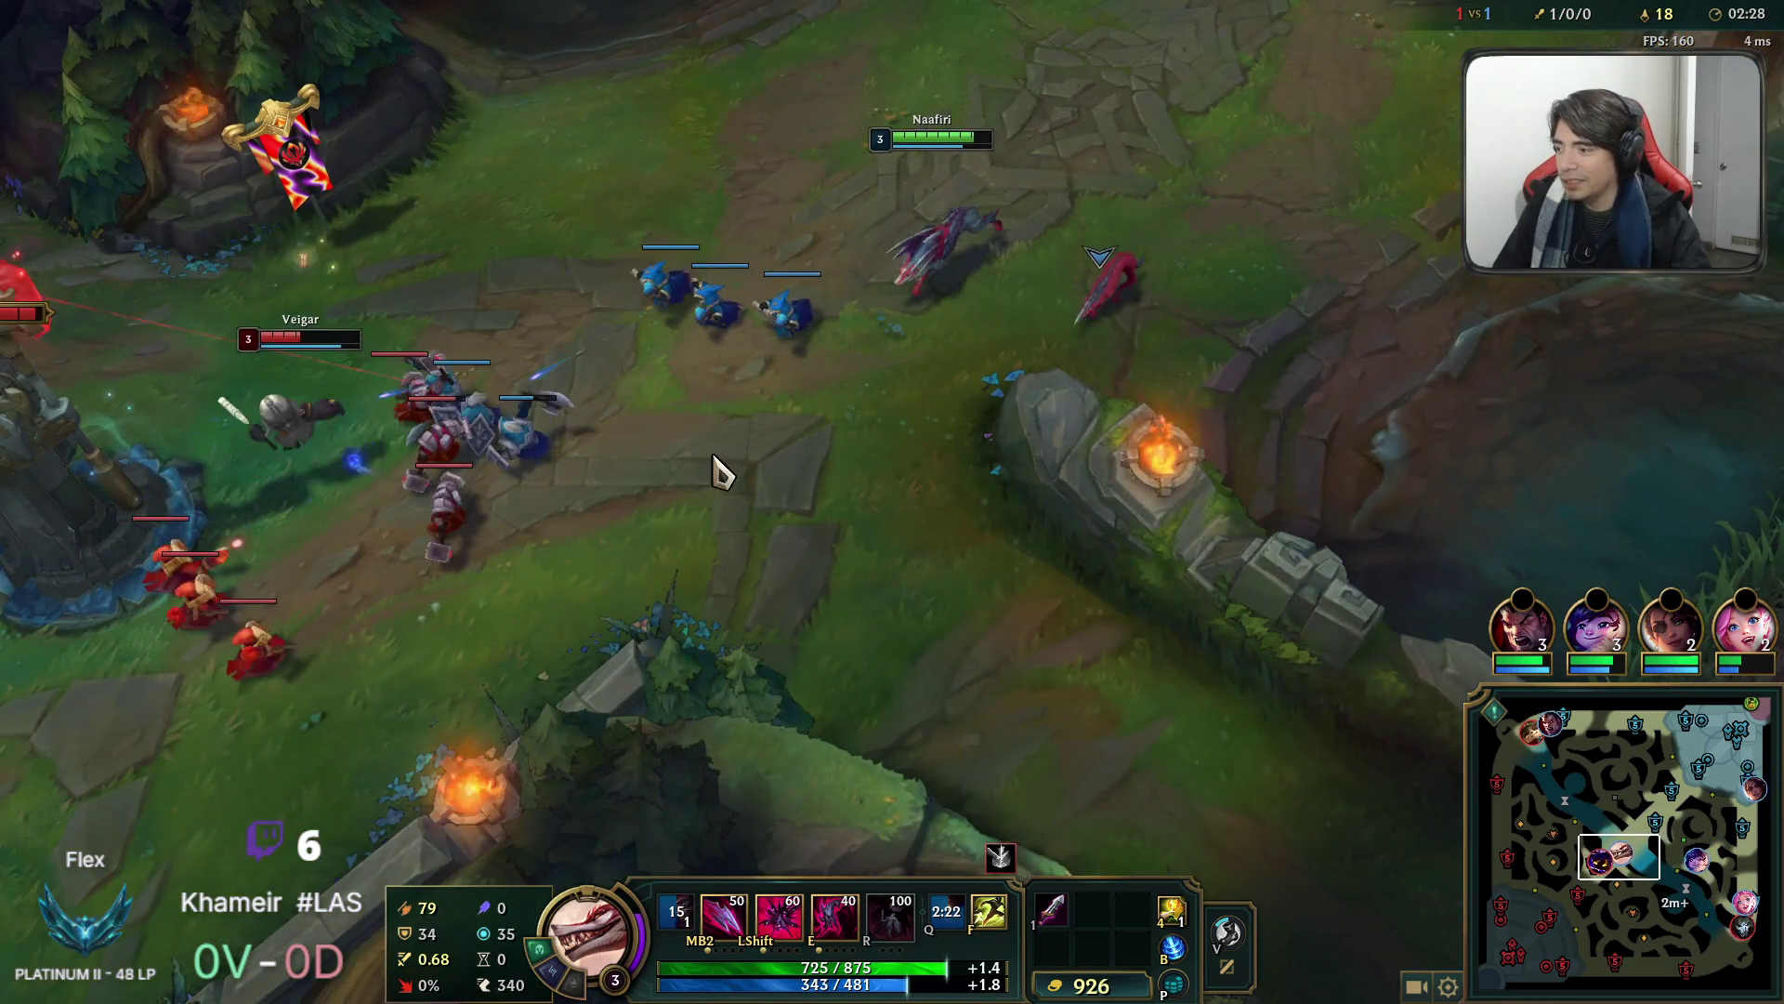
right_click(873, 549)
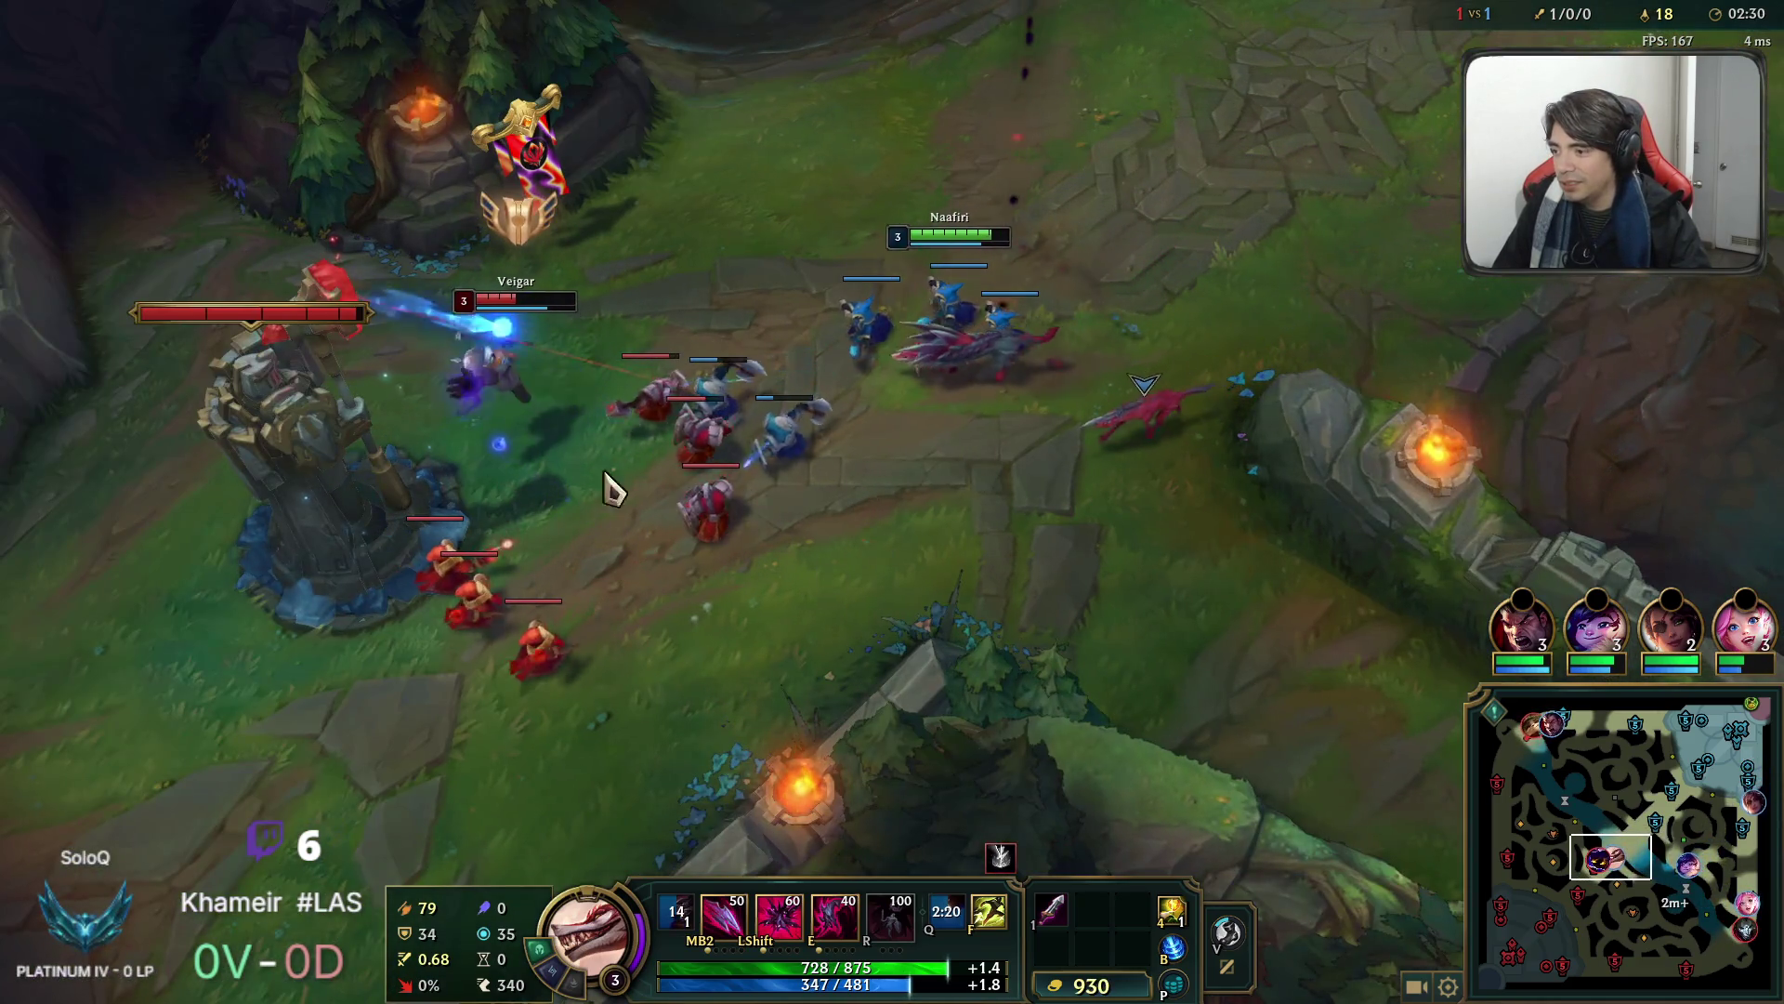
middle_click(606, 485)
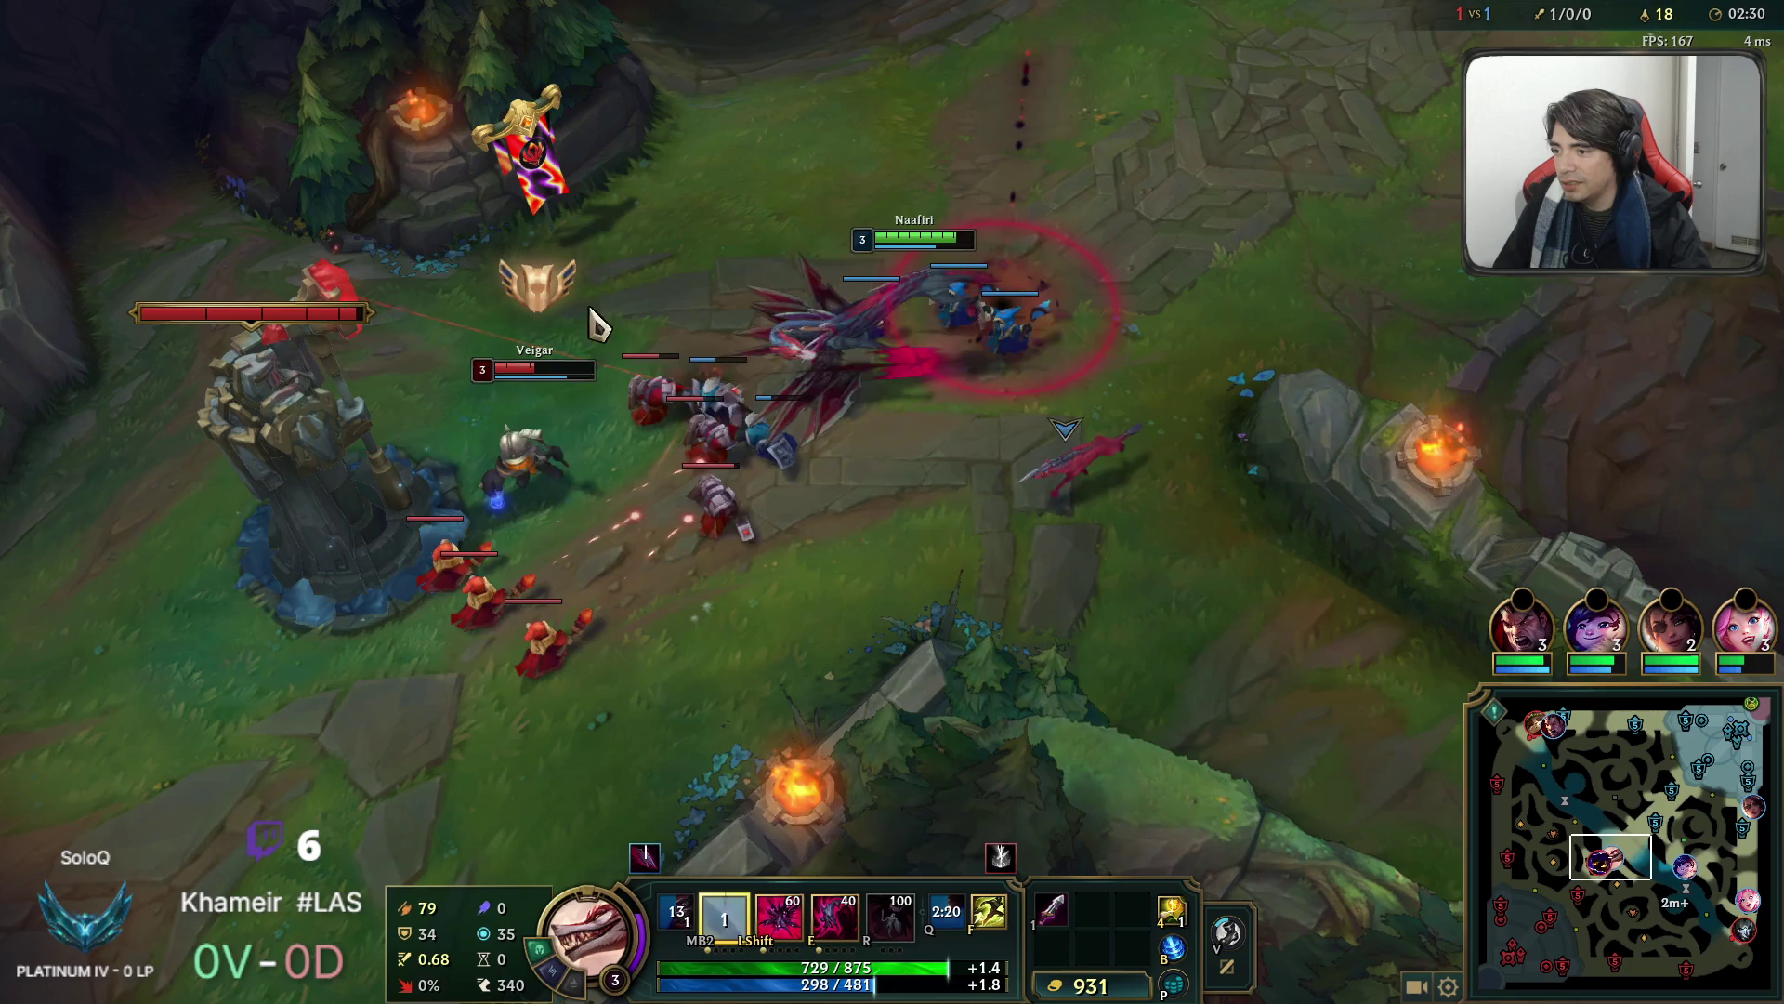
right_click(617, 299)
right_click(1295, 80)
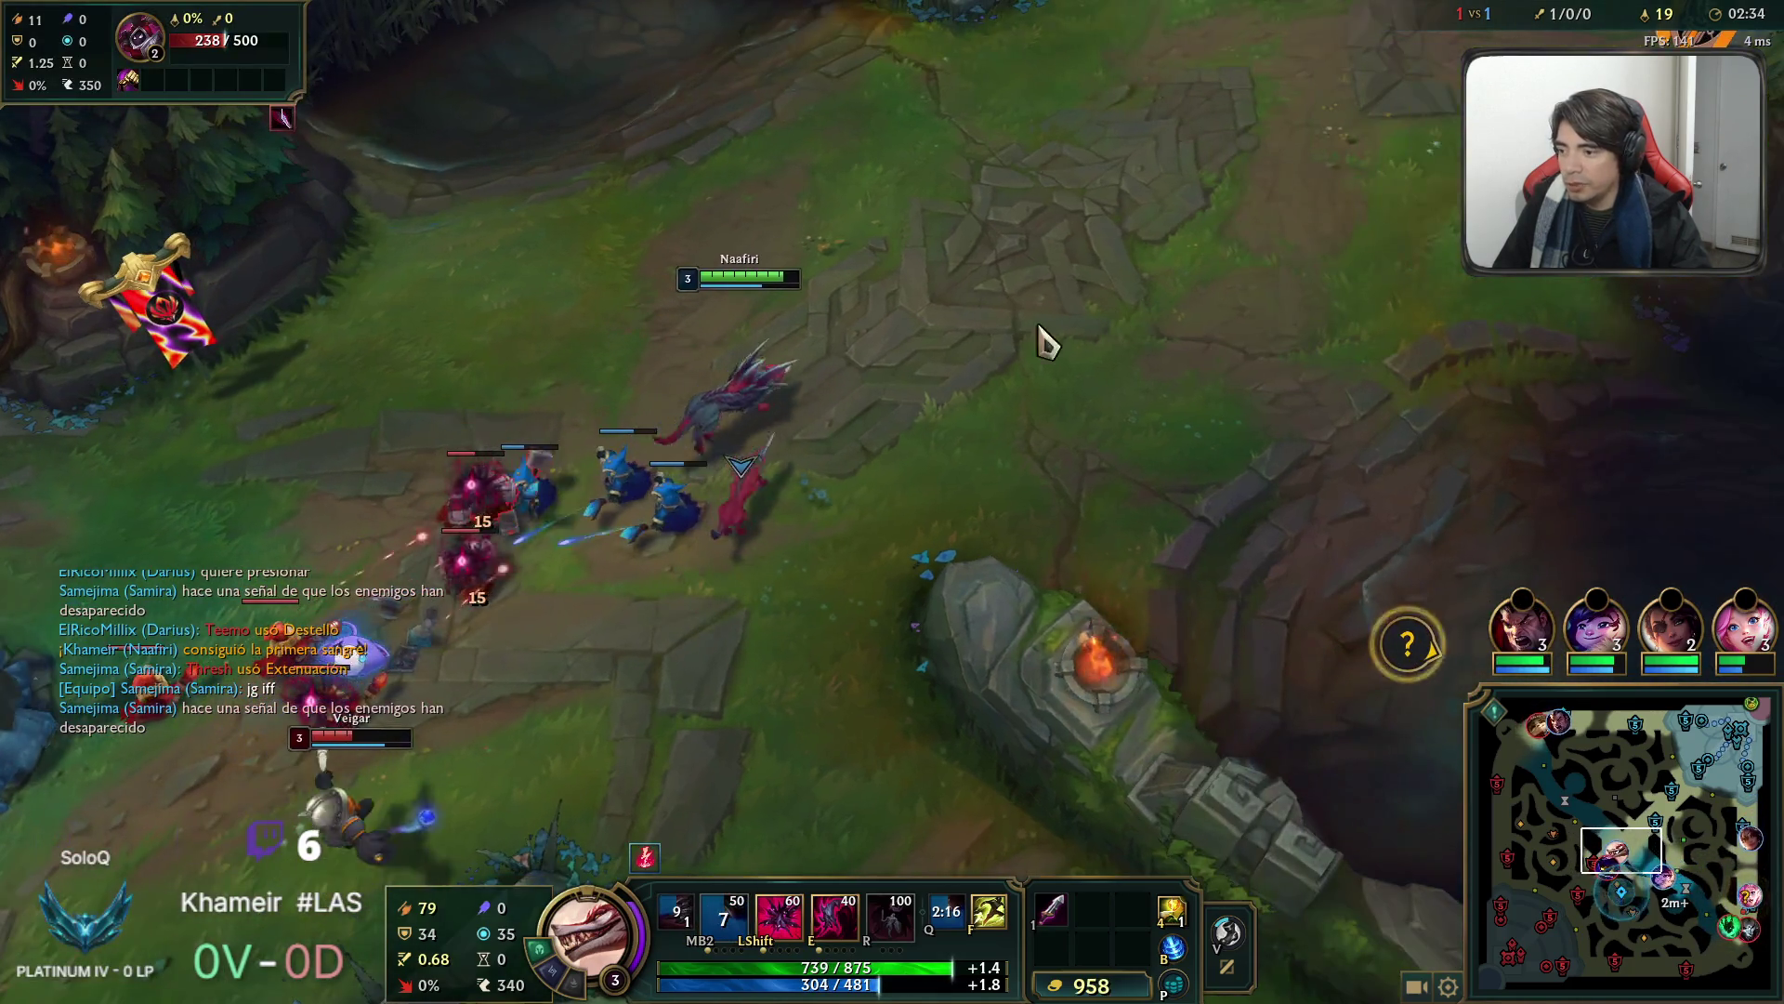
right_click(872, 486)
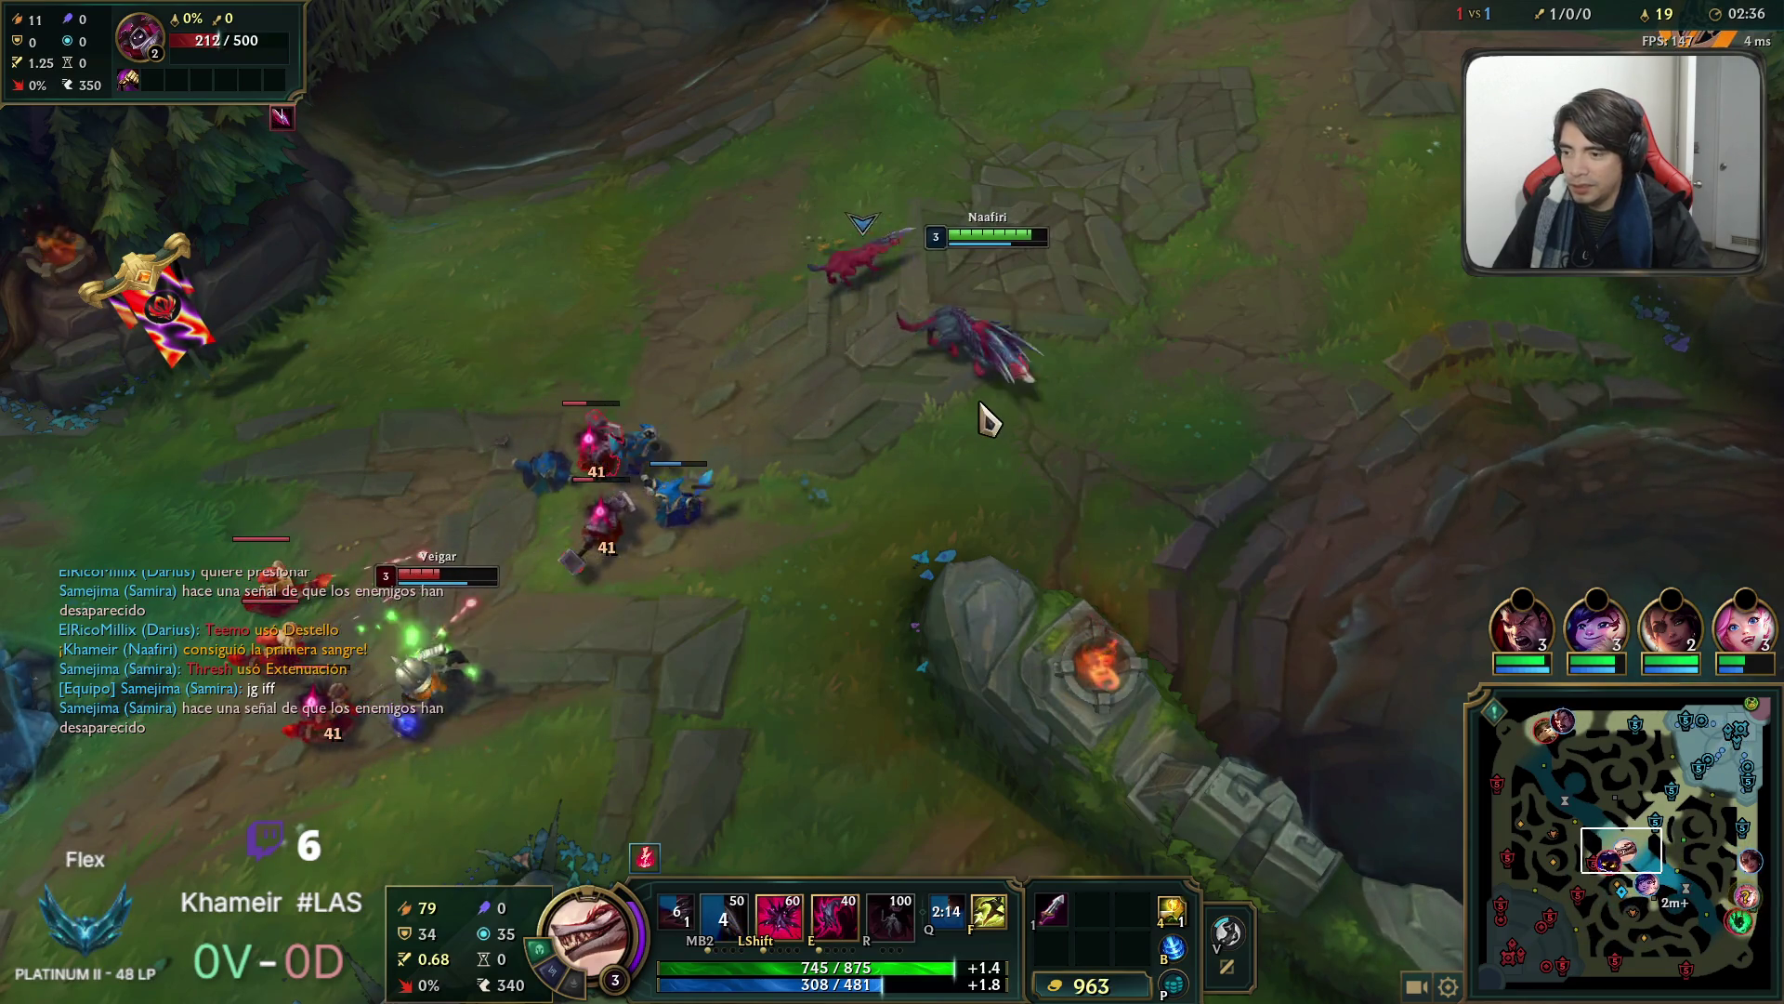
right_click(1184, 546)
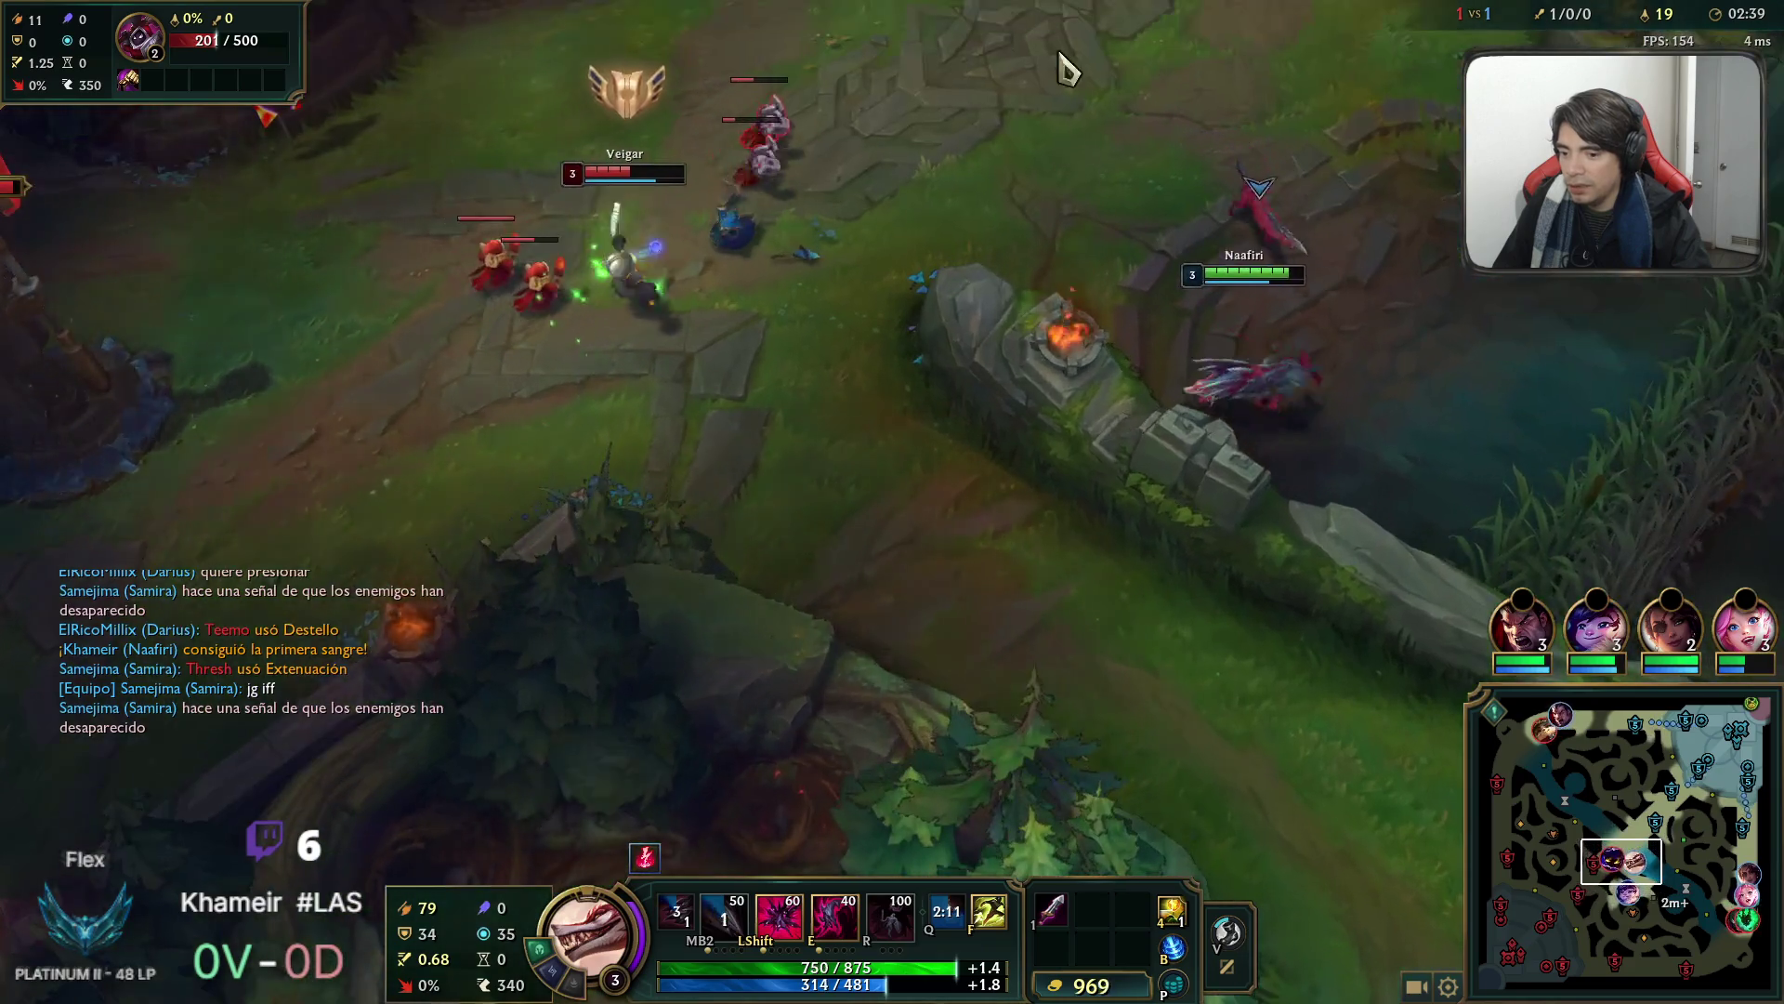
right_click(981, 306)
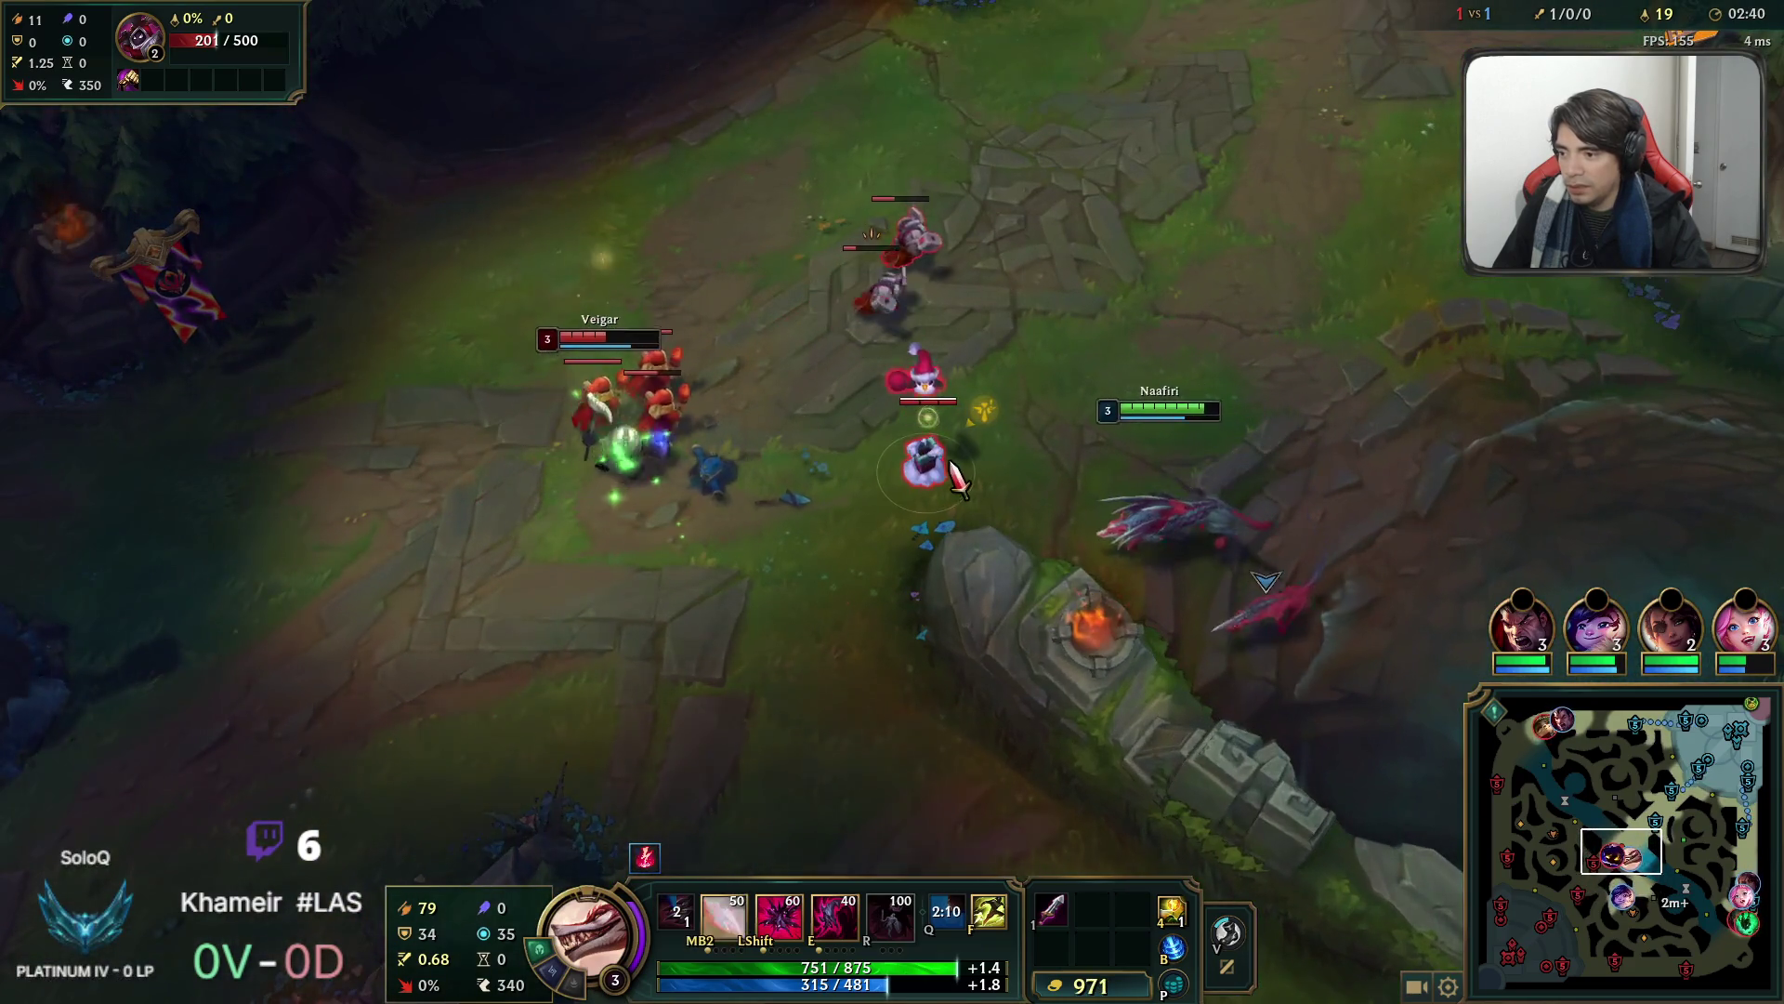
key(q)
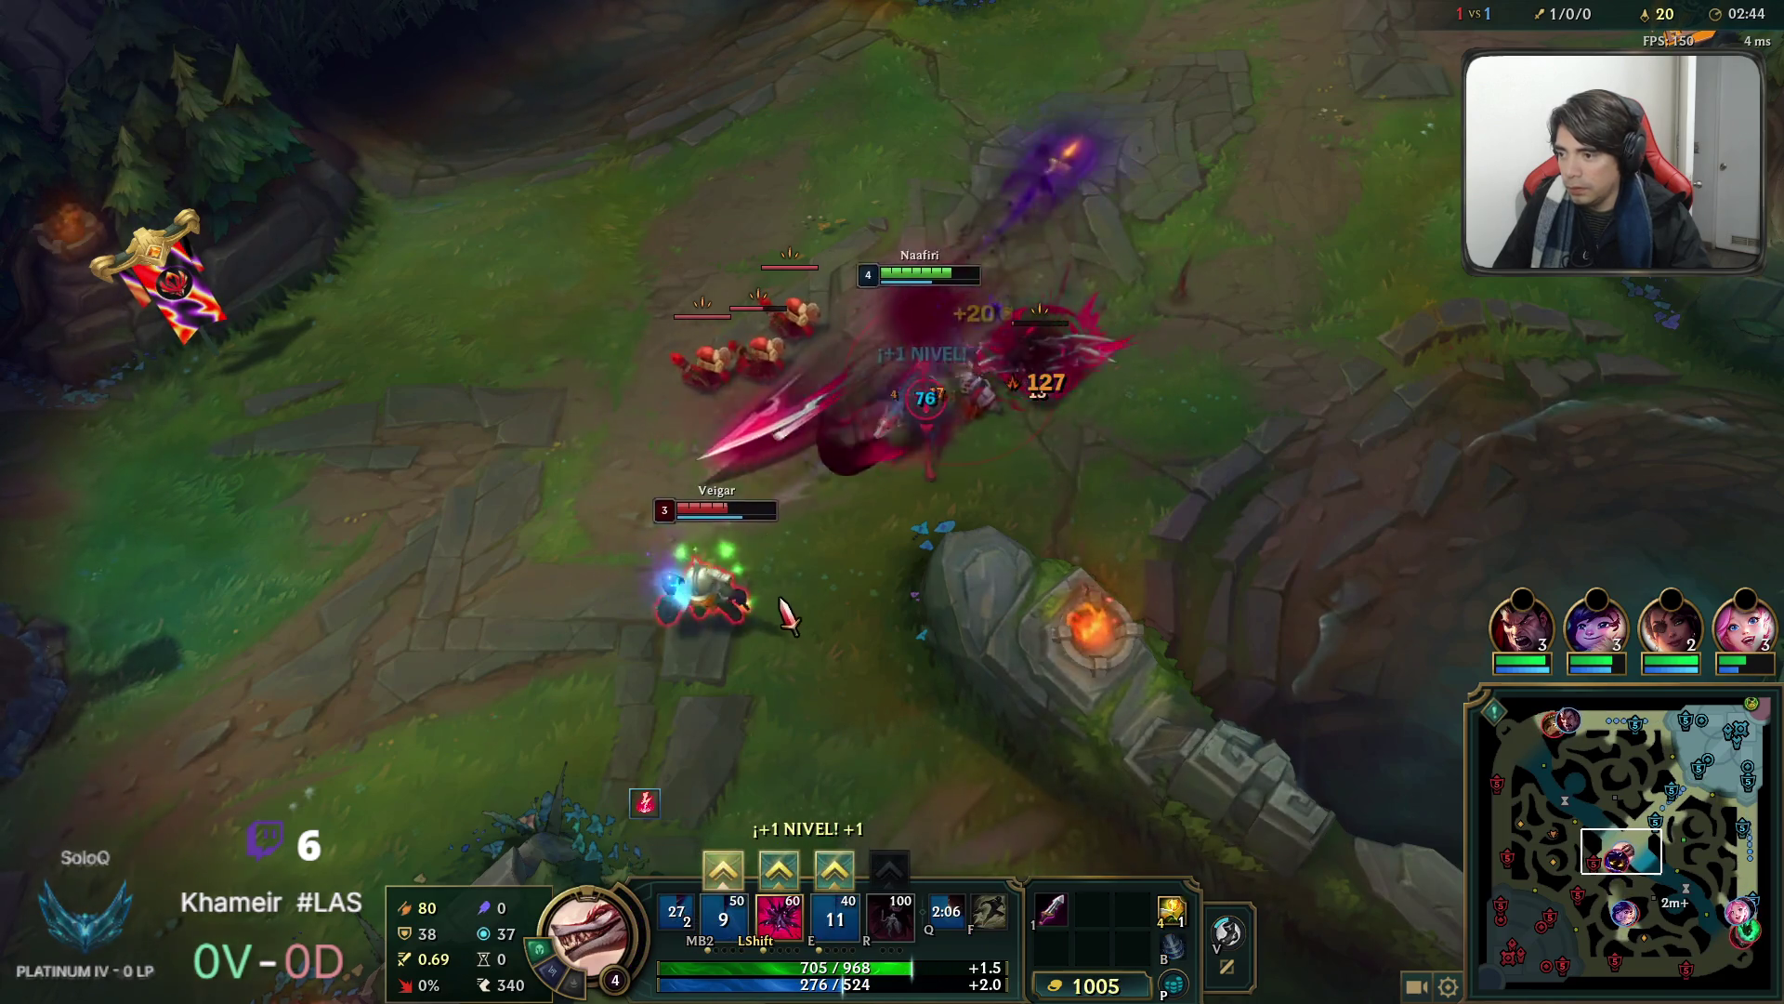
Dash out of Veigar's cage, then throw Darkin Daggers into the enemy minion wave.
right_click(783, 536)
key(space)
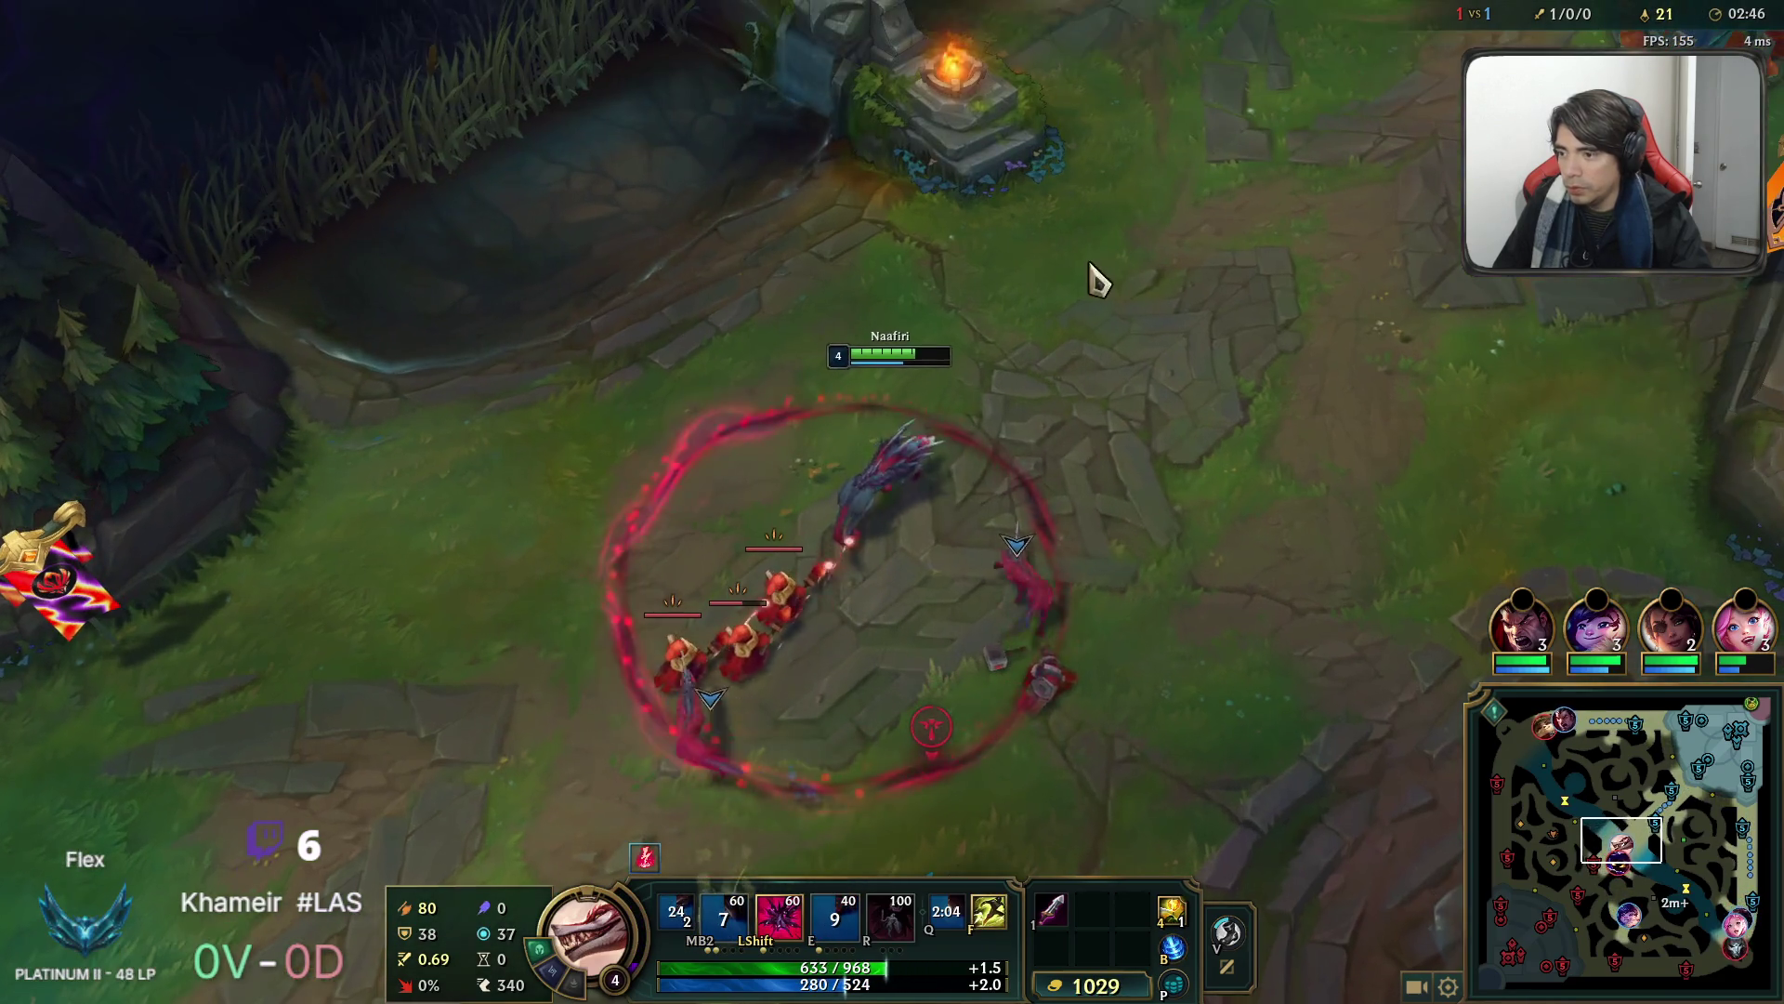
key(shift)
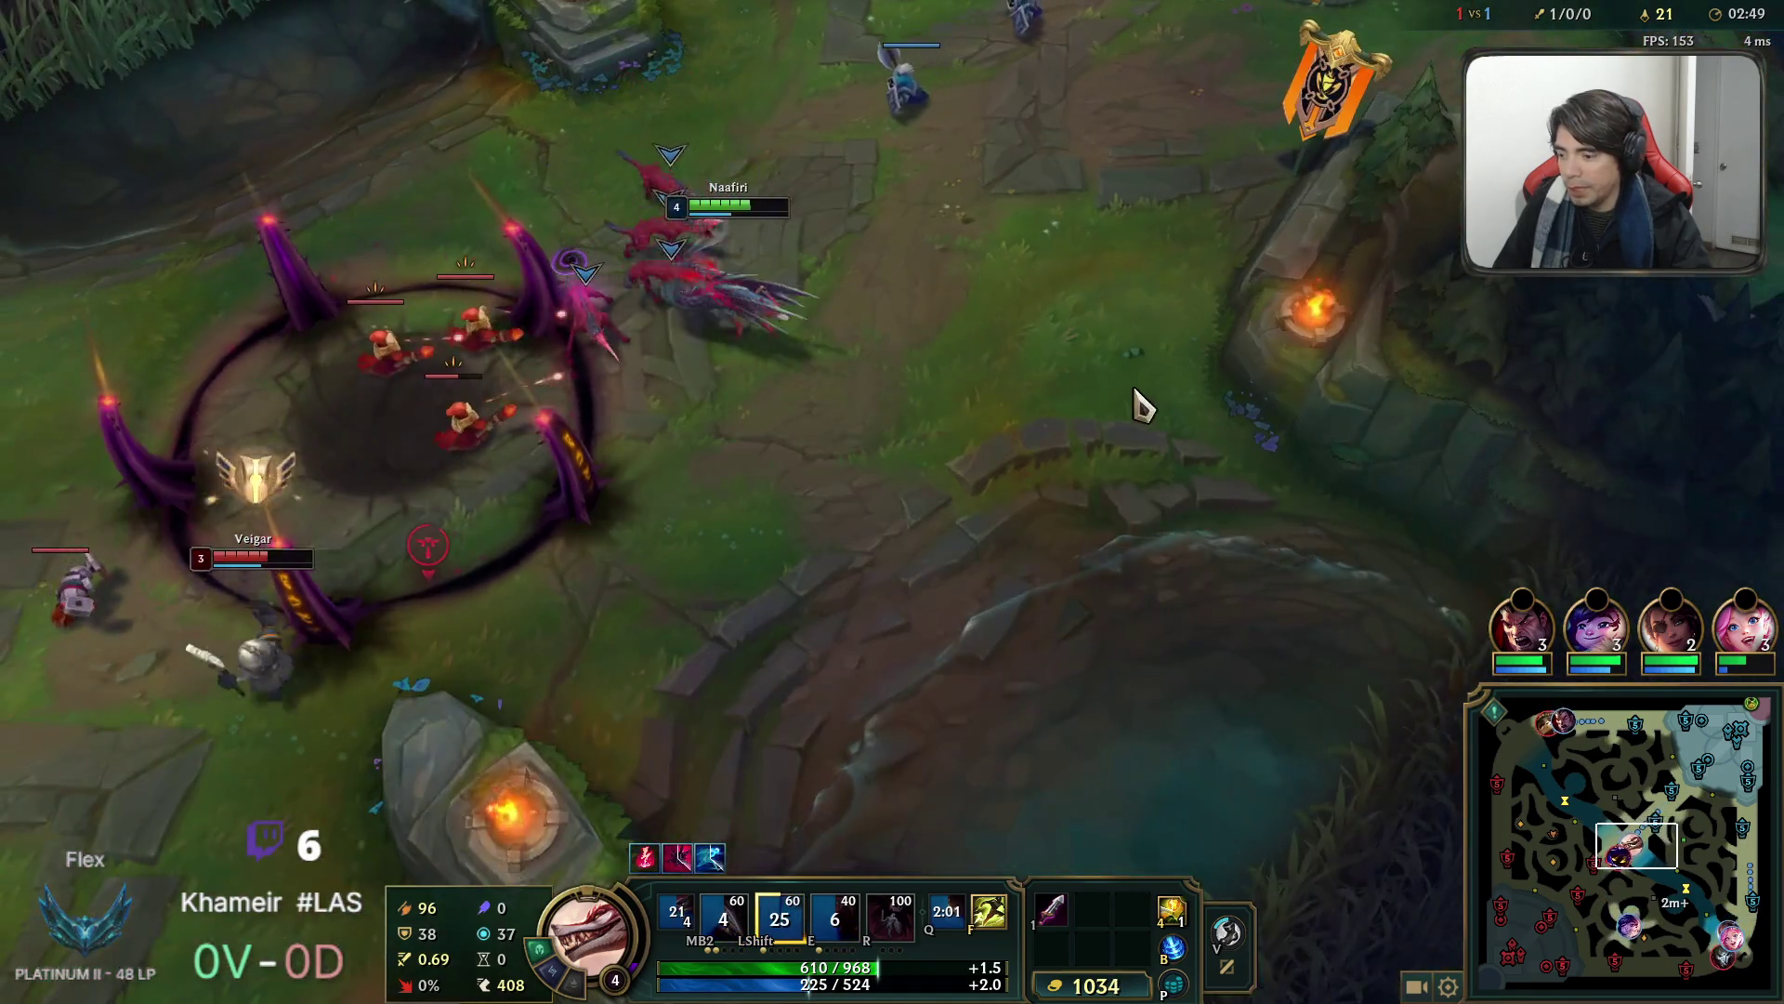
right_click(1141, 405)
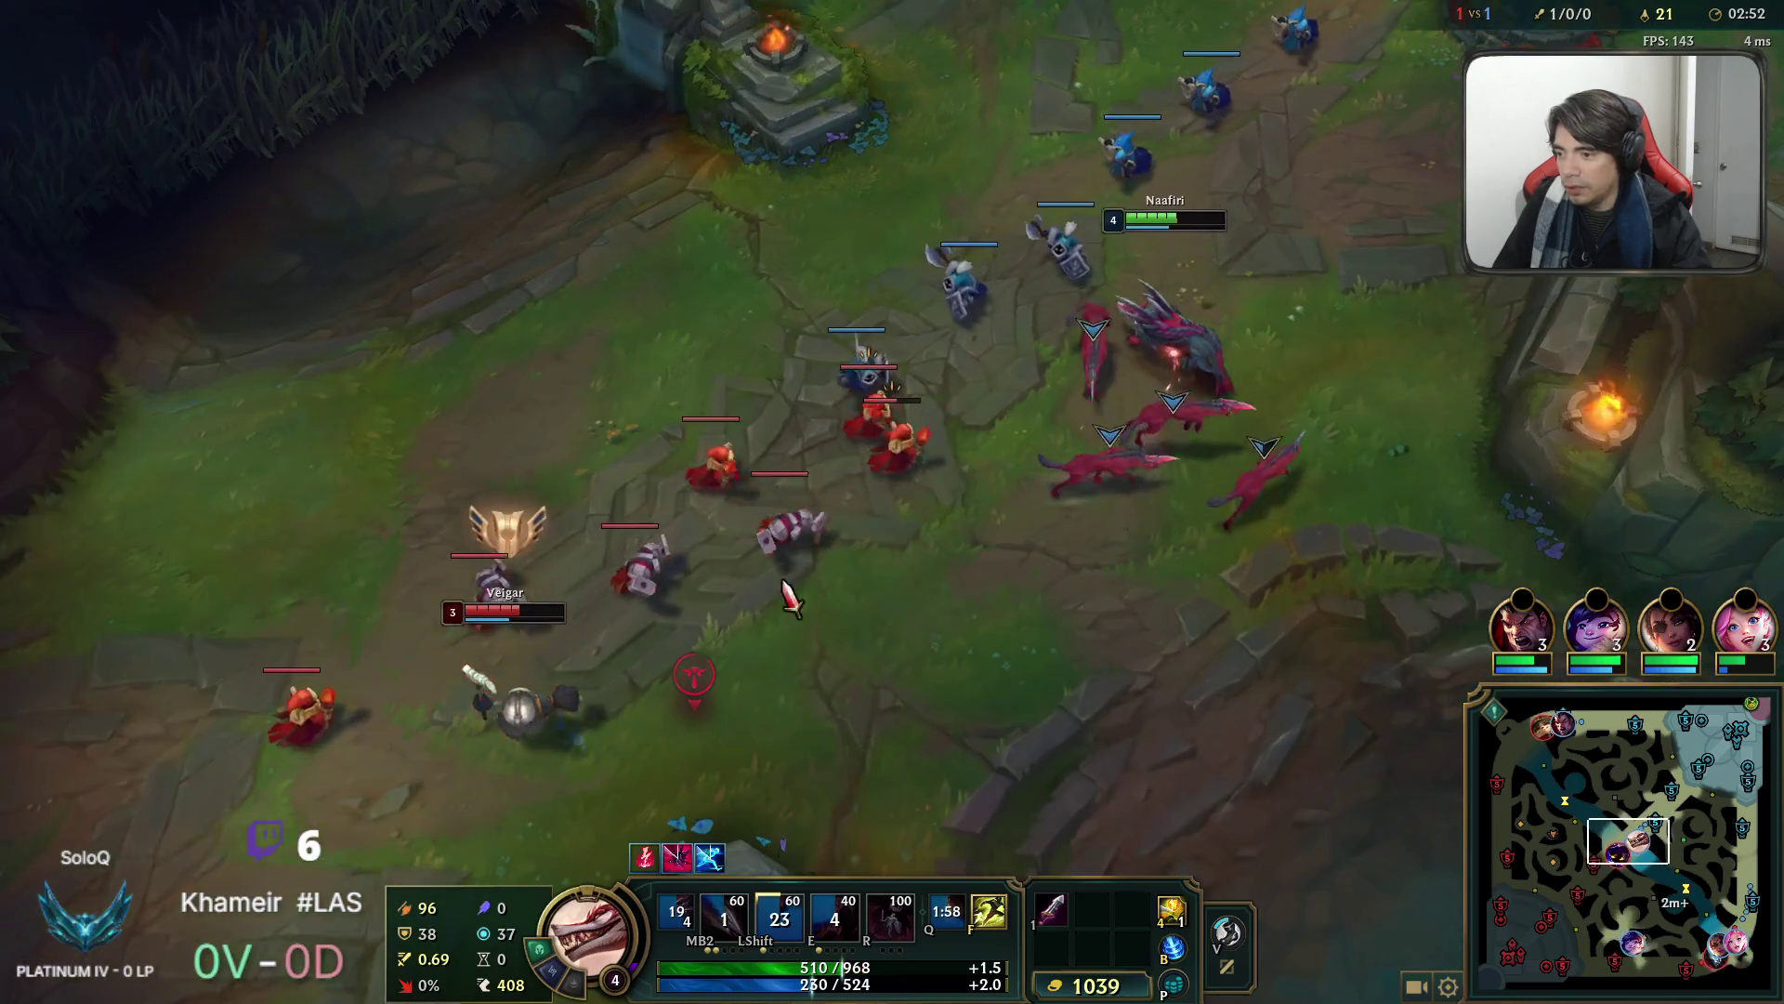
right_click(1029, 437)
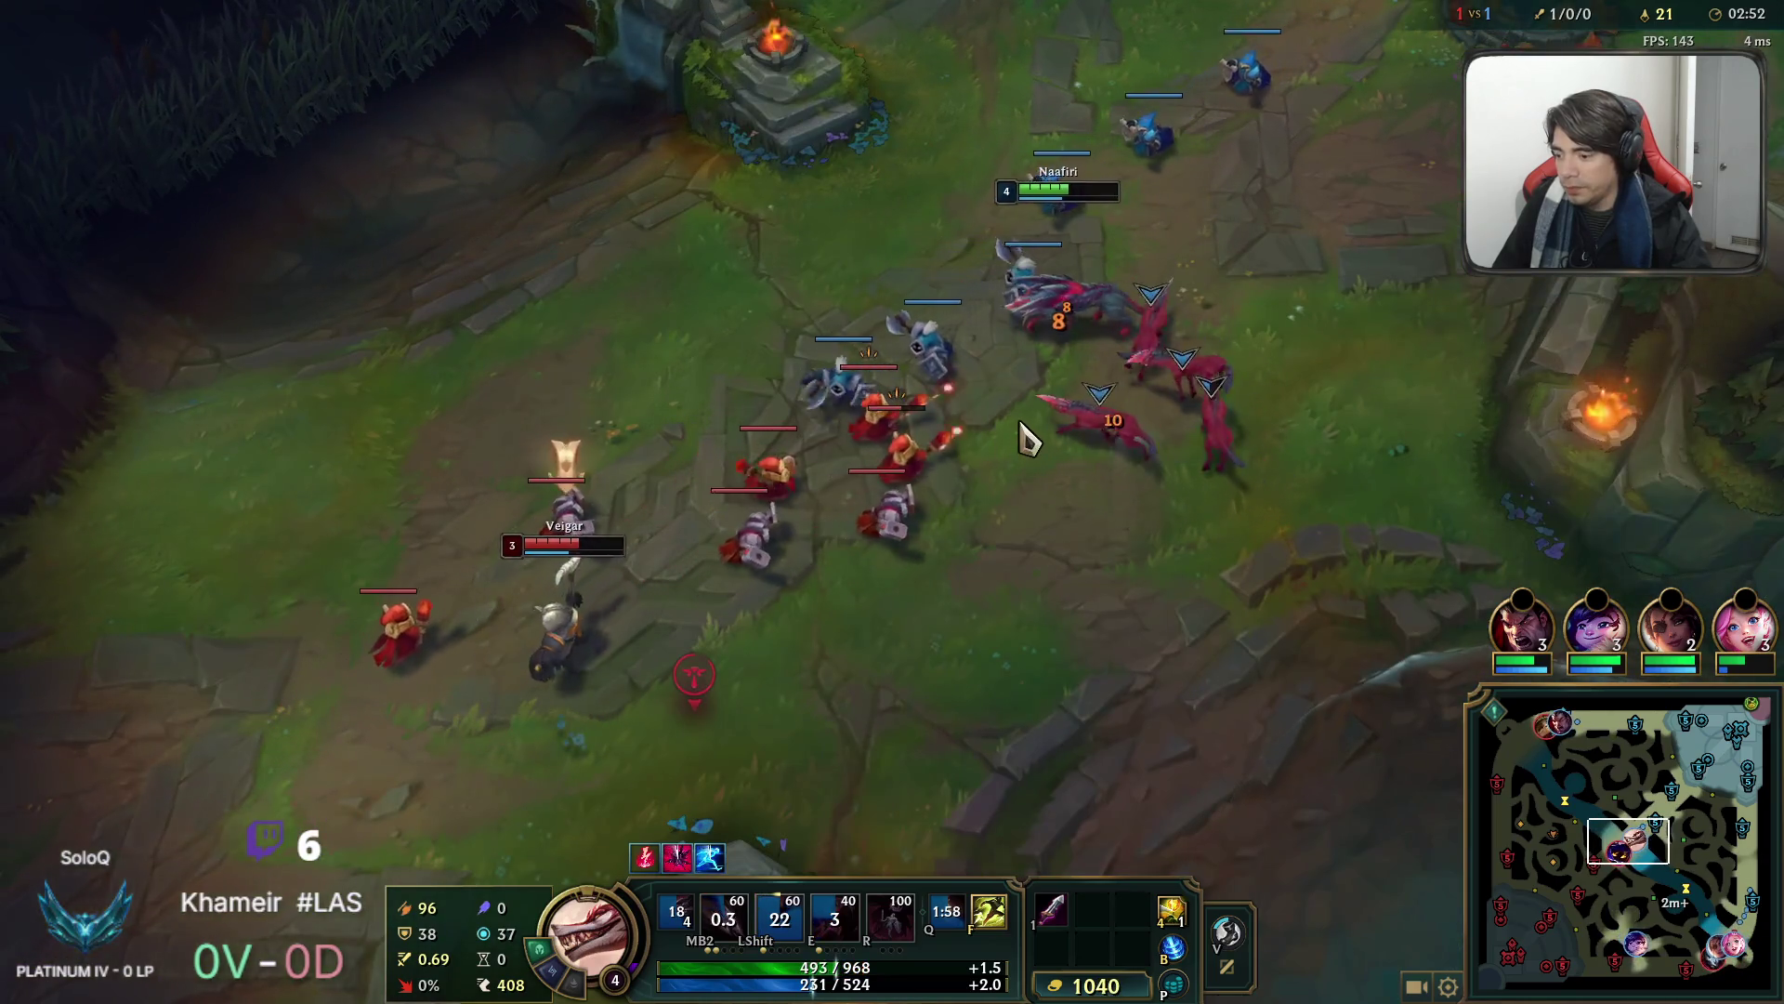
click(960, 507)
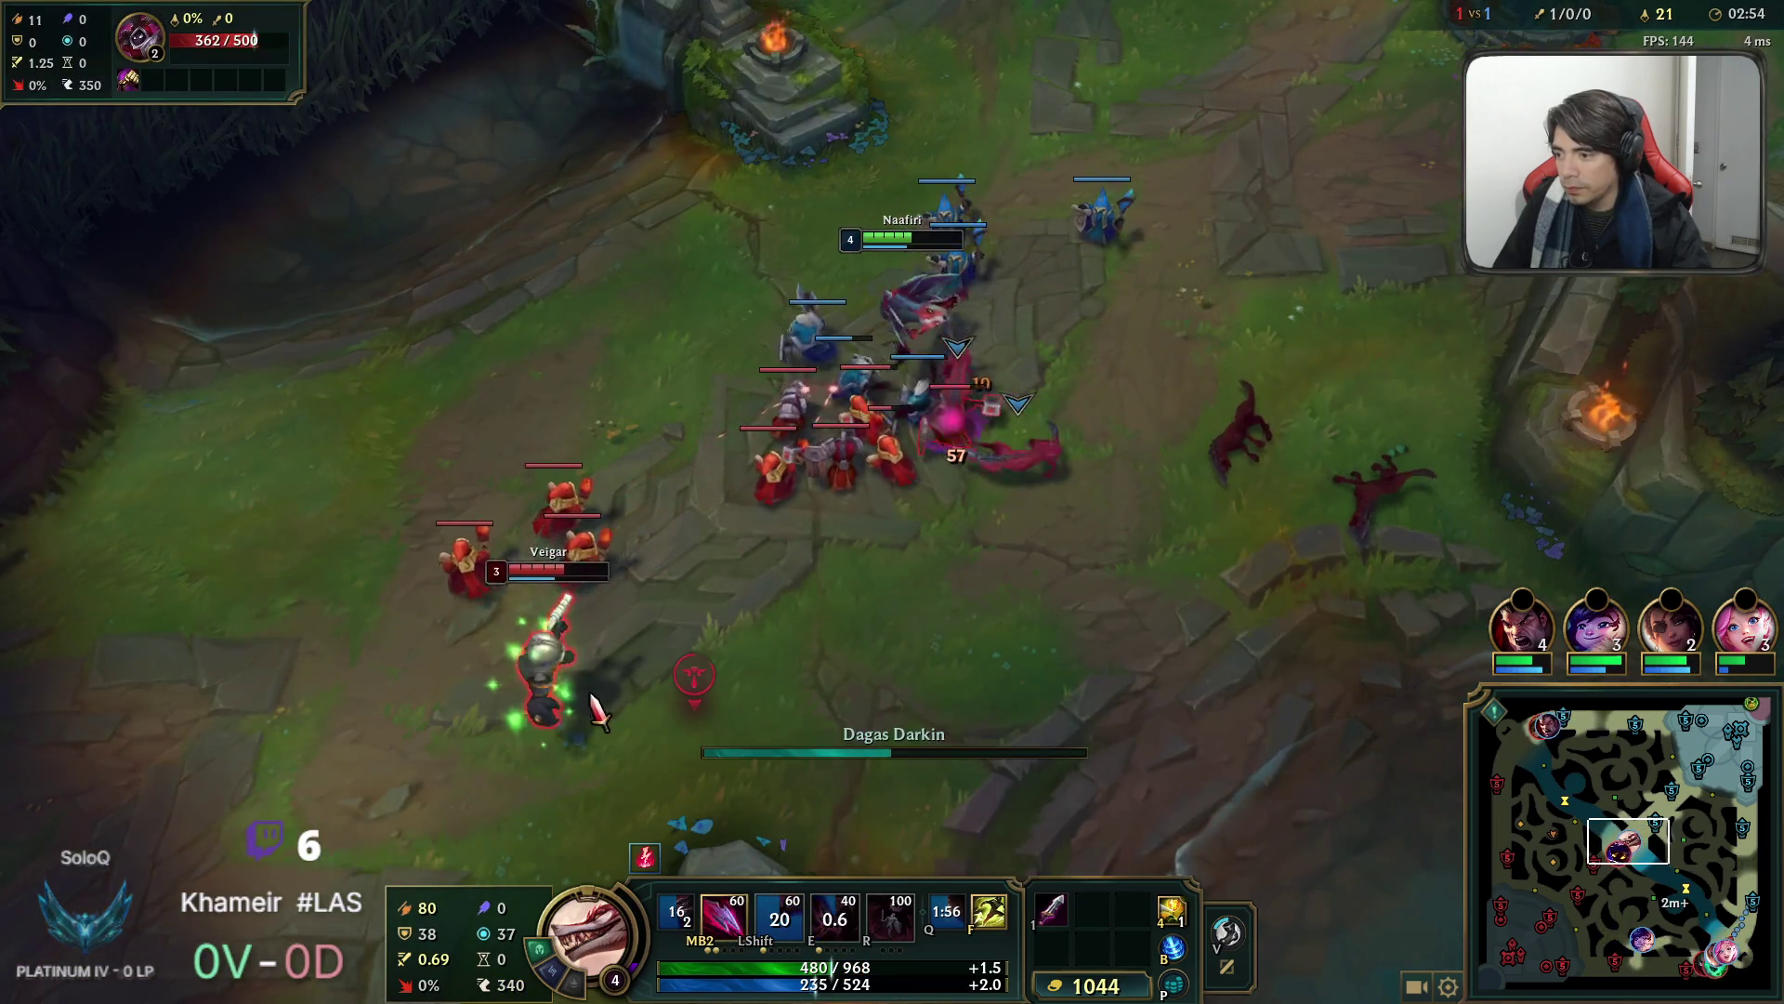
key(q)
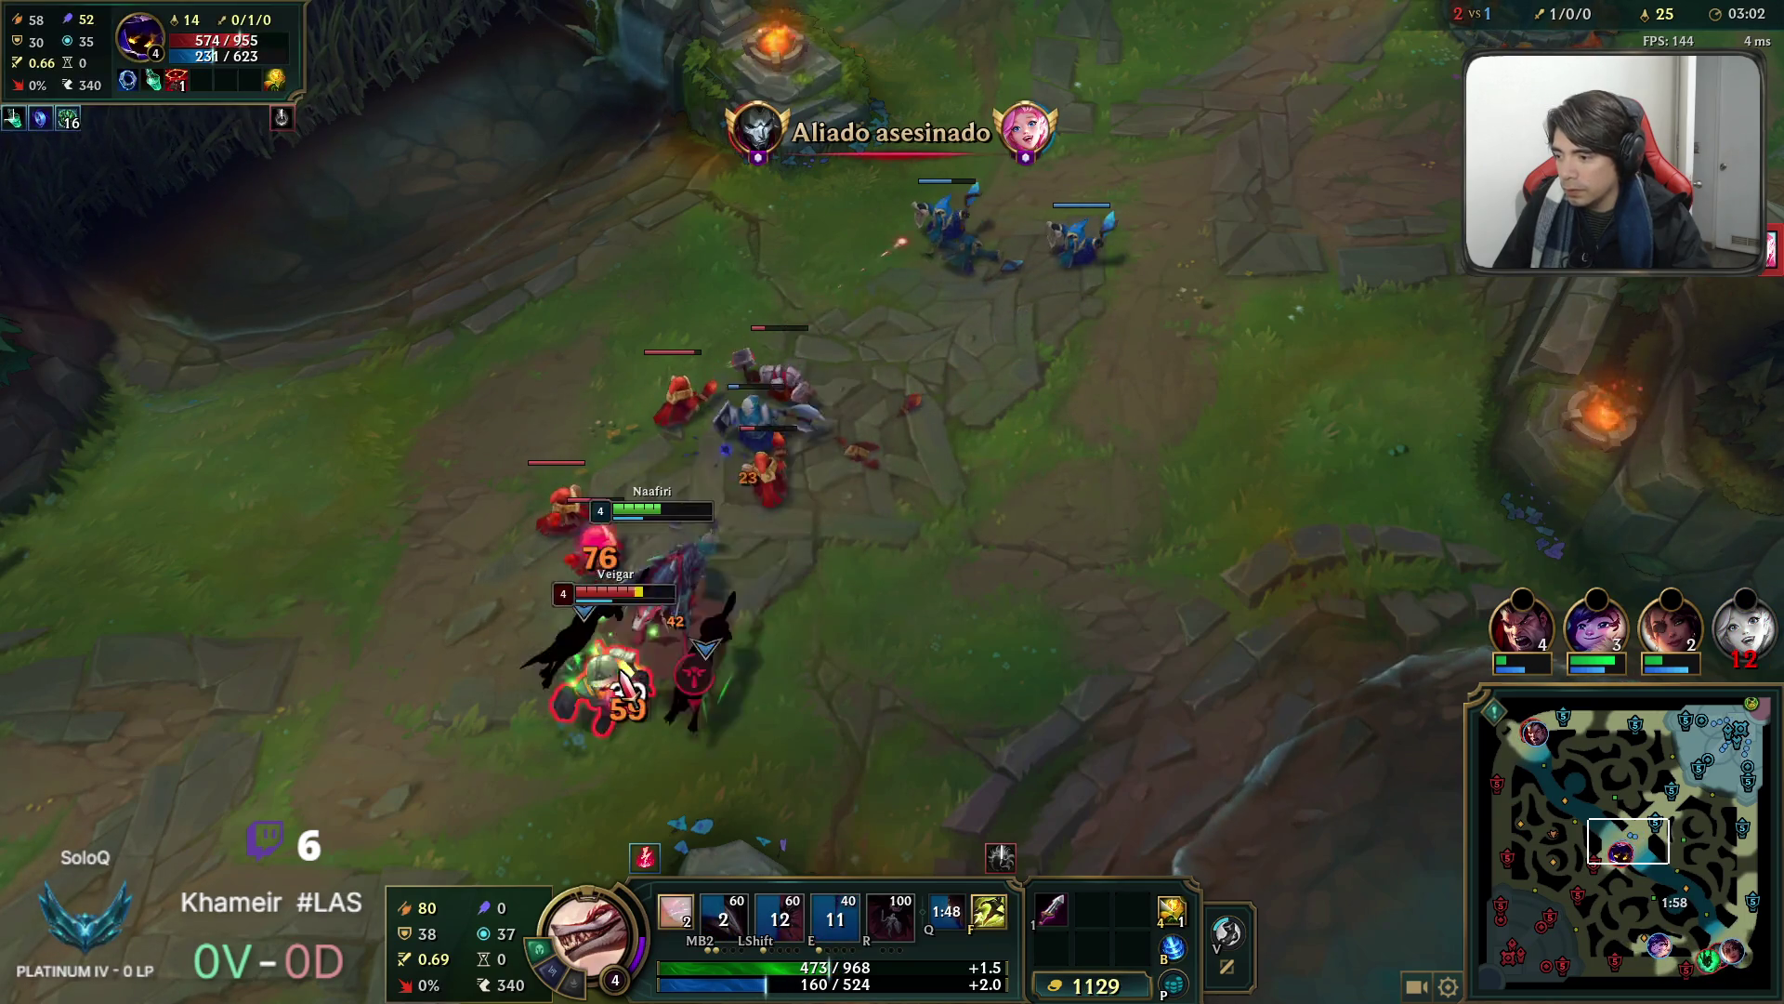
Chase Veigar and leap onto him with Shift to finish the kill.
right_click(801, 567)
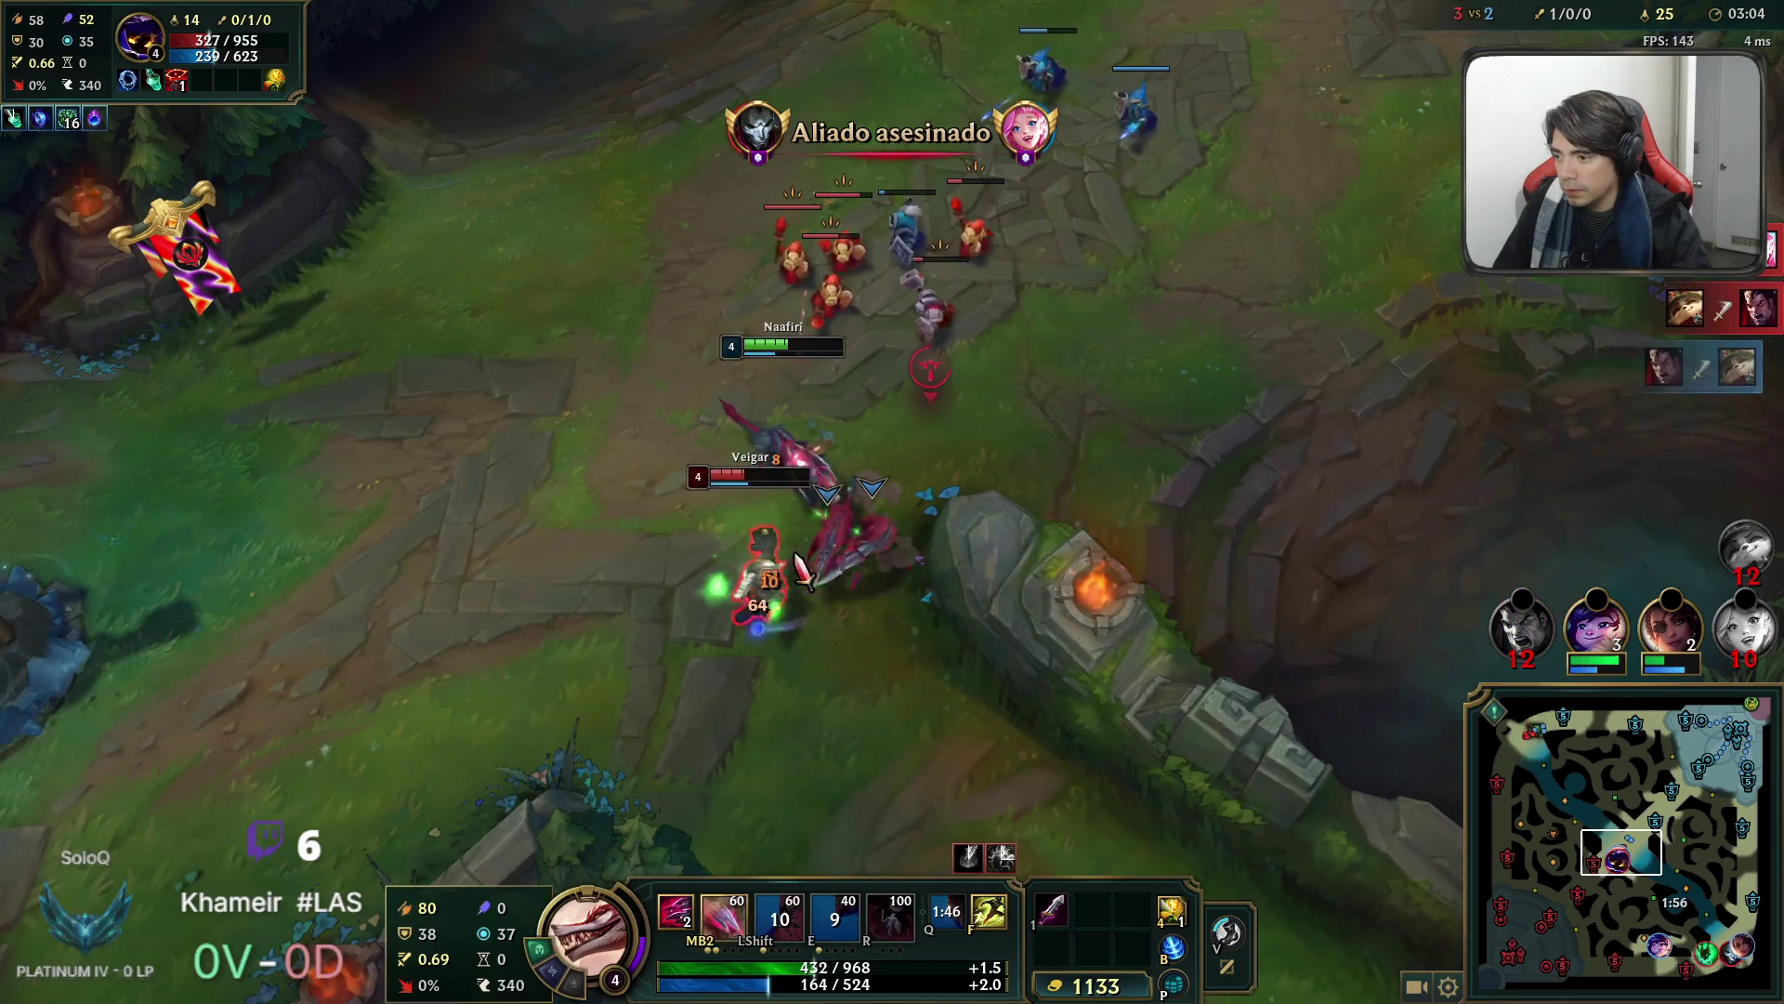
key(shift)
right_click(290, 569)
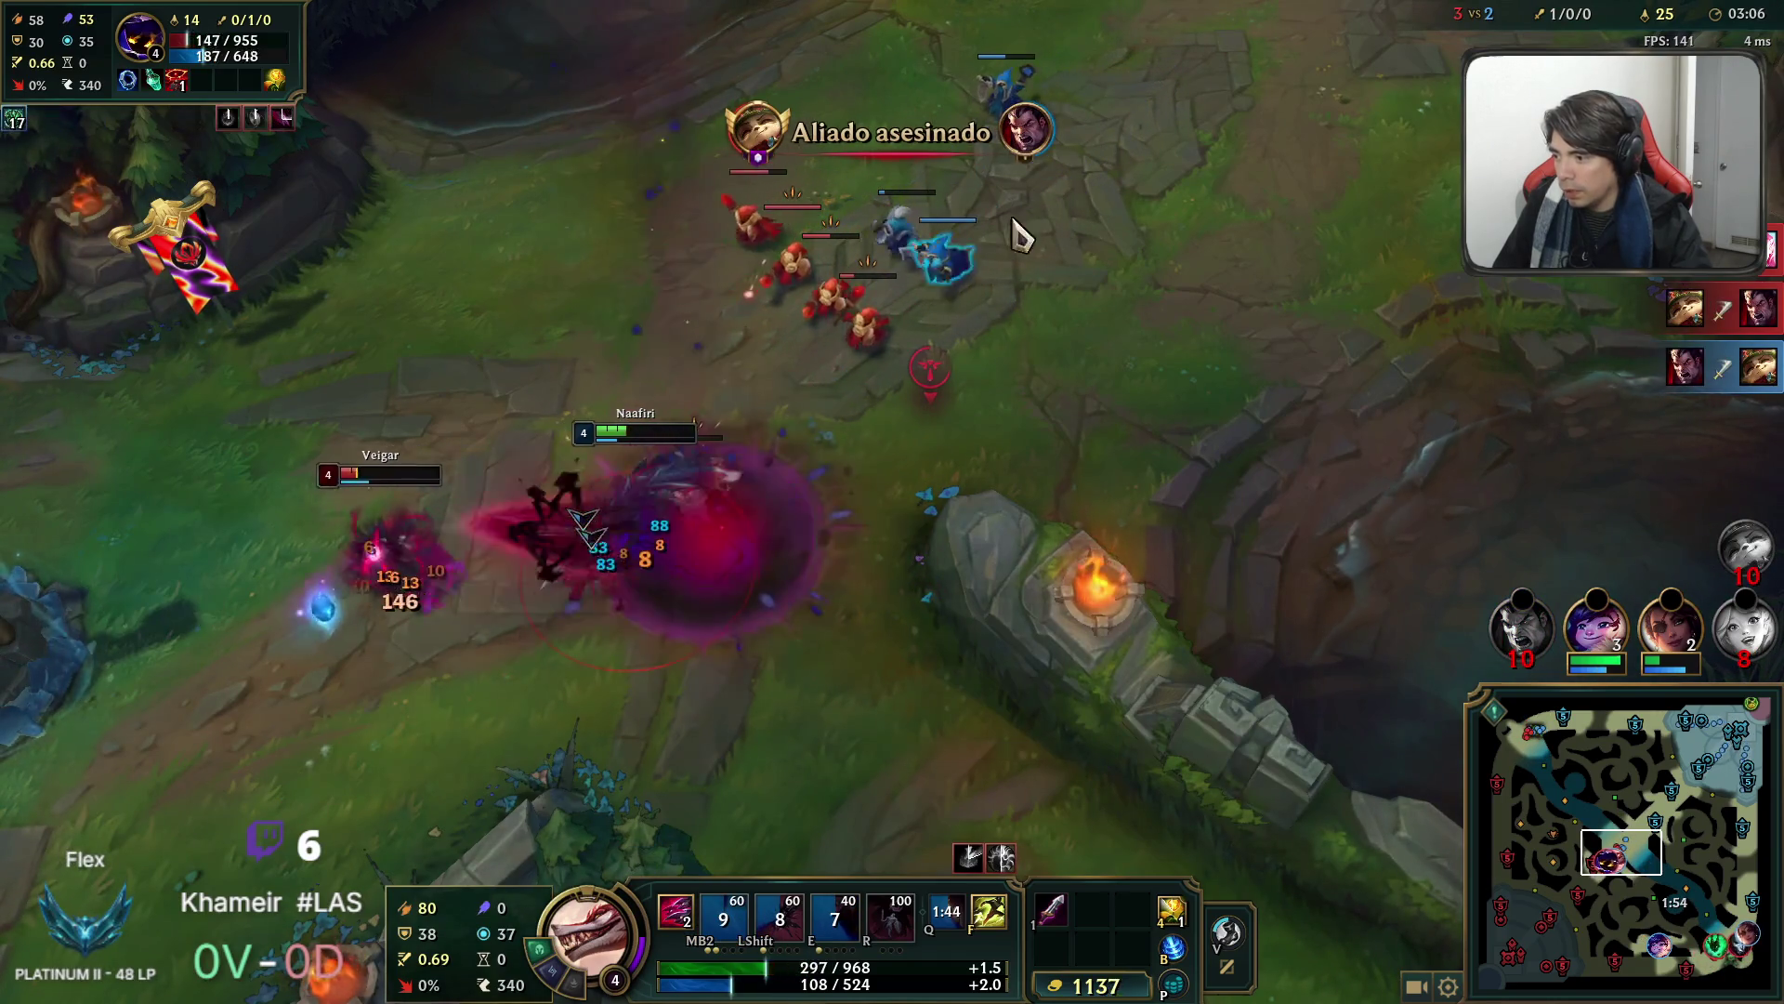
Last-hit the remaining minions, then walk toward the allied tower and recall.
right_click(881, 351)
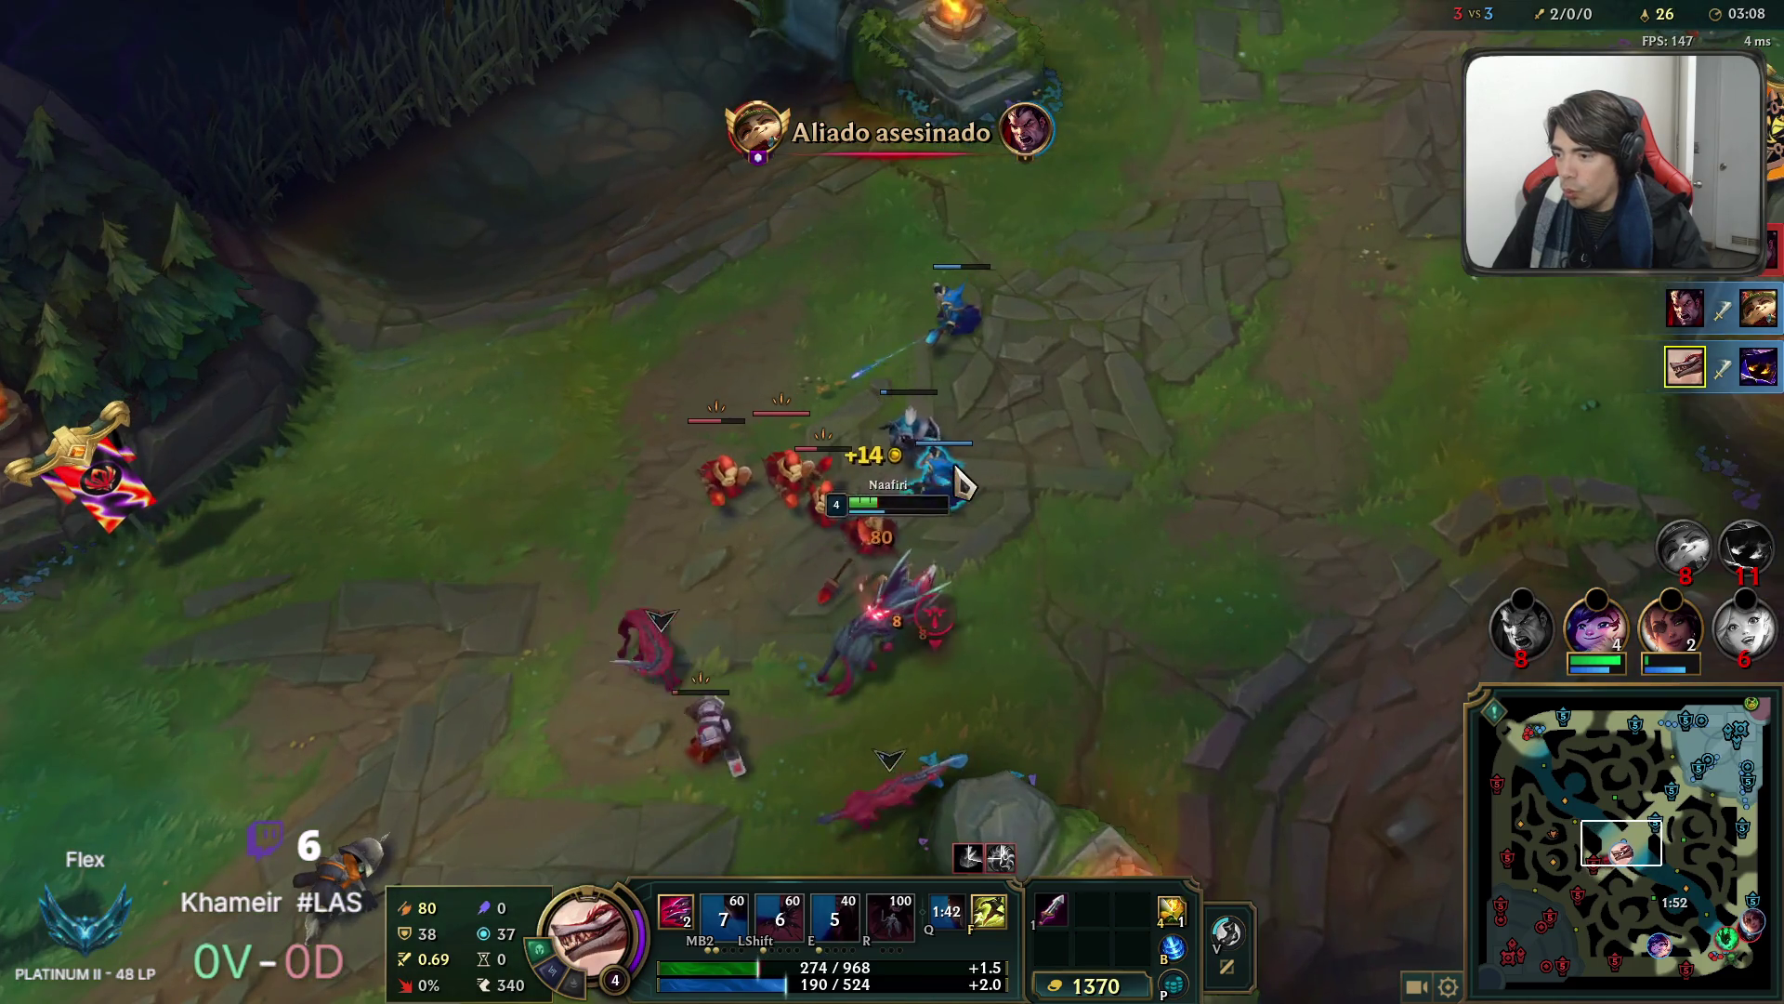
right_click(791, 527)
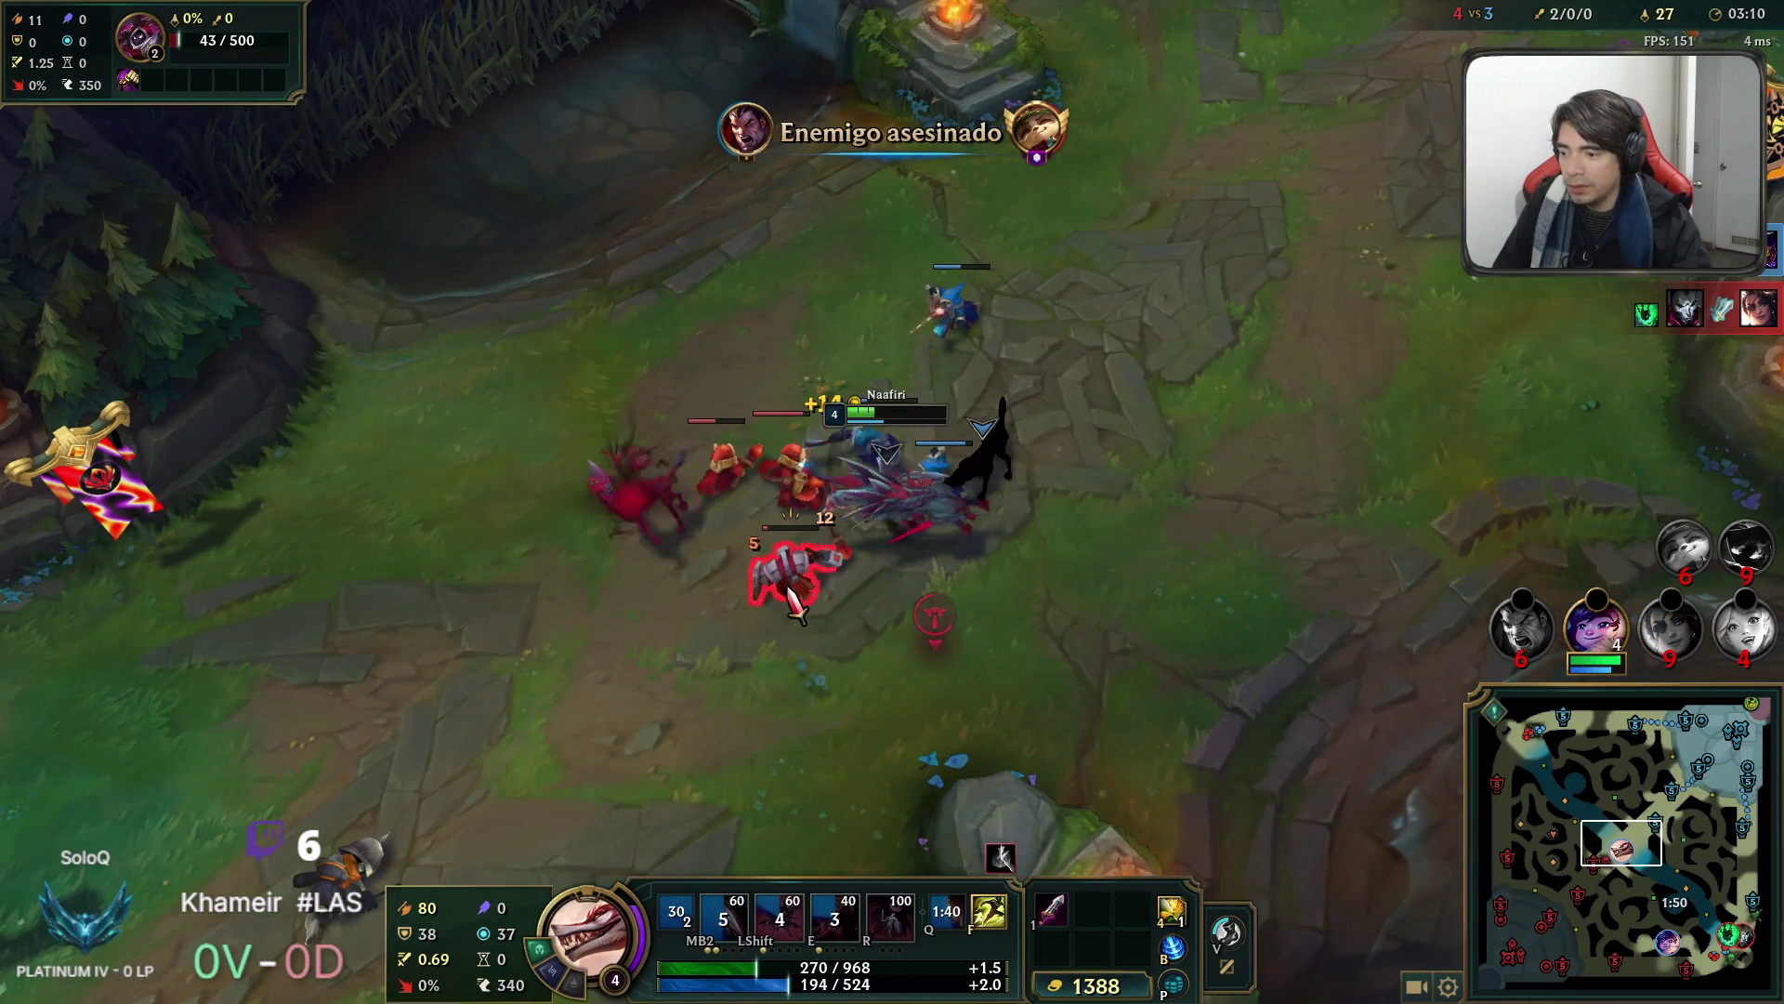
right_click(841, 379)
right_click(790, 502)
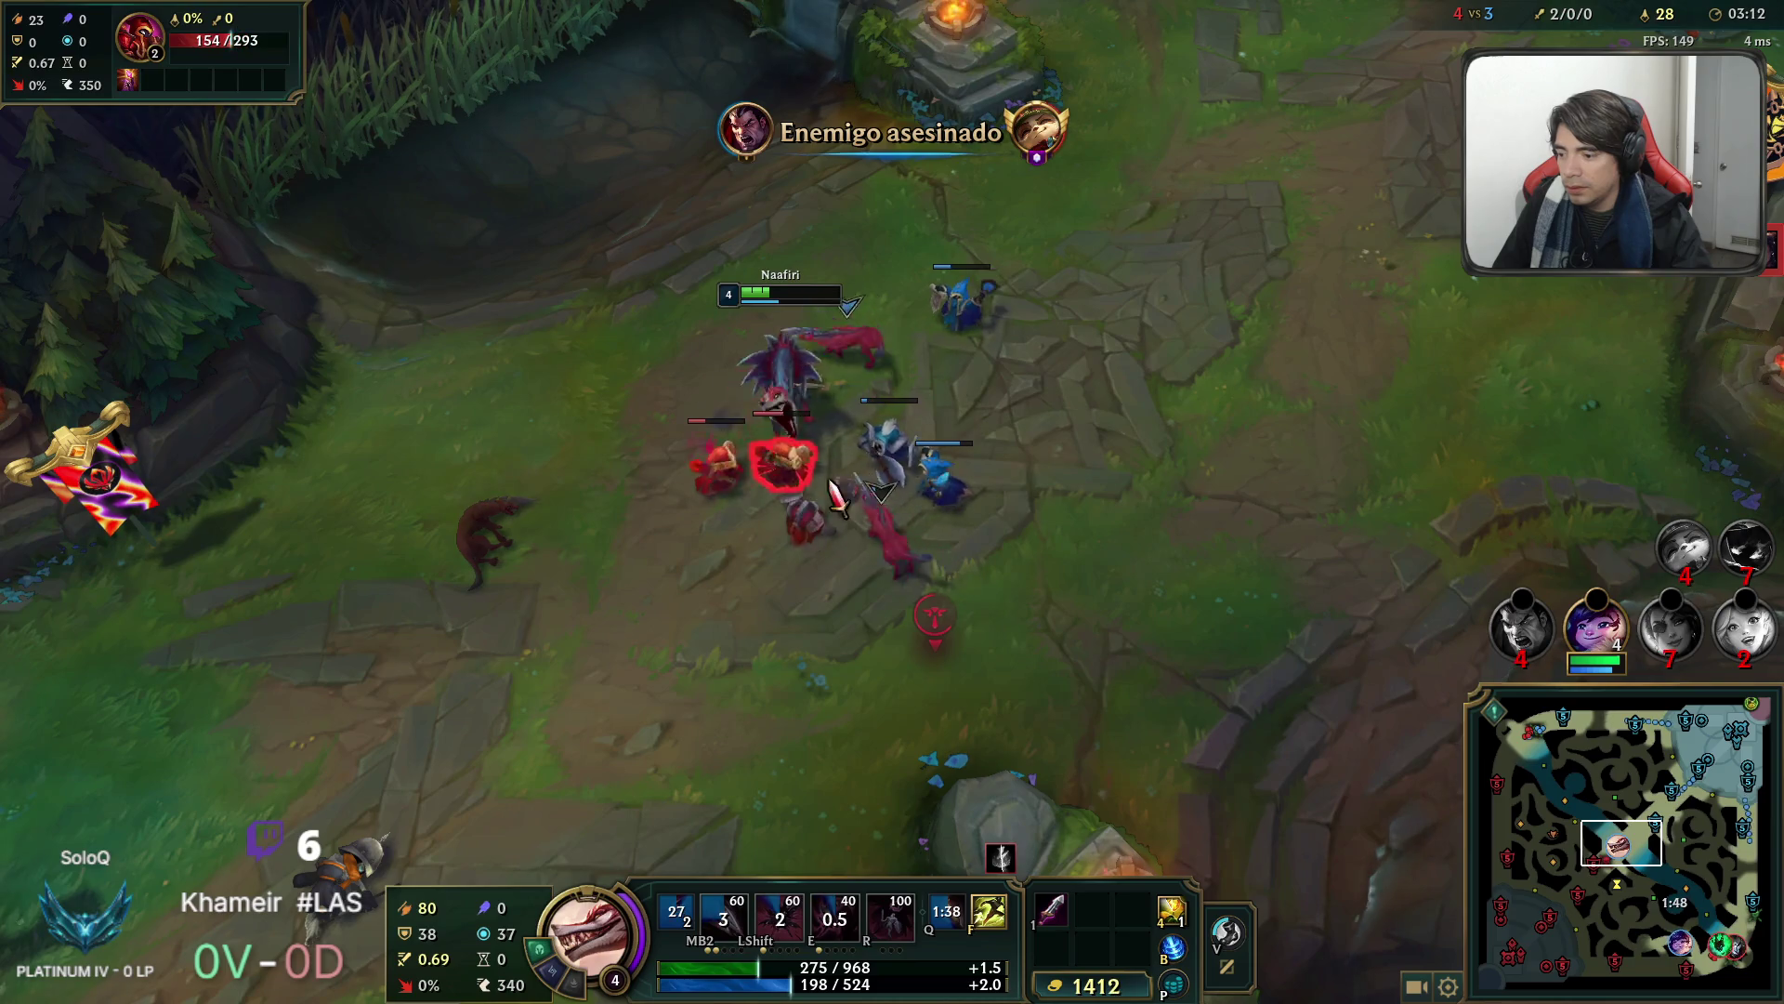
key(e)
right_click(988, 410)
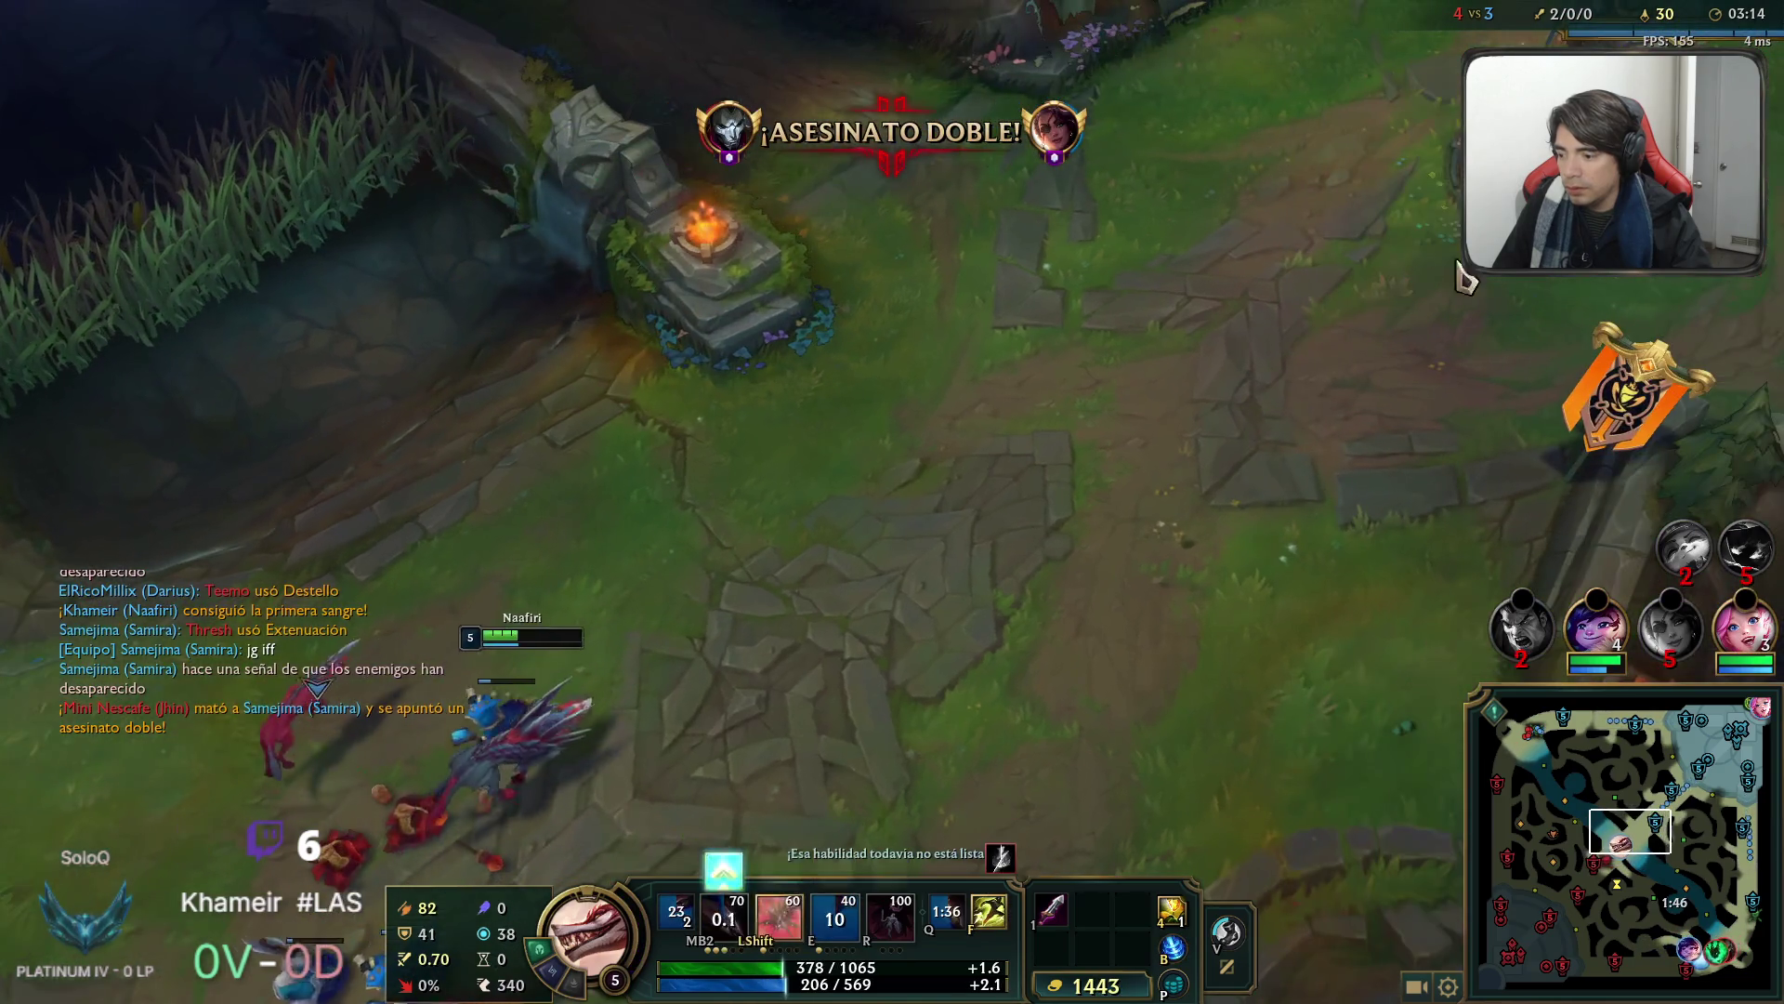
right_click(1326, 570)
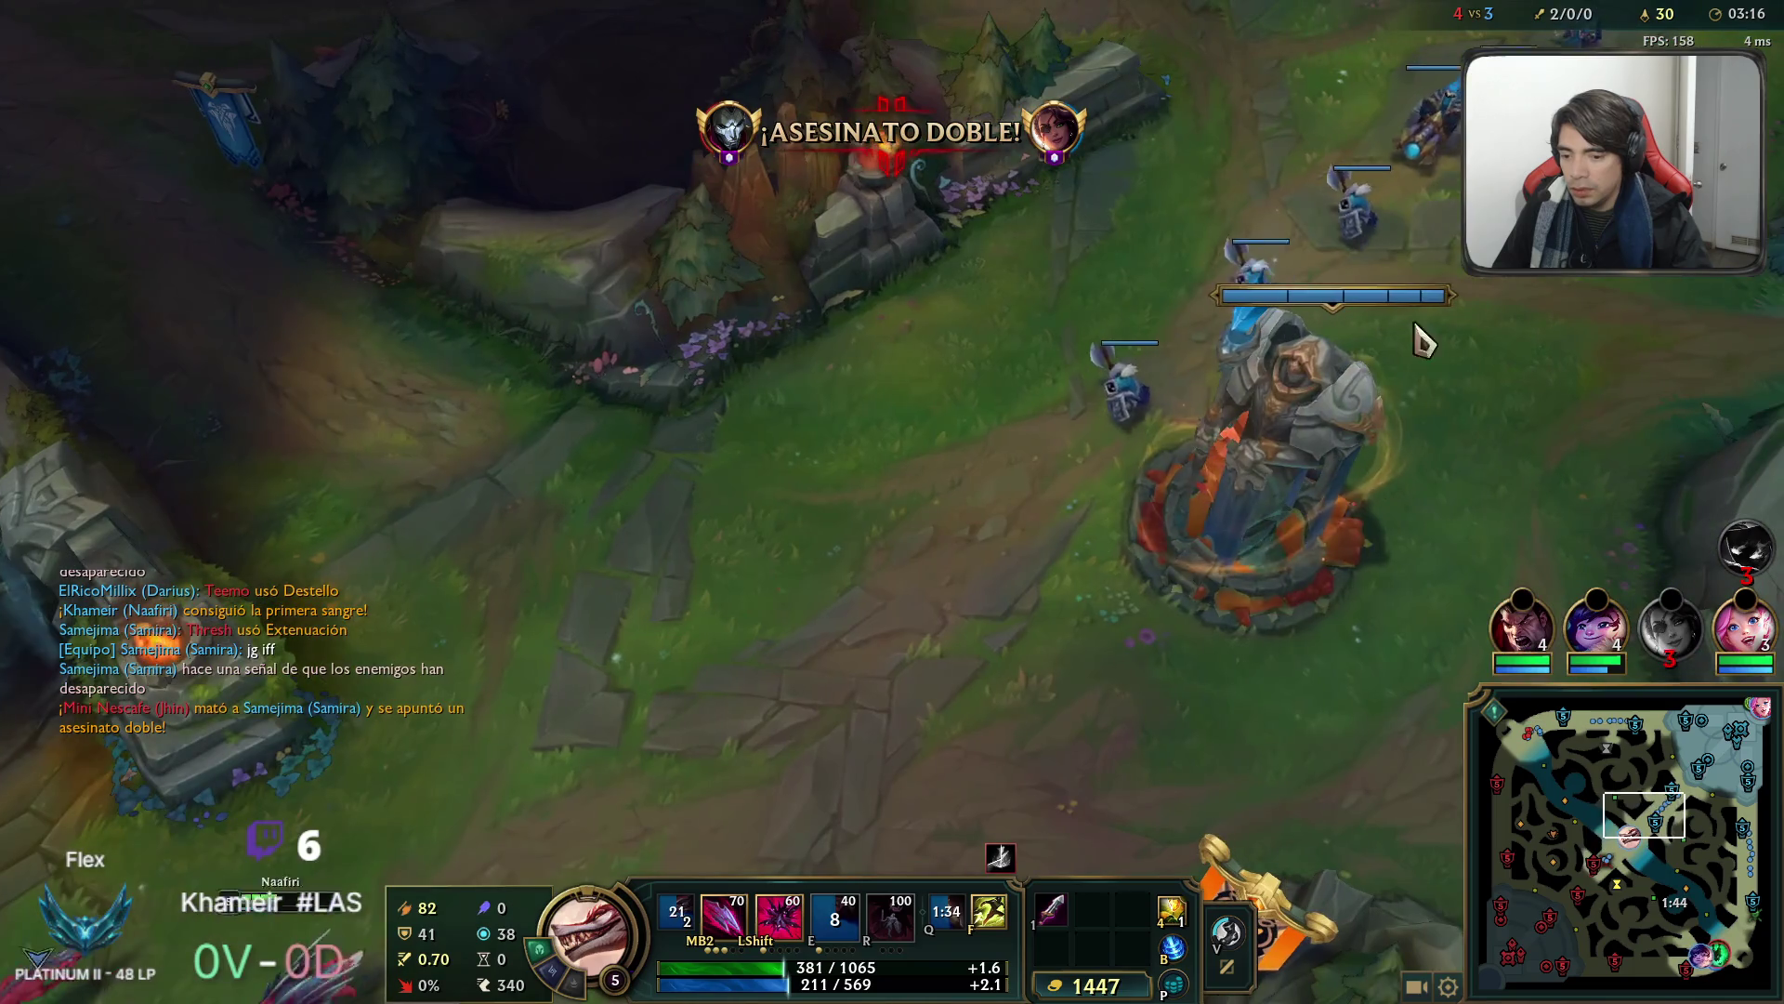
key(b)
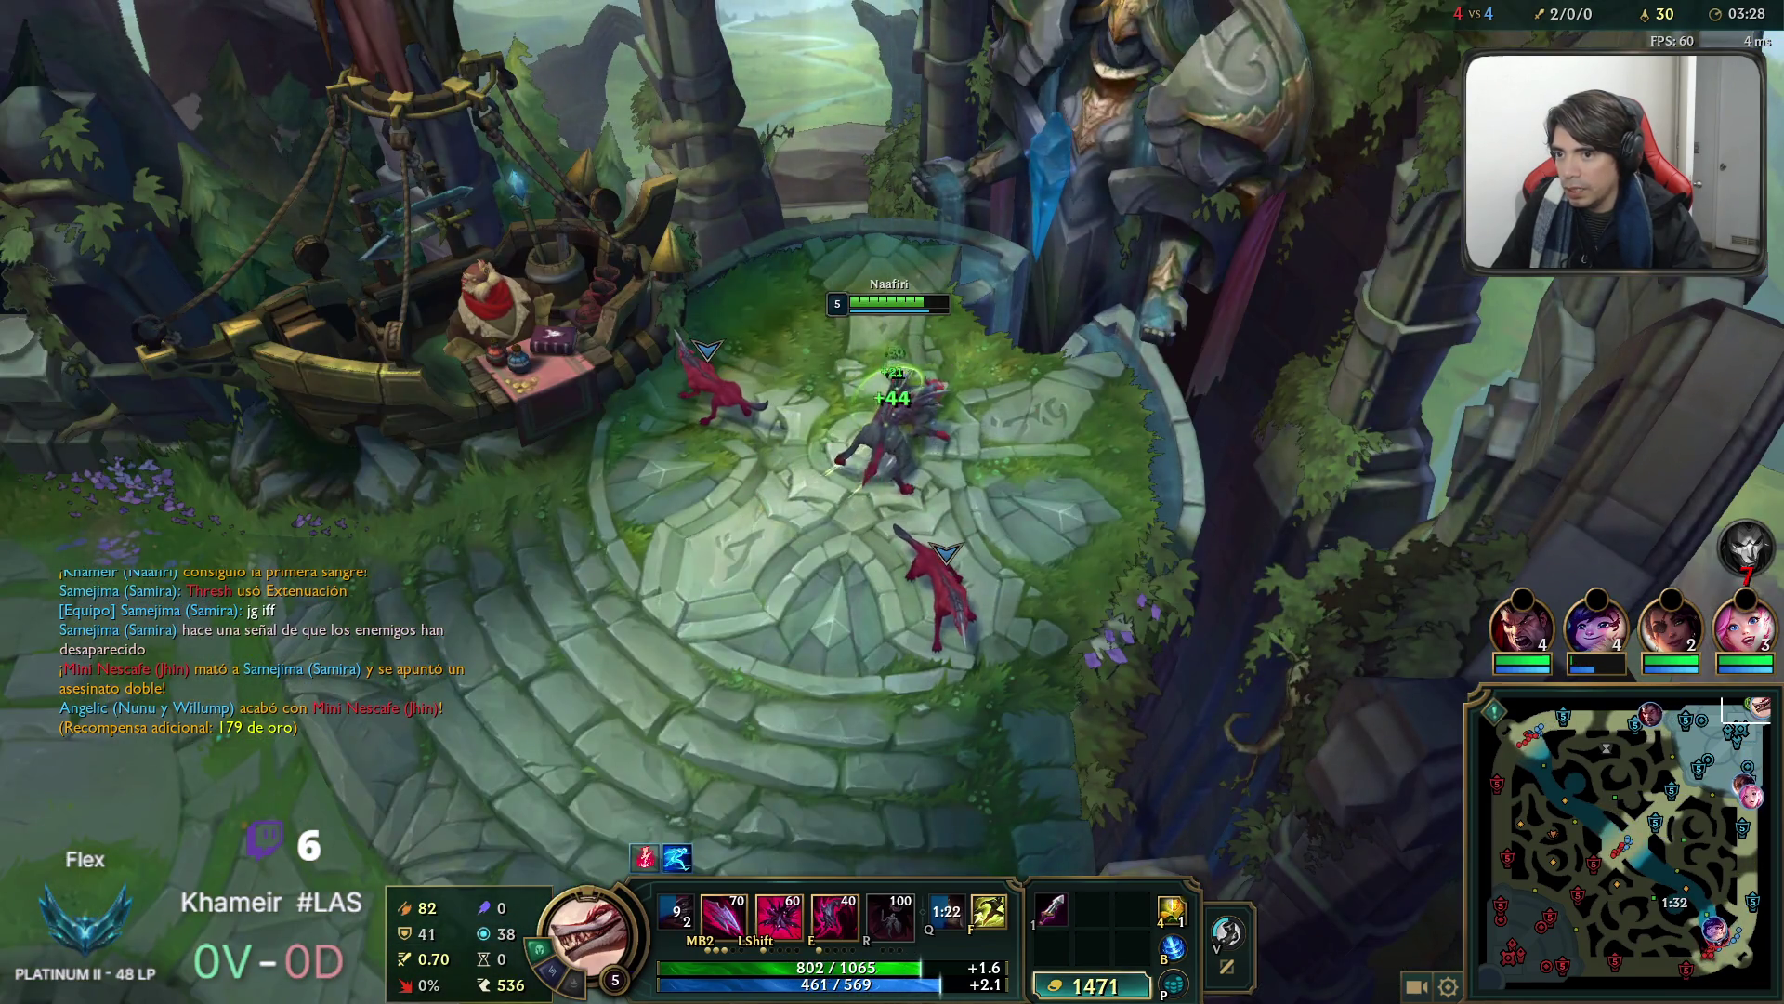
Recall Naafiri to the fountain and wait beside the shop with 1541 gold.
key(r)
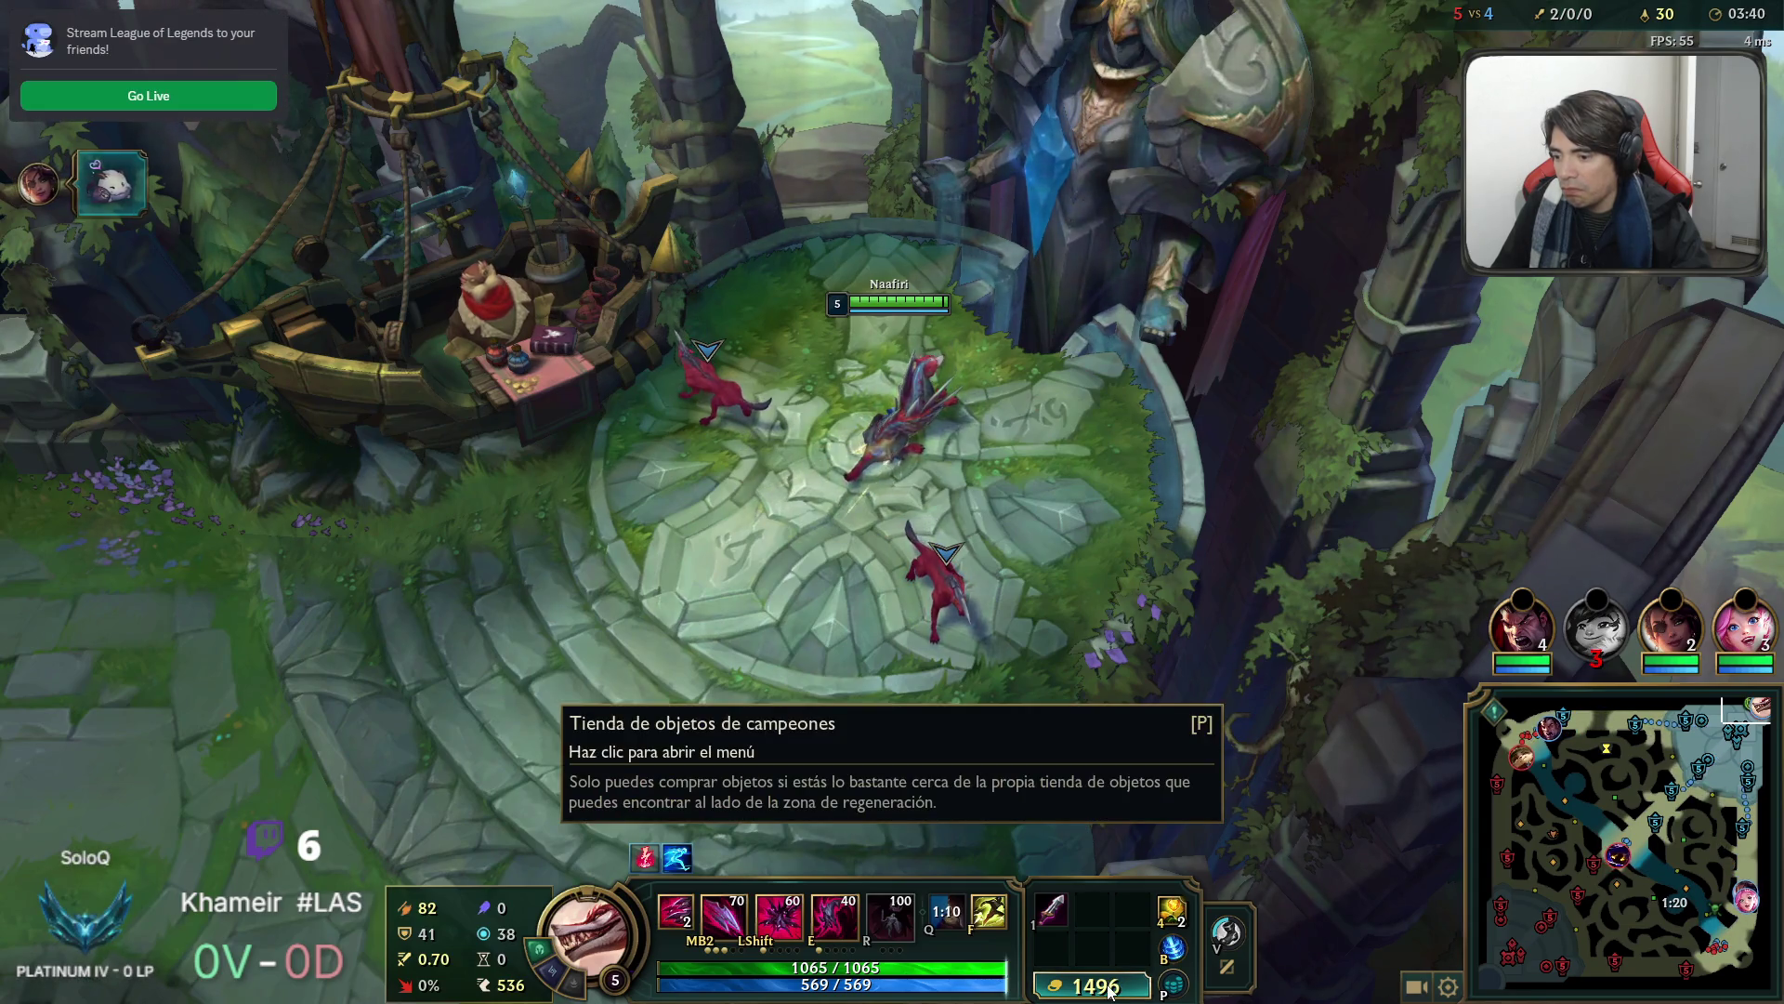
mouse_move(1111, 1002)
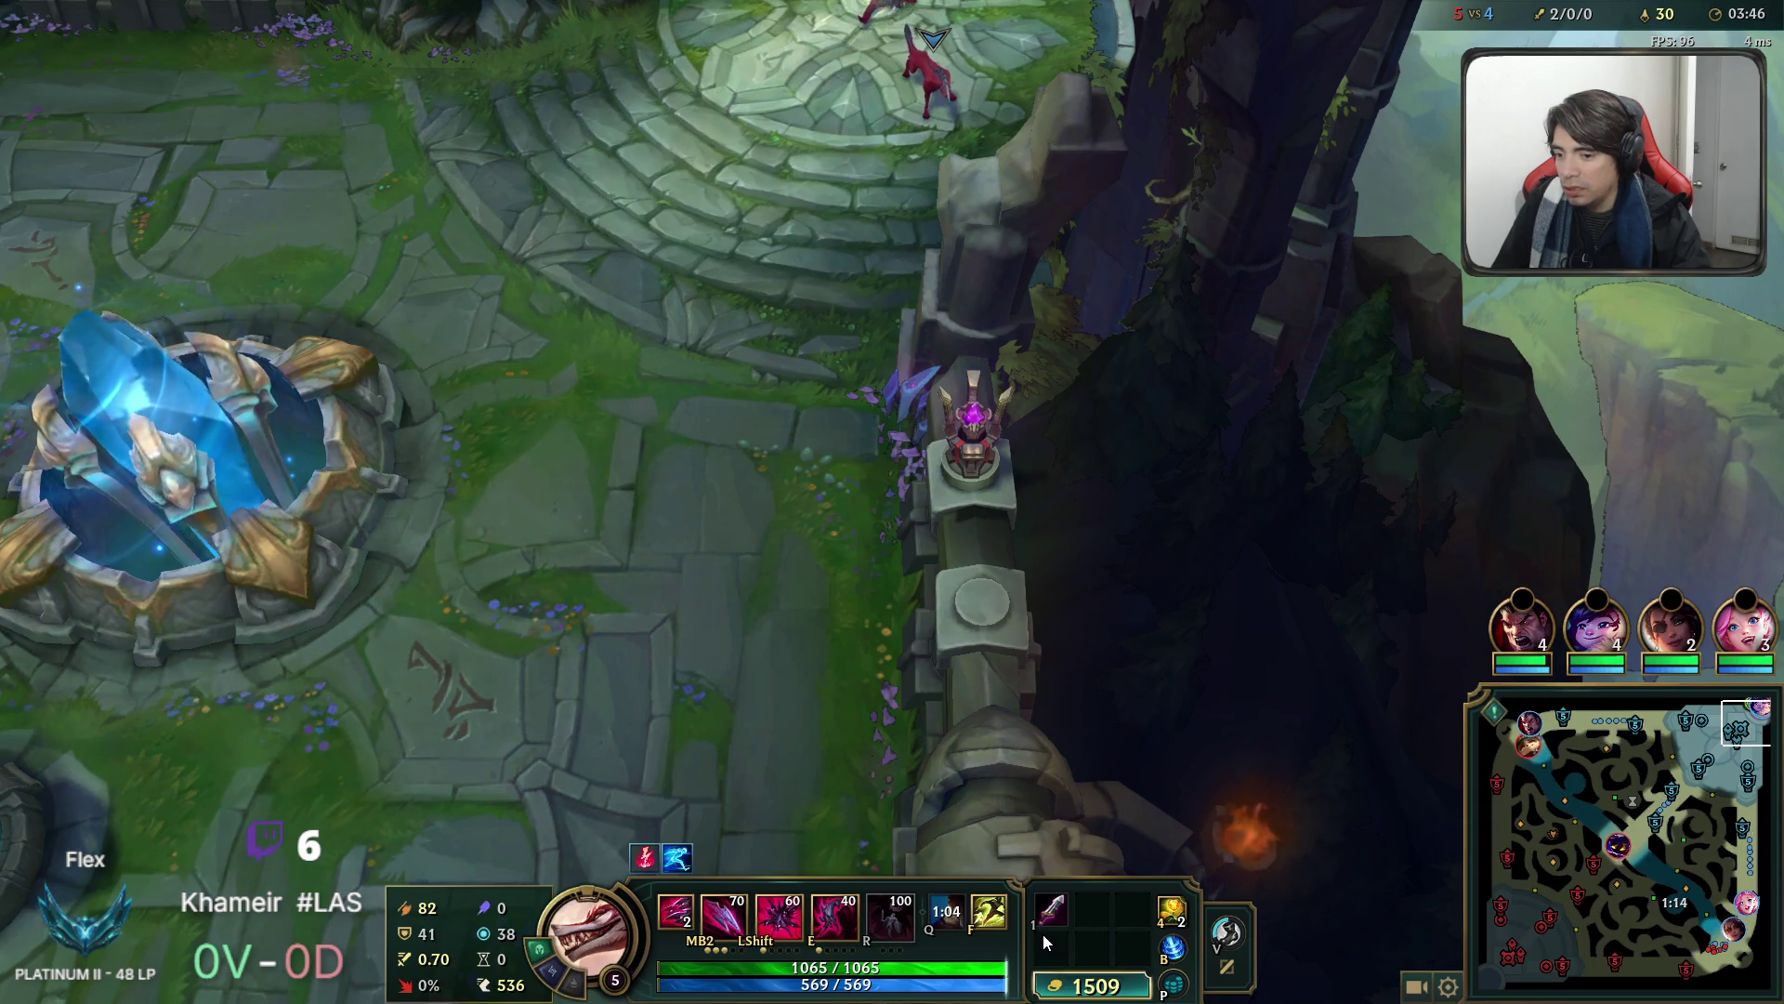
mouse_move(1037, 911)
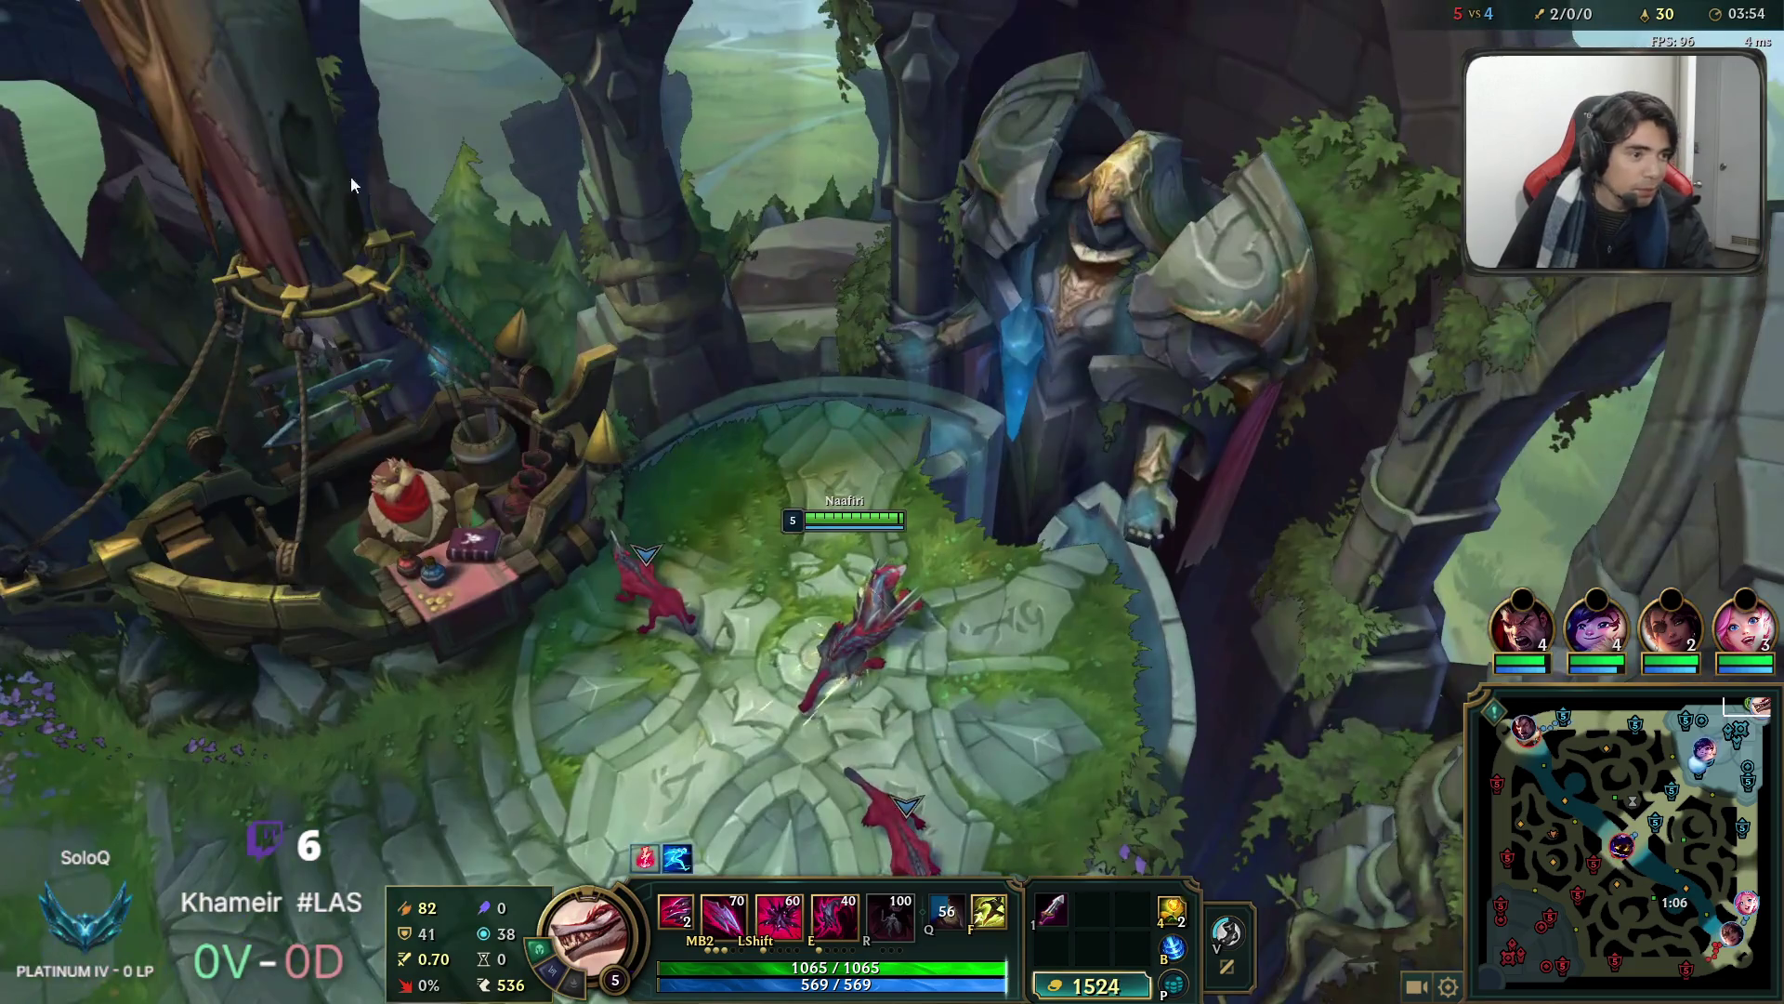
key(b)
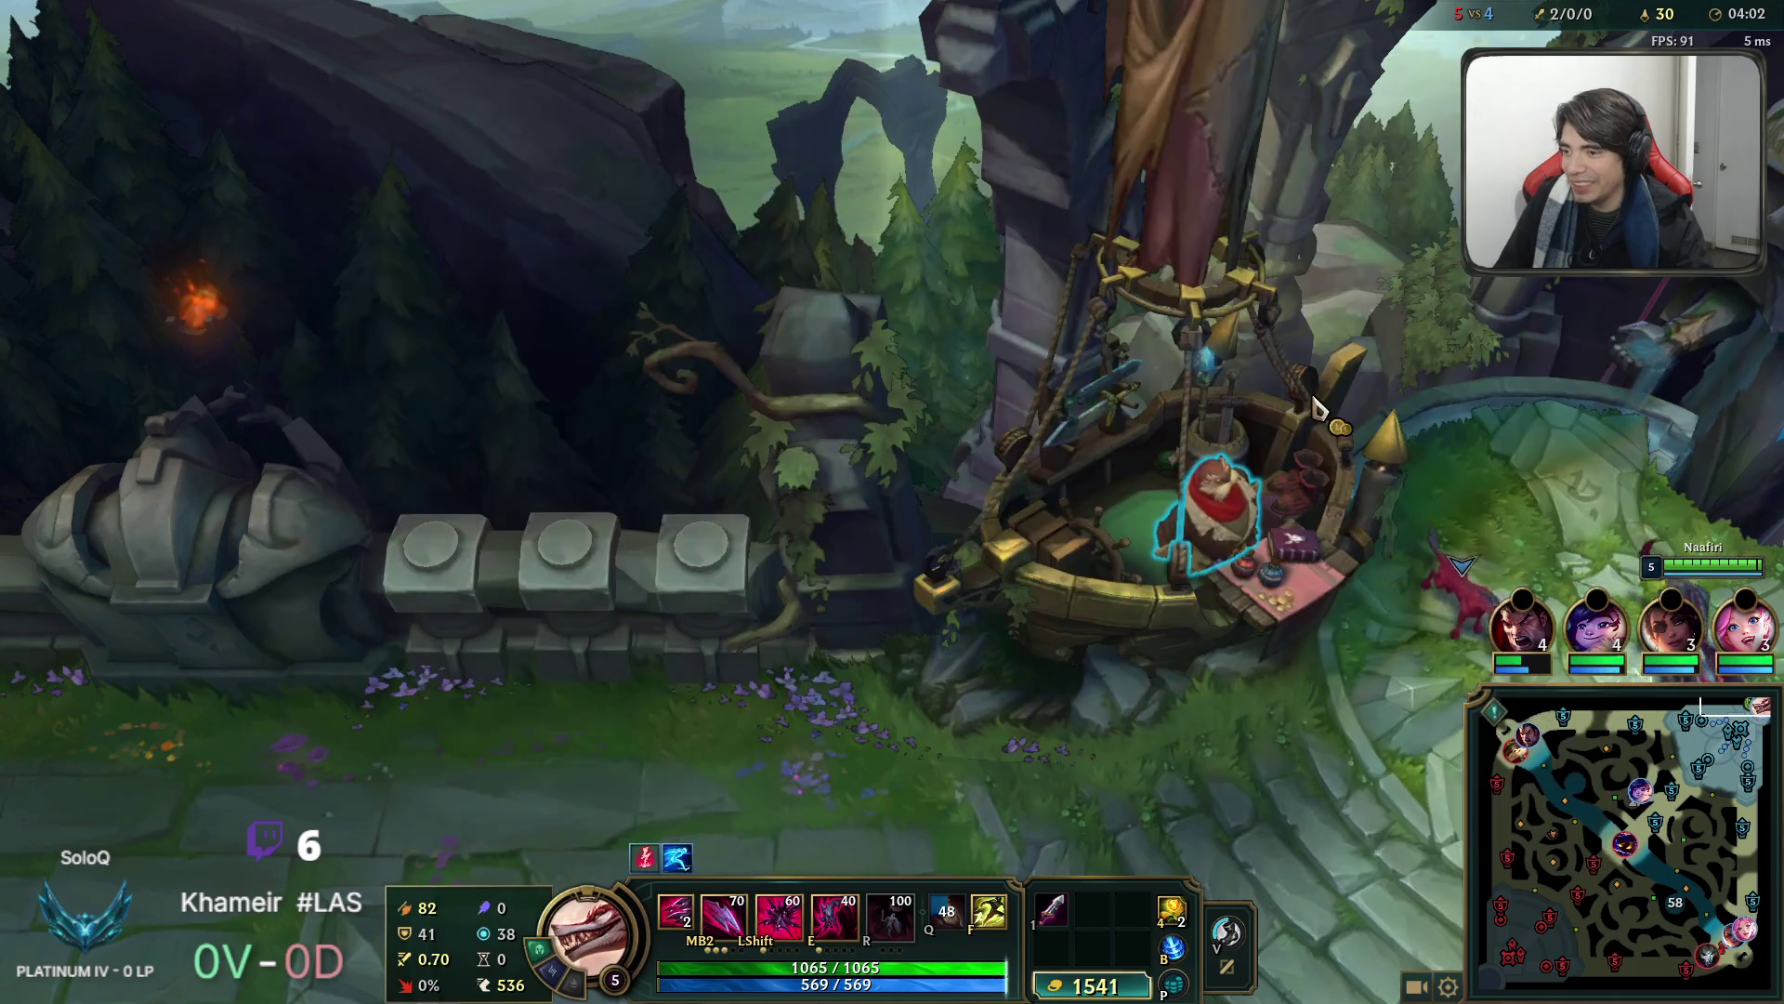
Buy a Cicloespada Voltaica component and a refillable potion, then move the potion to another slot.
key(Escape)
key(Escape)
click(825, 223)
click(597, 510)
right_click(1233, 362)
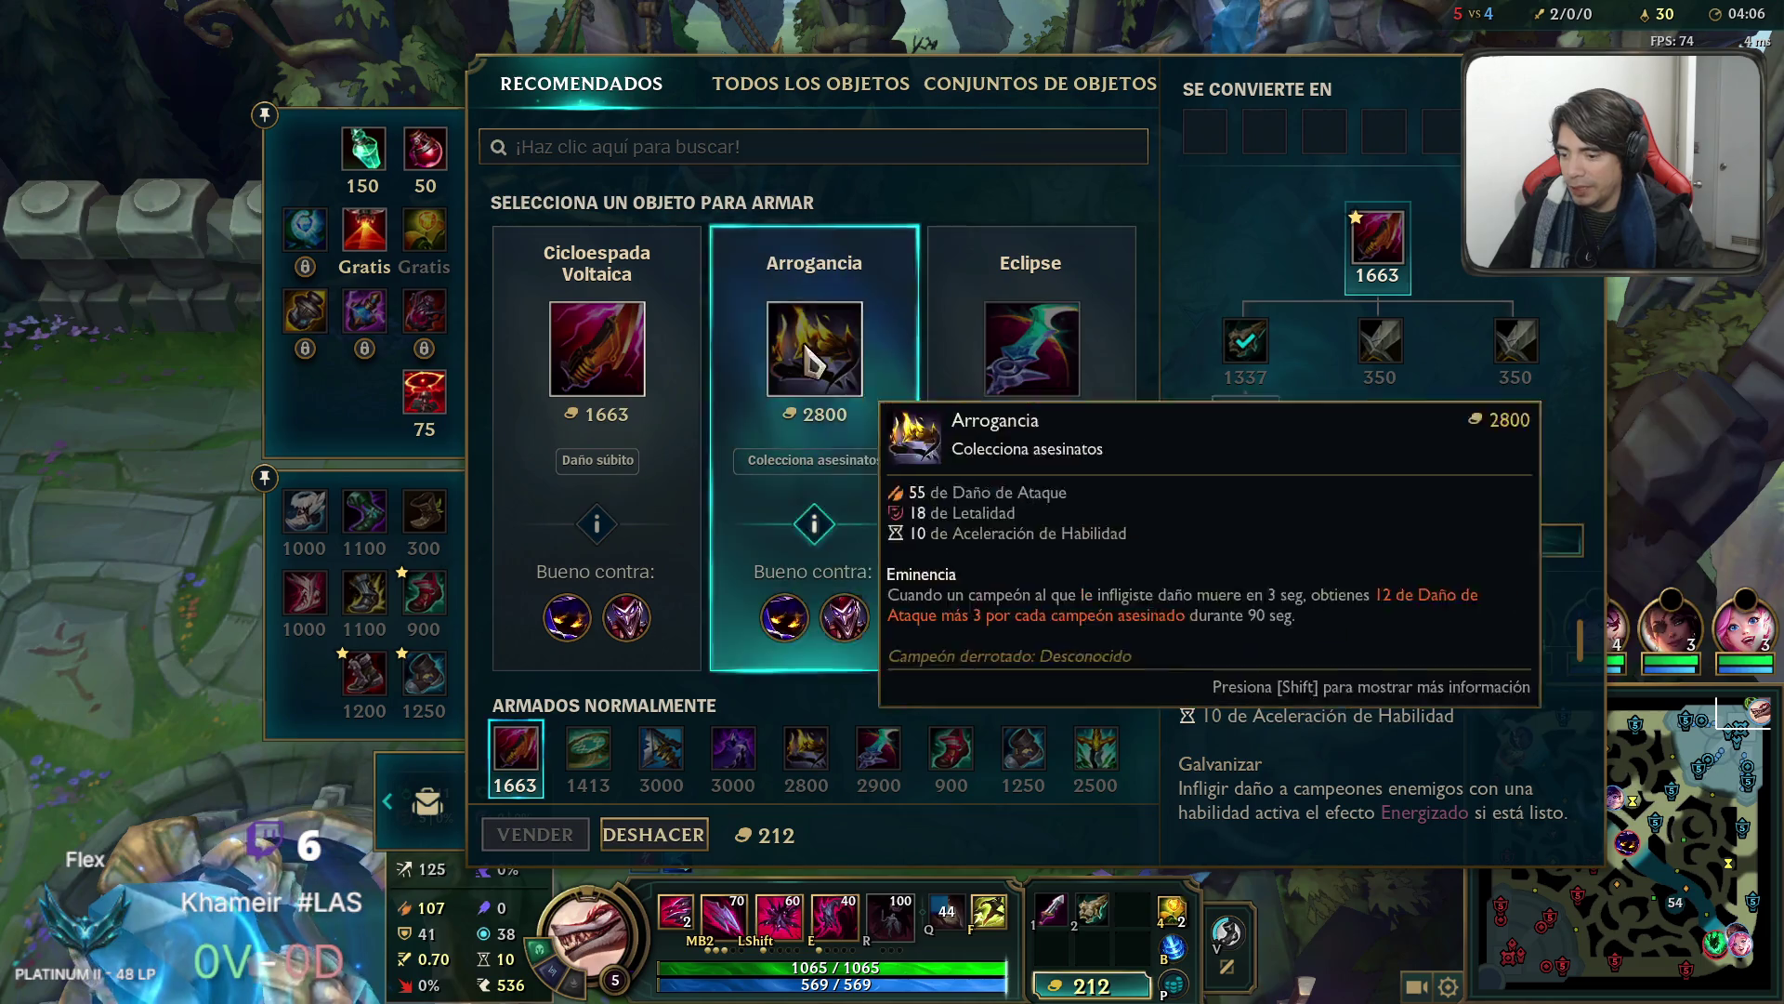
right_click(365, 156)
key(Escape)
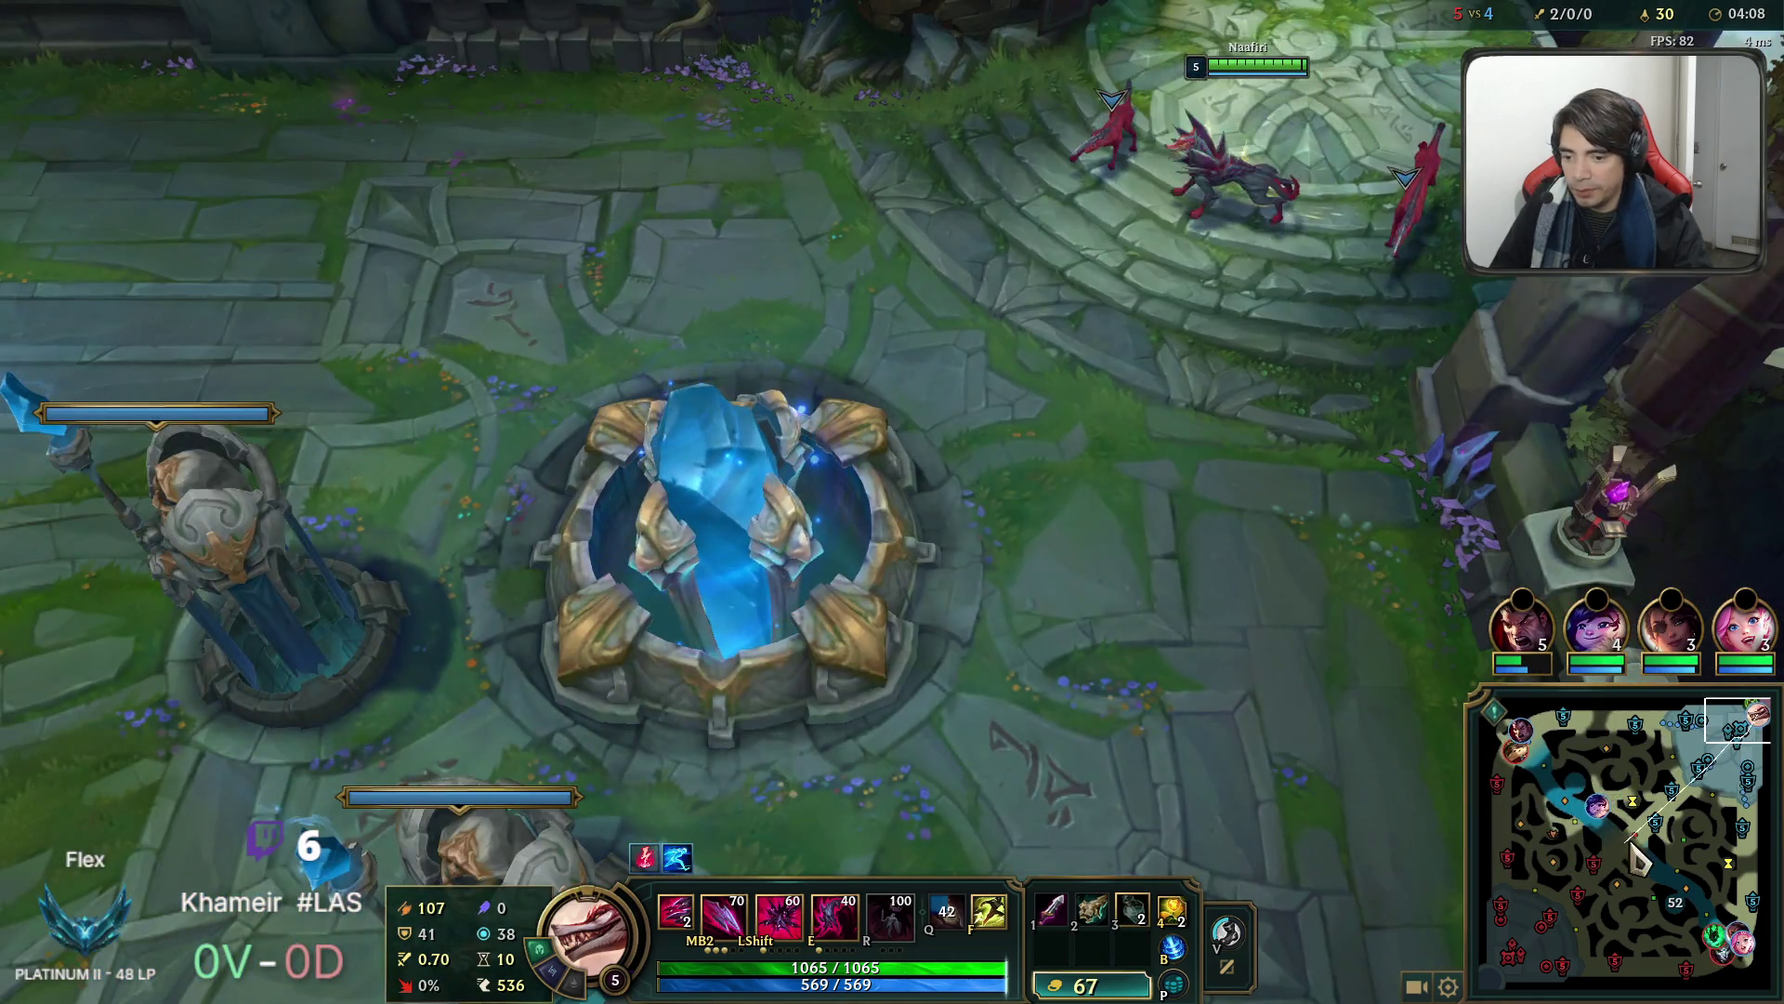
drag(1132, 912, 1095, 912)
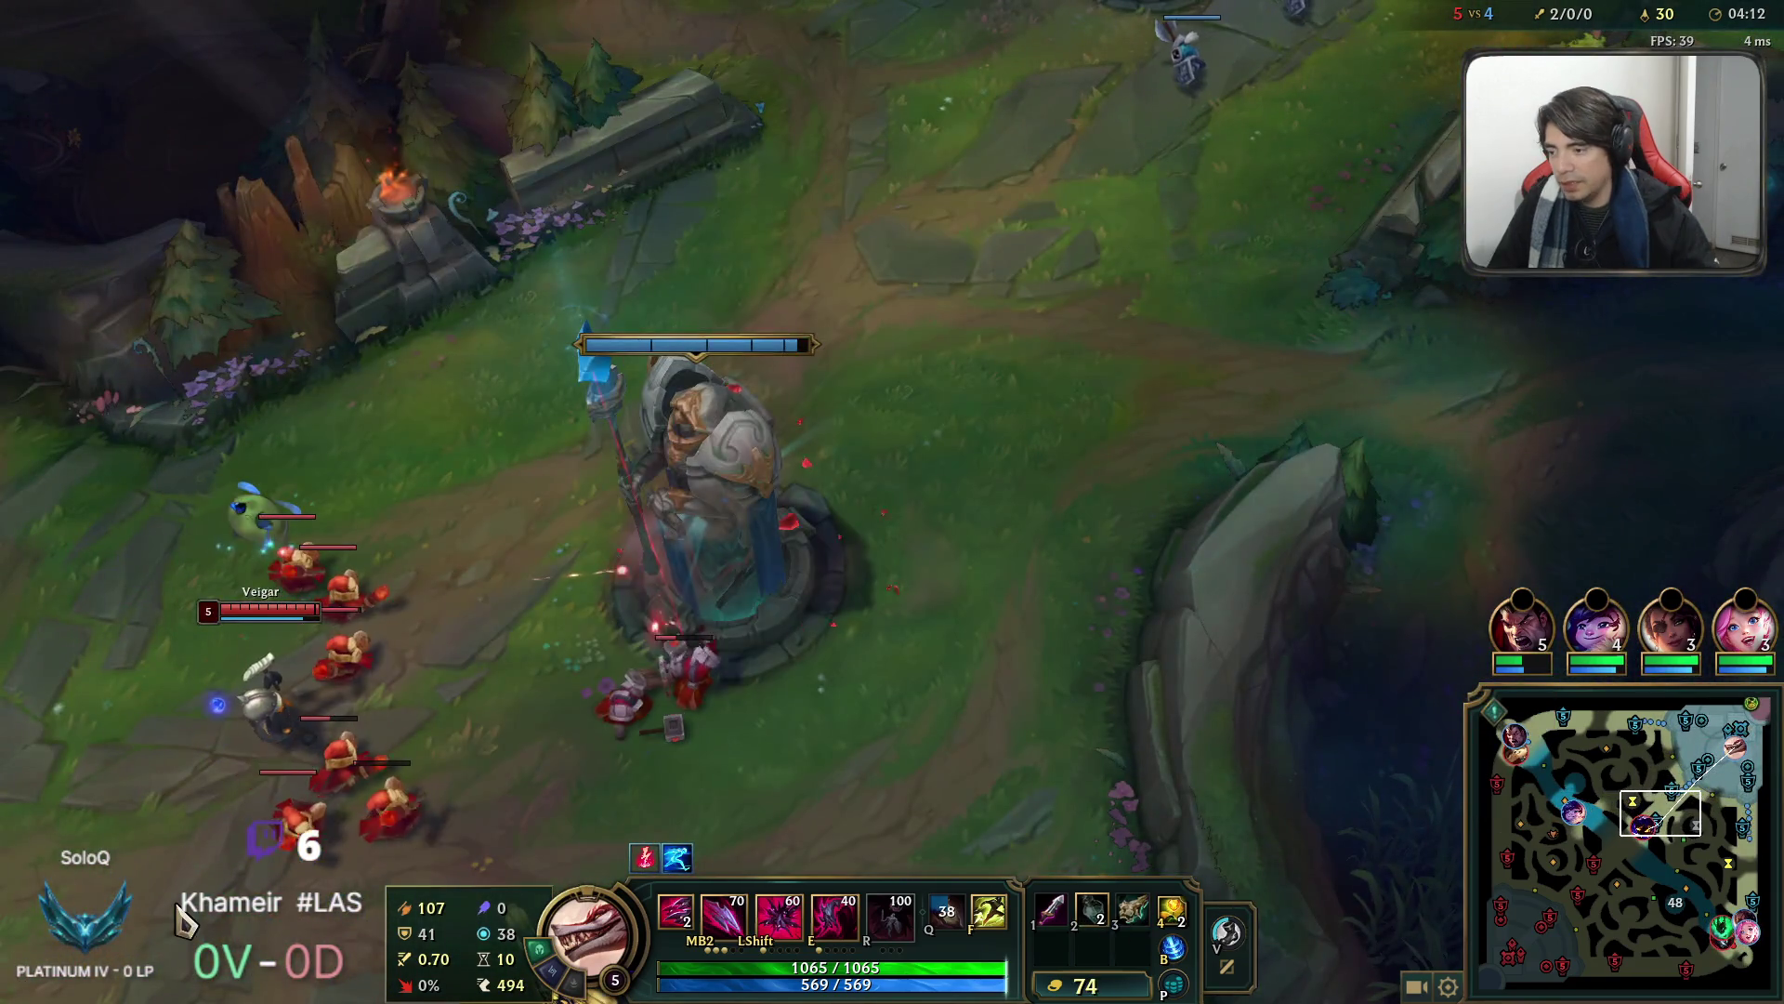
Check the scoreboard and walk Naafiri from base back to the mid-lane turret.
key(Tab)
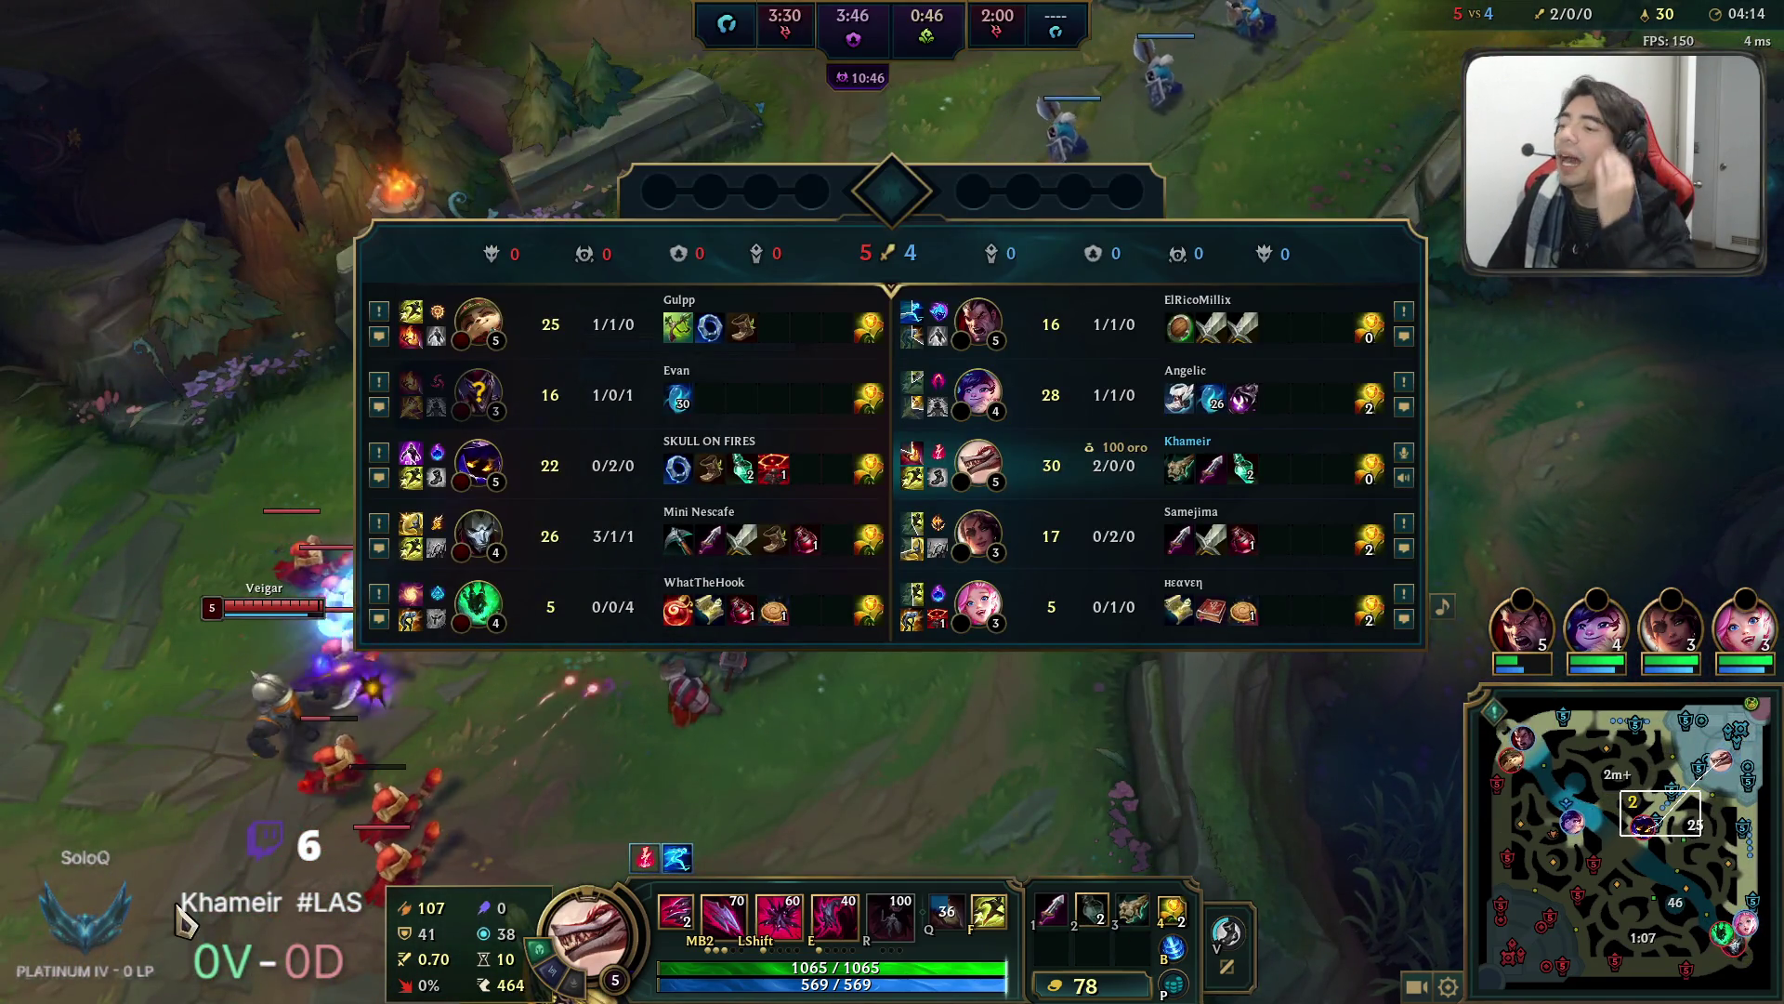
right_click(625, 68)
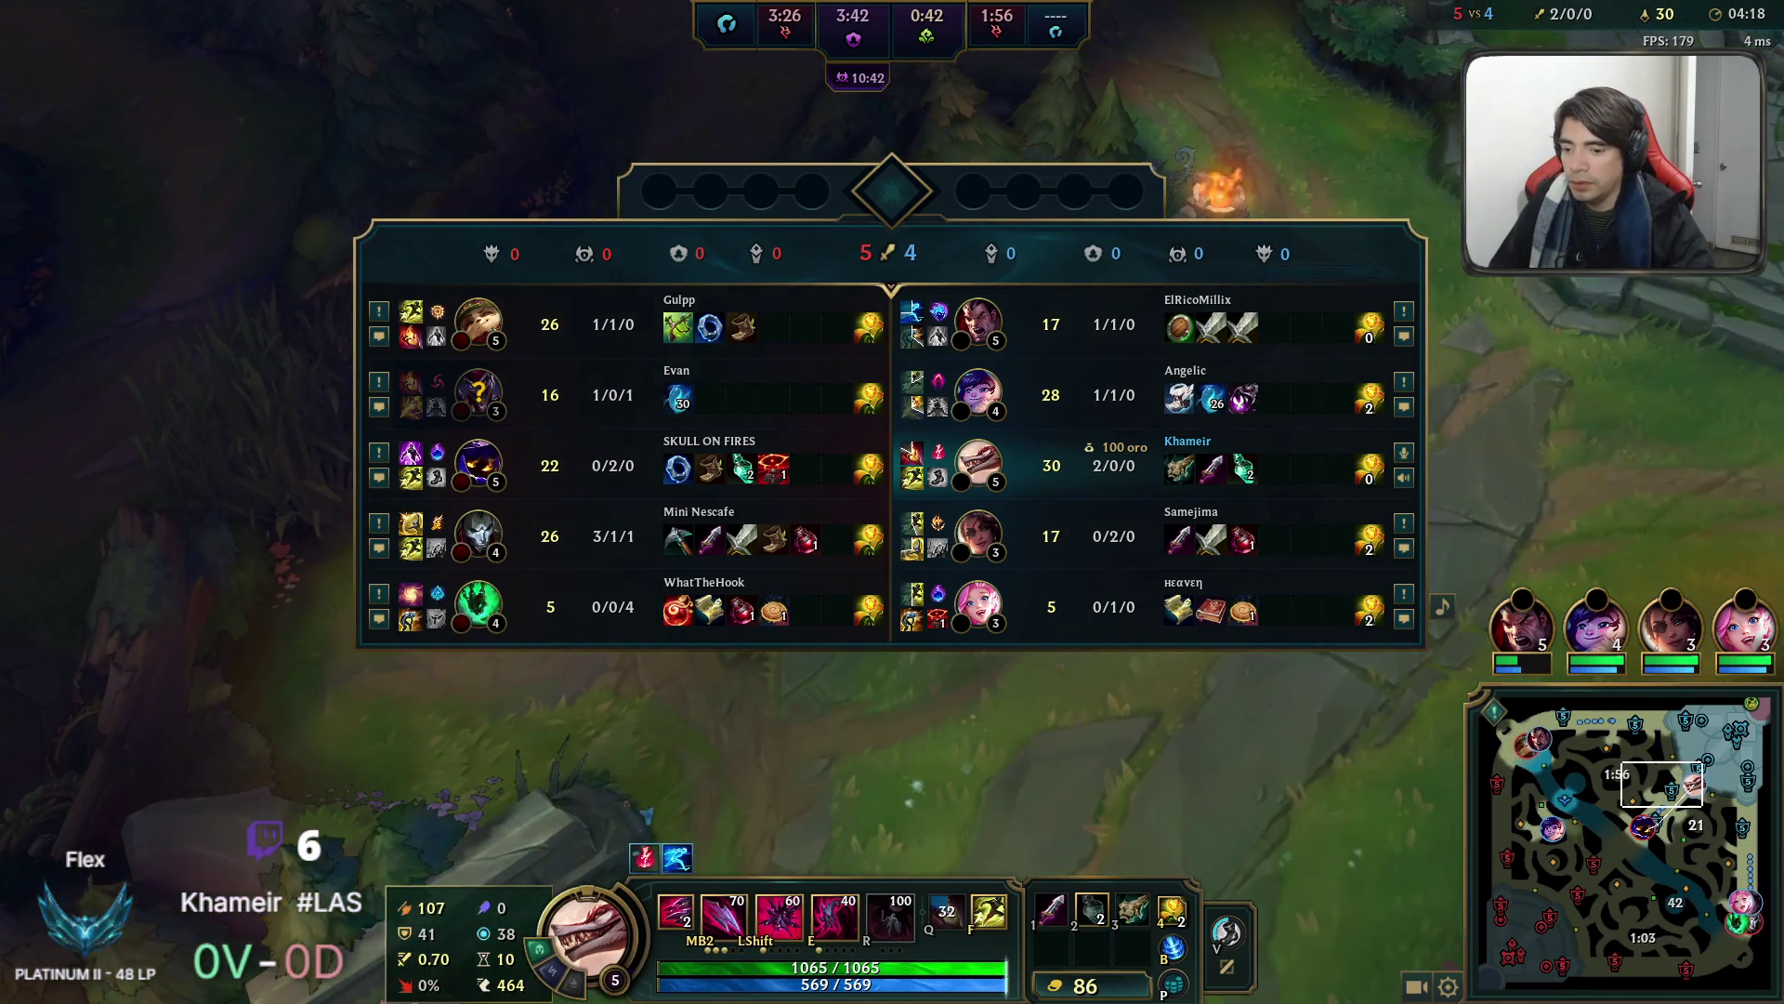
key(Tab)
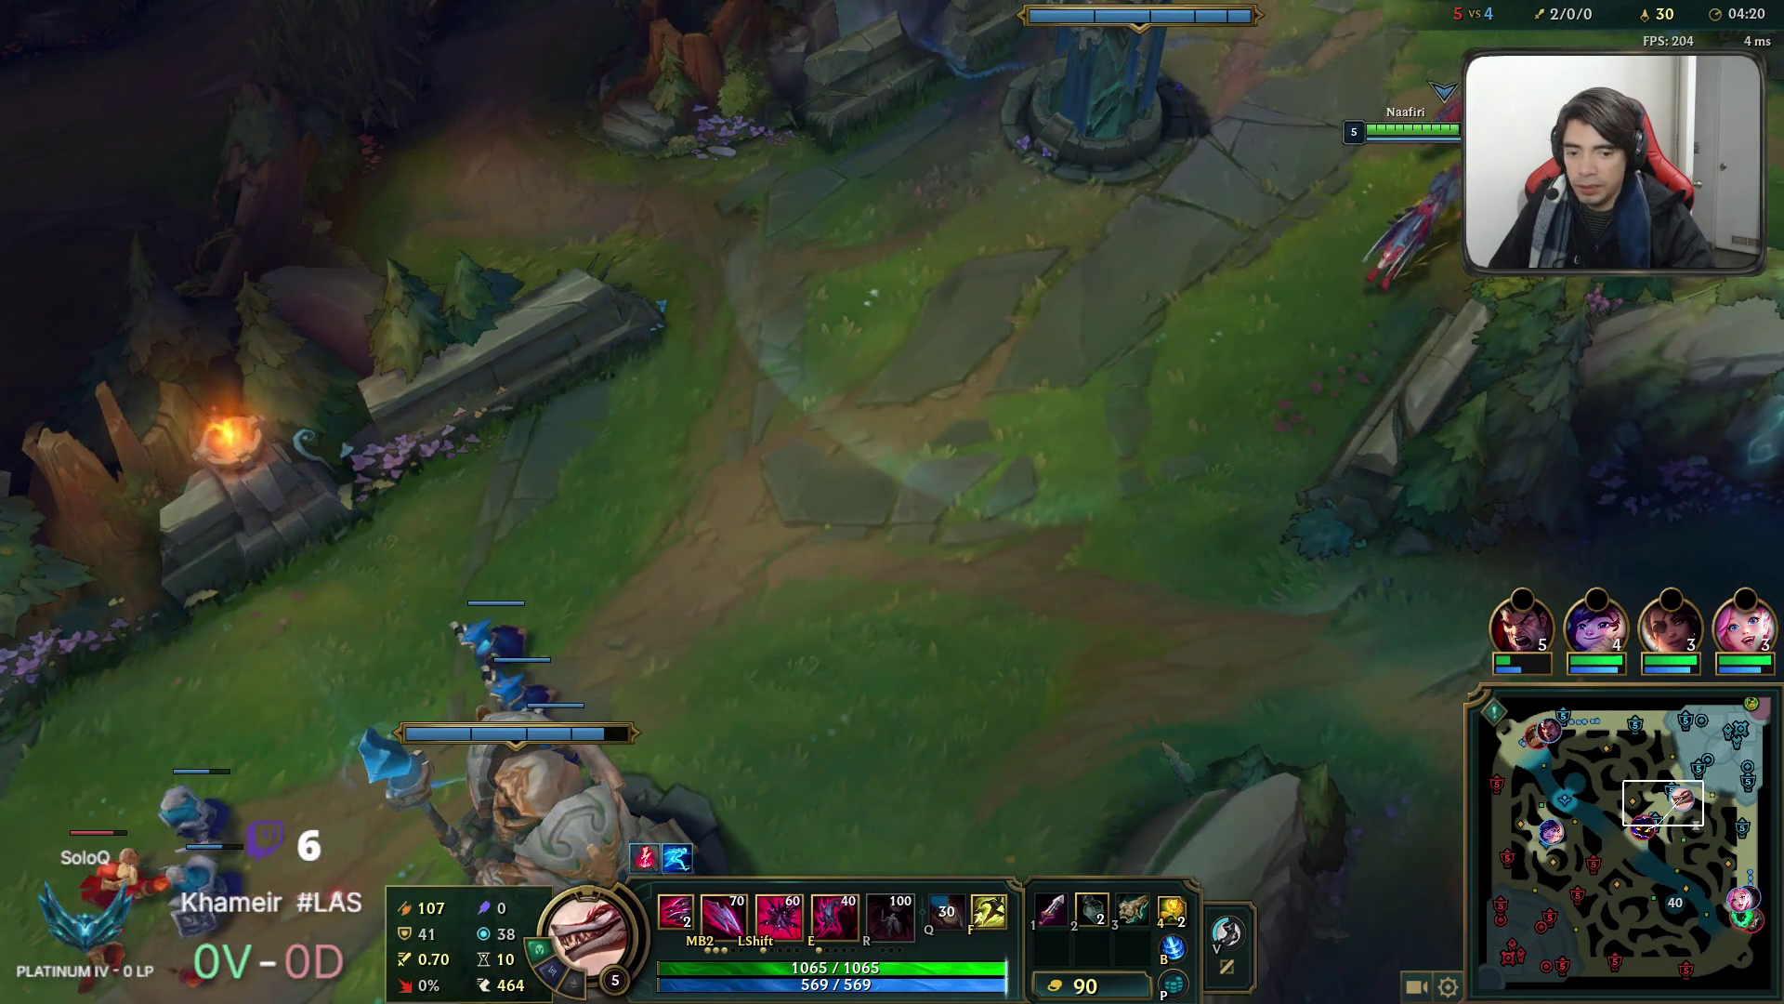
right_click(1026, 764)
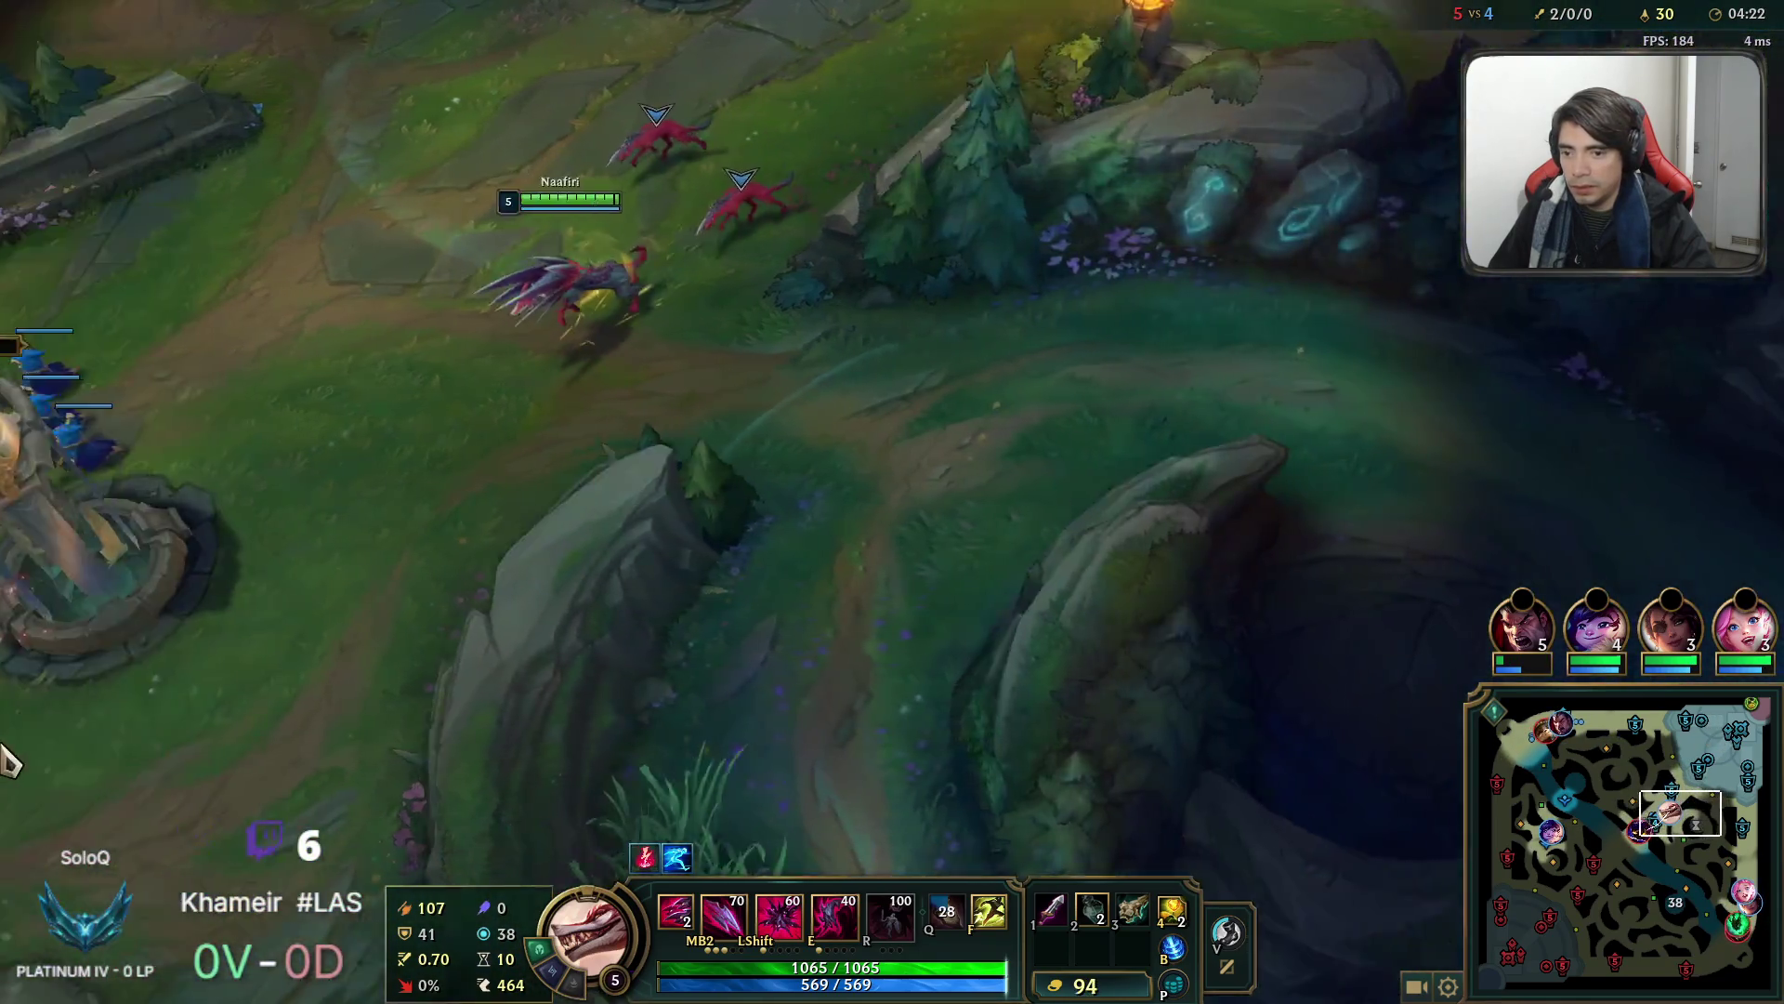
right_click(808, 237)
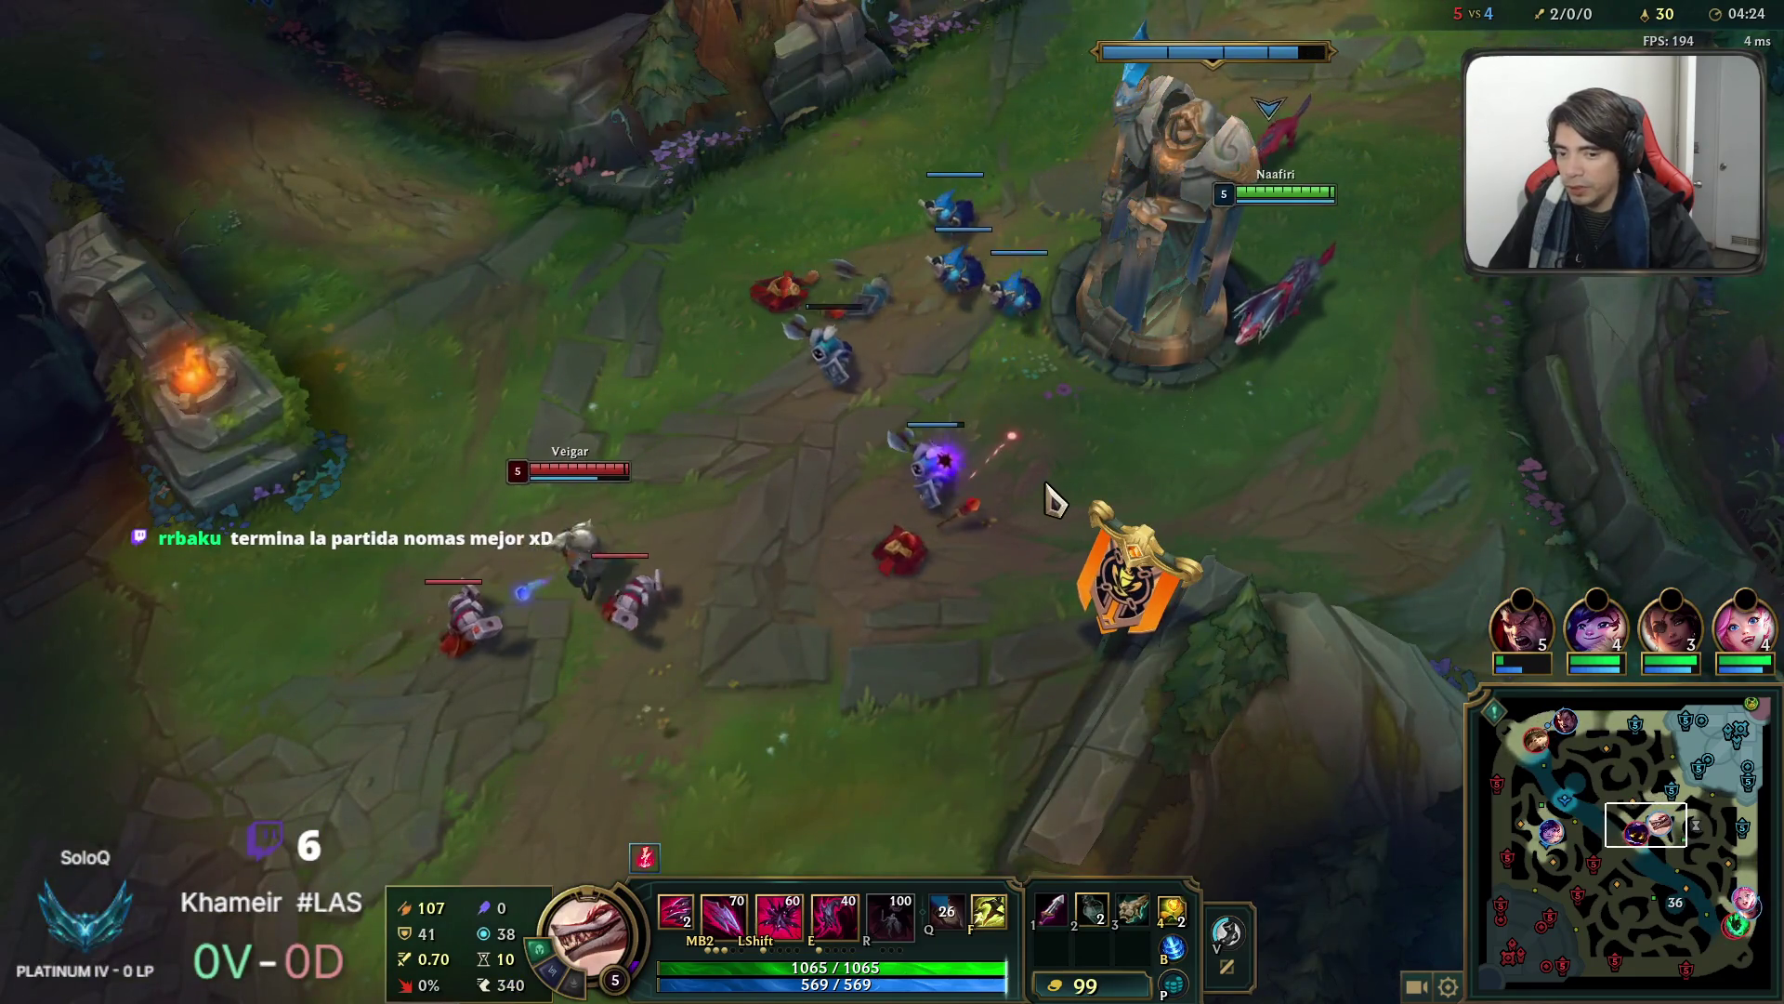
right_click(1183, 490)
right_click(797, 339)
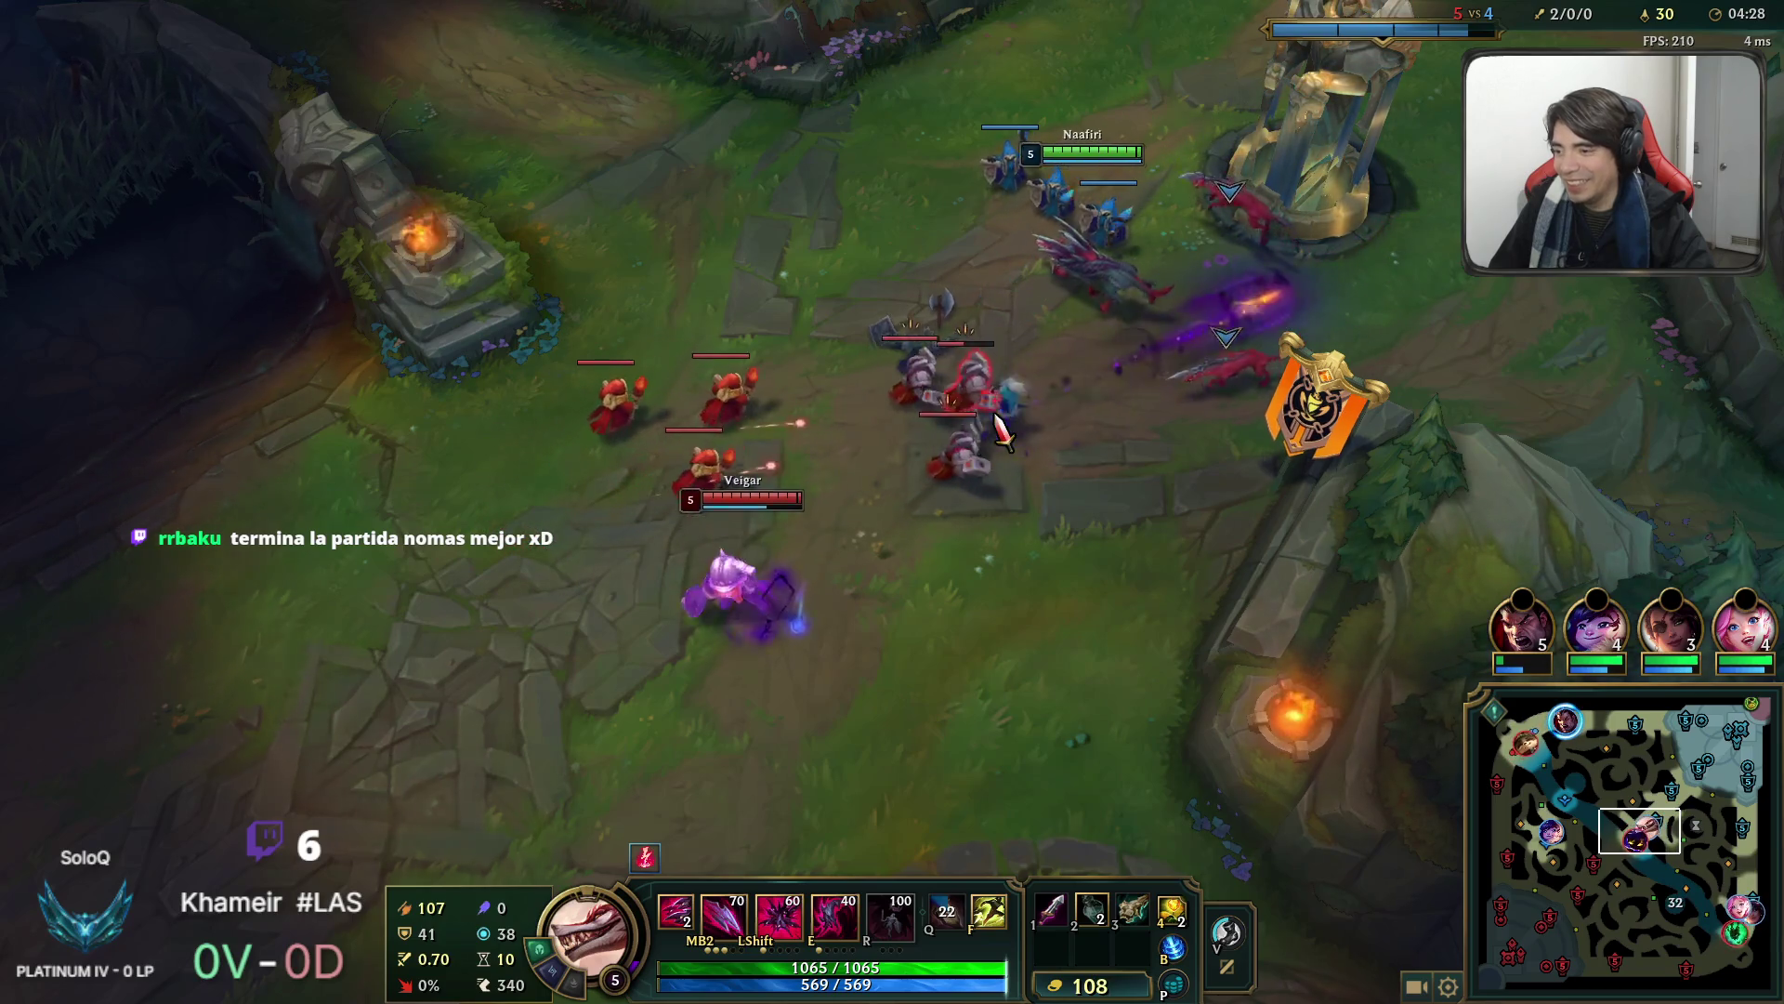
Attack the enemy minion wave and reposition around Veigar near the allied turret.
right_click(1007, 337)
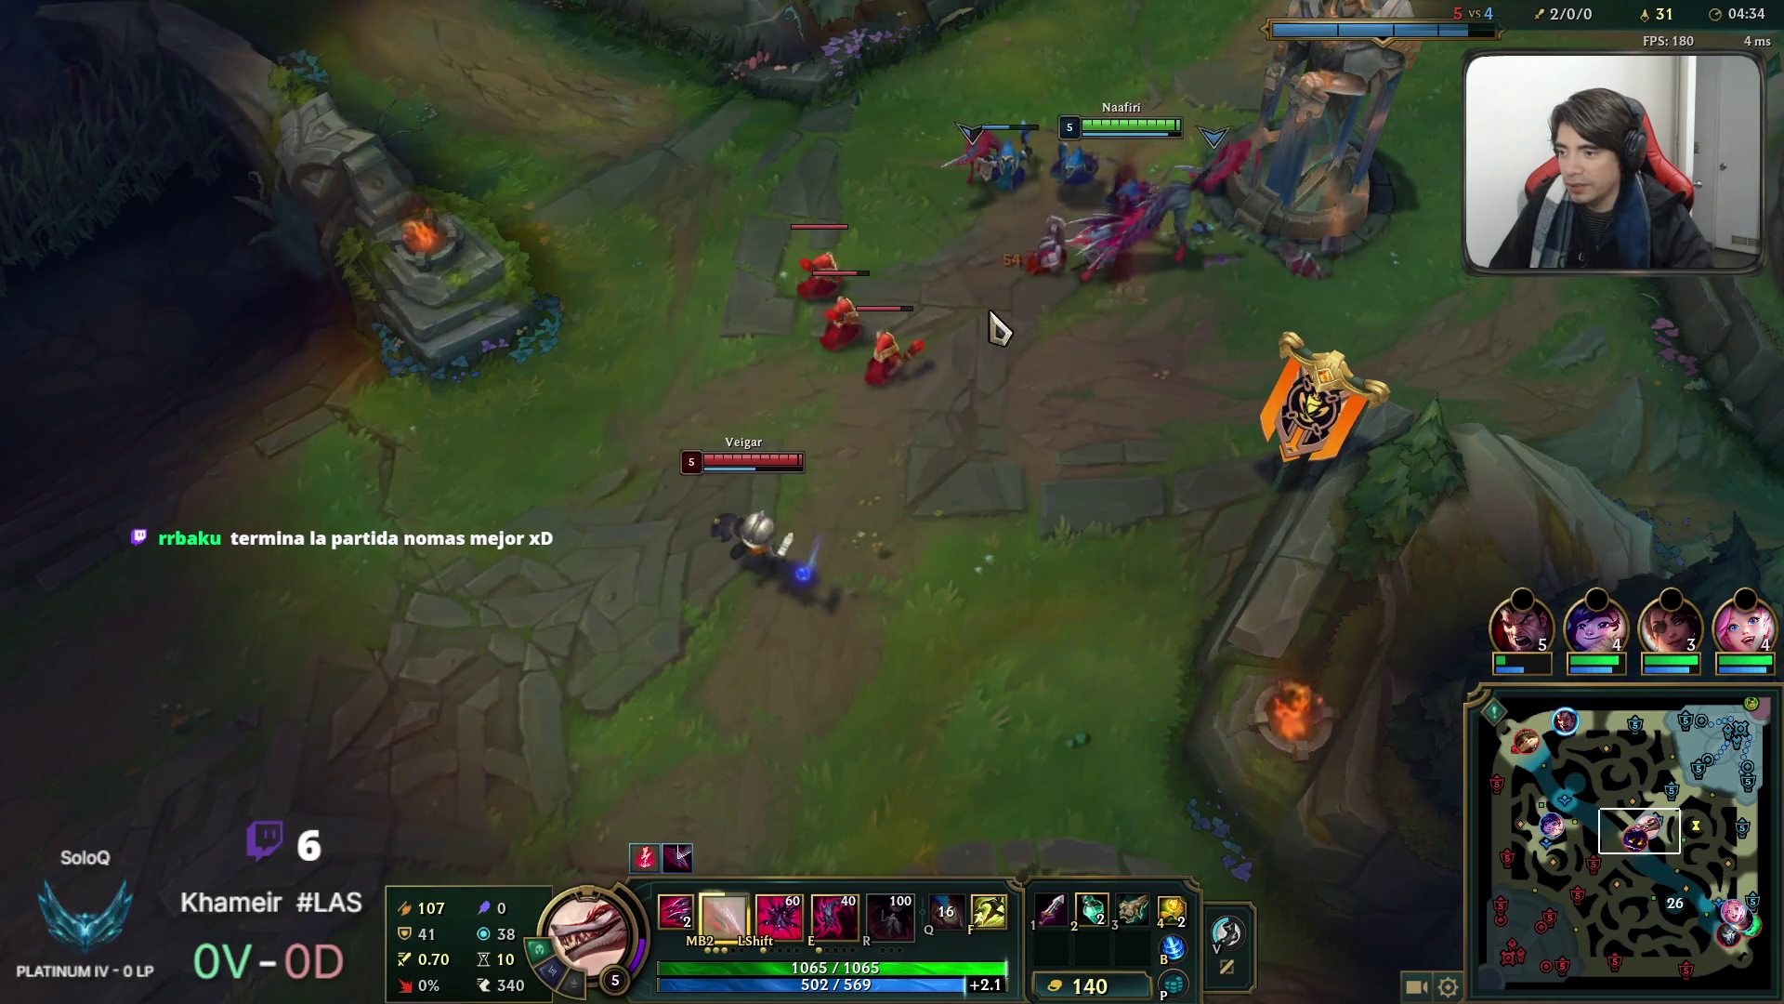
right_click(869, 405)
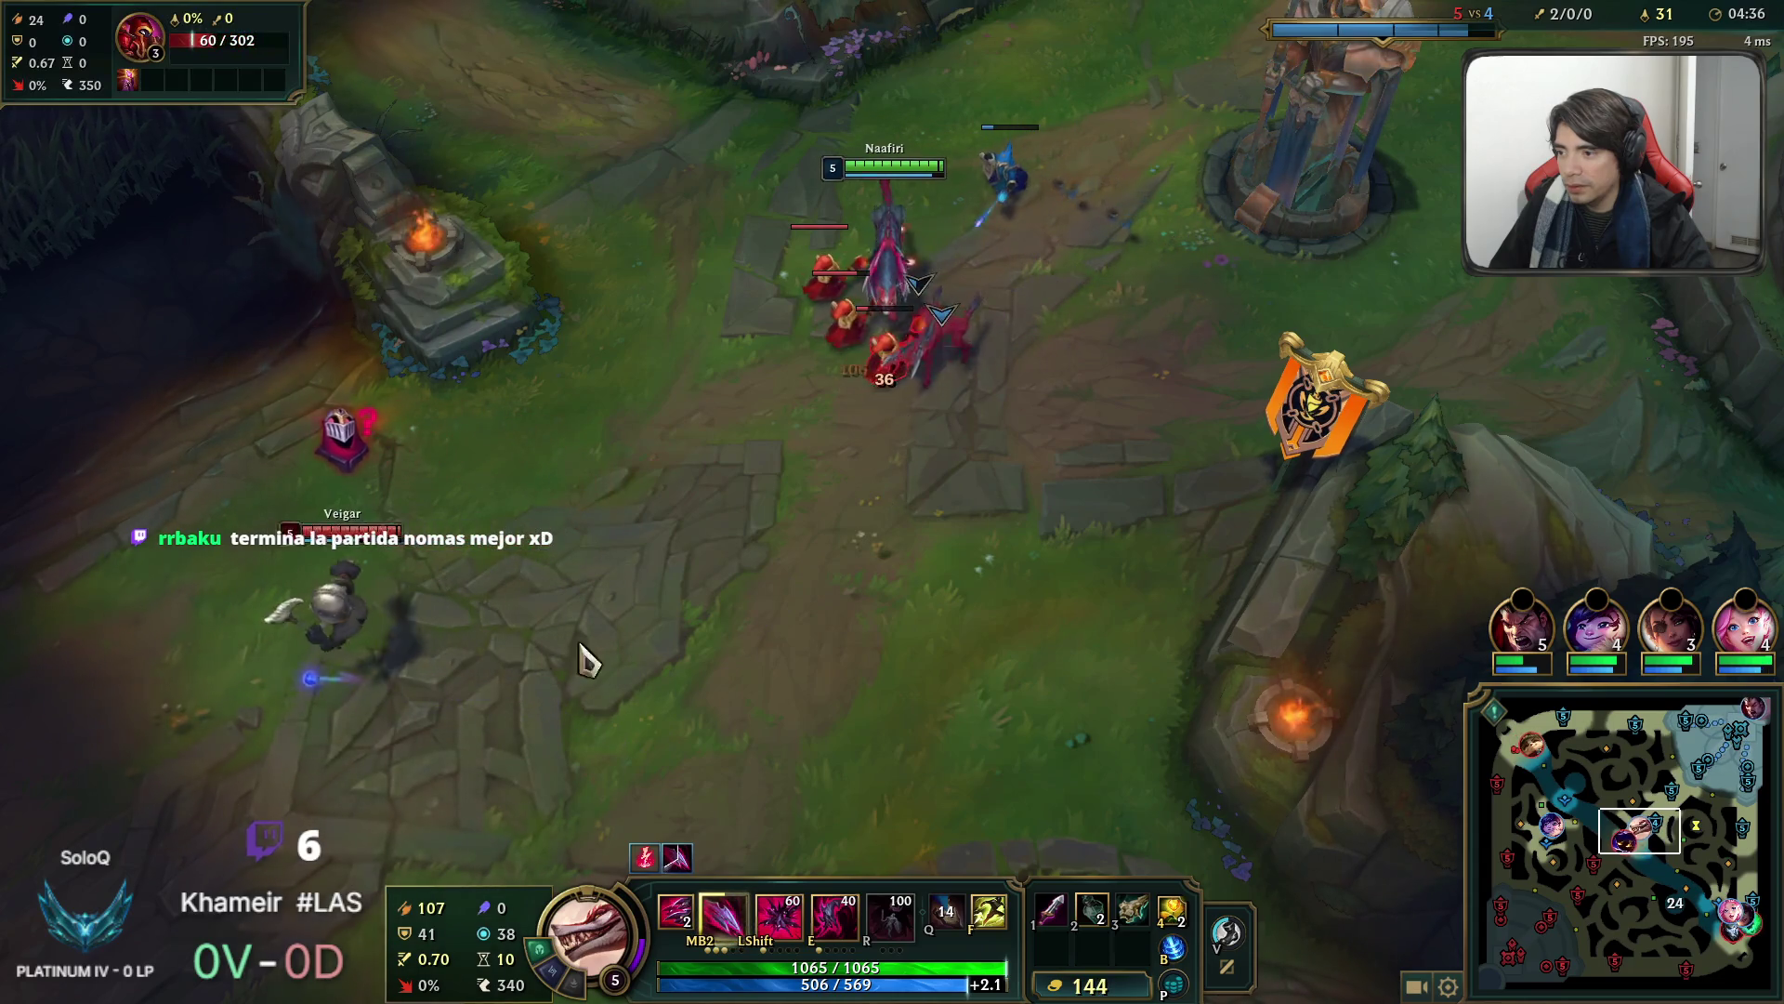
right_click(839, 353)
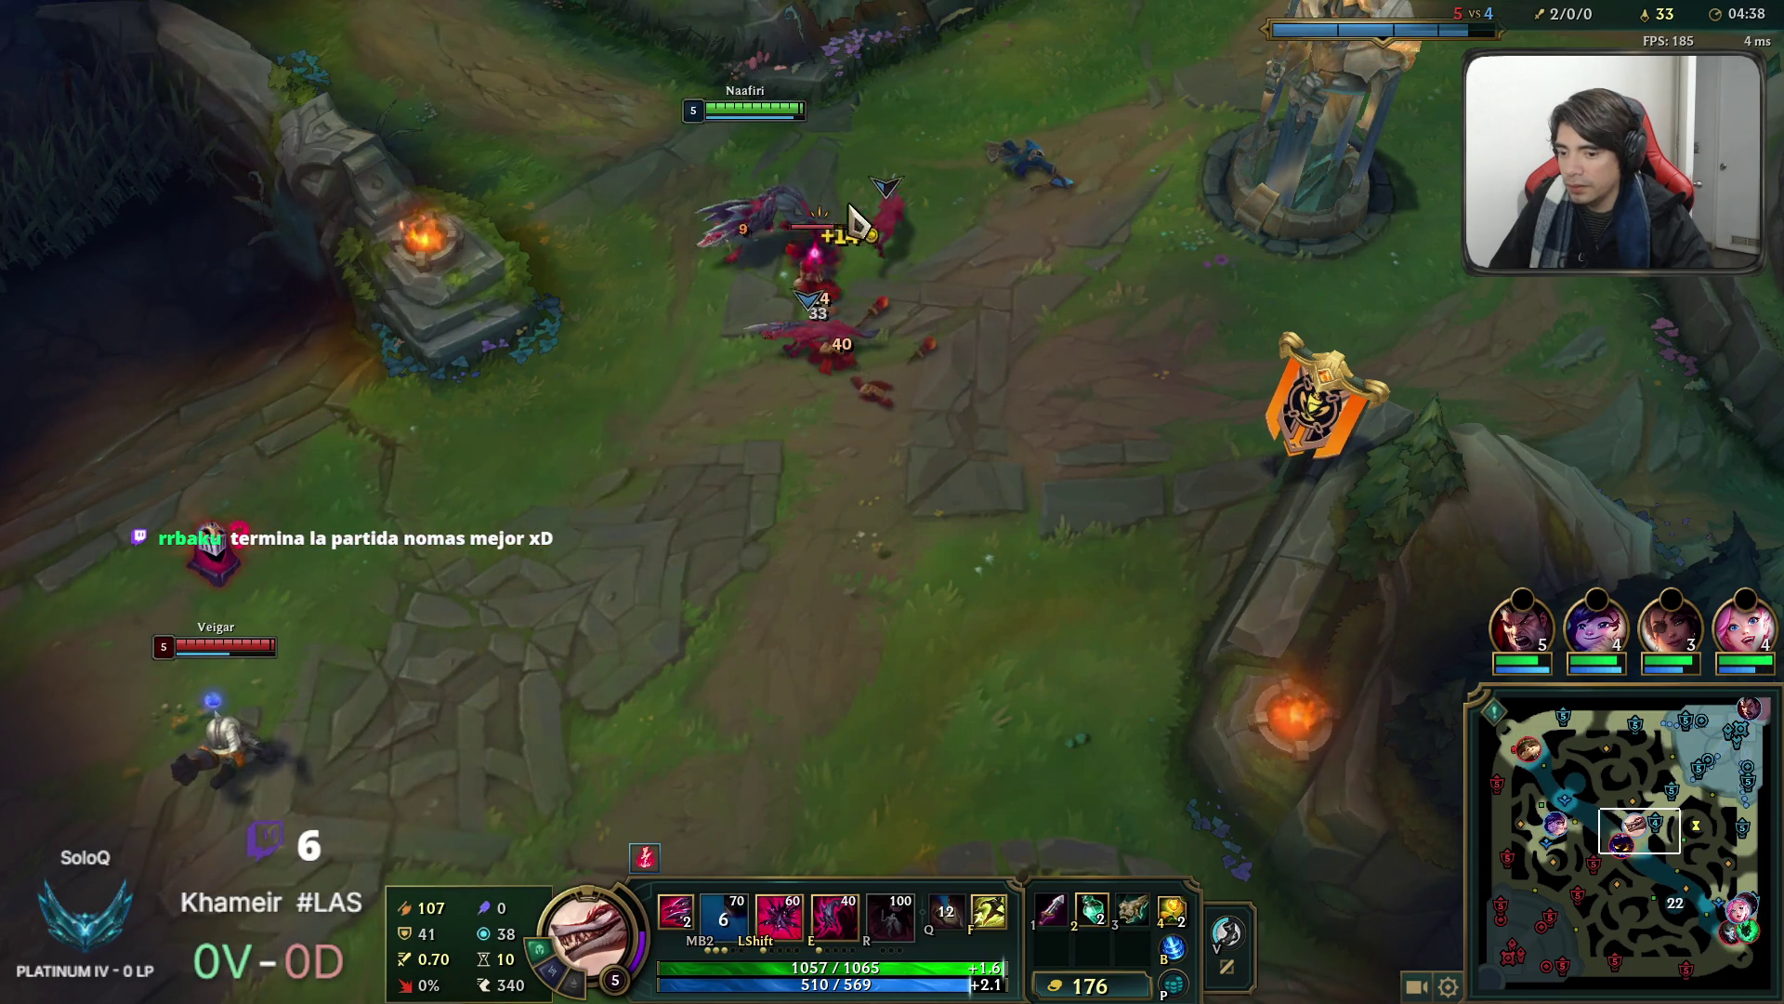
right_click(841, 281)
right_click(1281, 296)
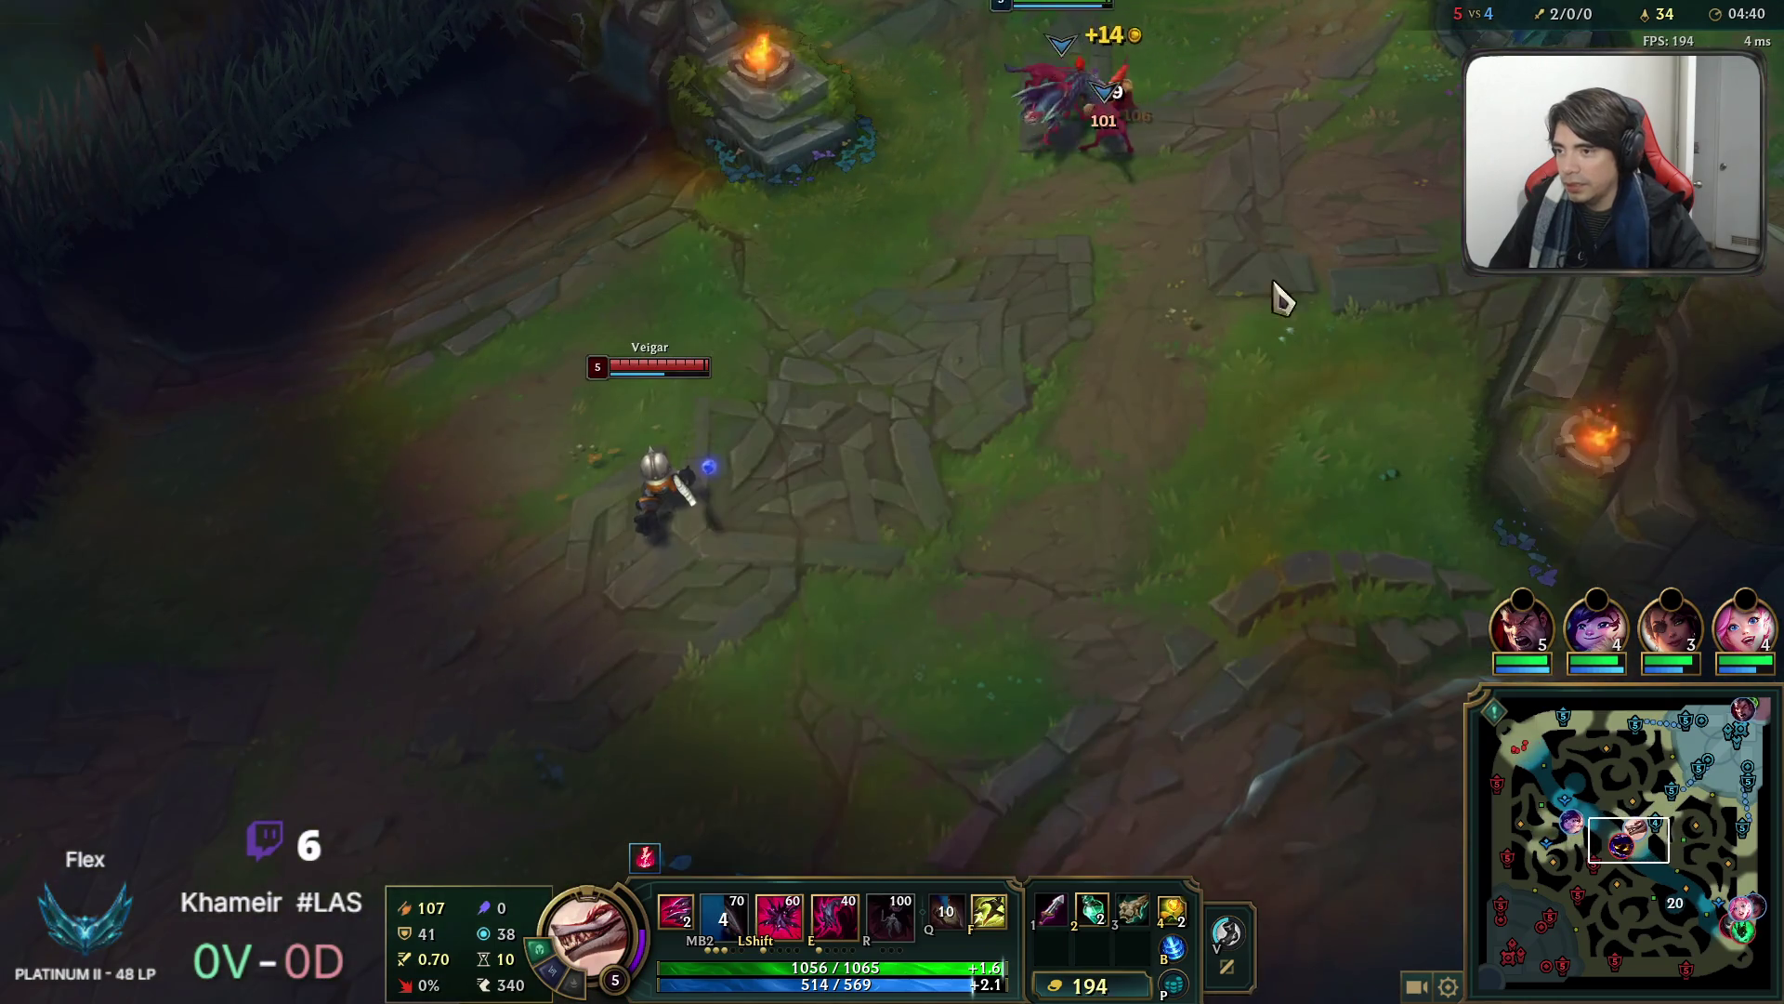
right_click(1155, 351)
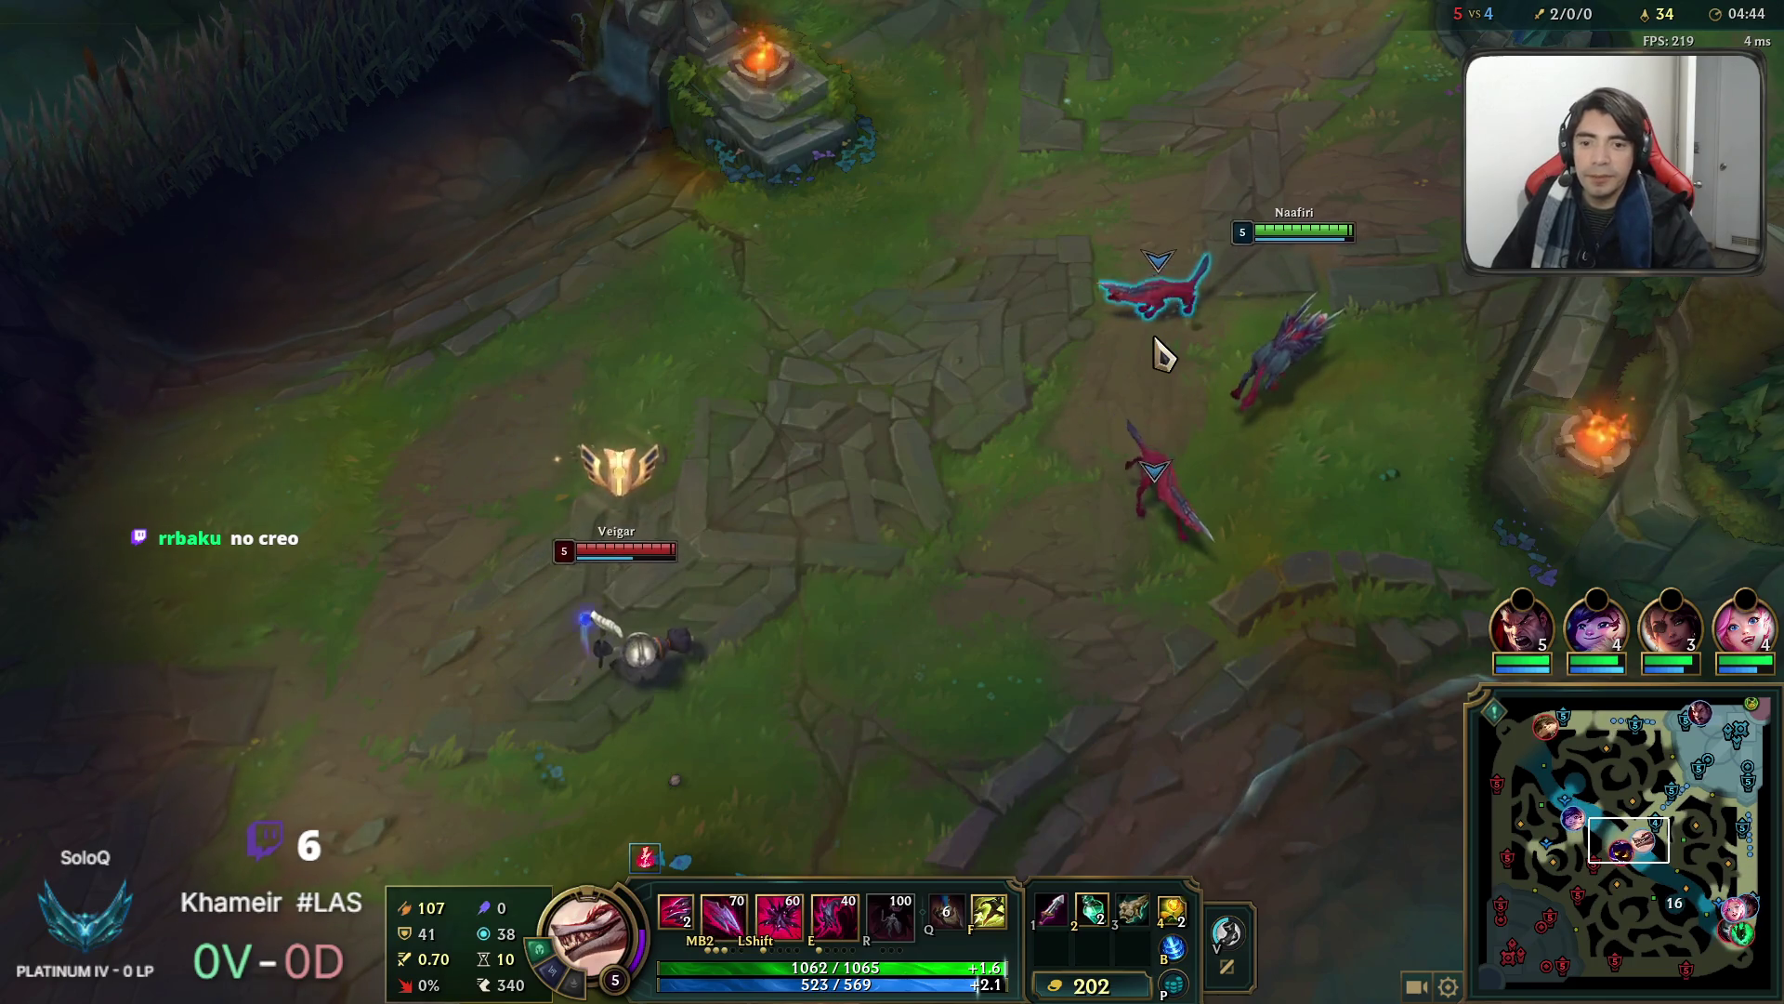
key(space)
right_click(1157, 399)
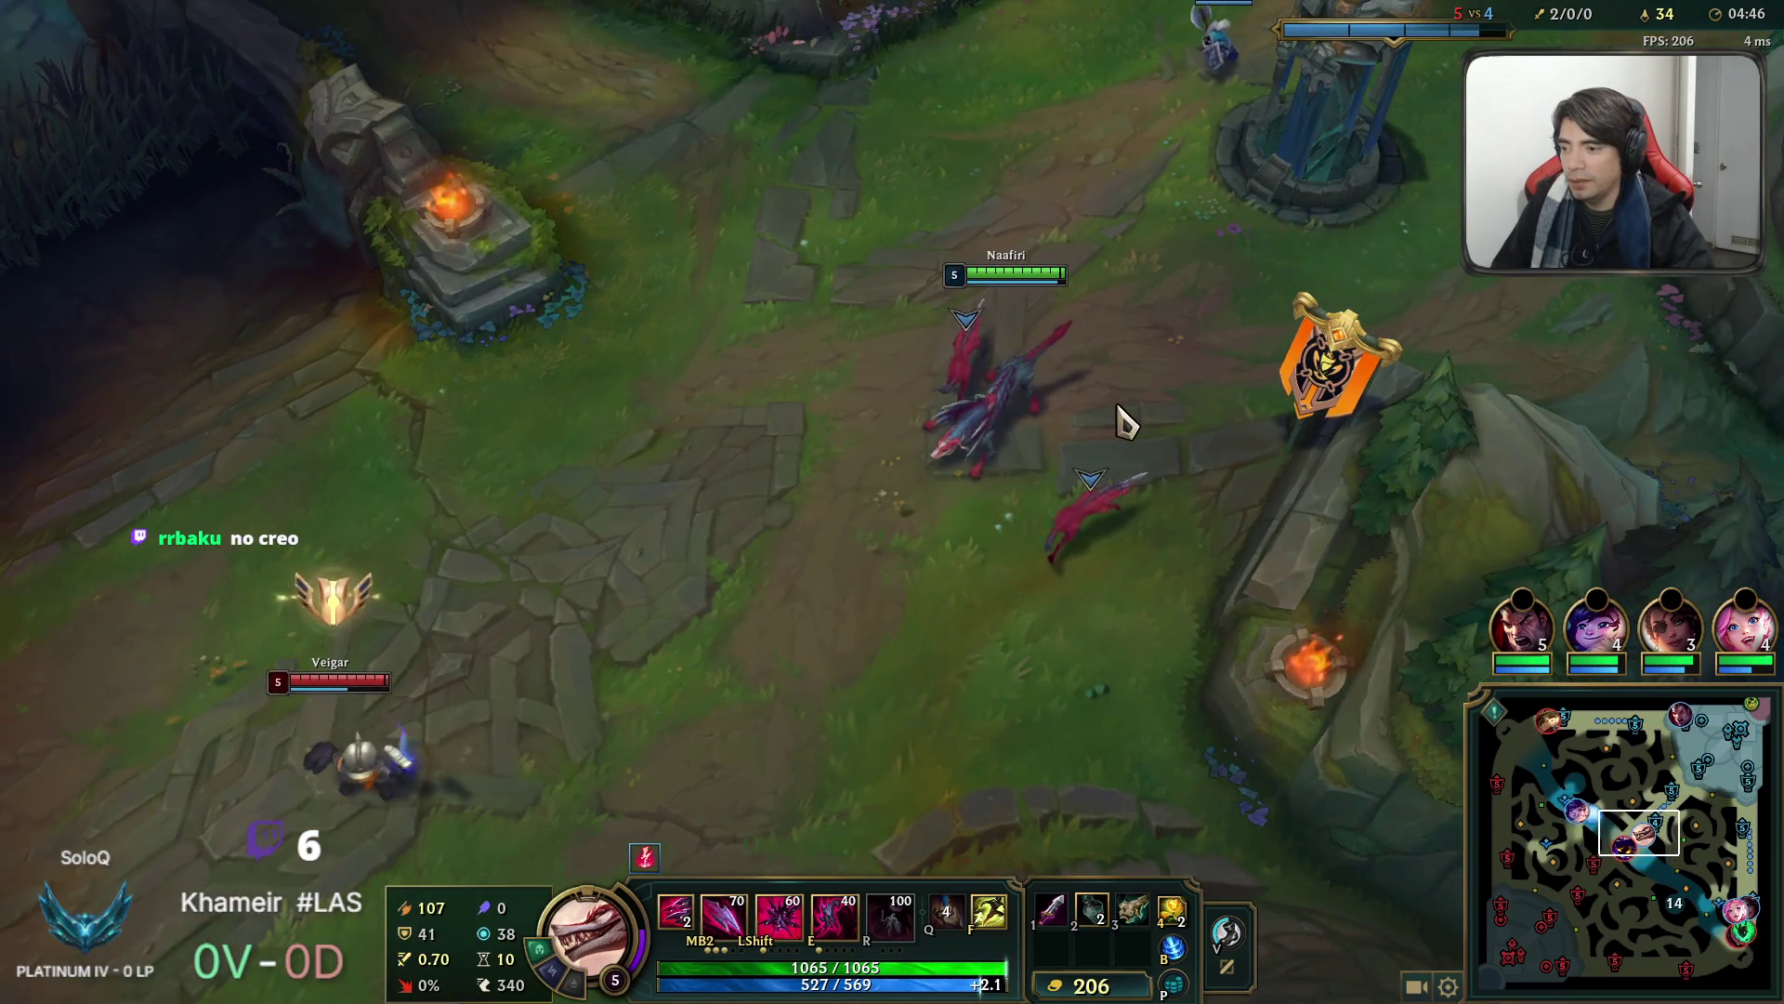
right_click(1112, 411)
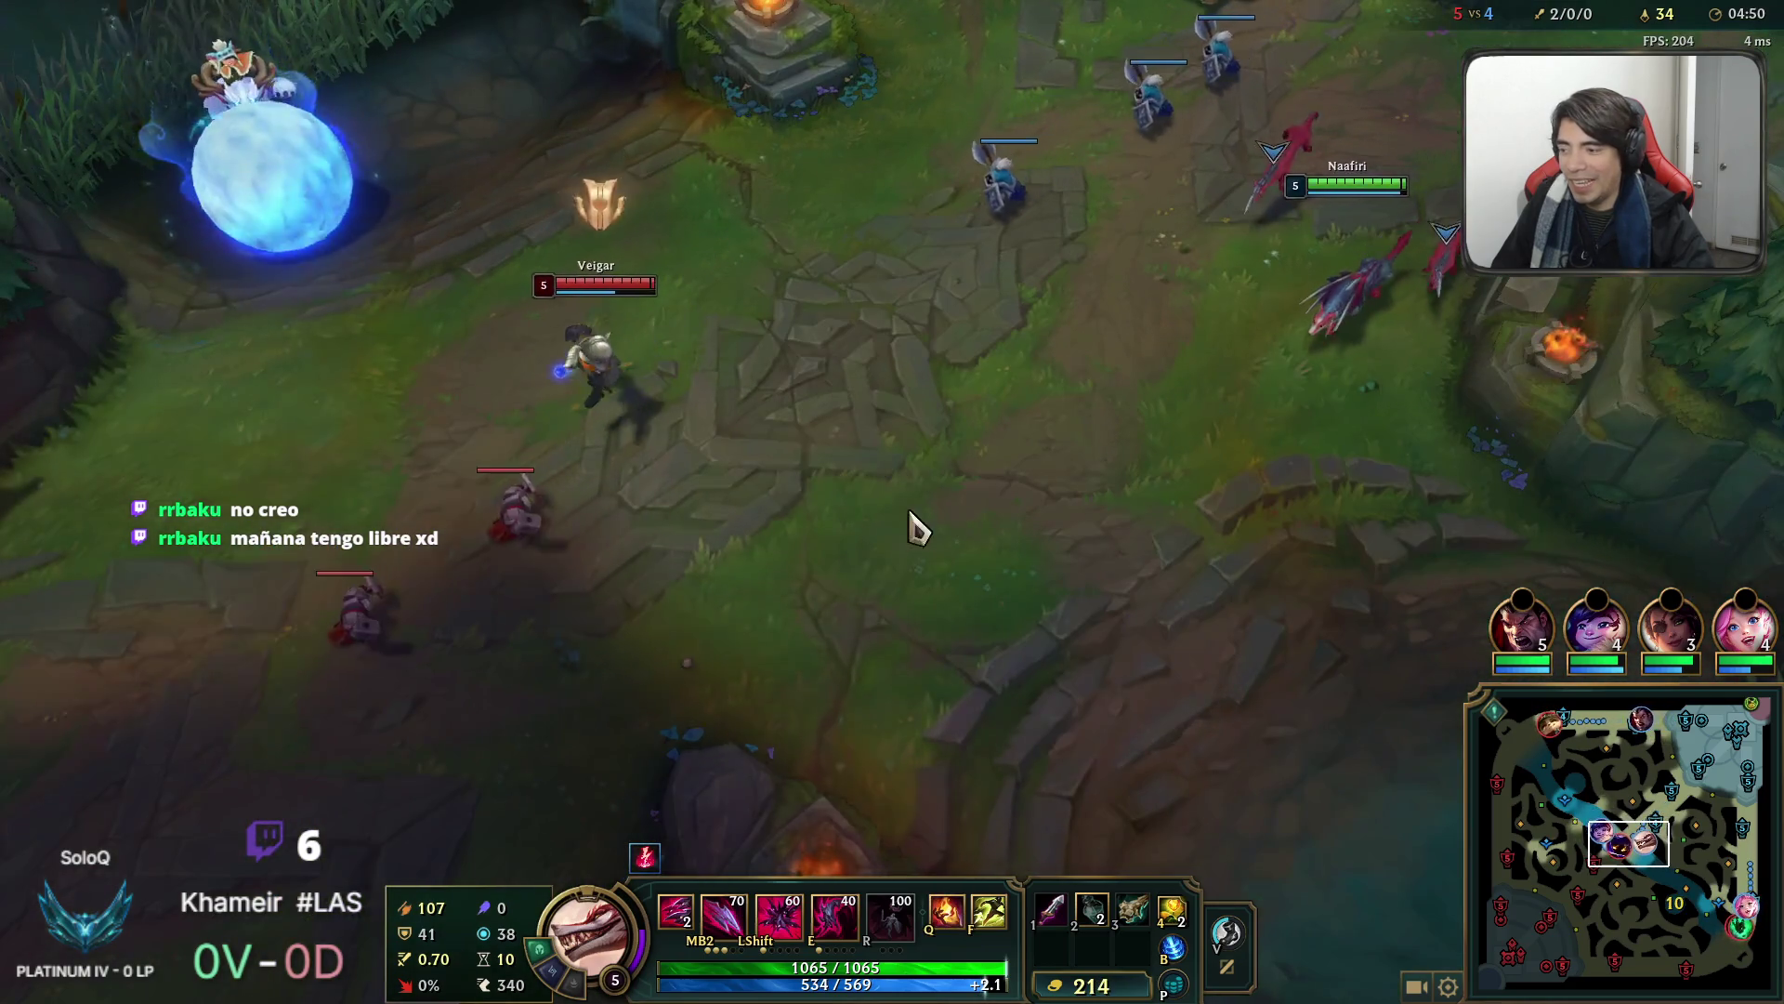
right_click(916, 530)
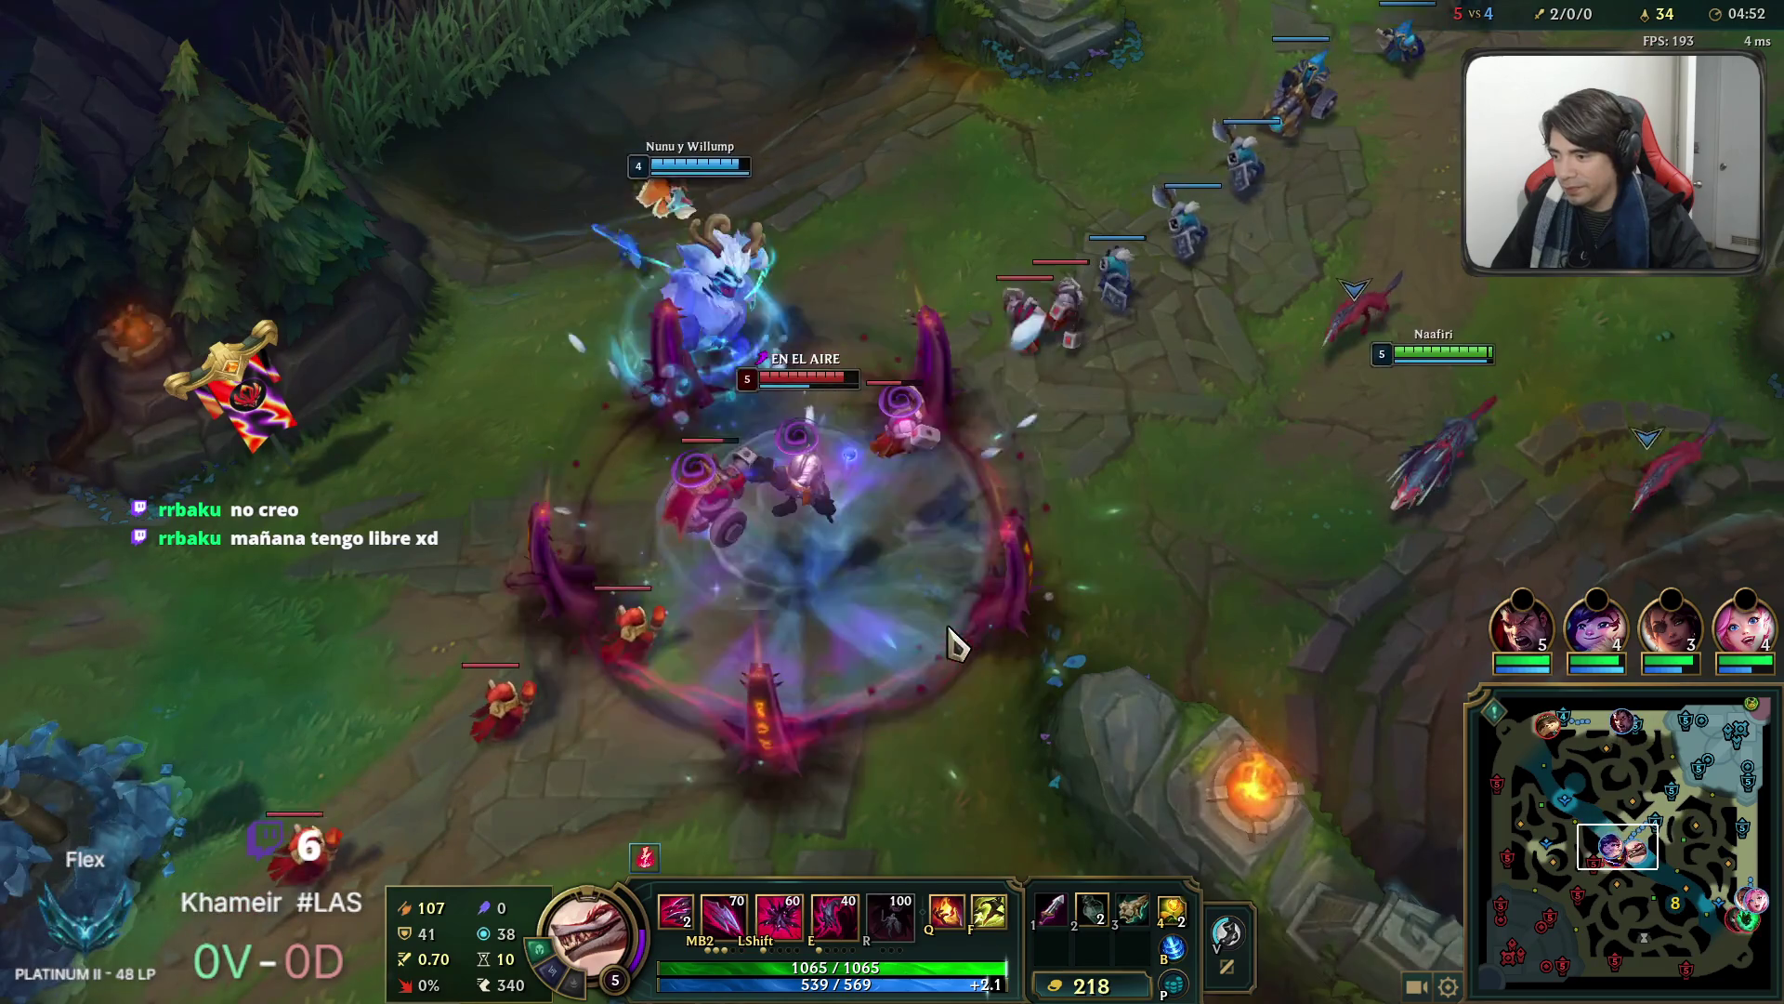
Throw a blade and dash onto the knocked-up Veigar, then keep attacking nearby enemies.
key(shift)
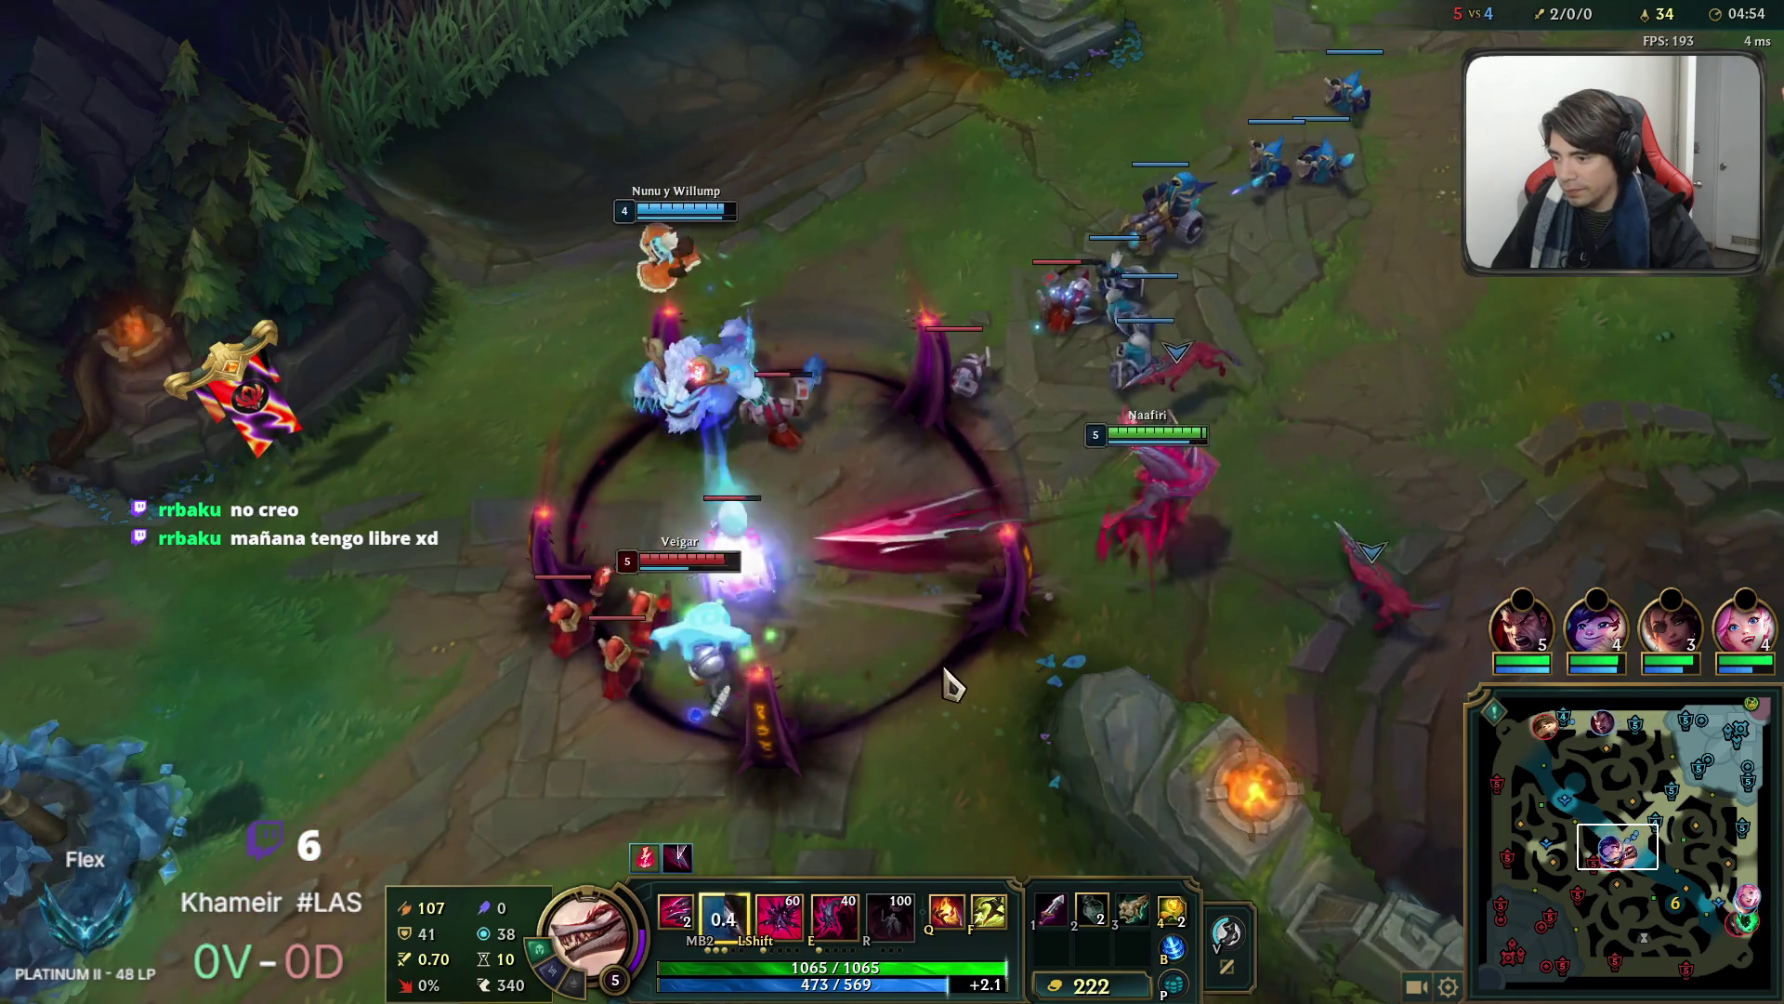
key(e)
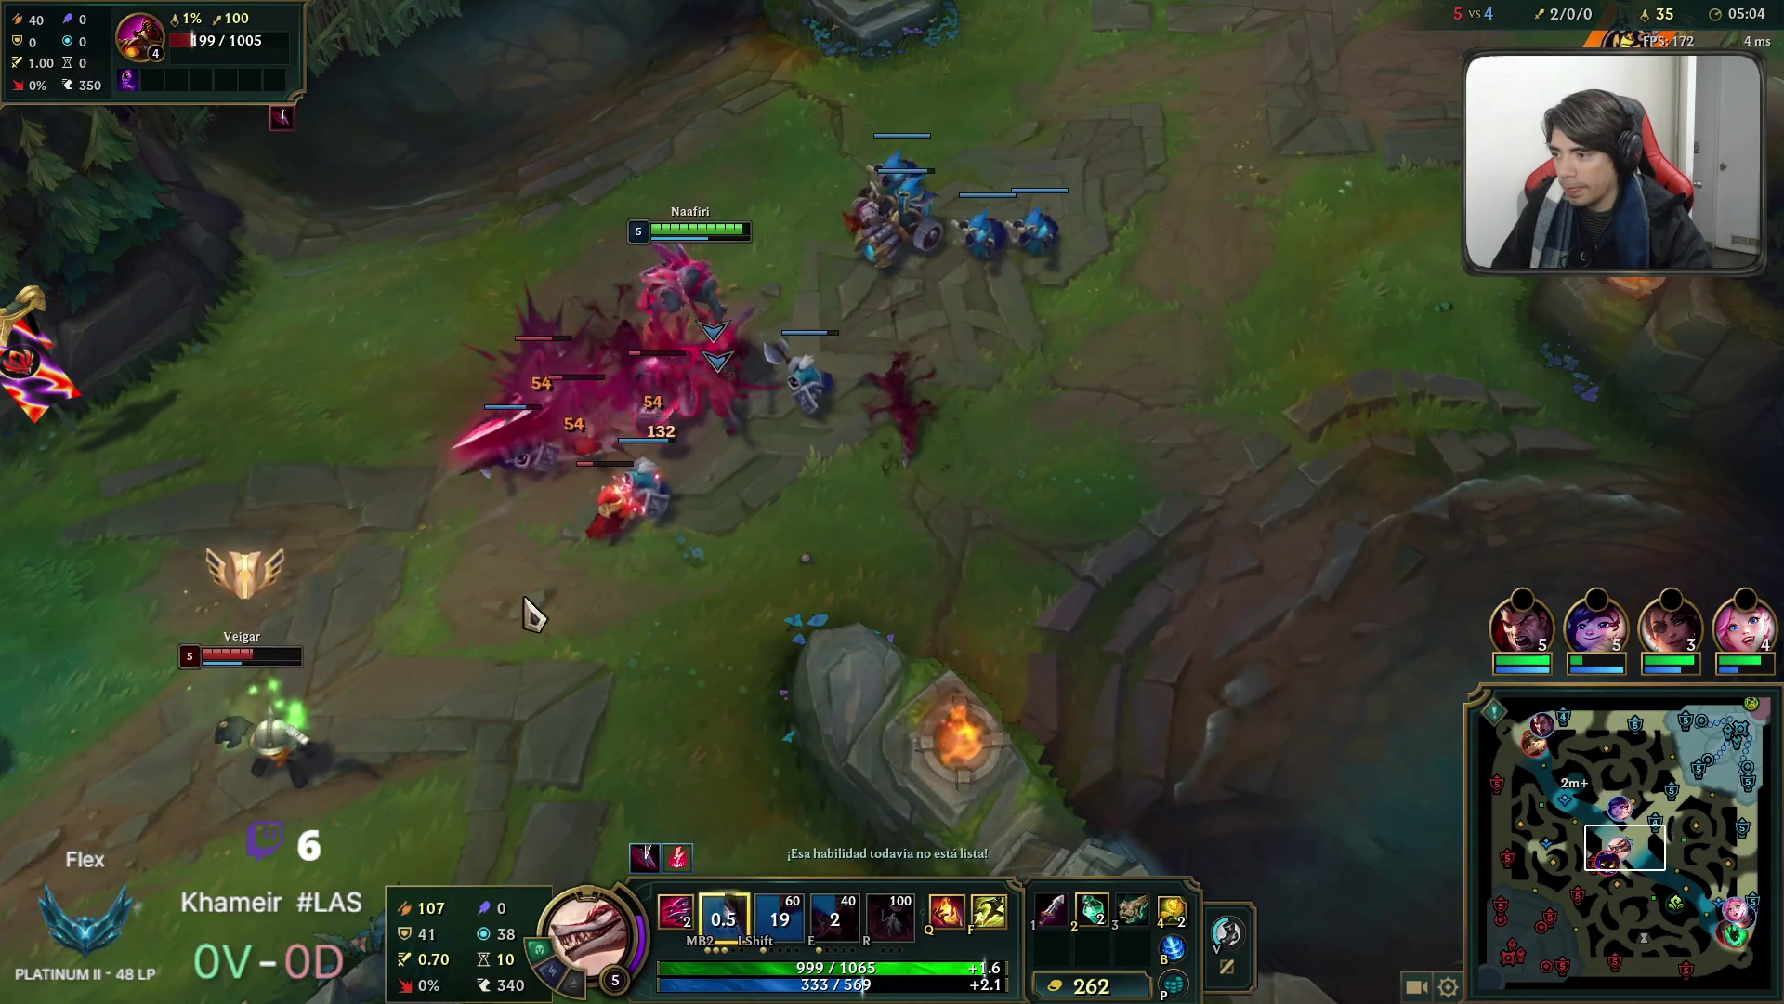
right_click(1088, 438)
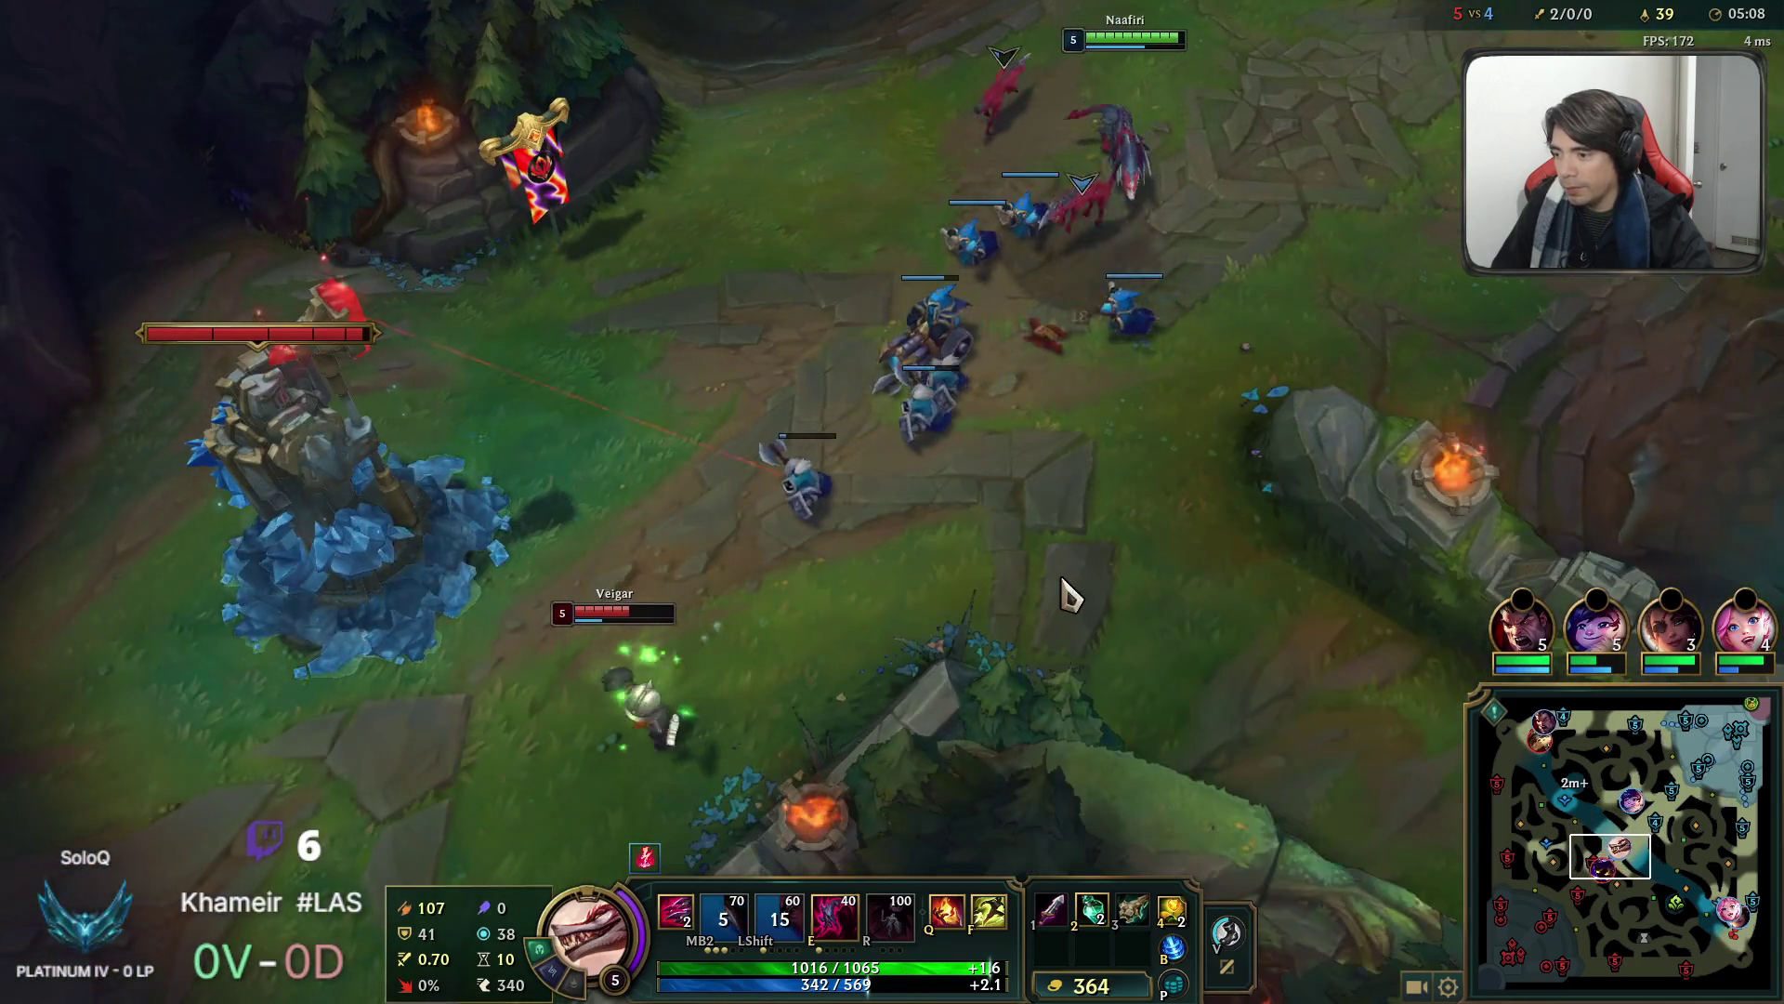
right_click(1285, 328)
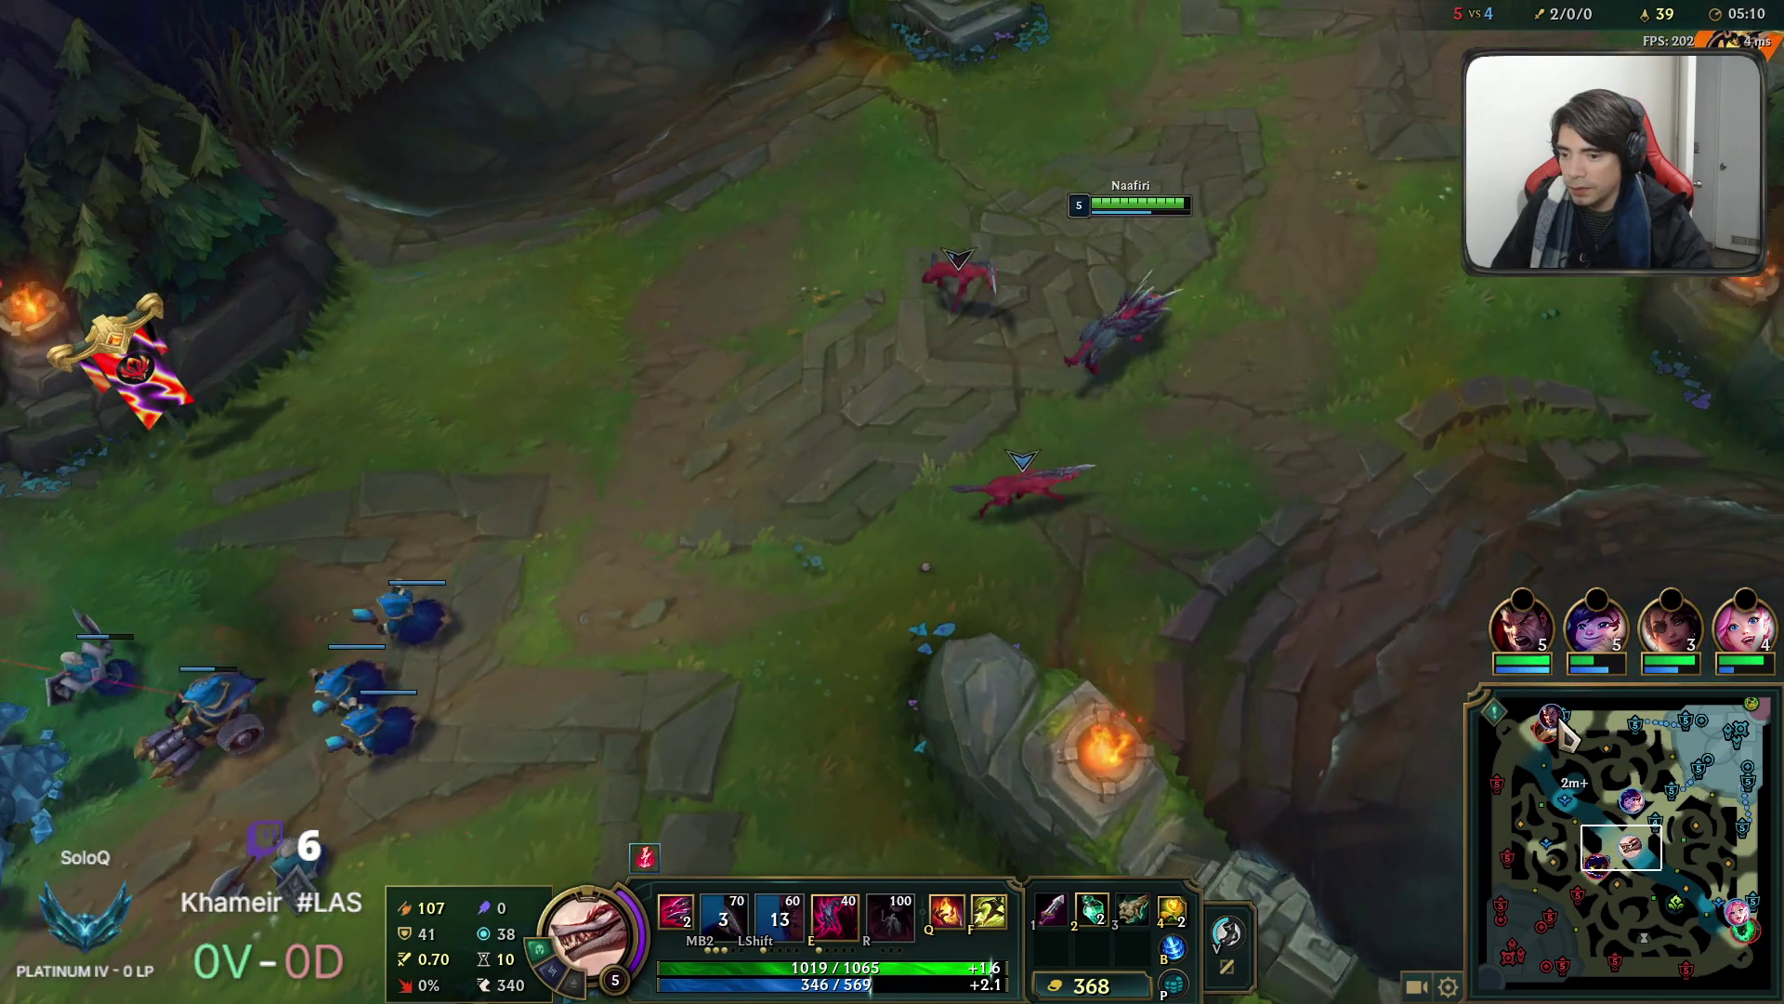
Glance at fights elsewhere on the map, then clear the minion wave with Q to reach level 6.
click(1569, 736)
key(space)
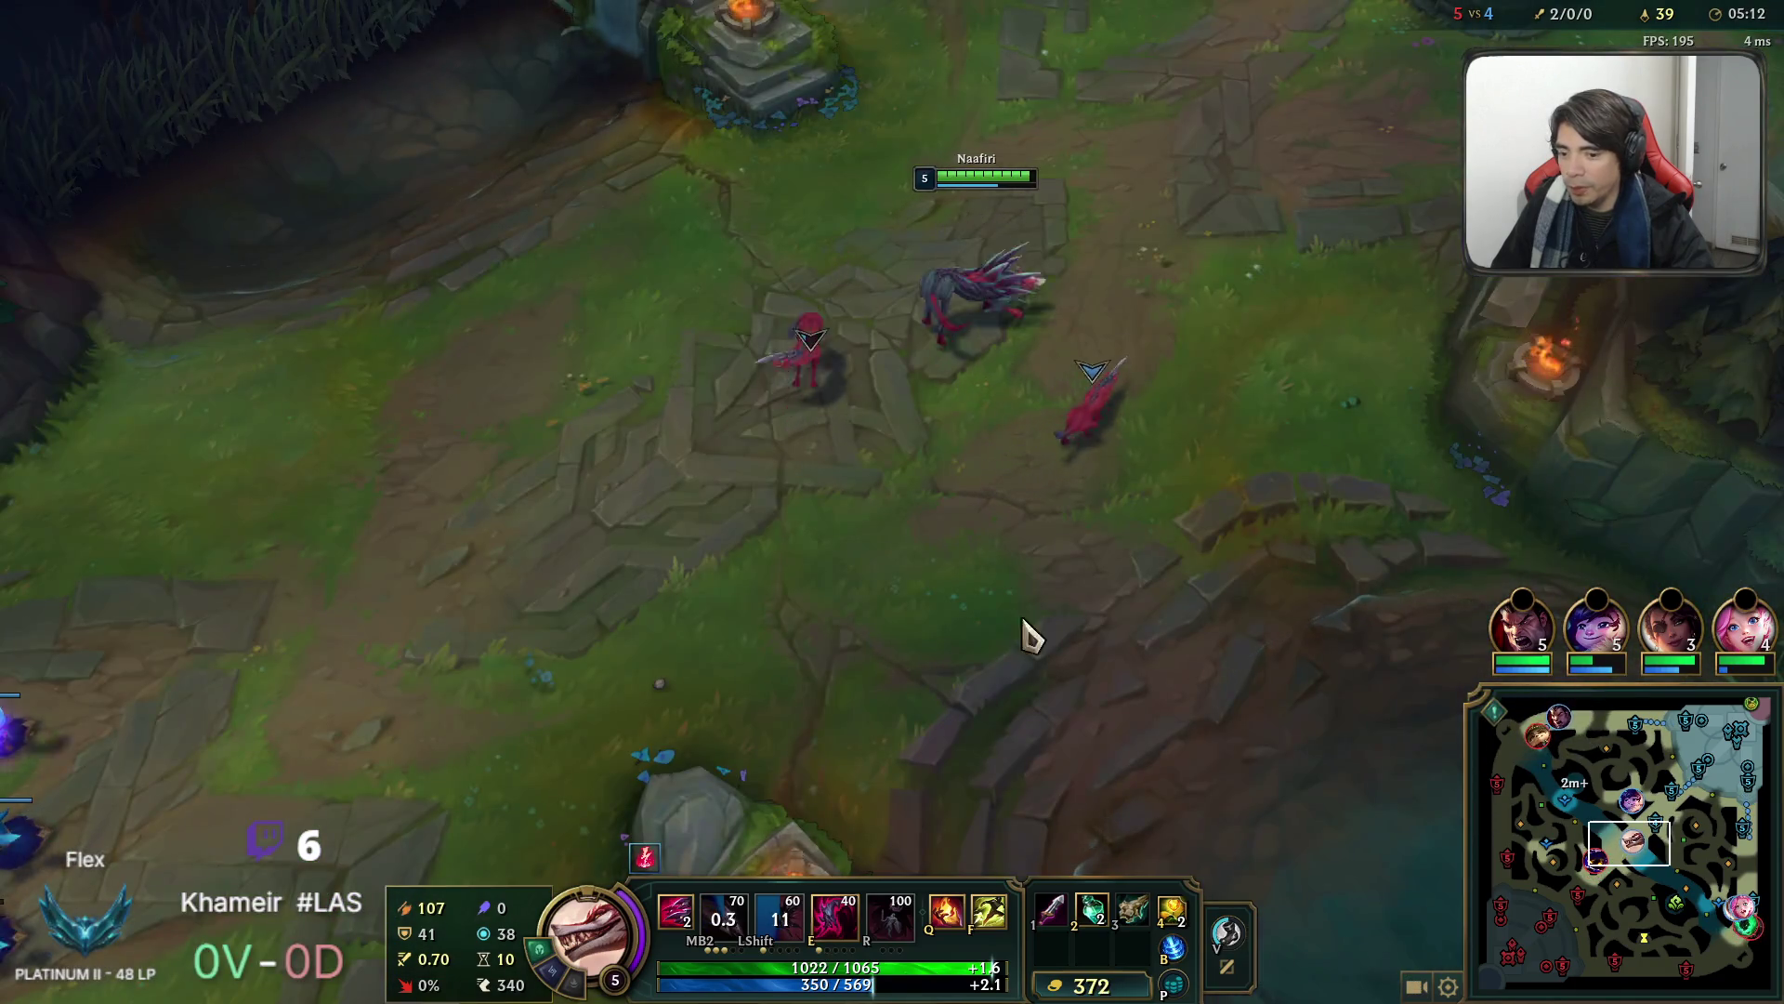
click(1710, 941)
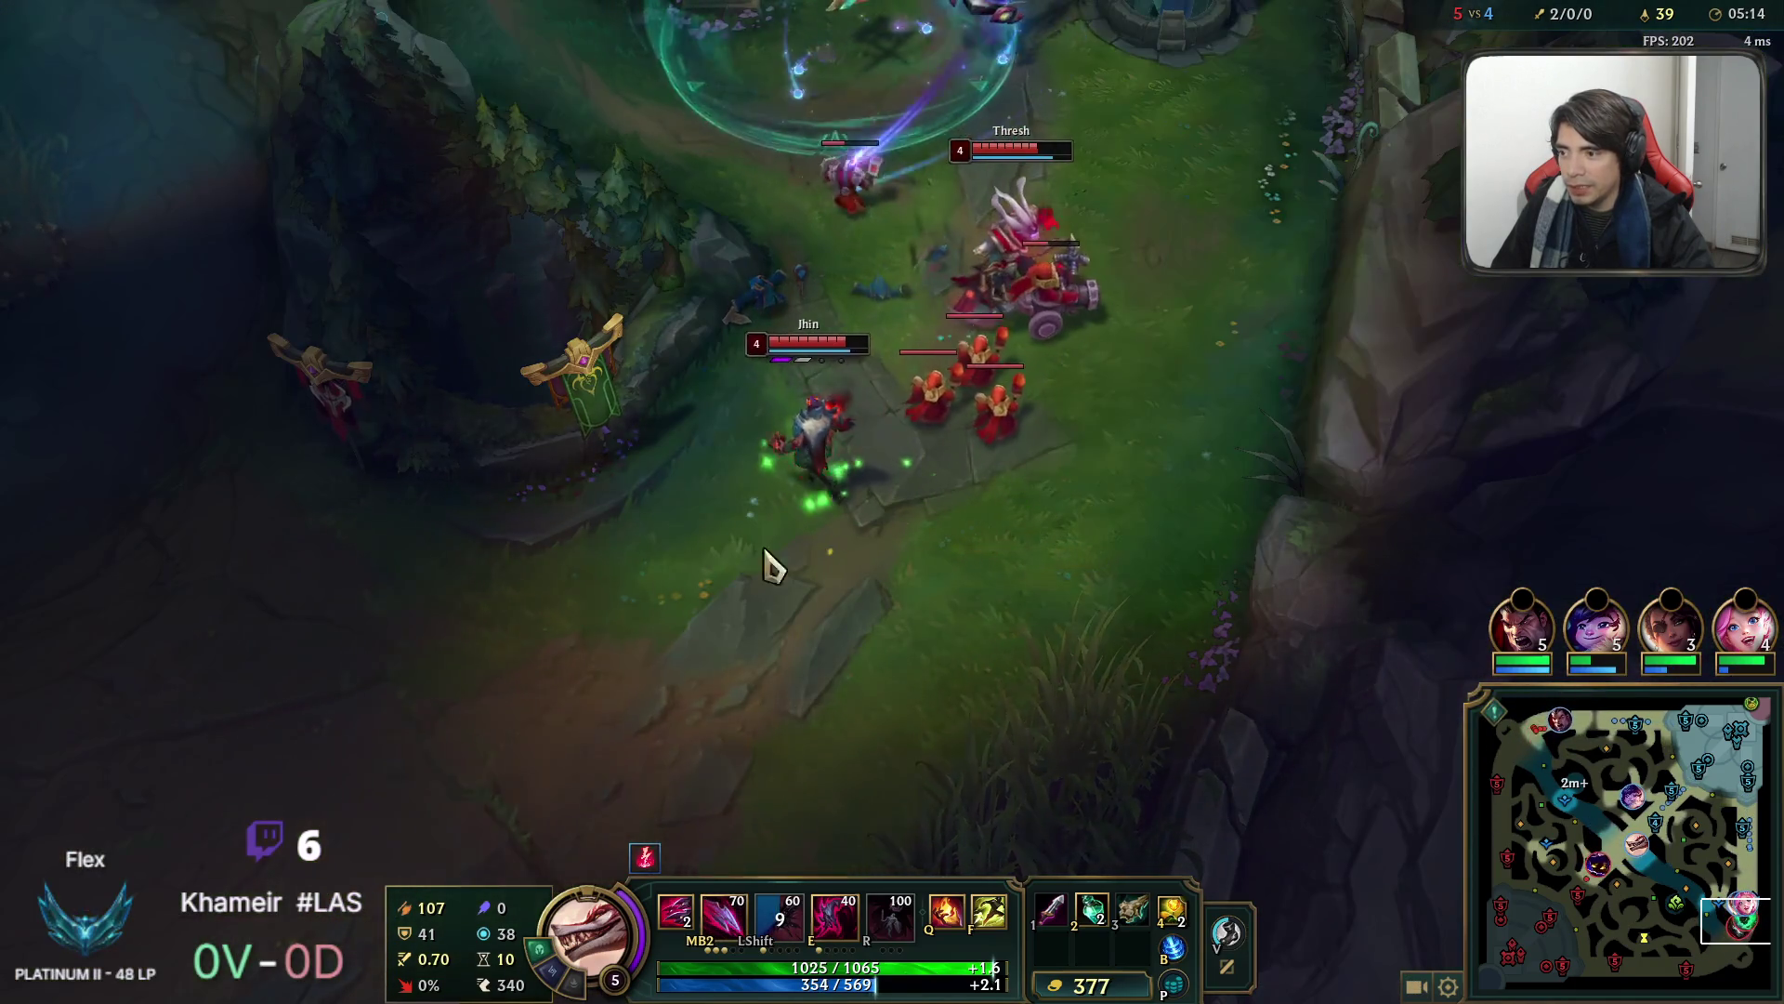
key(space)
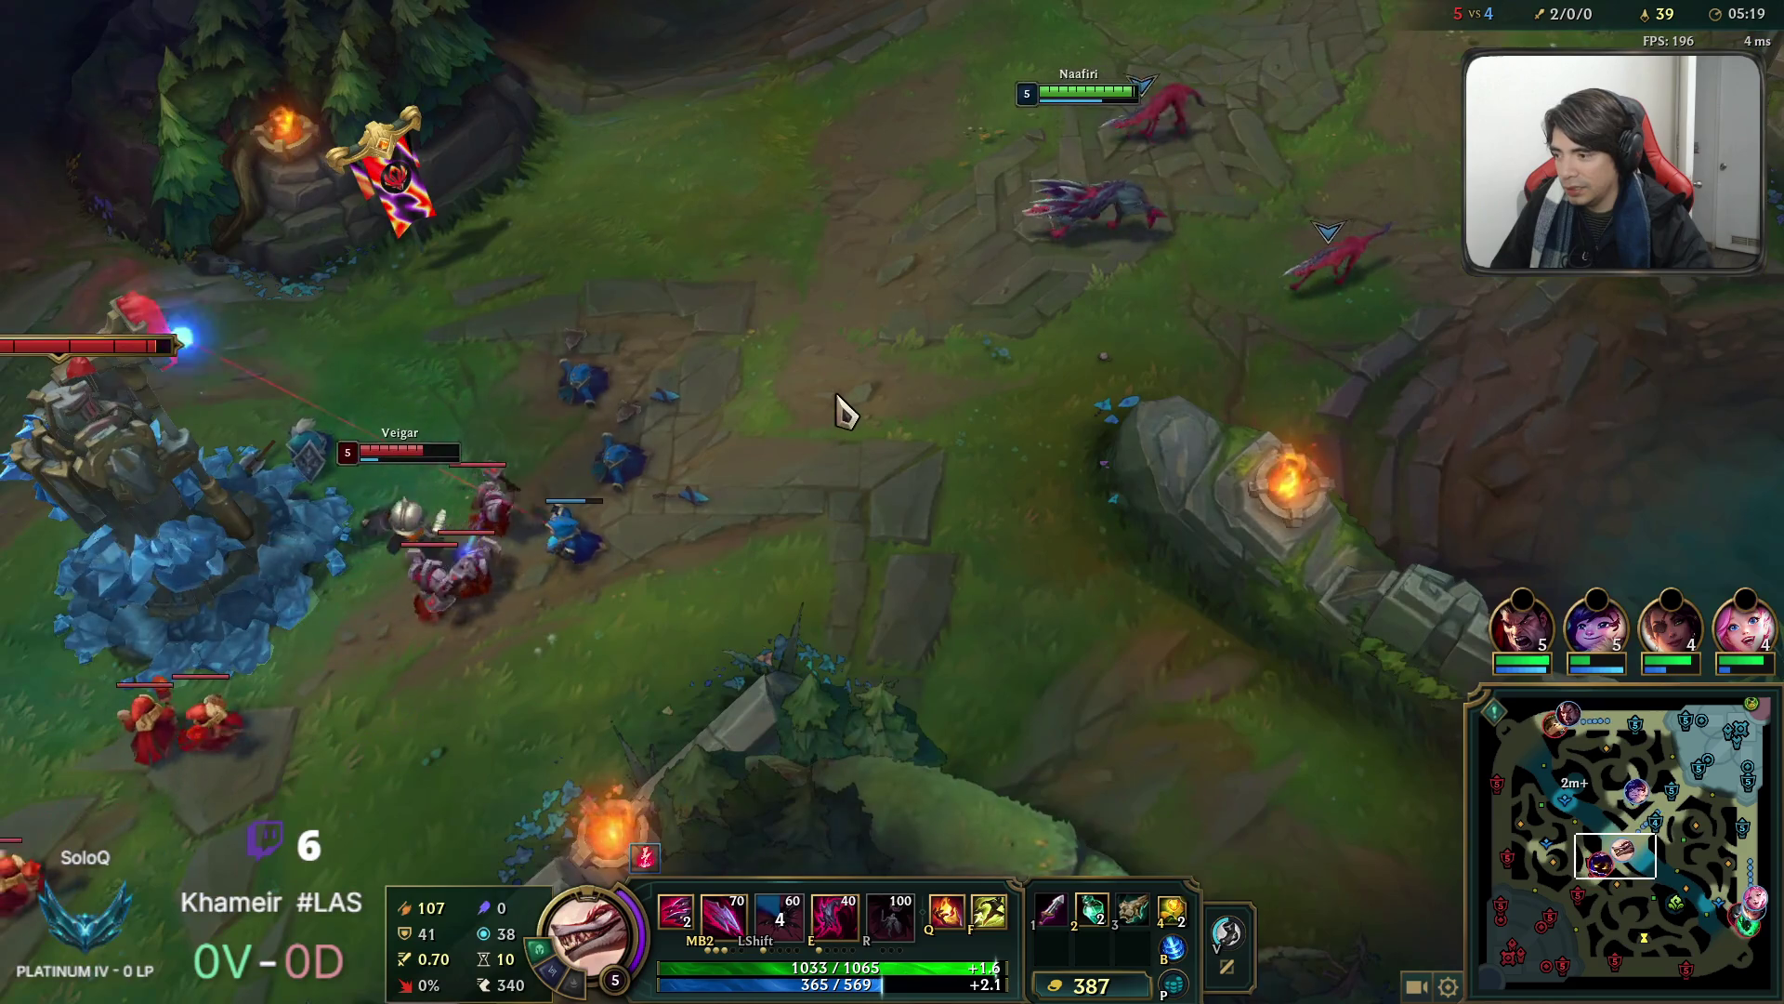
right_click(843, 409)
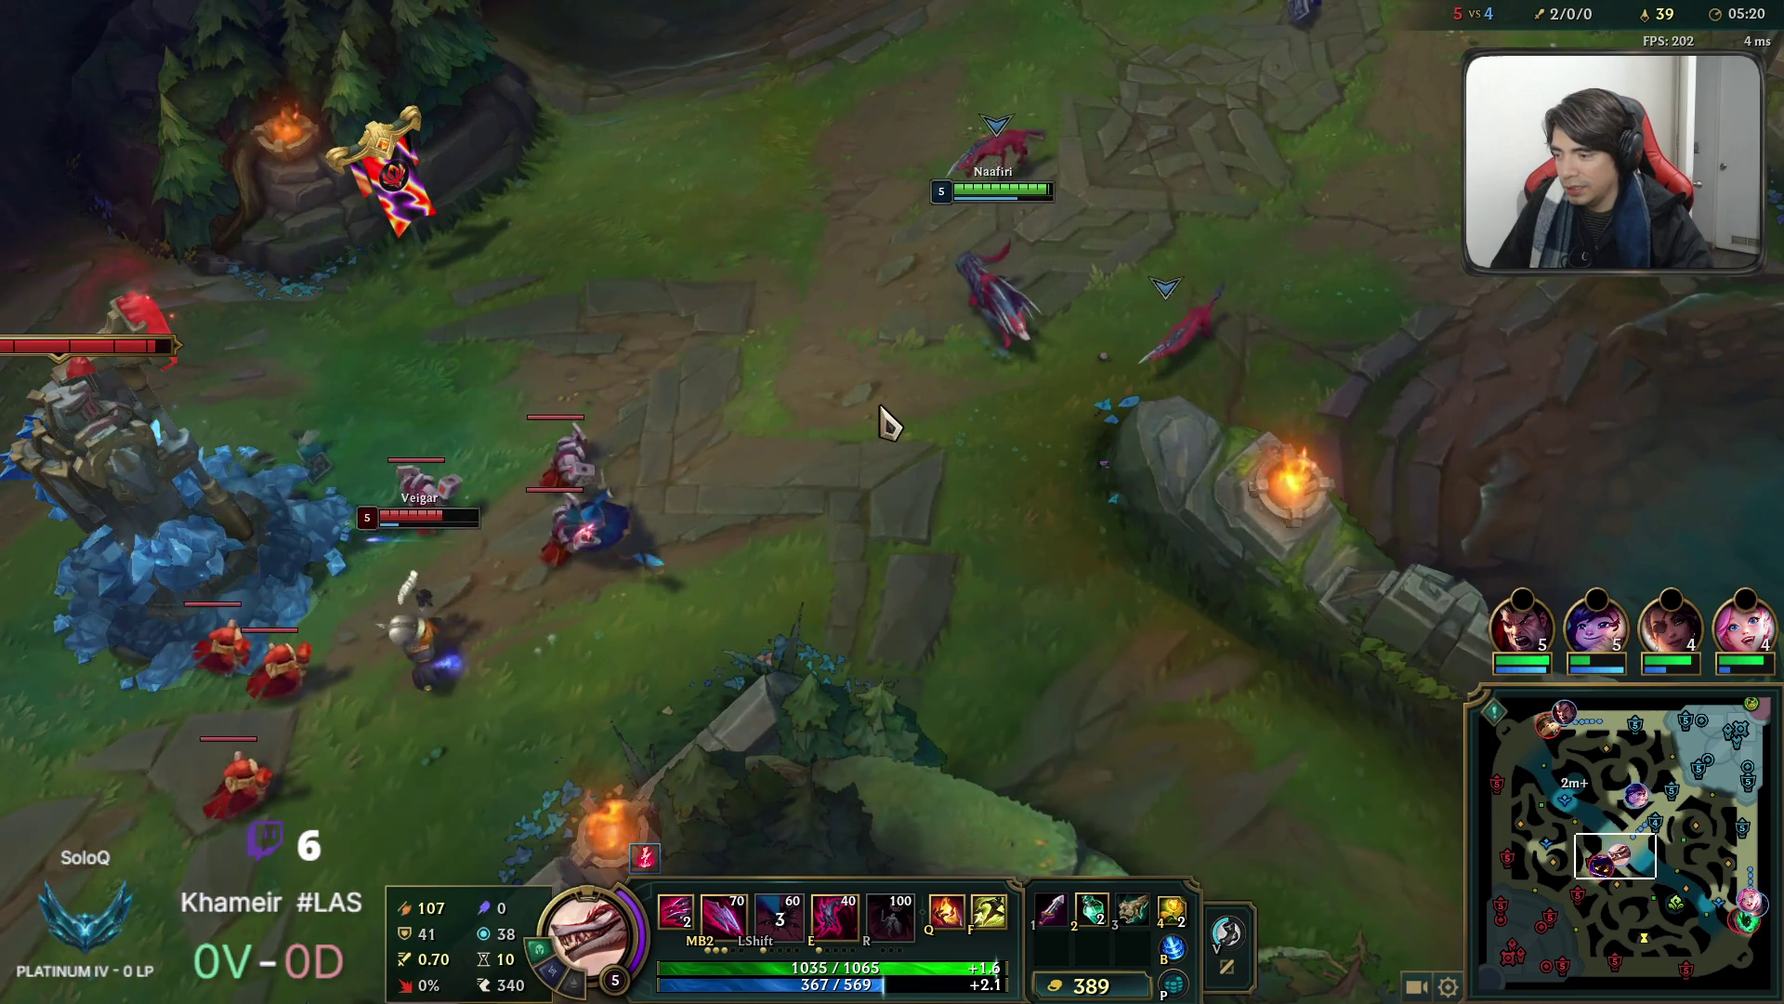
right_click(822, 393)
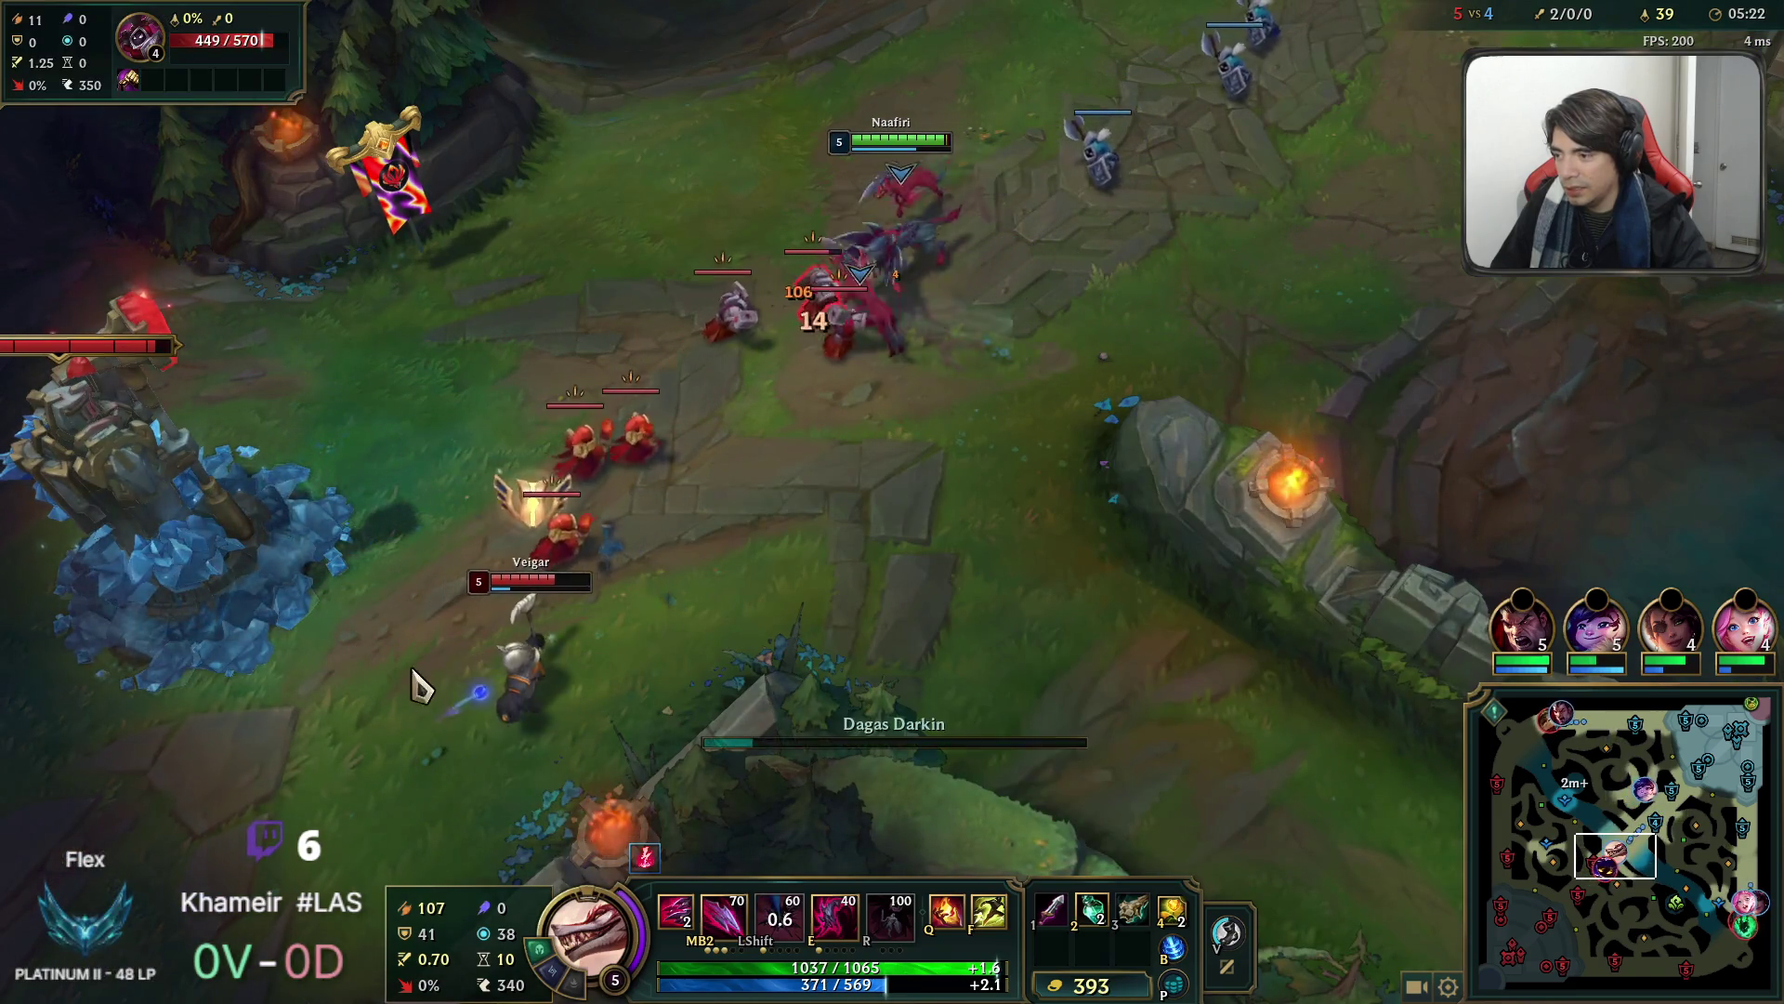
key(q)
key(q)
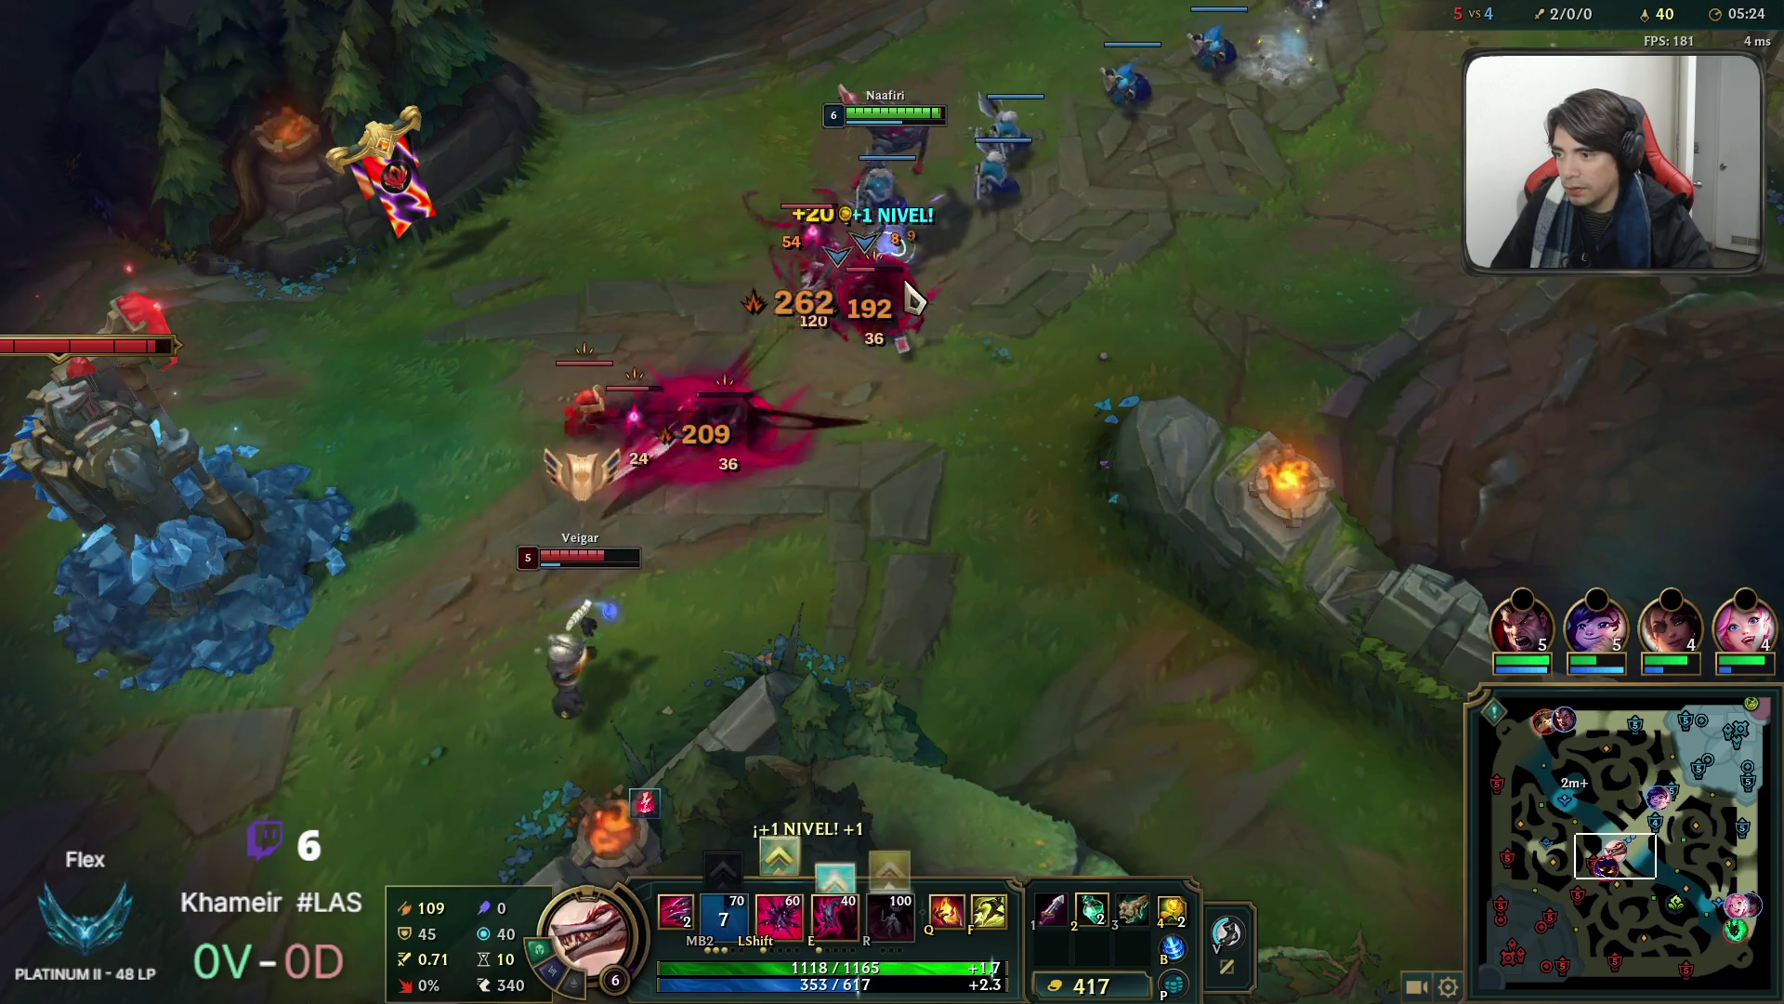
right_click(1079, 365)
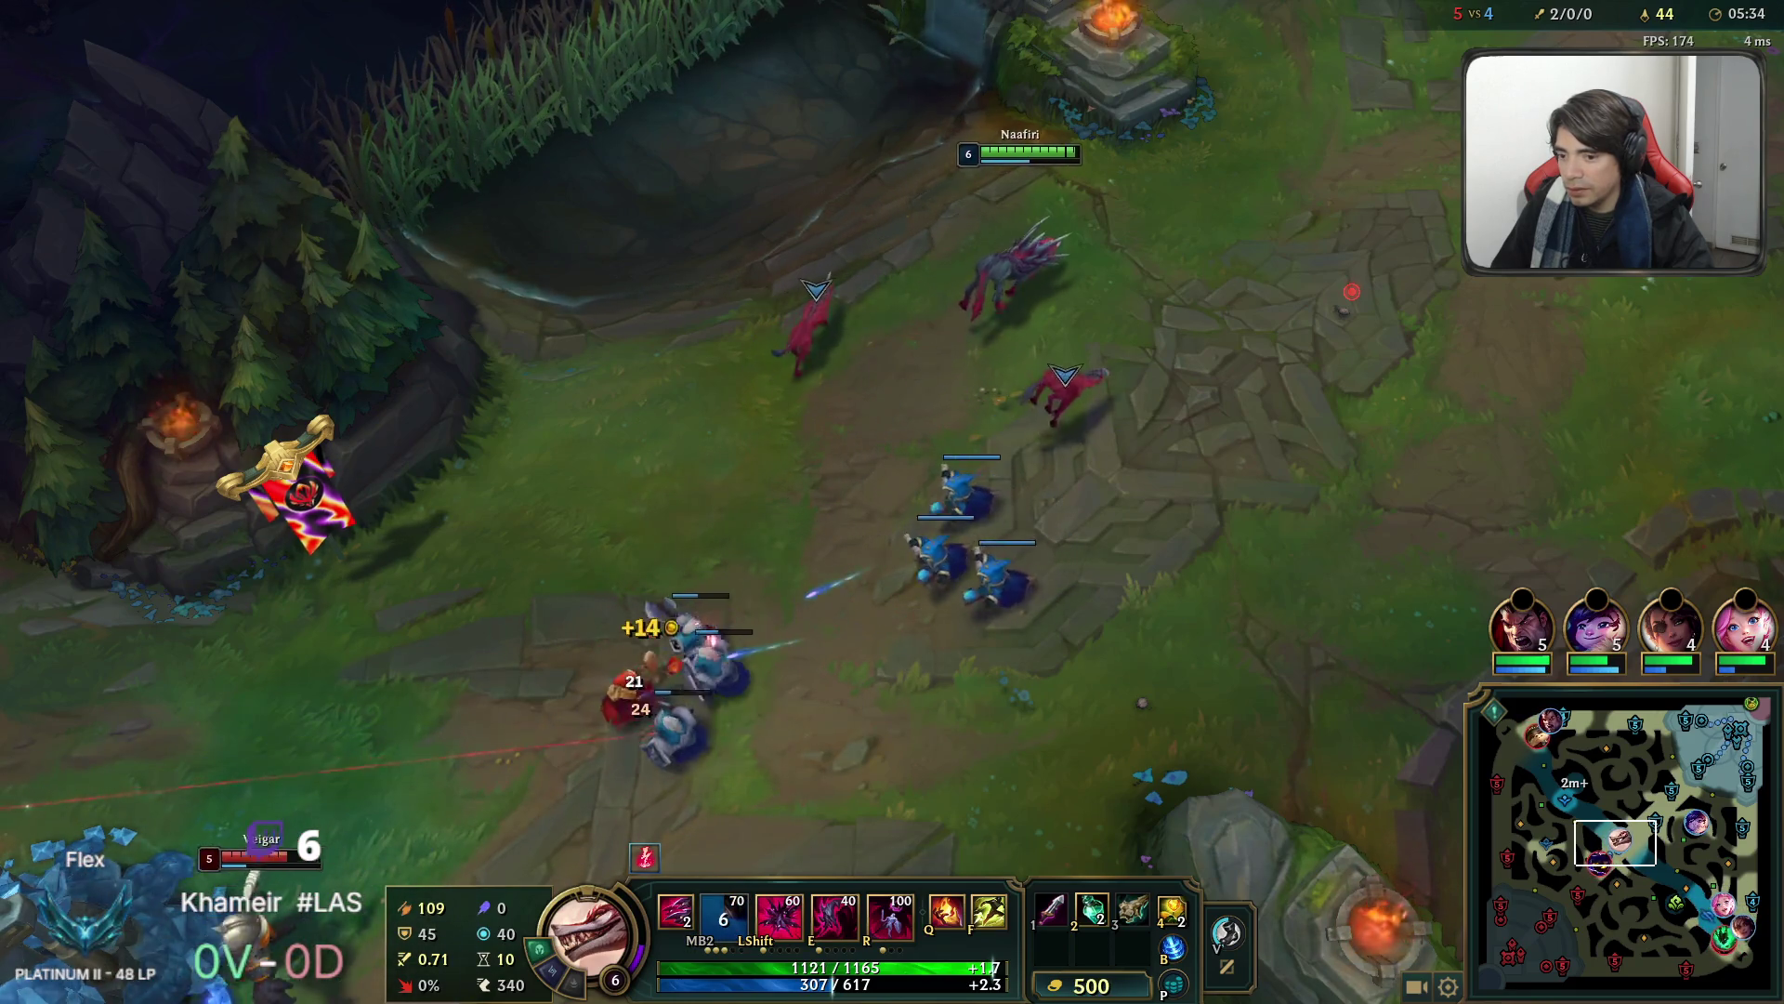
Walk north past the mid turret and run up-left through the river, checking map and scoreboard.
key(space)
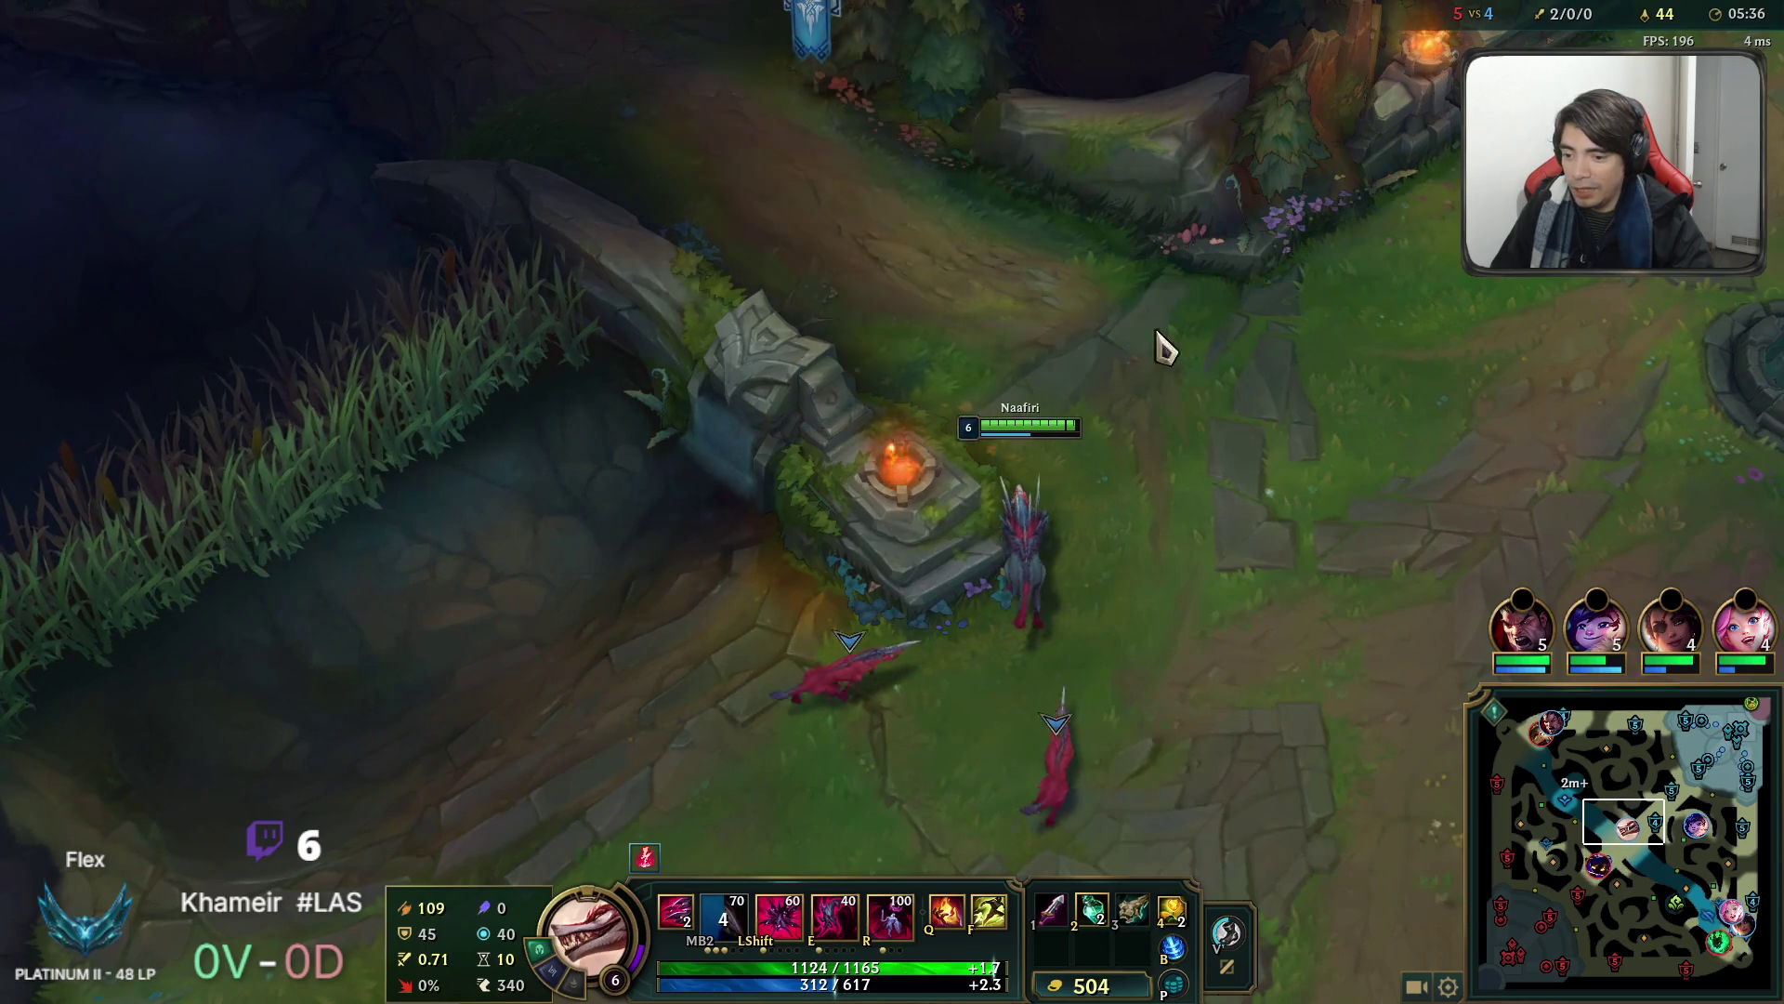
right_click(1041, 312)
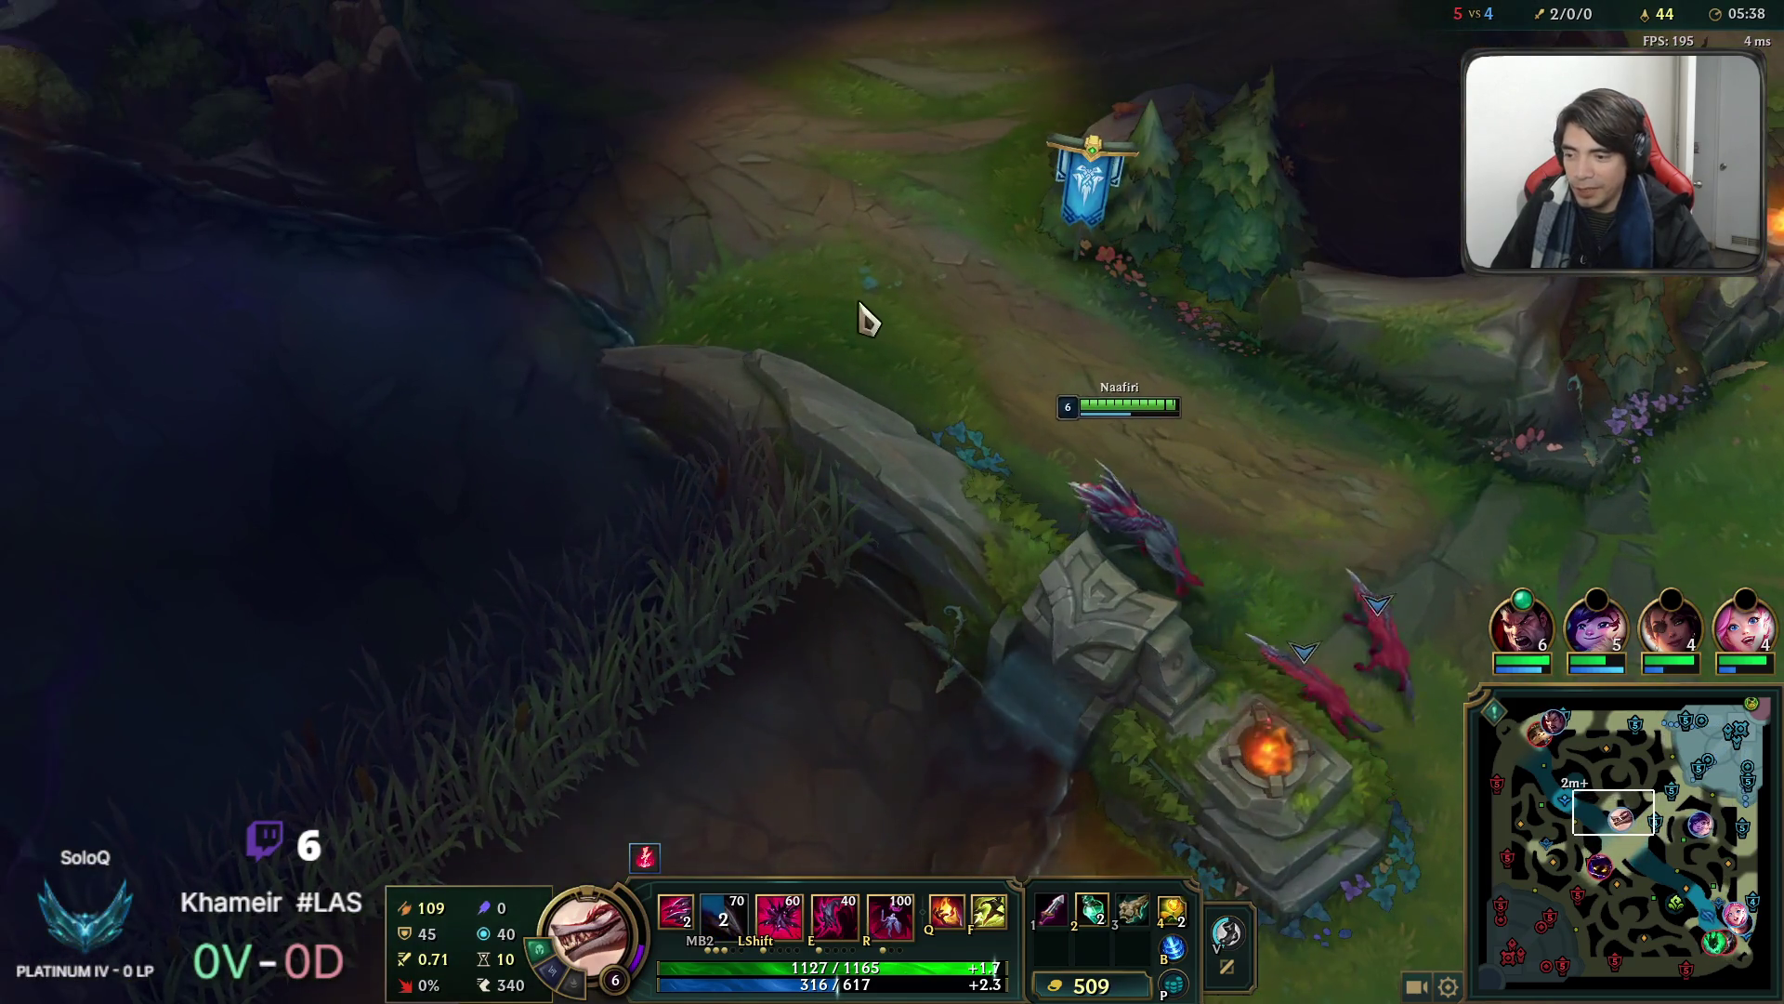
click(1547, 751)
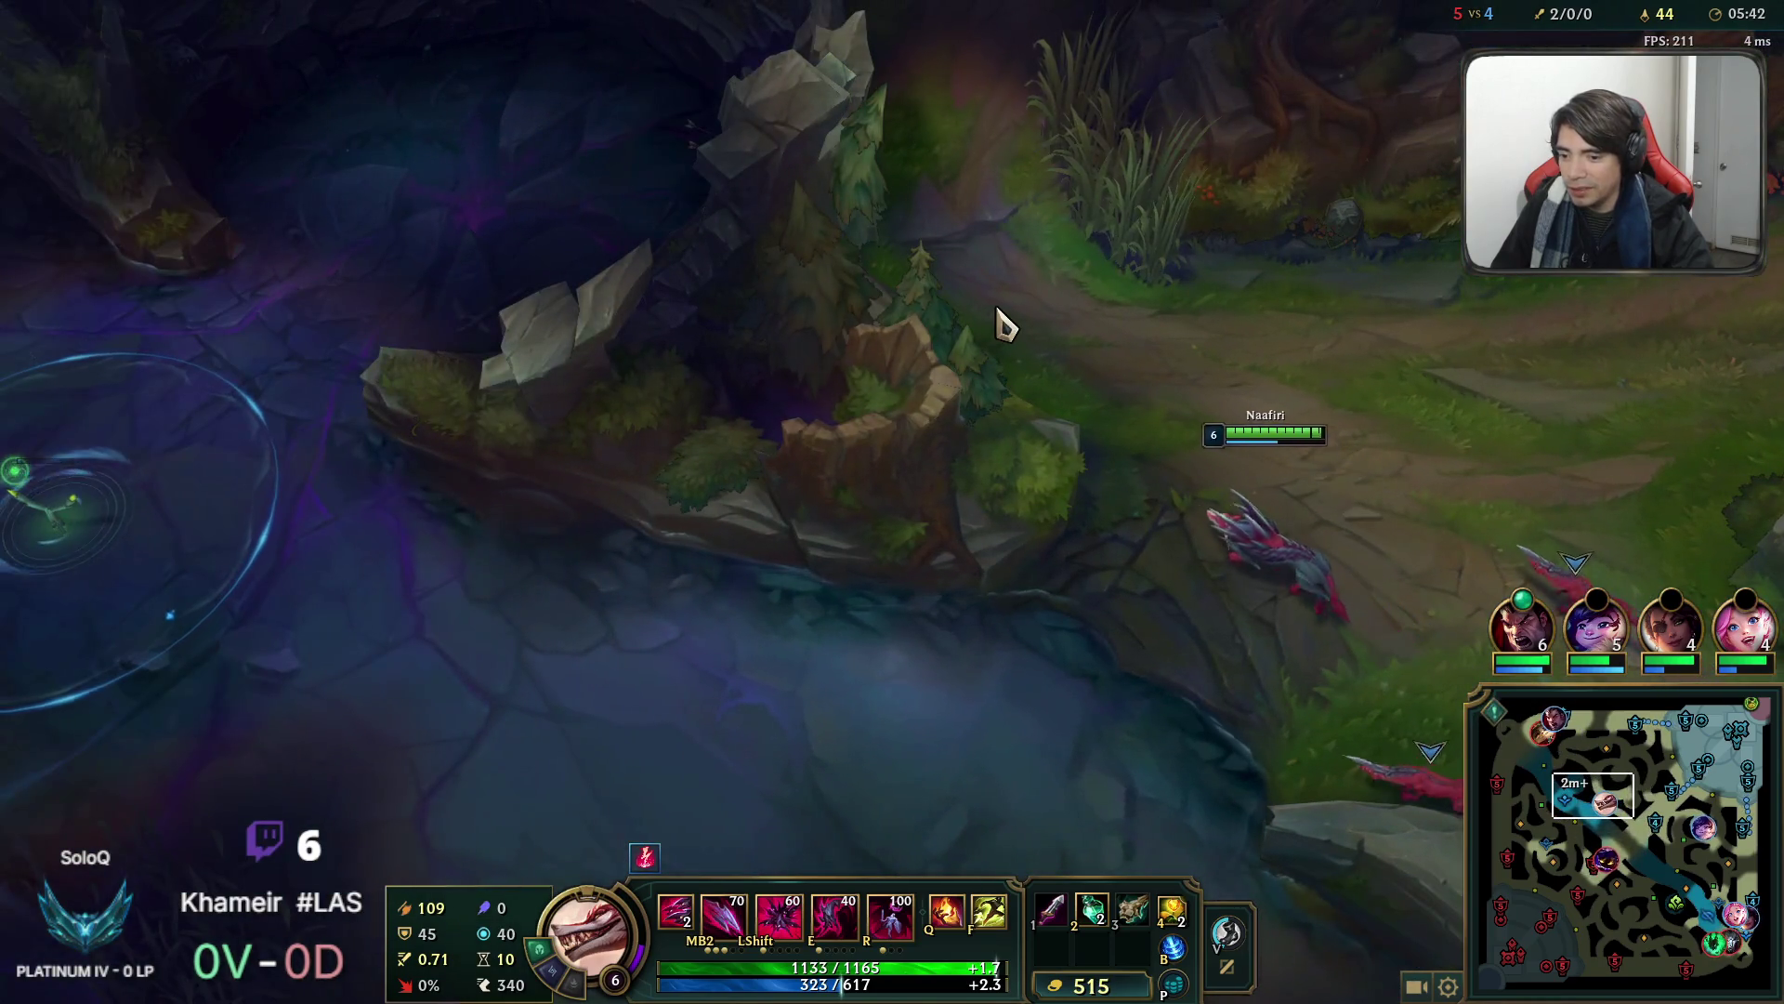
mouse_move(785, 19)
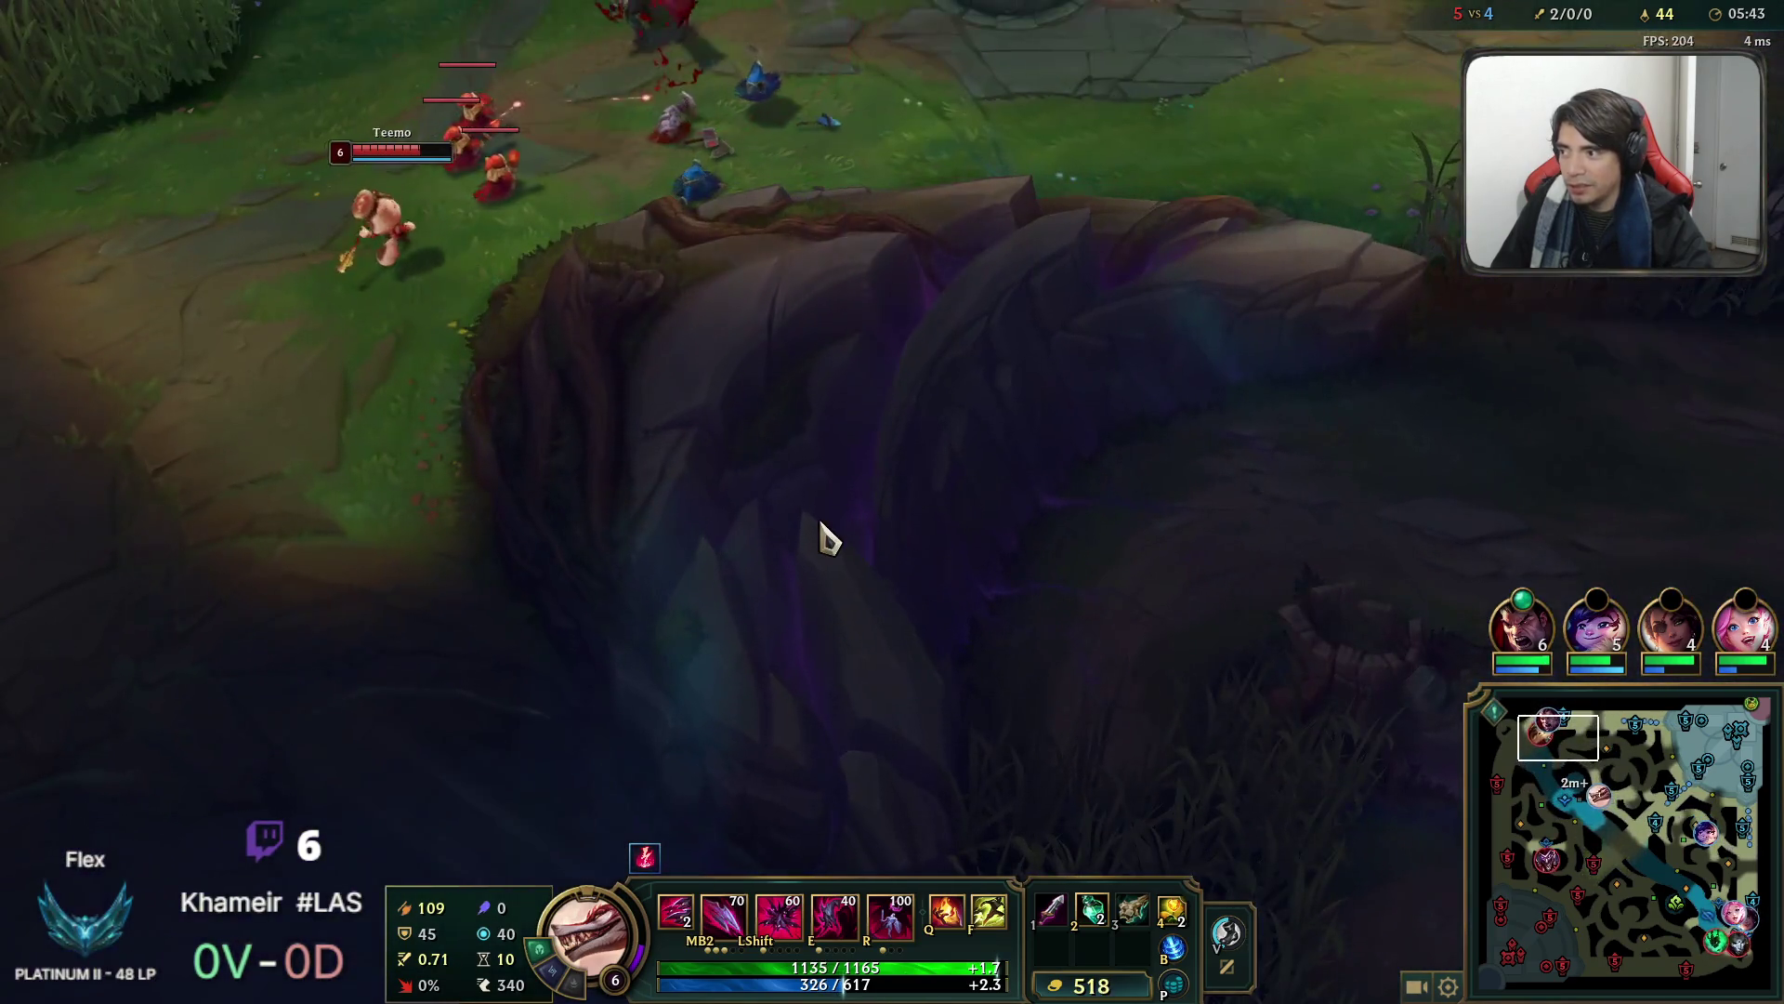
key(space)
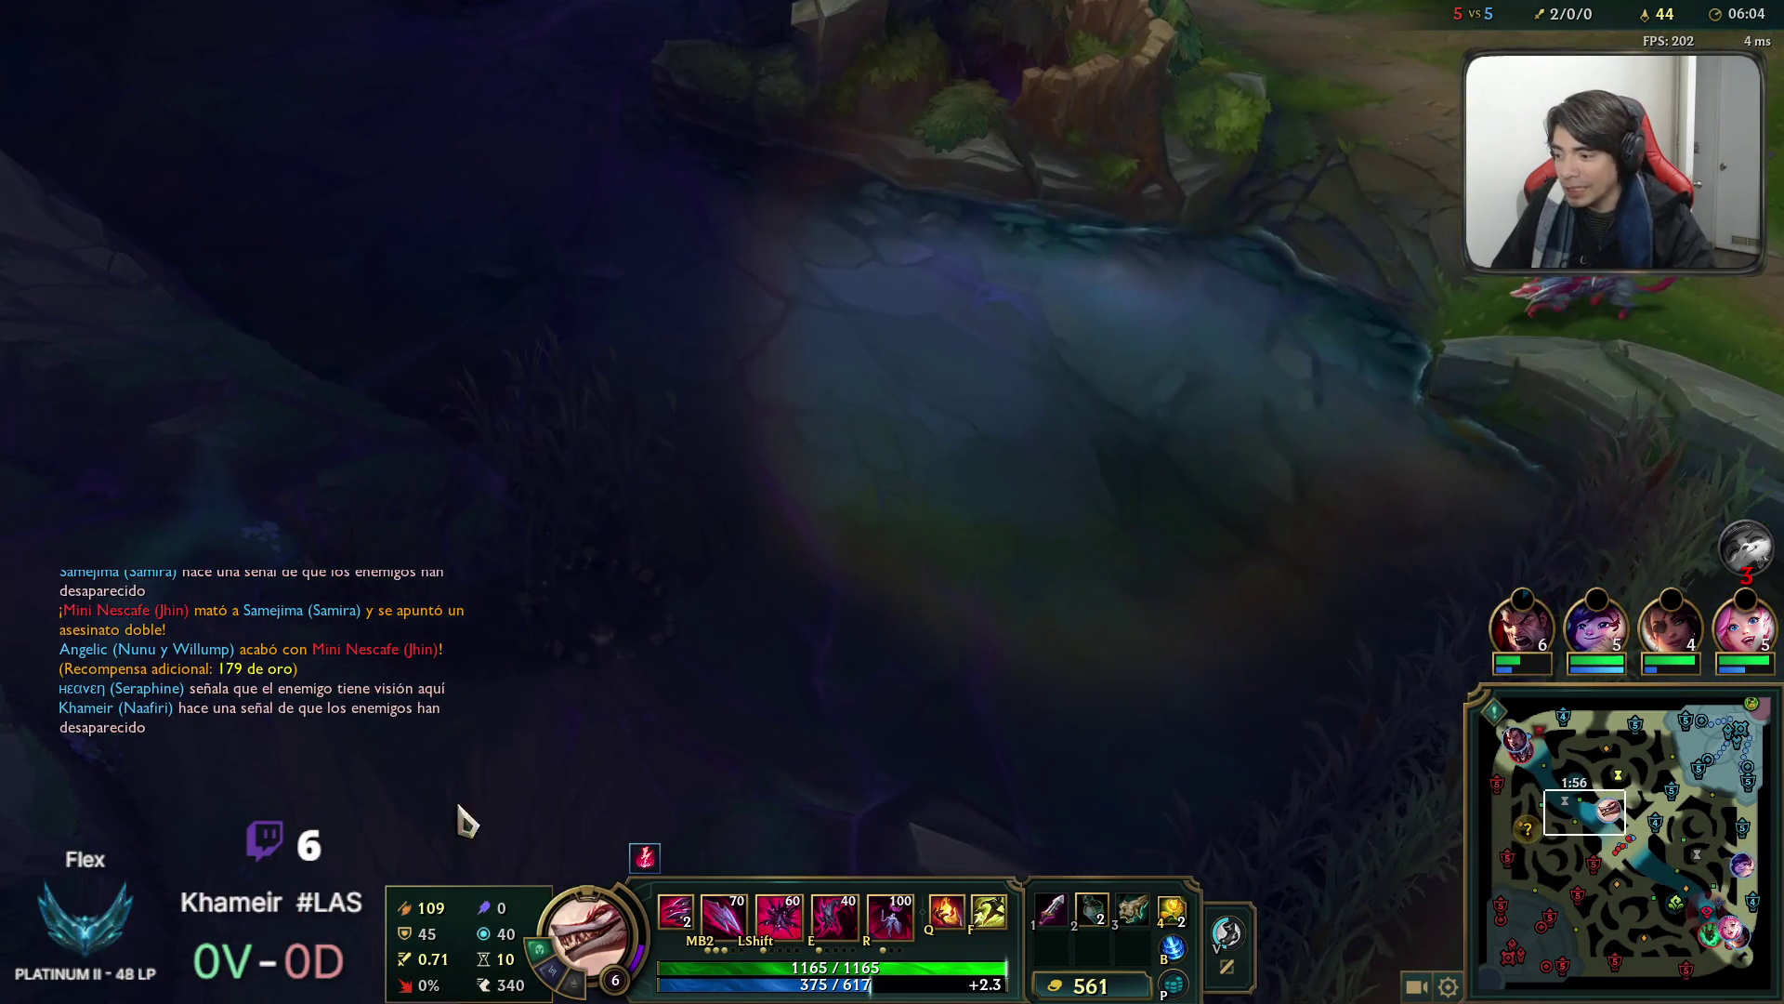
key(Tab)
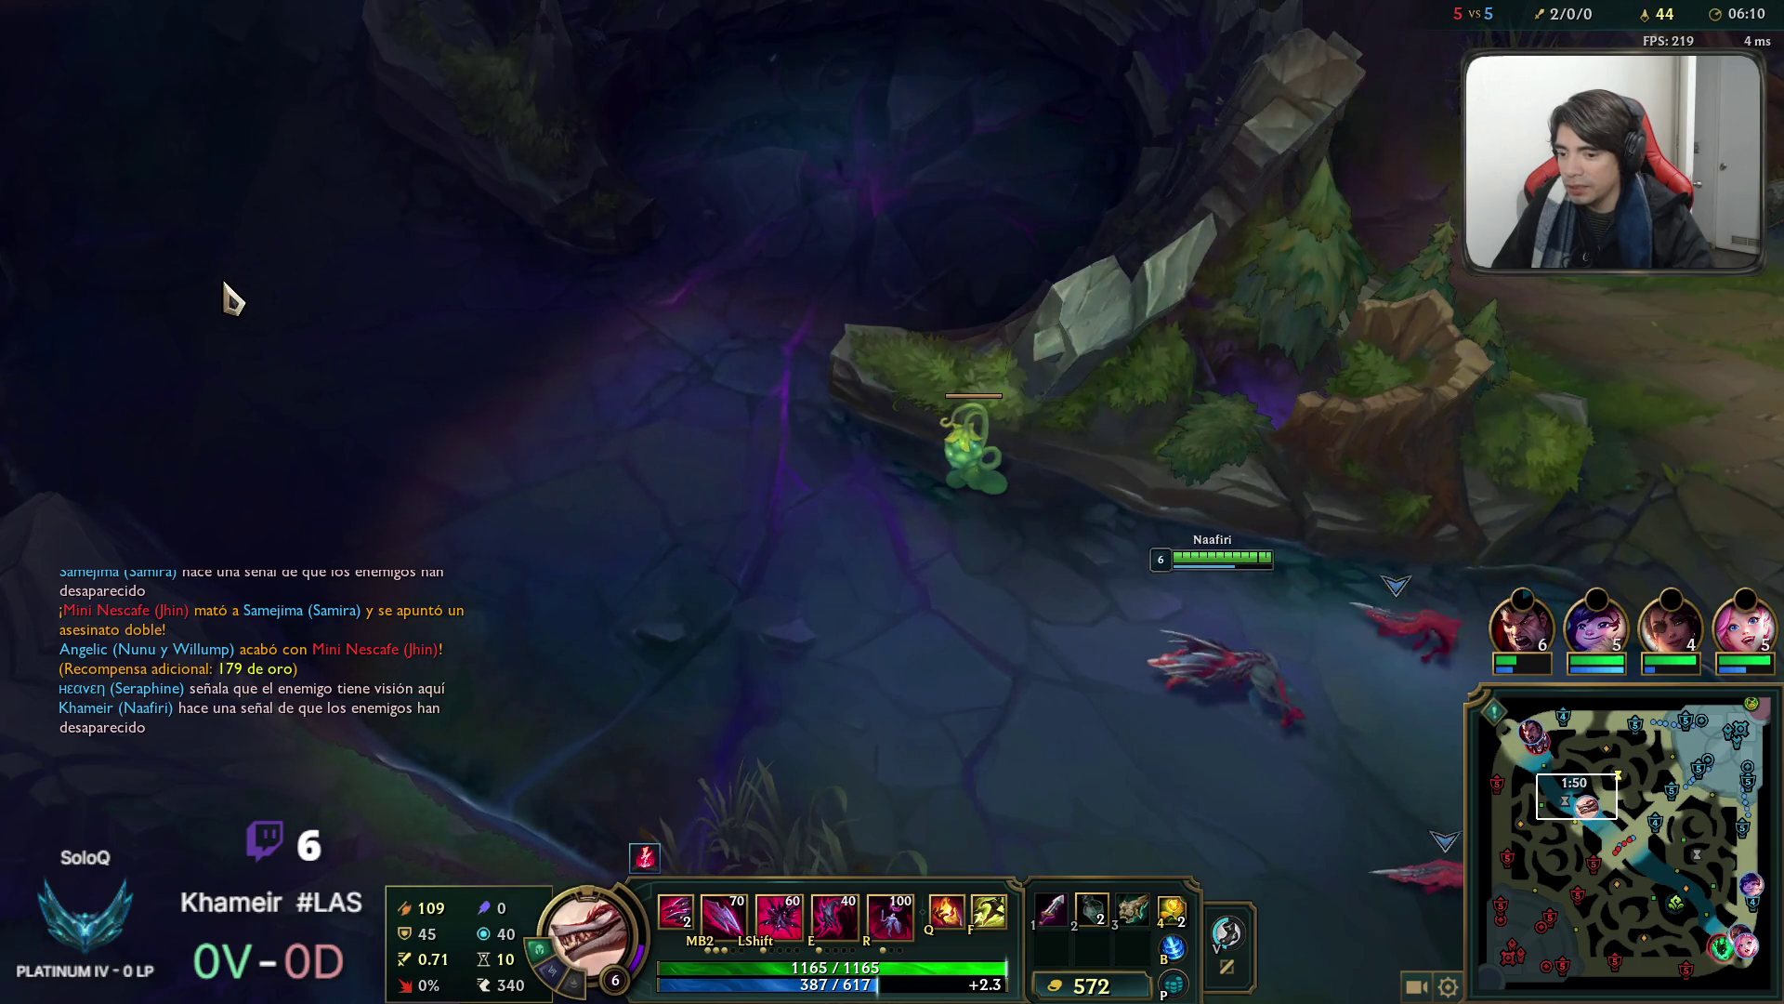
right_click(234, 299)
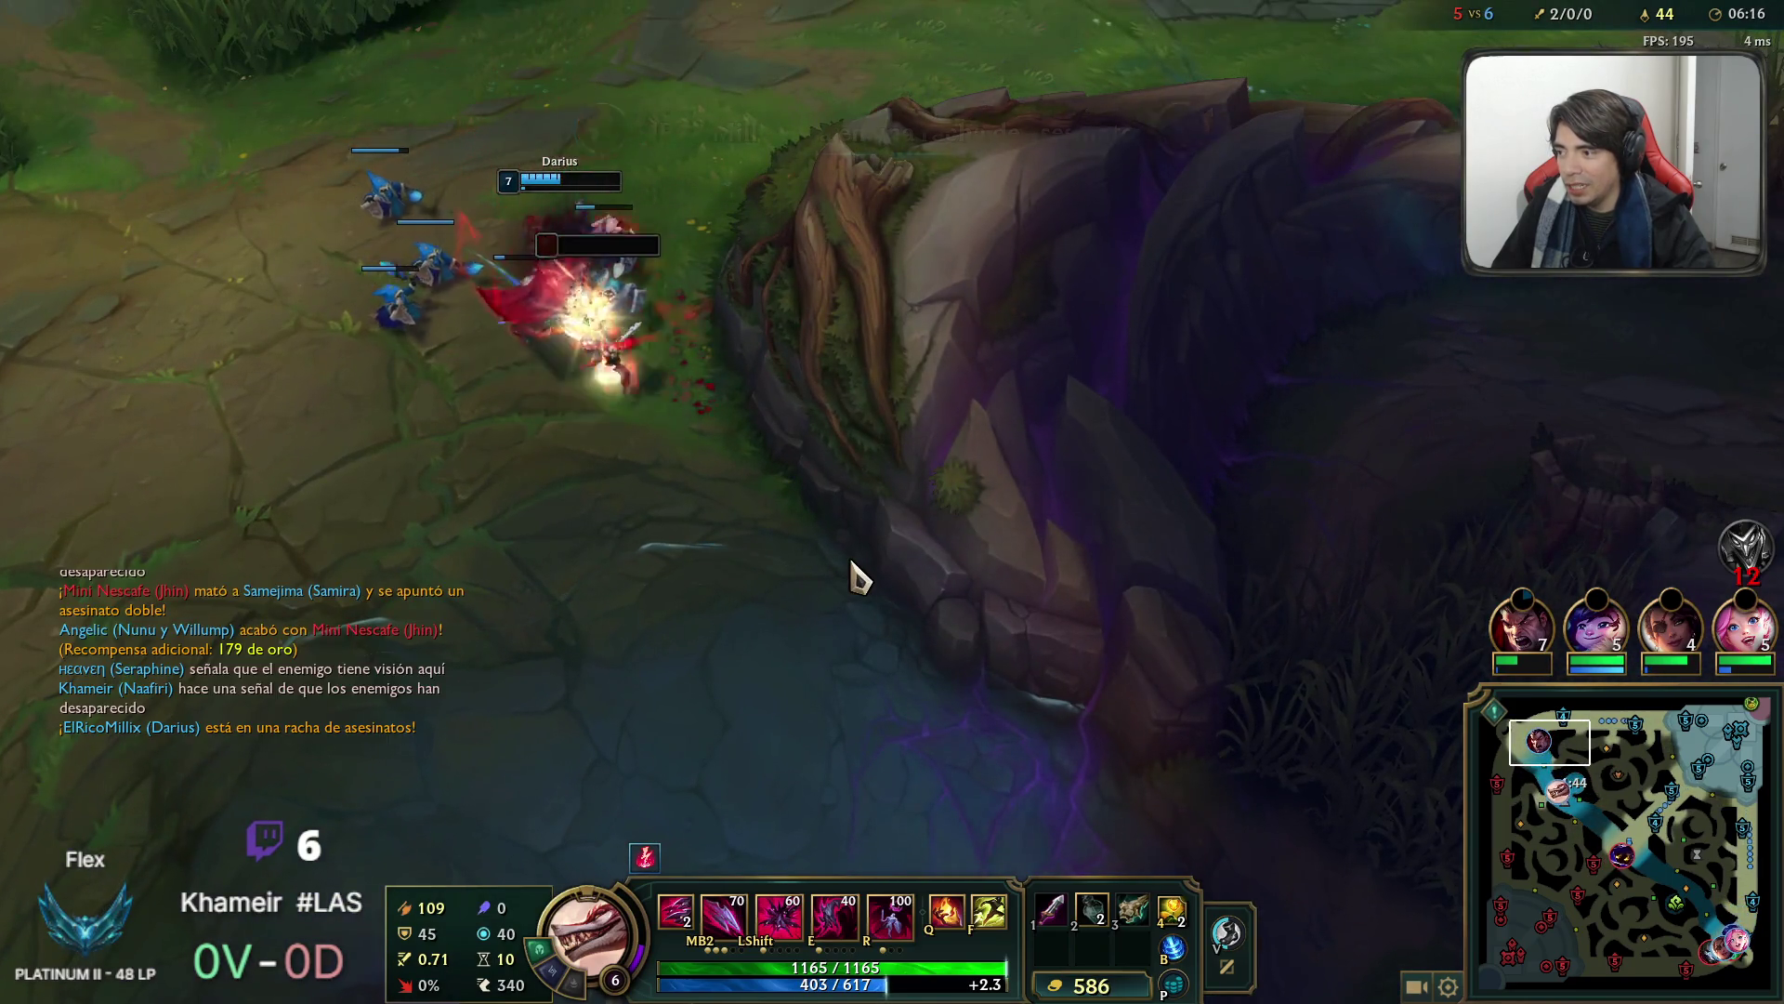
key(space)
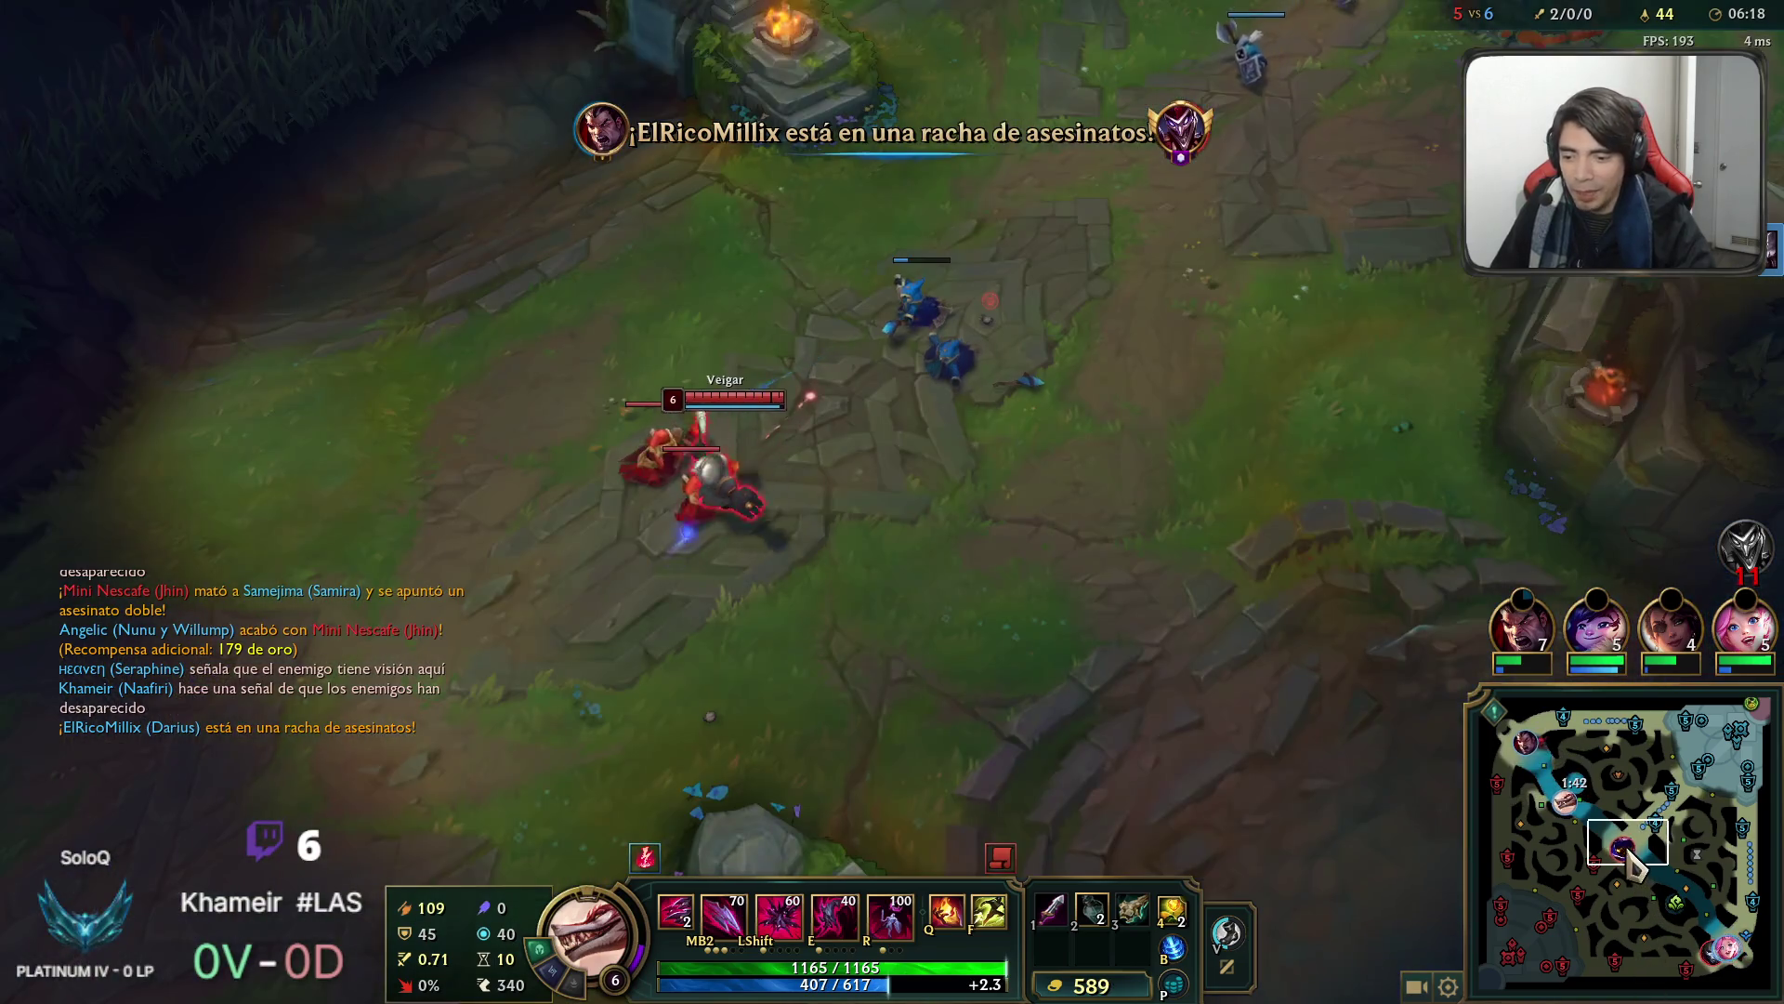
Head back toward mid and start the ultimate, throwing a dagger and dashing at Veigar.
drag(1627, 849, 1624, 829)
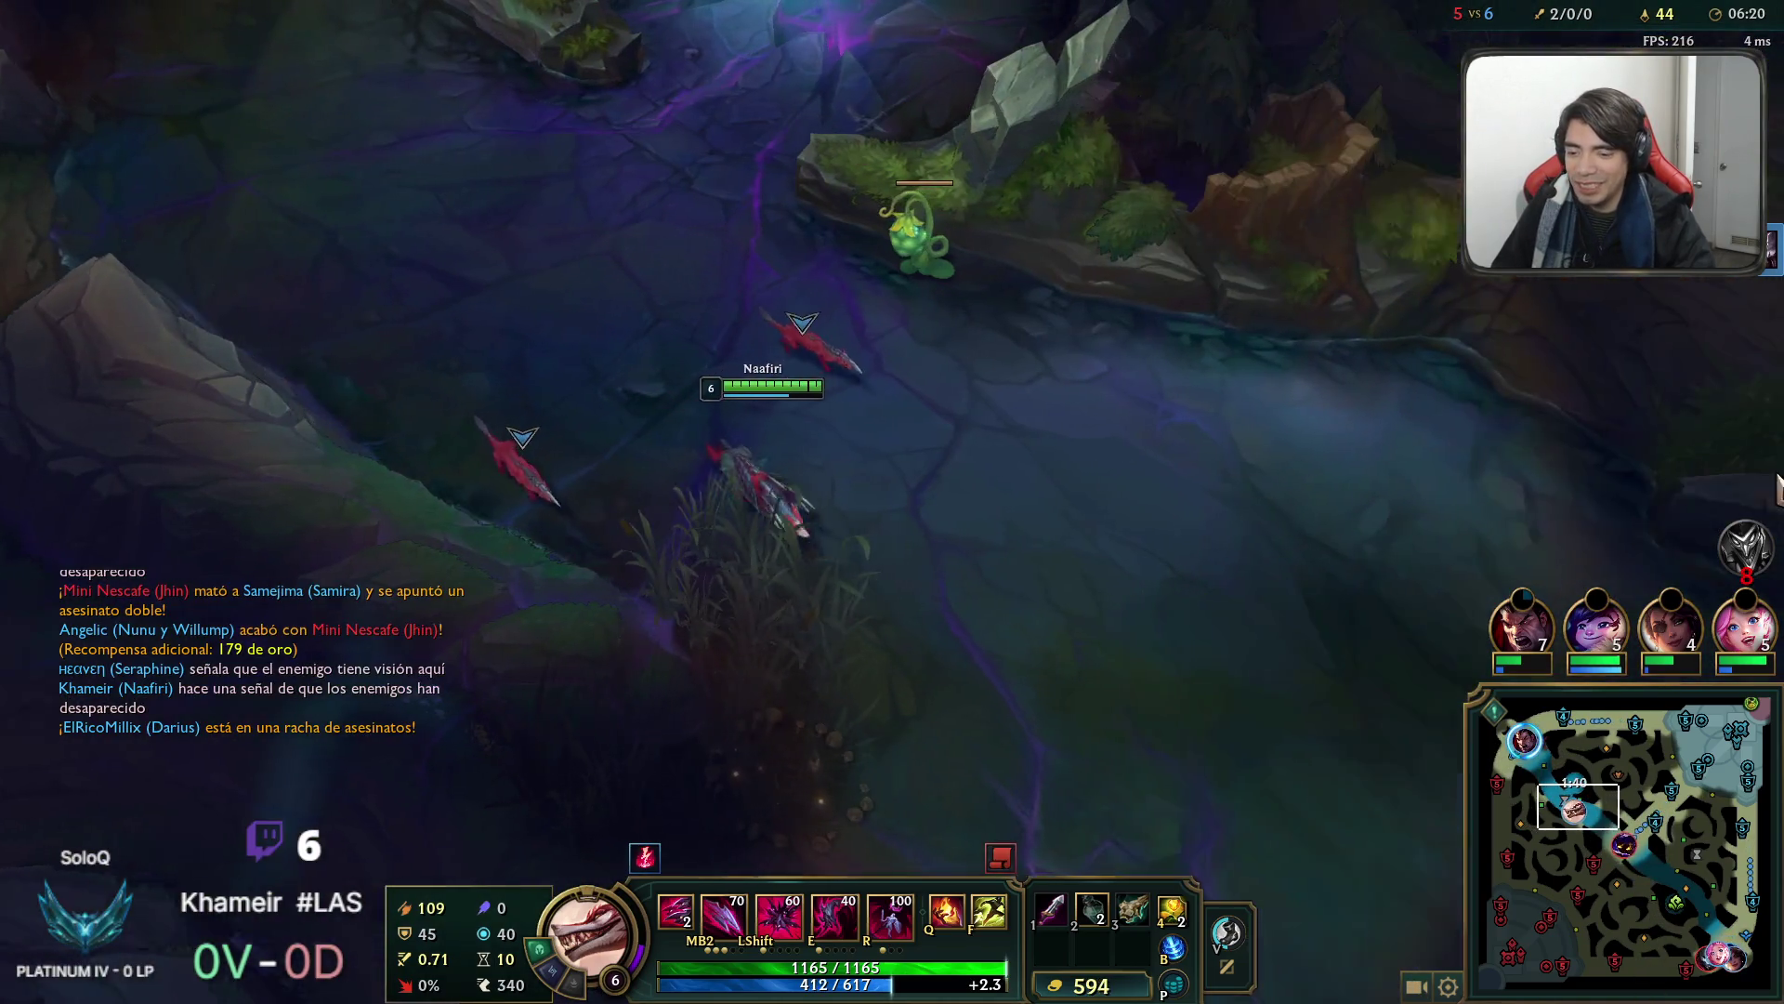
right_click(943, 630)
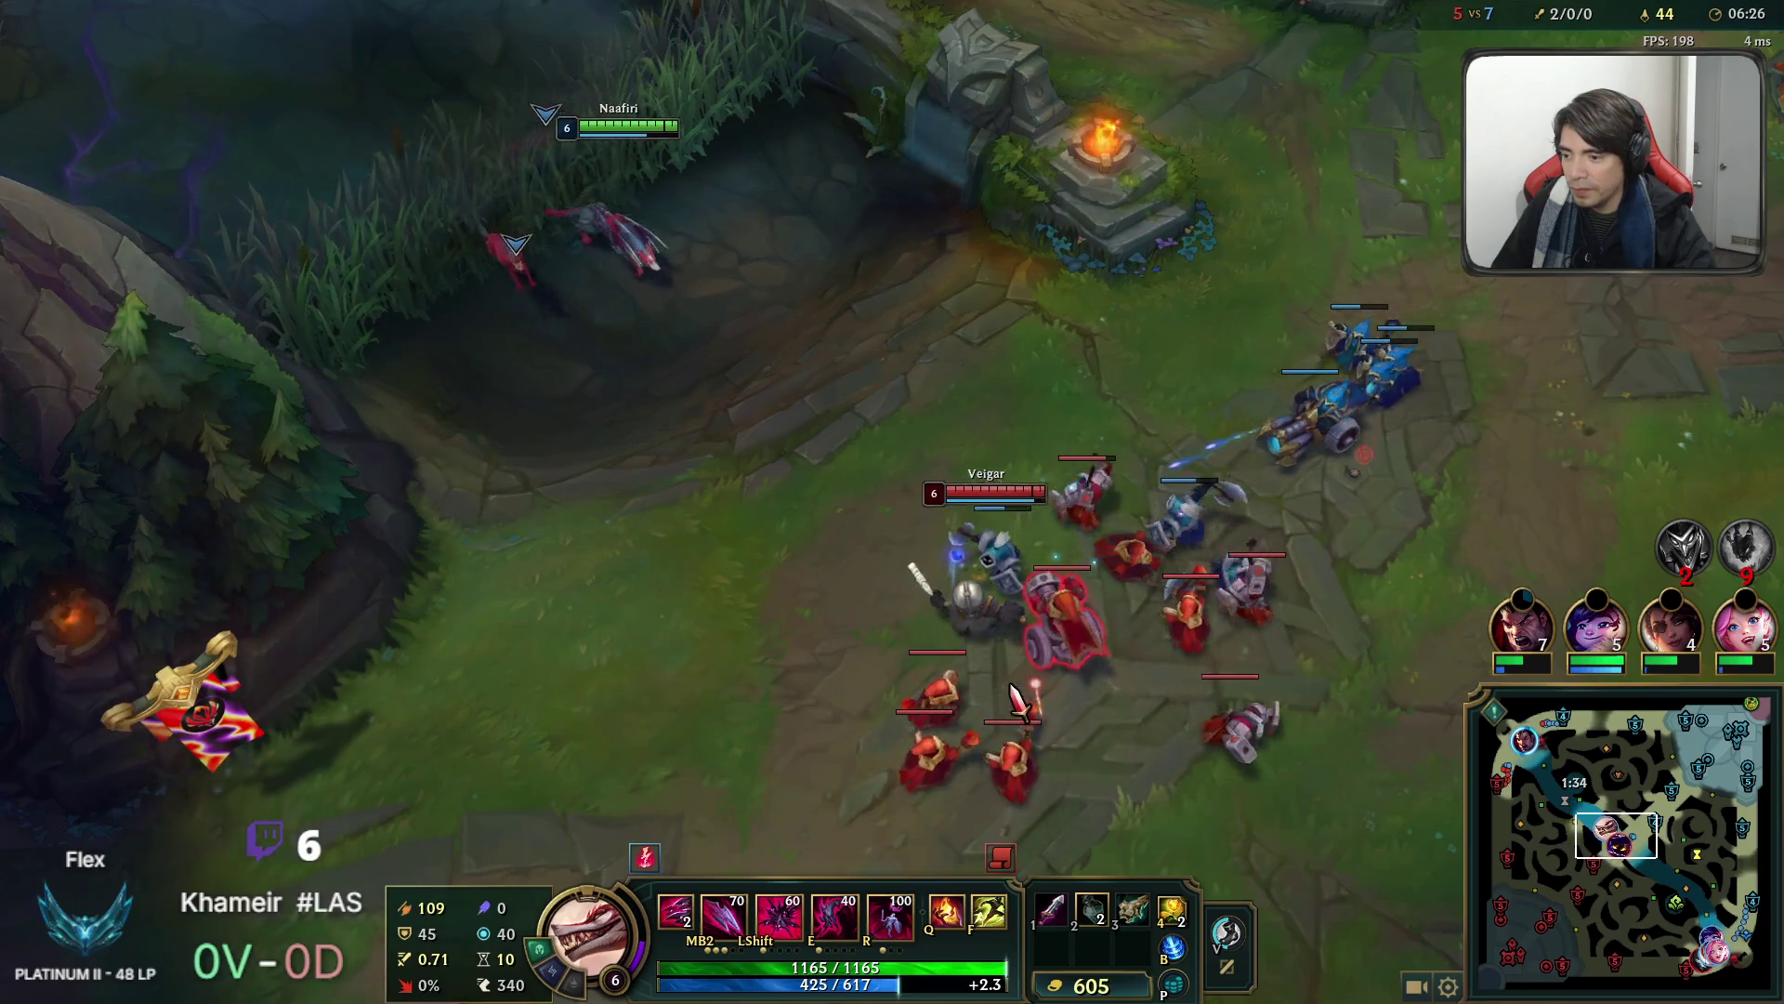
key(shift)
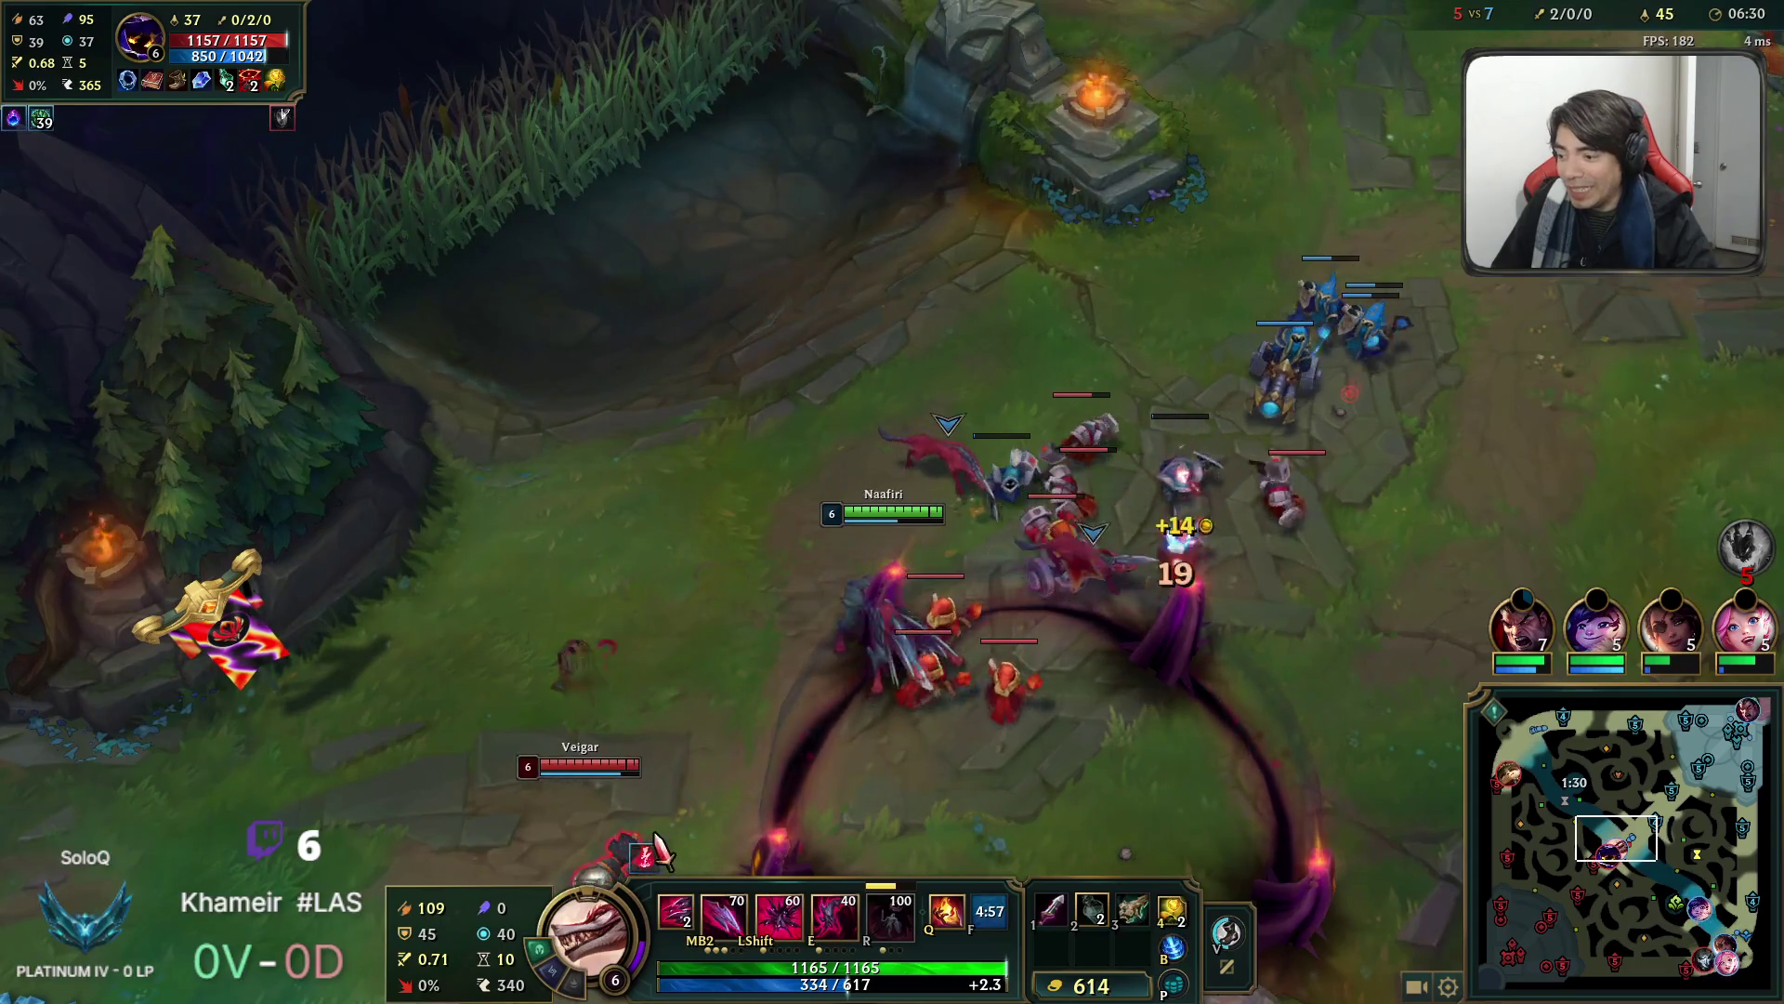
key(q)
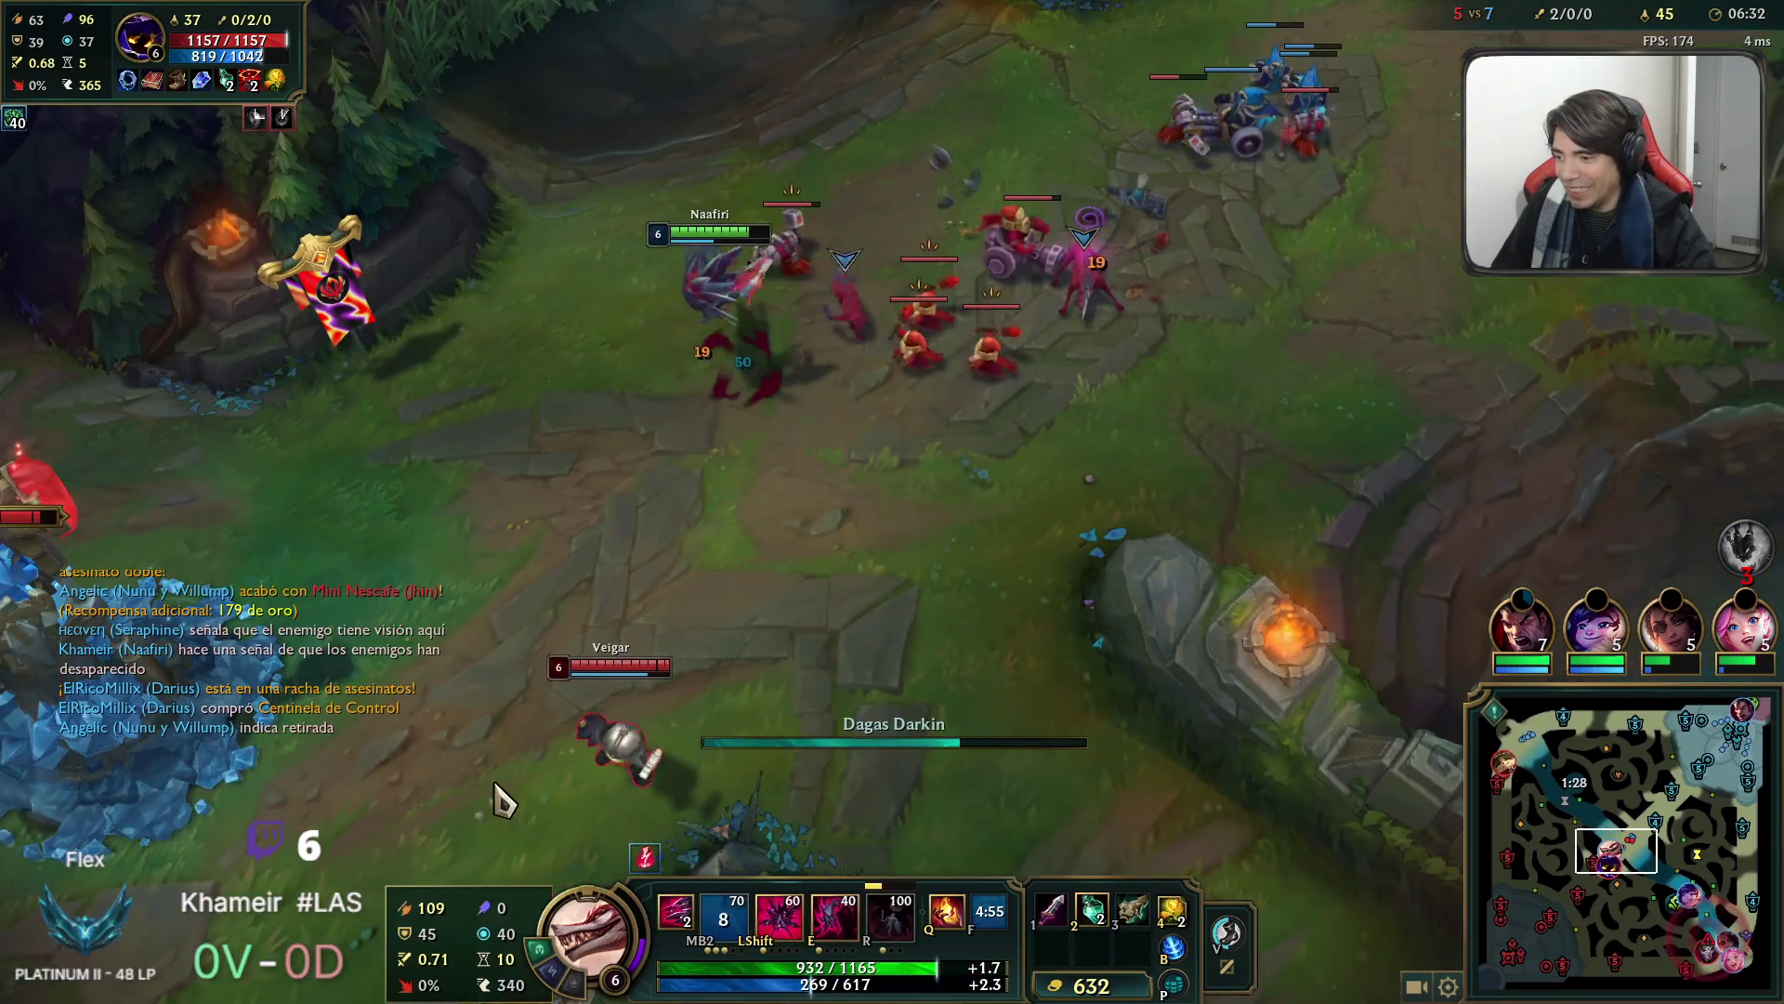
key(e)
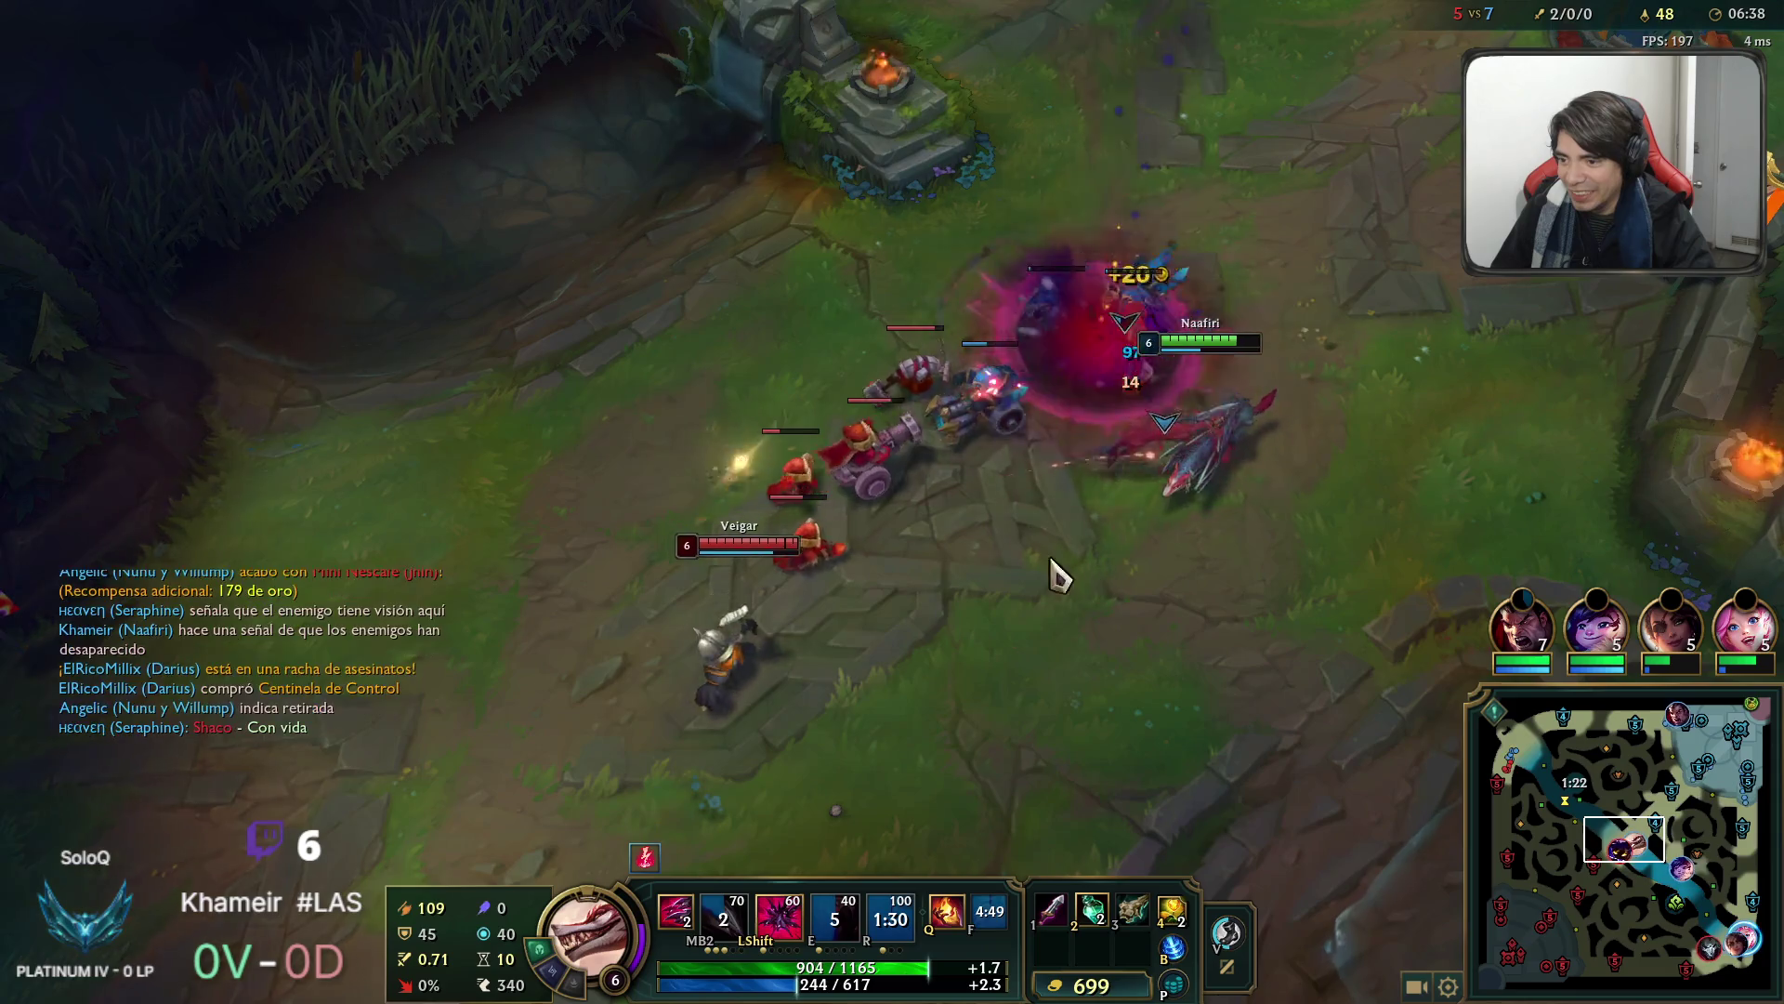
Keep fighting Veigar with Q and a dash, then pull Naafiri away north-east.
right_click(969, 530)
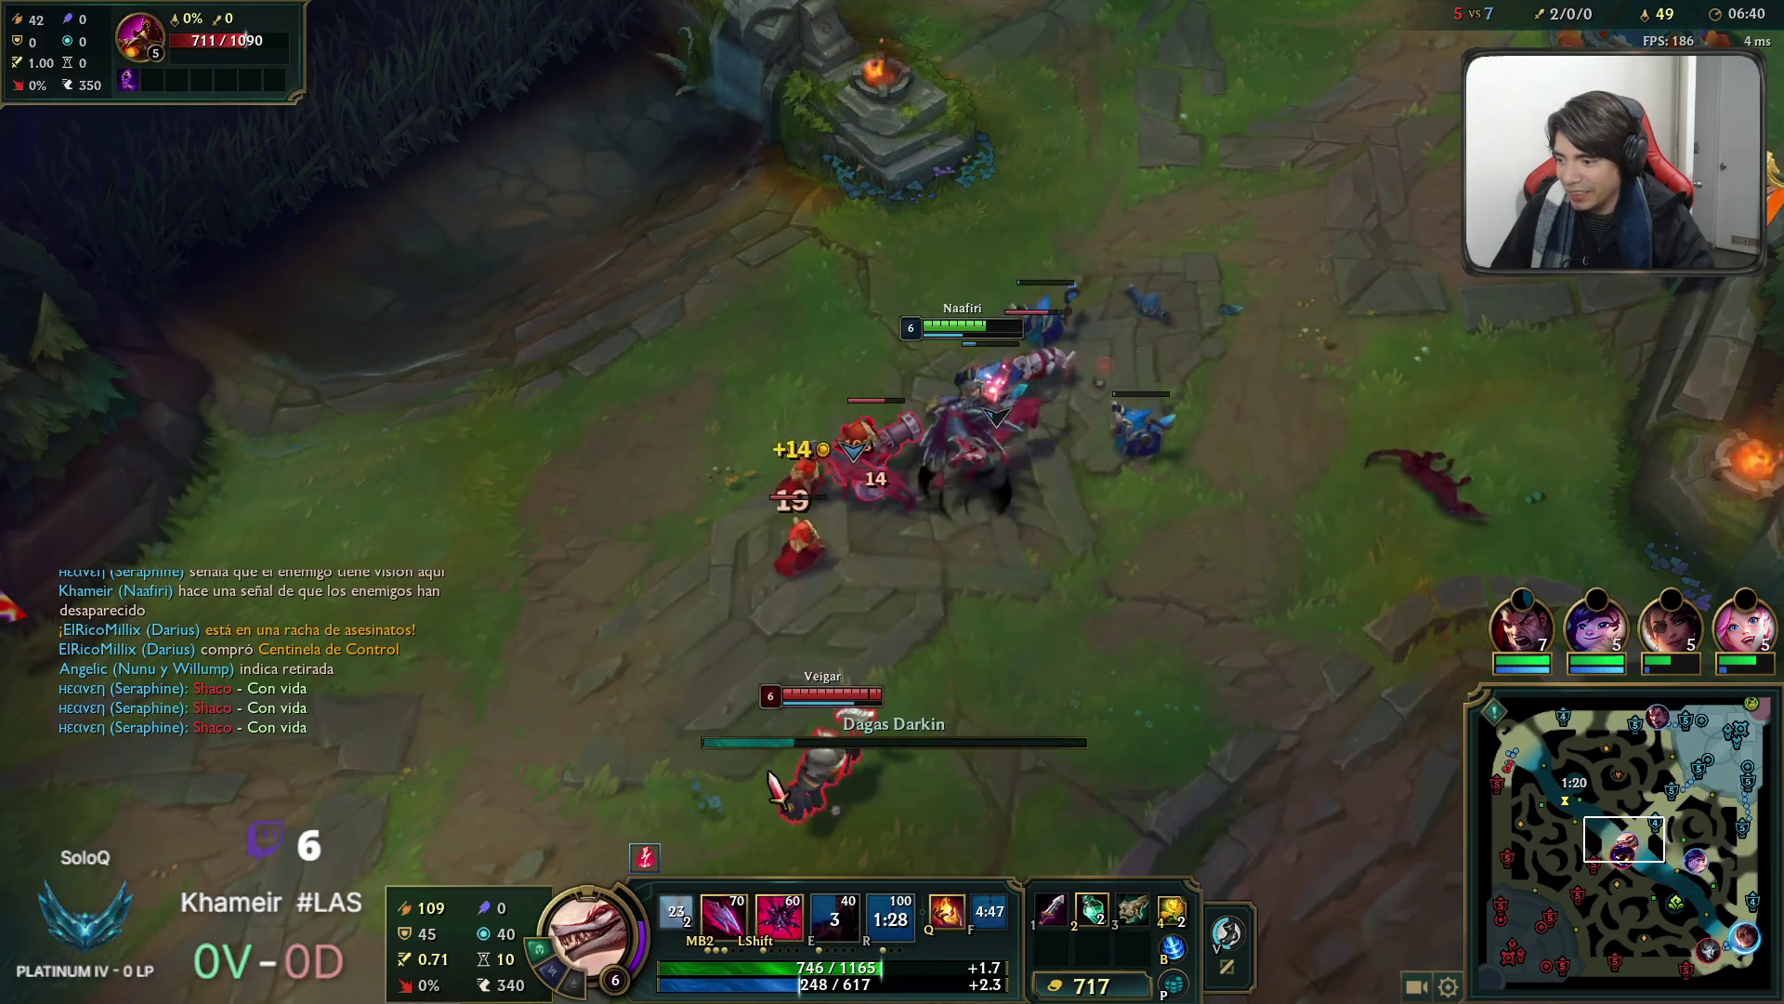
key(q)
key(space)
key(q)
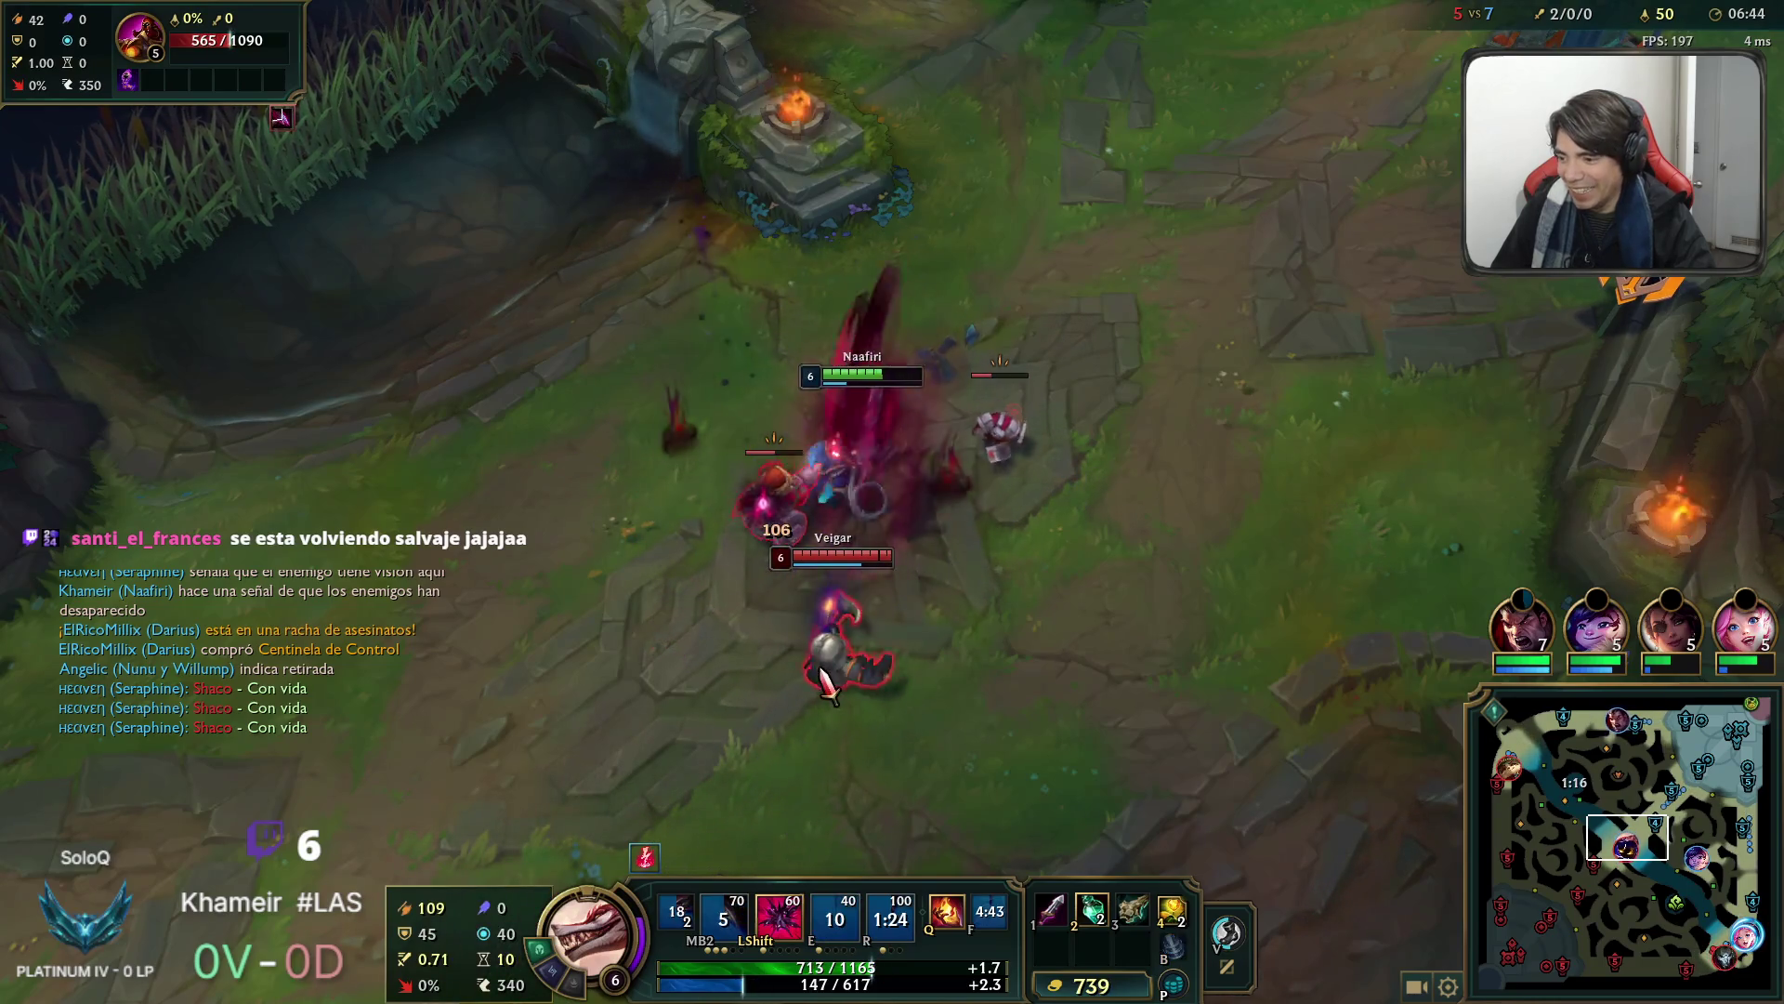
key(space)
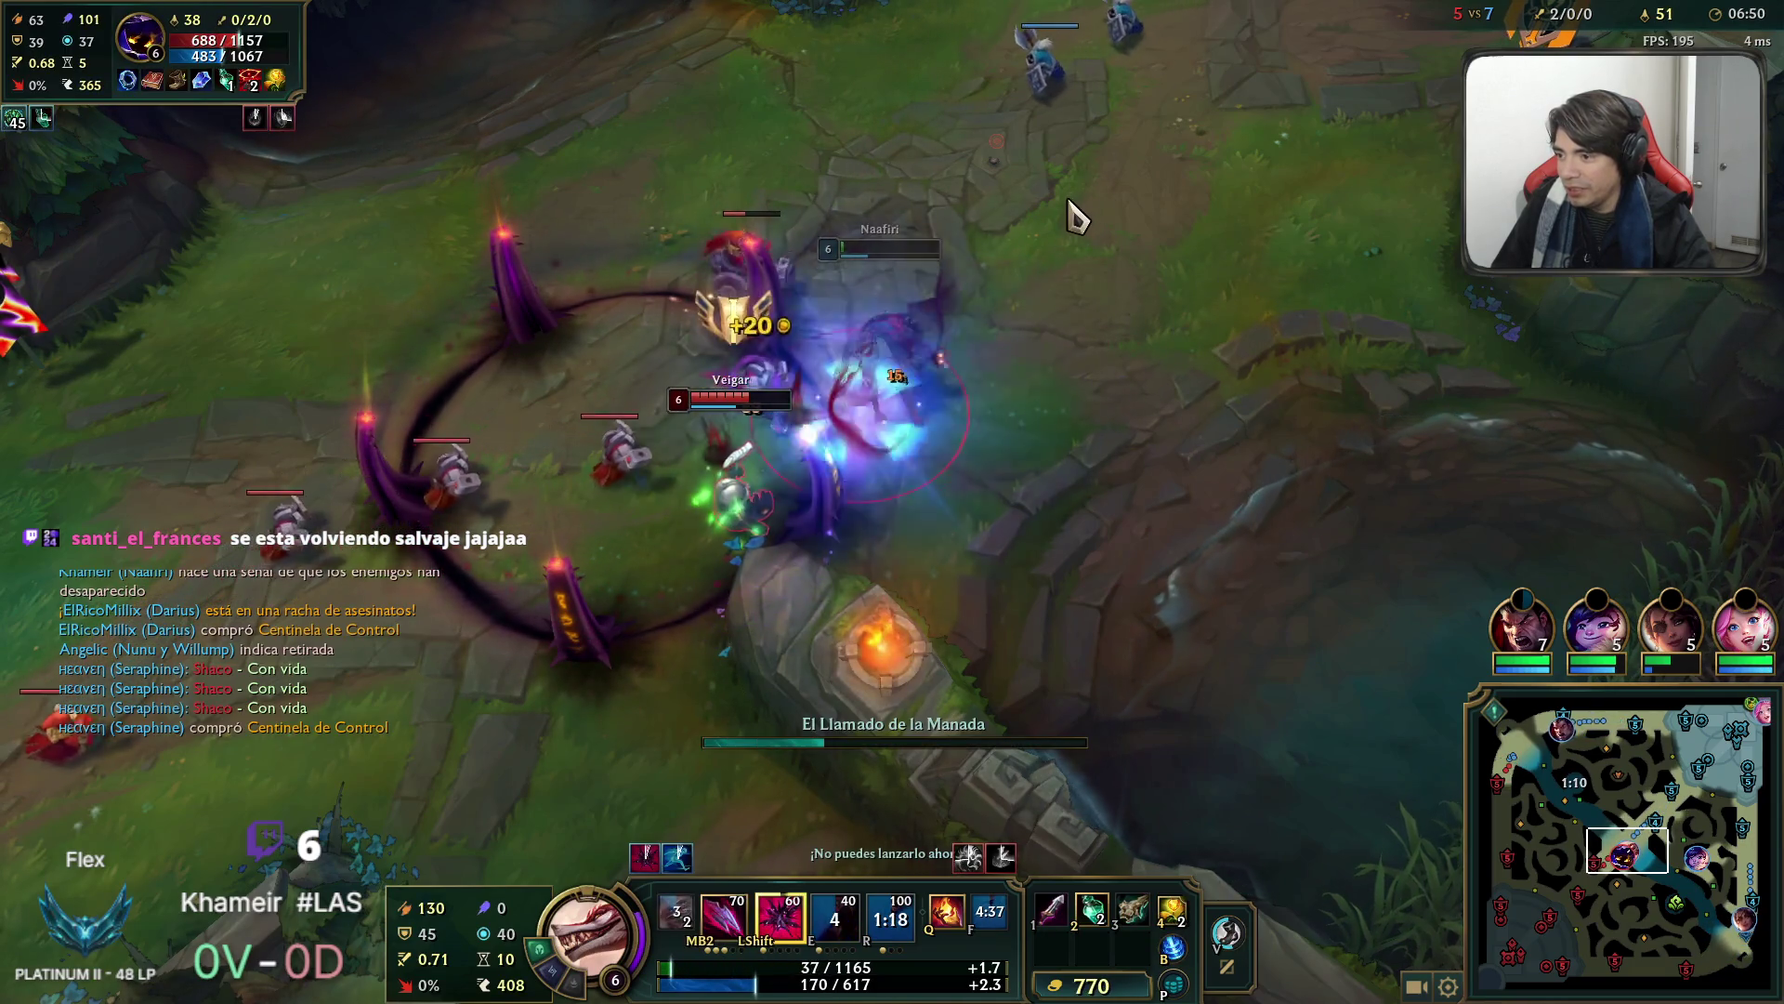
key(shift)
right_click(1111, 348)
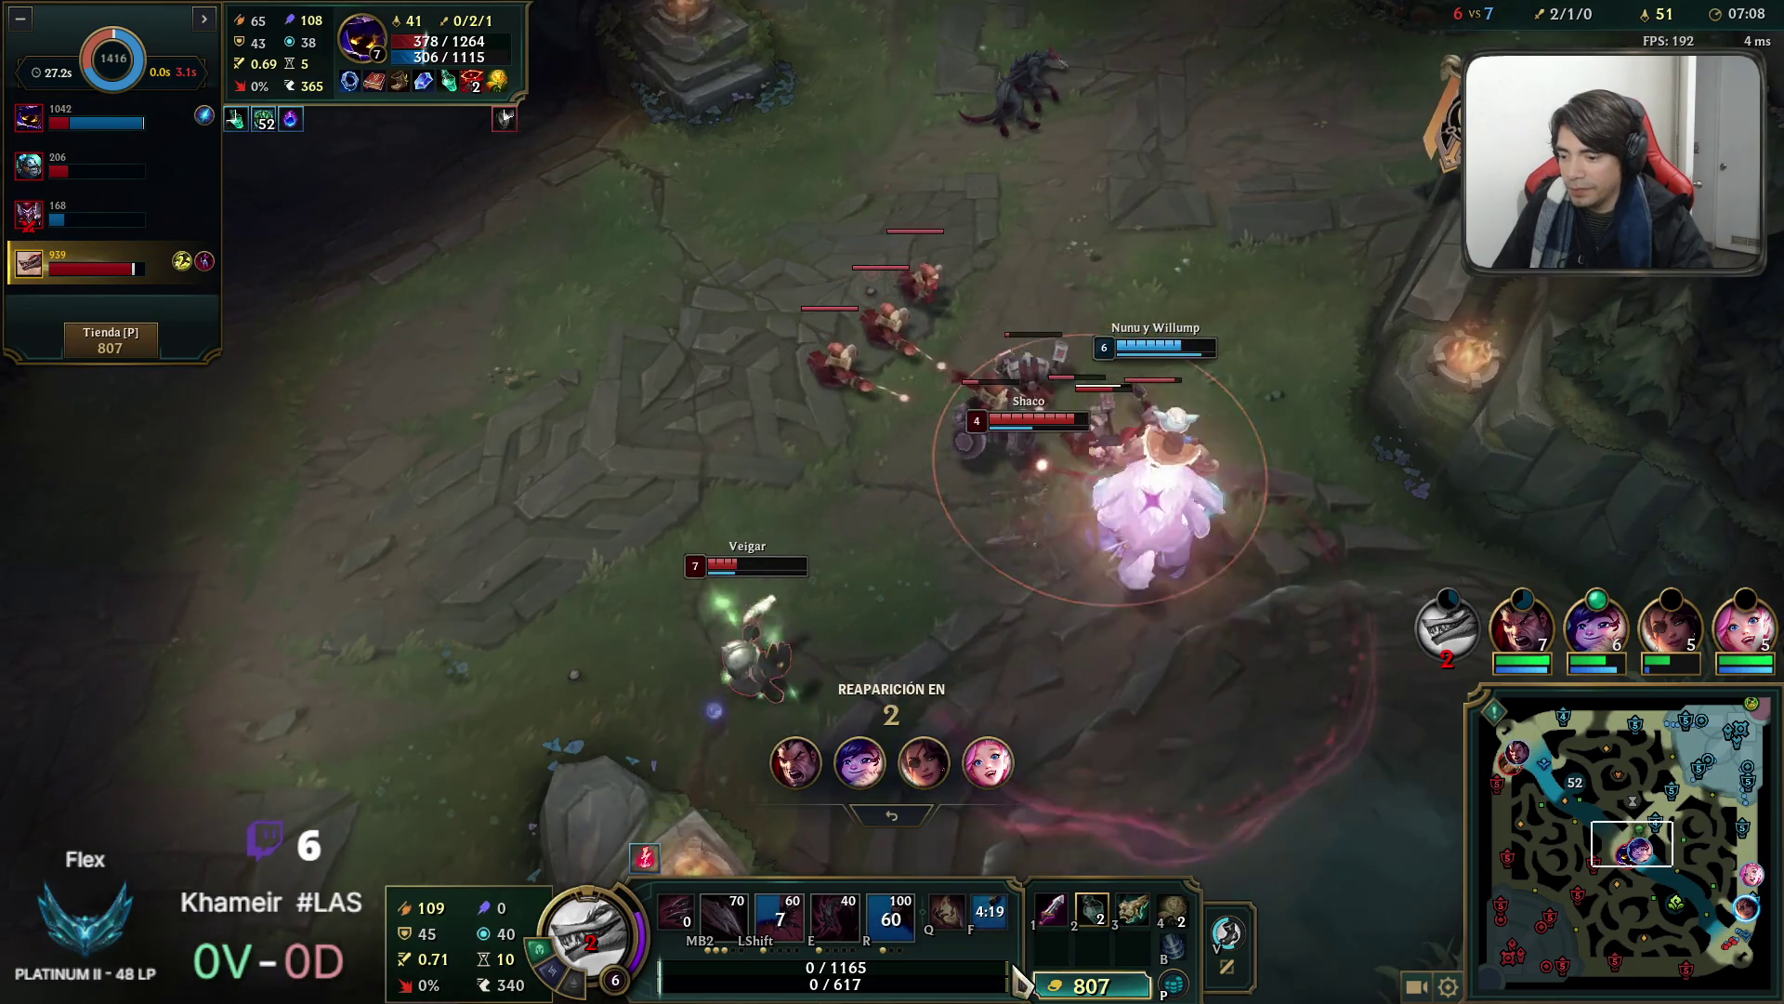
Buy the two 350-gold sword components, then check the scoreboard and objective timers.
click(1115, 983)
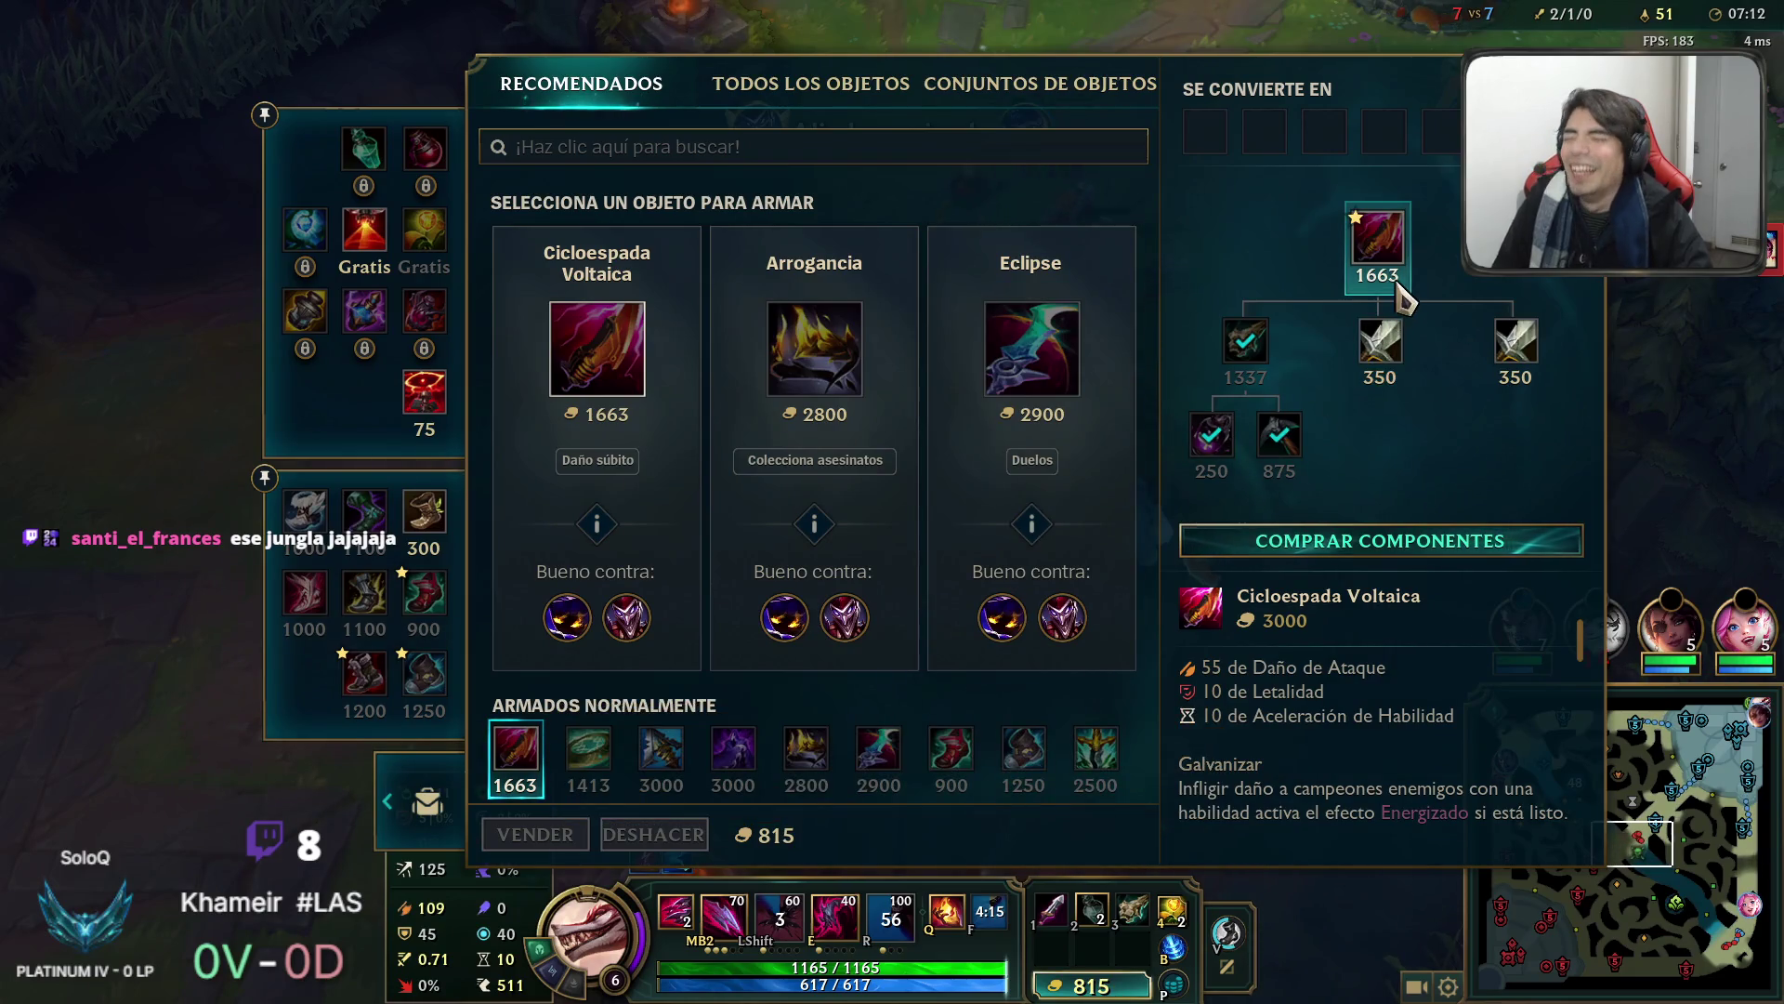
click(1380, 540)
key(Escape)
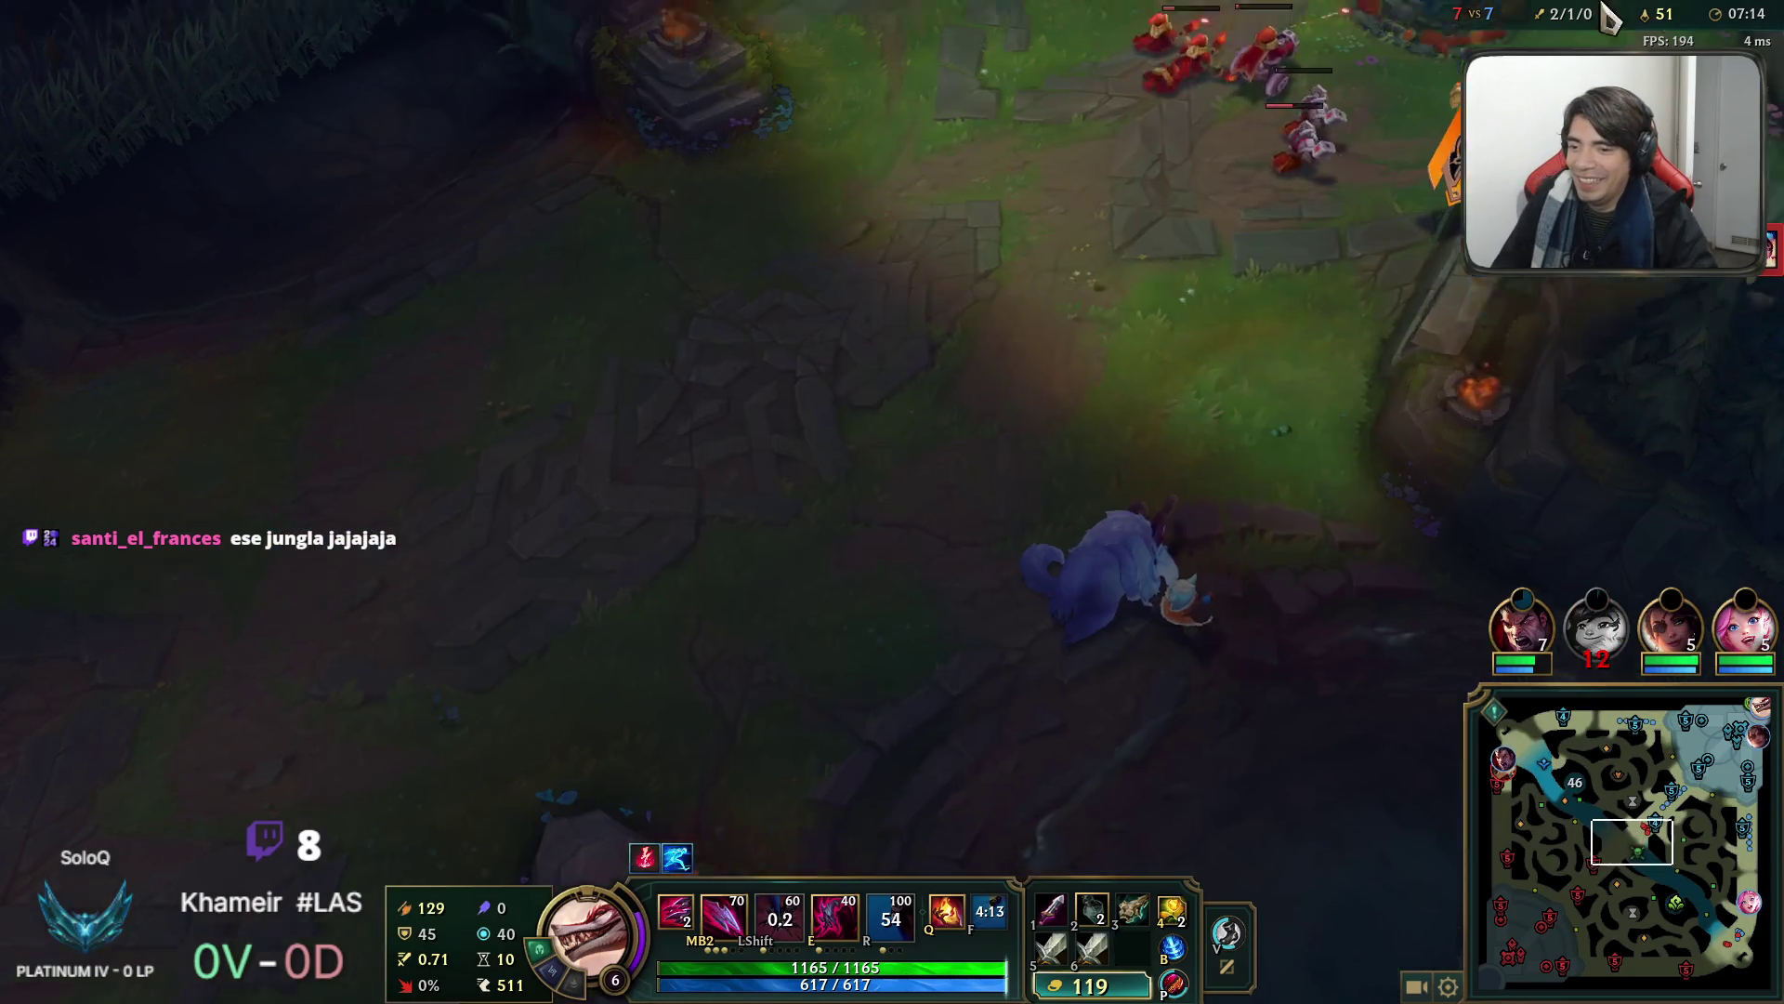
key(space)
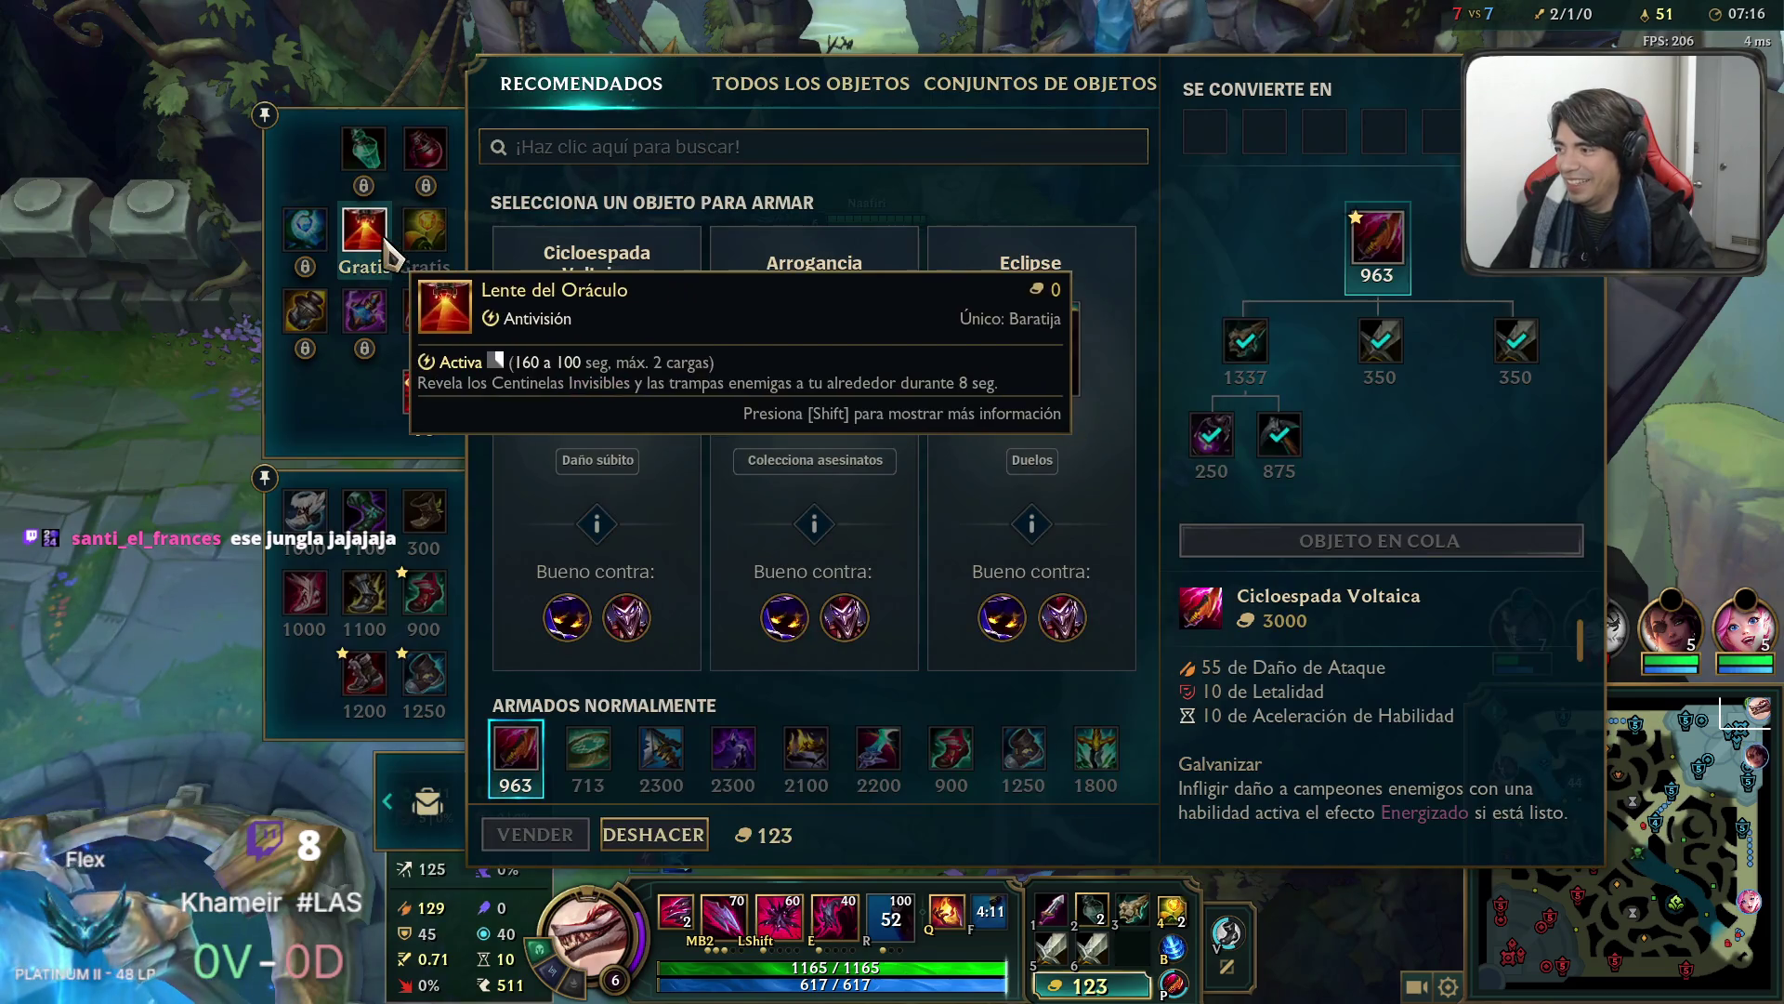
key(Escape)
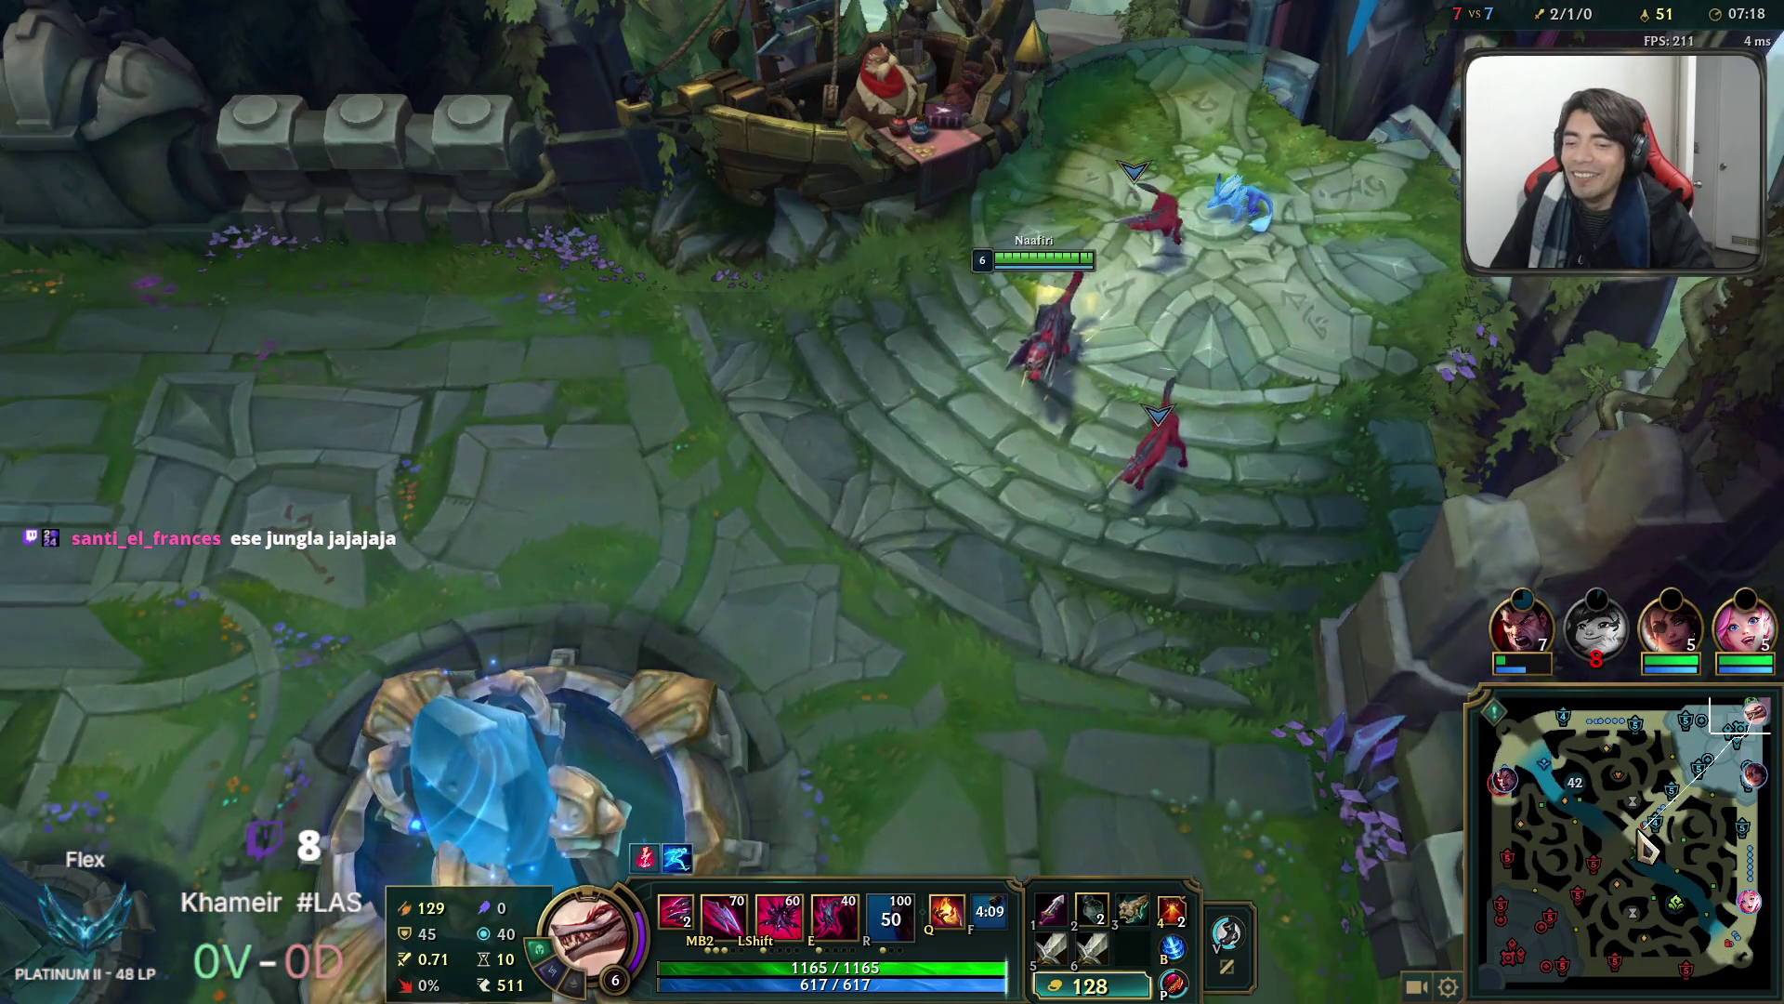
key(Tab)
key(F2)
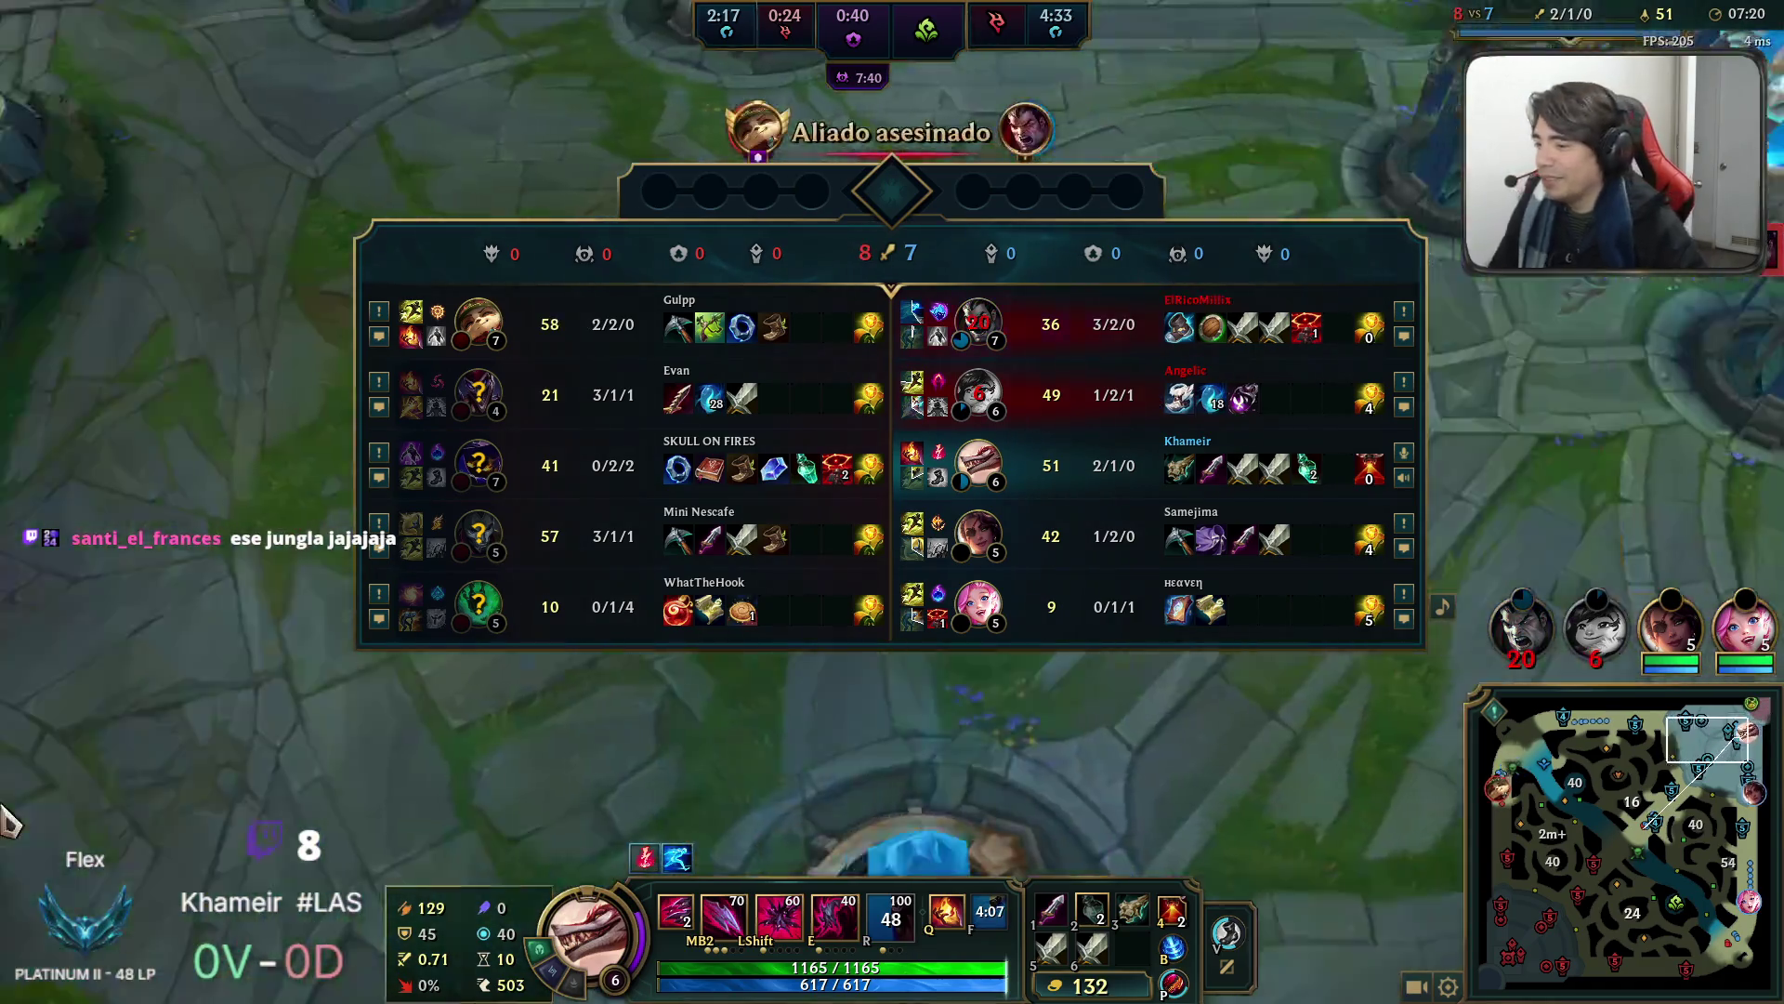
key(Tab)
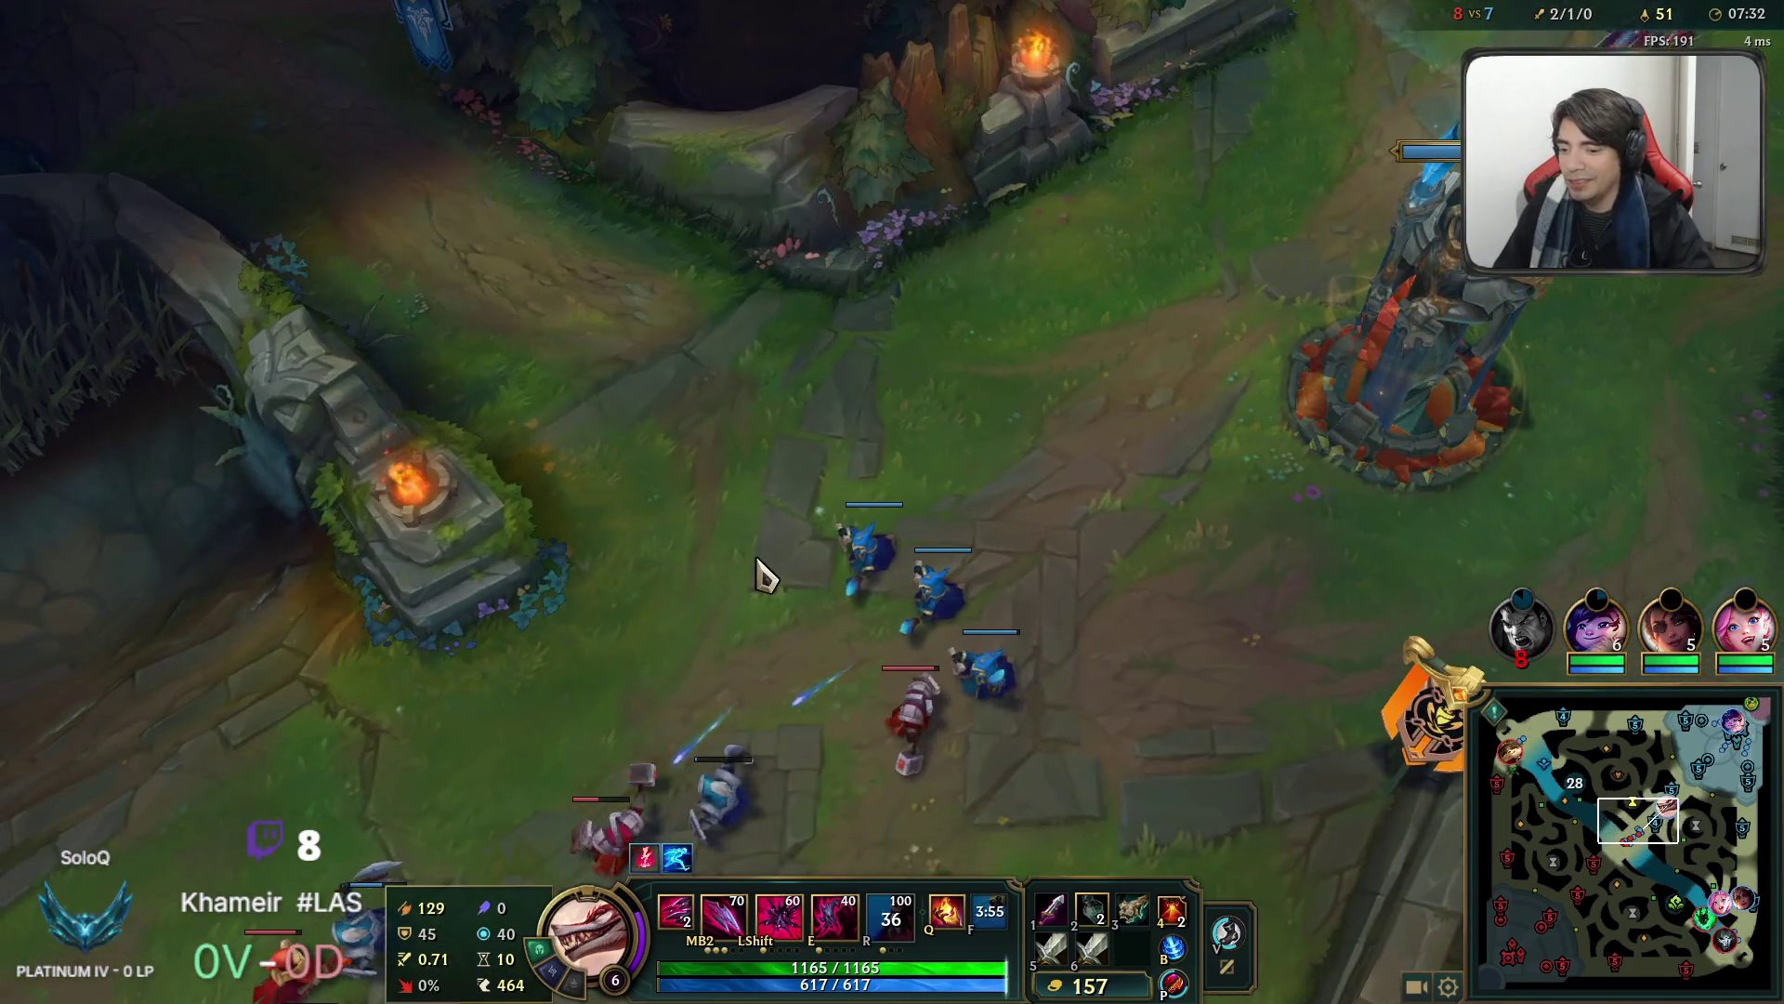
Throw daggers into the minion wave and rank up Q at level 7.
key(Tab)
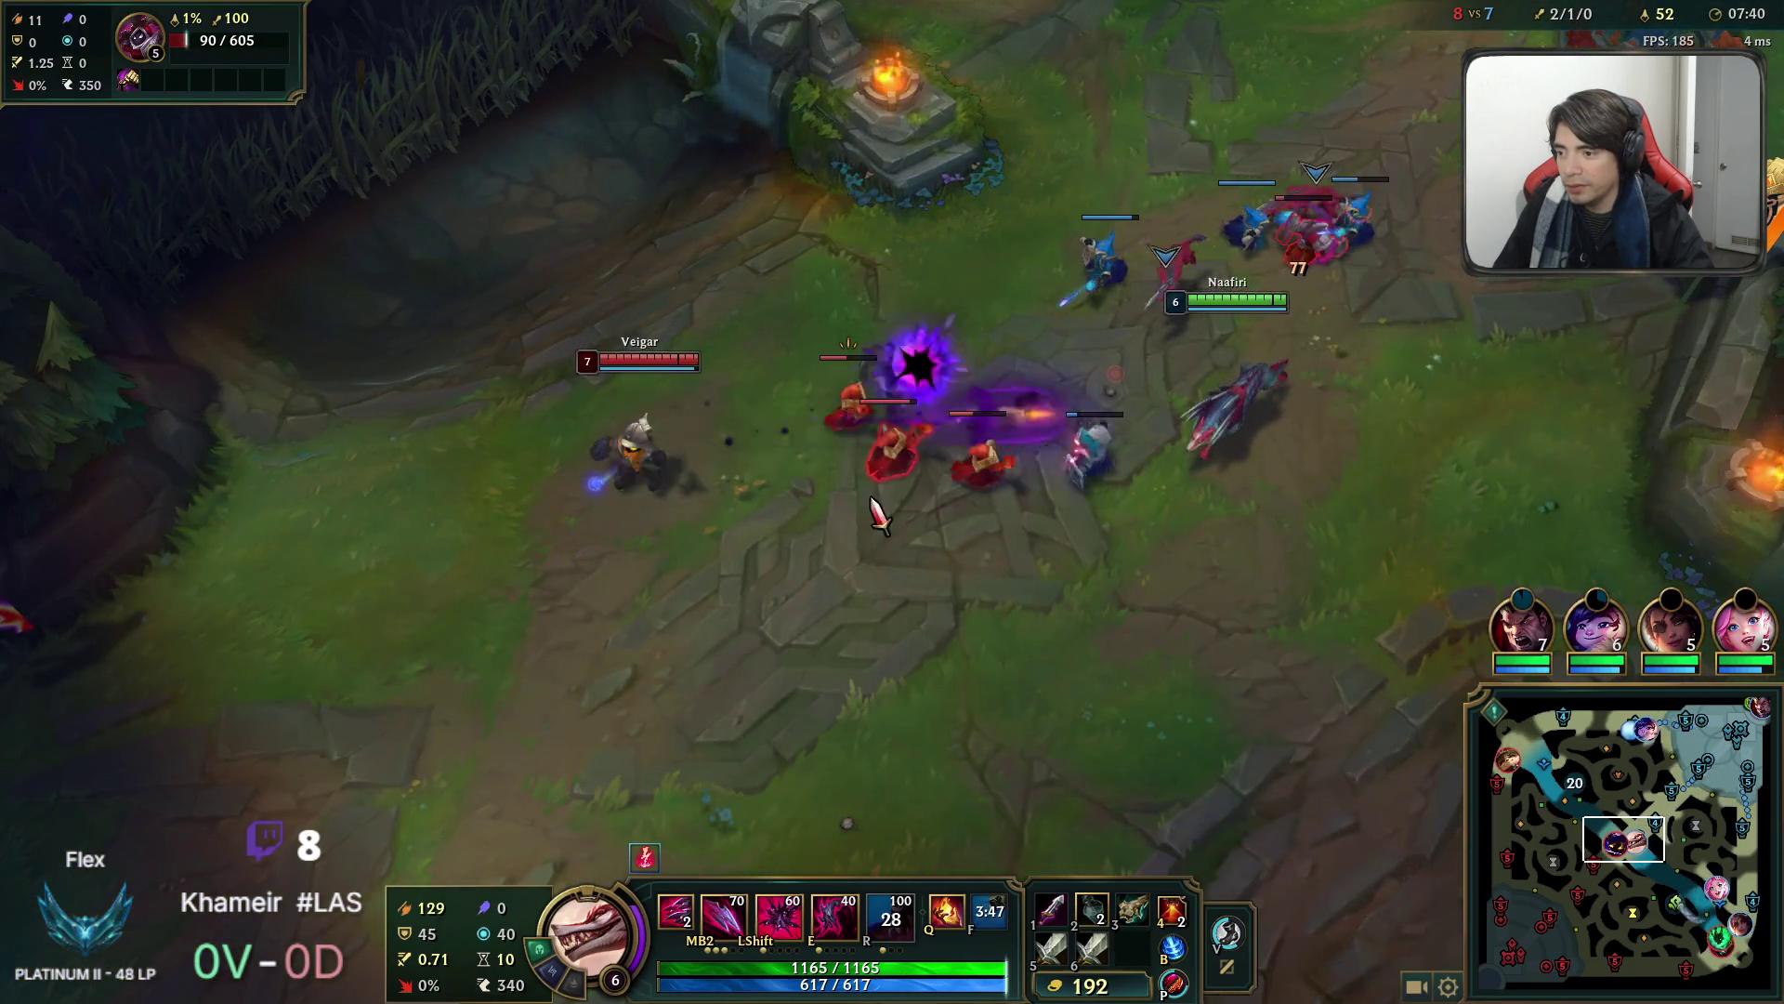
key(q)
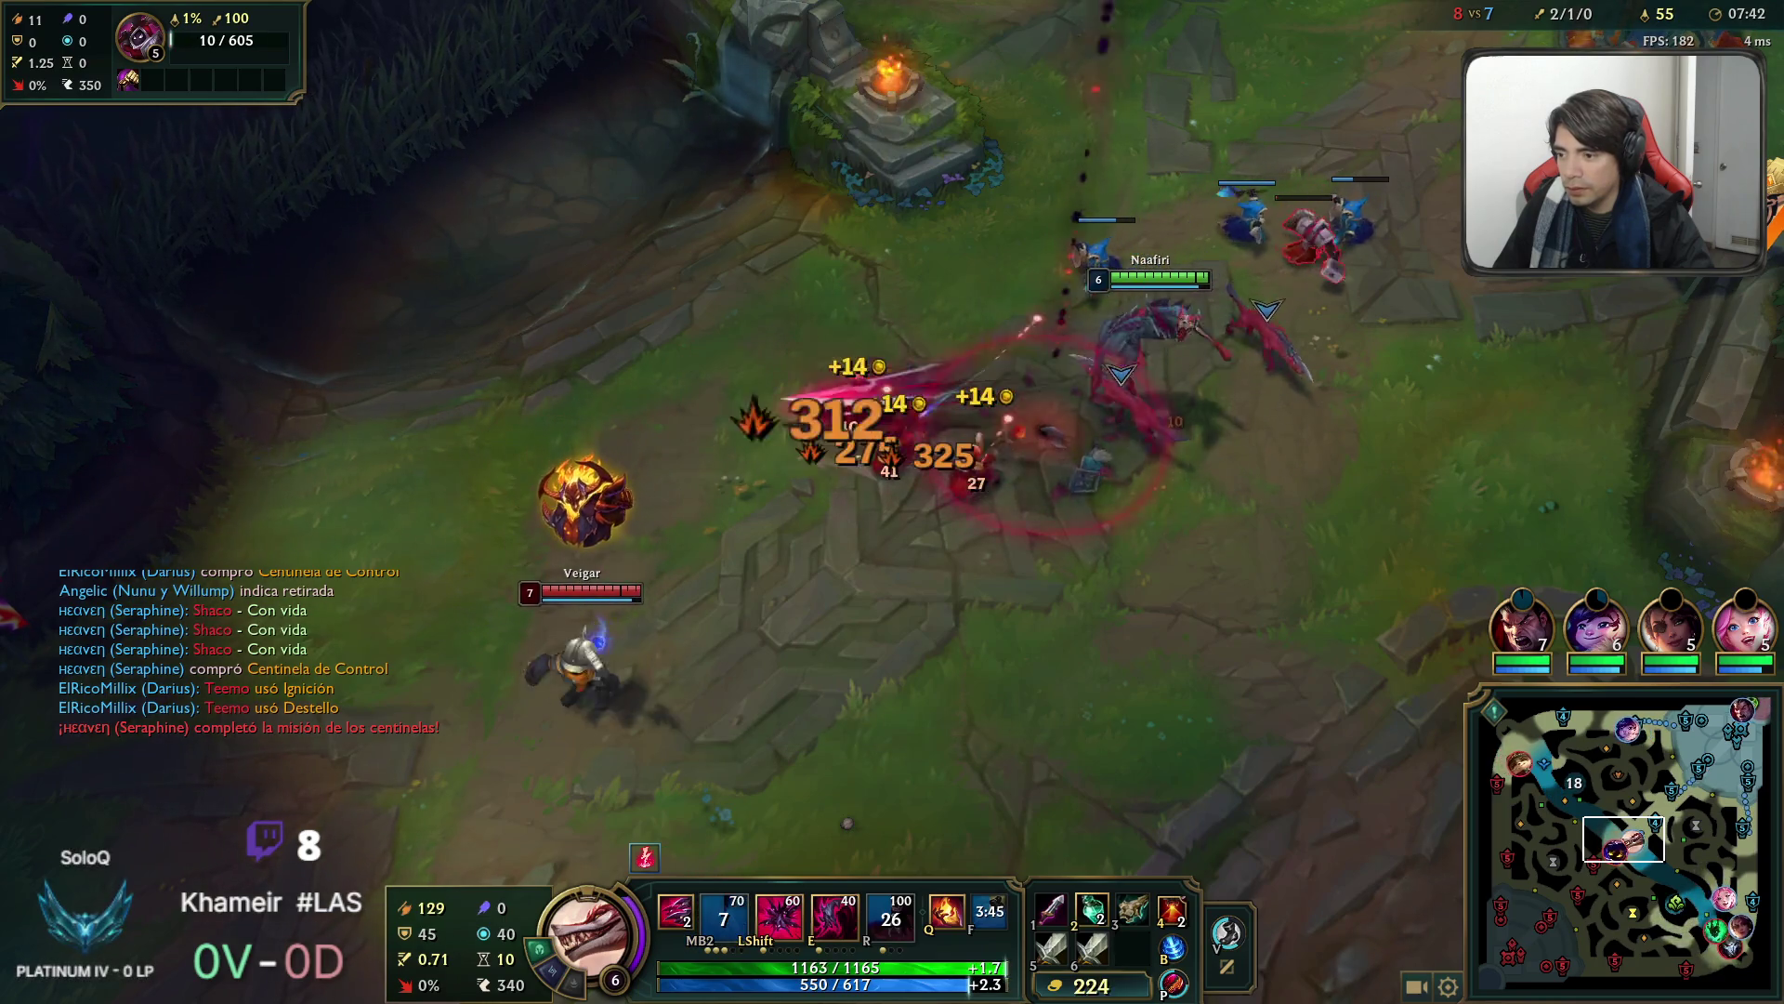
key(ctrl+q)
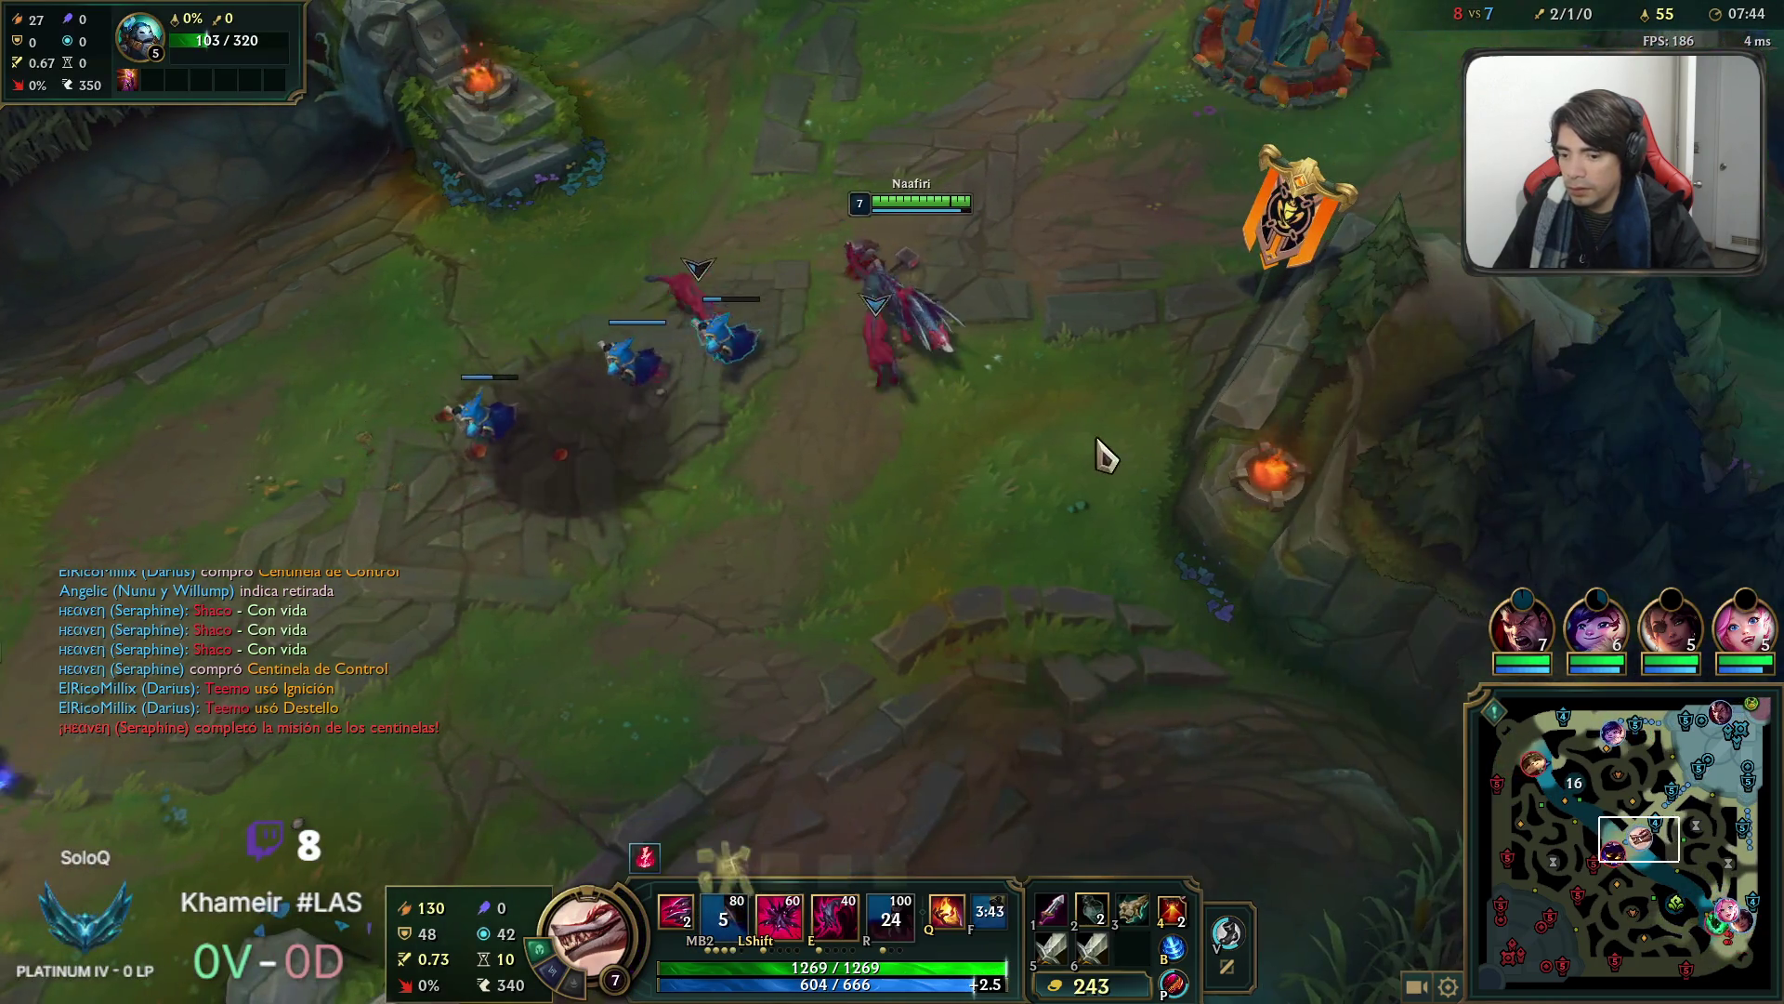
key(space)
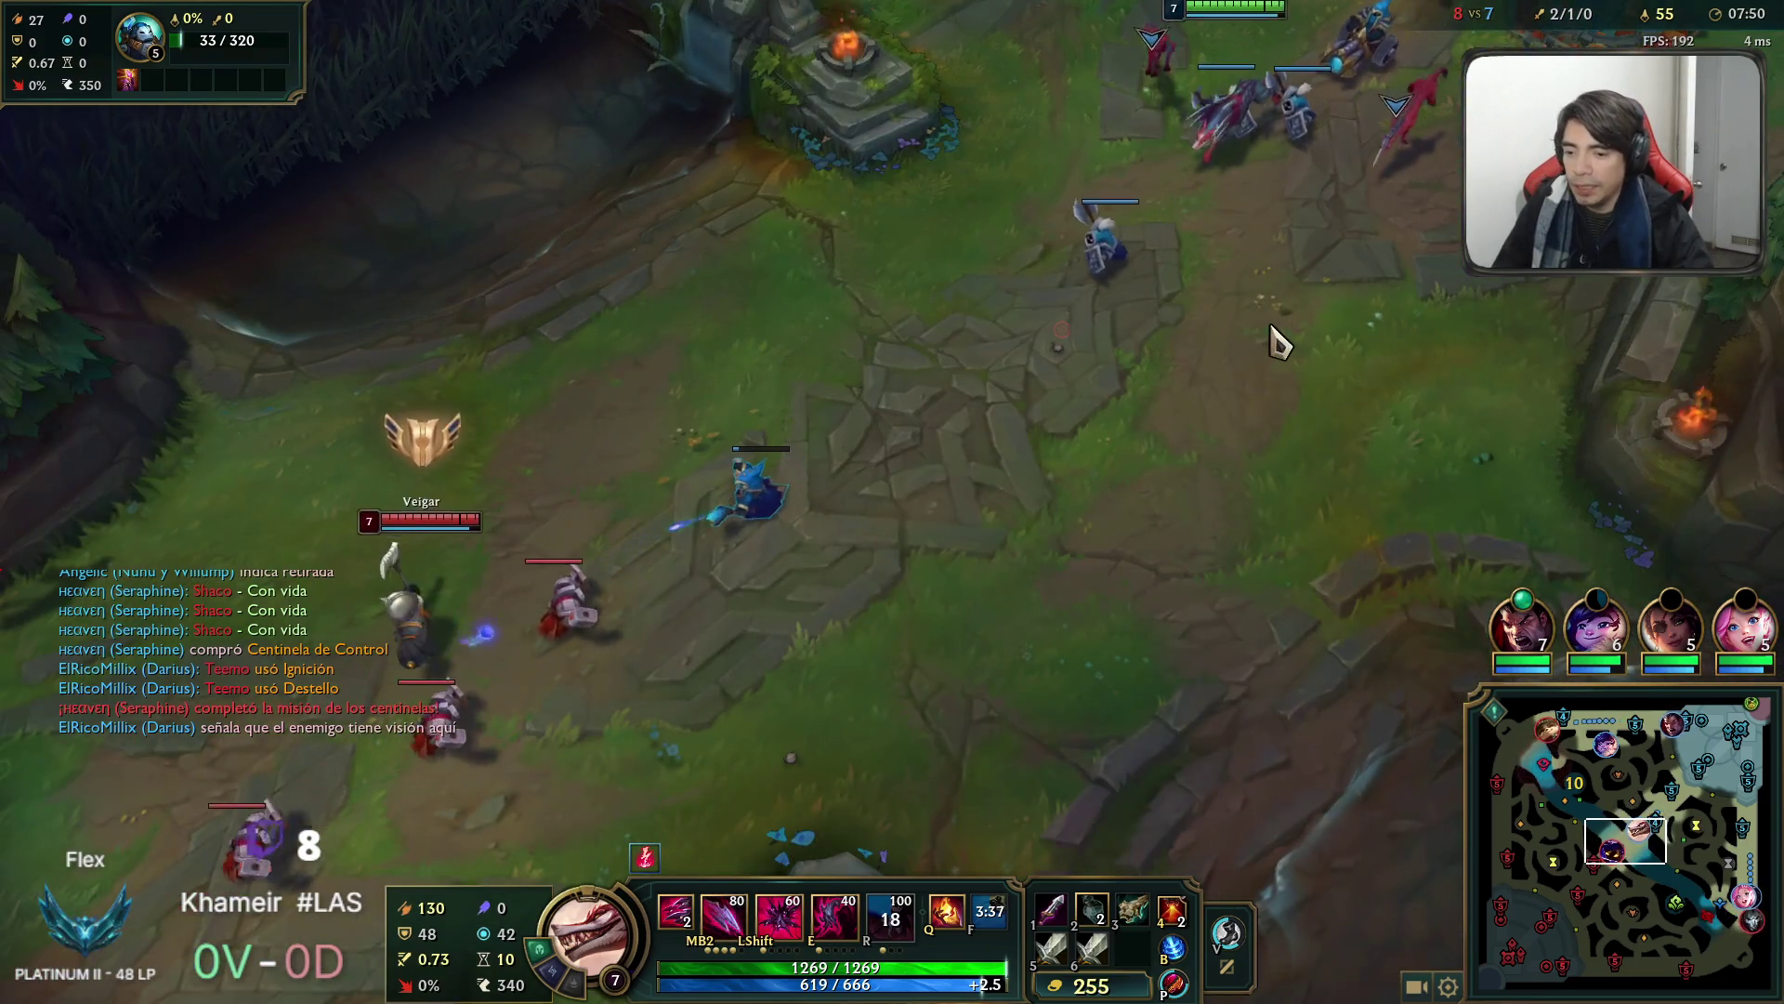
Last-hit two low-health minions while repositioning, then back off toward the allied tower.
right_click(1275, 344)
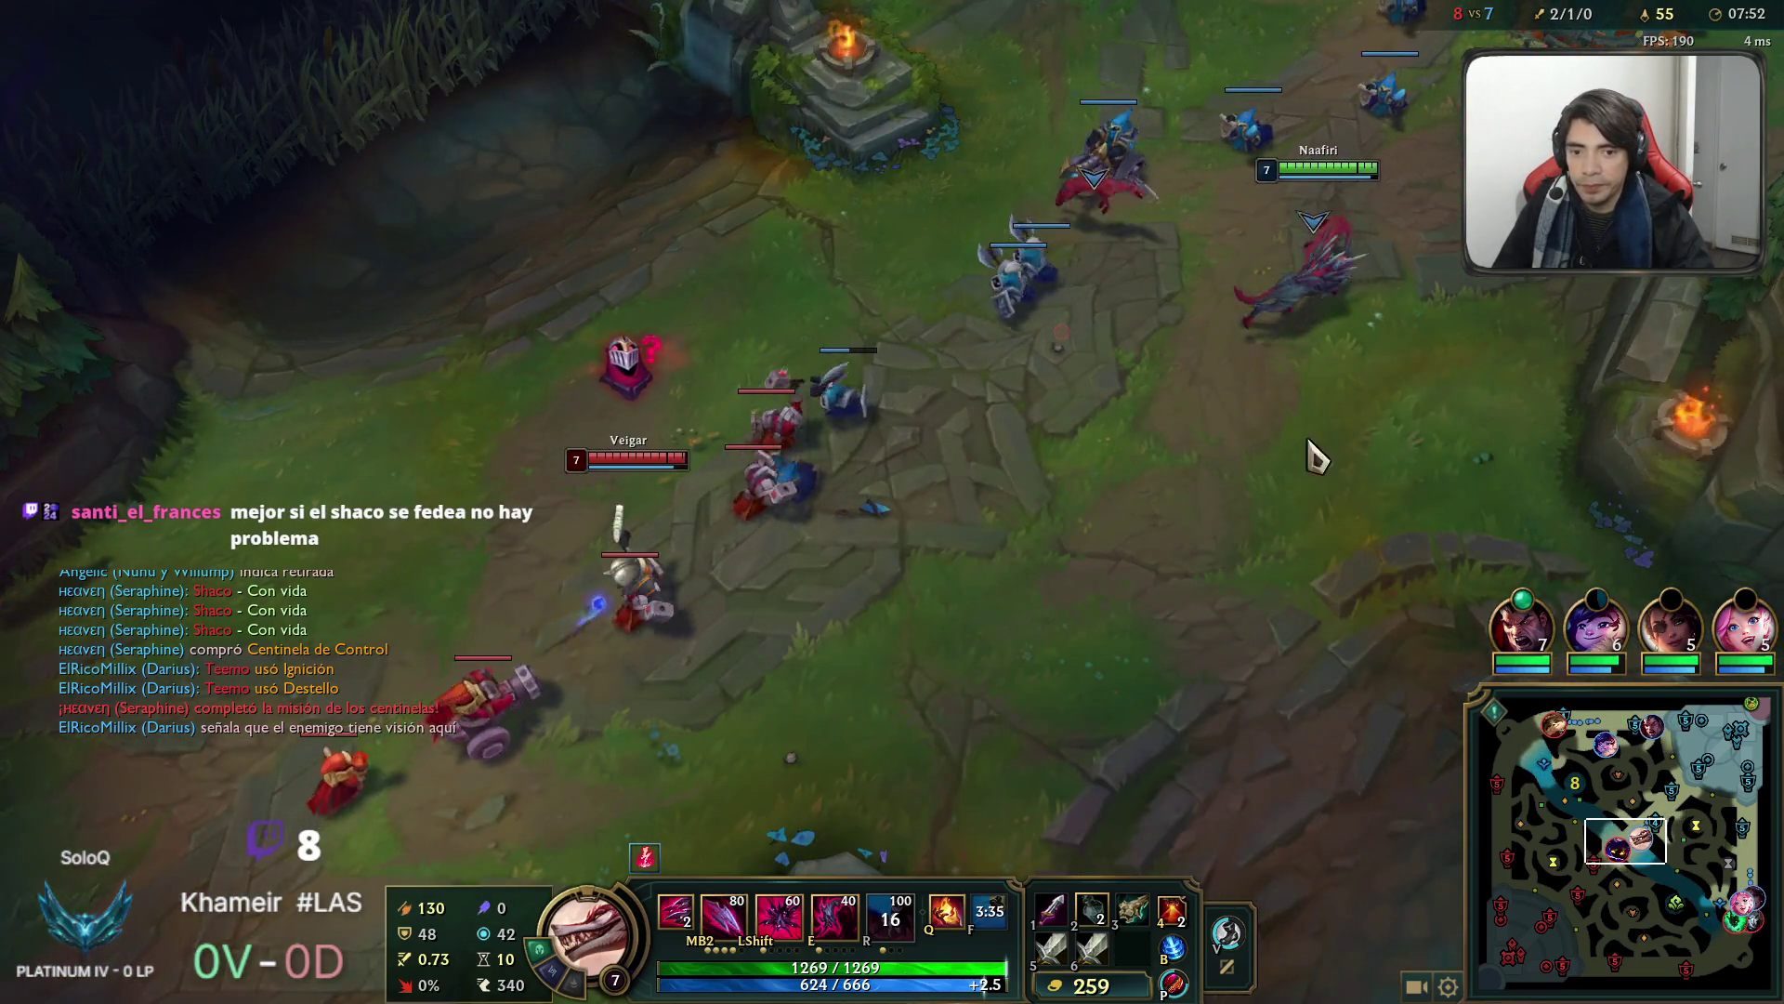
right_click(1195, 532)
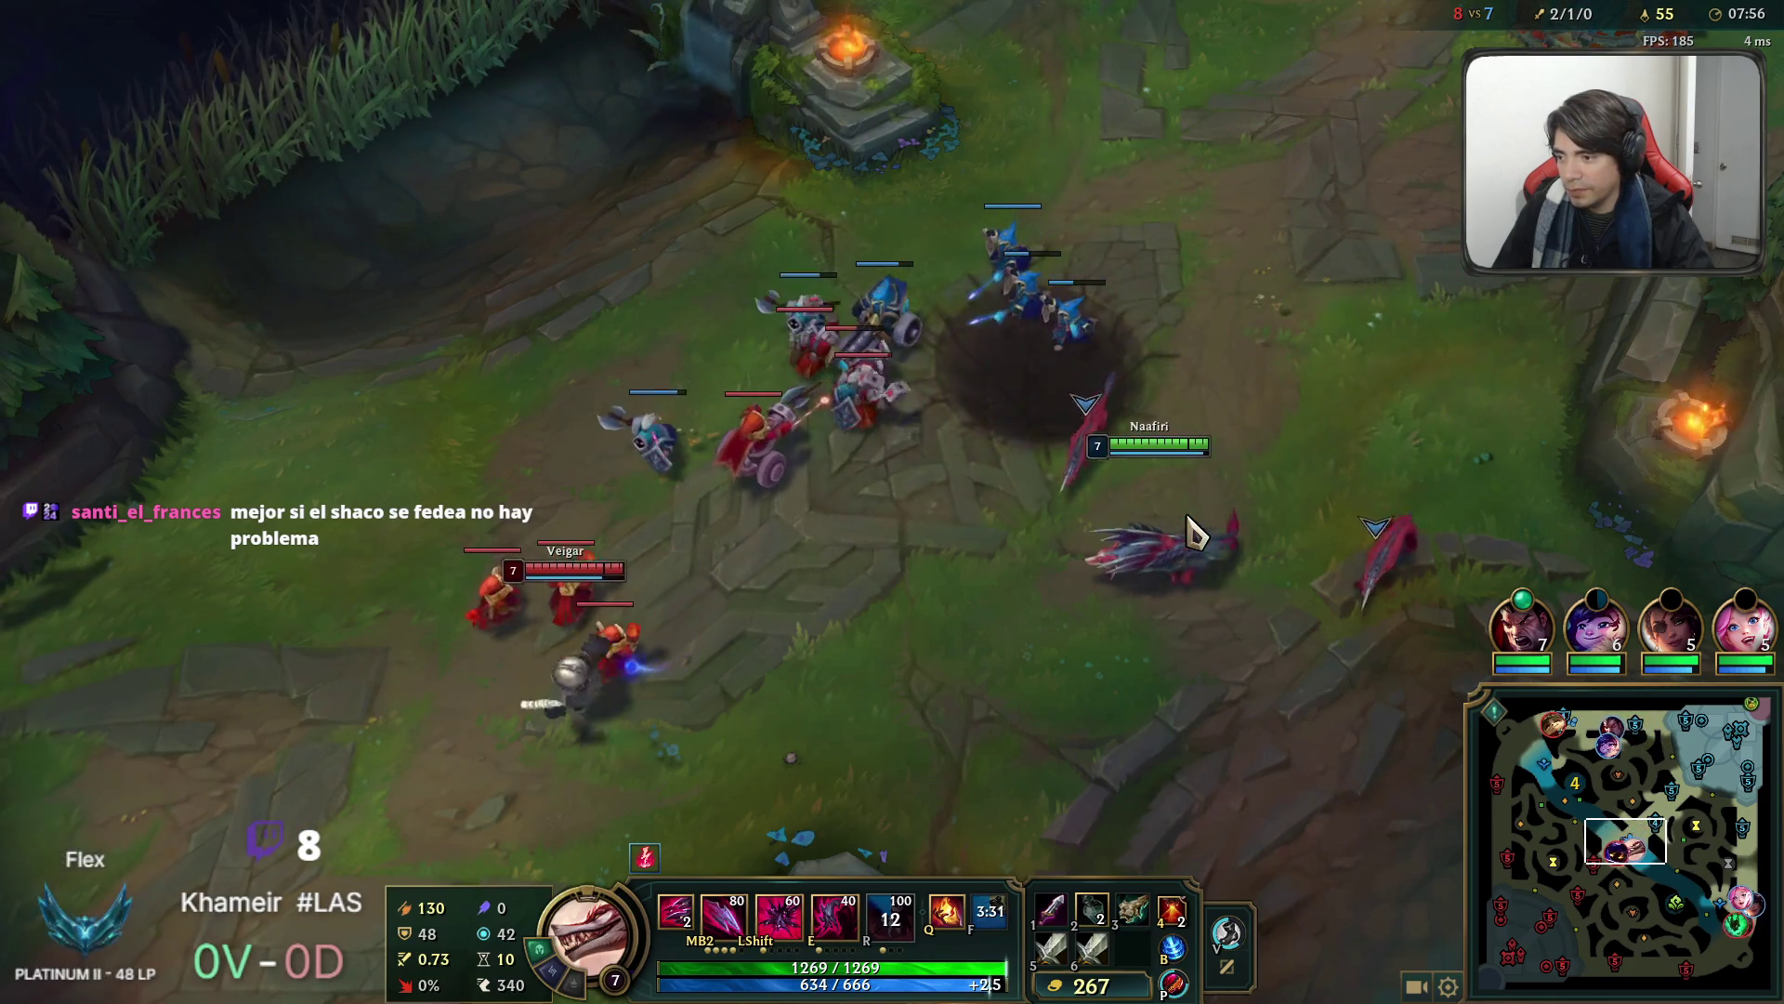
right_click(1108, 476)
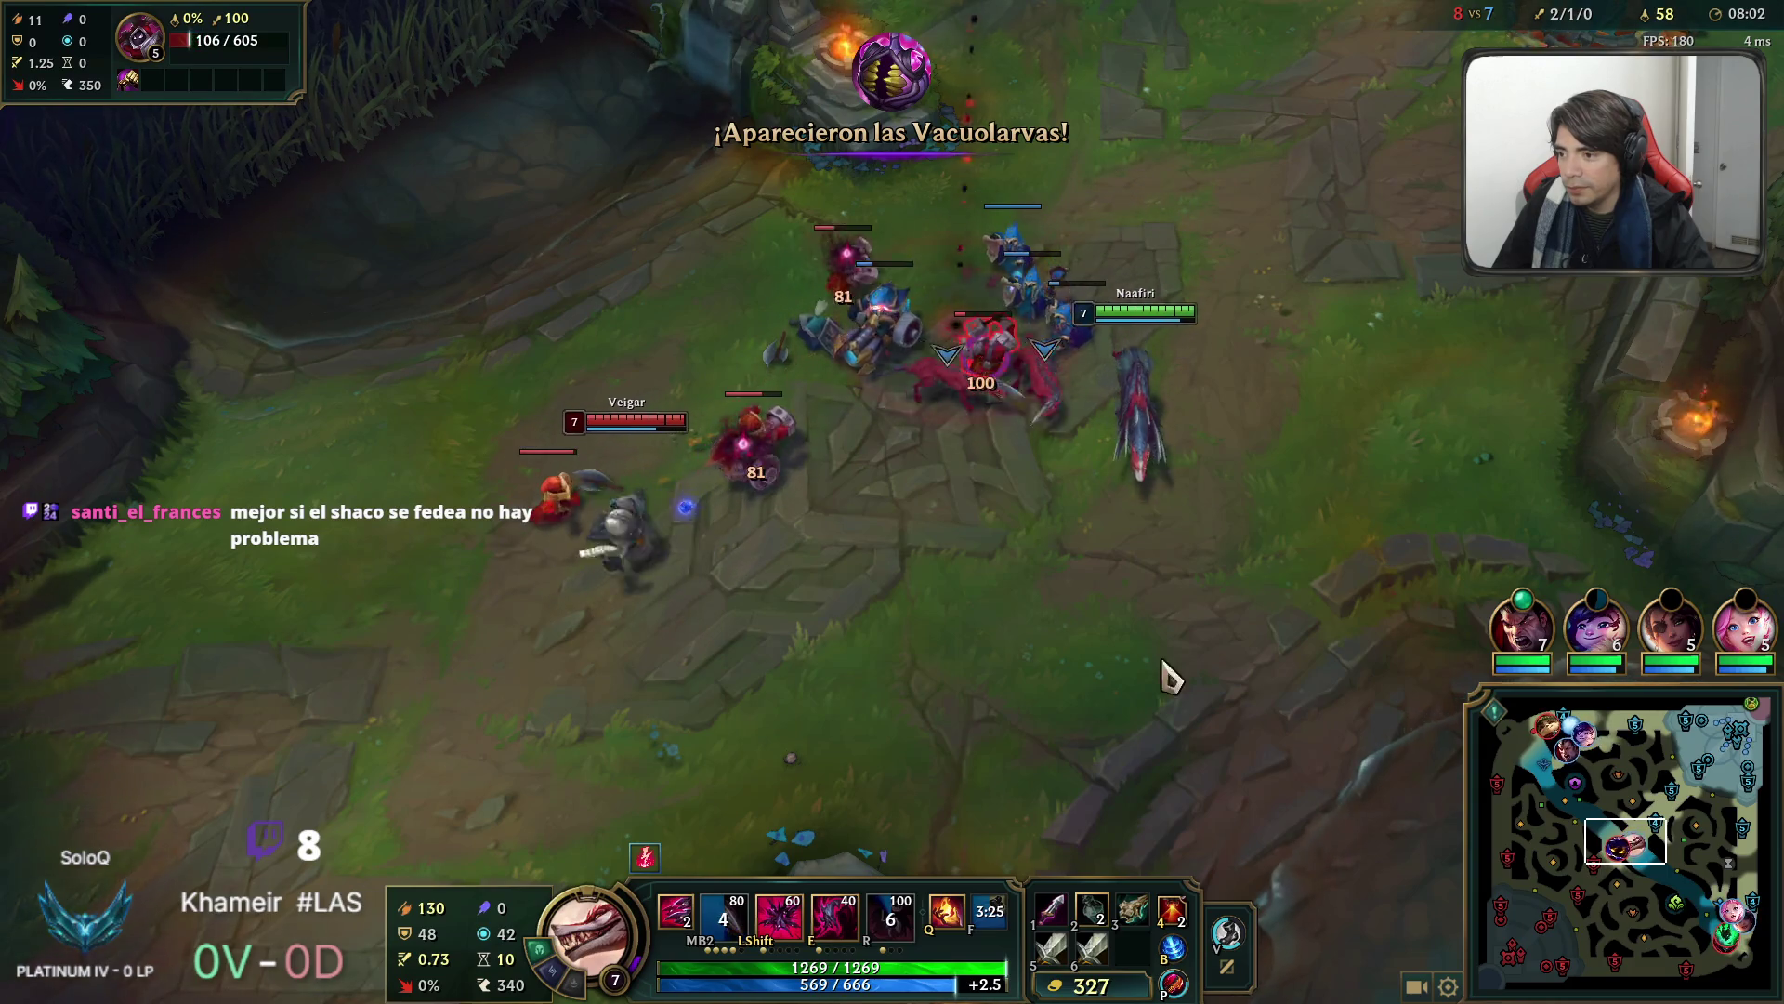
right_click(1004, 409)
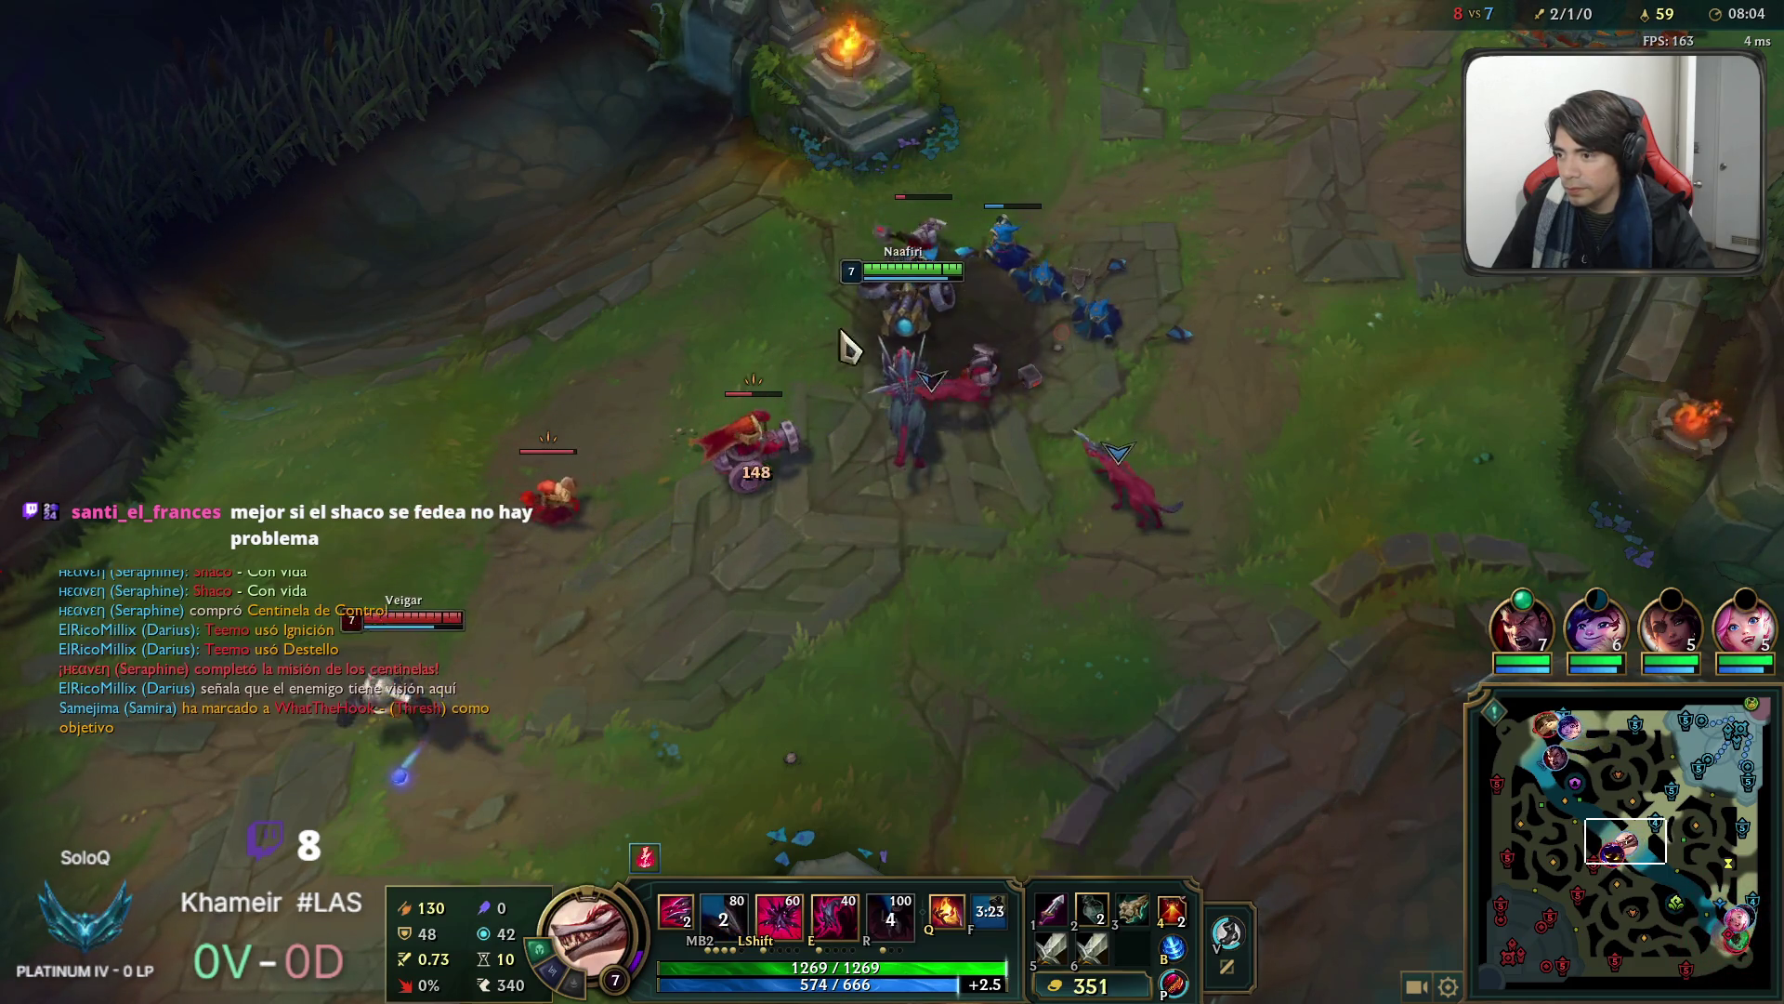
right_click(901, 244)
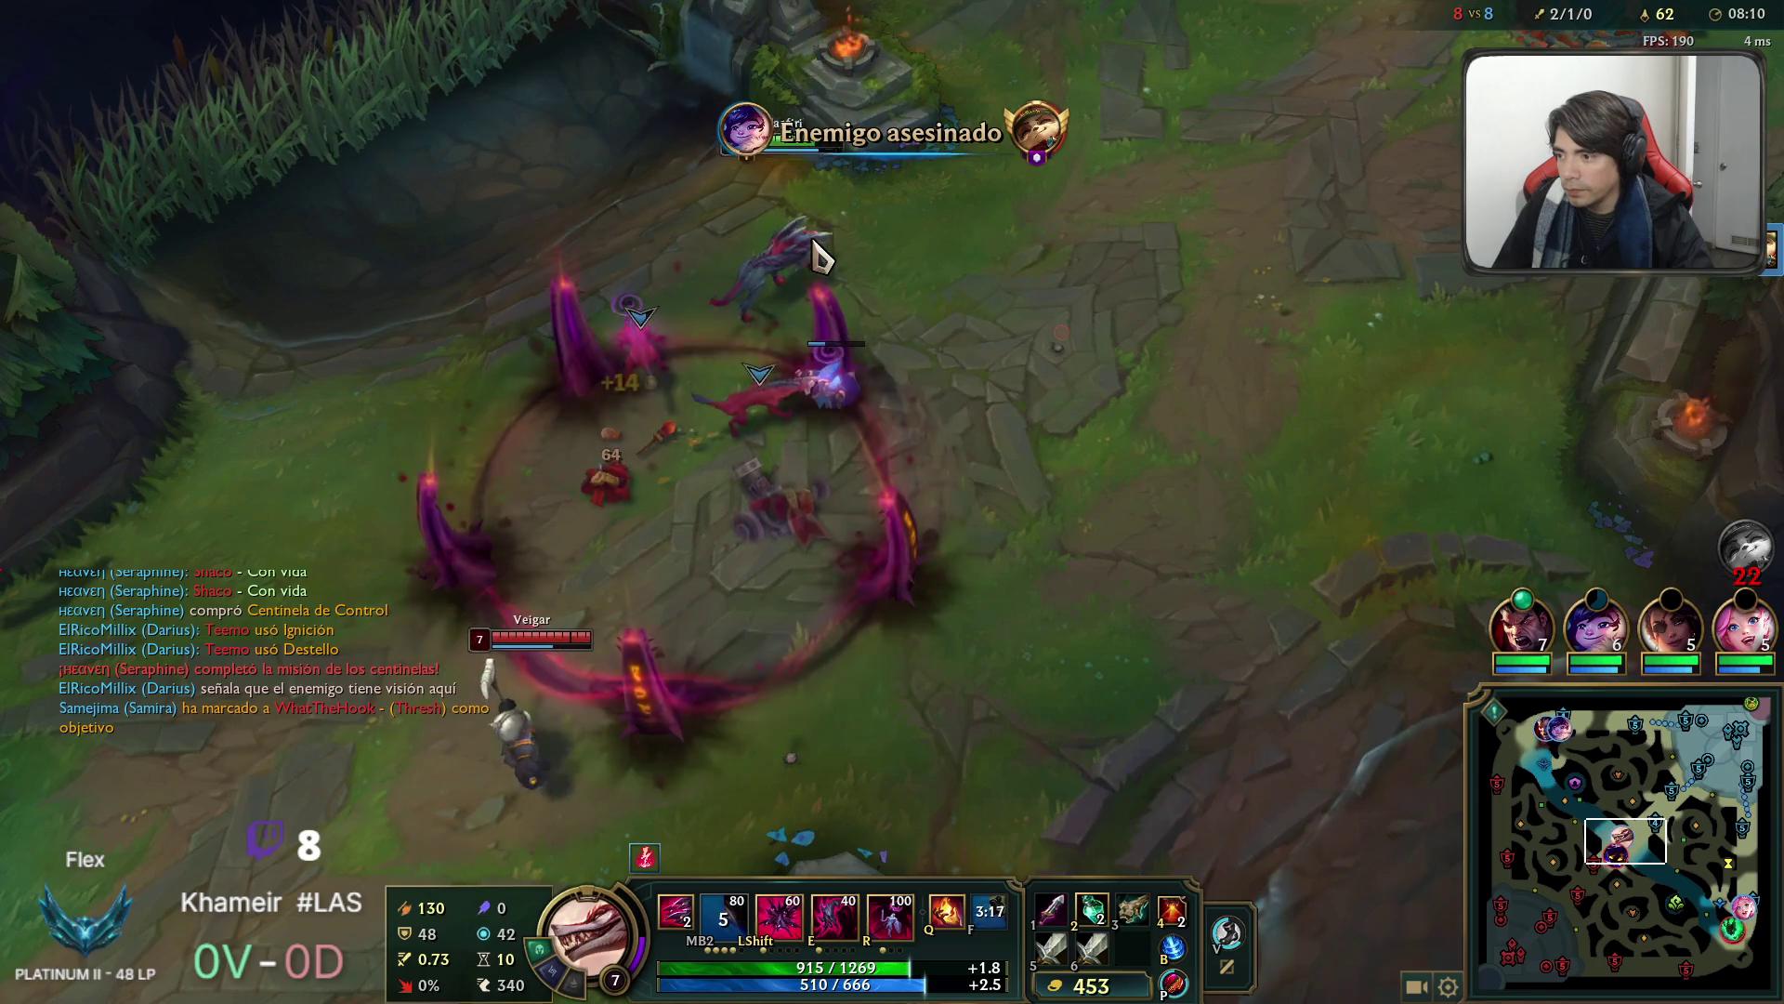
right_click(1215, 286)
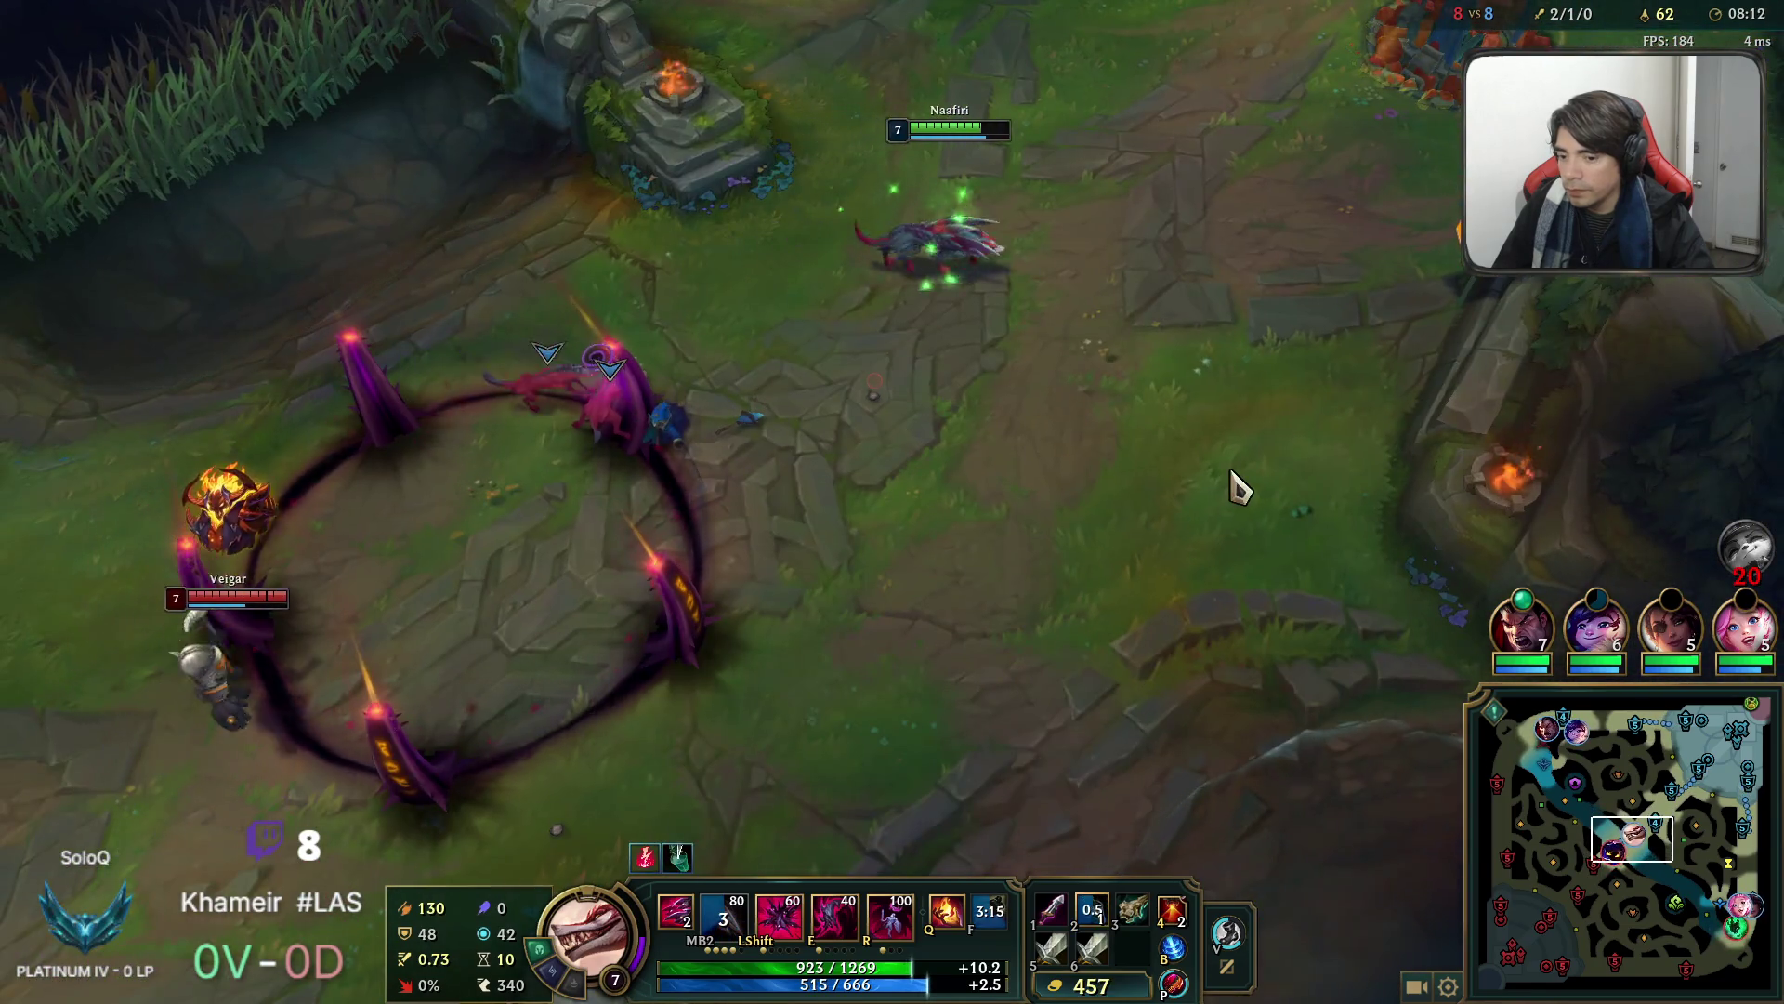
Drink a health potion and retreat under the allied mid tower.
key(2)
right_click(1408, 288)
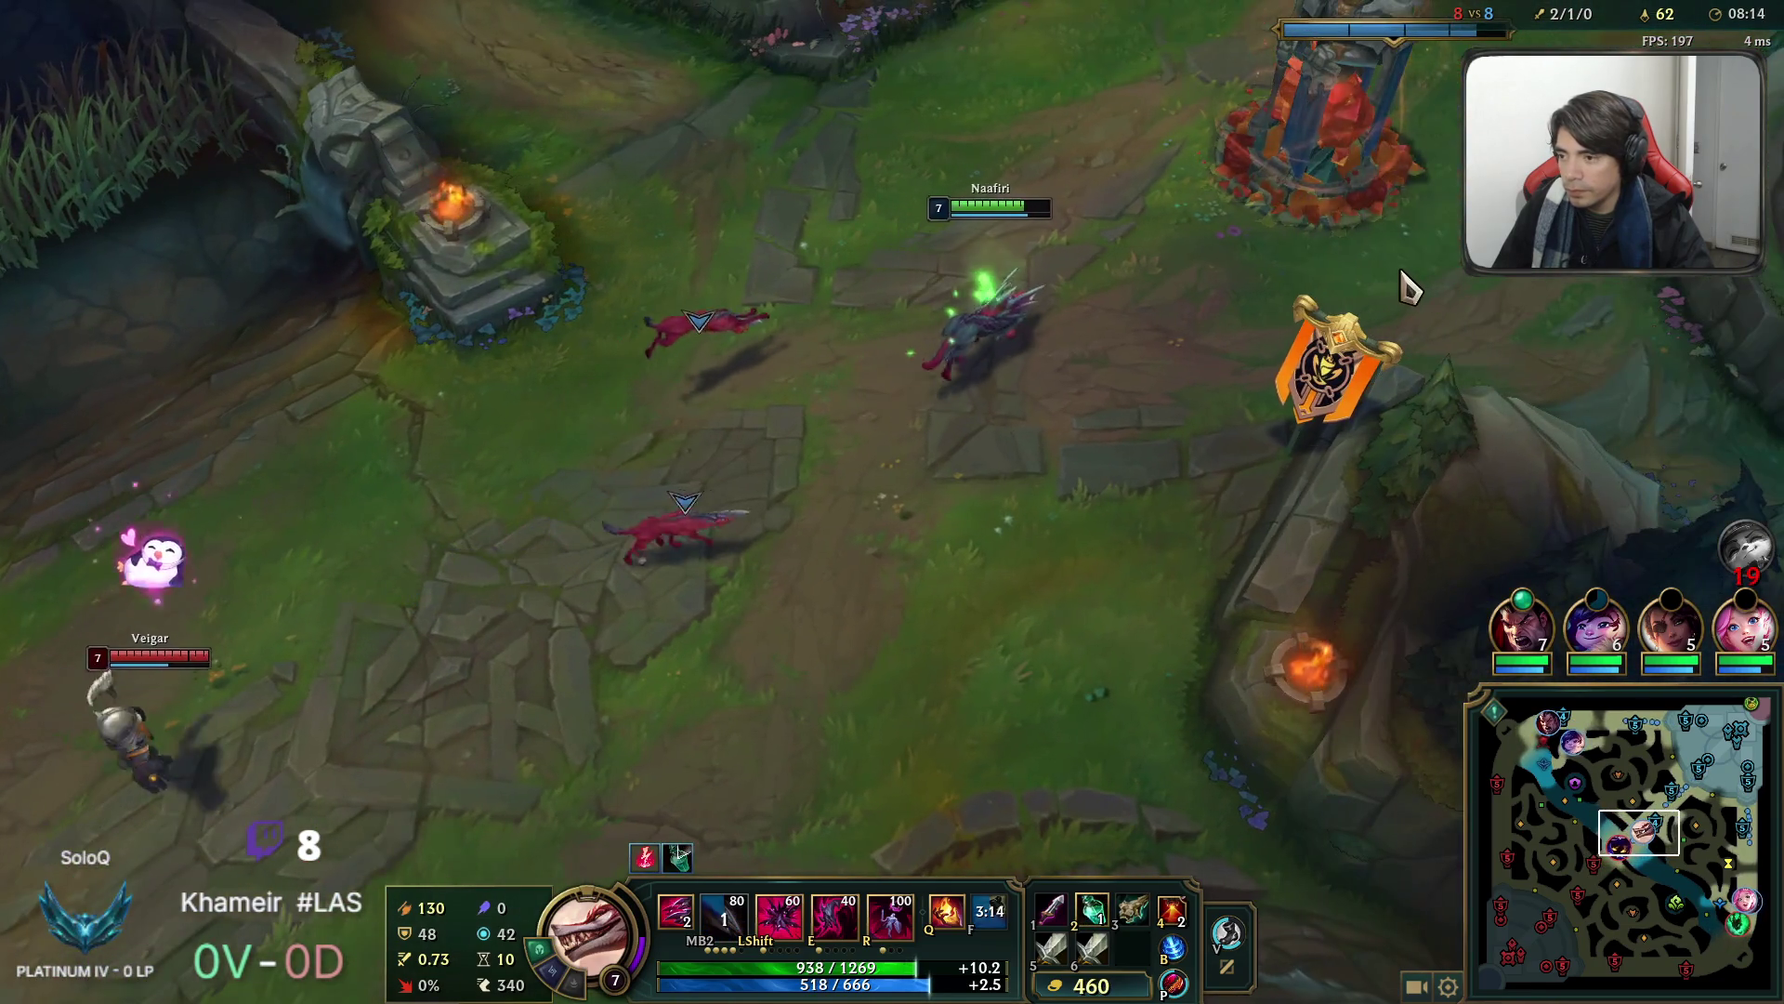
right_click(1354, 287)
right_click(1089, 251)
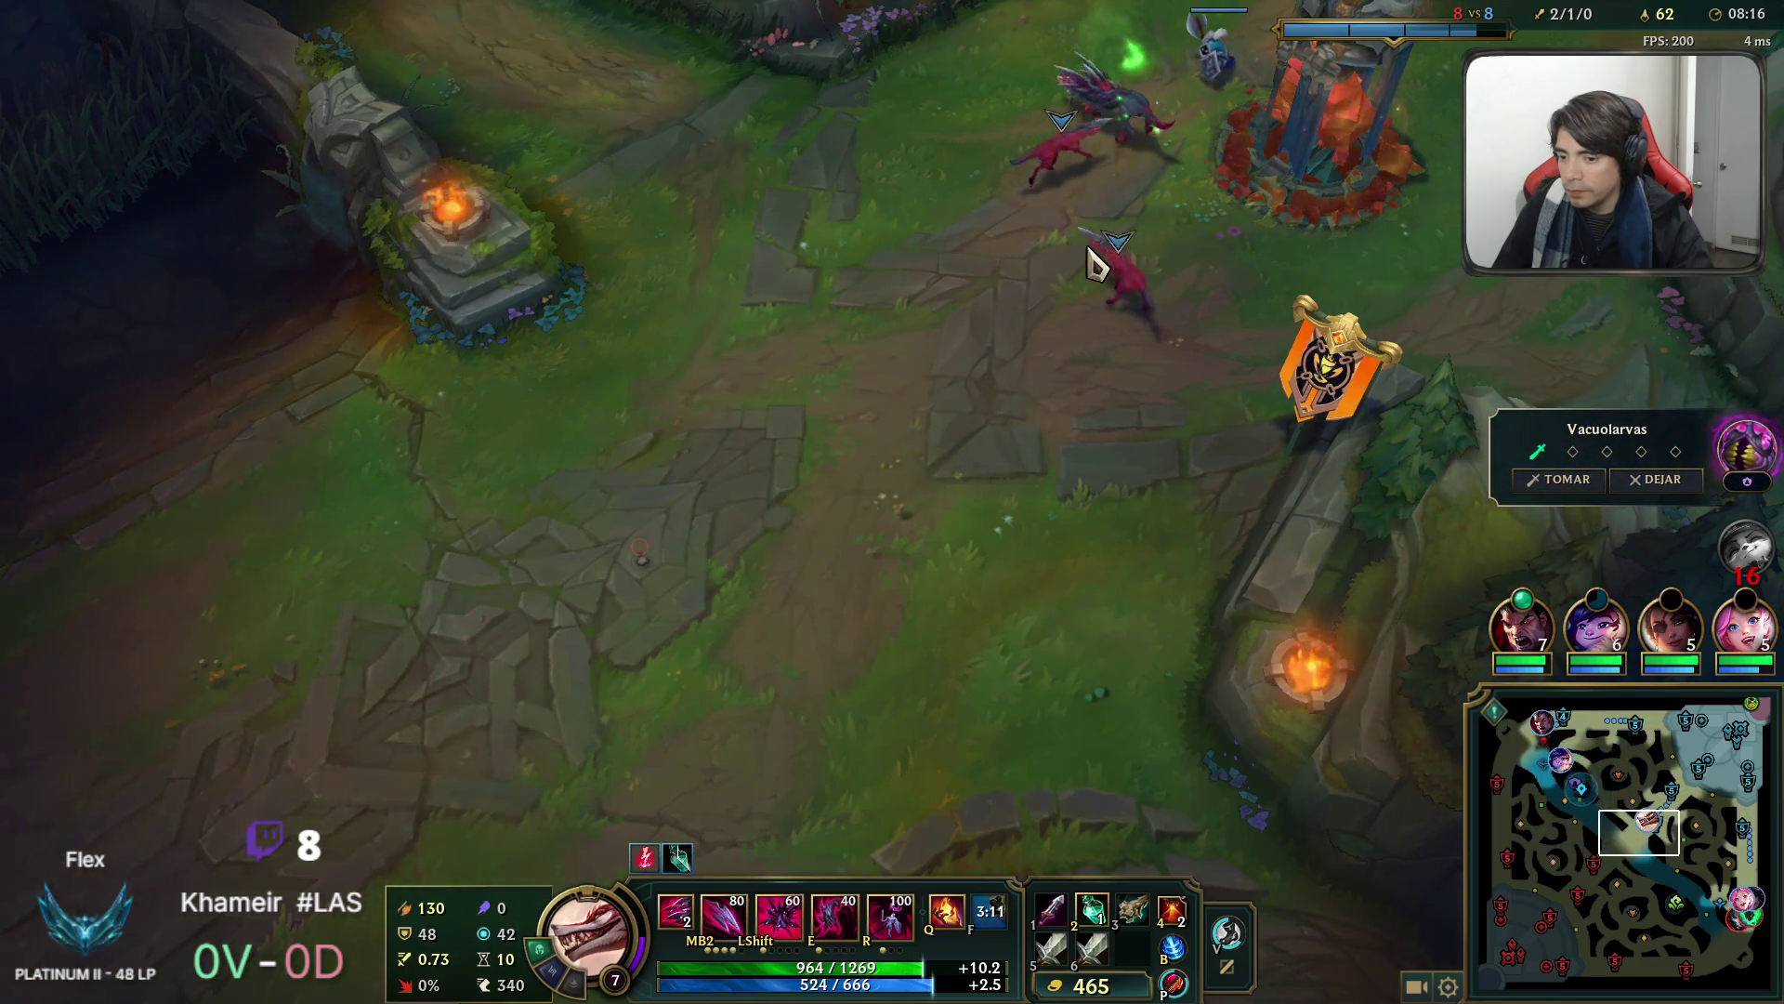
key(space)
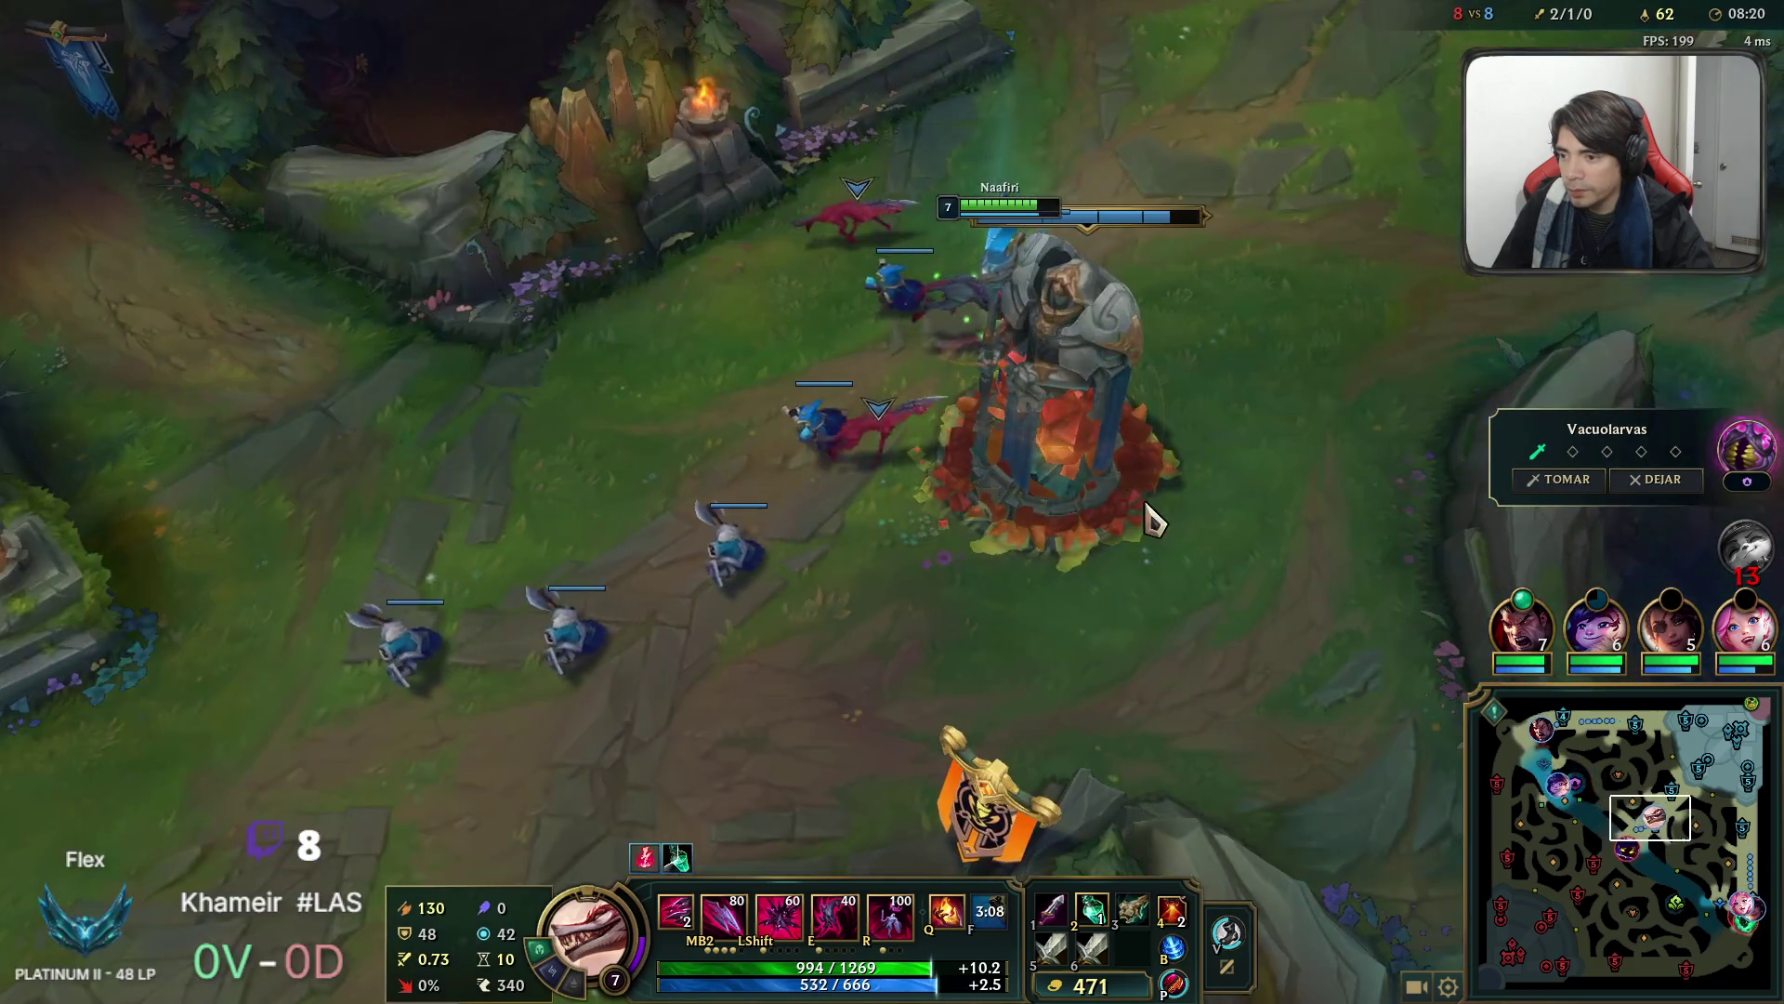
Walk through the bottom-side jungle into the river brush, signalling the team Naafiri is coming.
right_click(1154, 520)
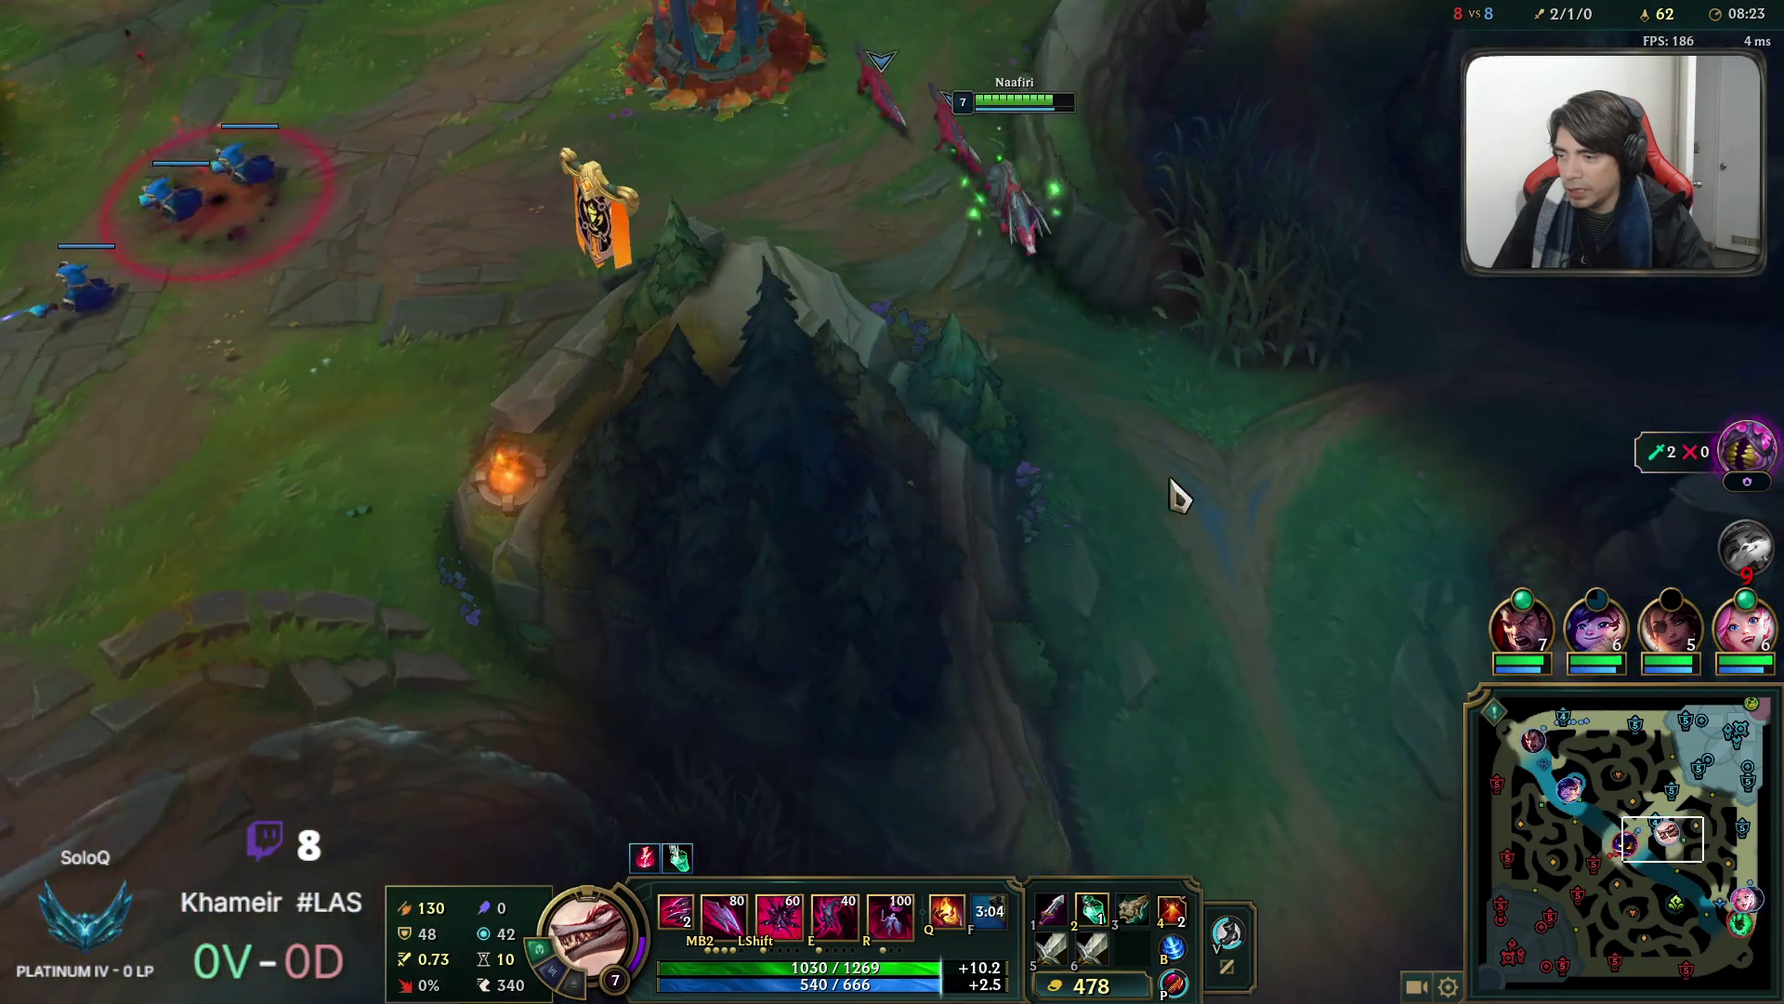
right_click(957, 451)
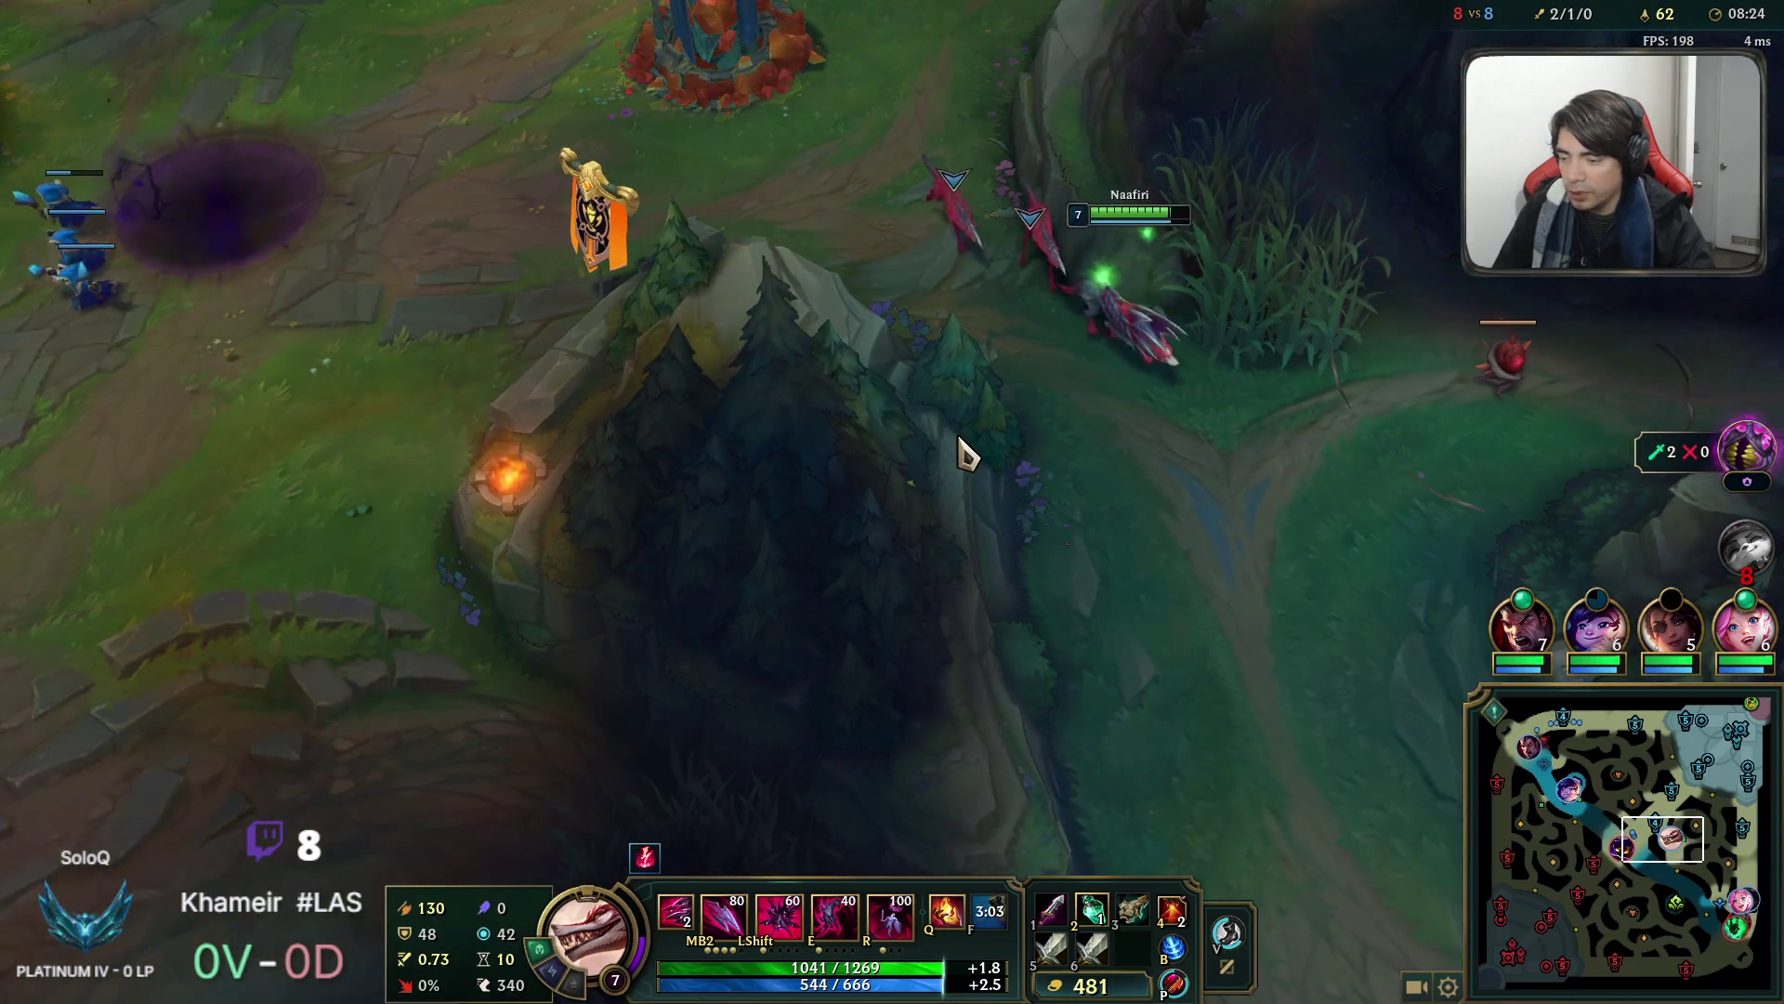
right_click(1236, 706)
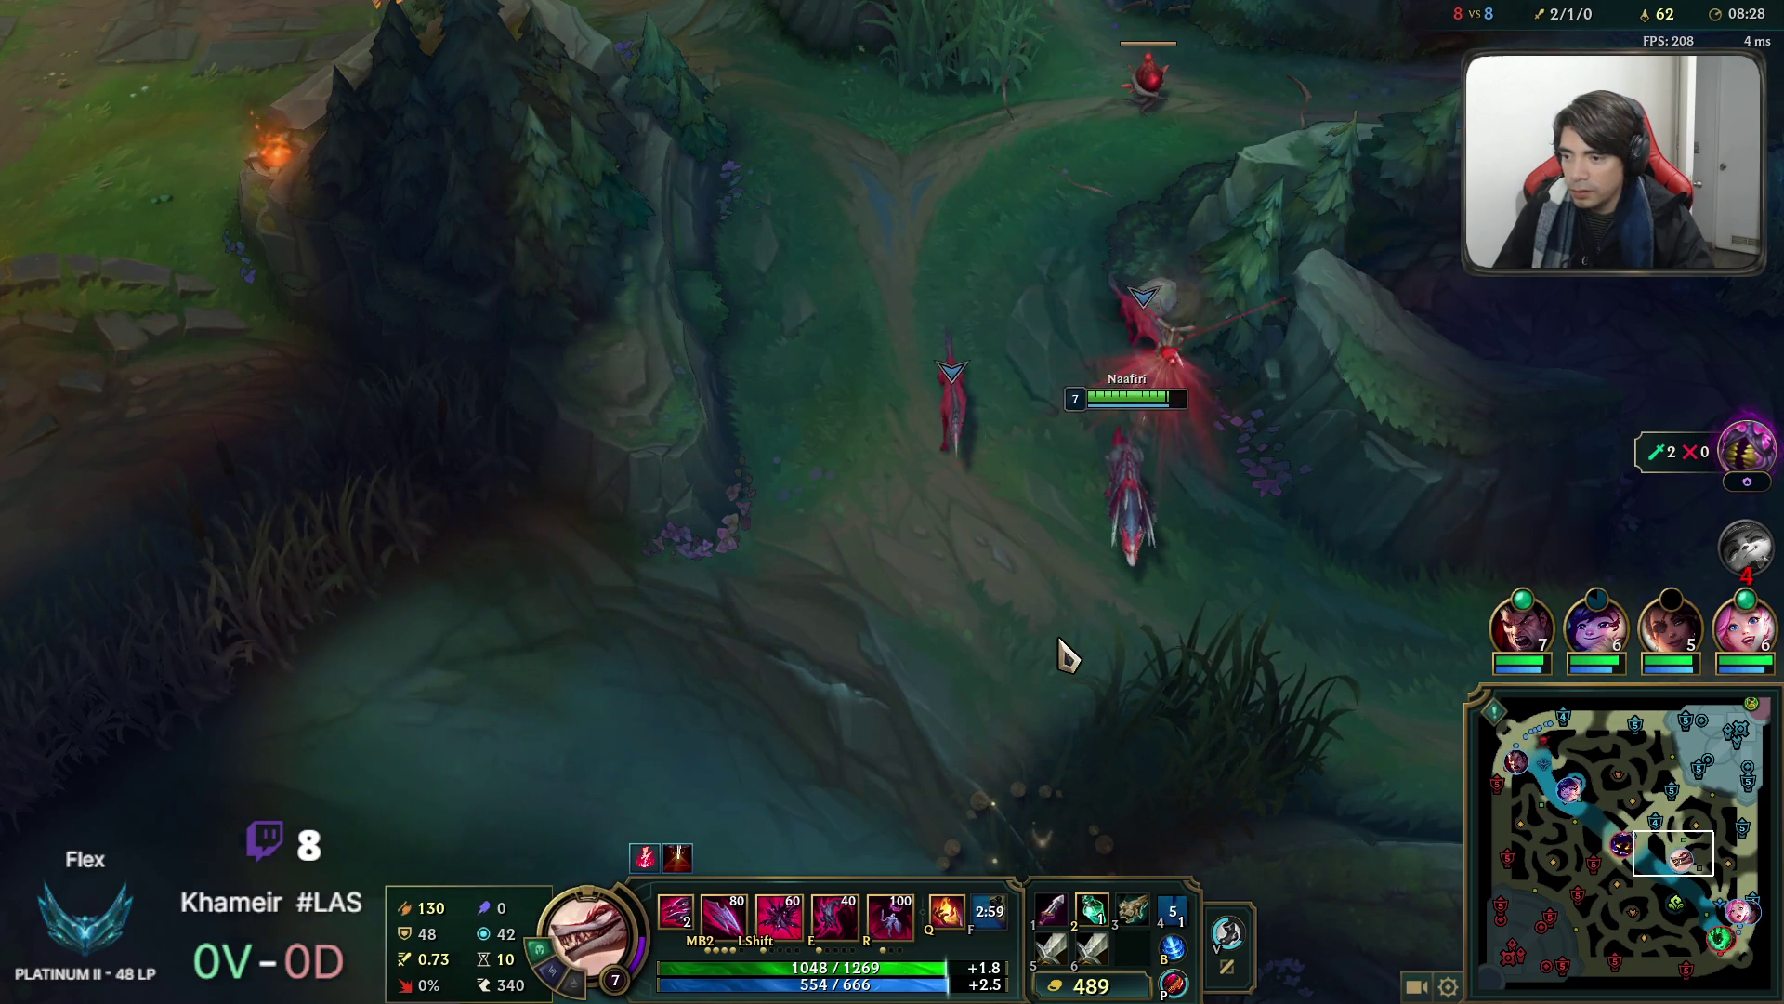
right_click(1156, 709)
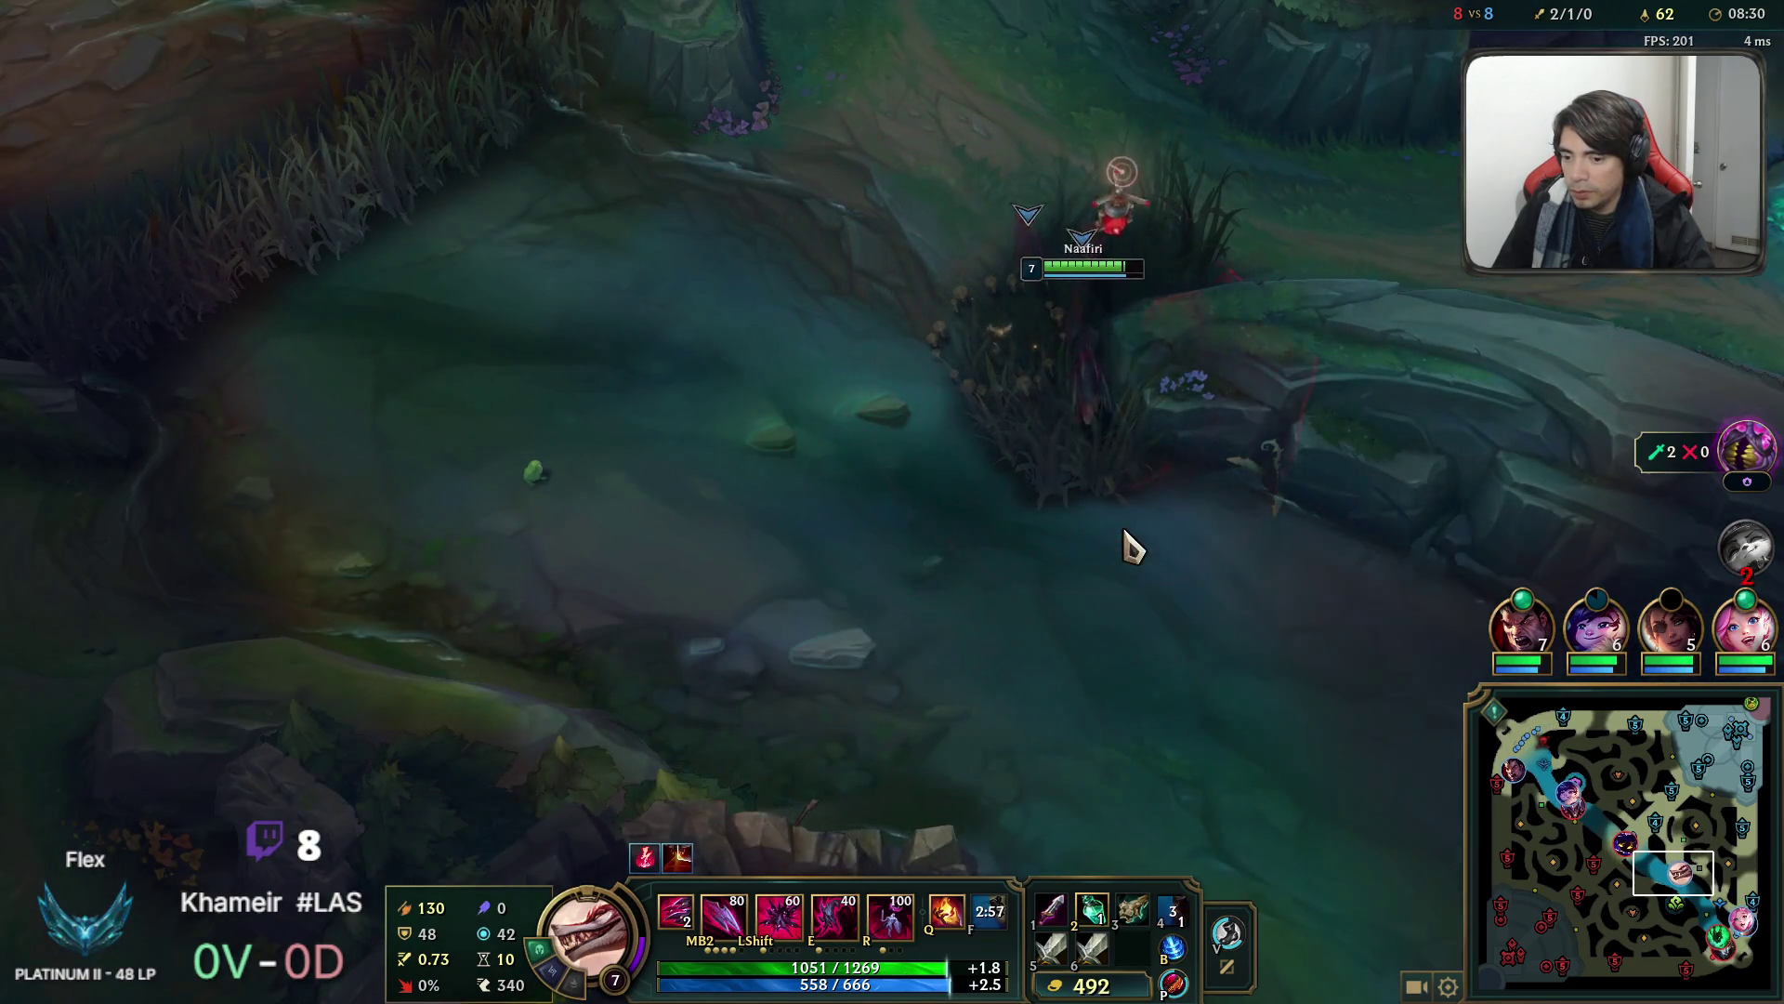
key(space)
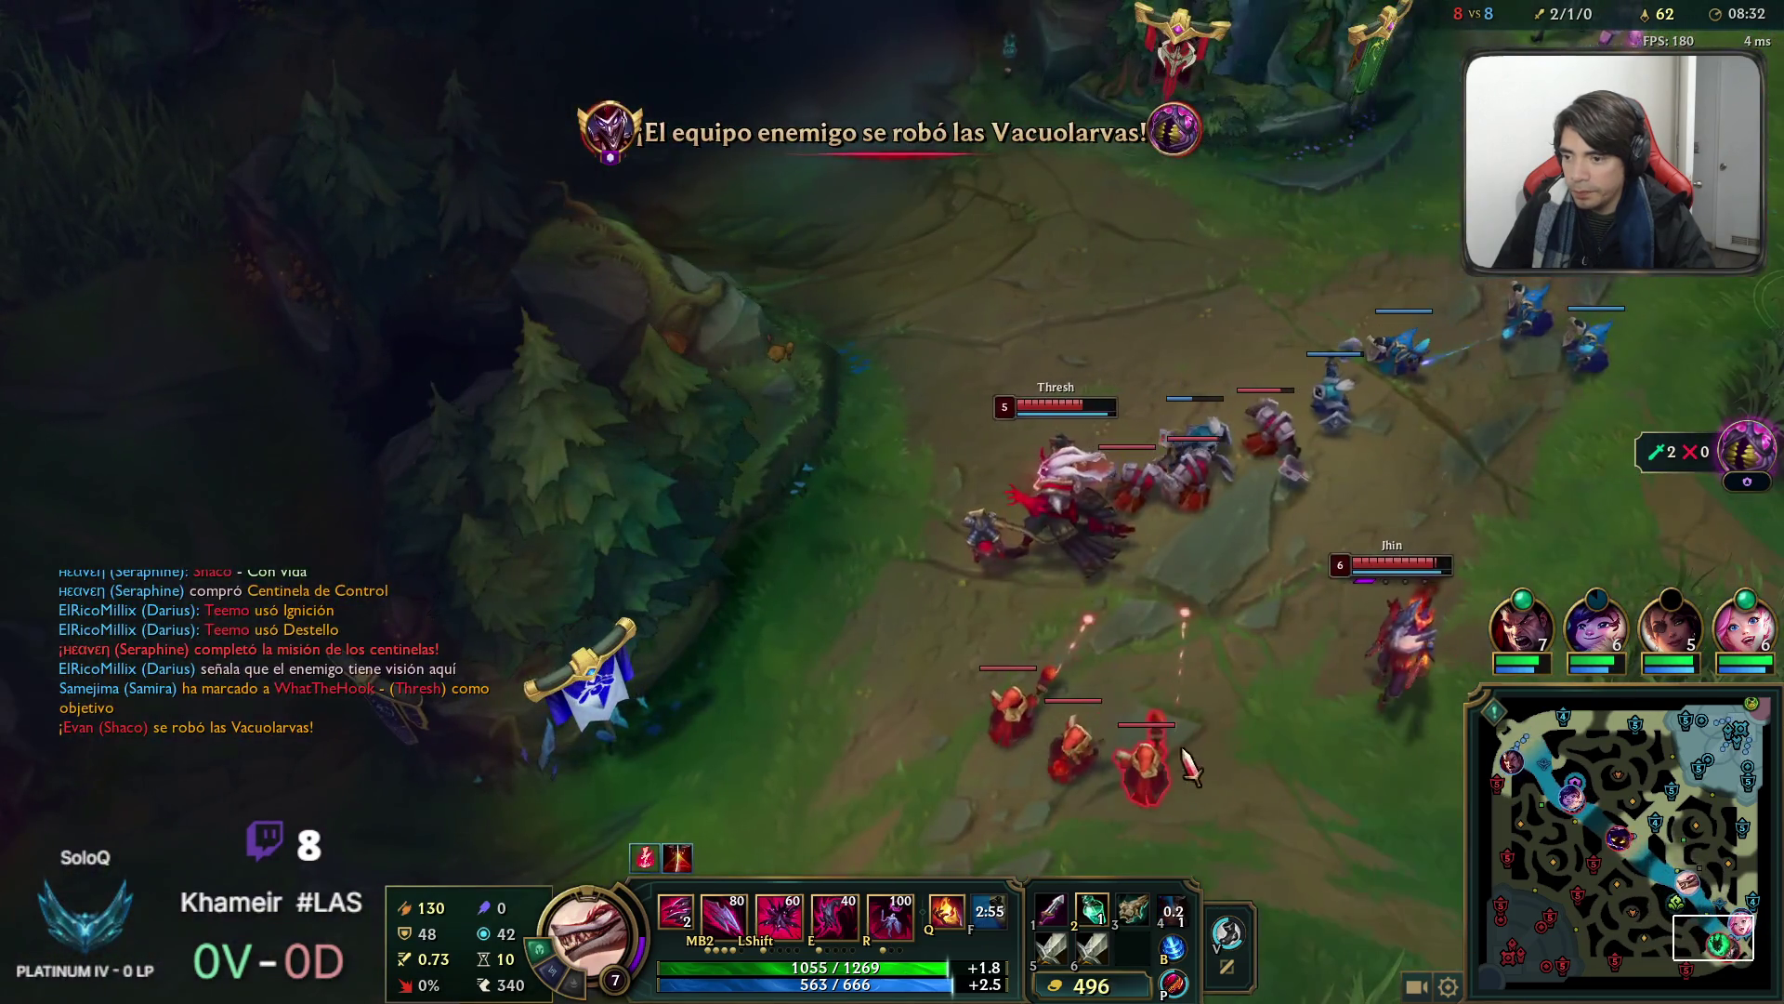
alt+click(1245, 724)
key(space)
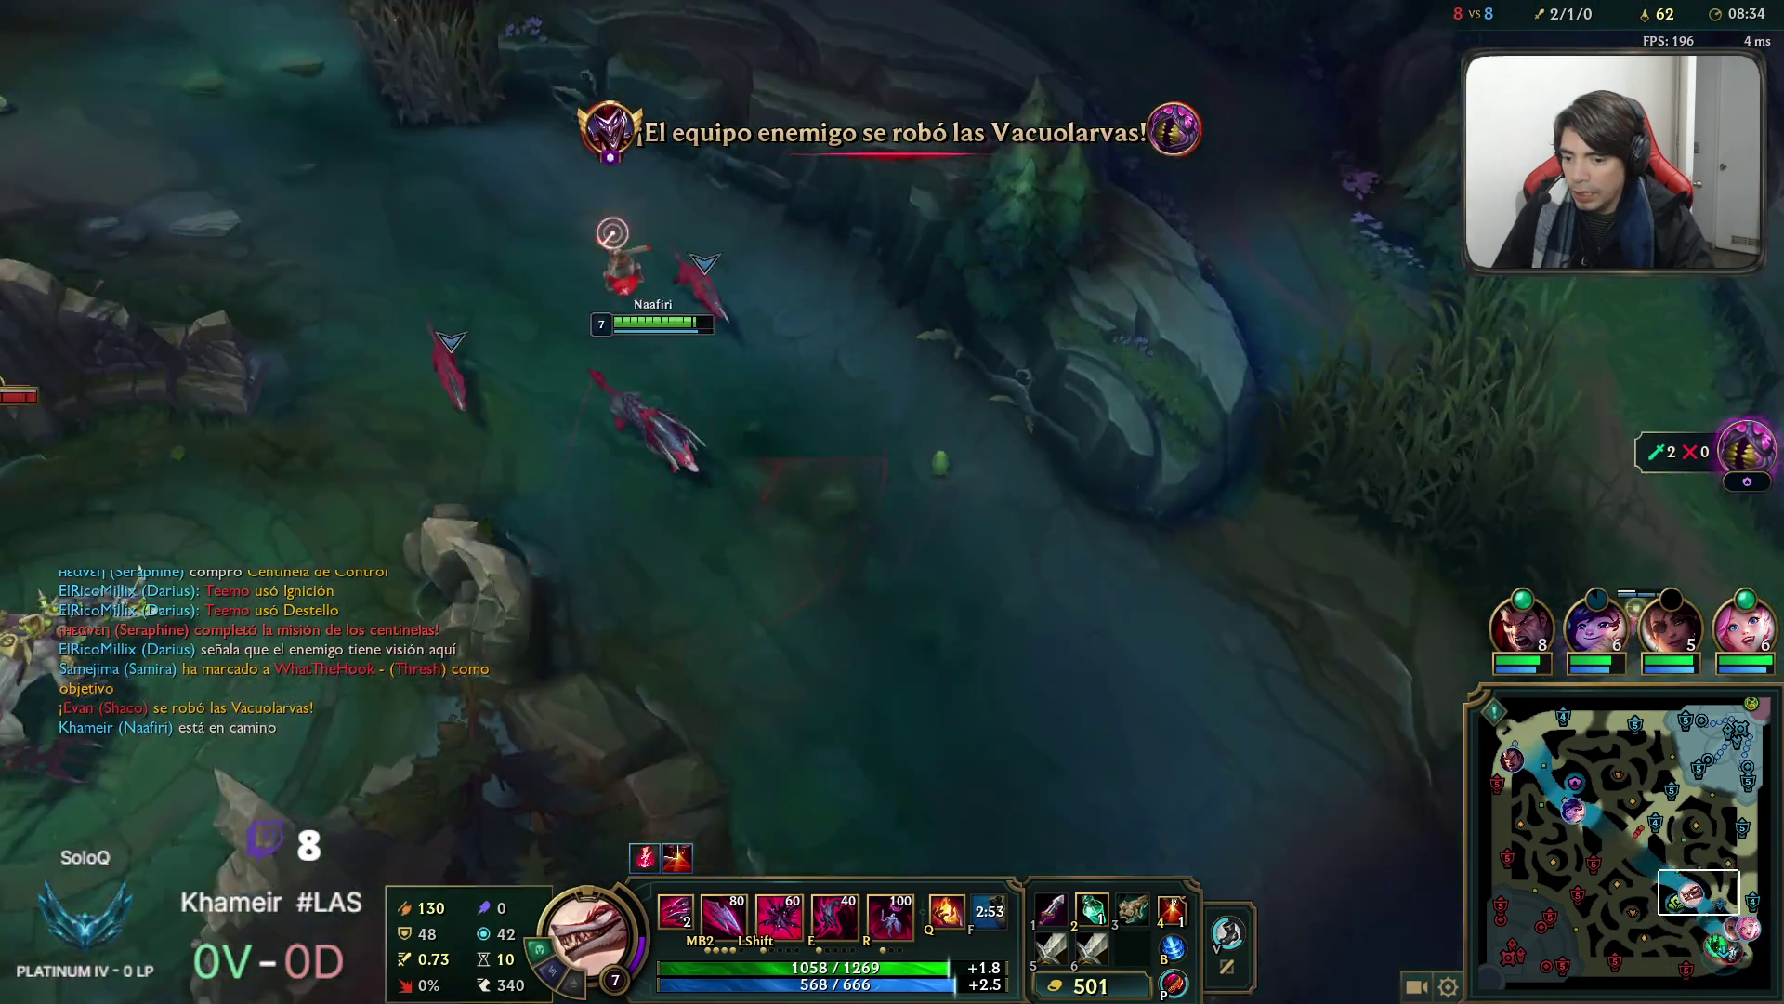
right_click(1167, 610)
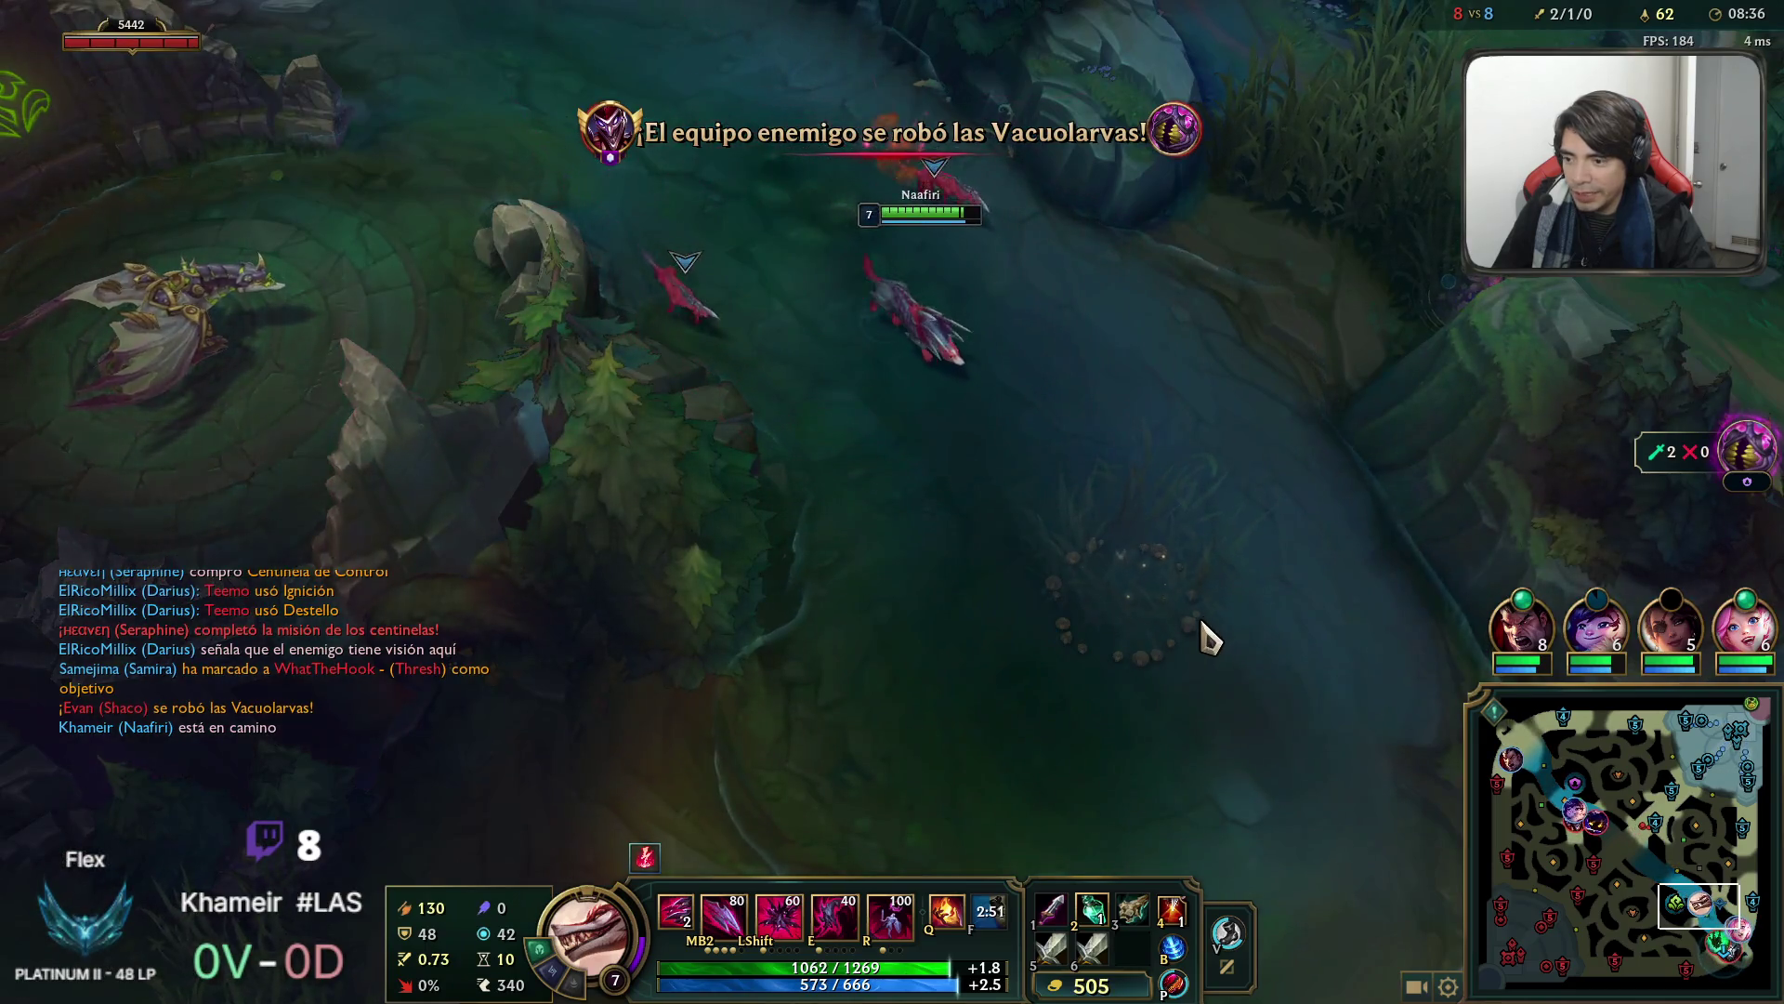
Clear an enemy ward, close in on Thresh through the lane brush and dash onto him.
key(space)
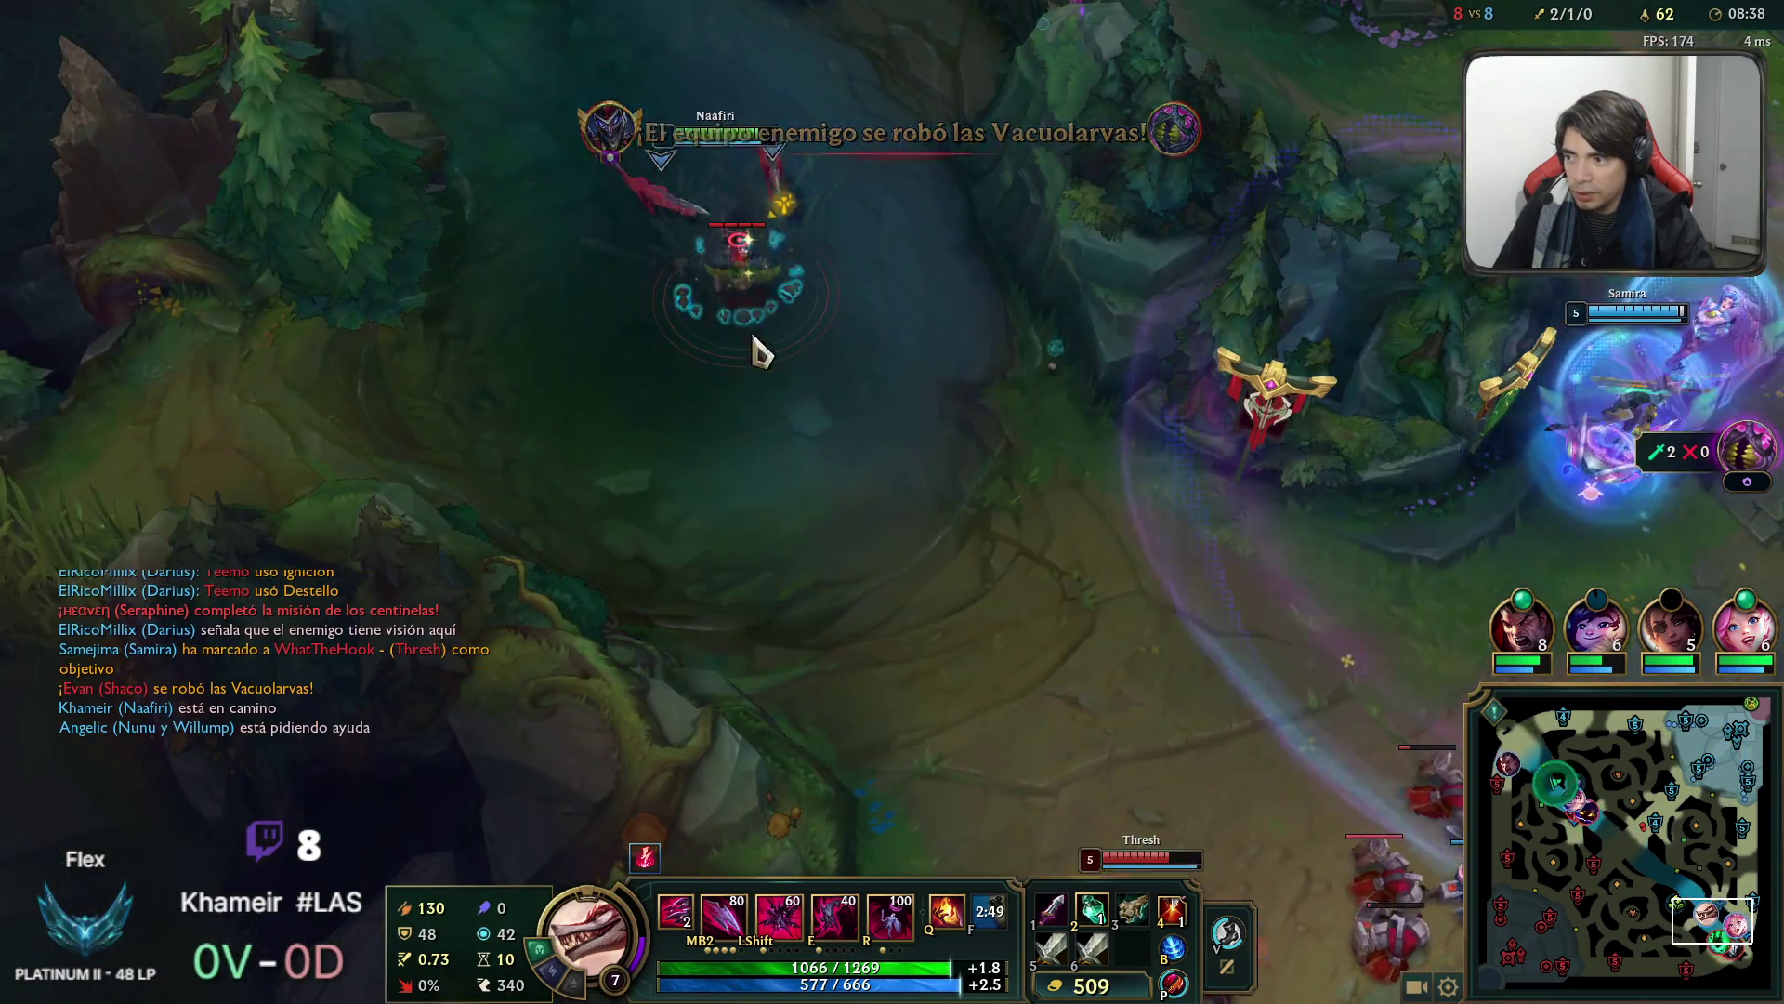
right_click(768, 378)
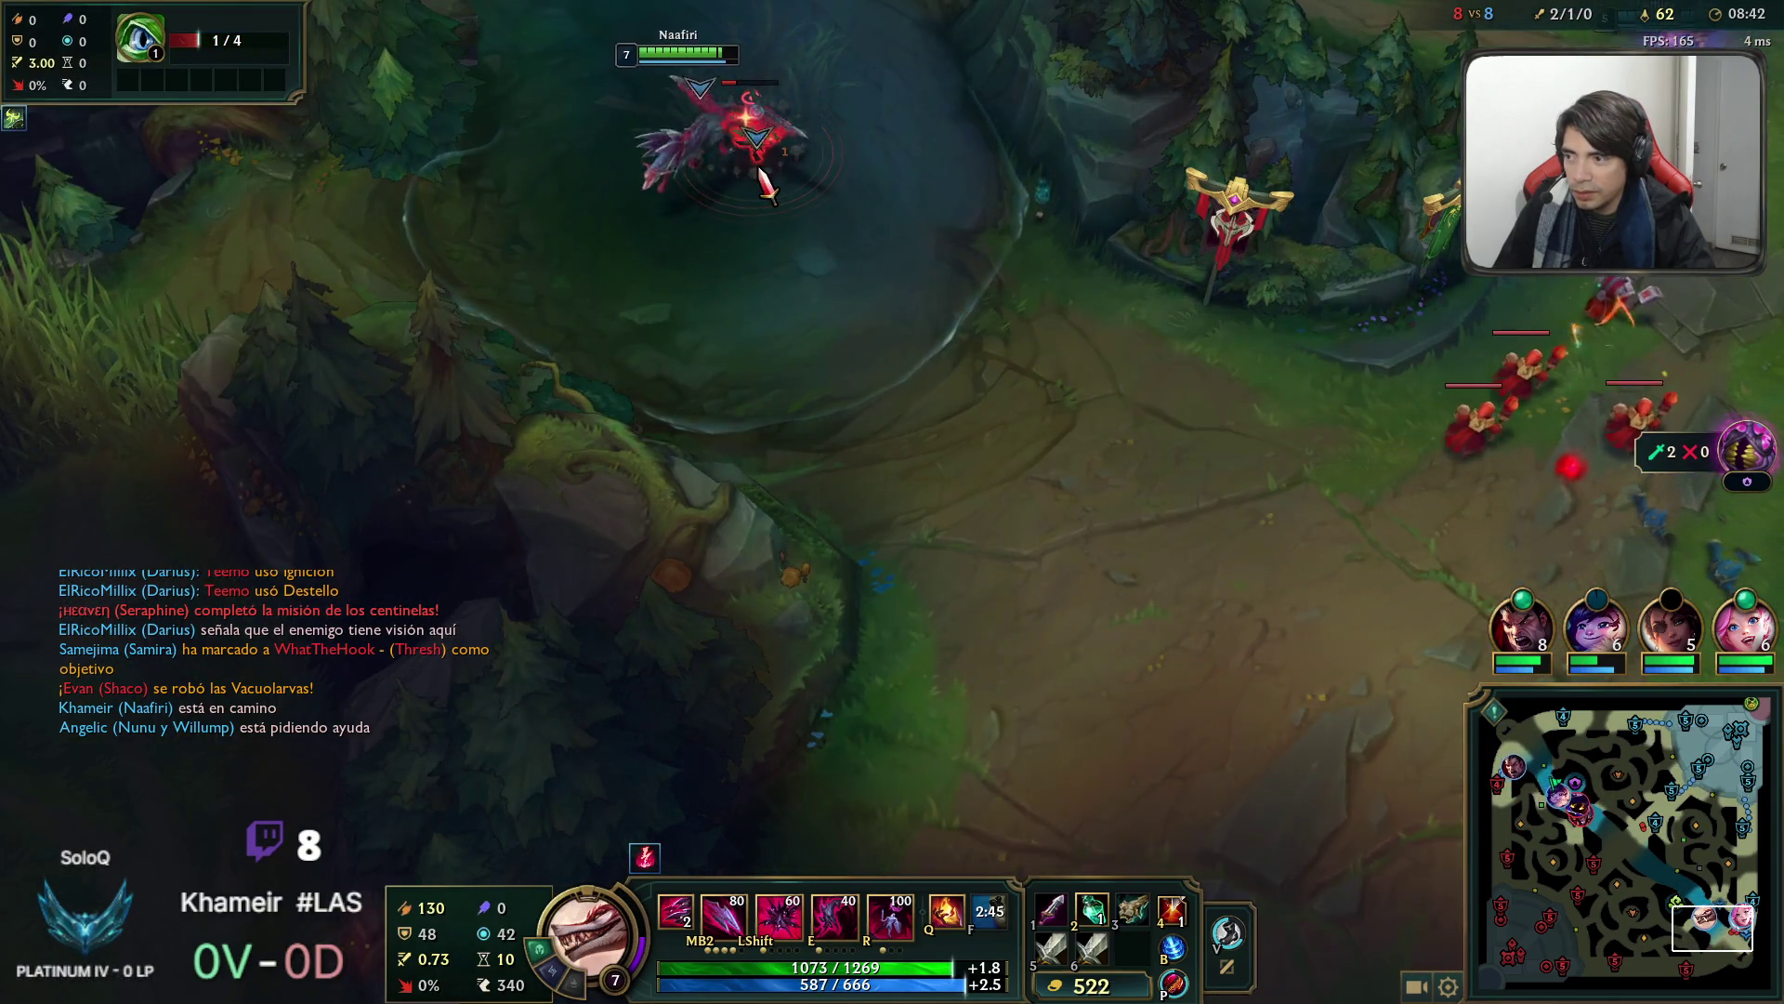
key(space)
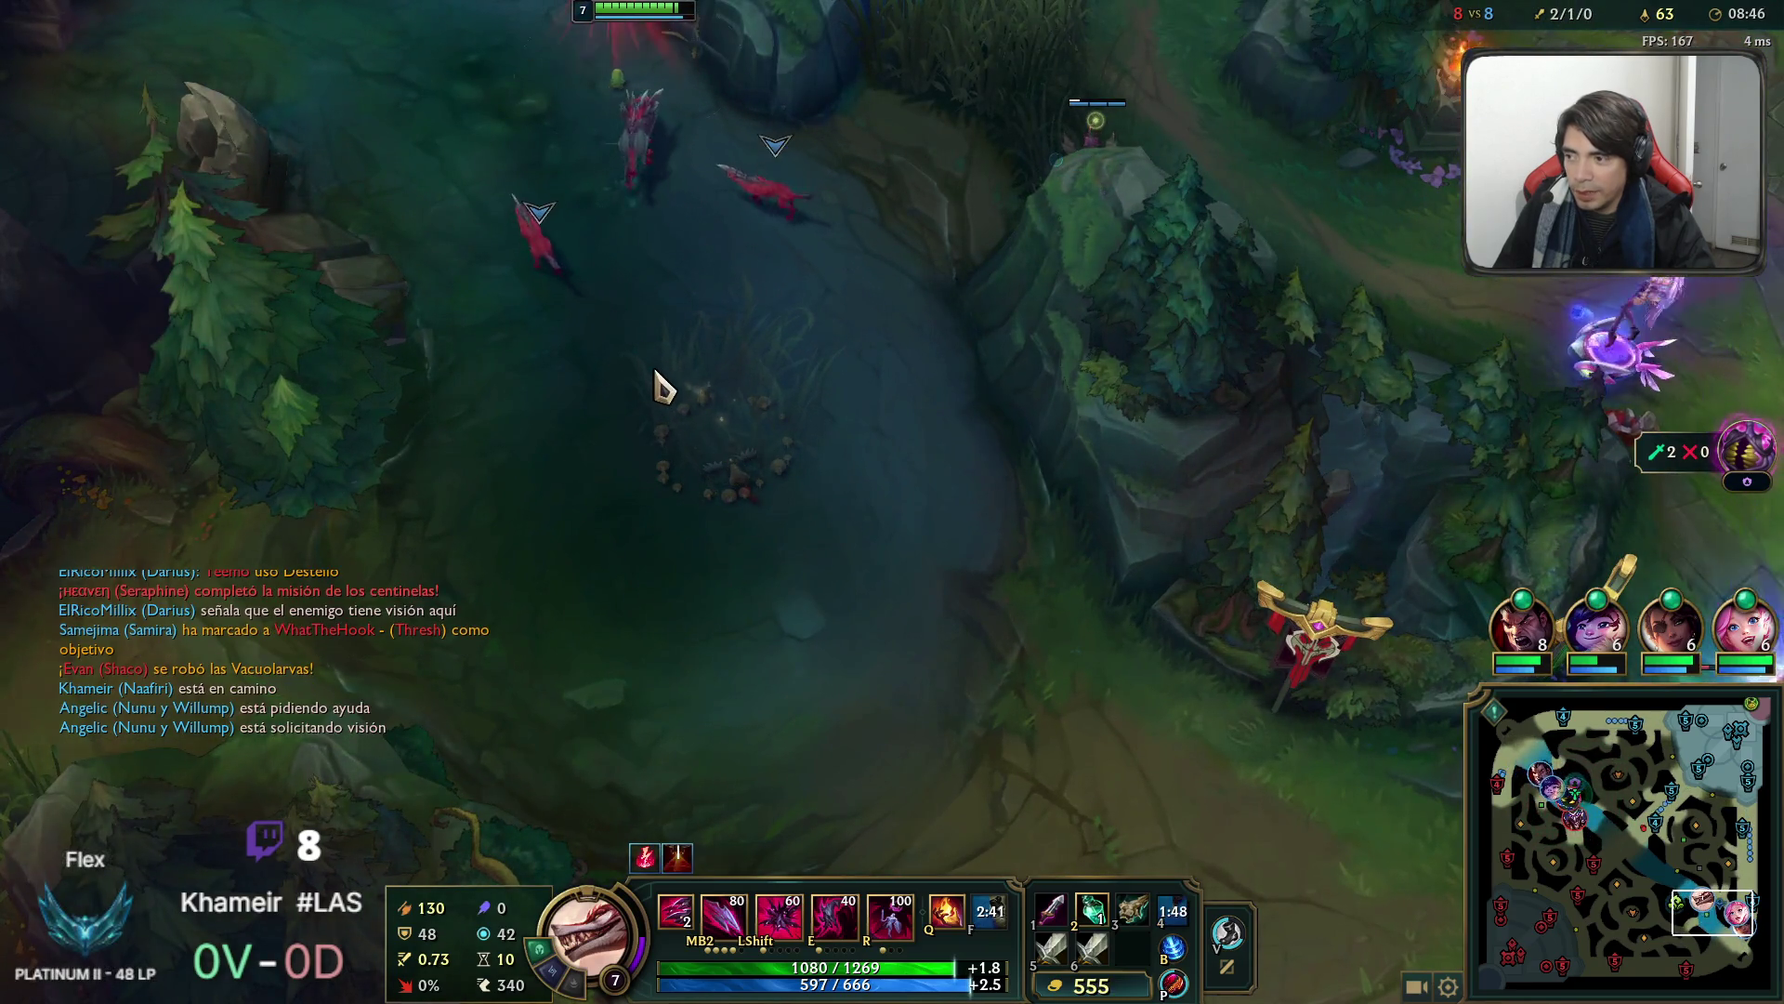
right_click(896, 446)
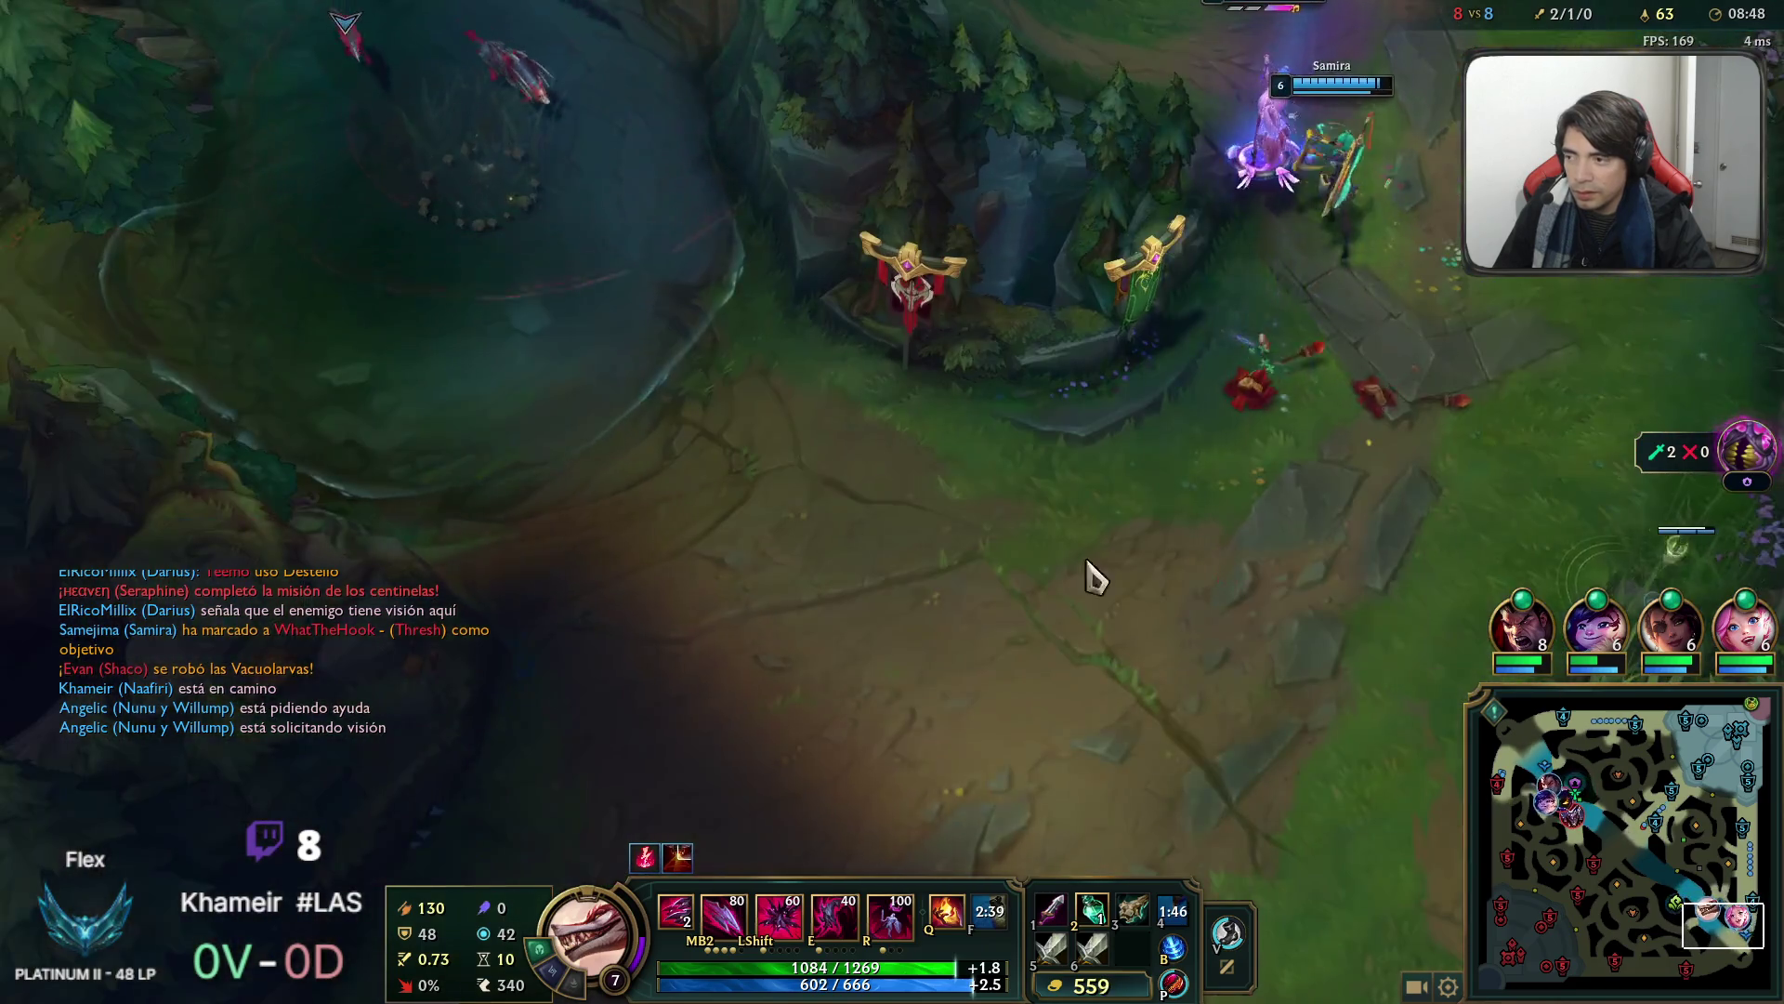
right_click(757, 350)
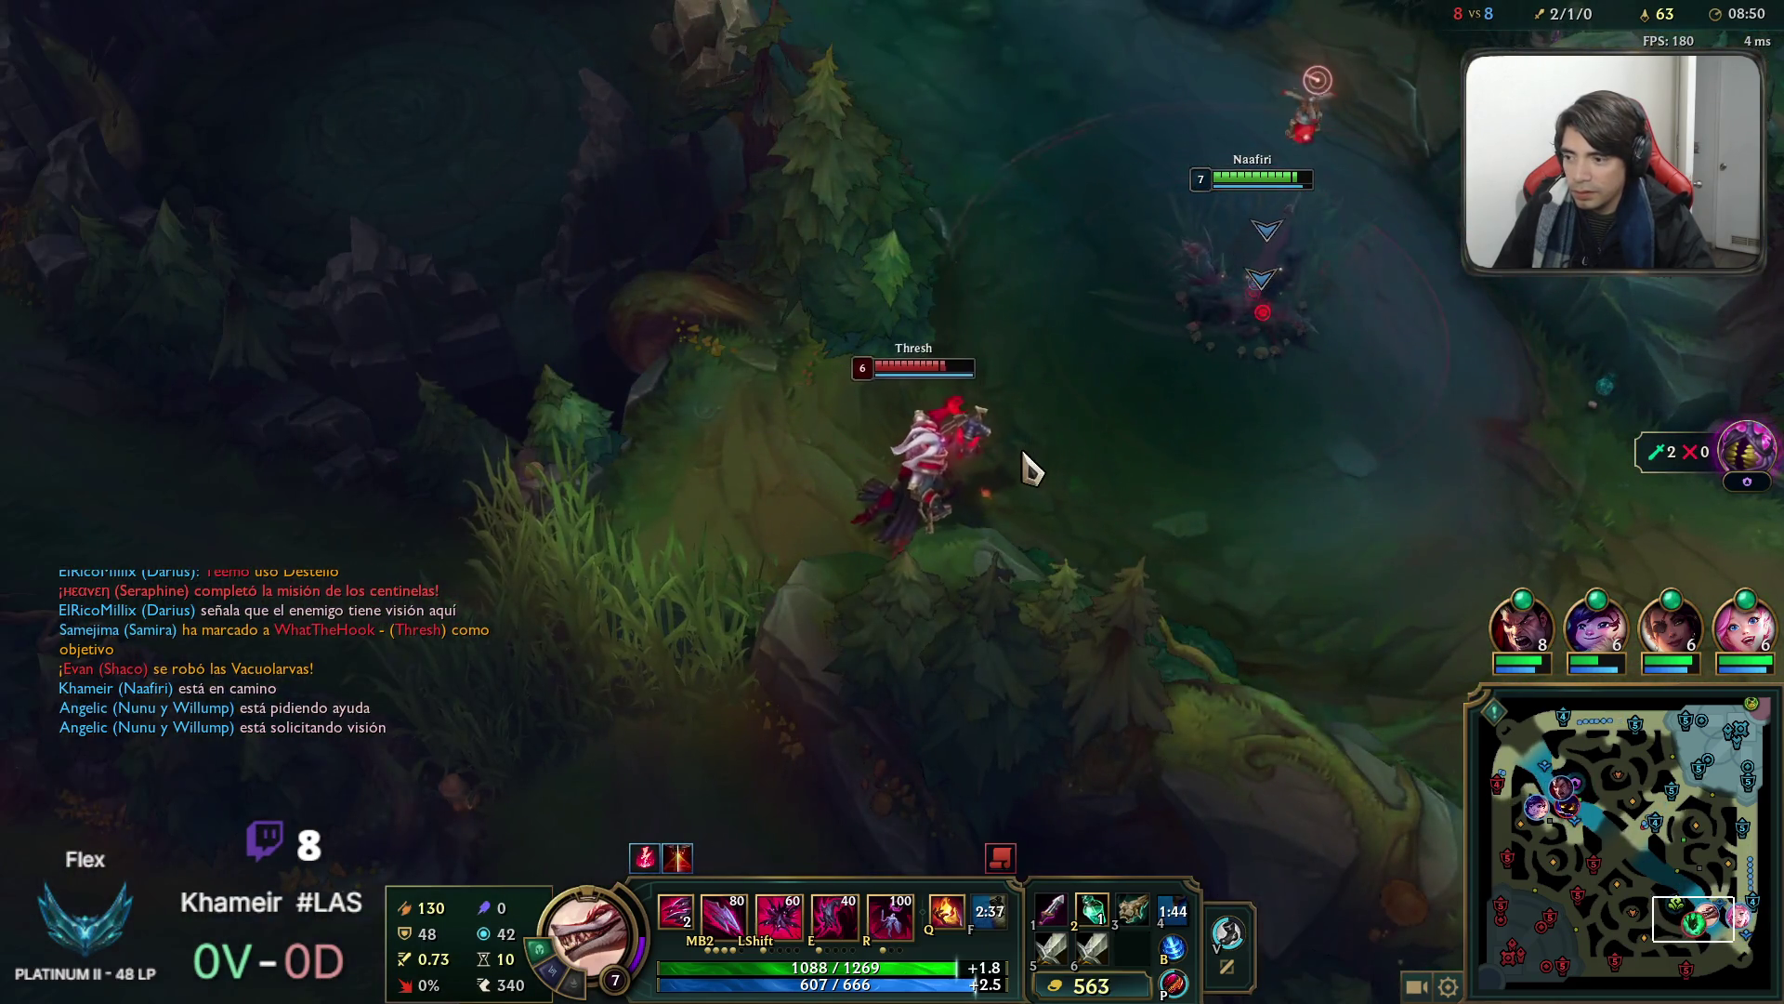
key(shift)
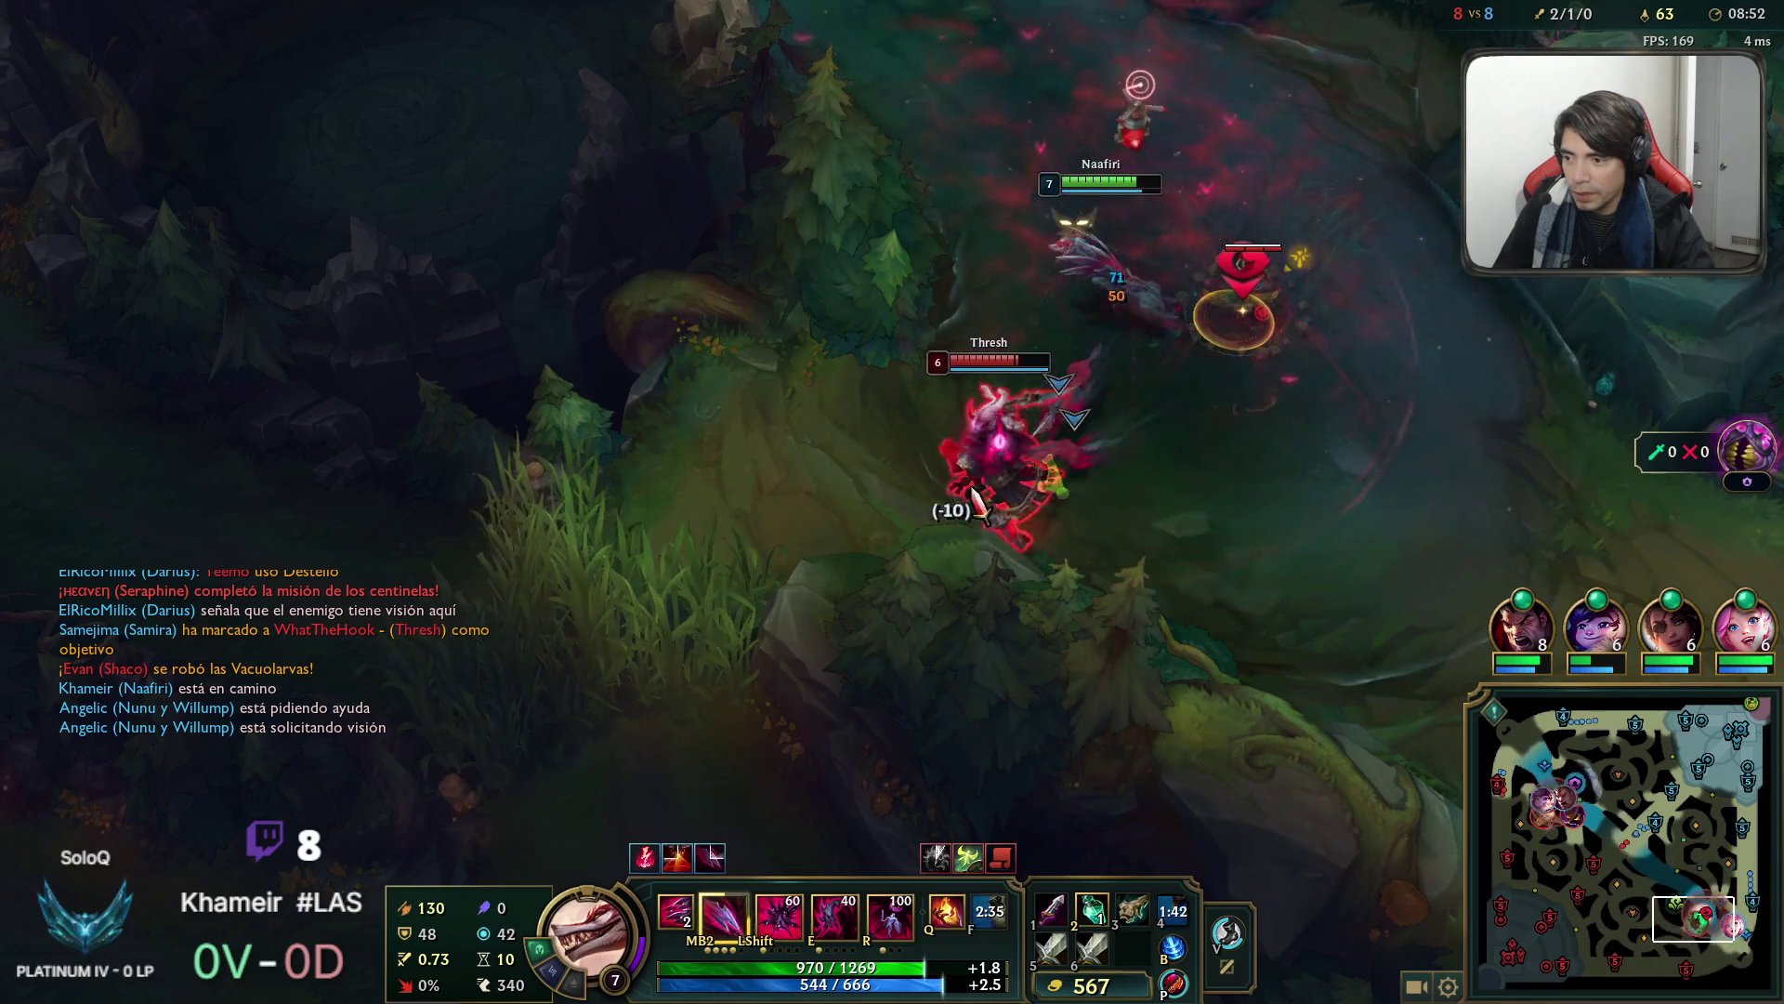
Hunt Thresh with the ultimate, Q, ignite and a dash, then regroup toward Samira and Seraphine.
key(r)
key(q)
key(e)
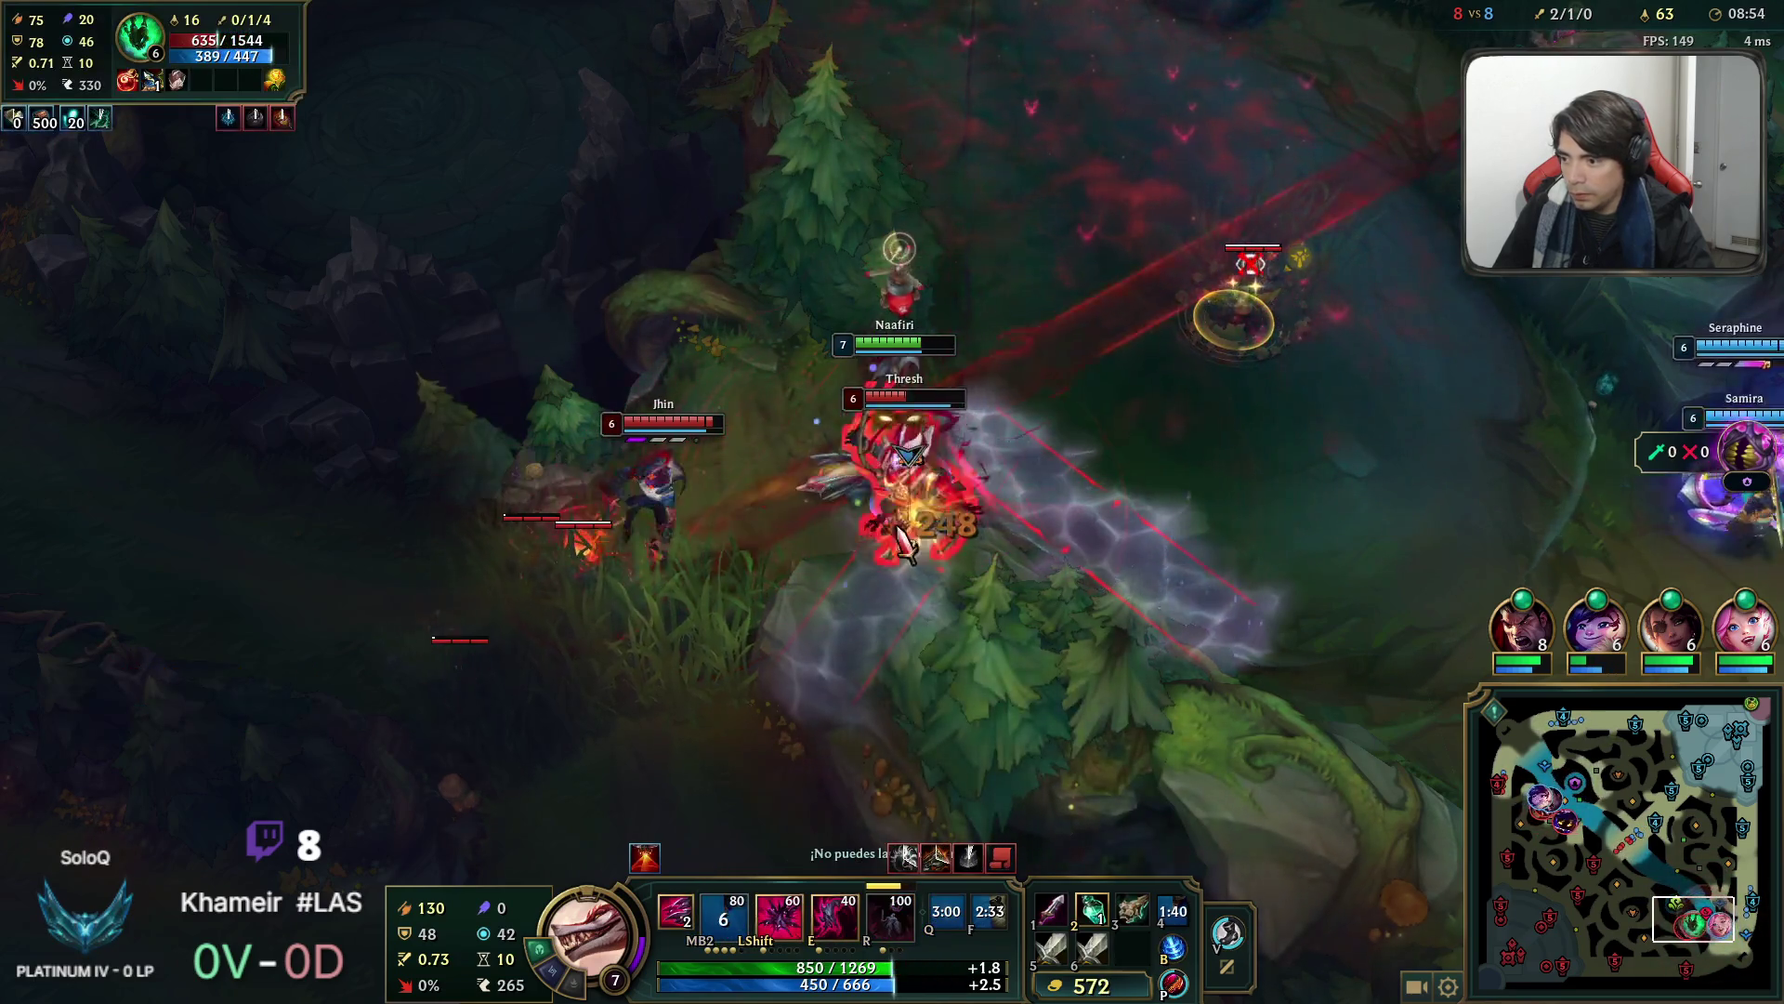
key(shift)
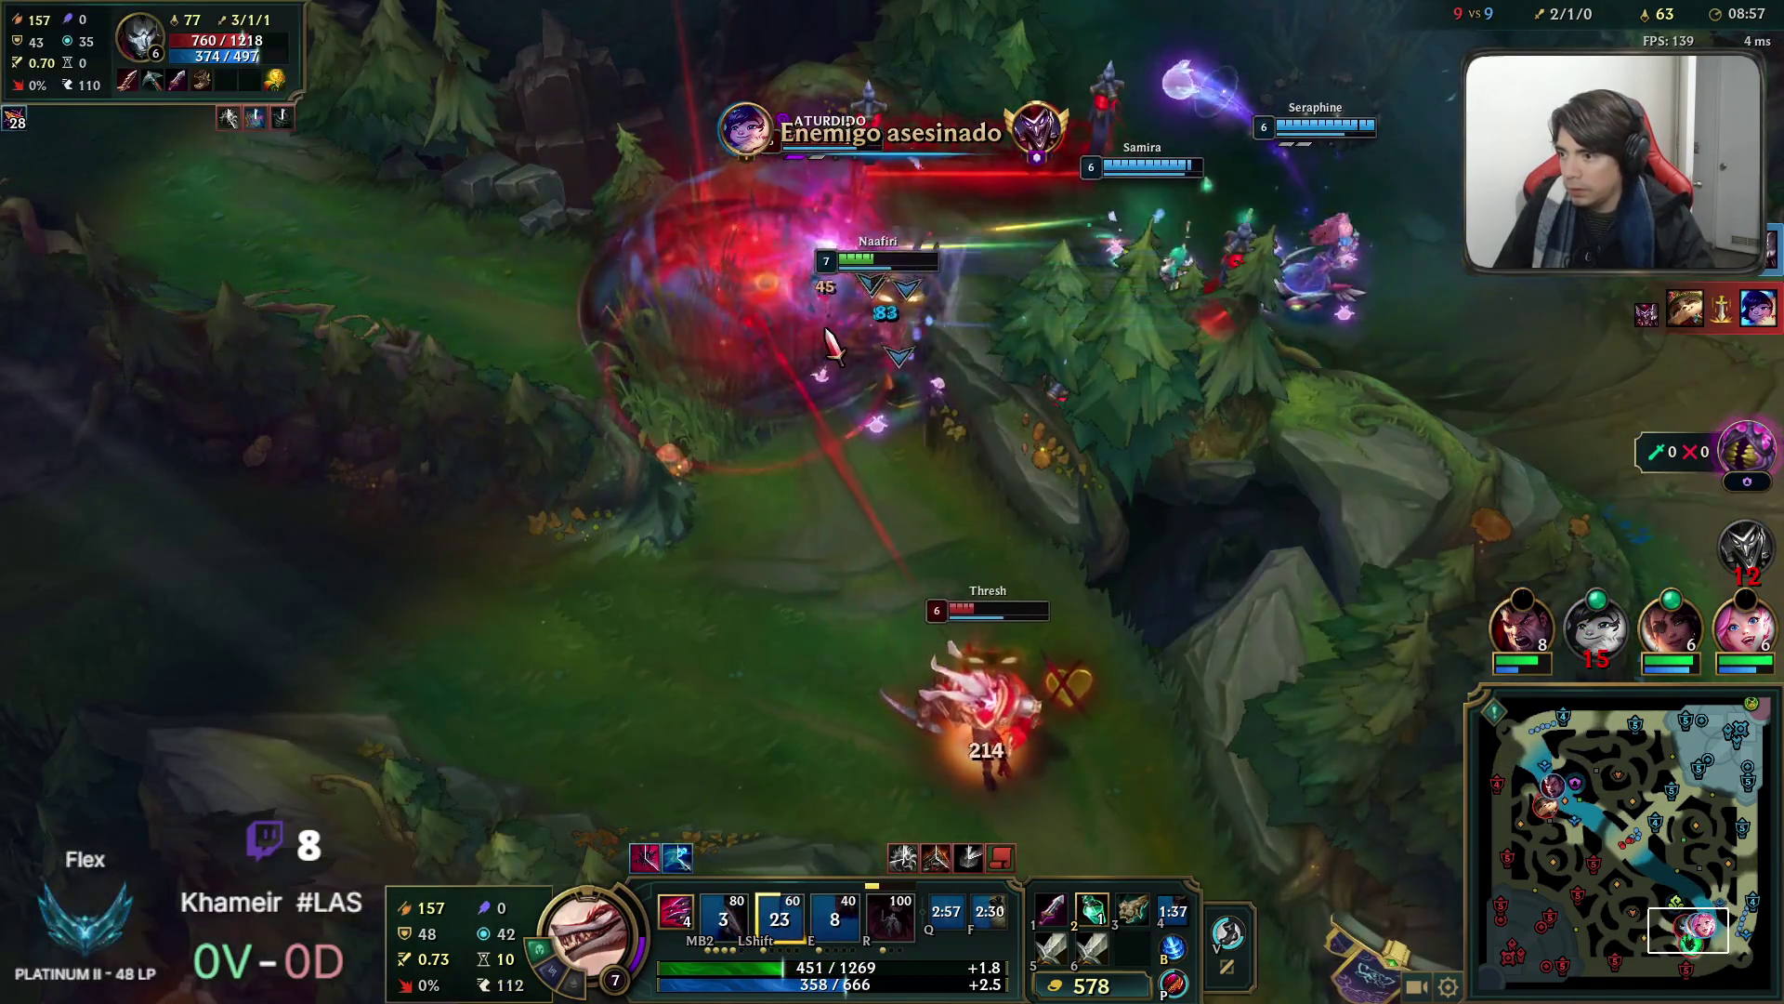
right_click(832, 344)
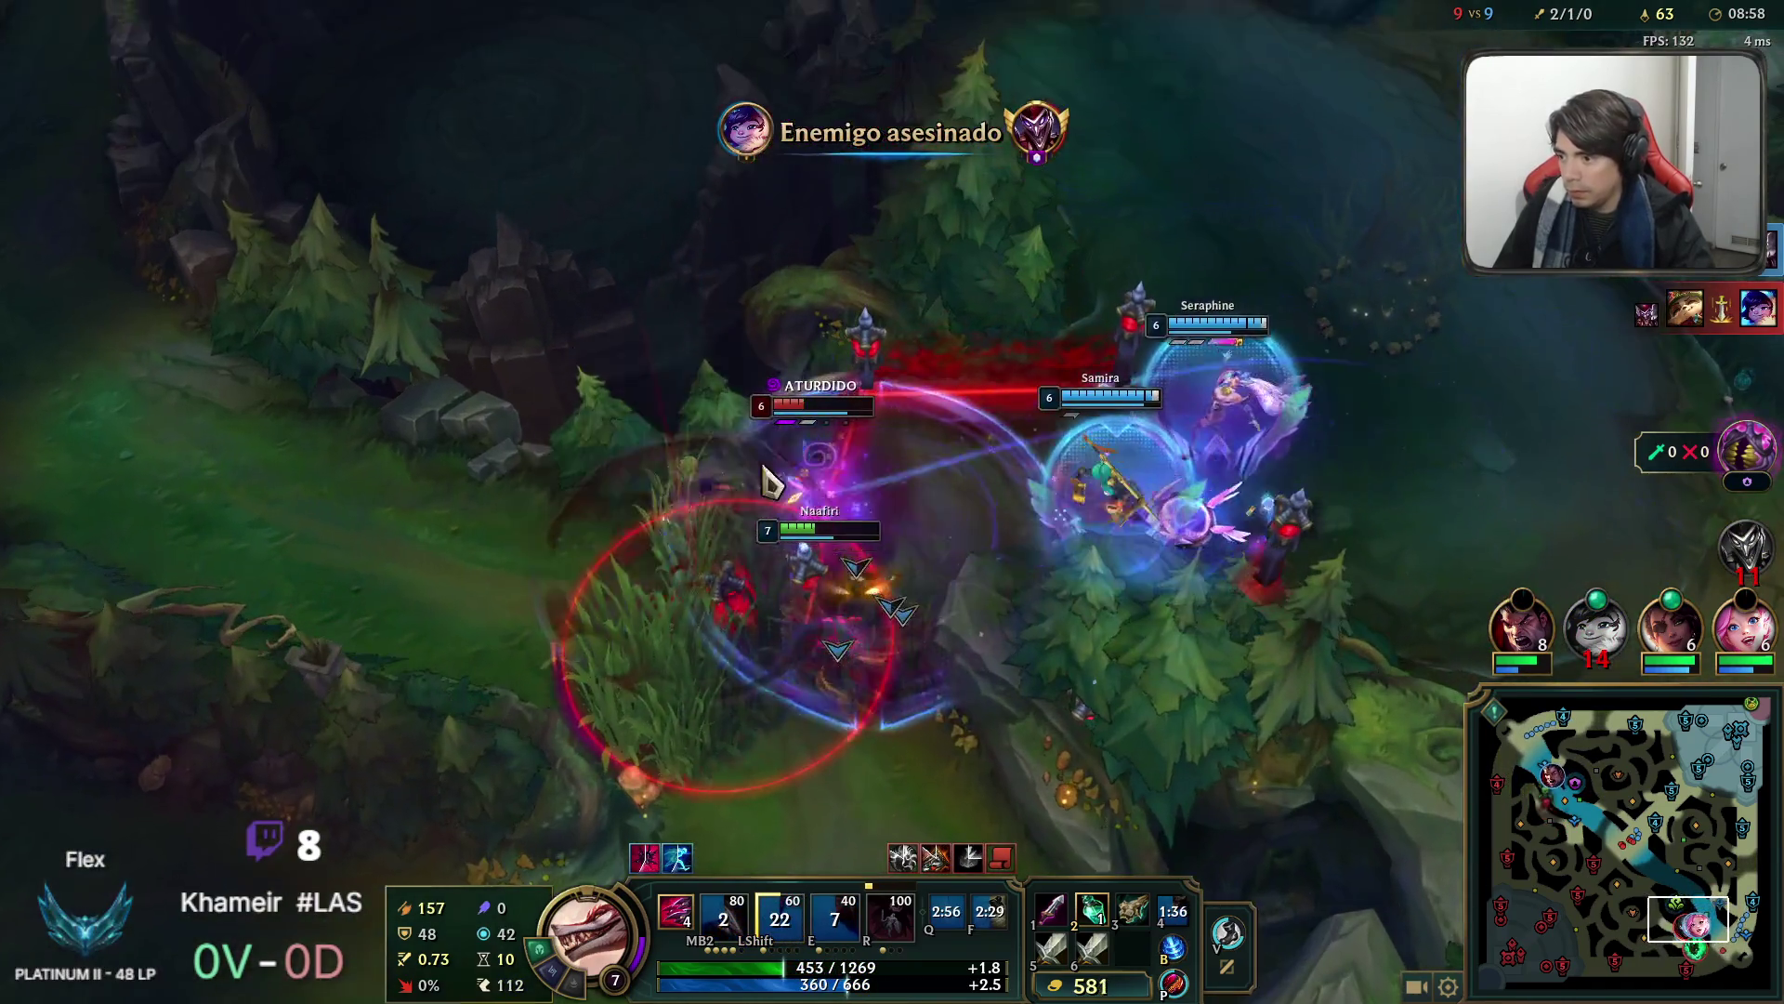
key(r)
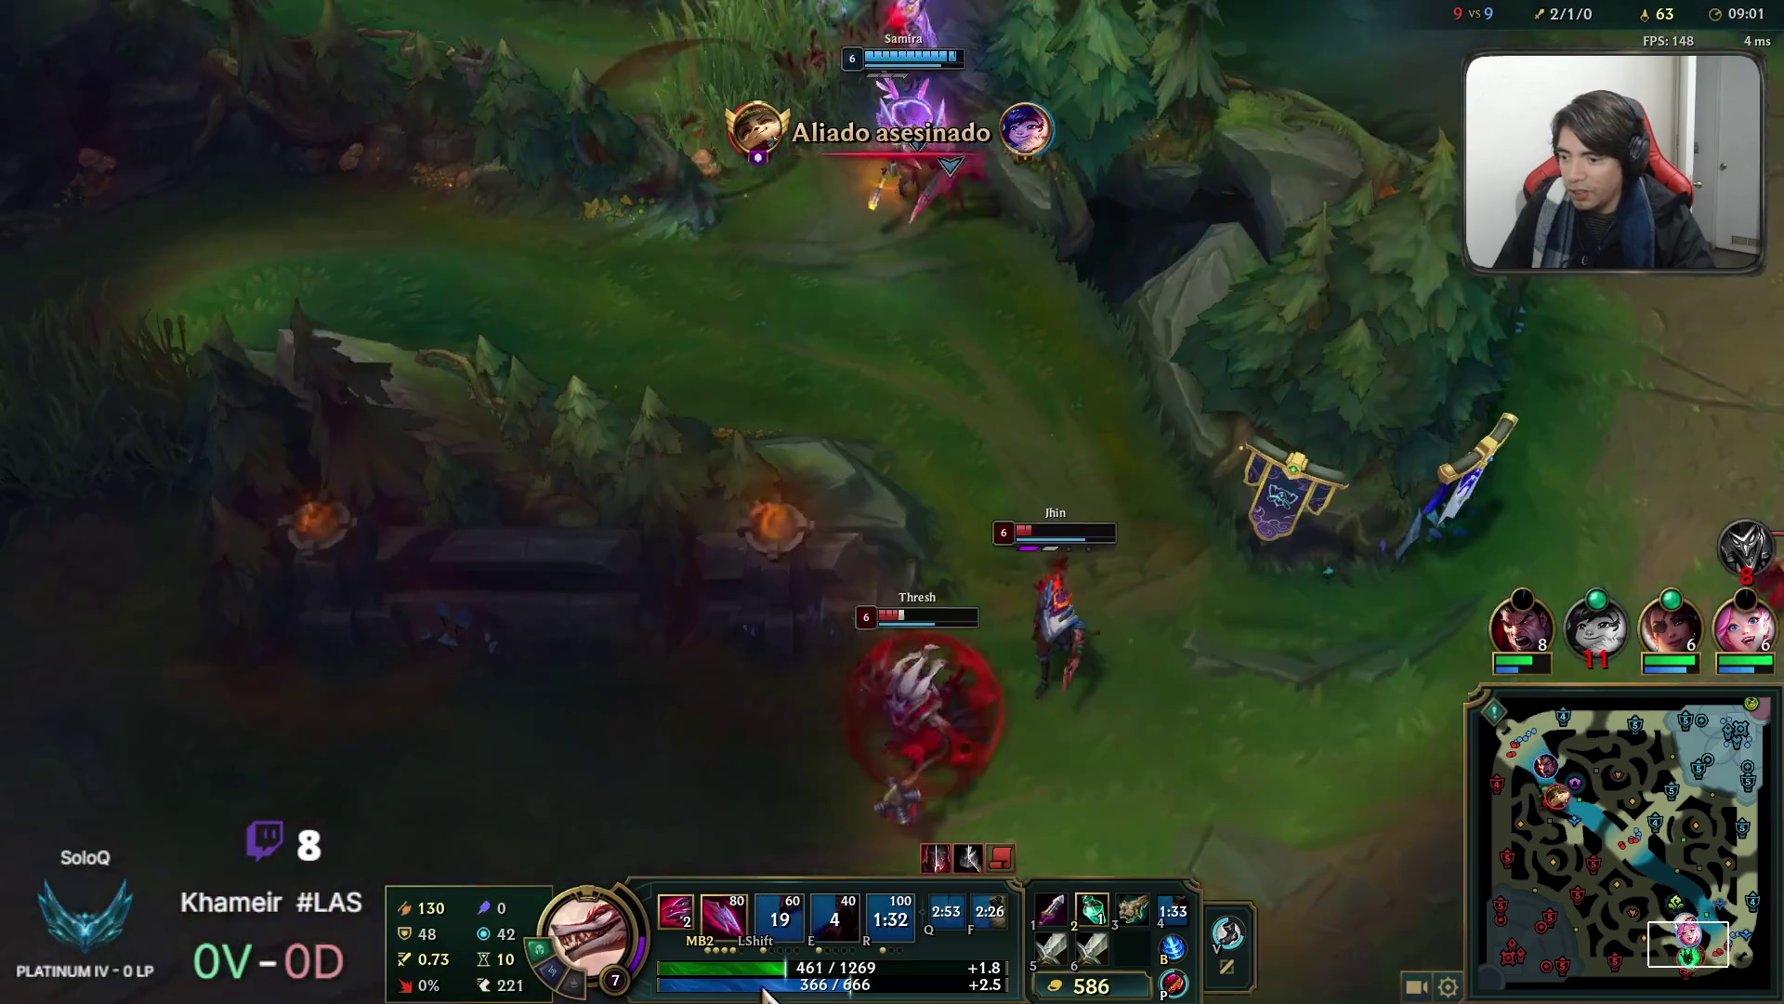
right_click(924, 530)
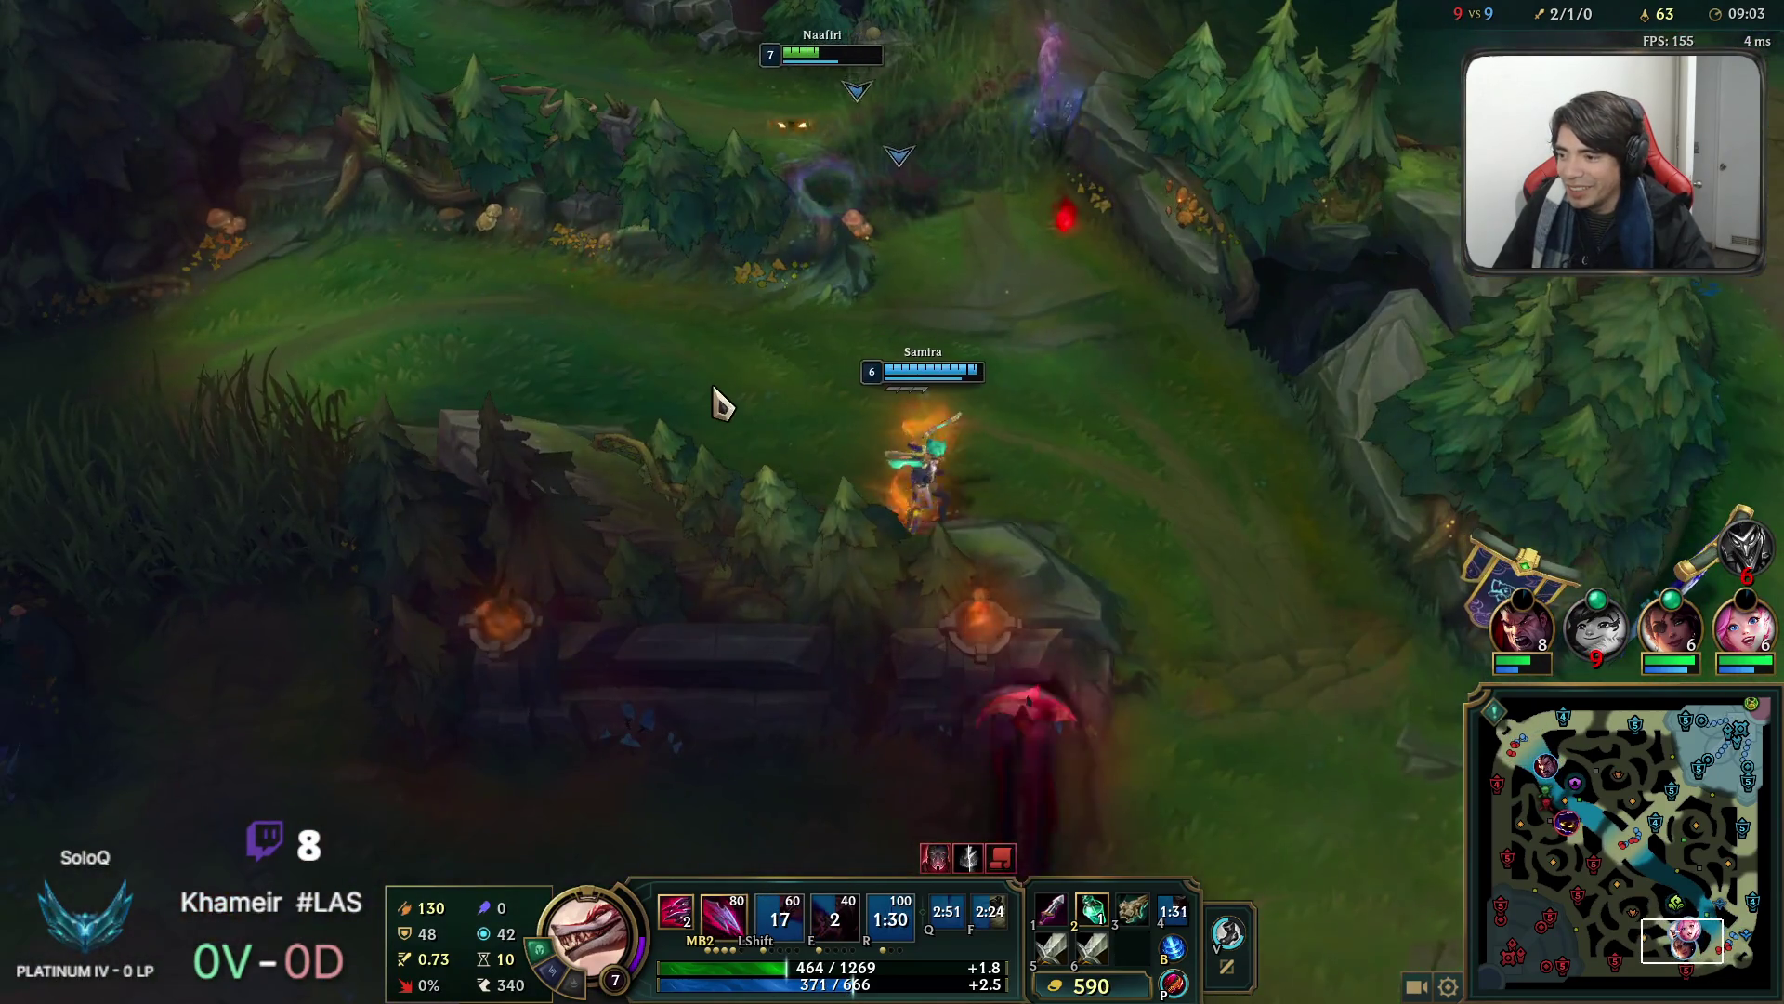
Drink a health potion and walk Naafiri into bottom lane beside Seraphine.
right_click(722, 402)
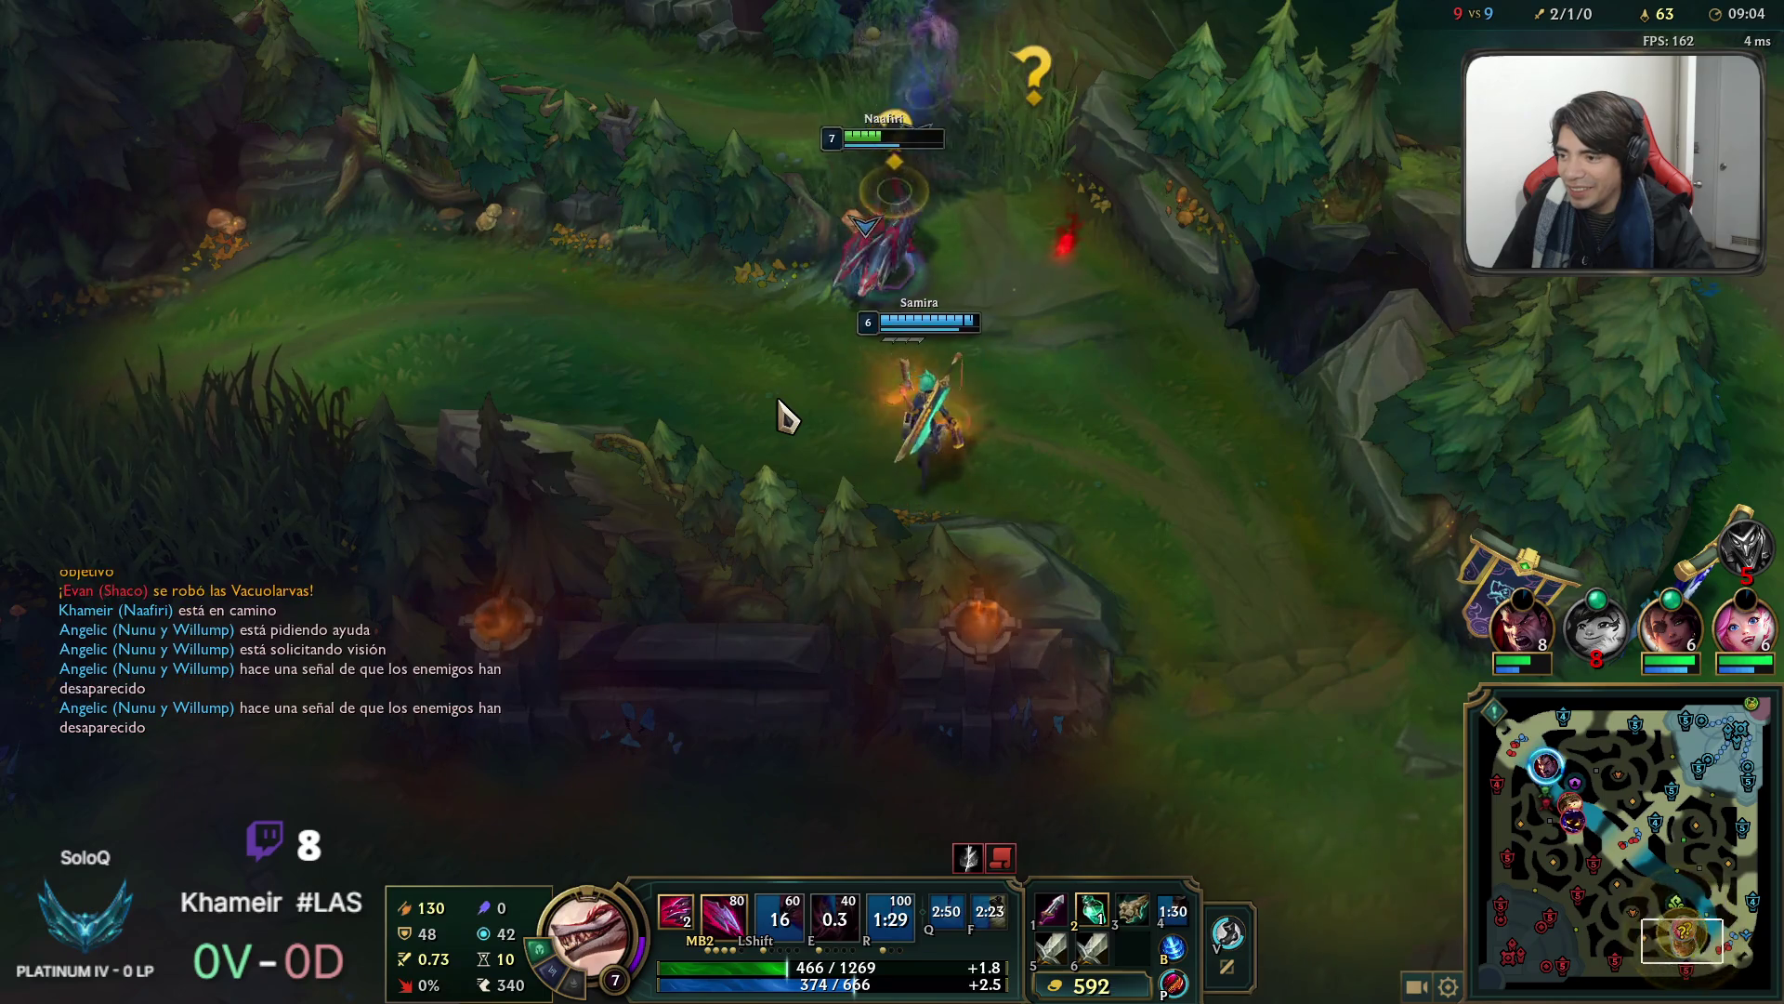
key(2)
right_click(430, 477)
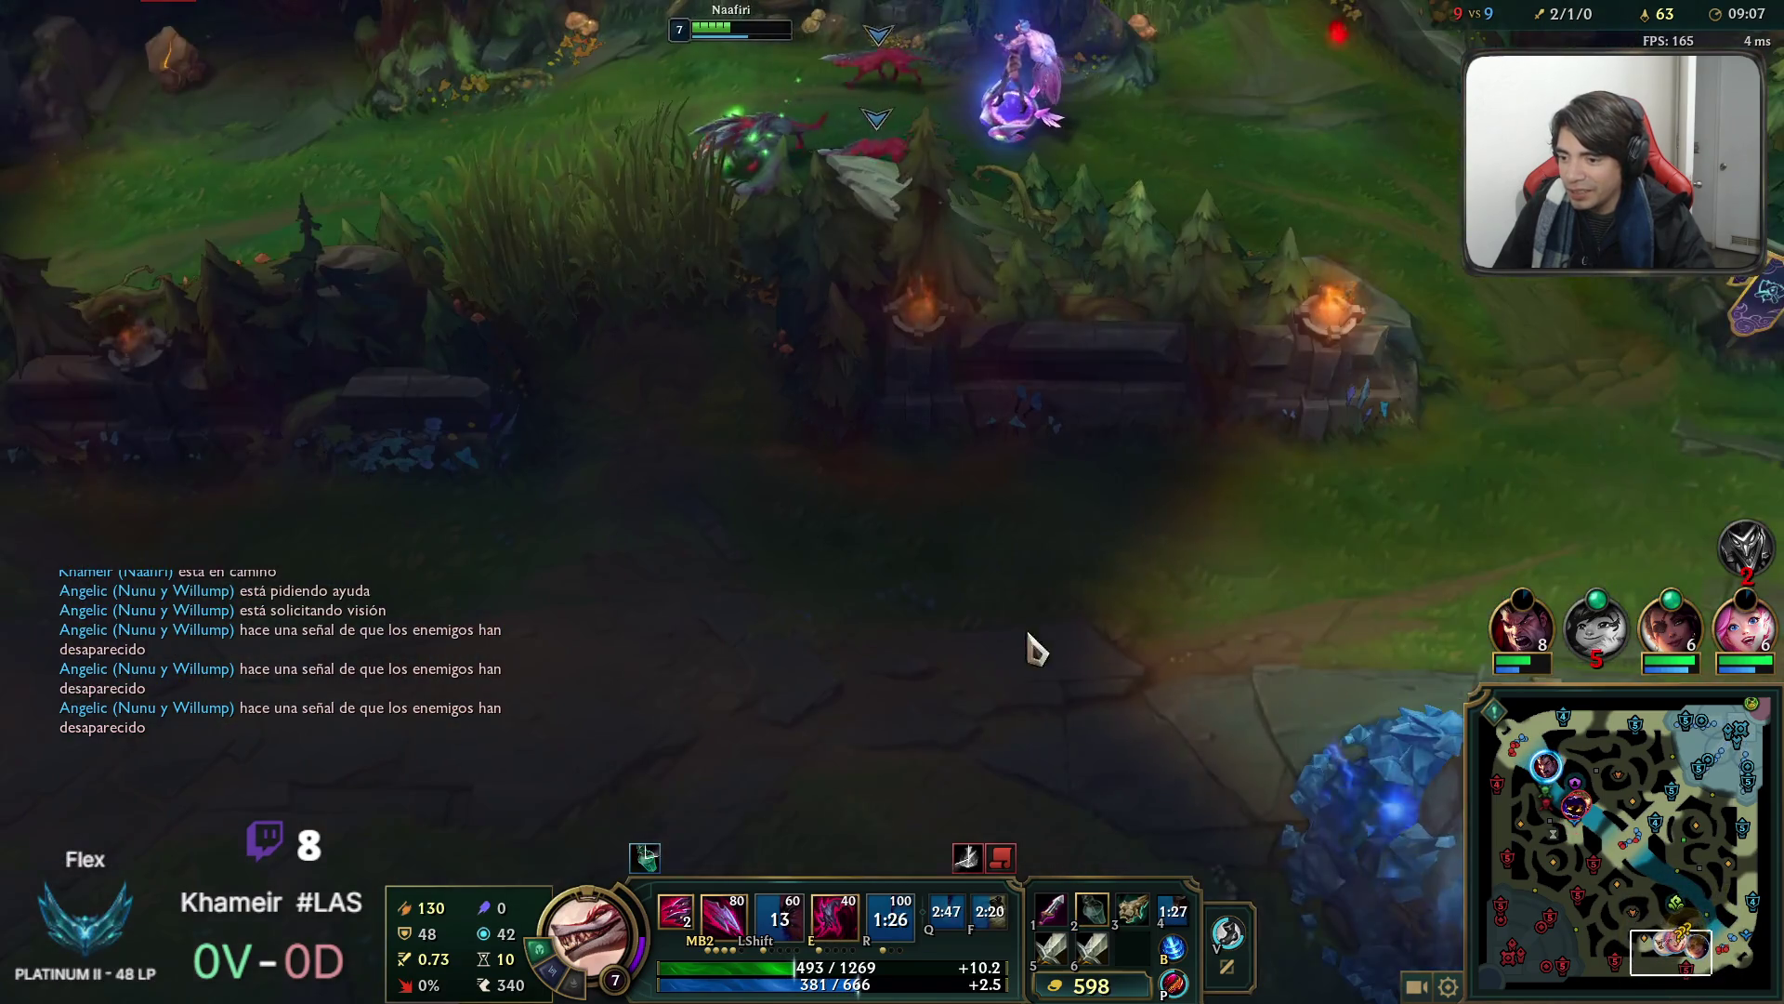
right_click(1036, 648)
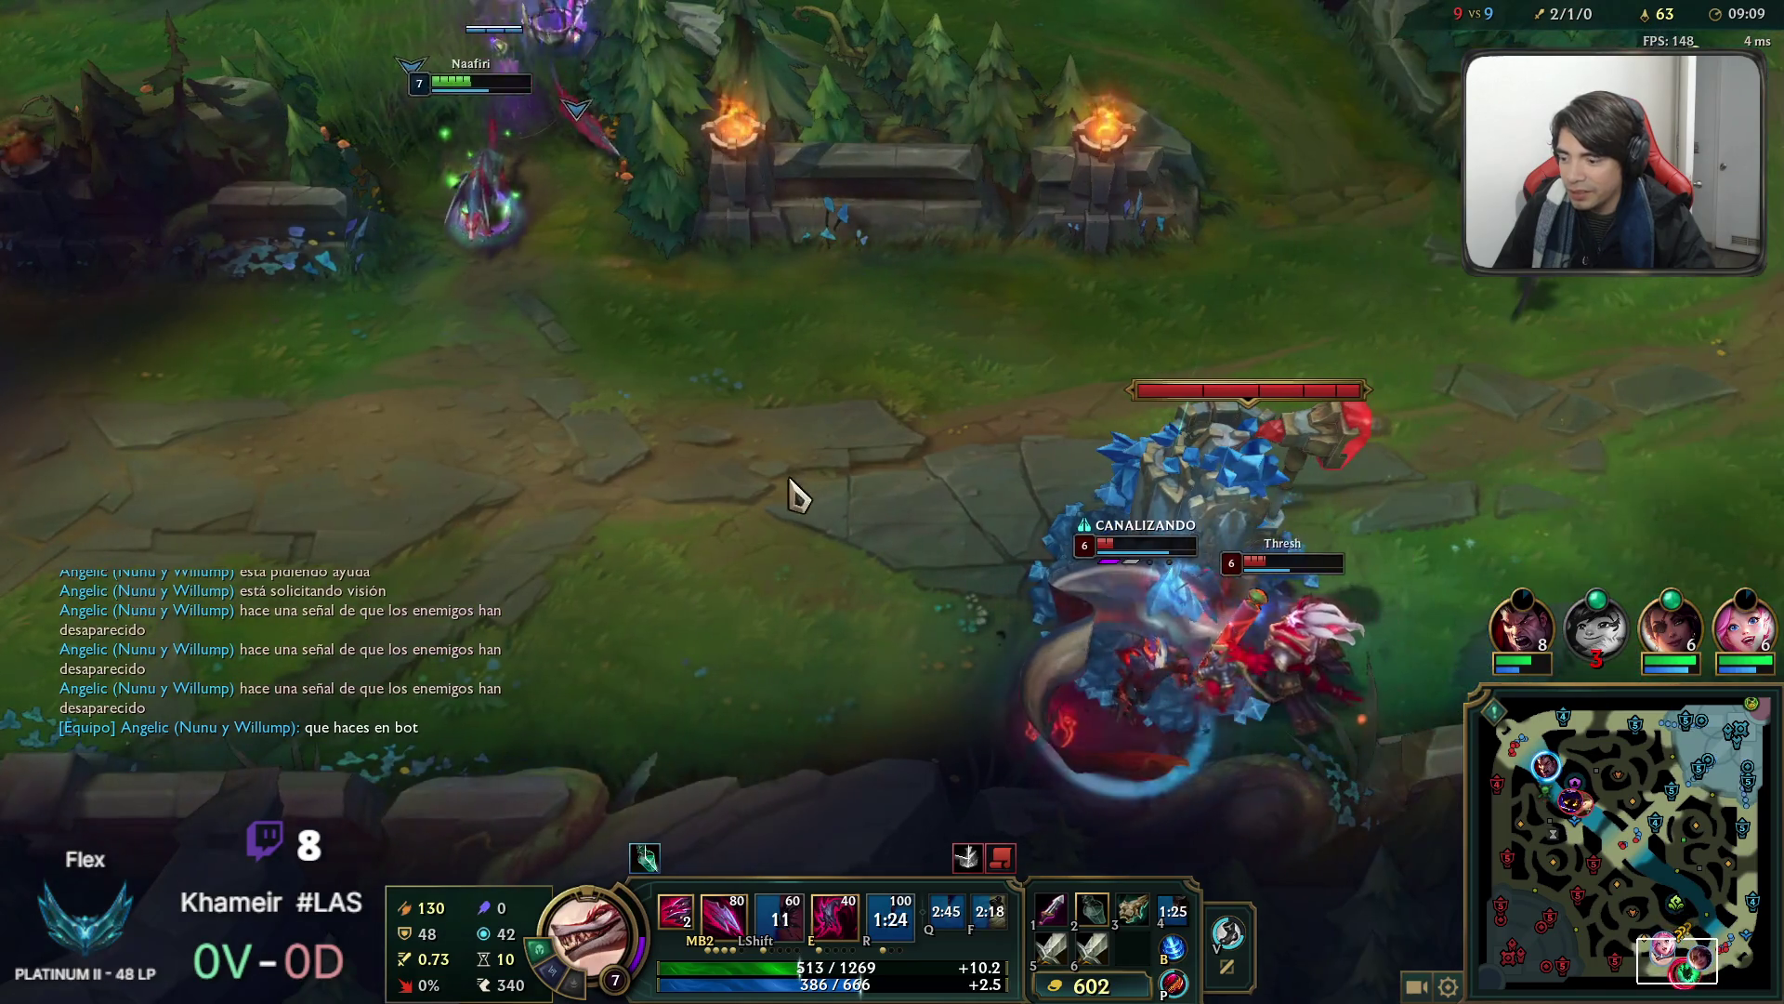
right_click(794, 492)
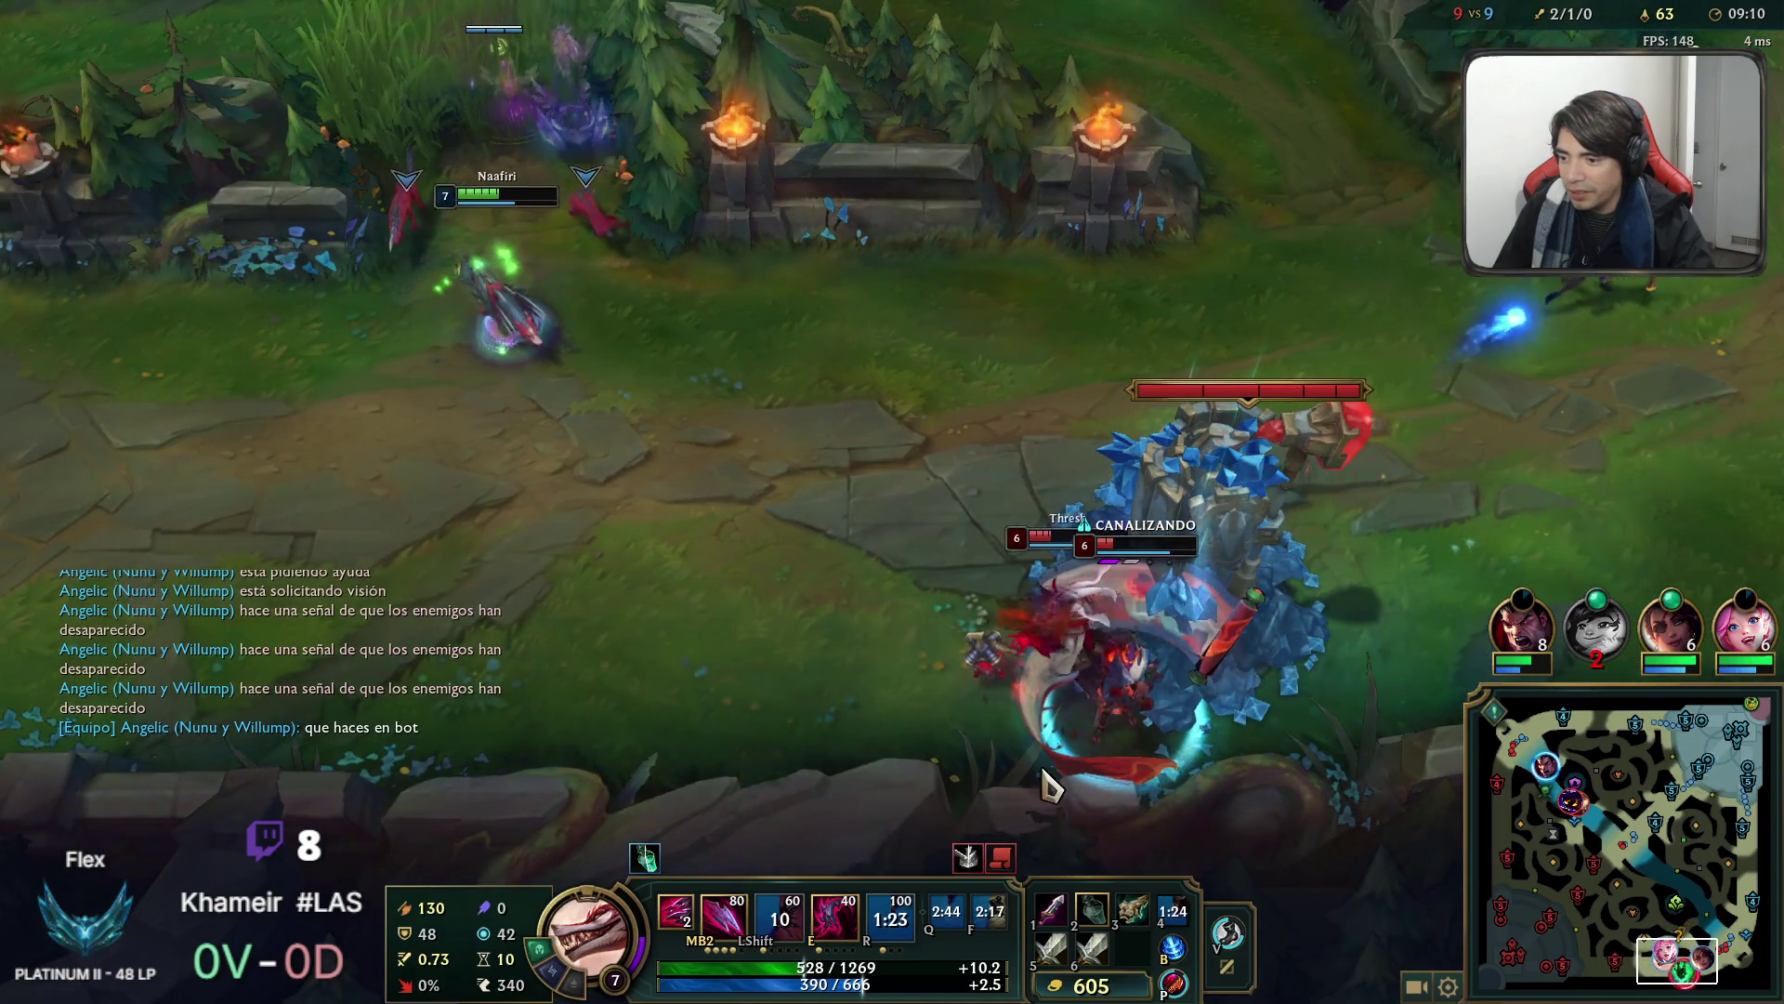
right_click(1122, 788)
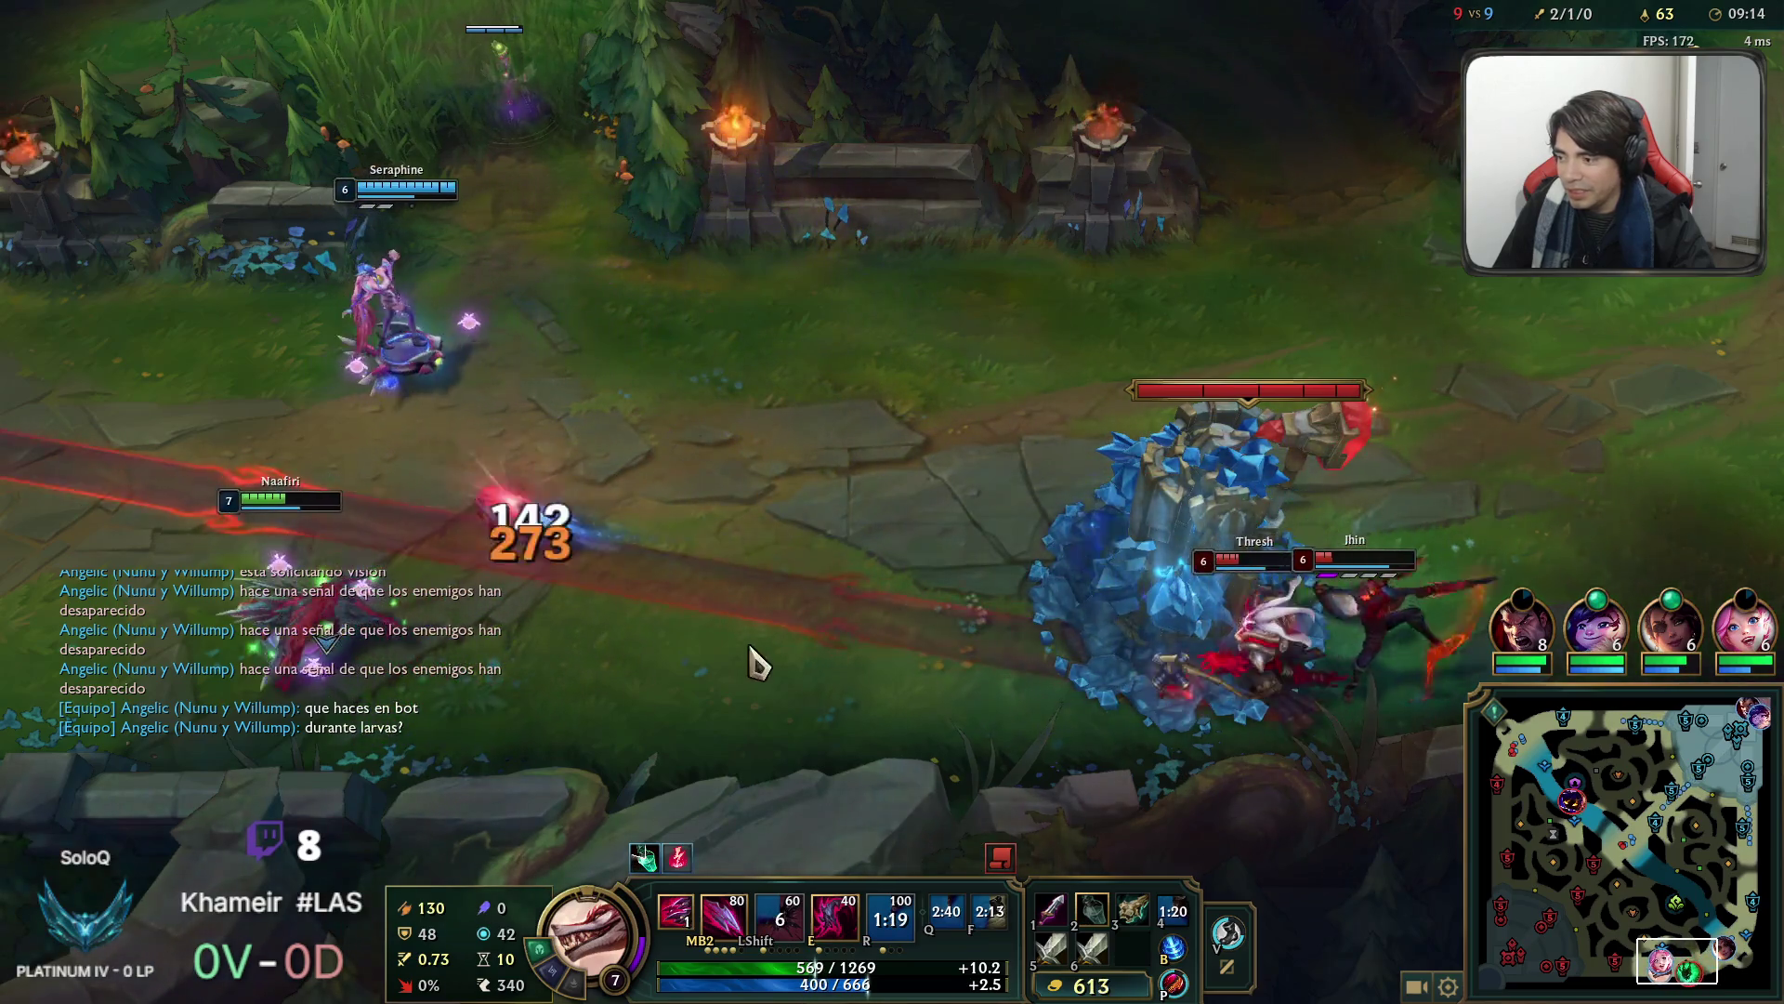
right_click(818, 518)
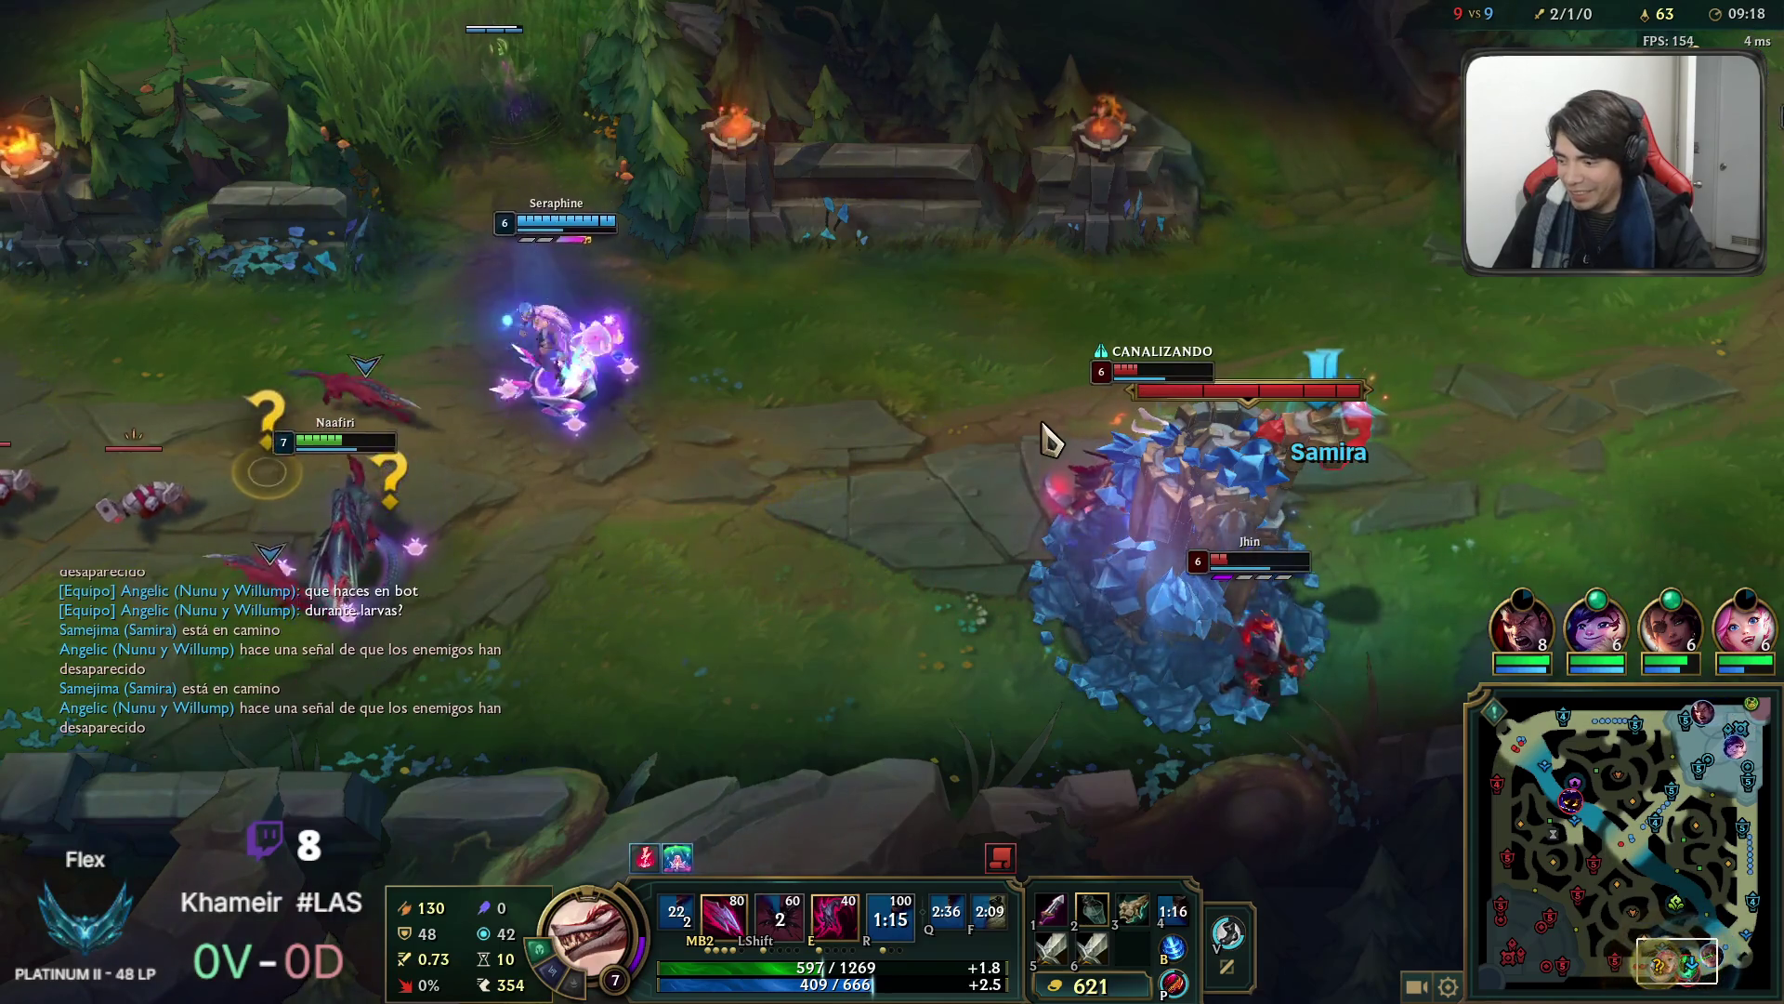
Chase down and kill Jhin with the team, then attack the enemy turret.
right_click(1076, 725)
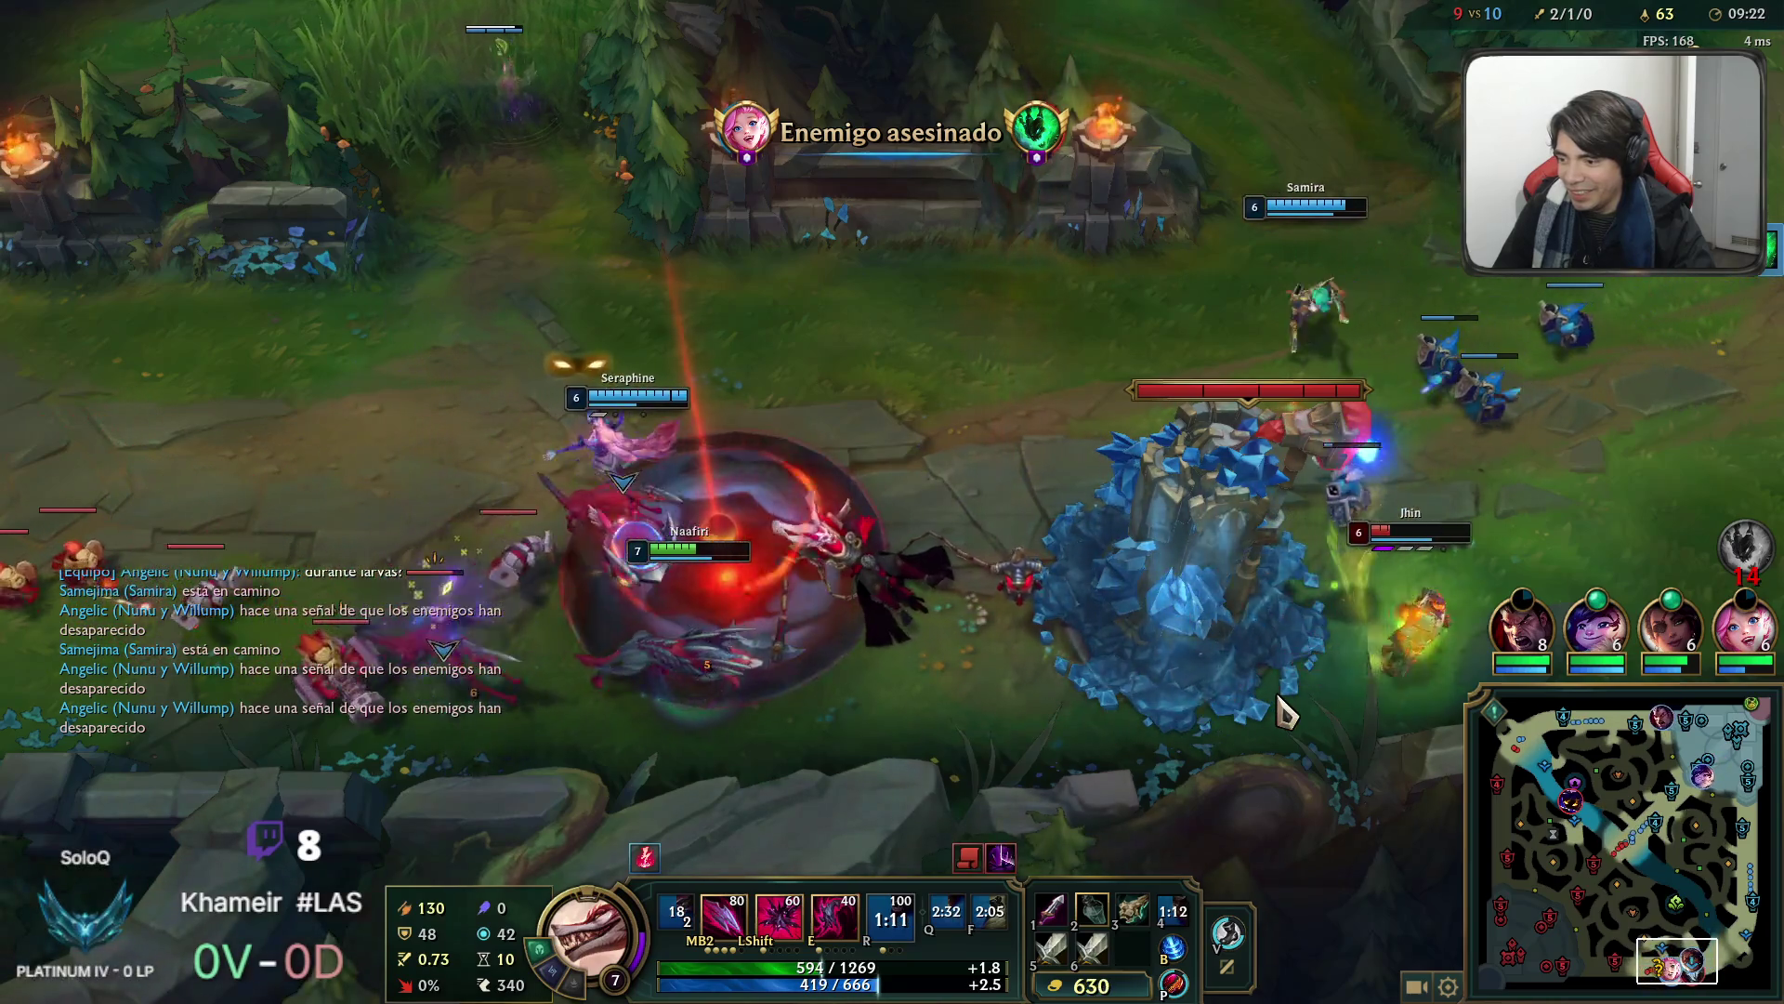
right_click(1240, 630)
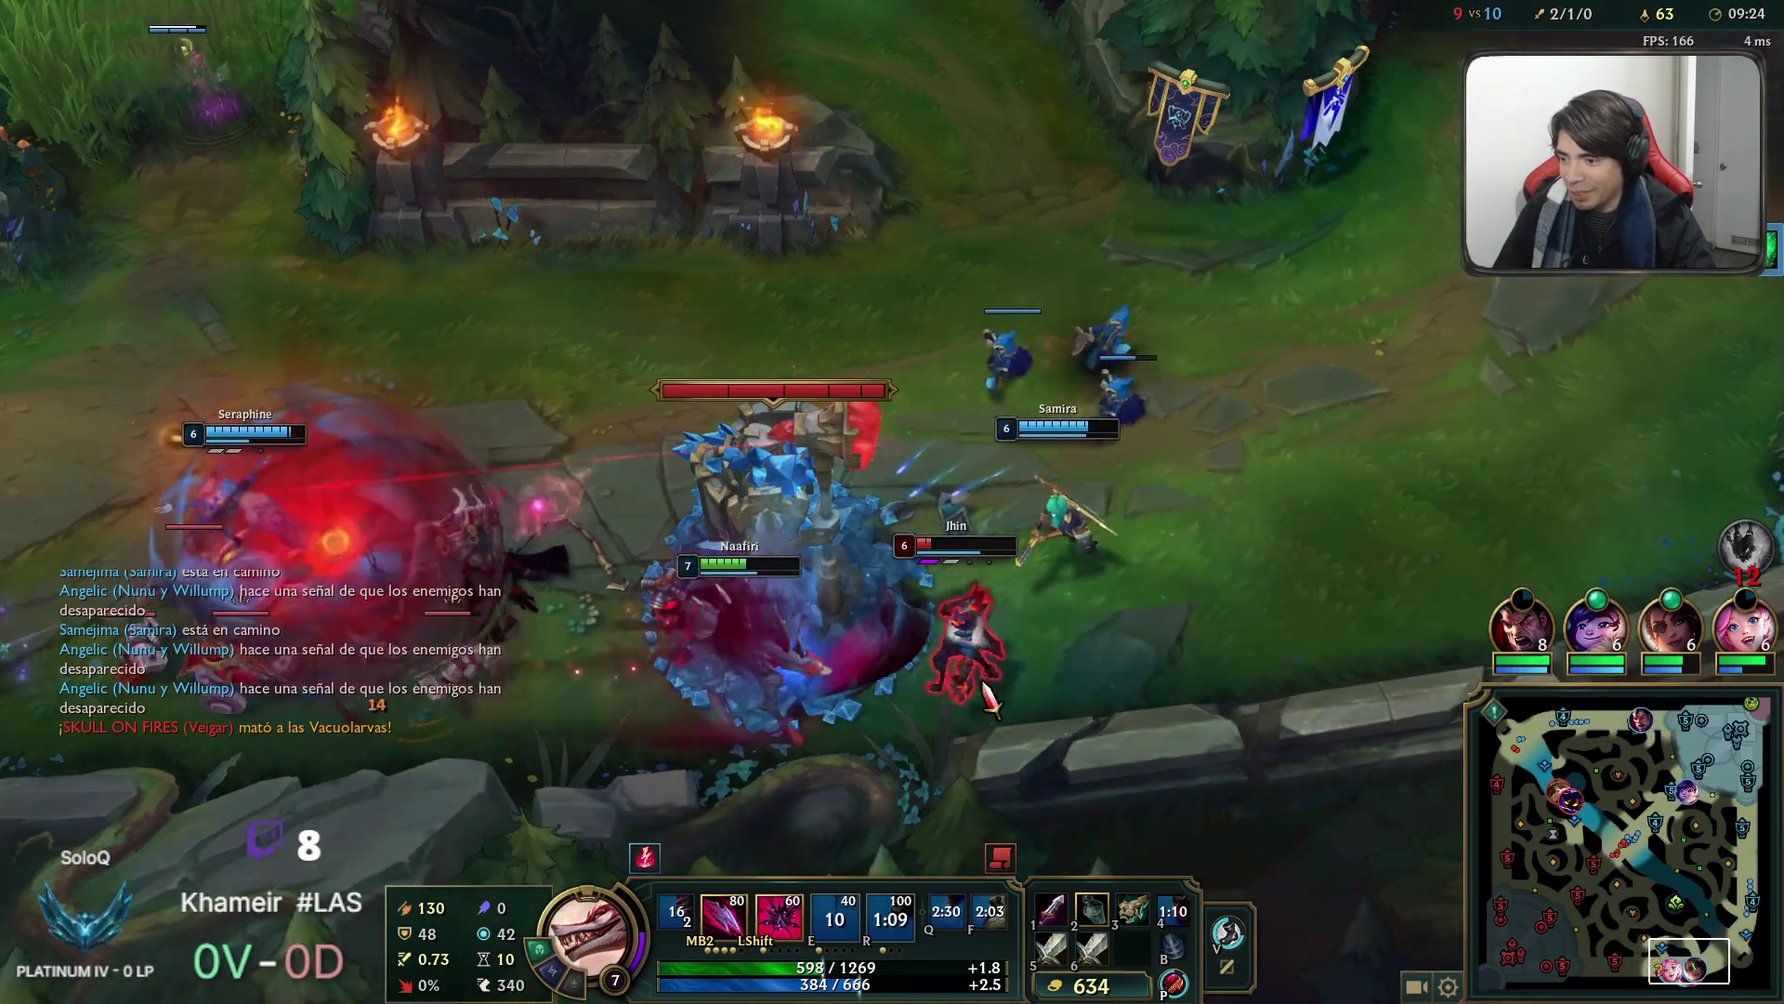
right_click(1255, 598)
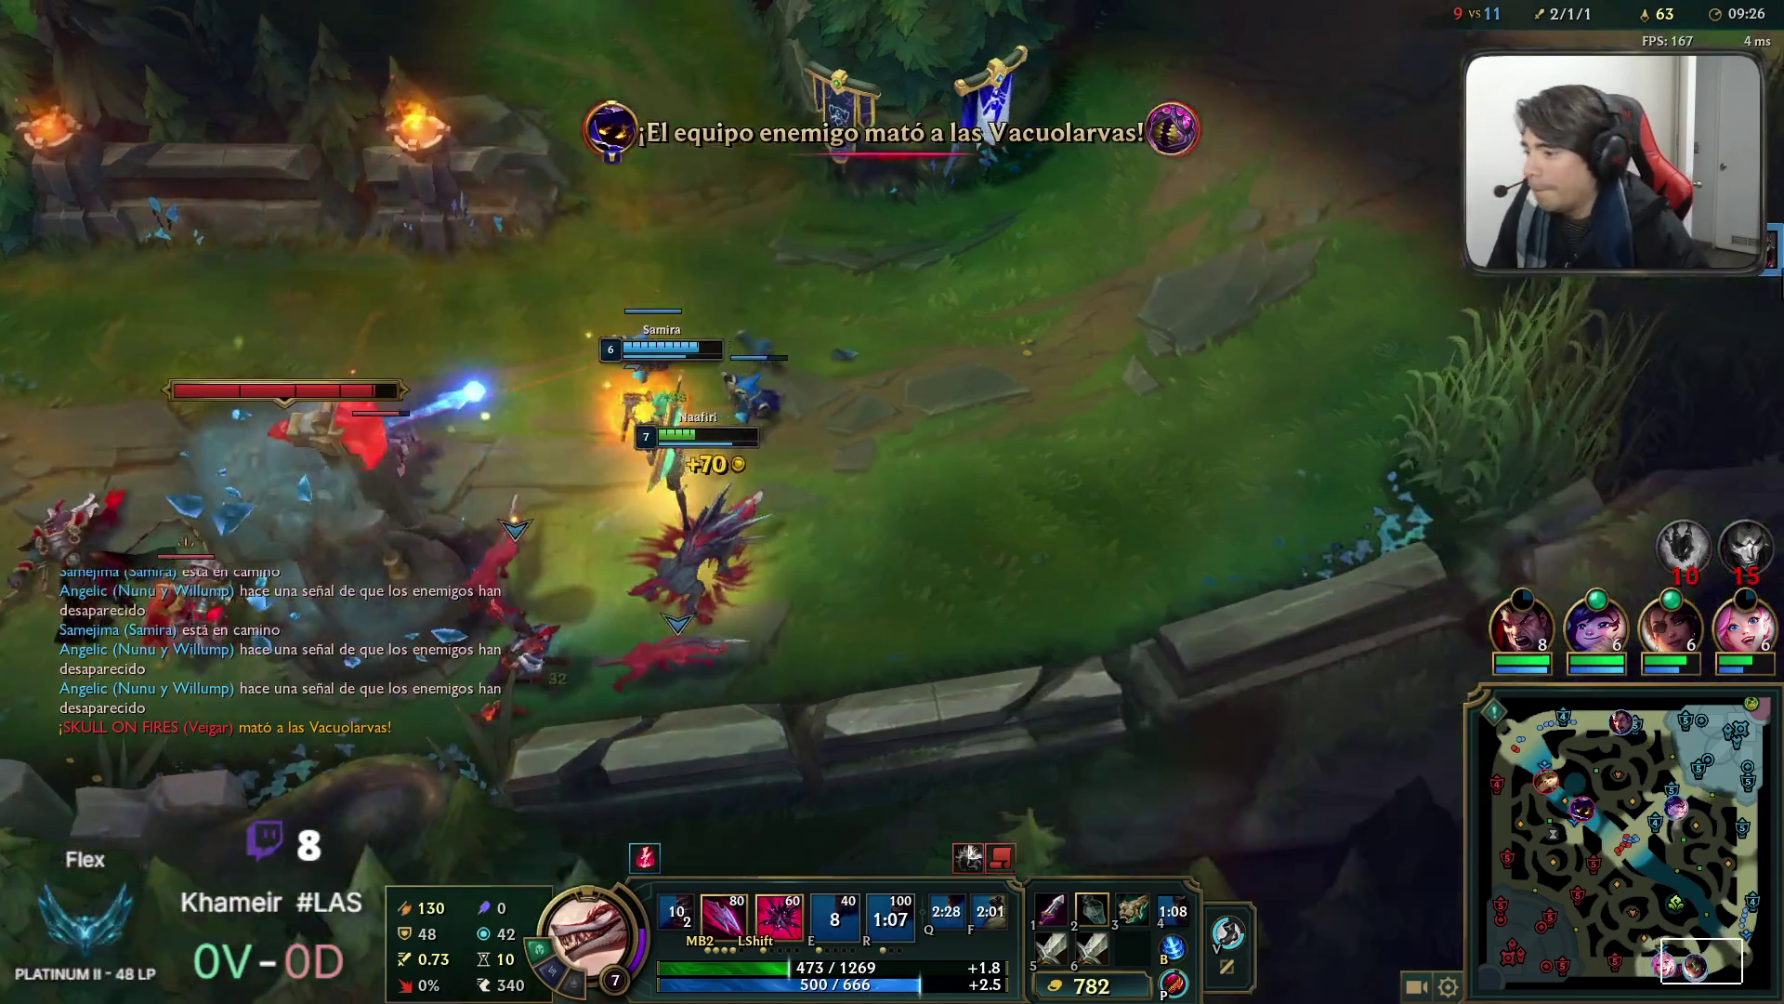
right_click(558, 620)
right_click(744, 637)
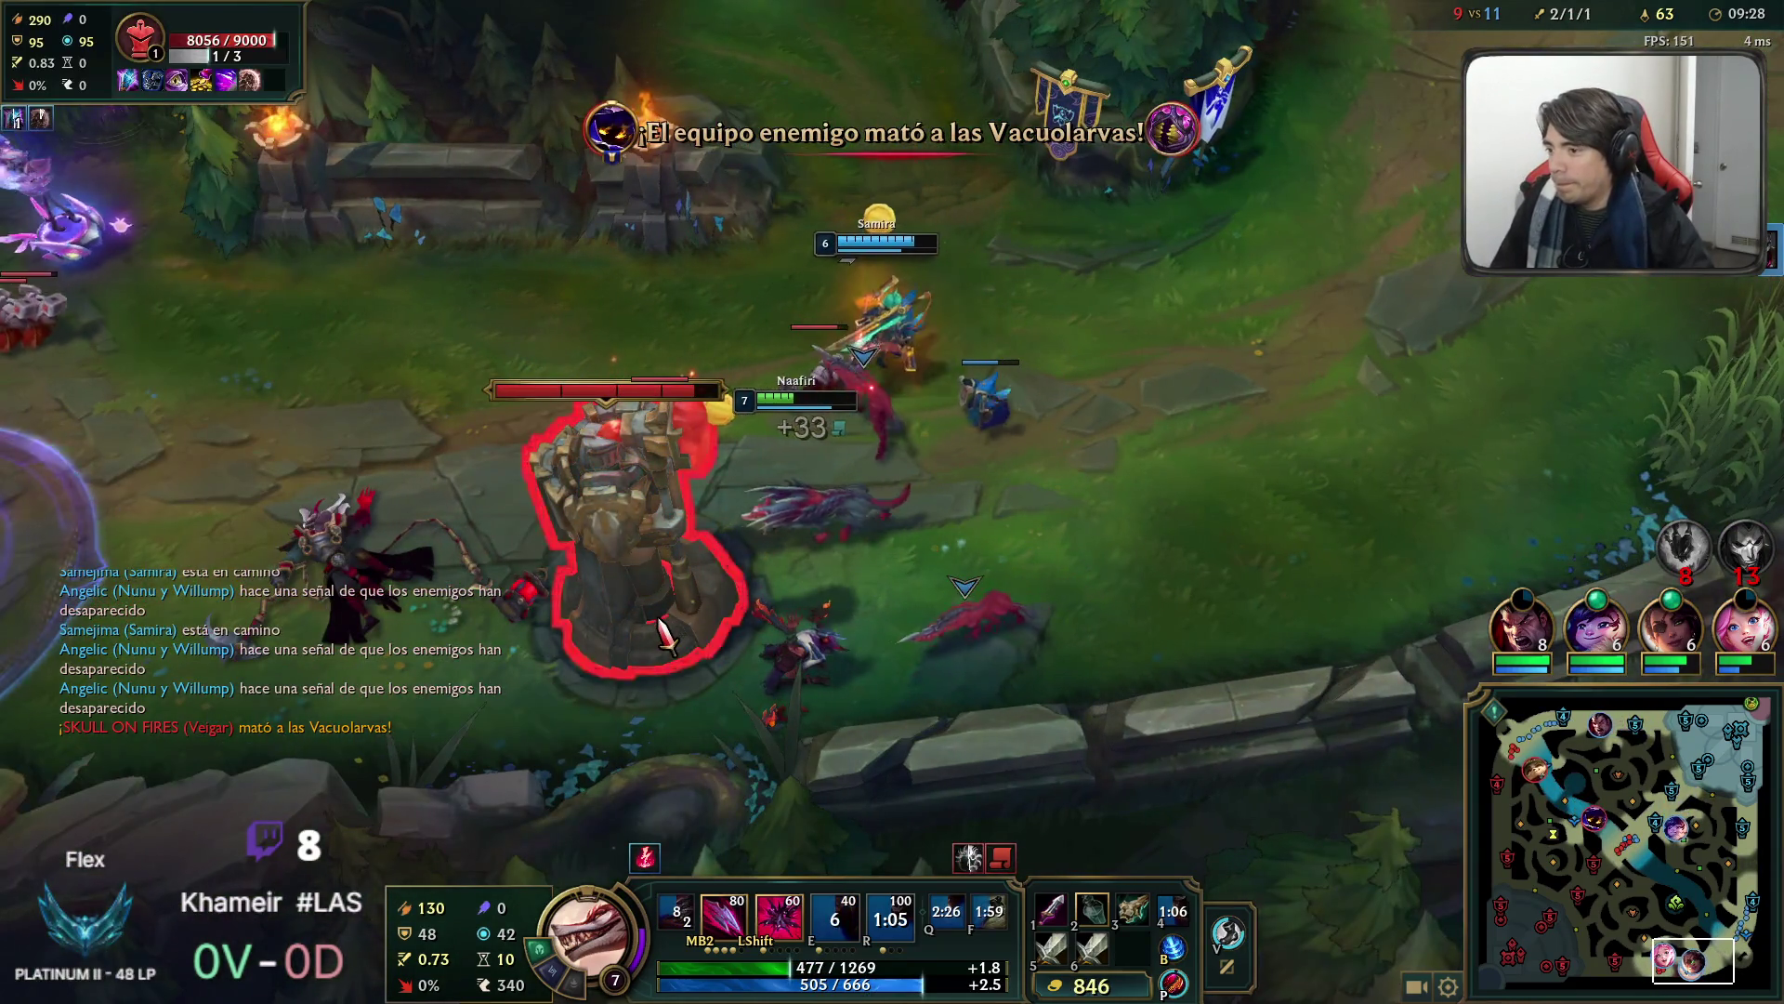
right_click(1153, 474)
Reposition Naafiri, ping two missing enemies, then open the item shop in the fountain.
right_click(1478, 436)
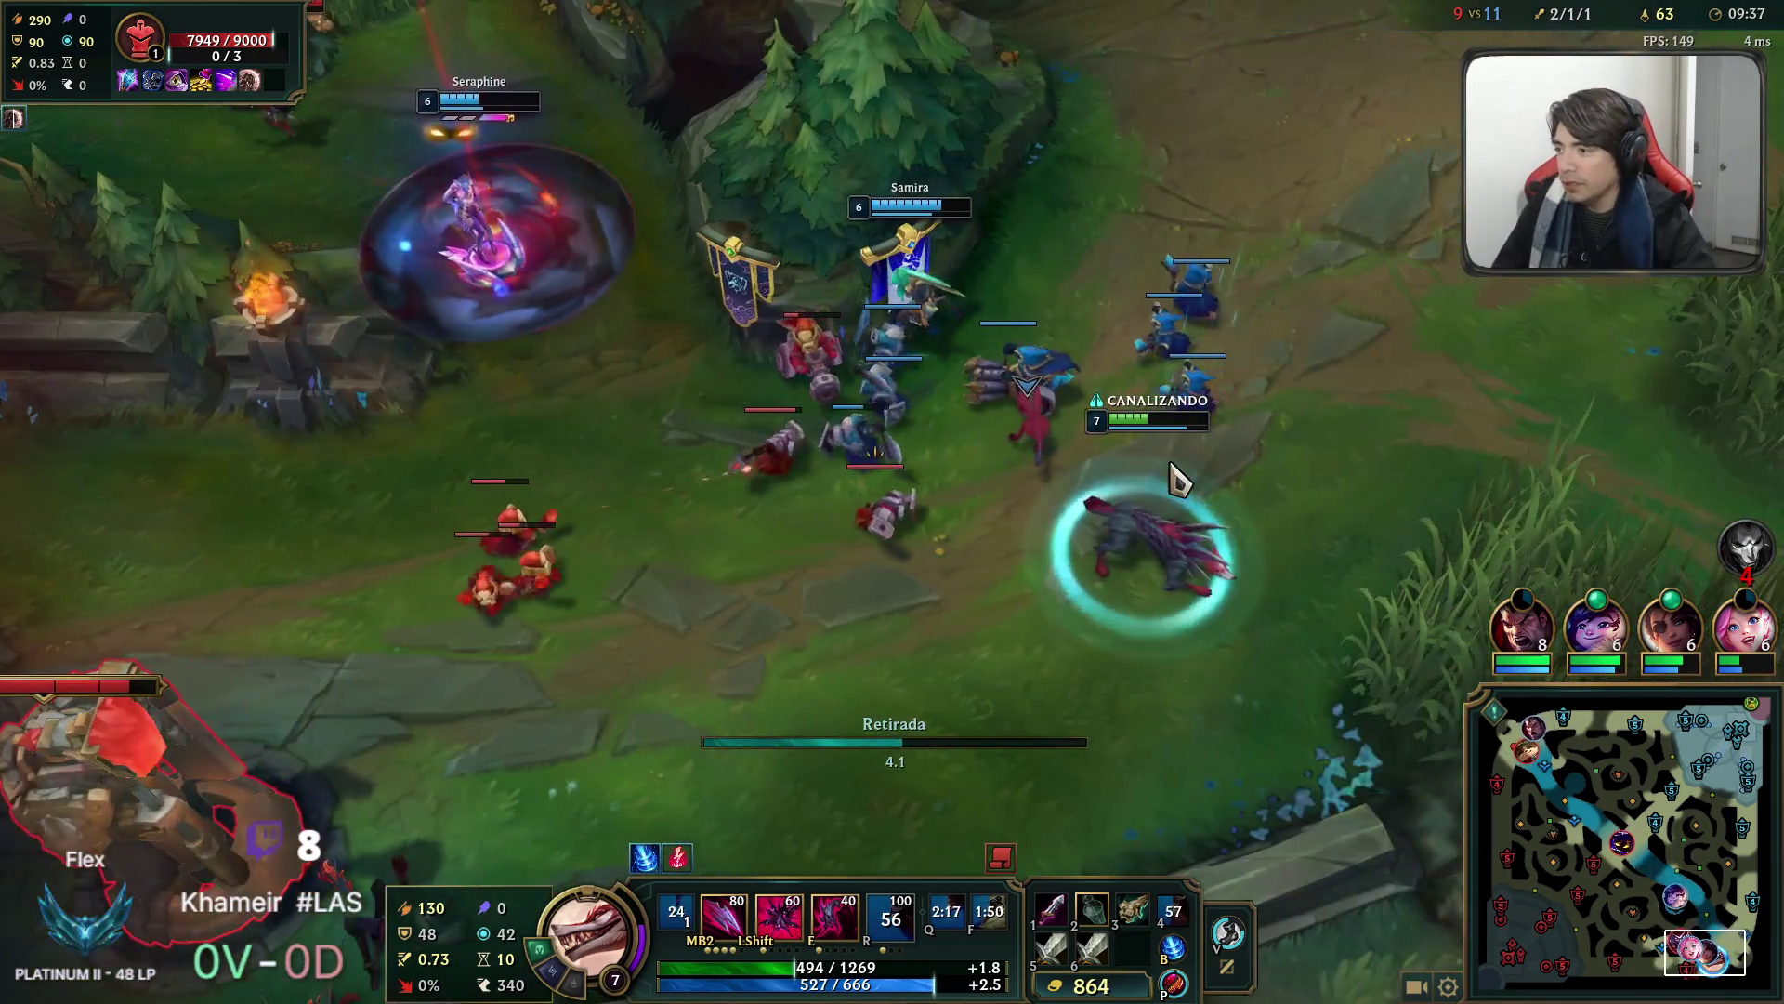
right_click(1422, 646)
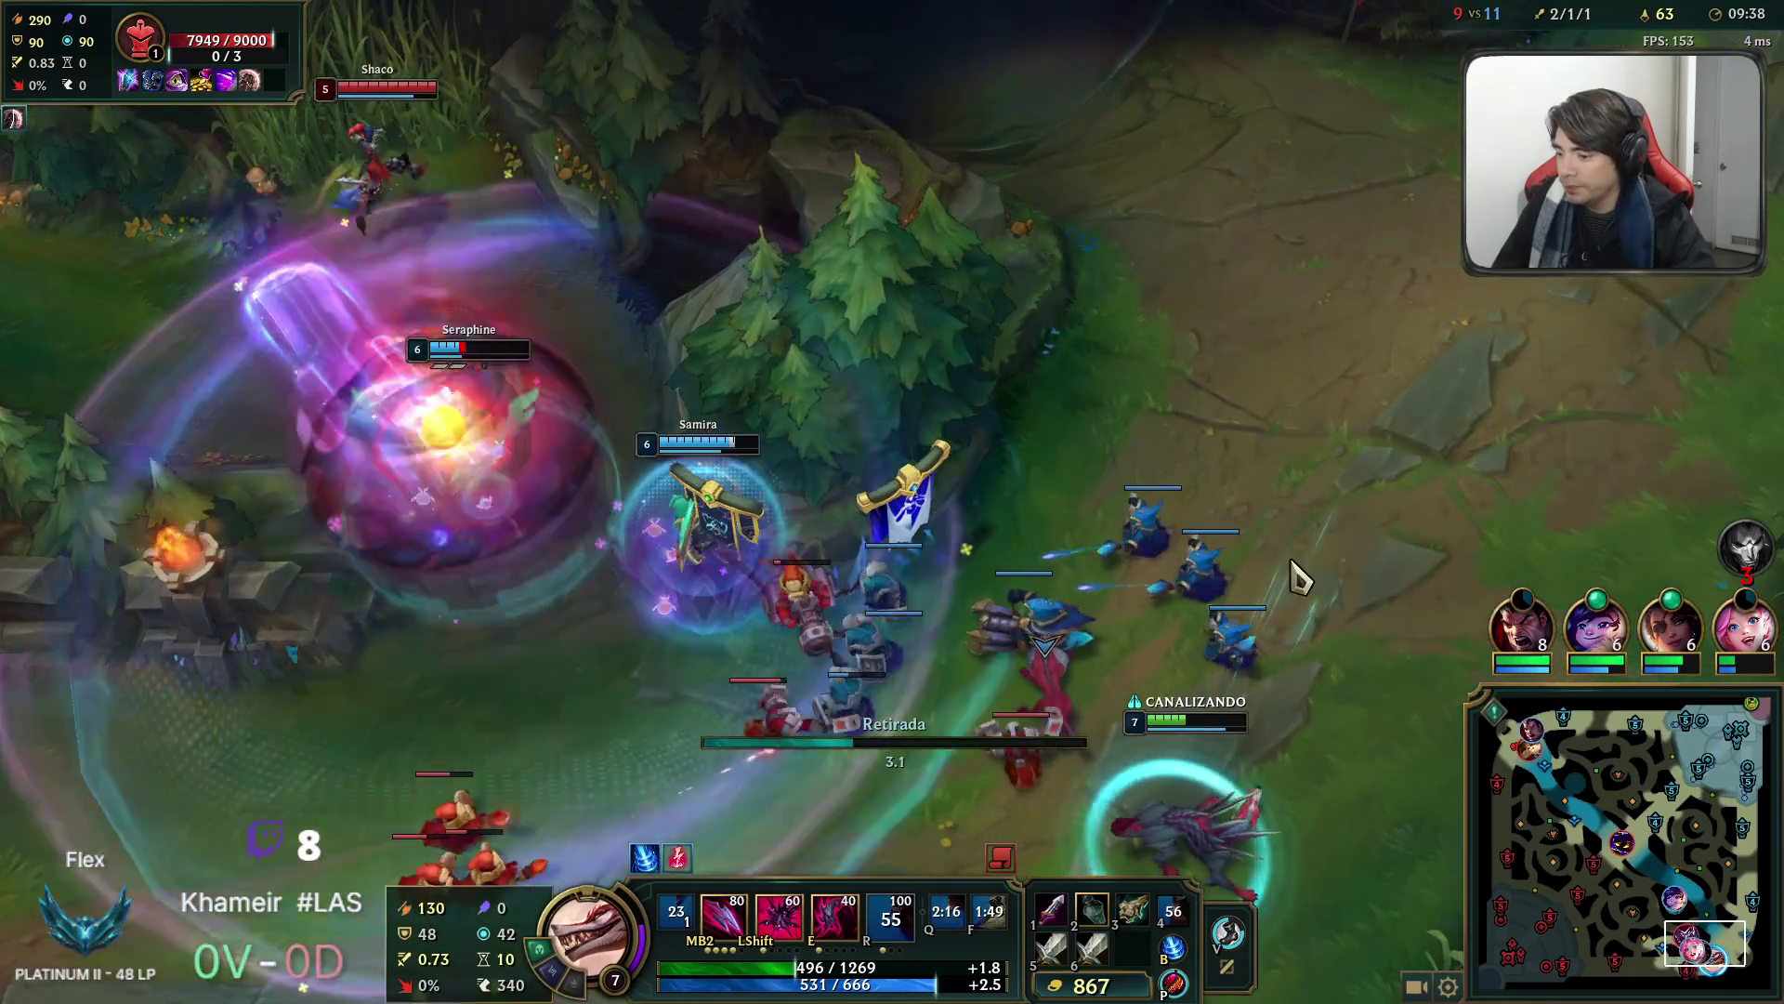
alt+click(1310, 180)
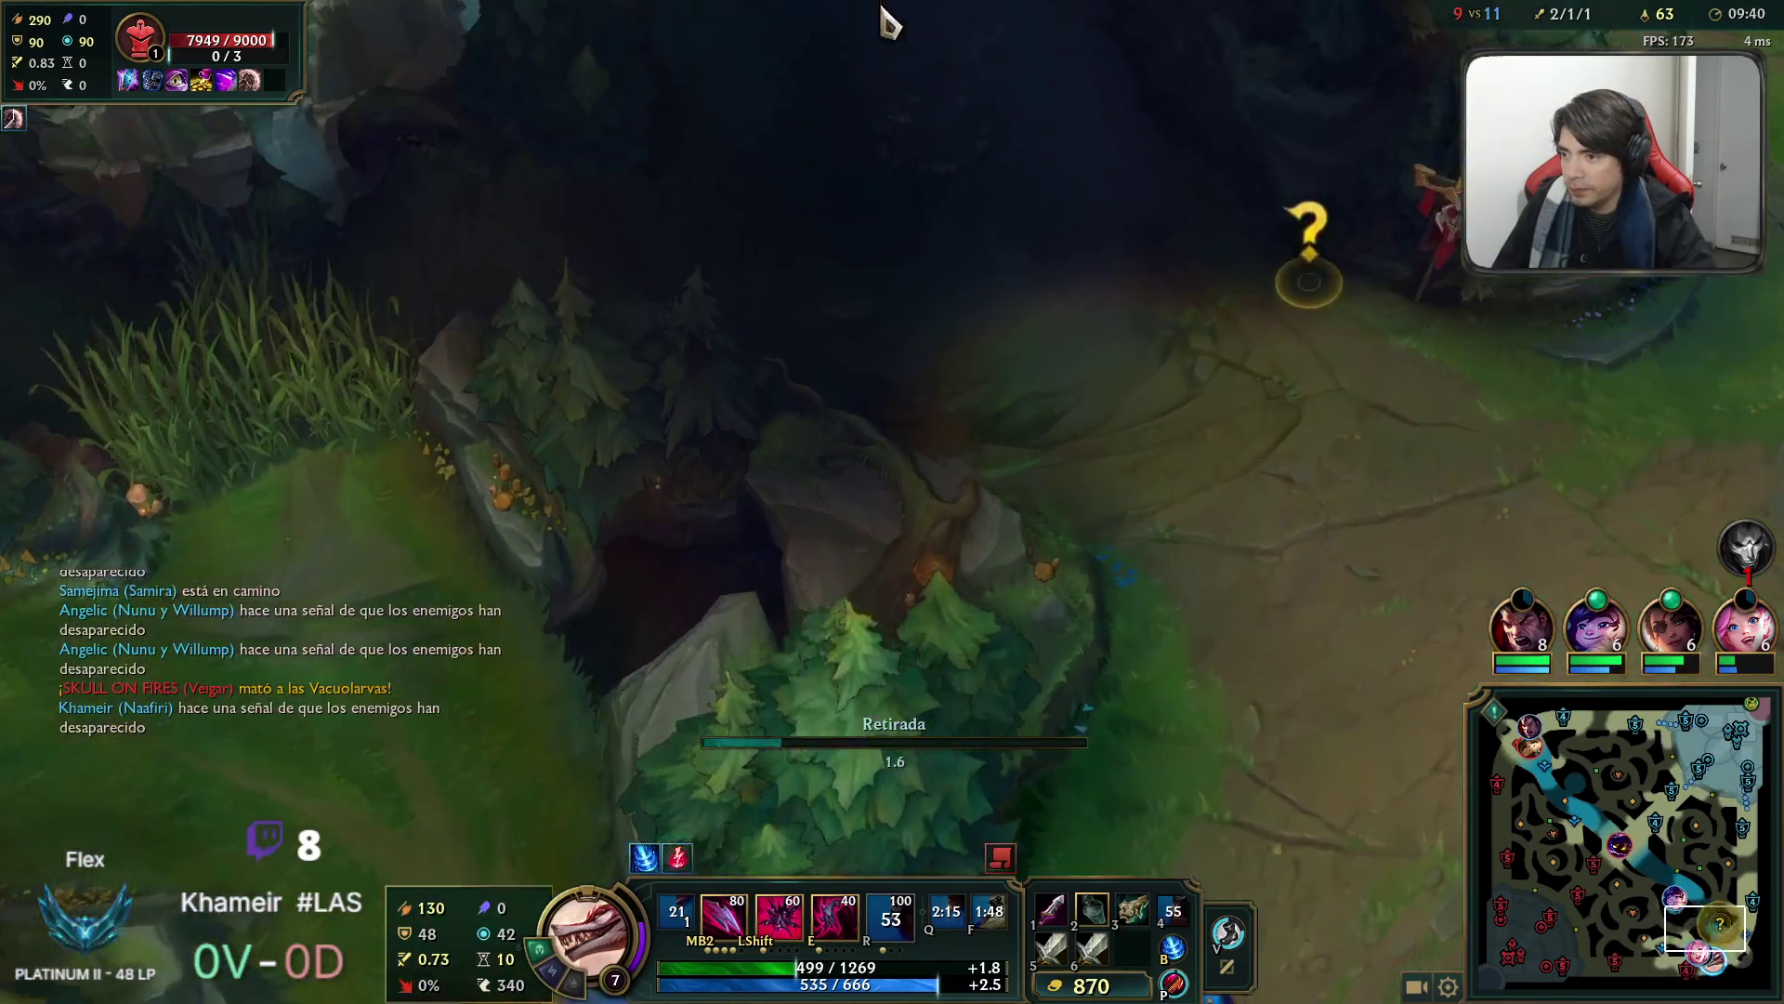
alt+click(848, 120)
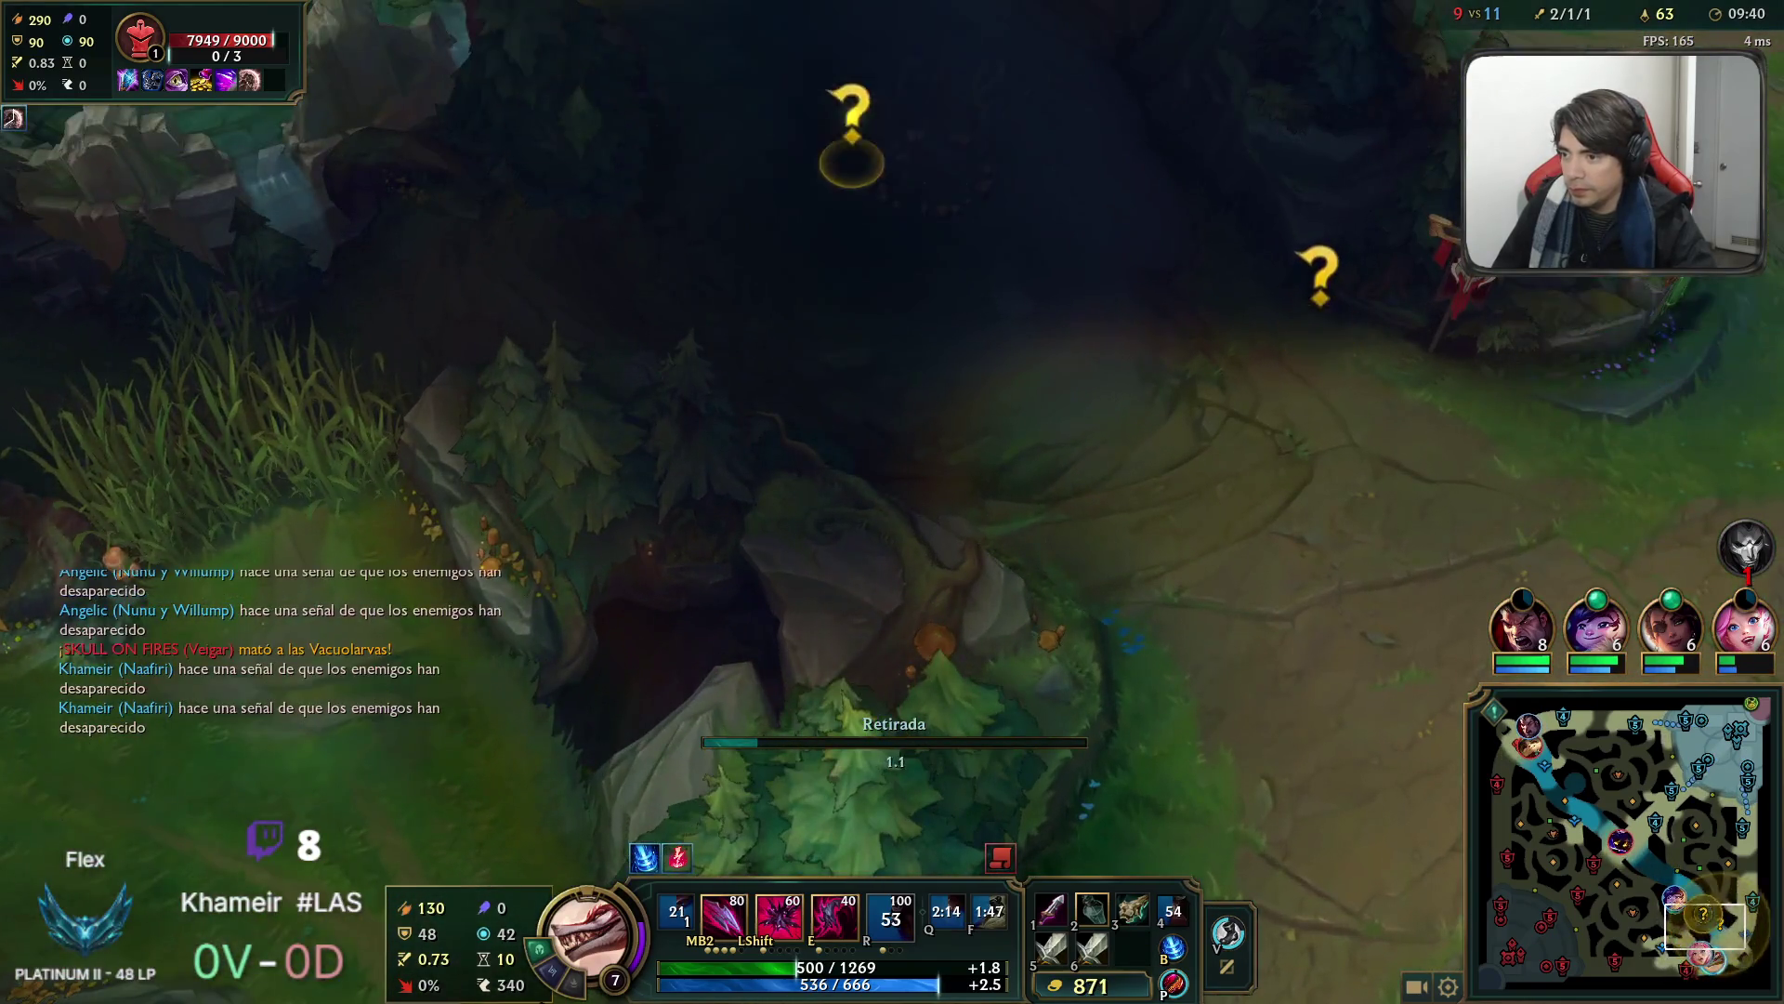
key(space)
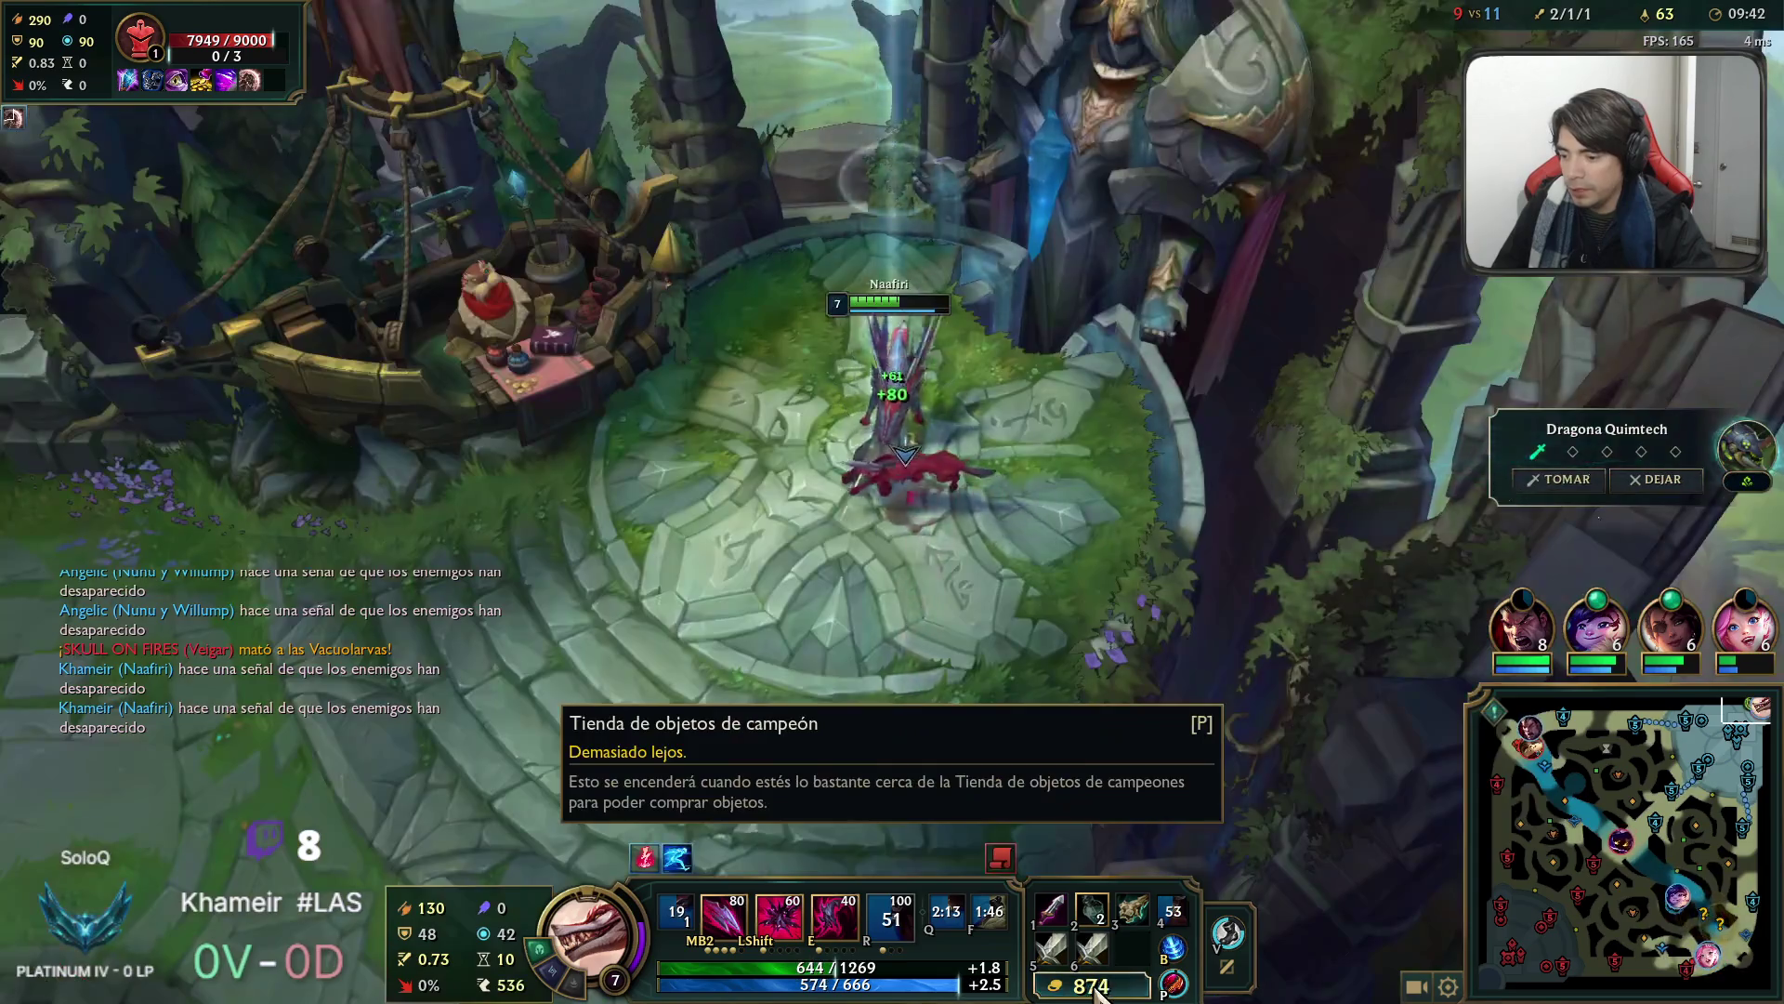
click(1092, 985)
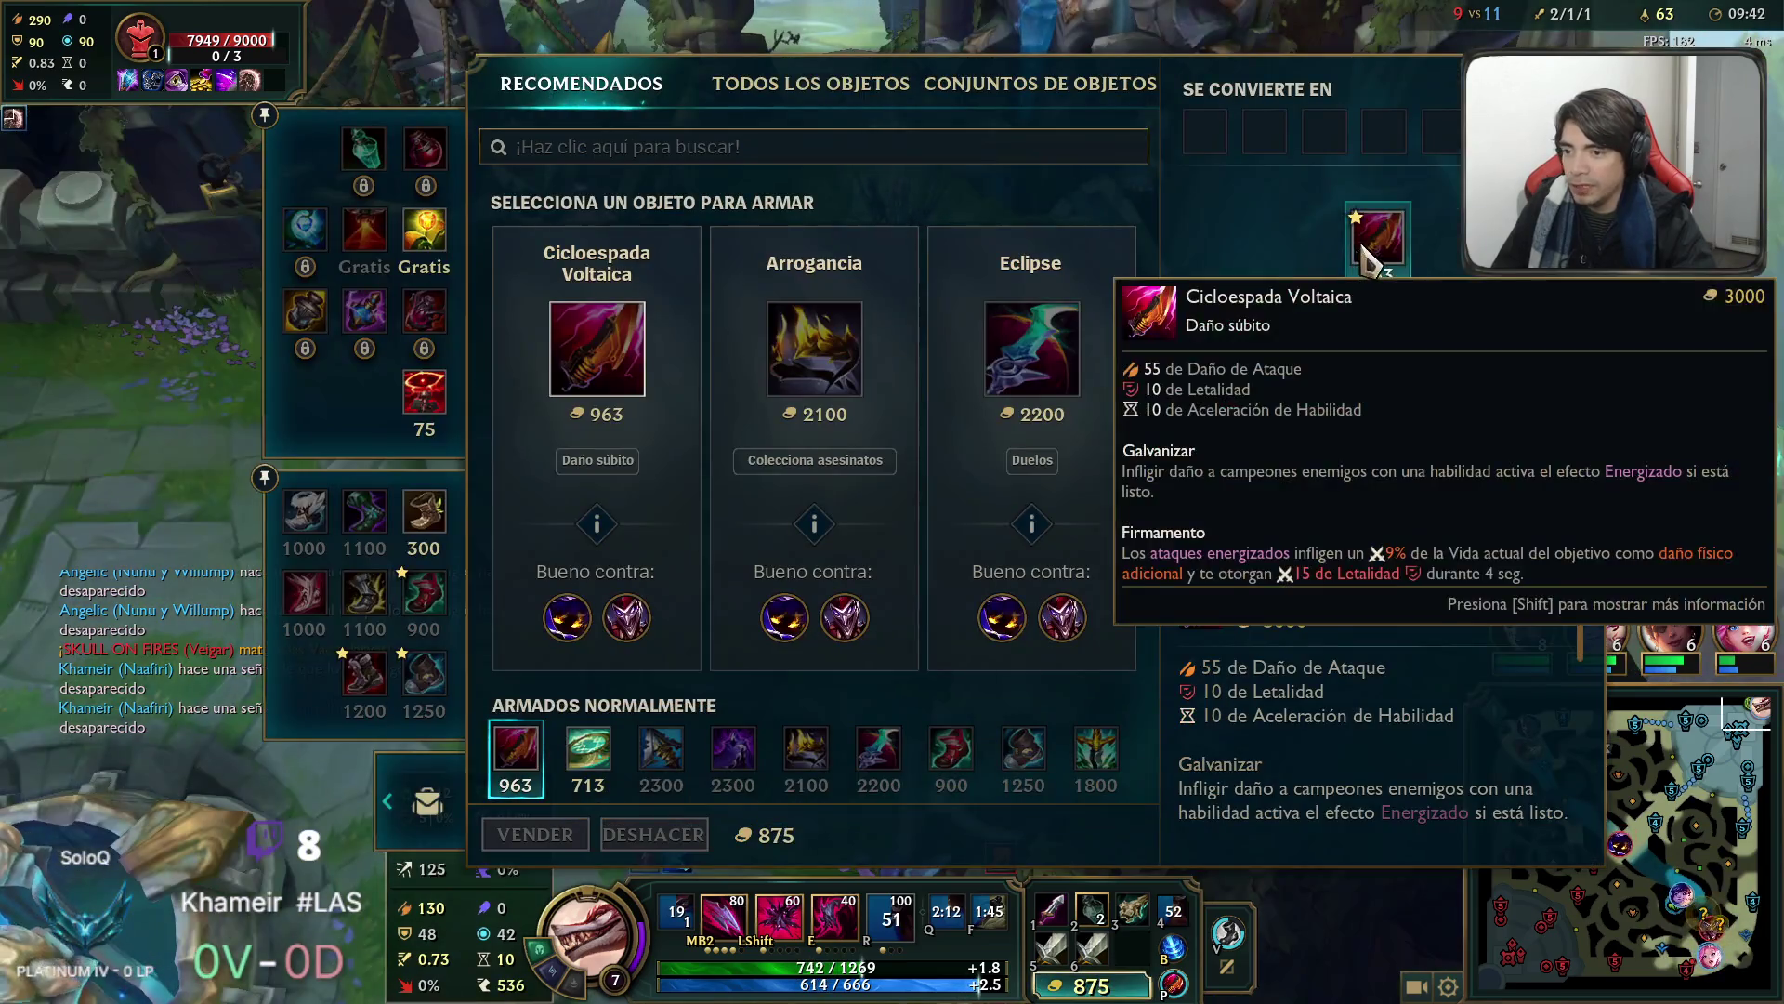
Close the shop, check the scoreboard, and watch Samira fight Shaco bot lane.
key(Escape)
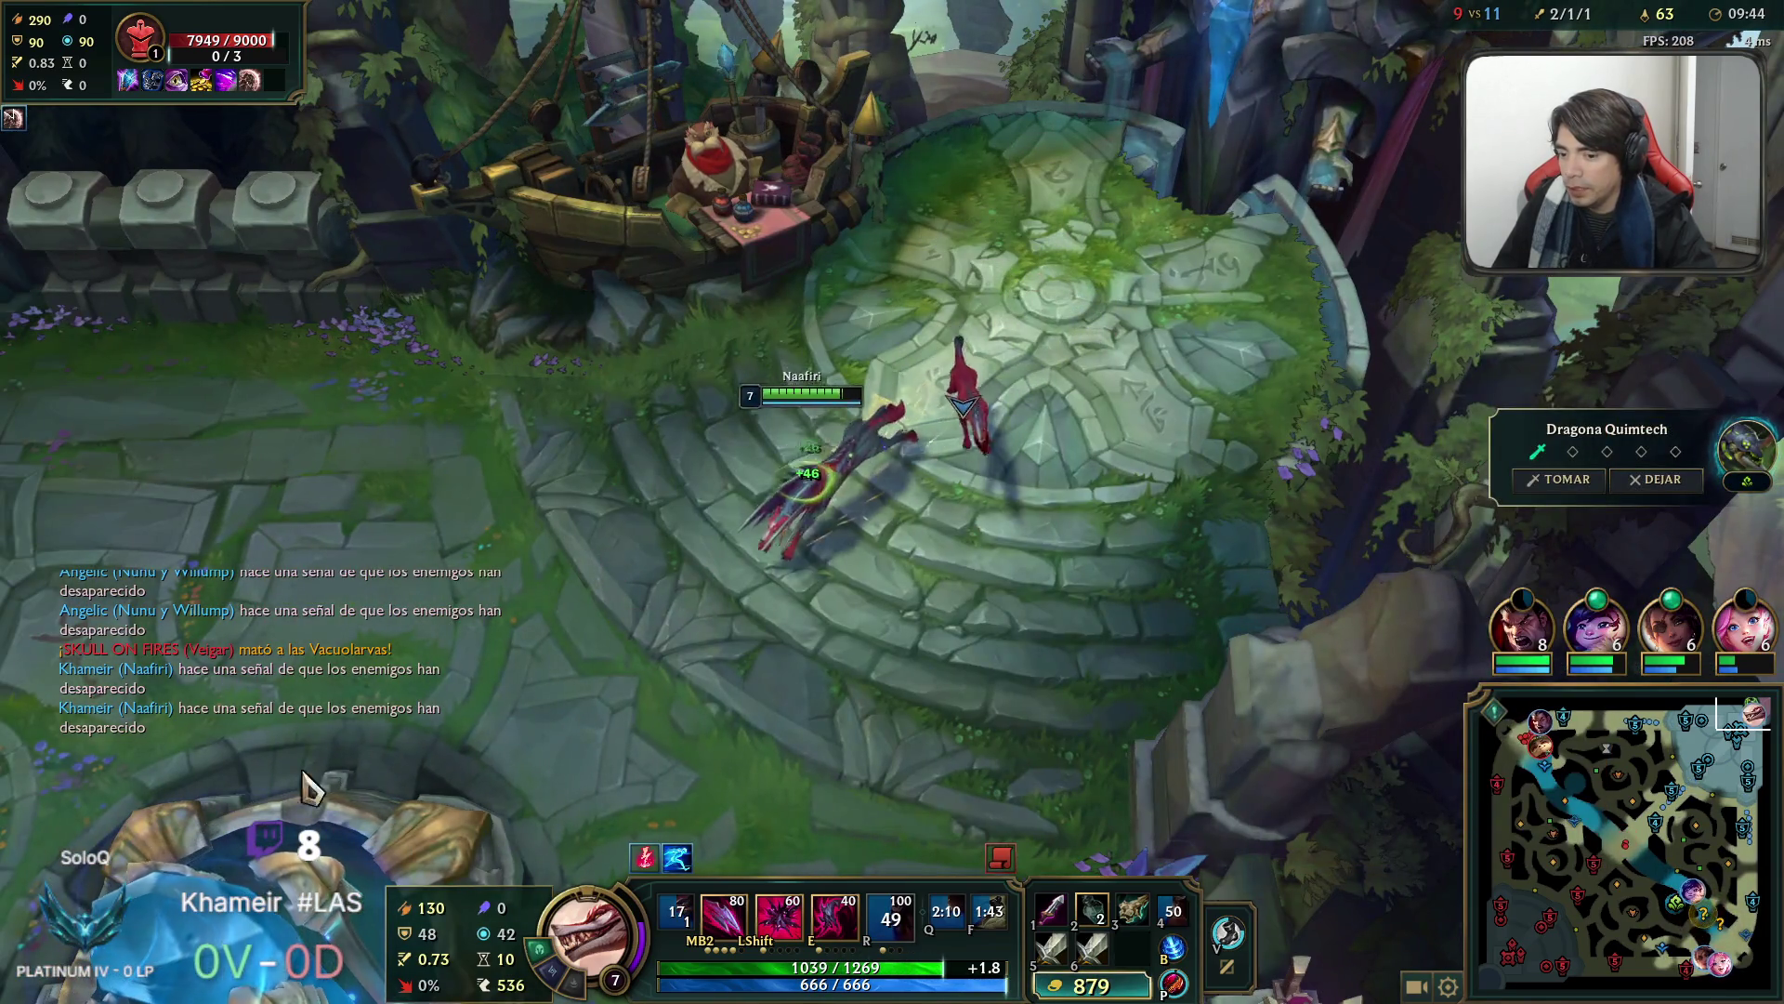
drag(1733, 724, 1632, 819)
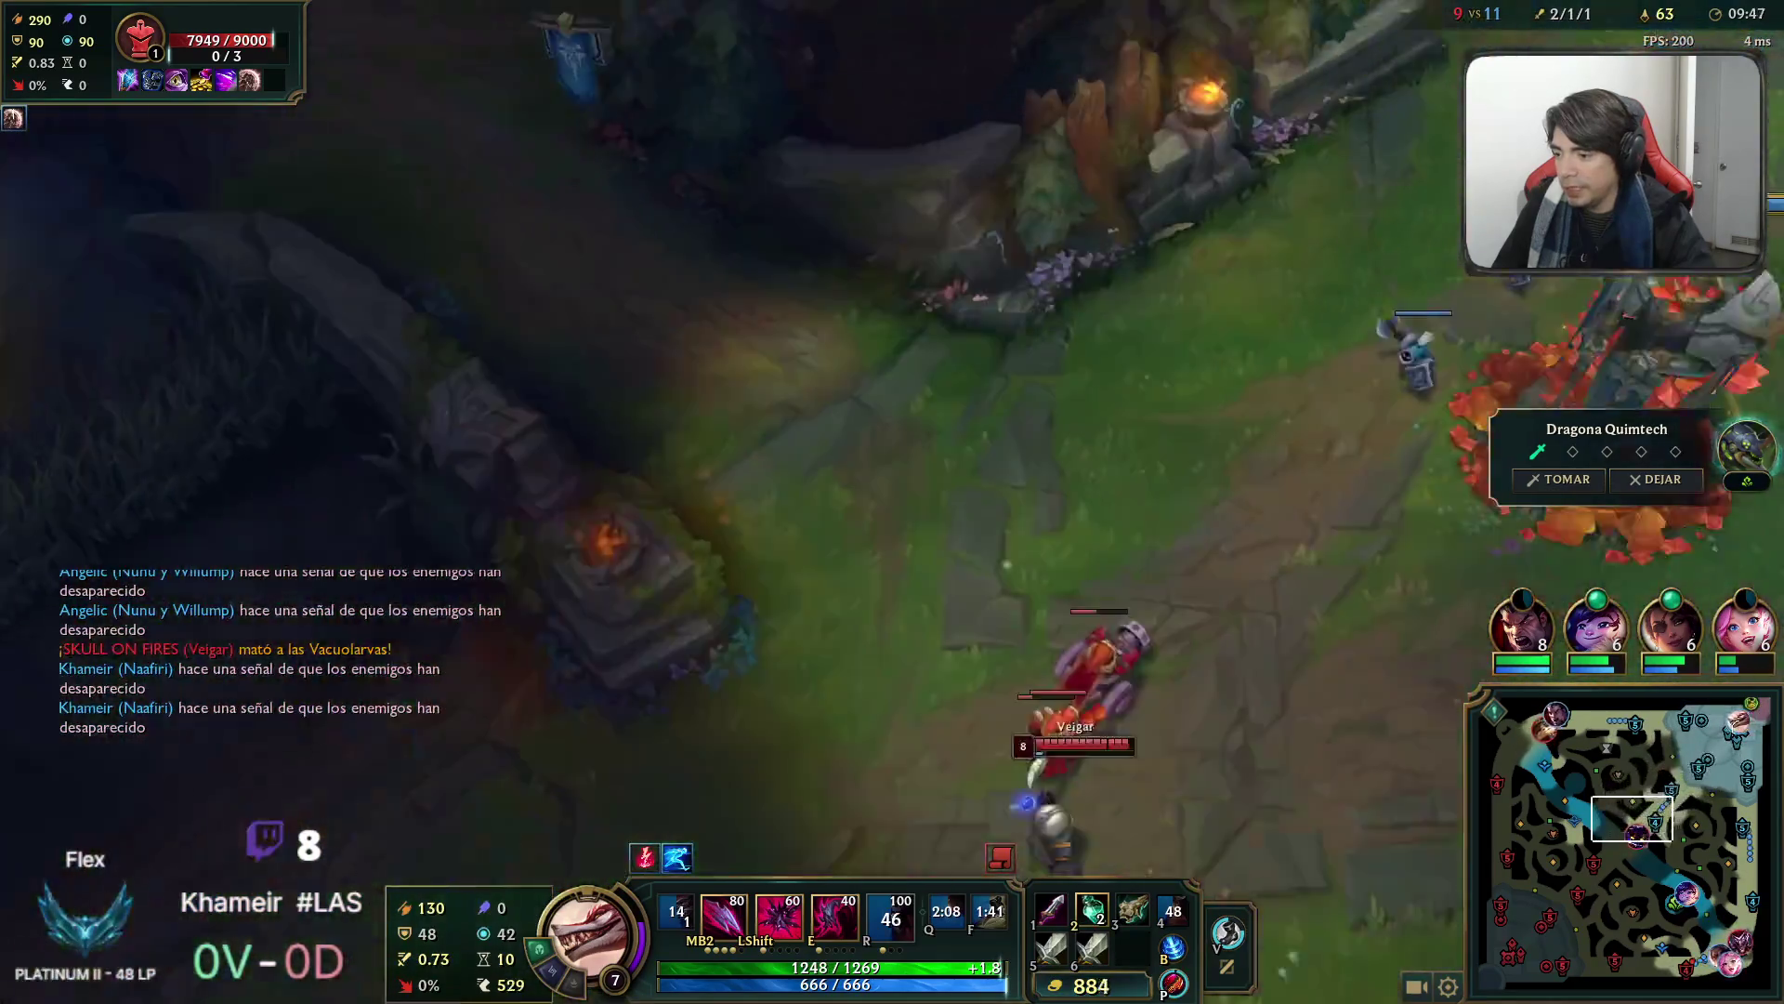
key(Tab)
key(space)
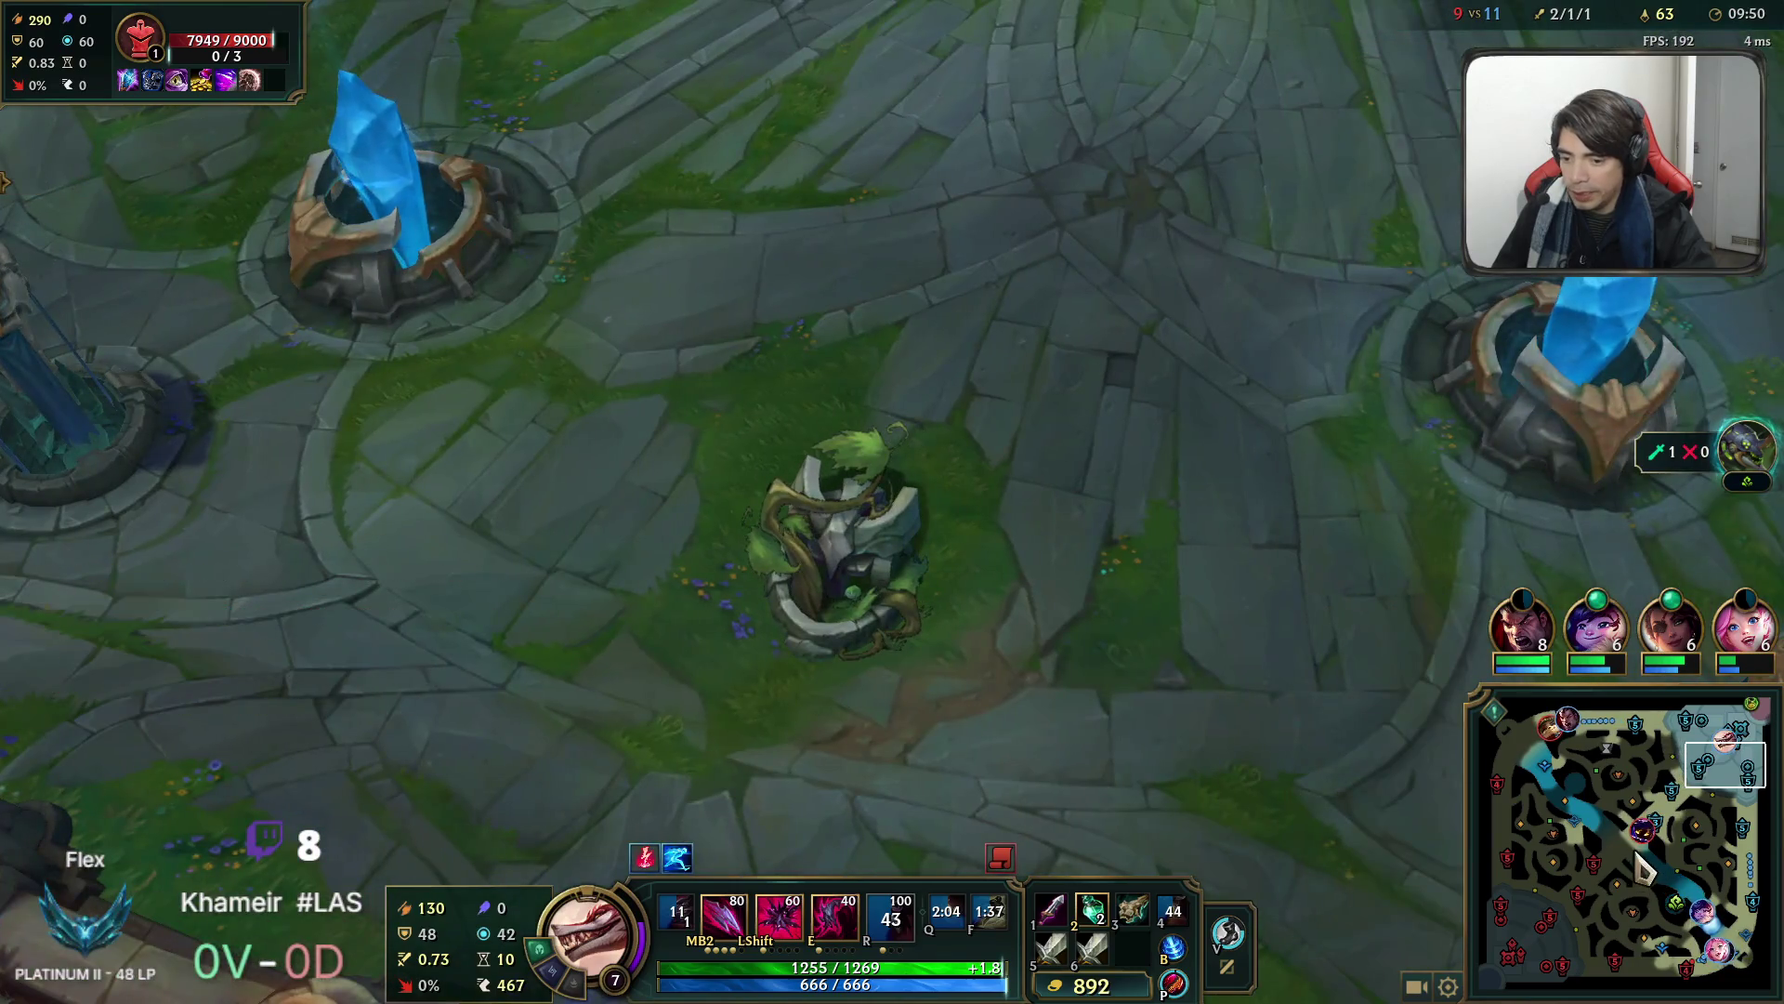
click(1731, 946)
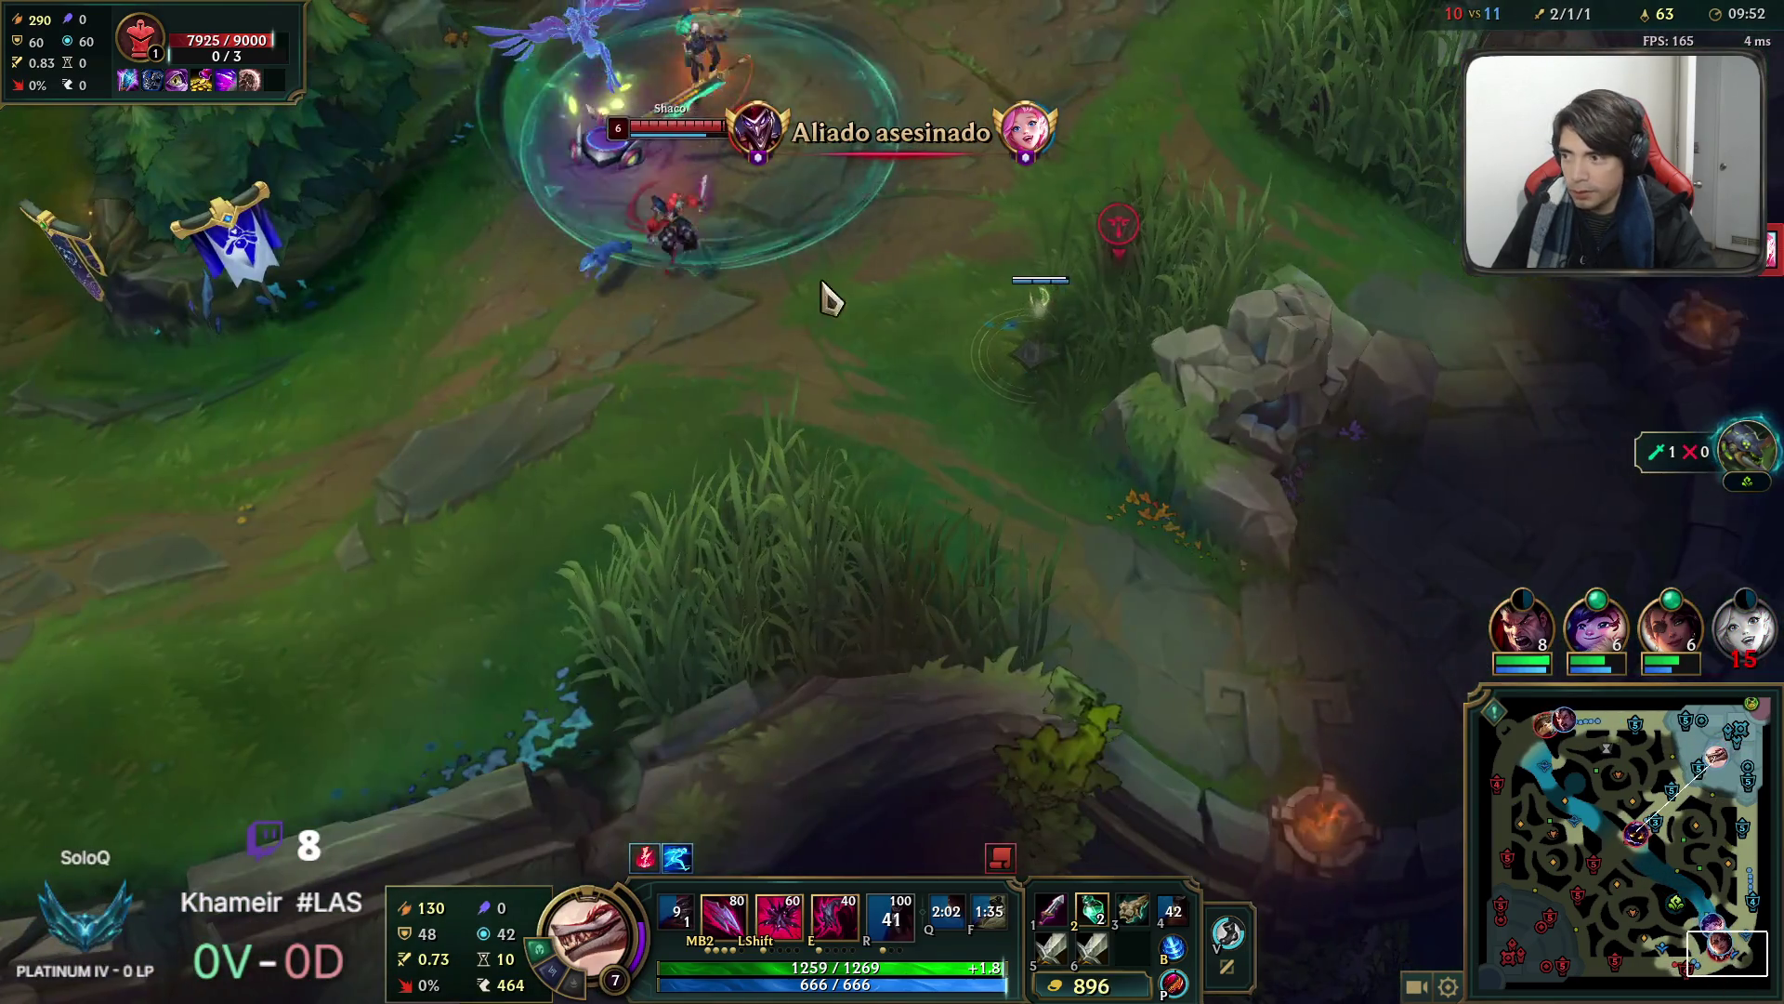
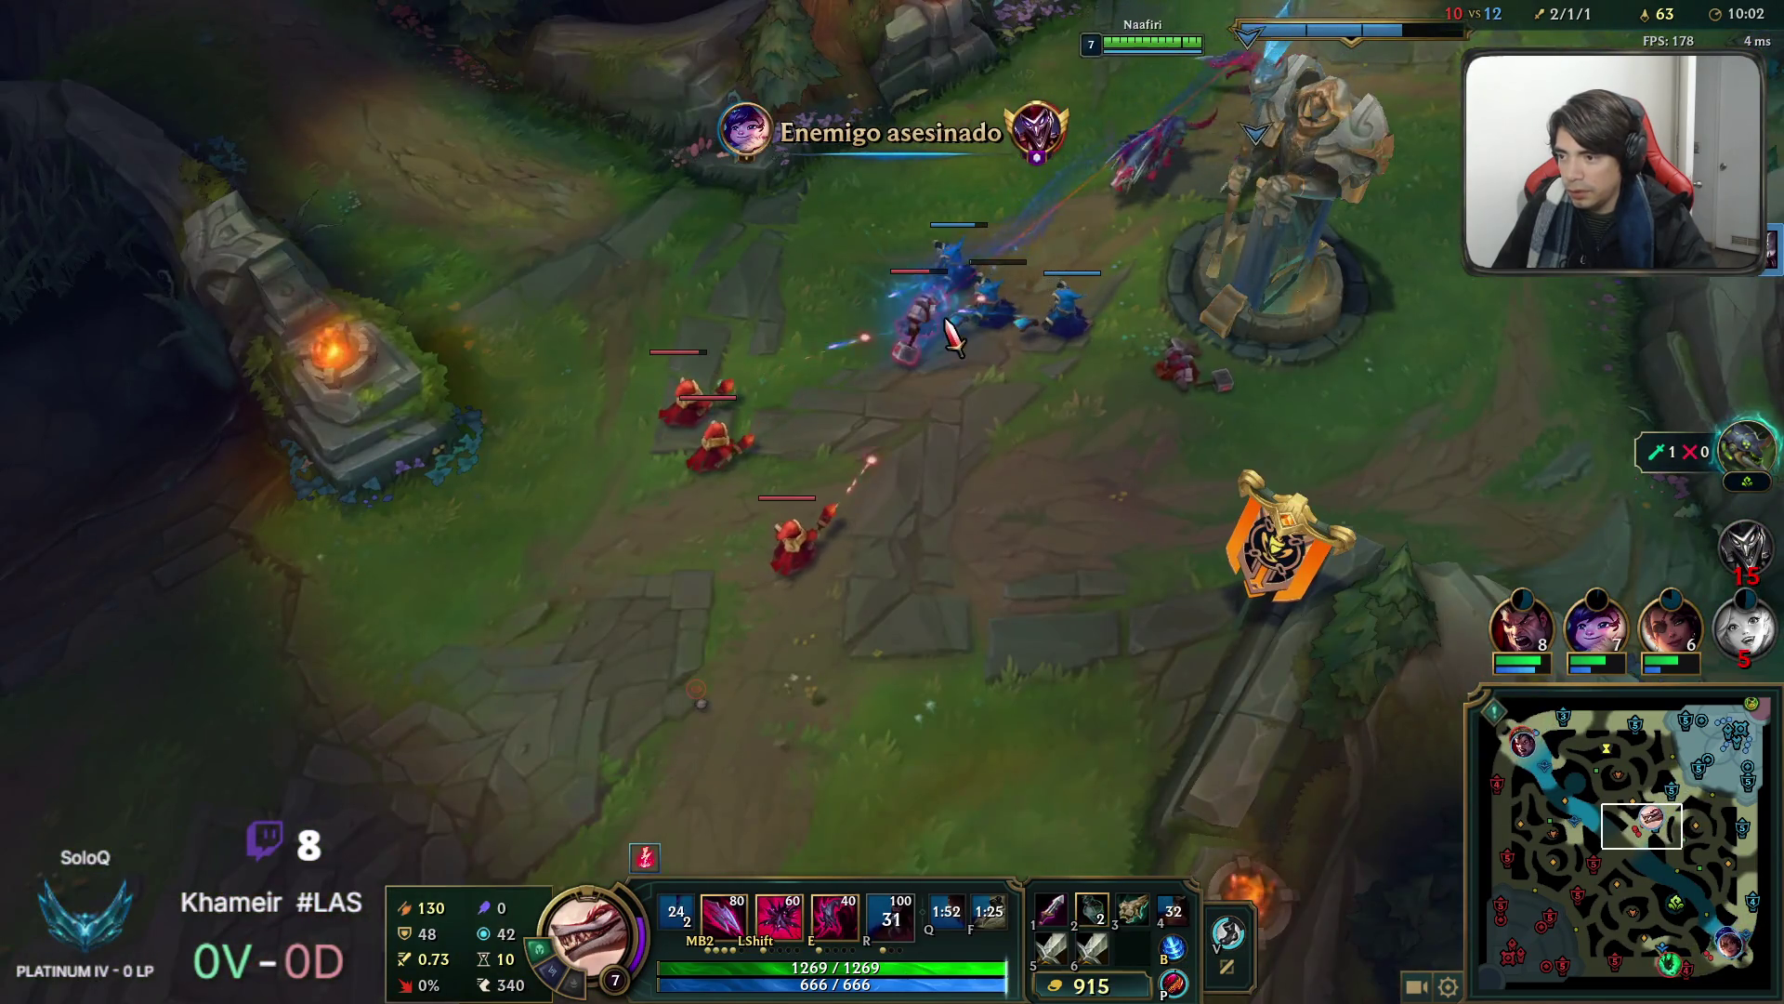
Last-hit the enemy minions near the mid tower, finishing one with Q daggers.
right_click(946, 321)
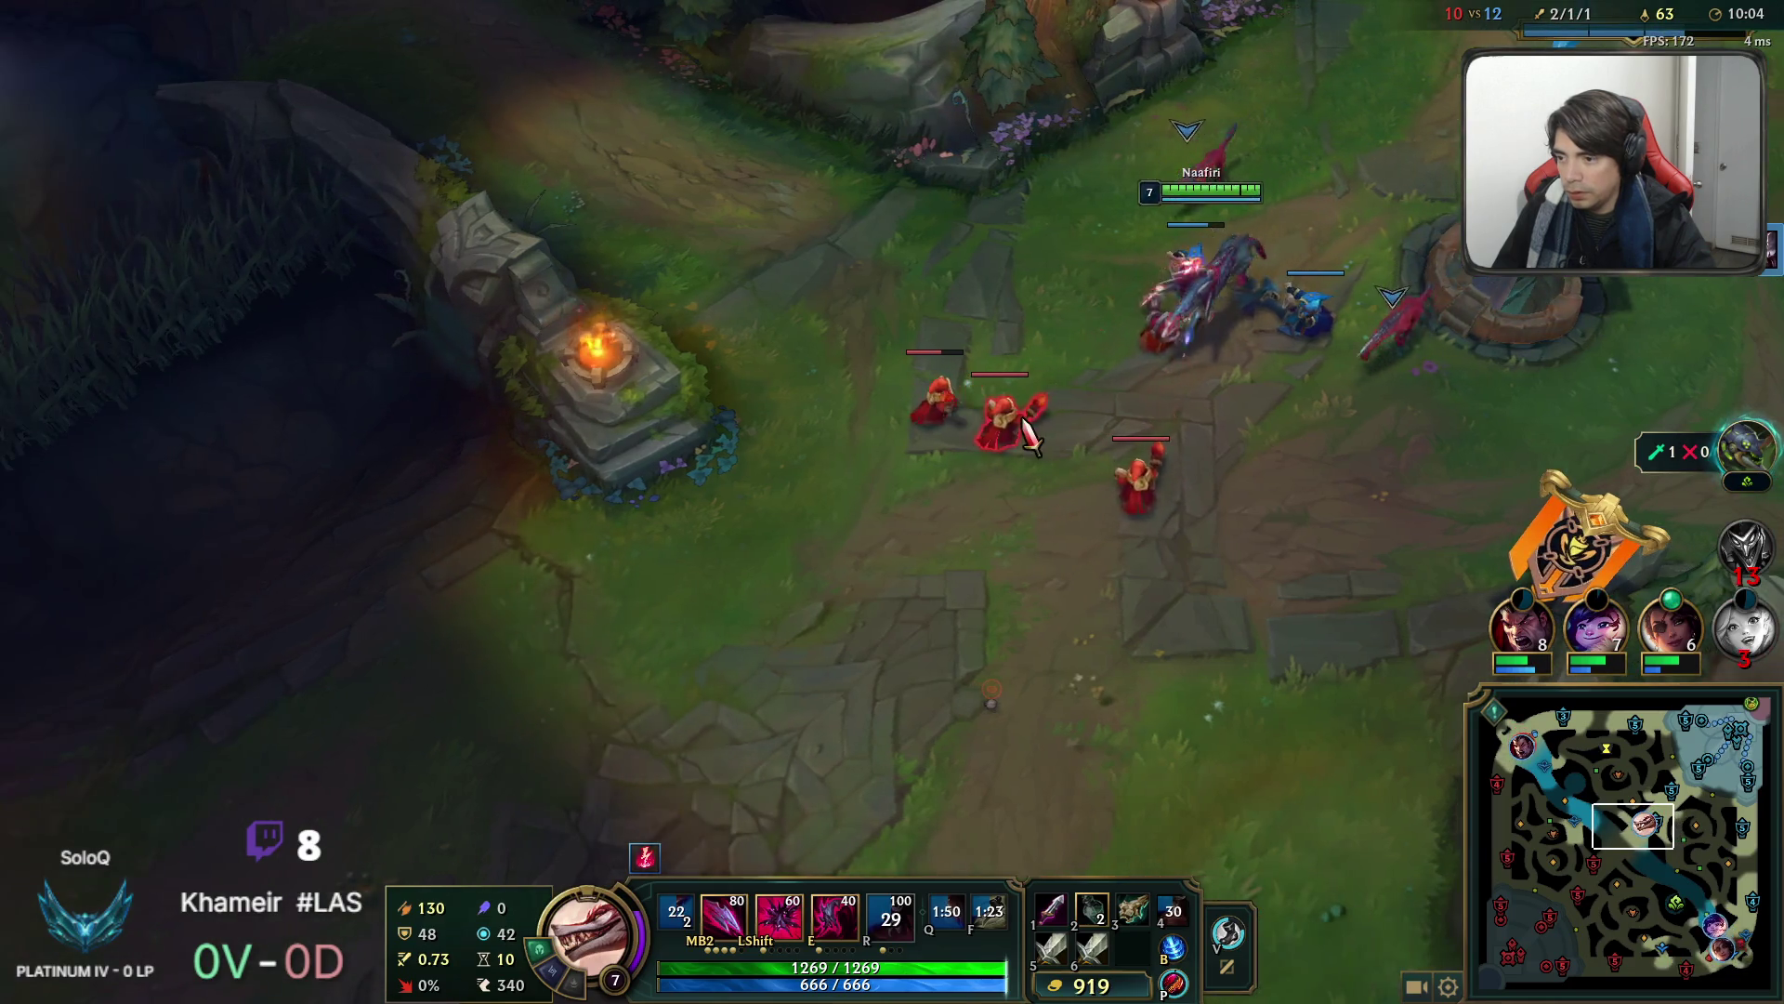
right_click(1135, 488)
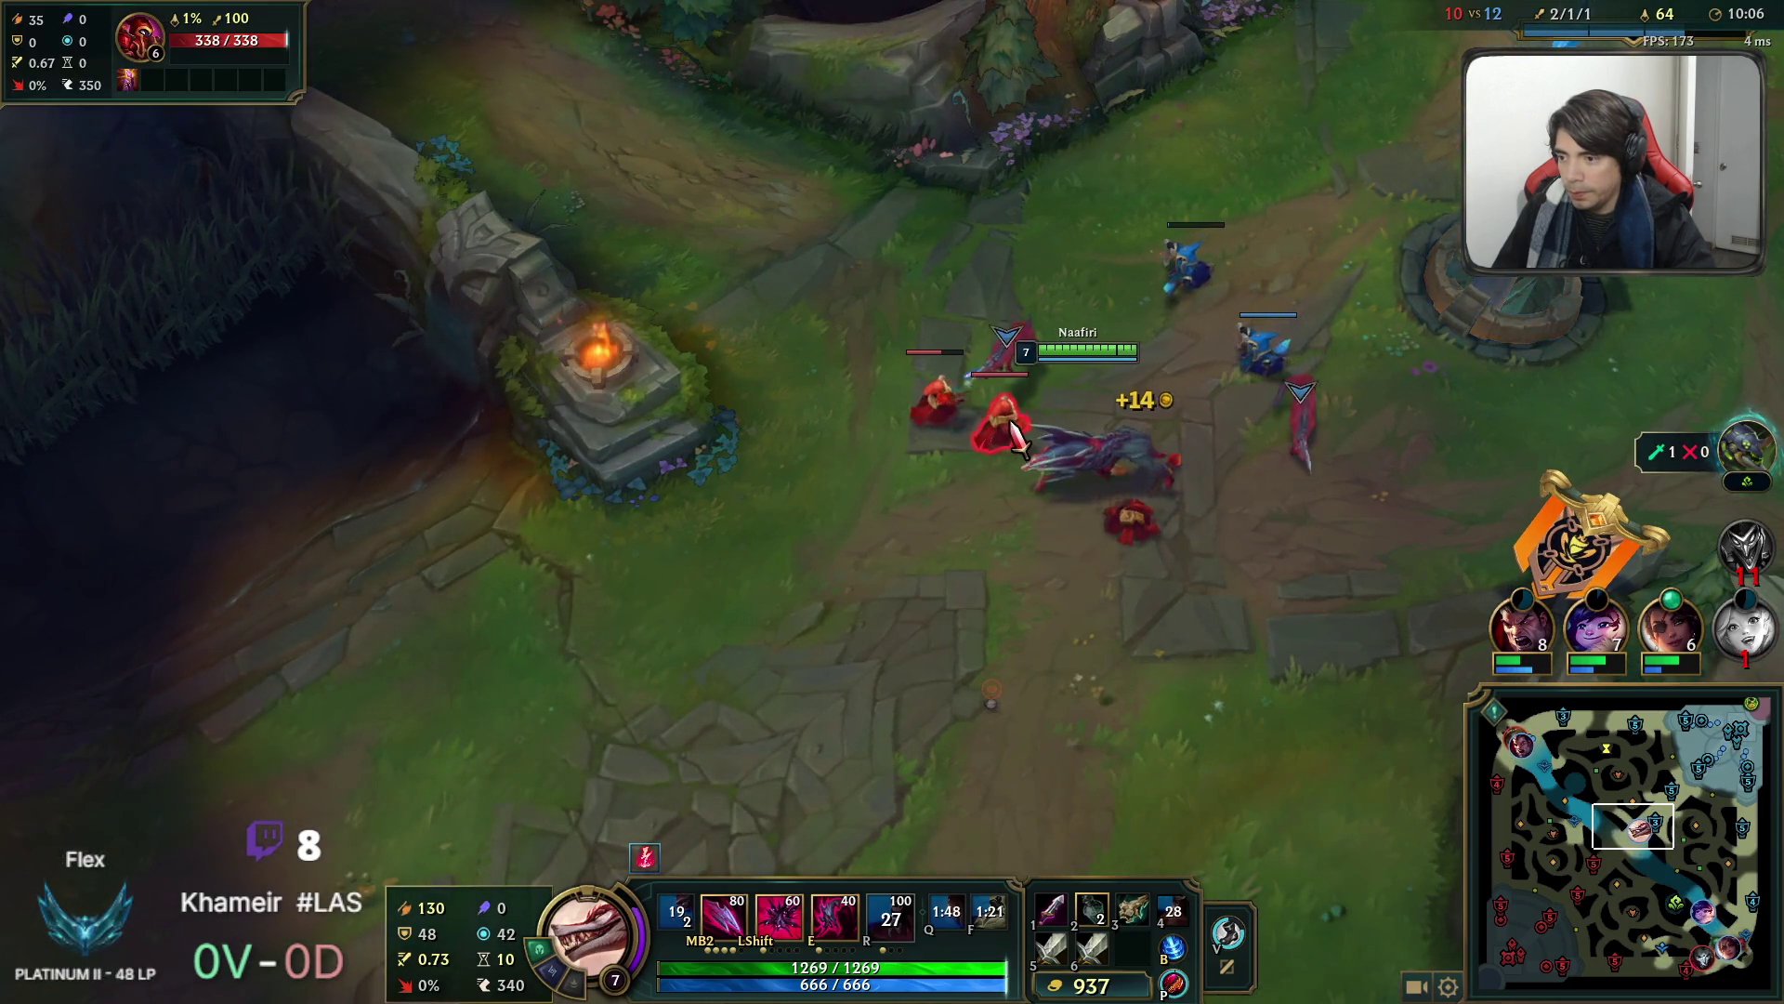
key(q)
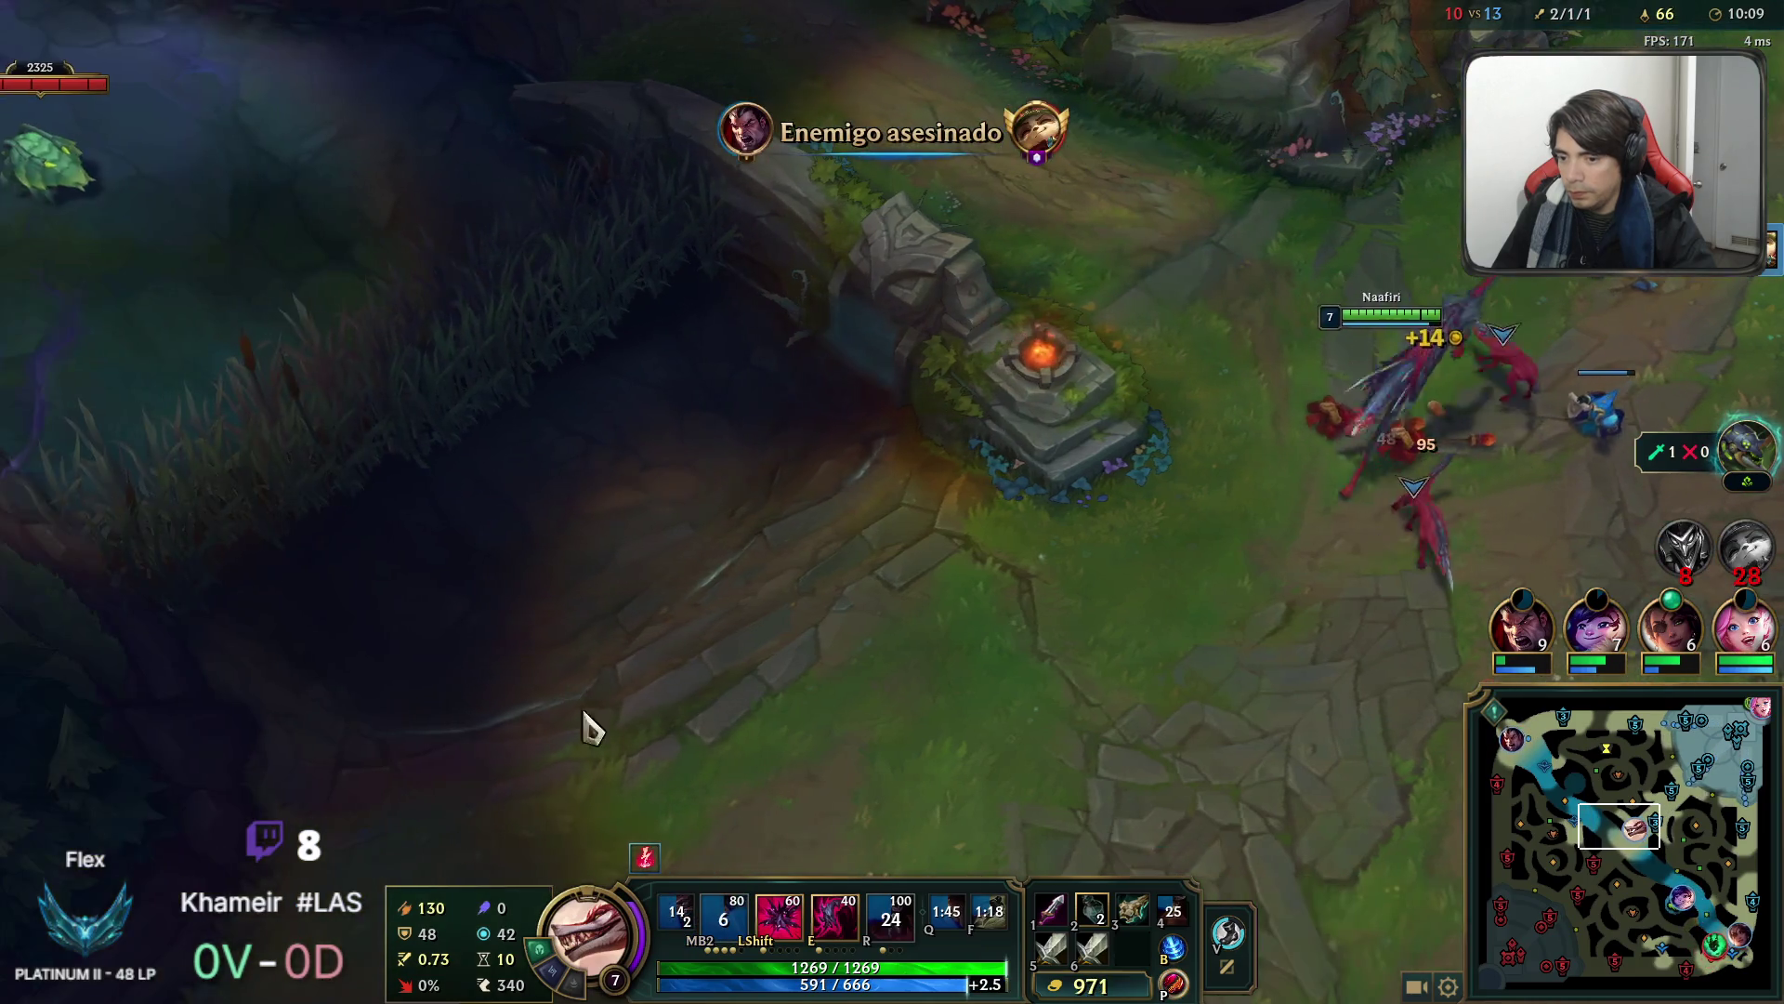
key(Tab)
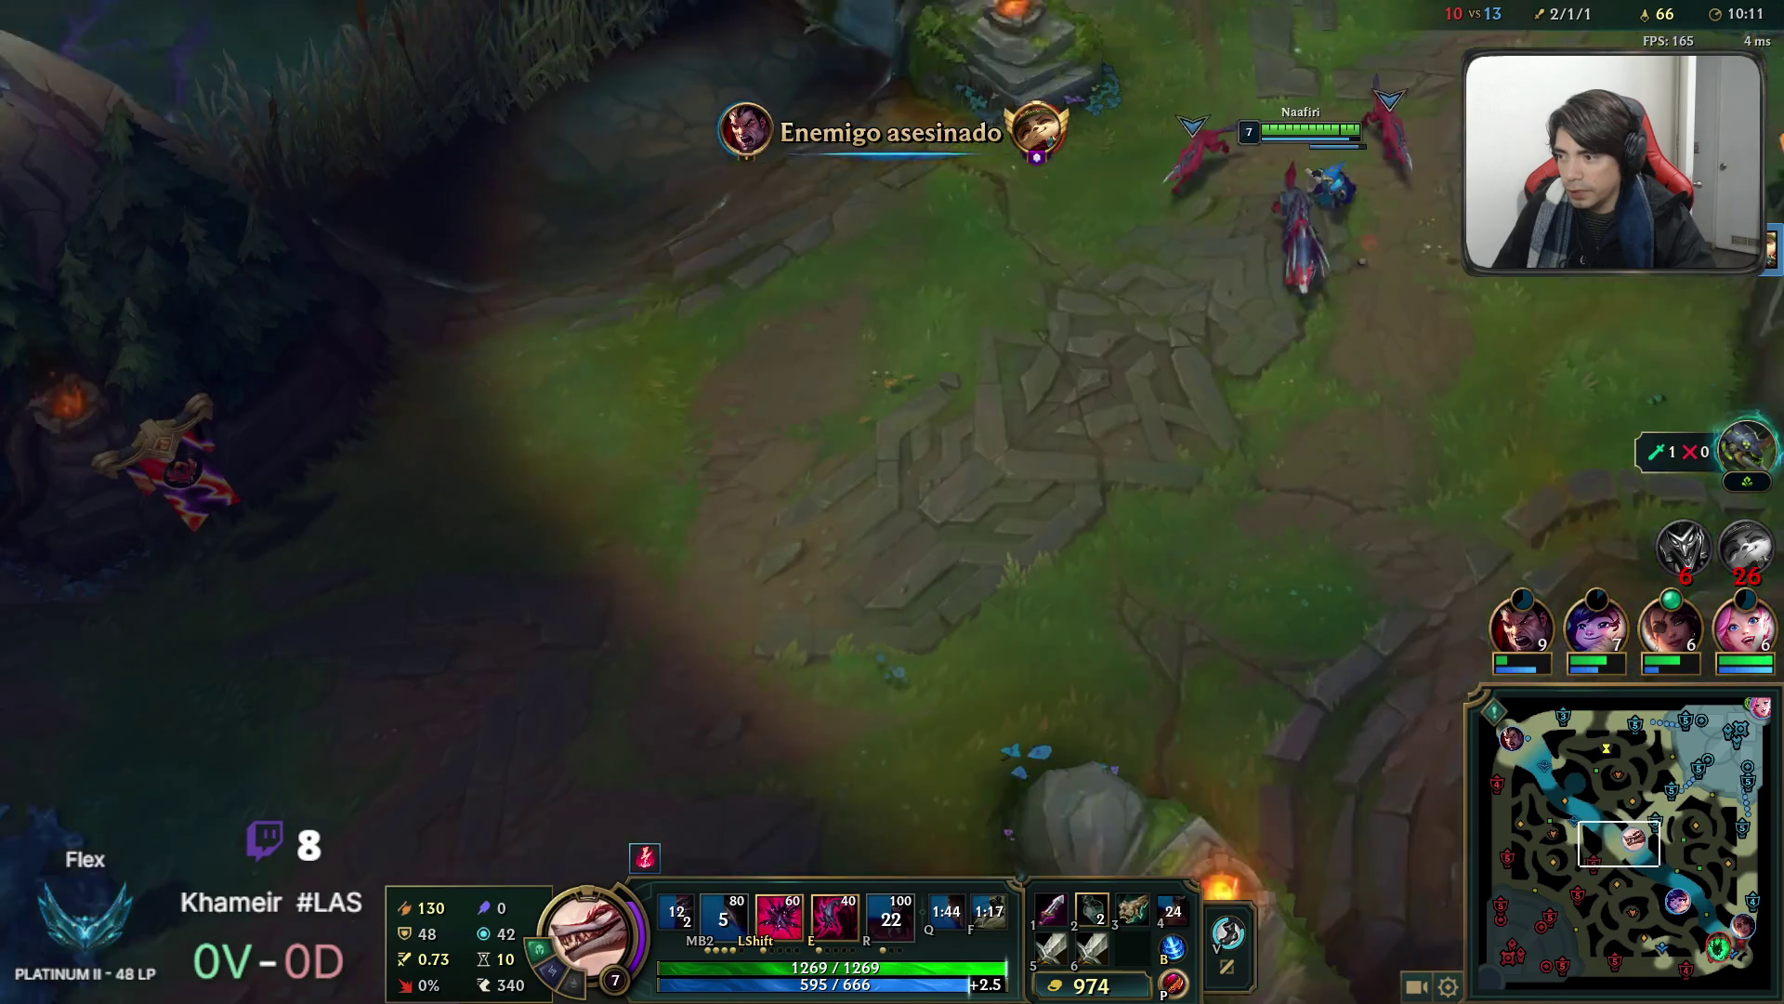
Walk down the lane with the pack and attack the enemy minion wave.
right_click(1134, 617)
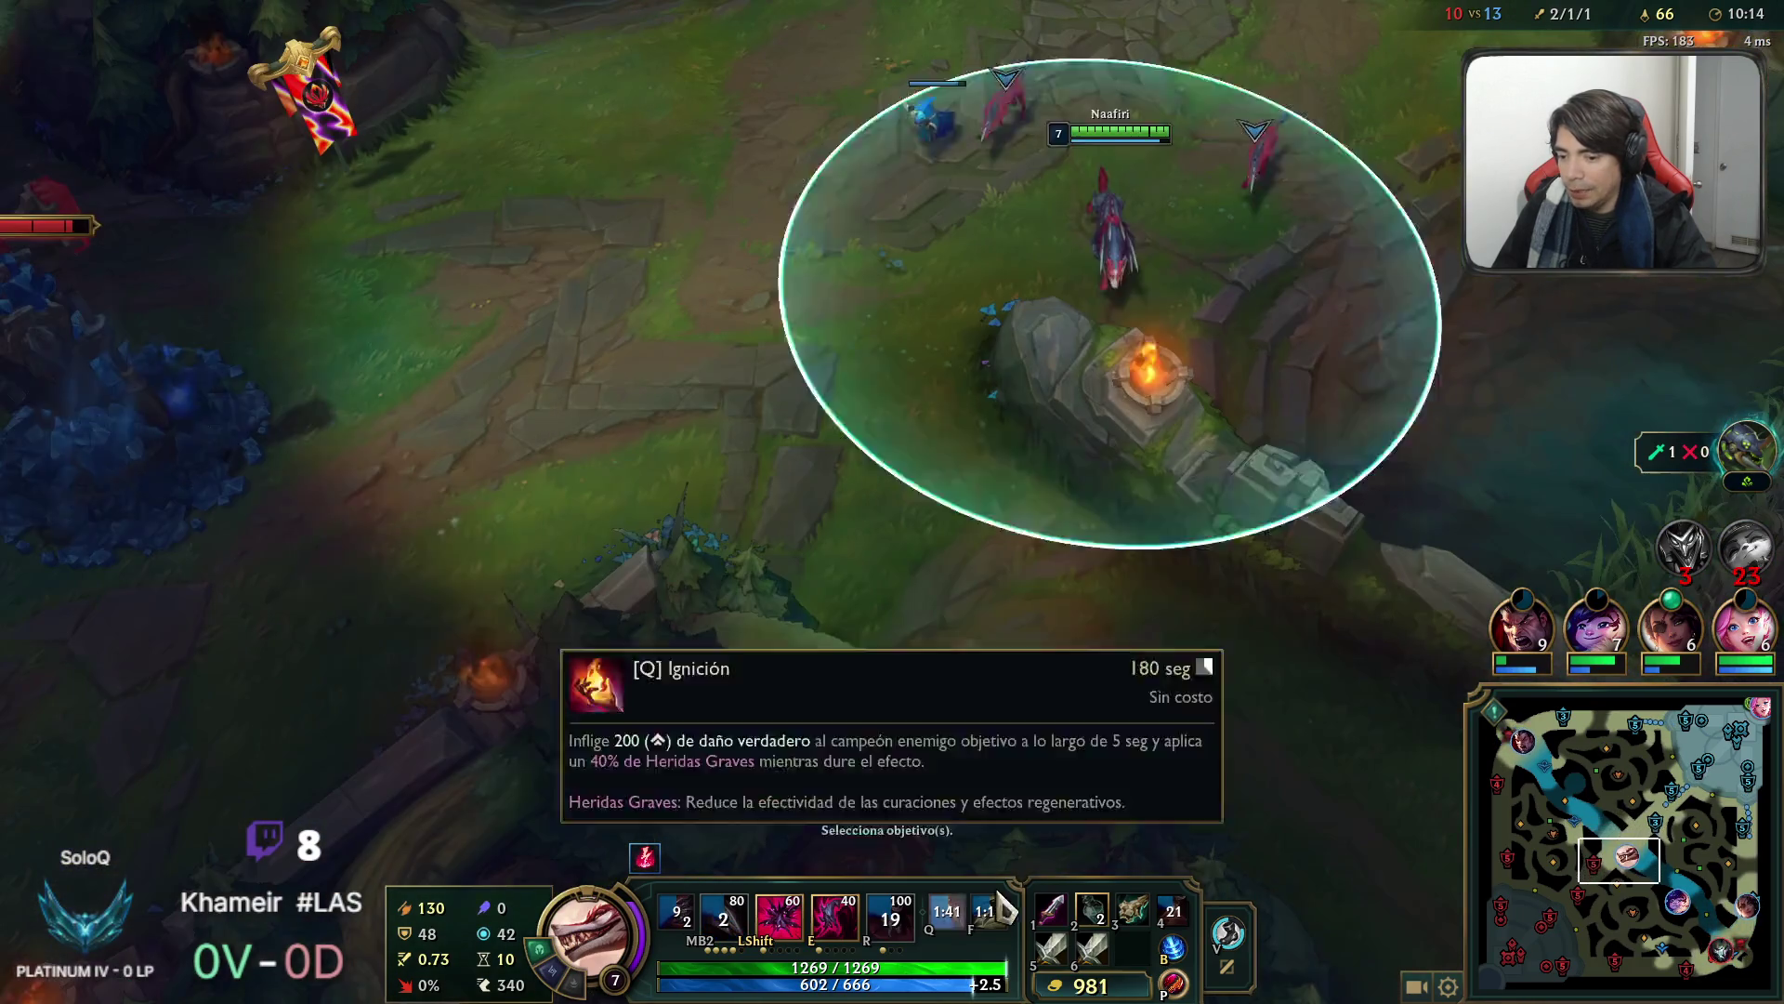
right_click(1155, 462)
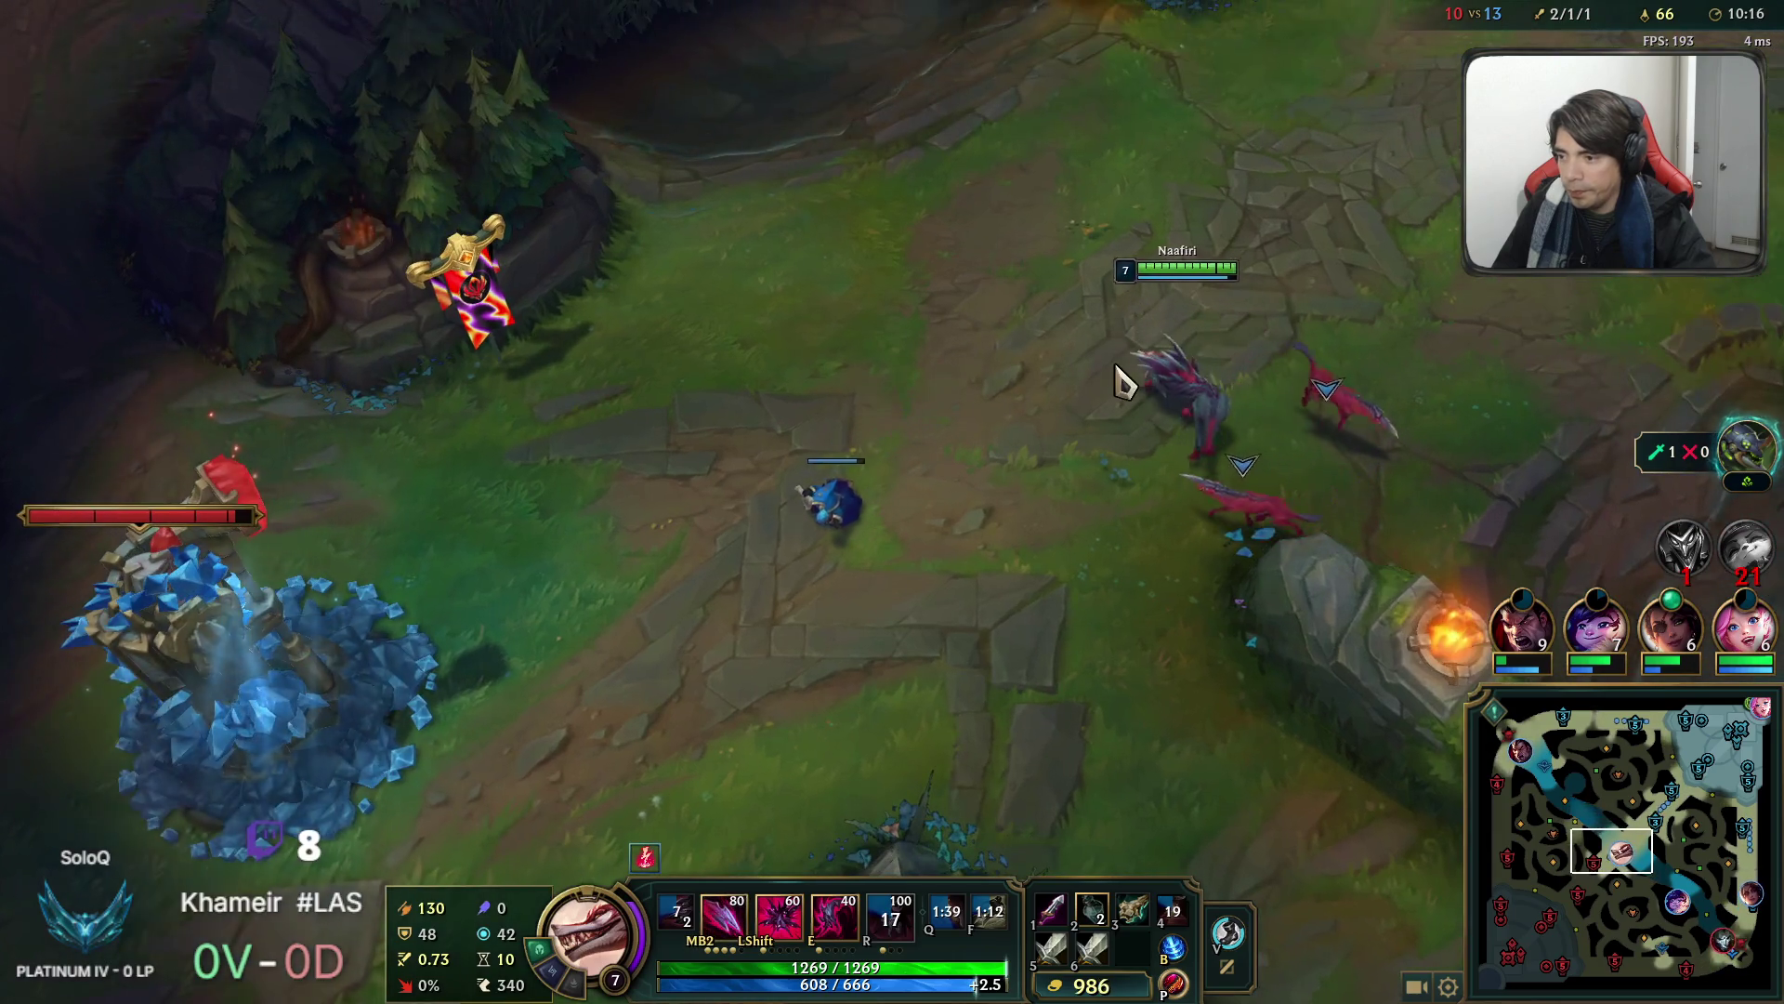
right_click(1008, 434)
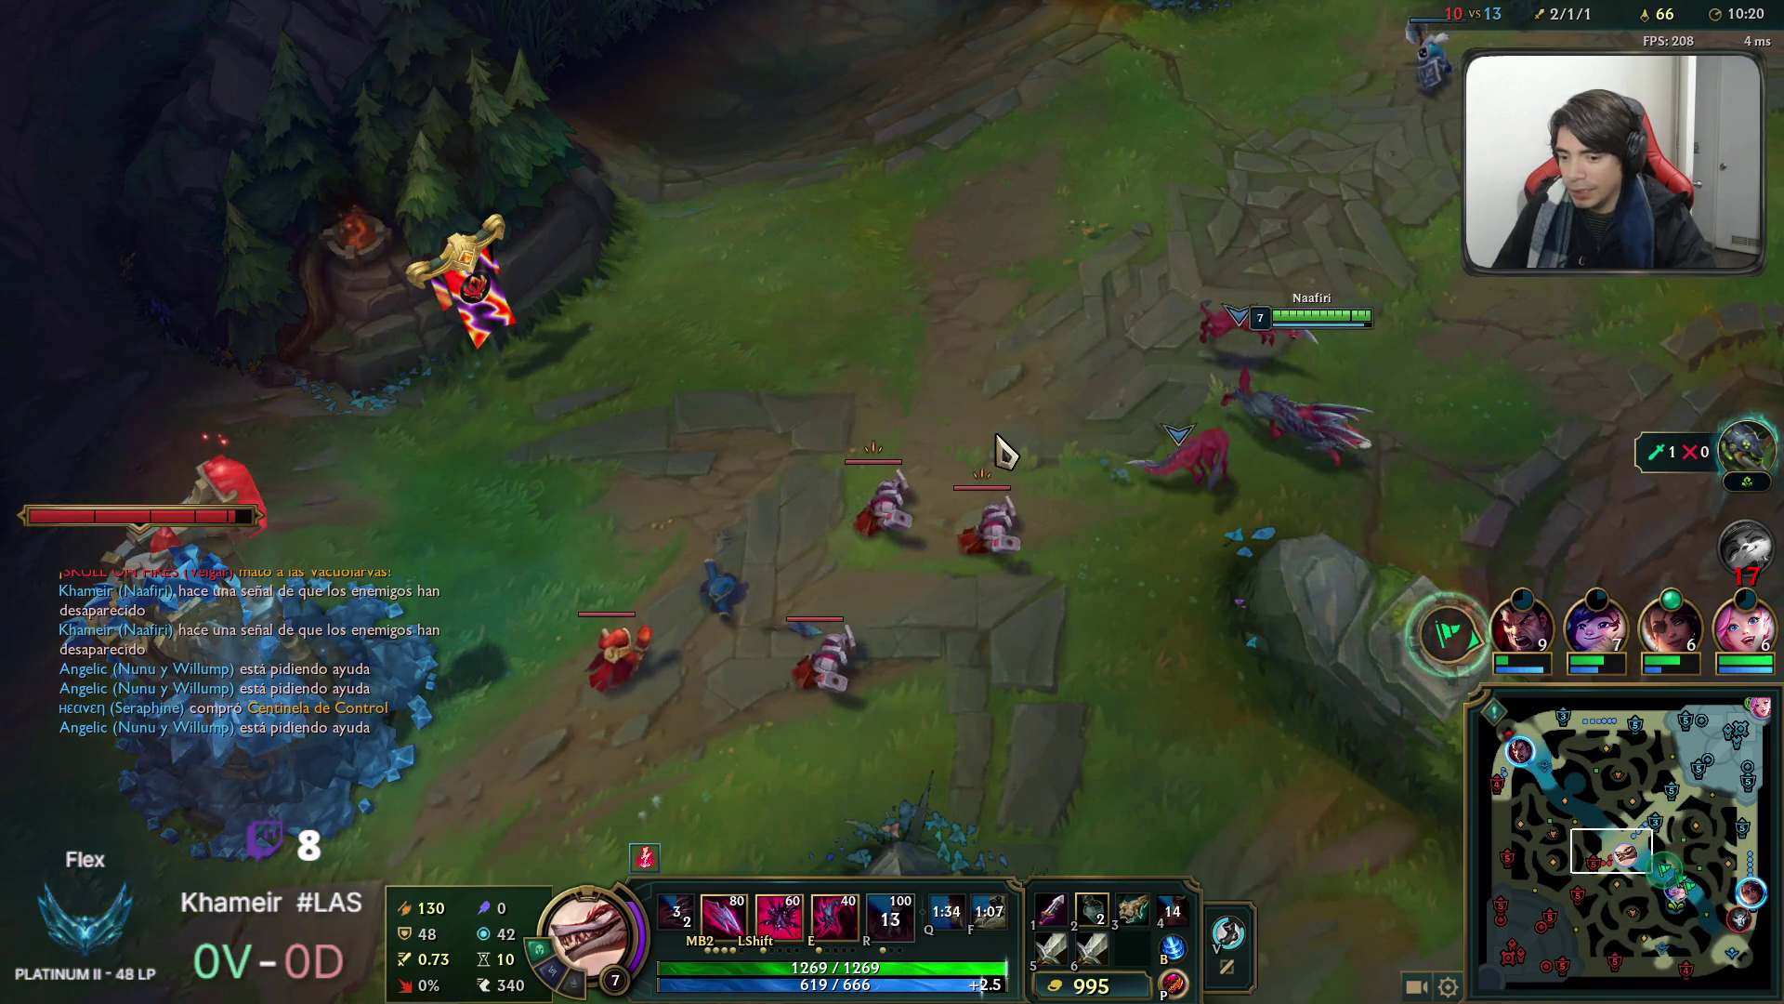
right_click(1109, 450)
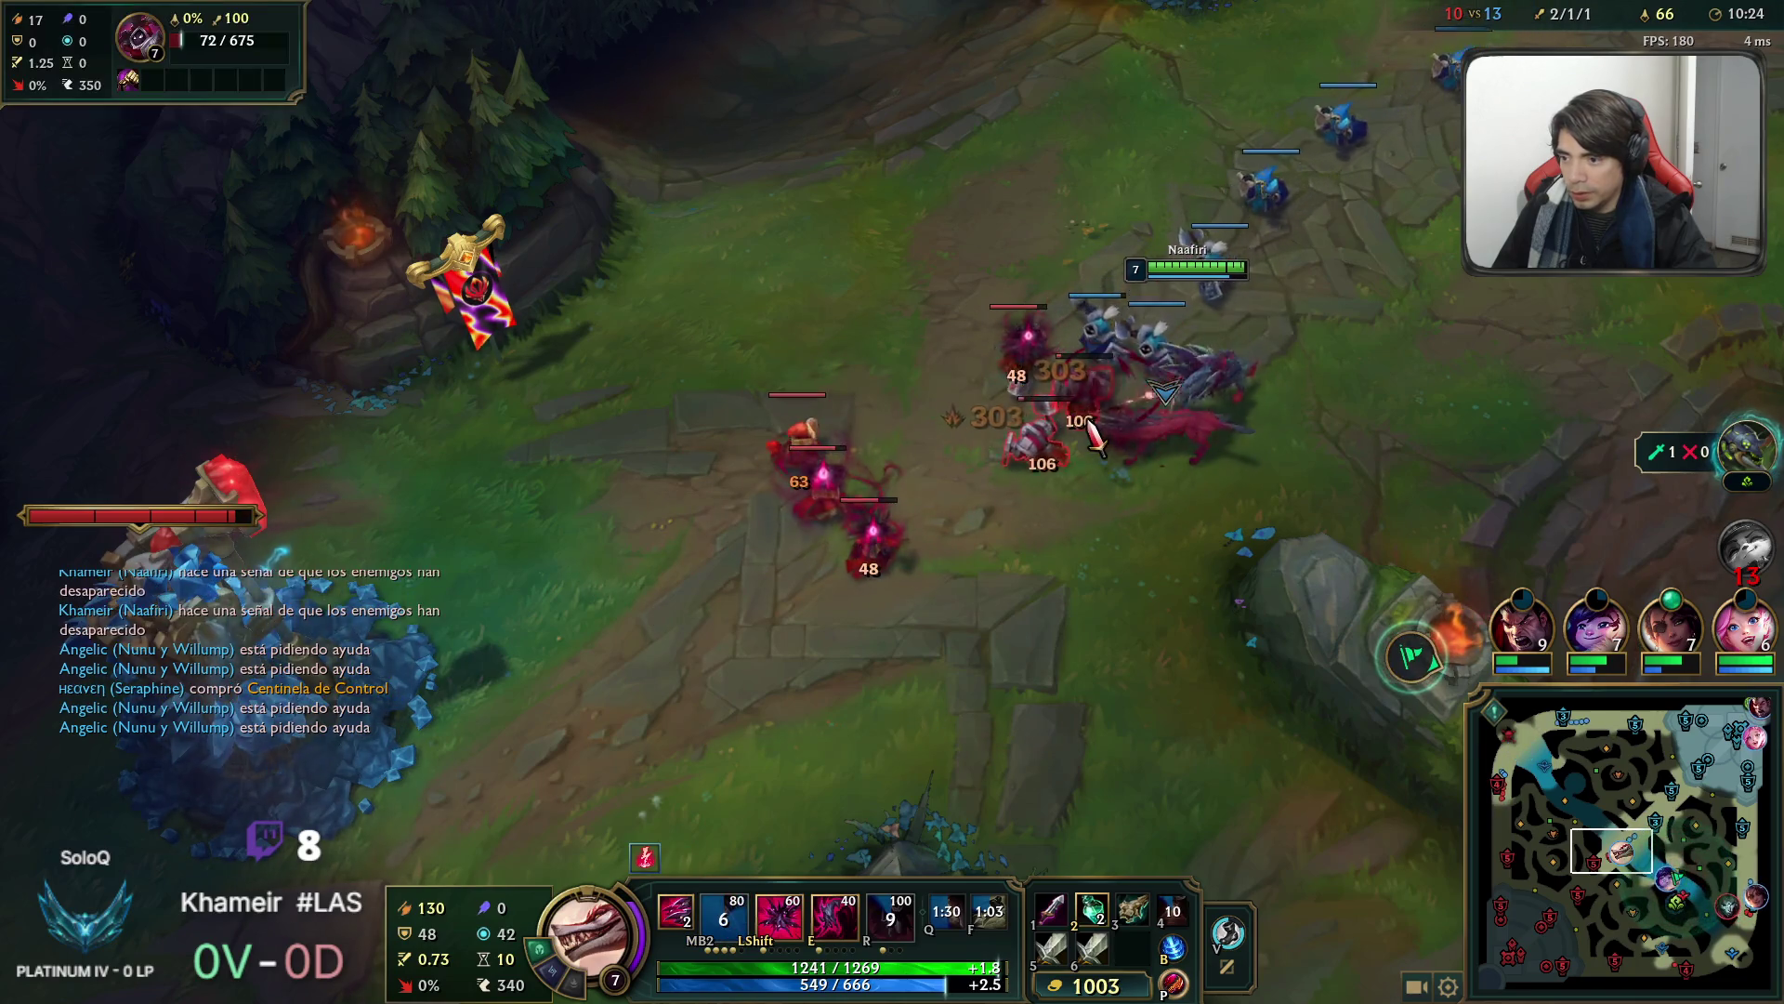
Leap onto the minions and push forward to damage the enemy mid turret.
right_click(848, 556)
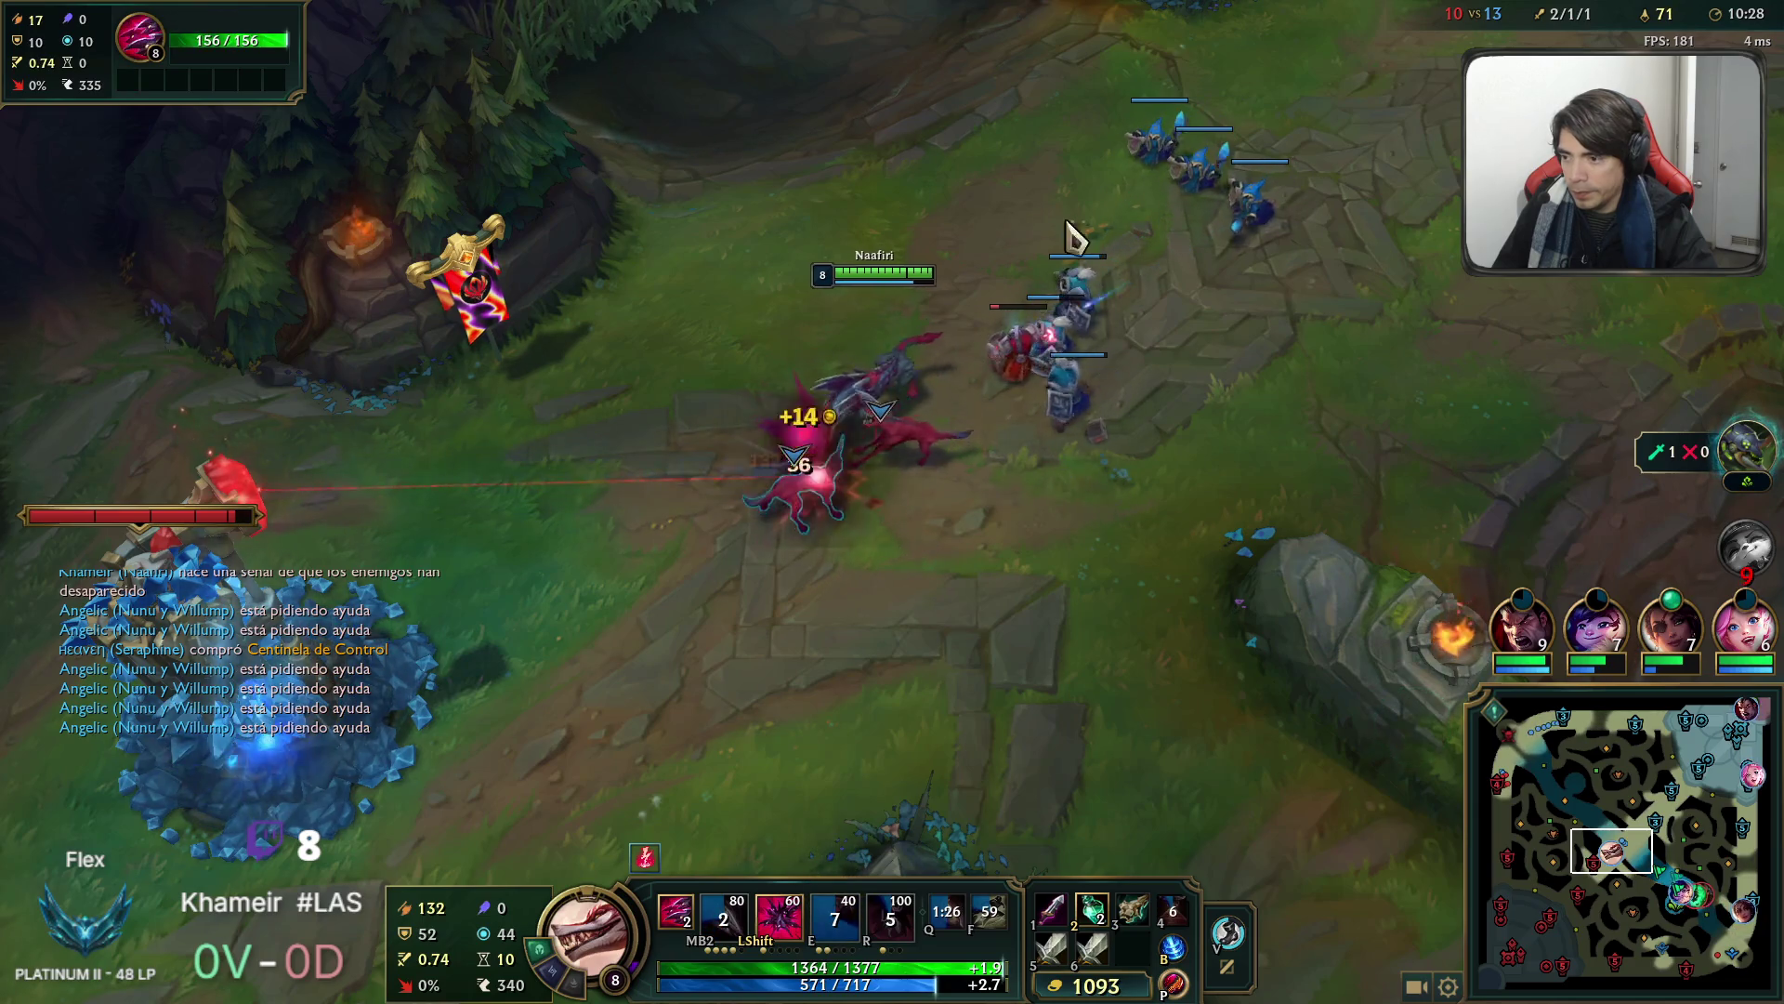
right_click(1162, 510)
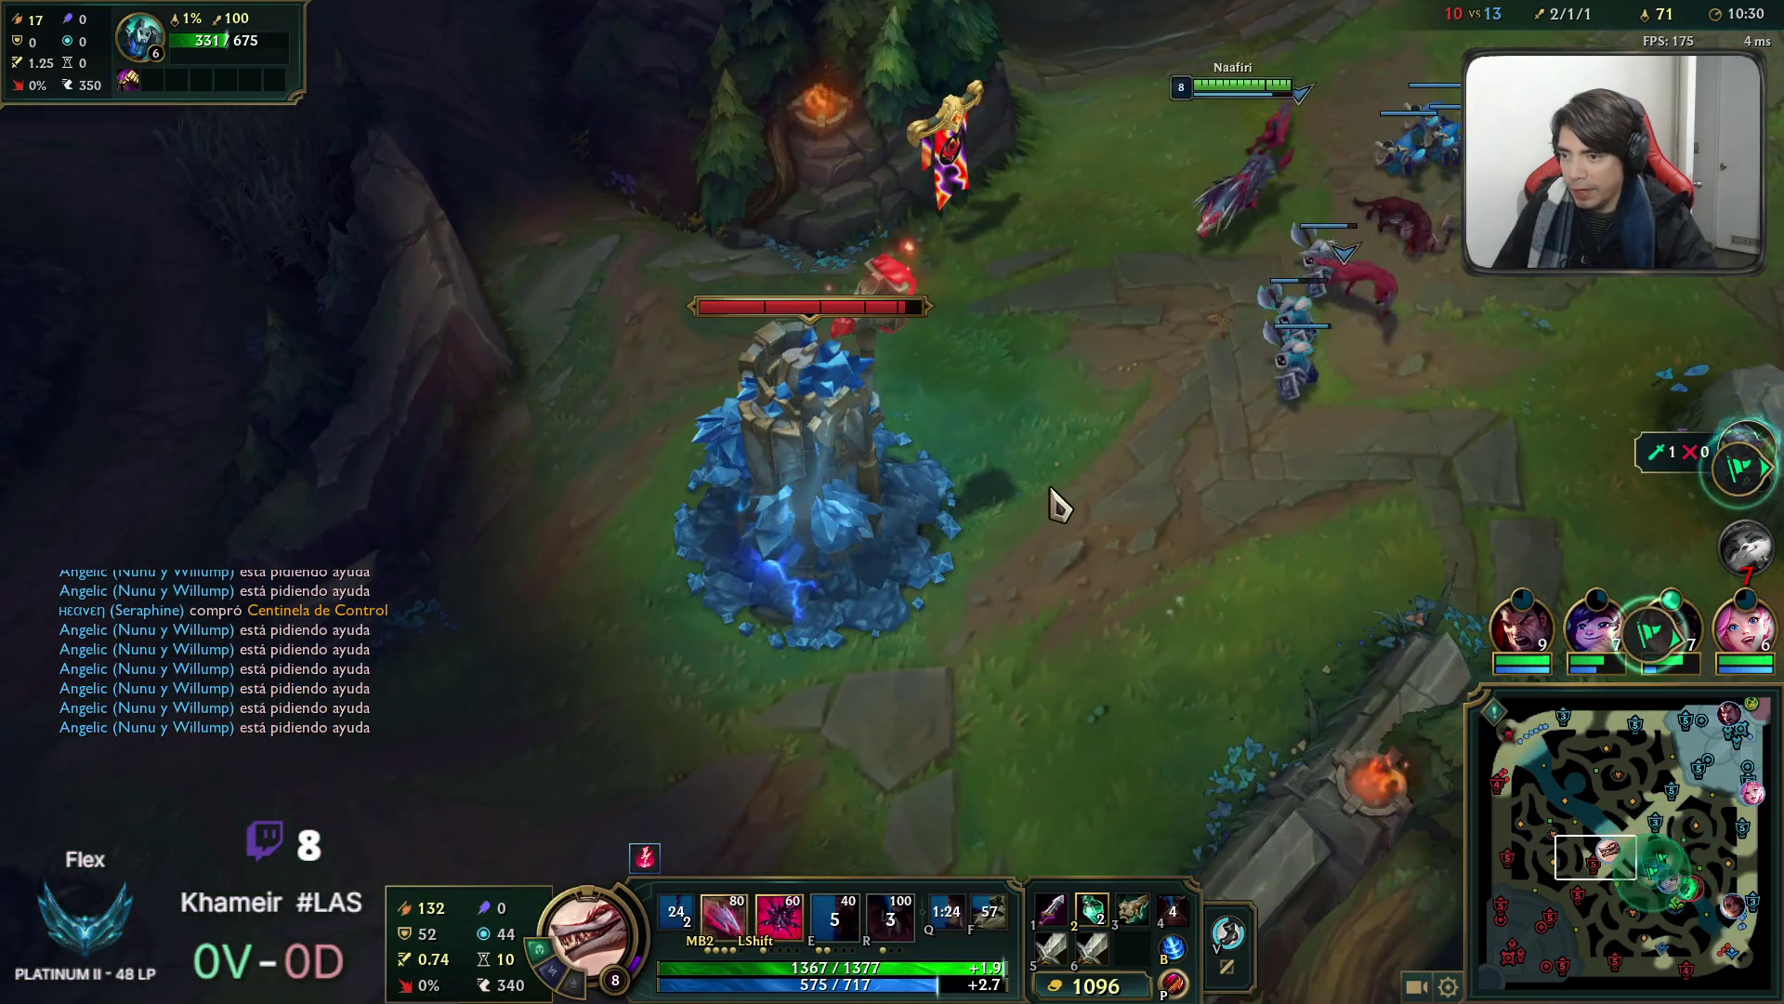
right_click(884, 537)
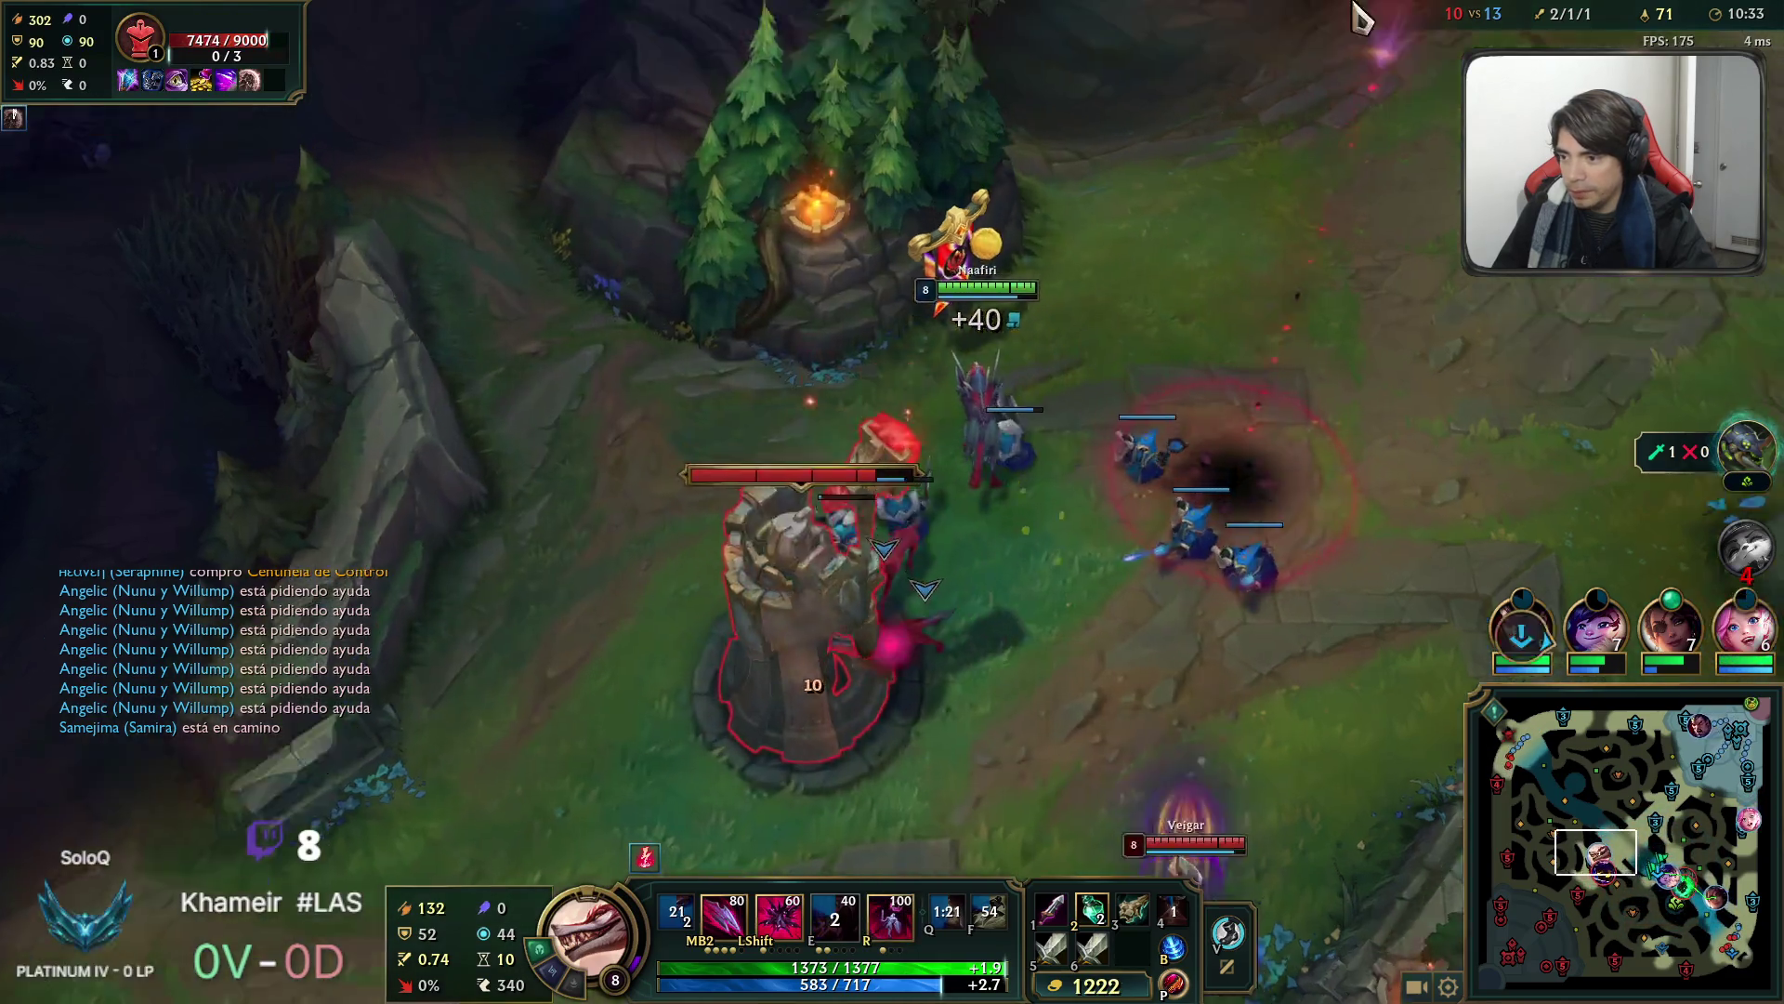
right_click(1248, 361)
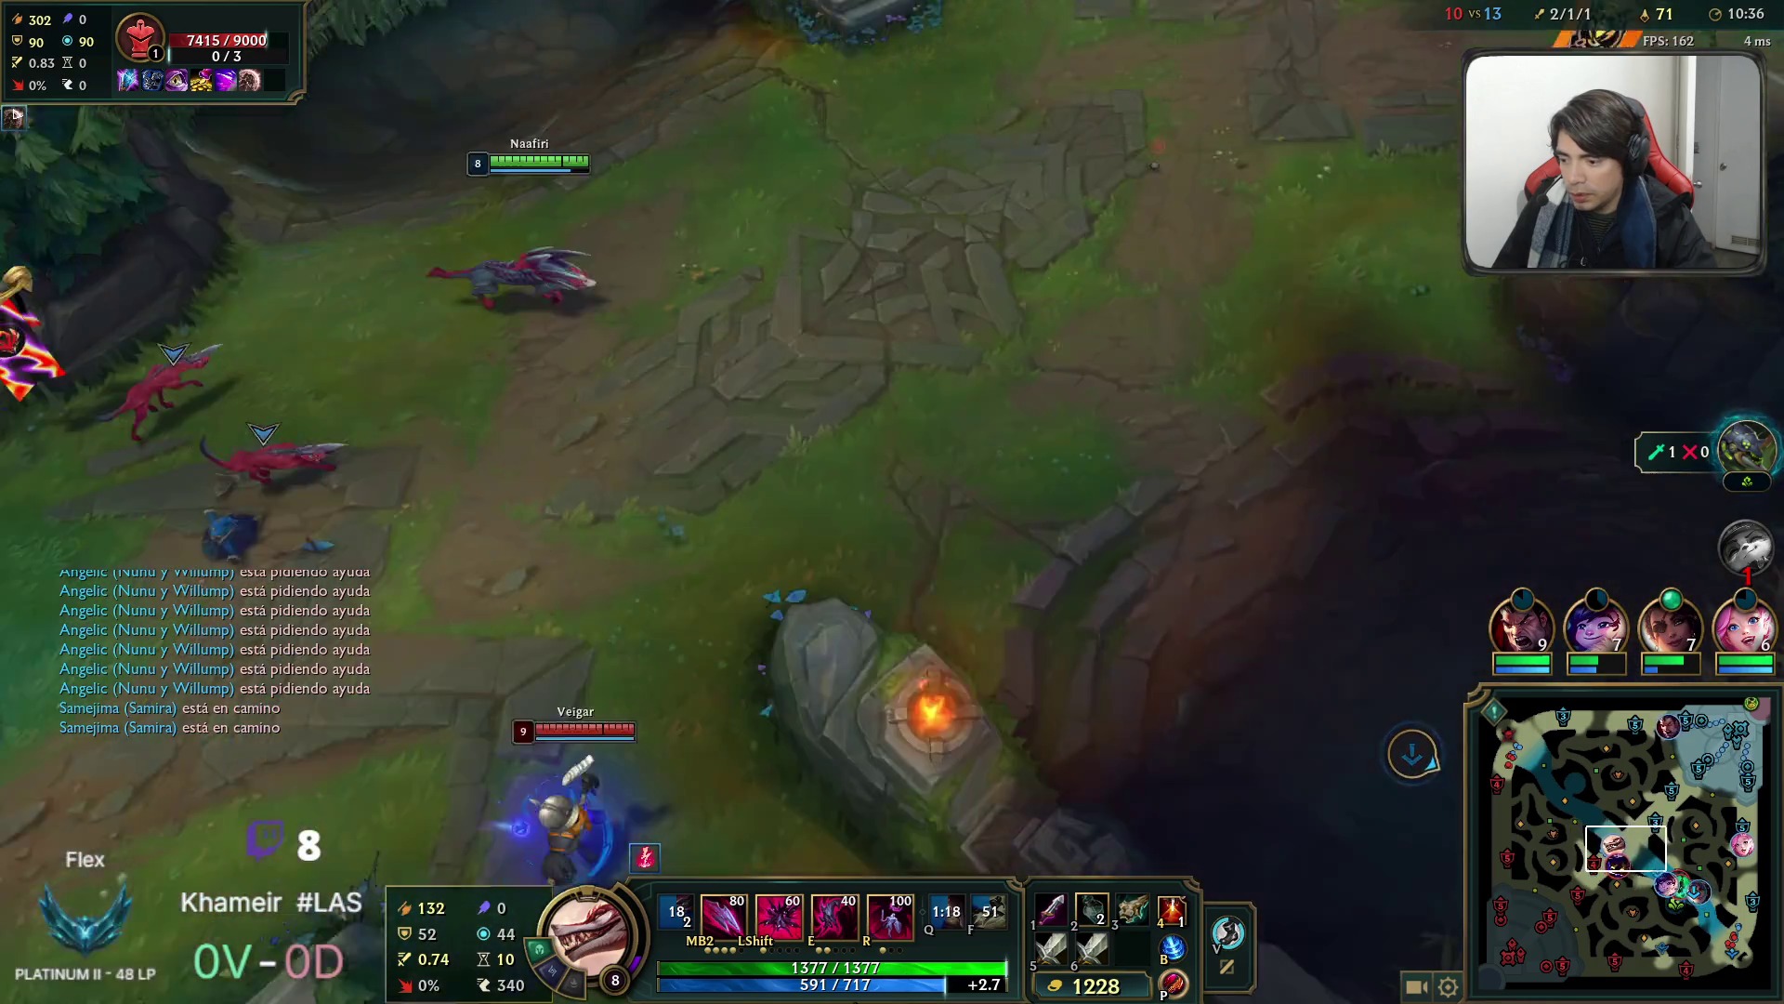
Chase Veigar through the jungle and kill him with attacks and Q.
right_click(1011, 246)
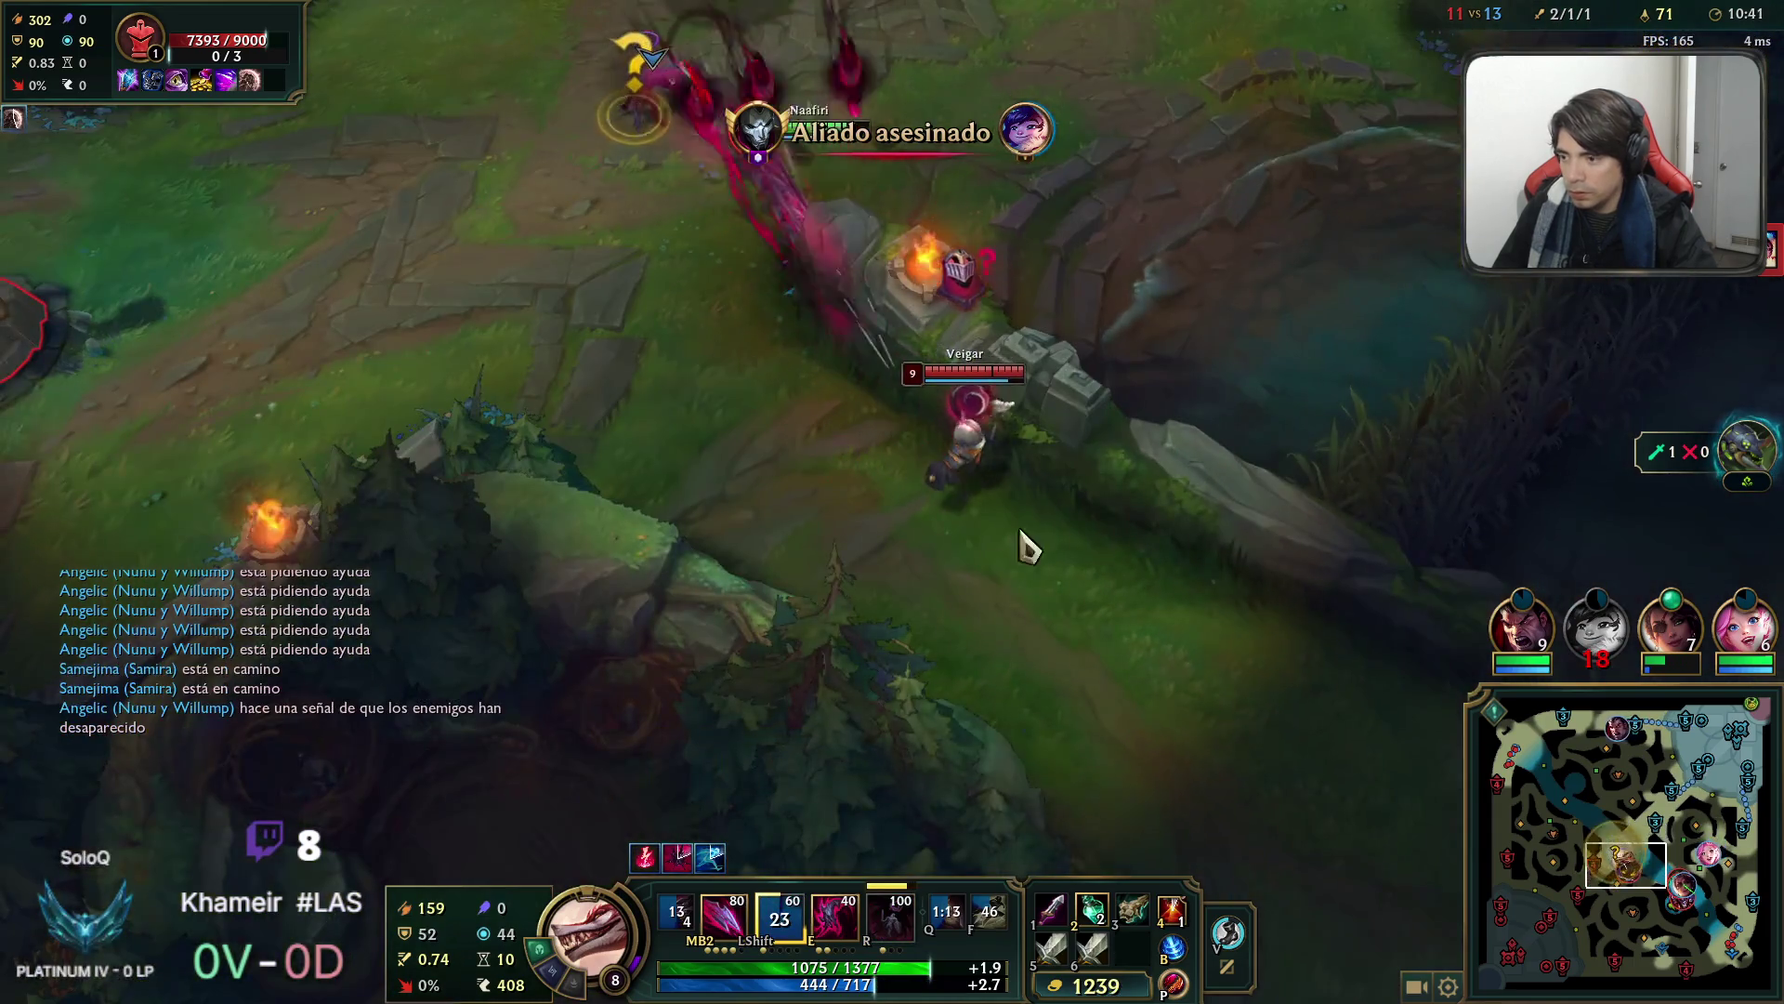
right_click(1015, 554)
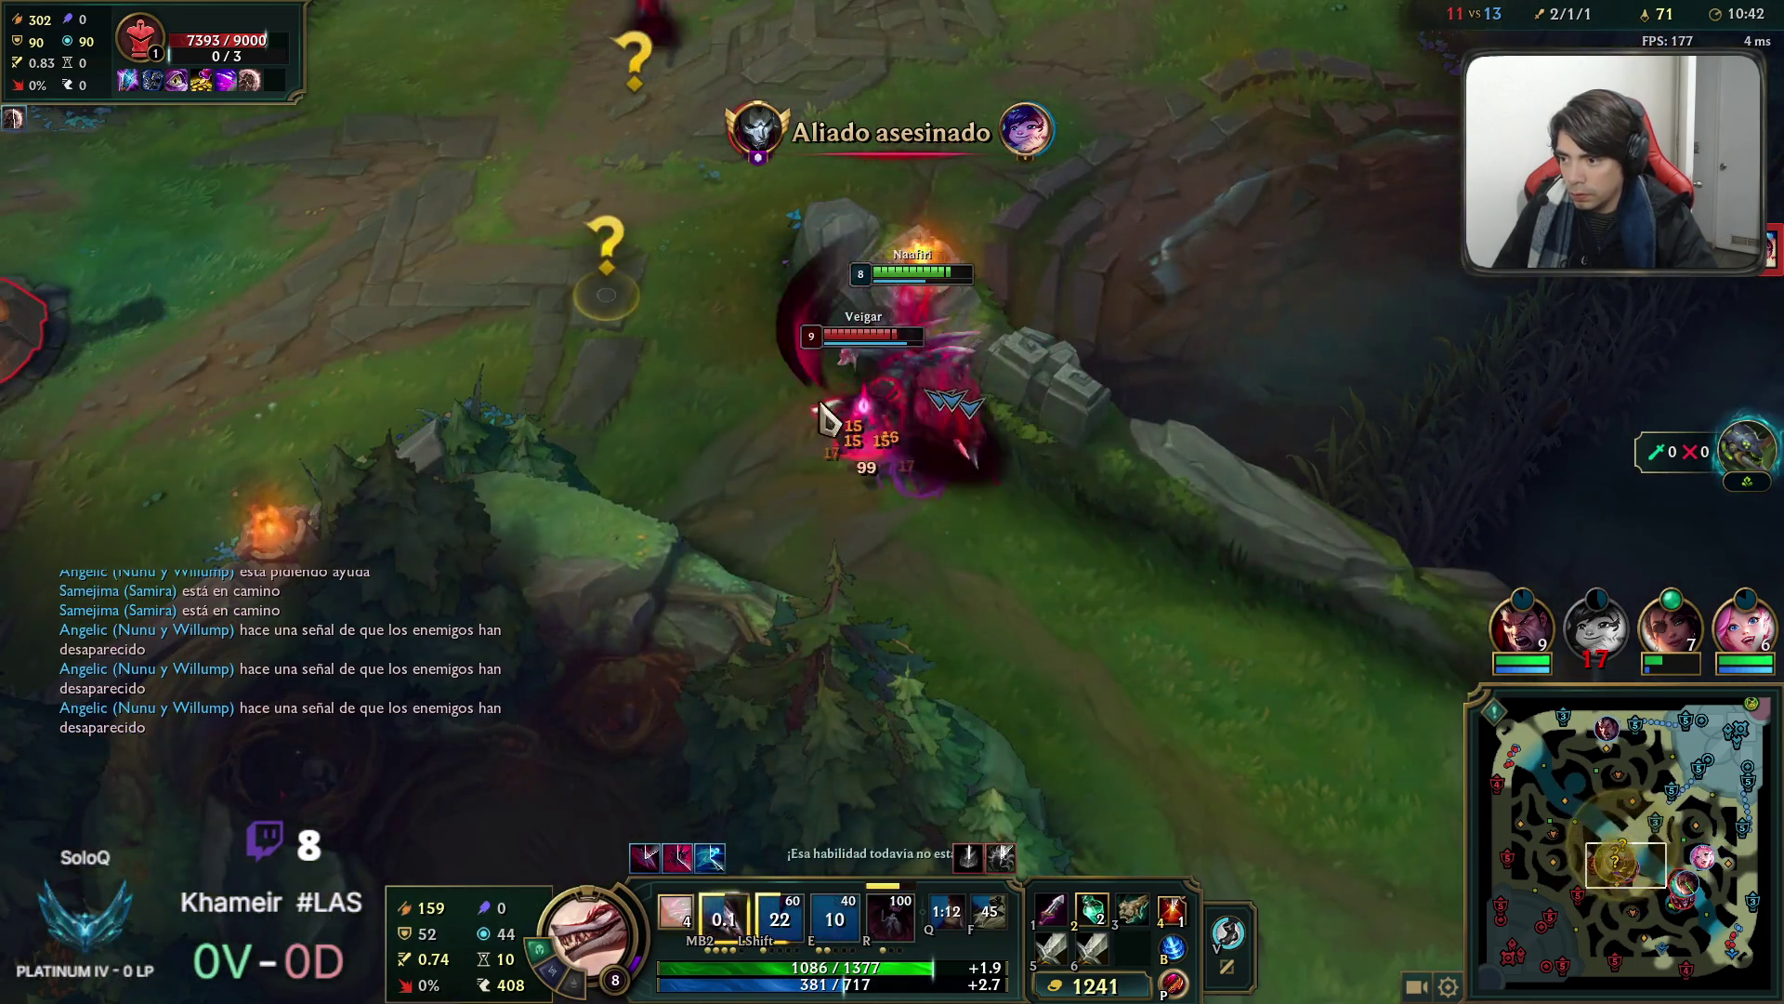
right_click(816, 353)
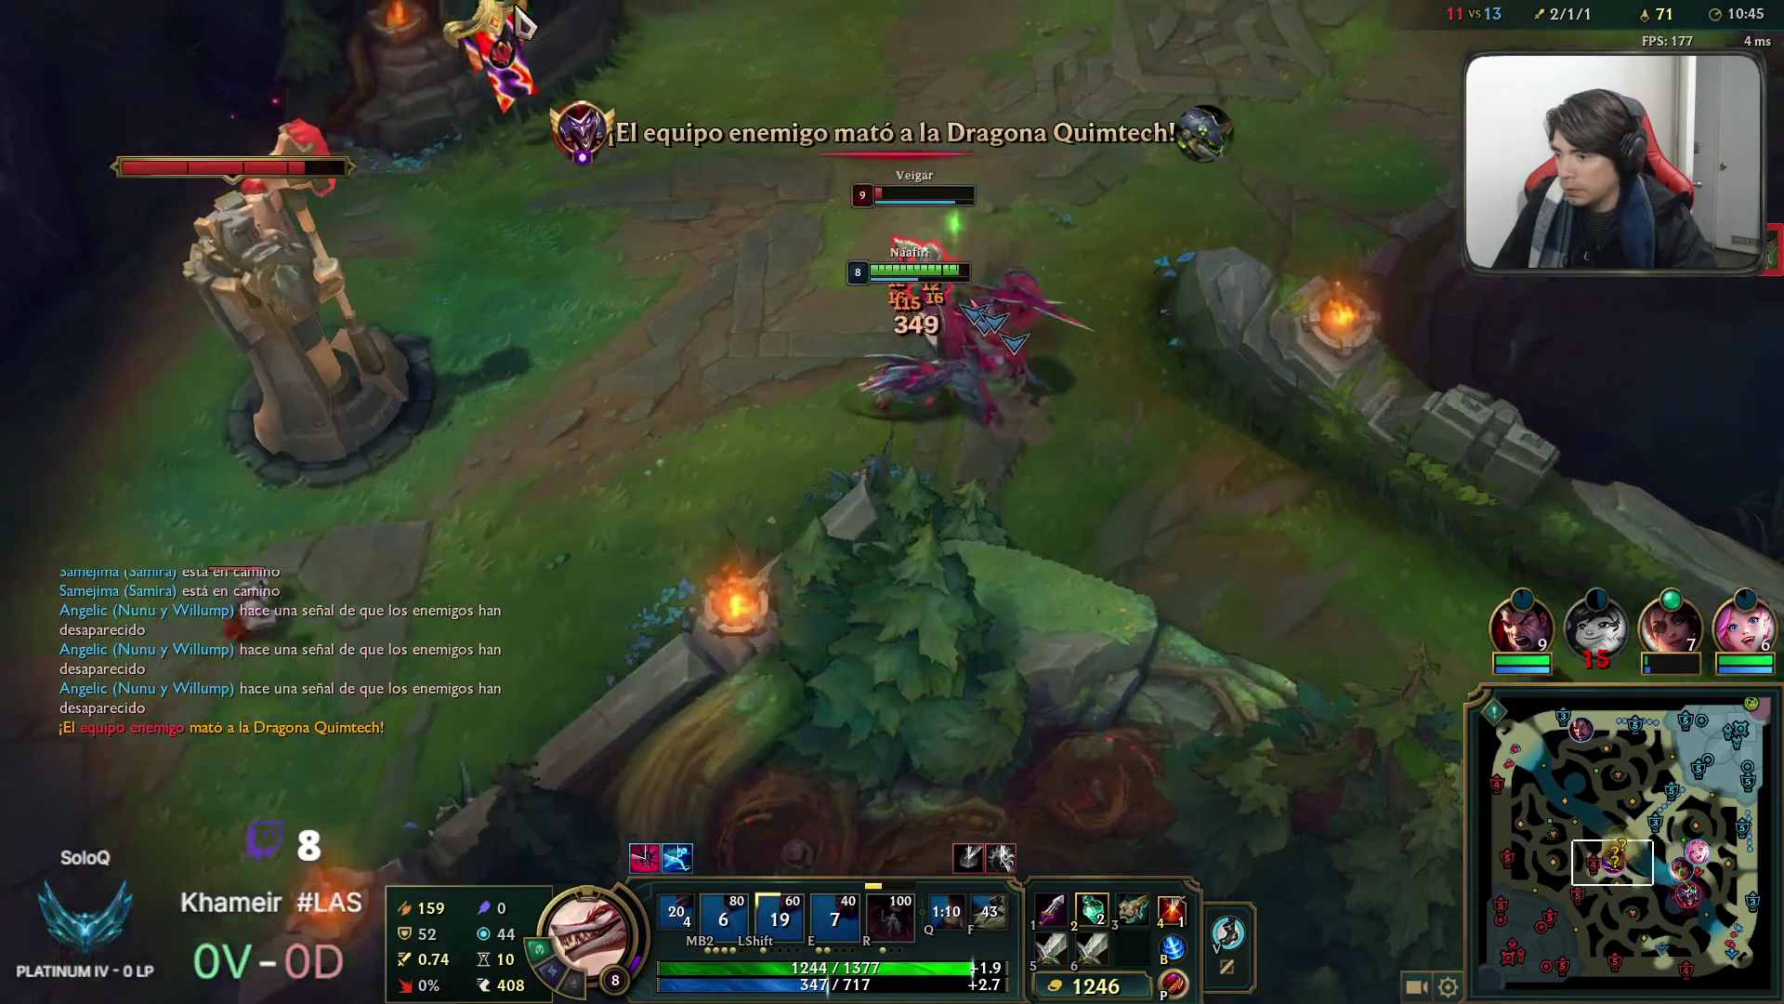
right_click(828, 378)
key(q)
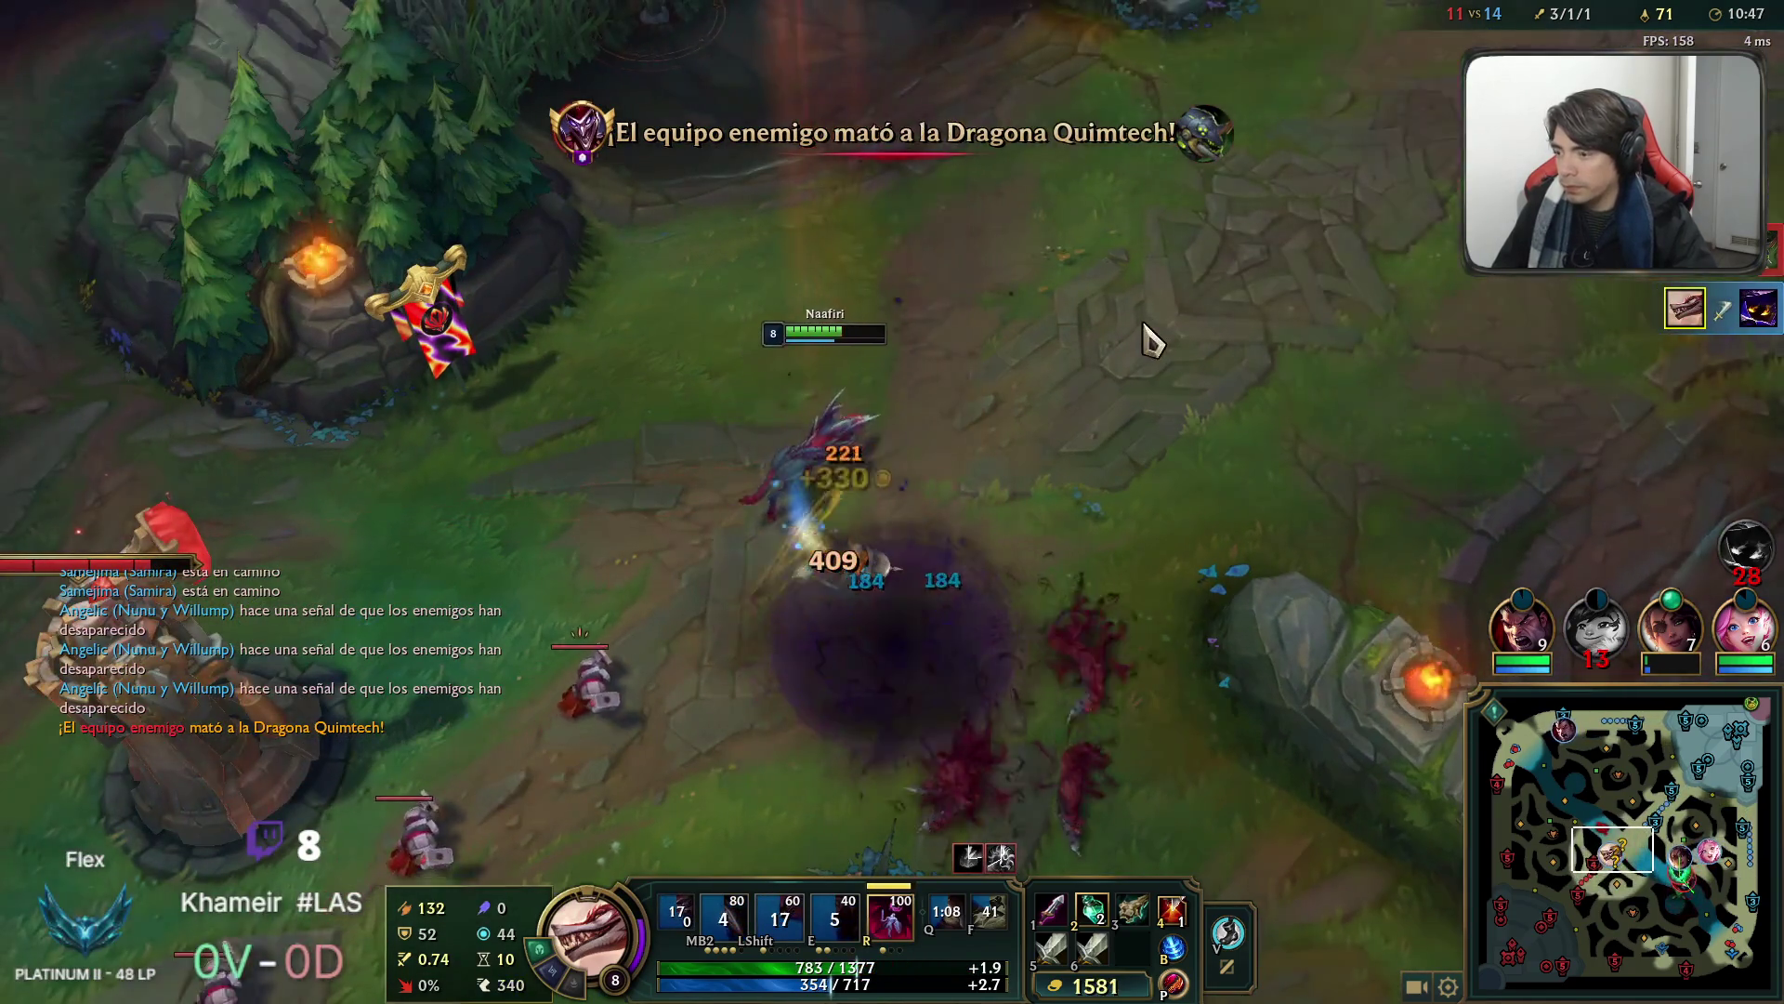
Join the Thresh and Jhin fight using E, ultimate and item active.
right_click(1308, 517)
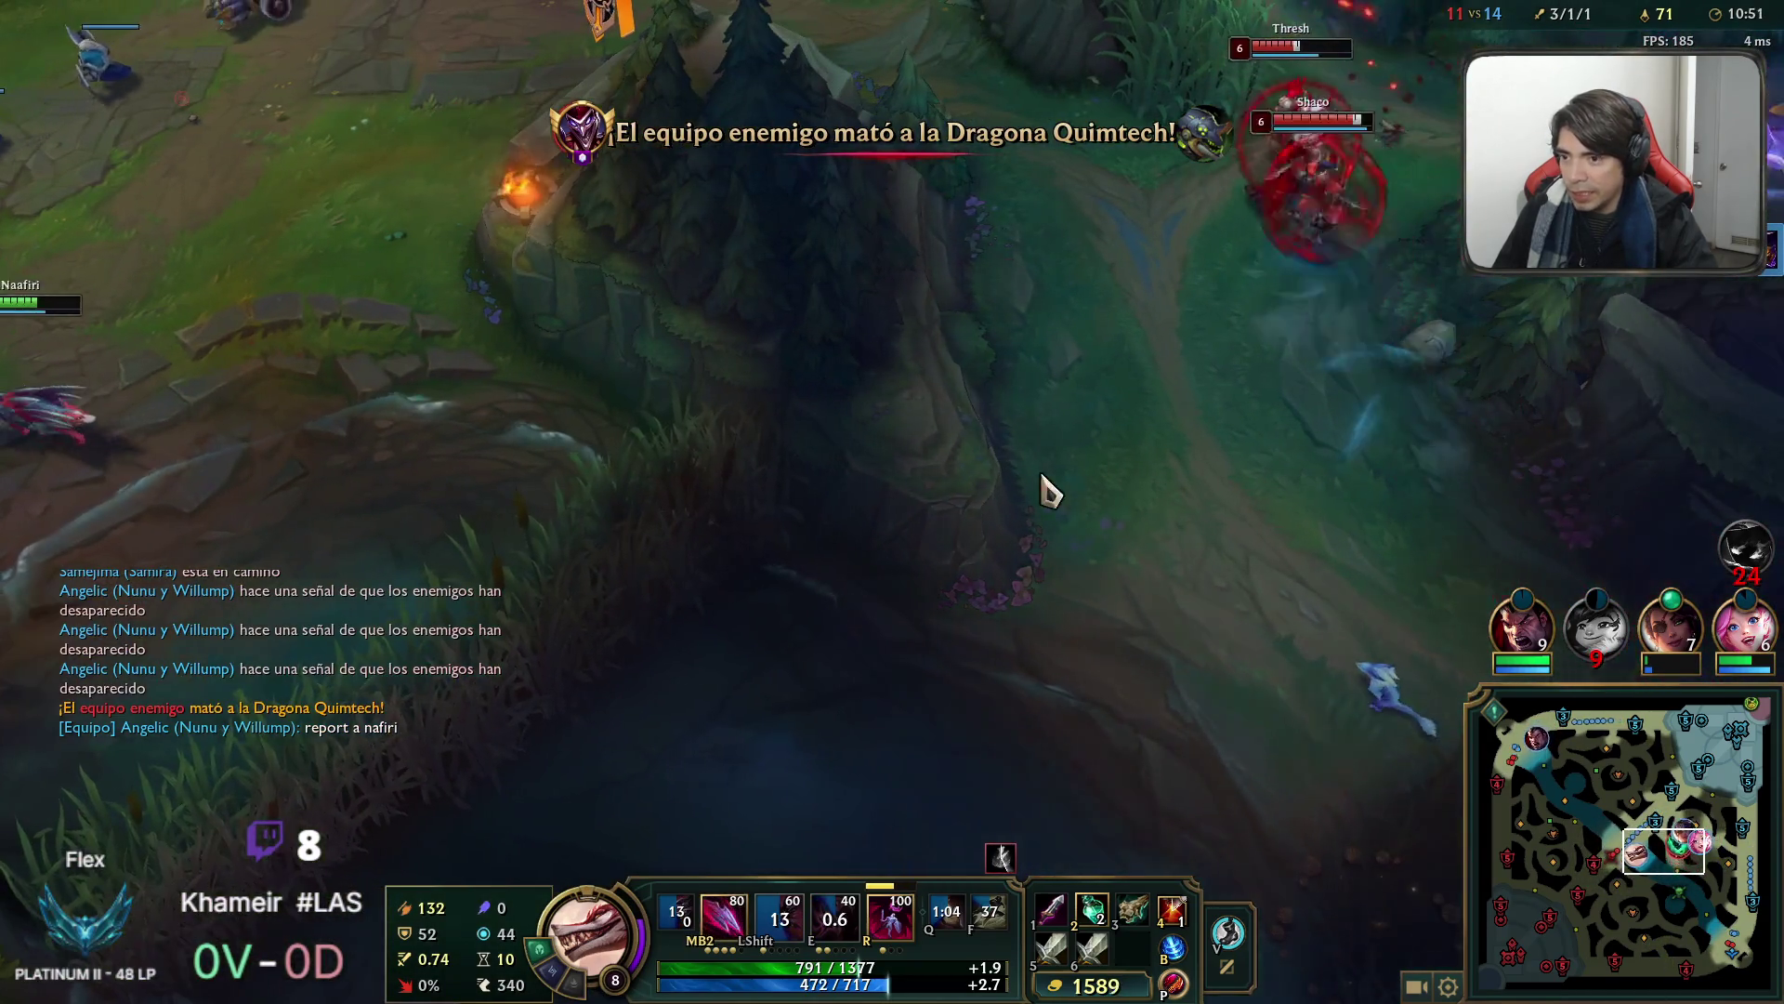
right_click(957, 550)
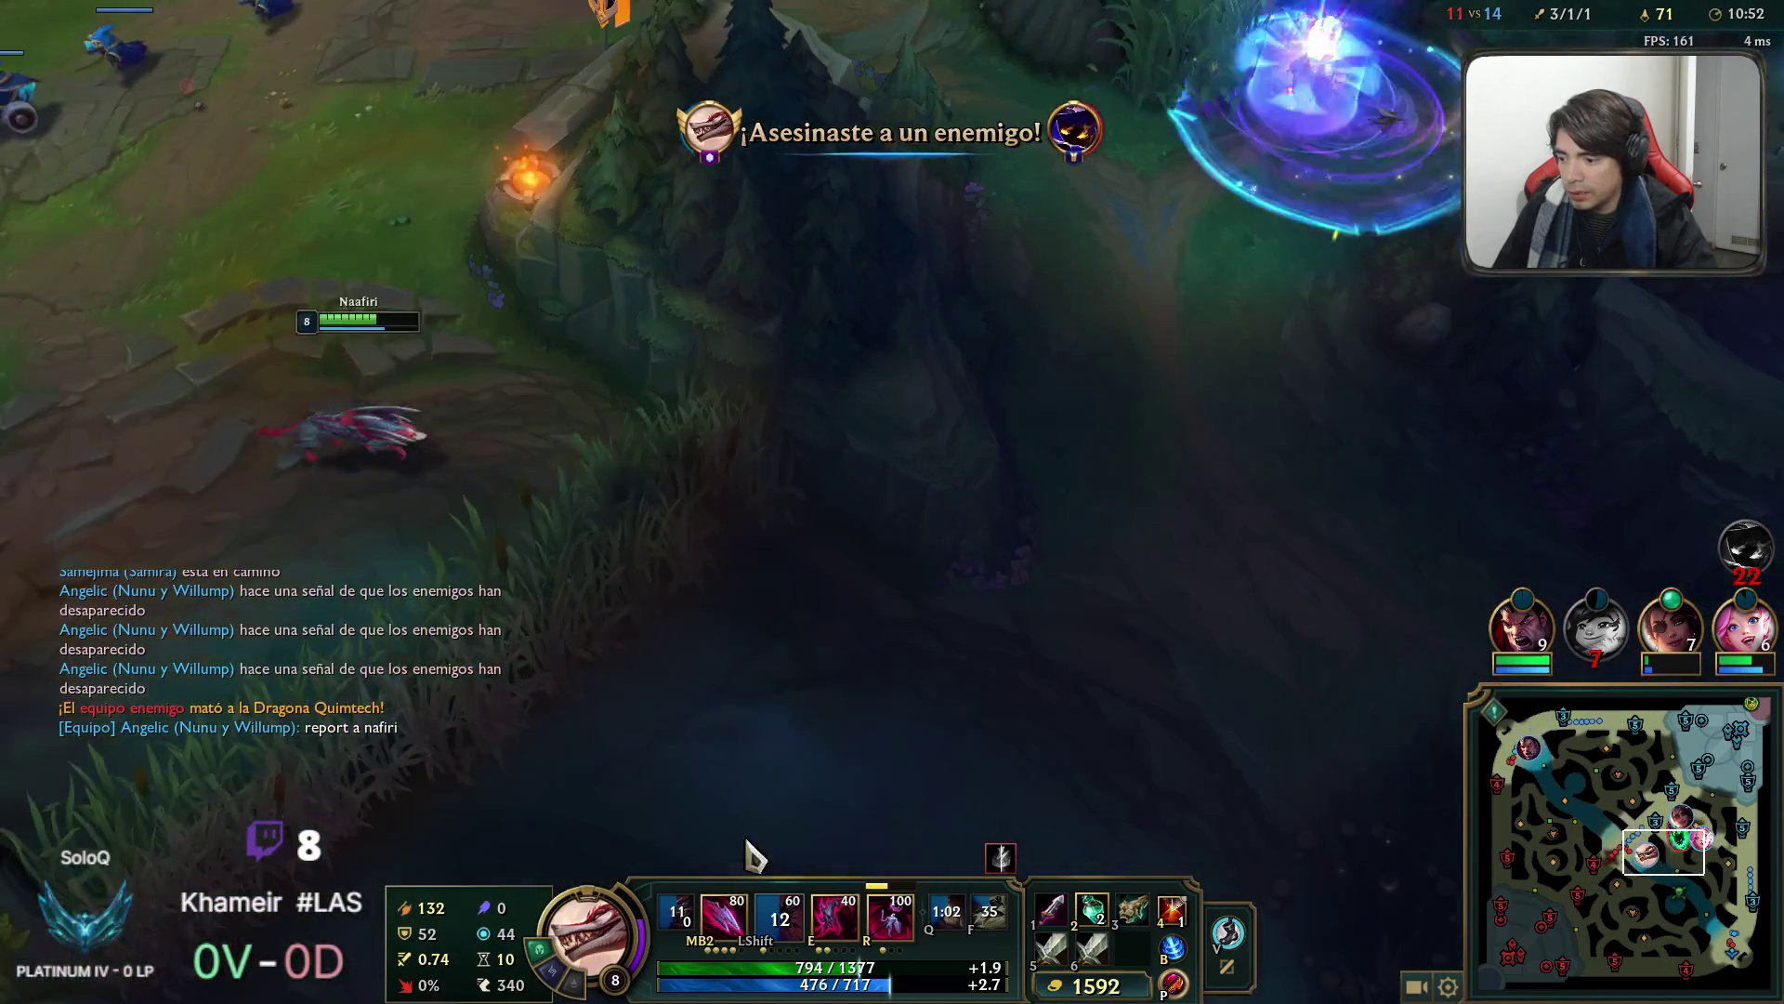
key(e)
right_click(1295, 665)
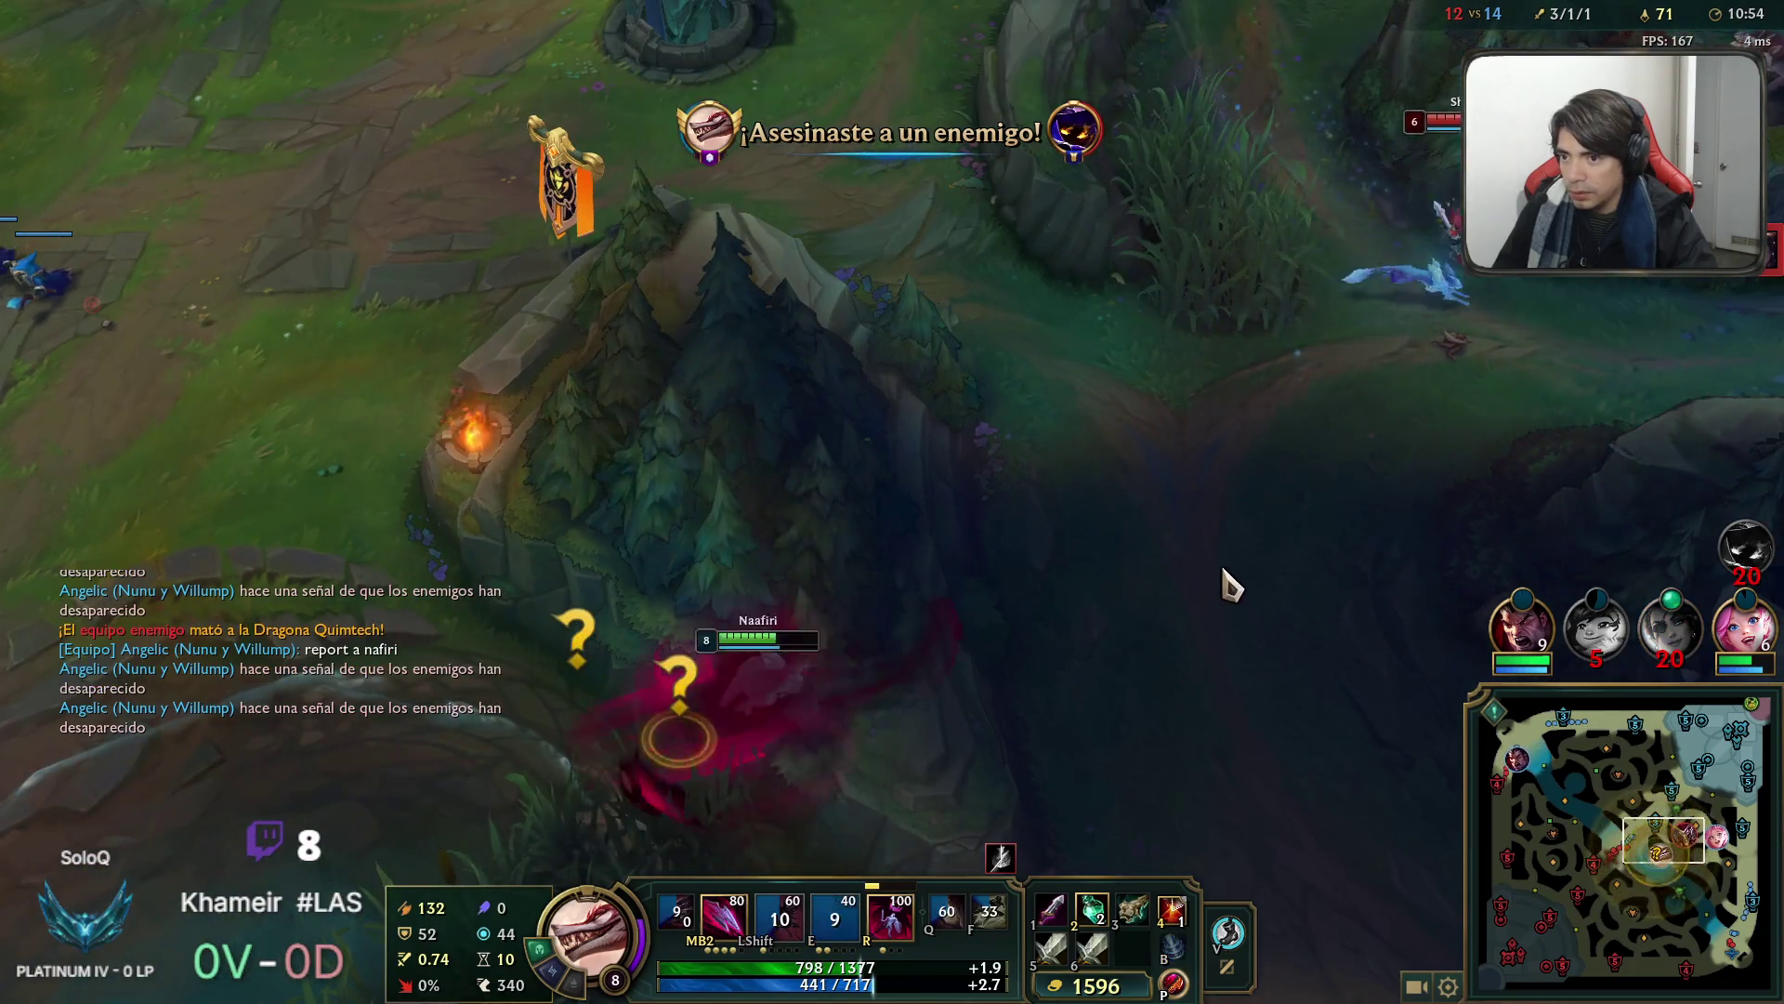
key(r)
key(4)
right_click(1018, 349)
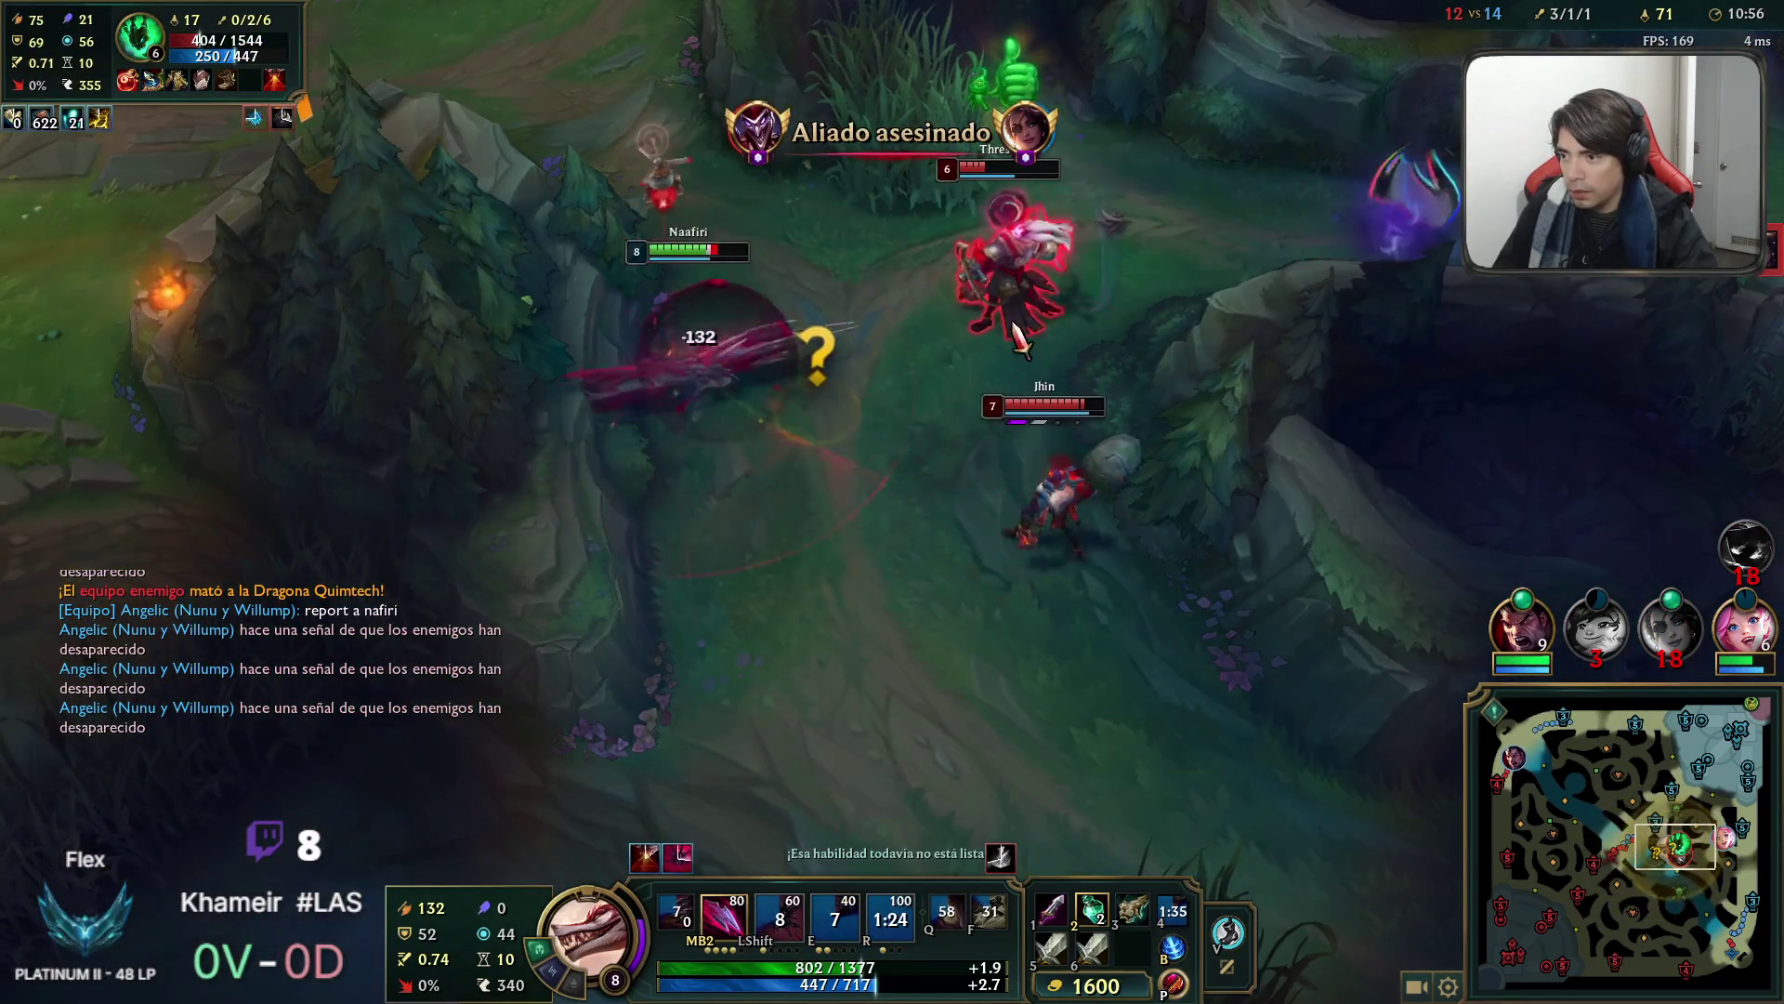
right_click(1055, 295)
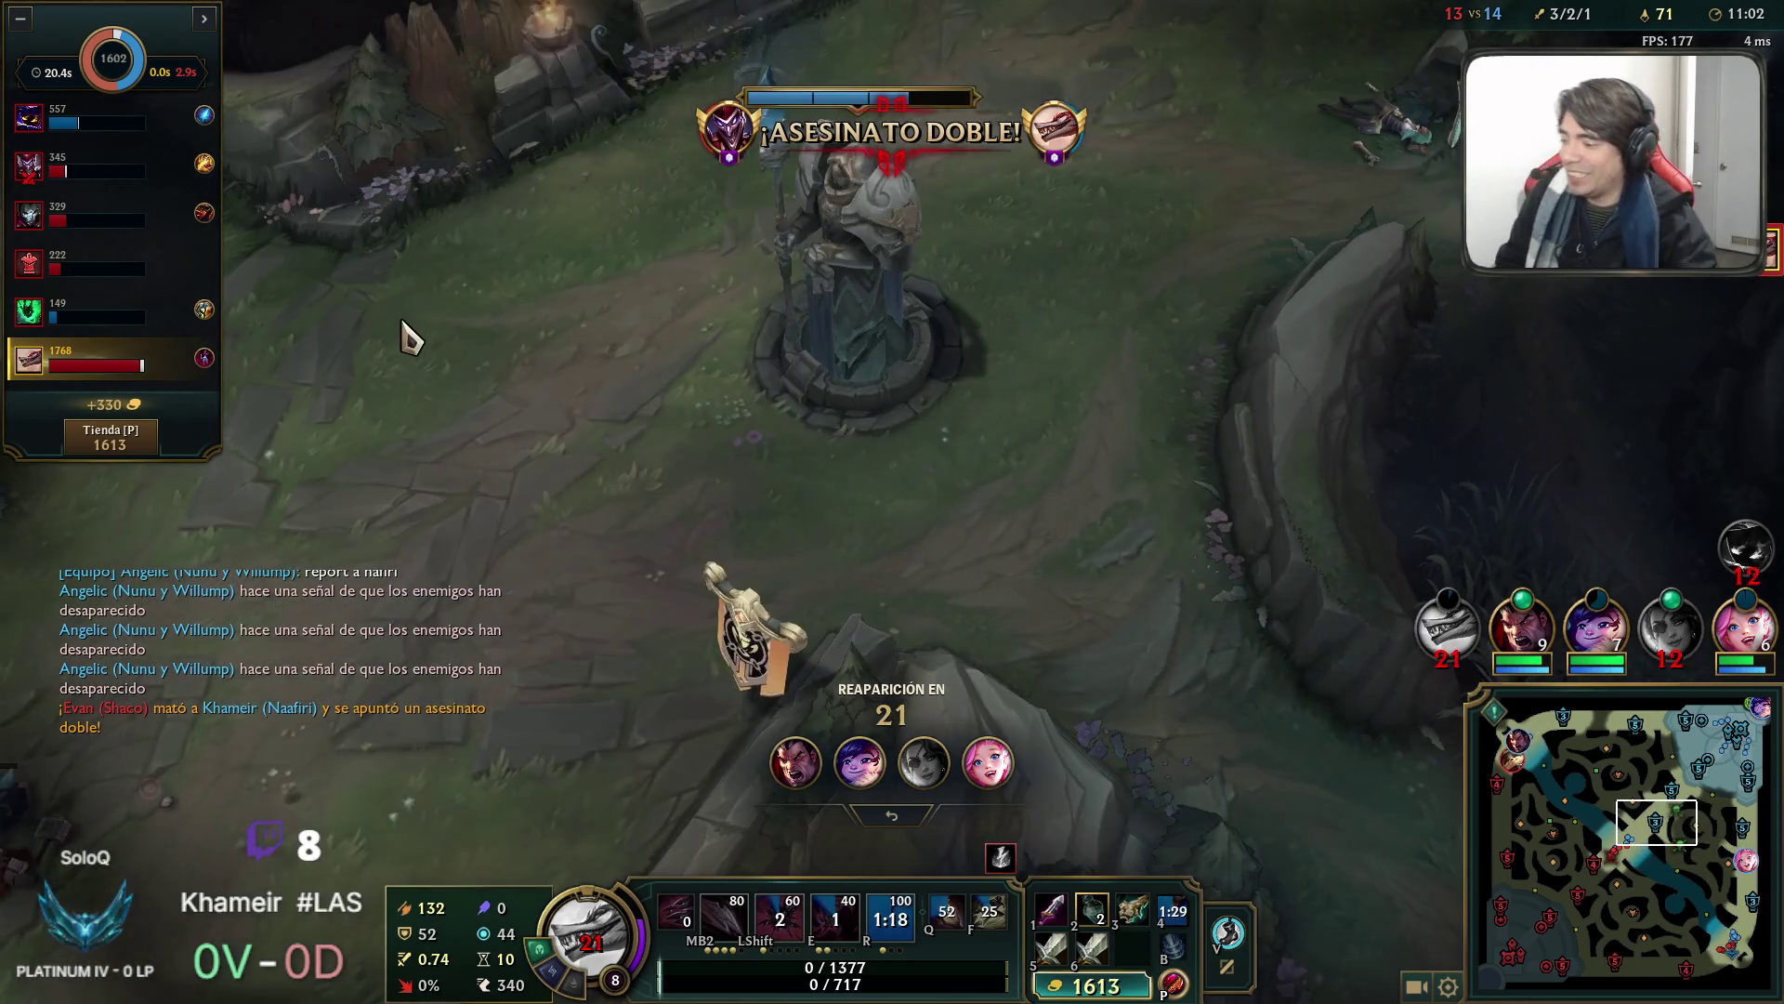
Buy Cicloespada Voltaica and a Botas Jonias de la Lucidez component from the shop.
key(p)
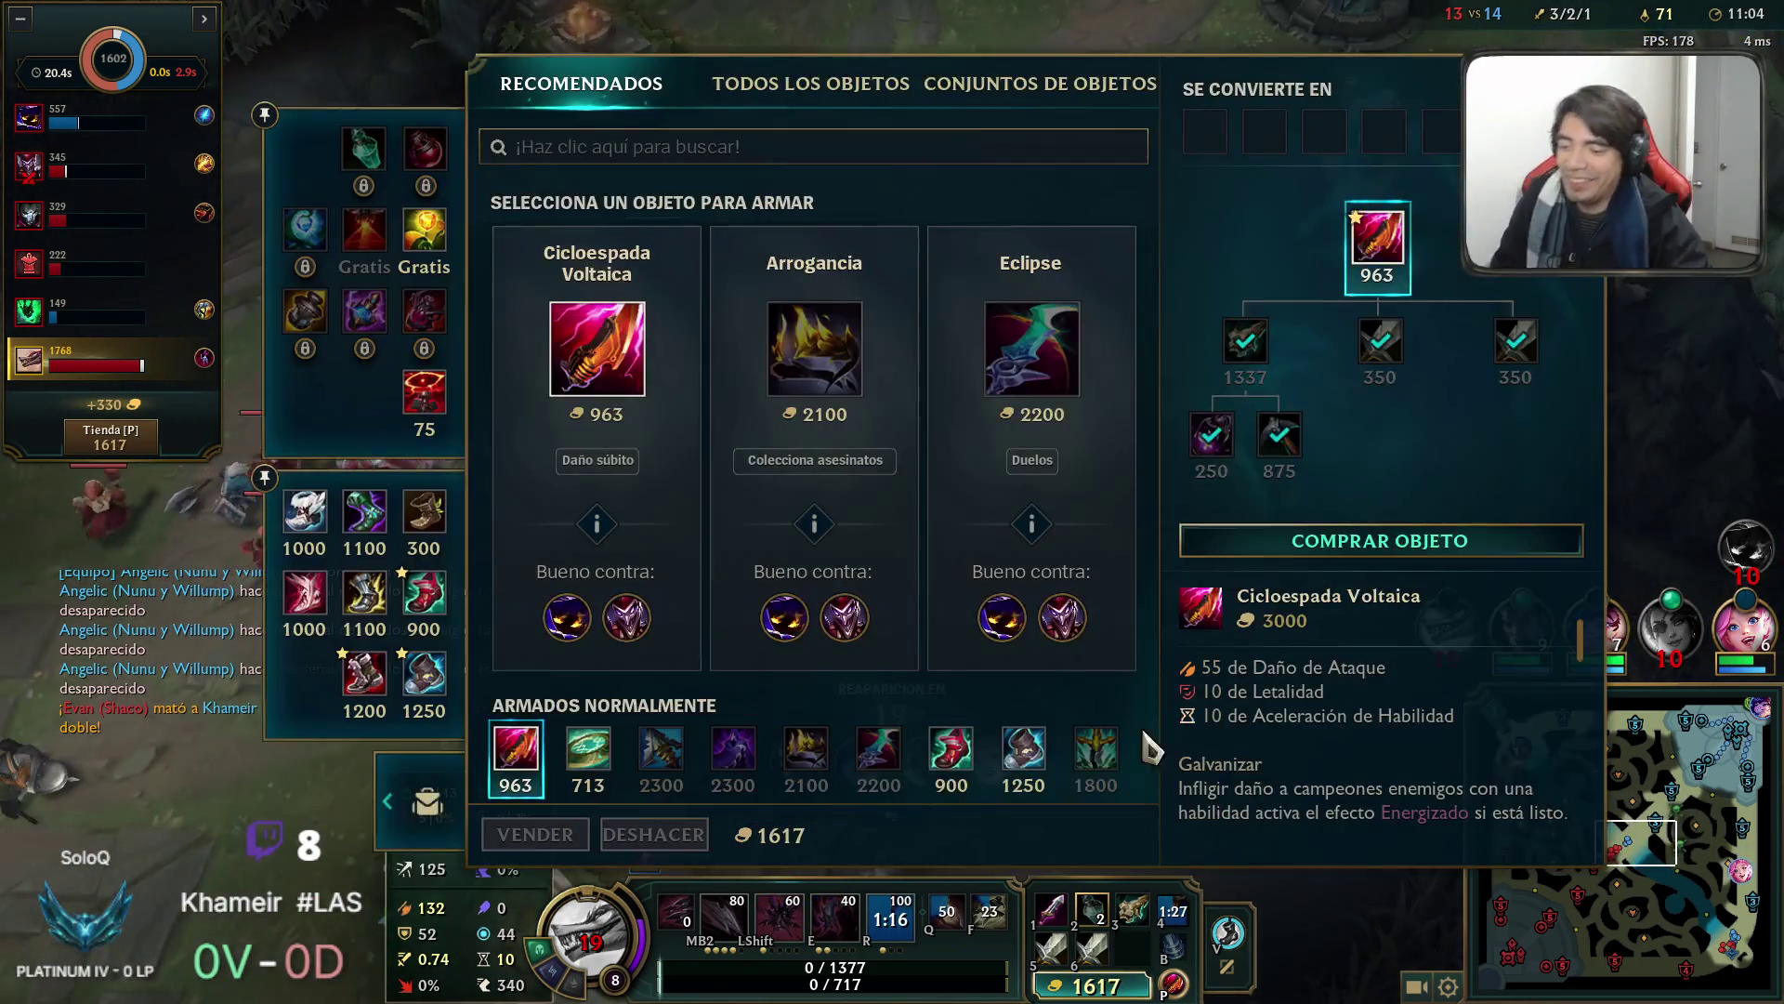
right_click(1378, 267)
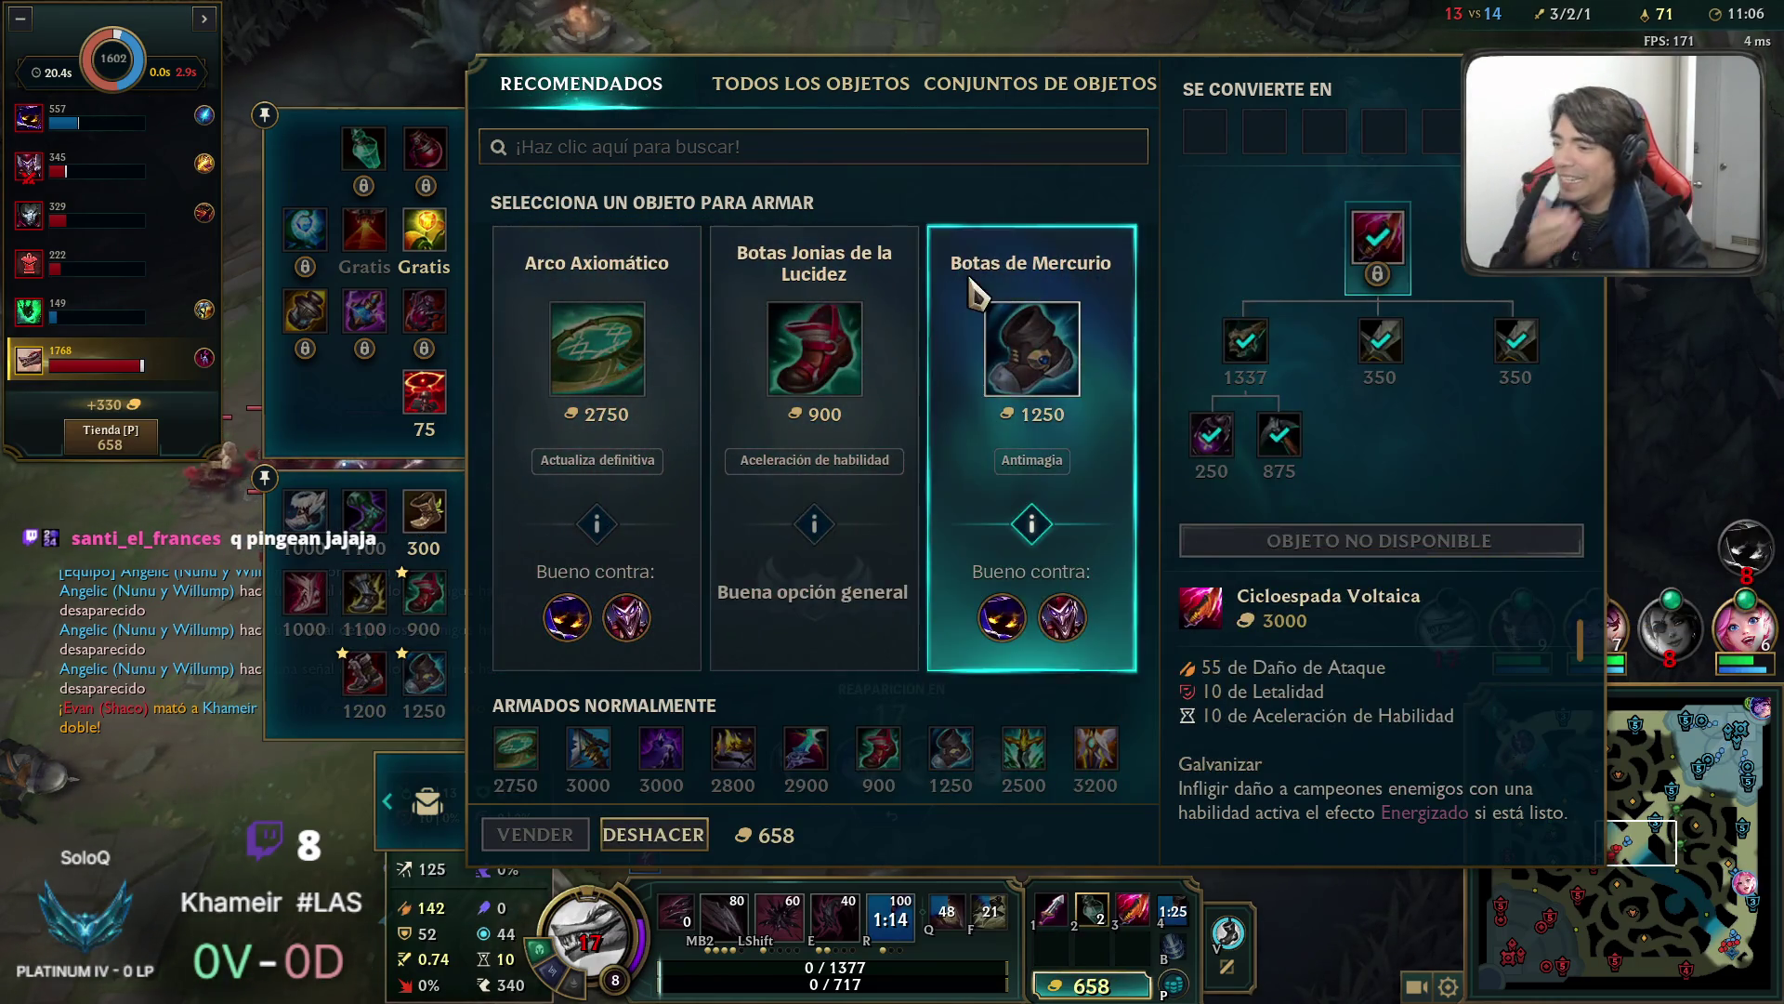
right_click(785, 381)
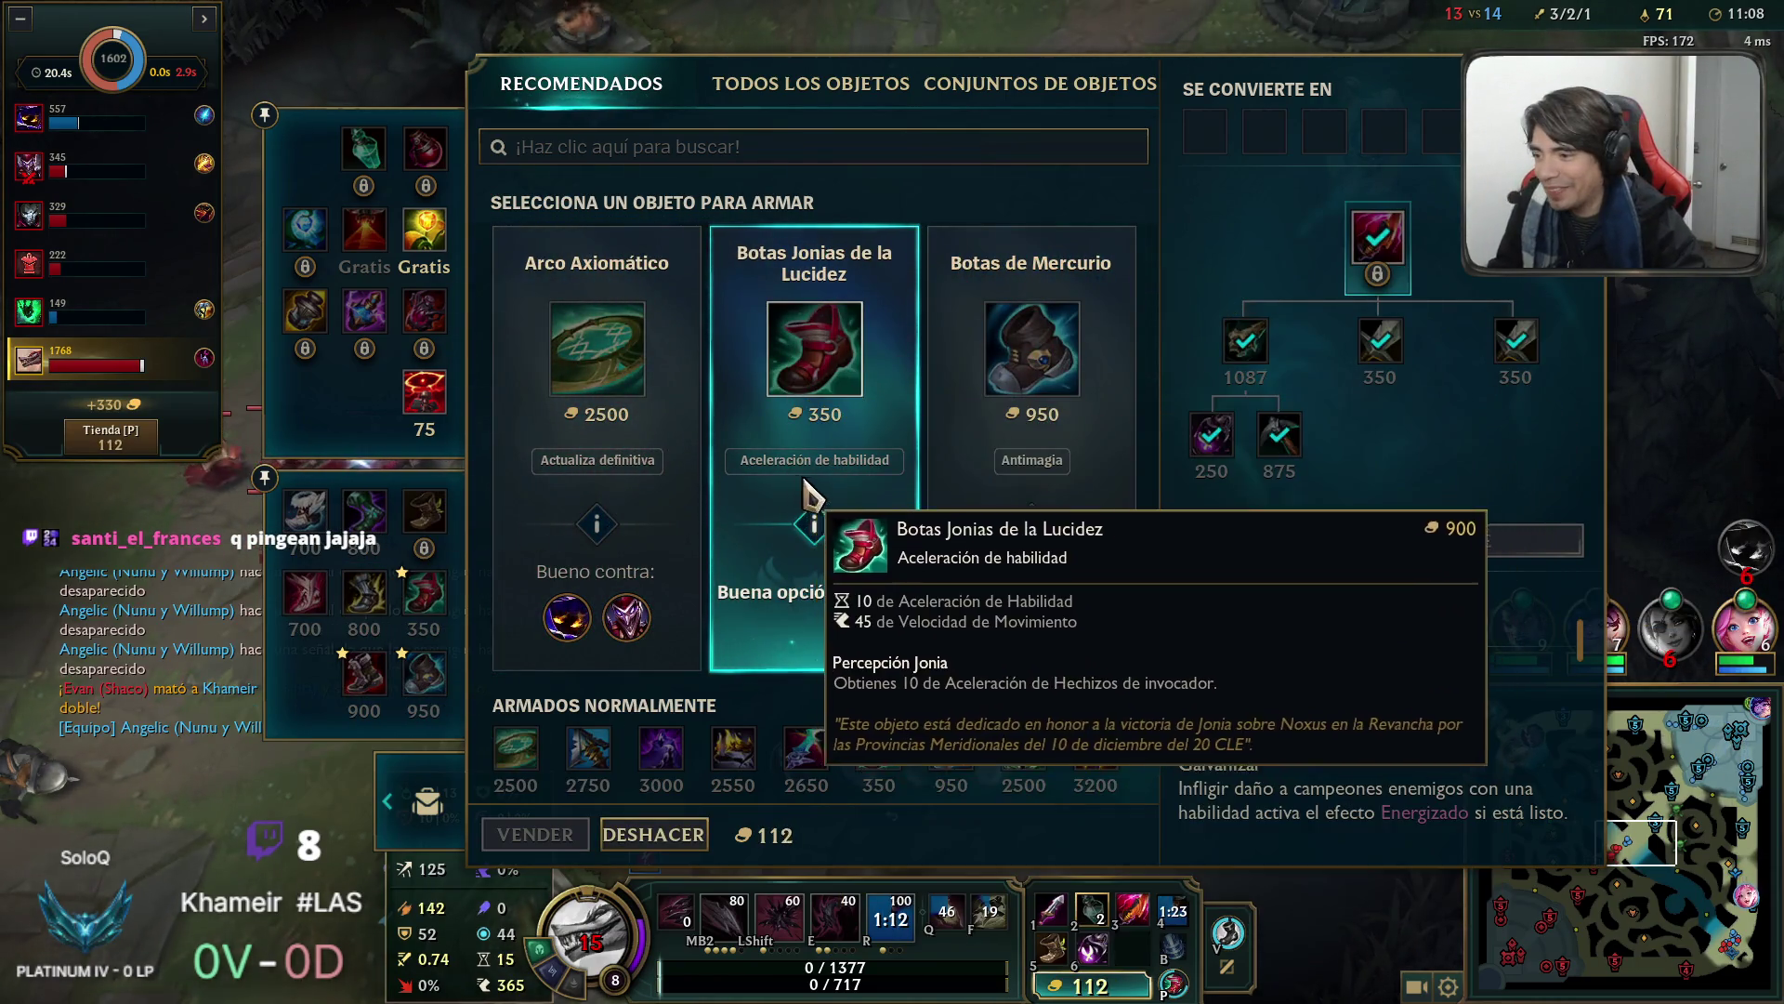
key(Escape)
Check the scoreboard and map while waiting to respawn at base.
key(Tab)
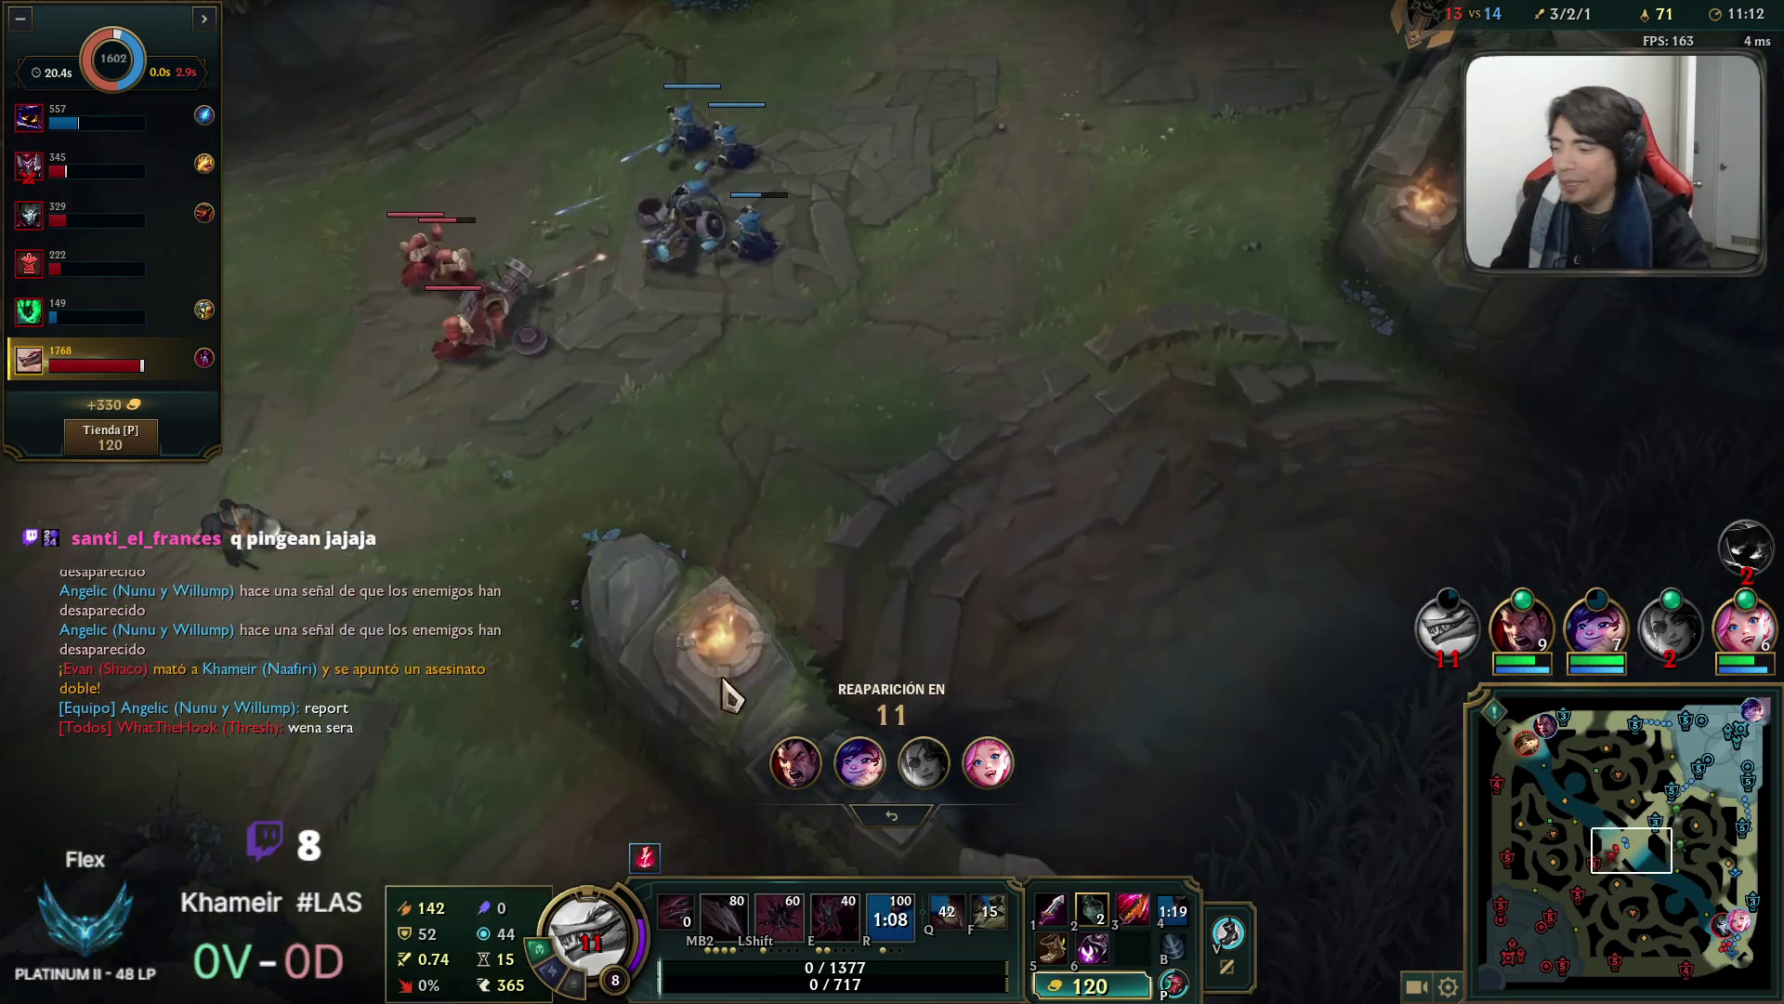
key(Tab)
key(Tab)
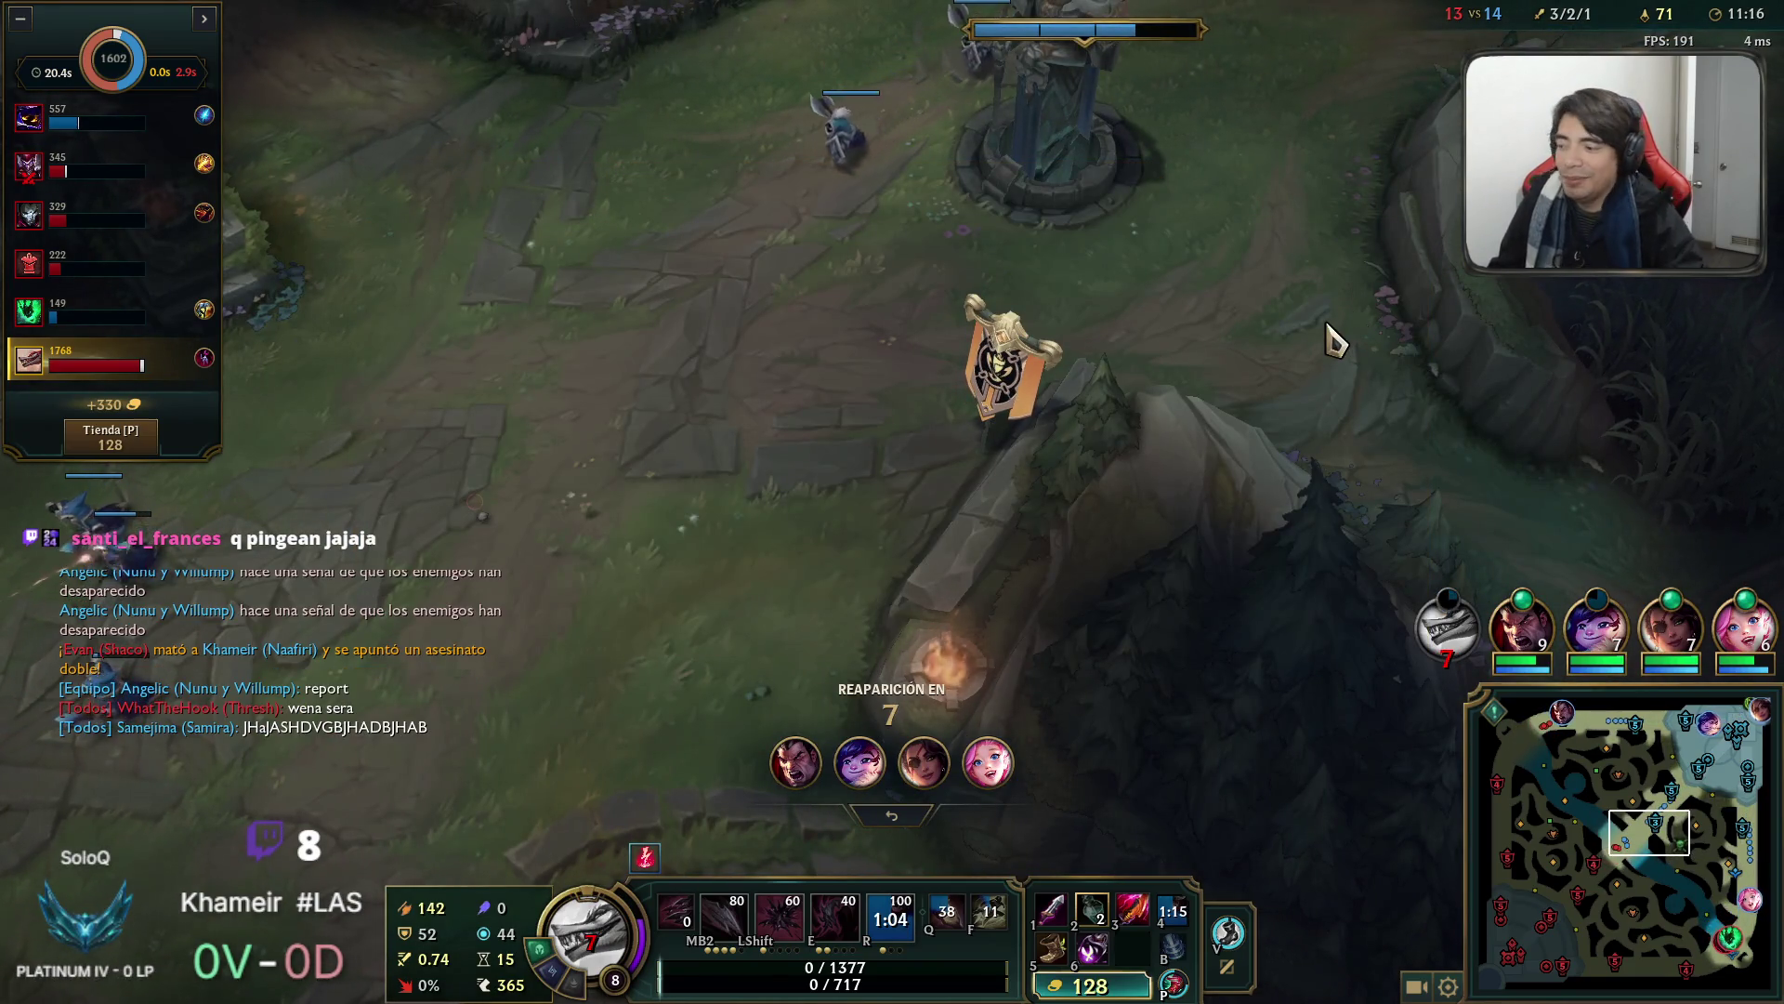
key(space)
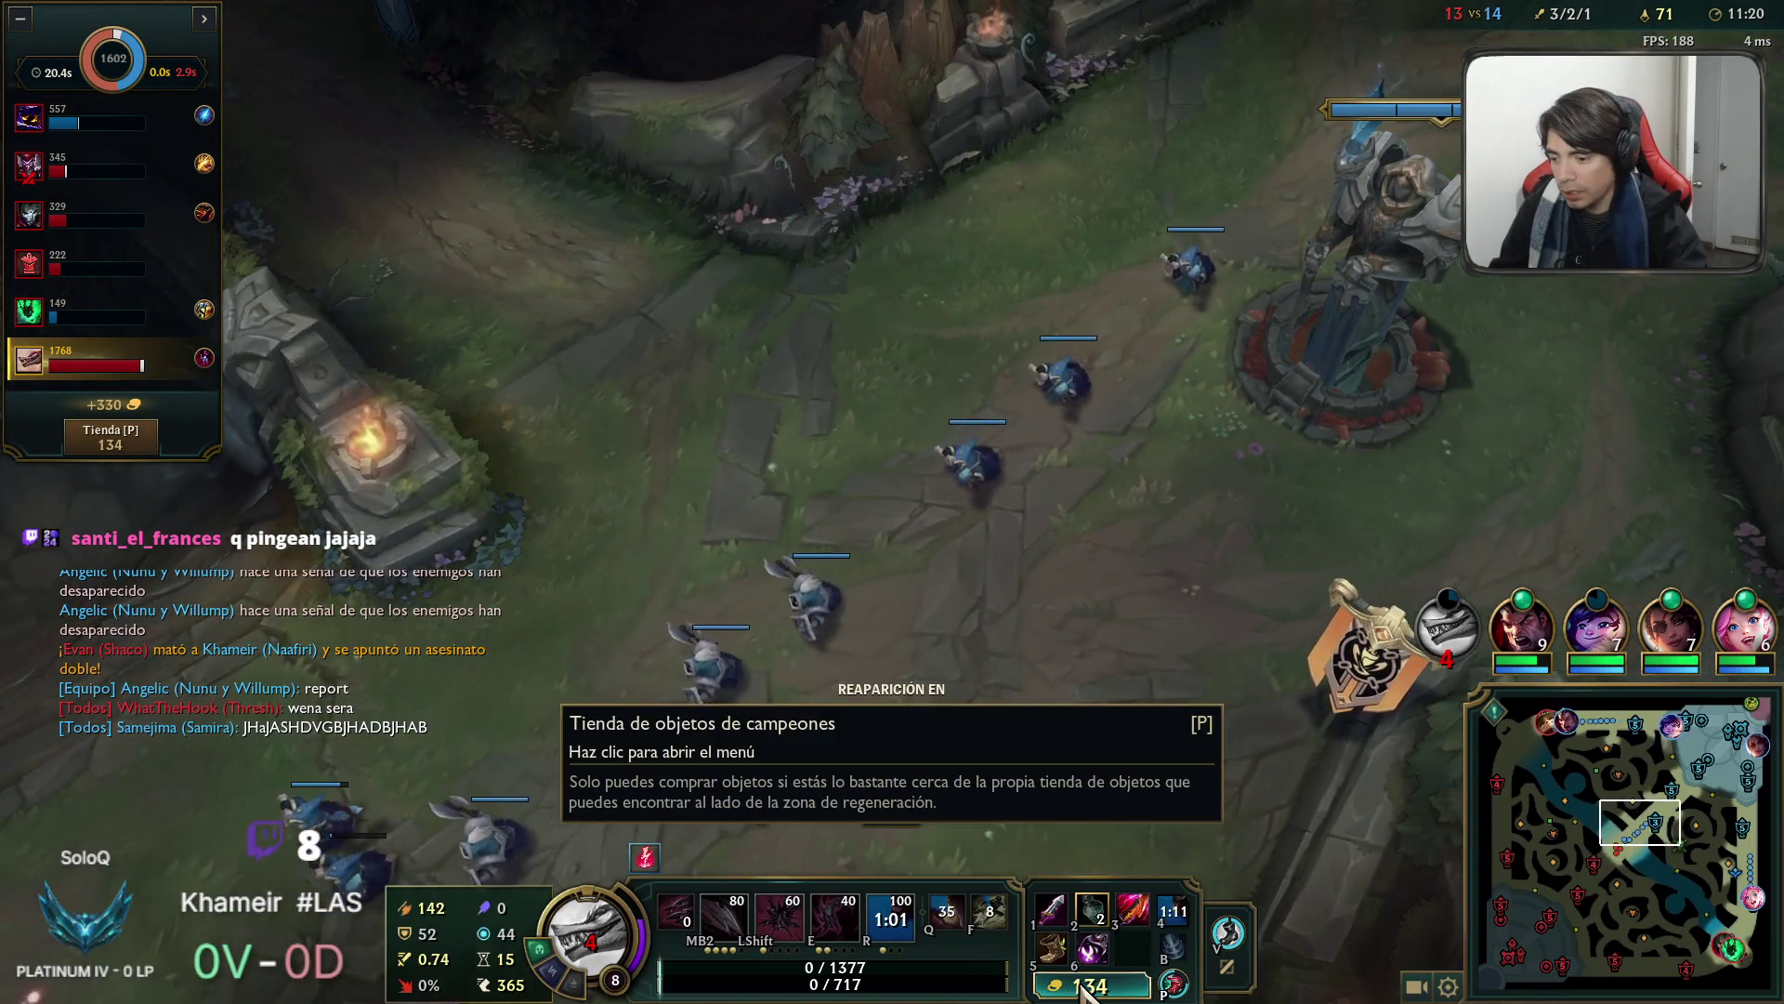
click(1172, 983)
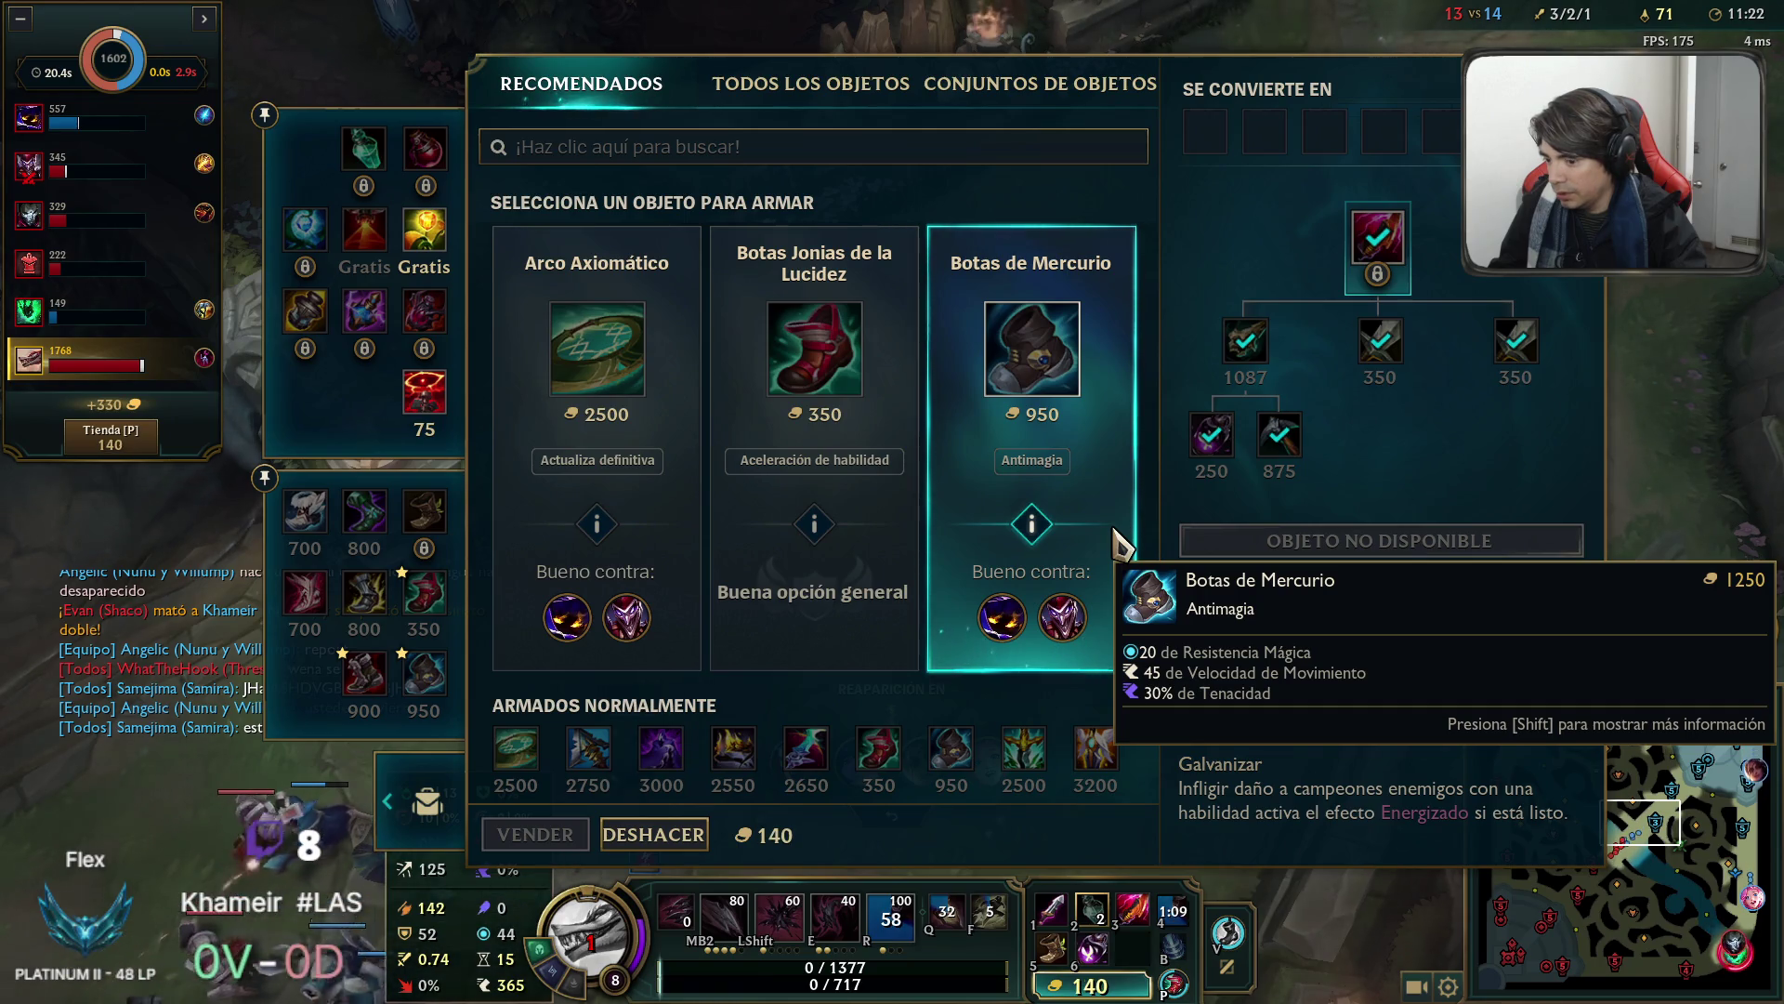
key(Escape)
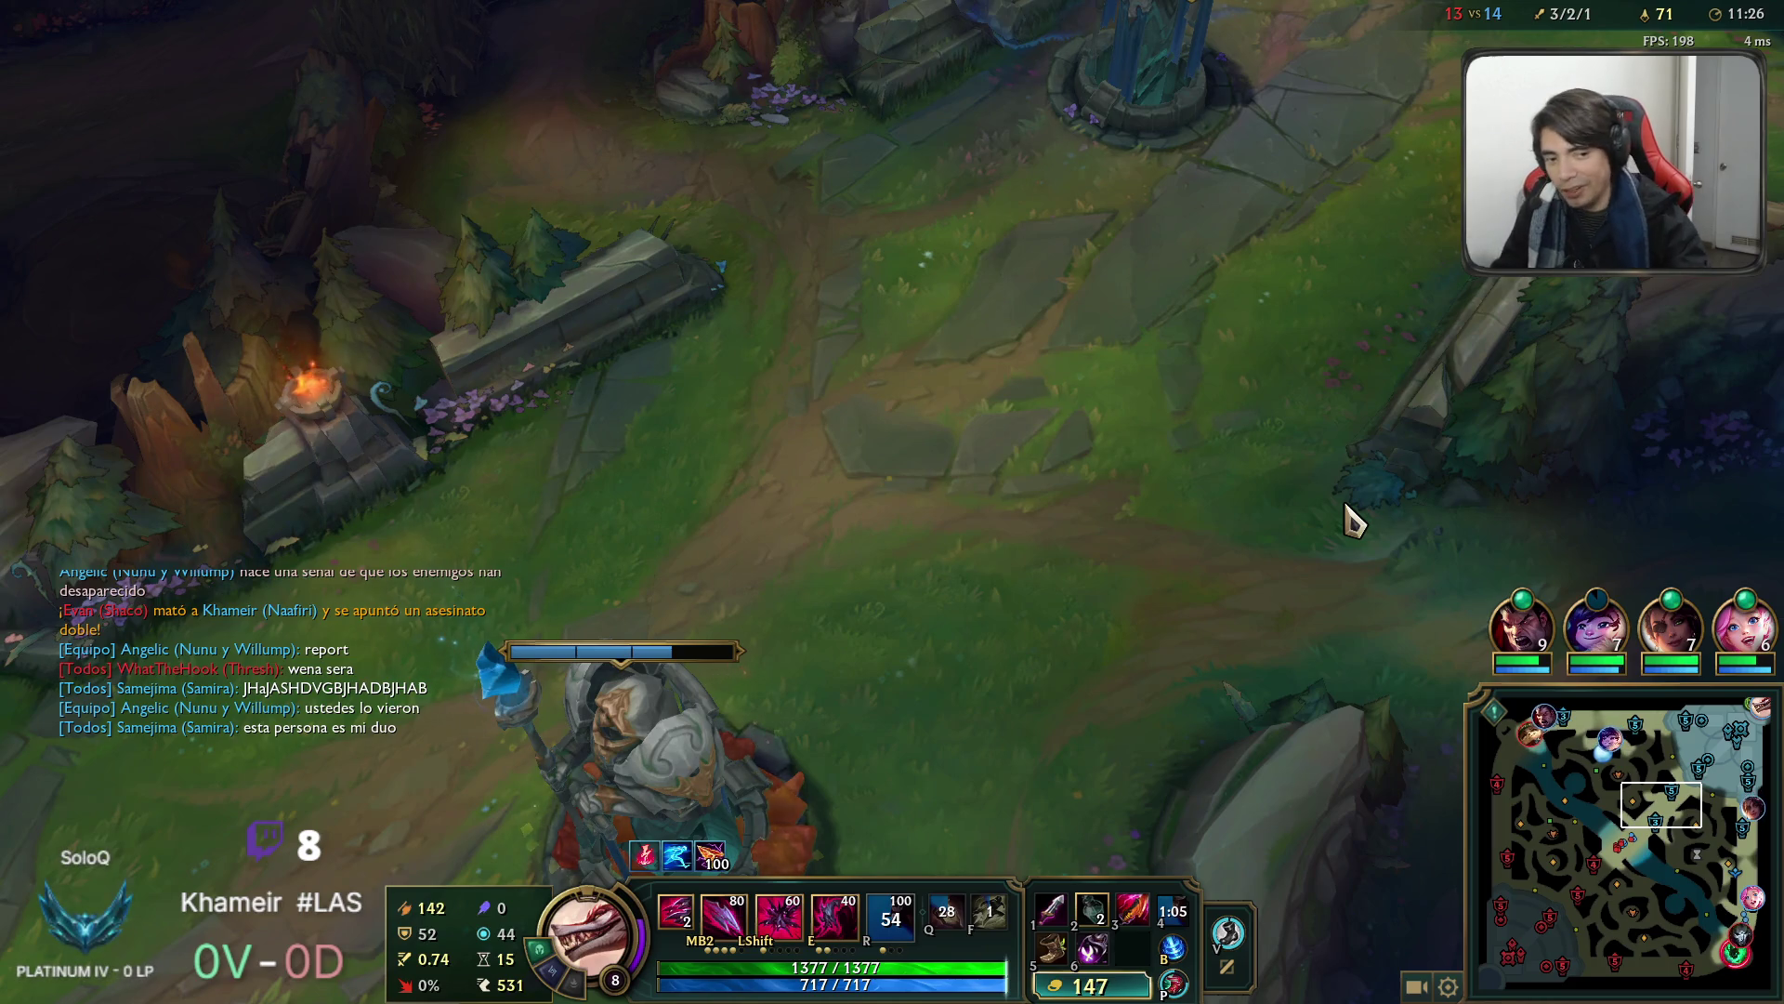
Walk Naafiri from base back to mid lane and attack the enemy turret.
right_click(1635, 869)
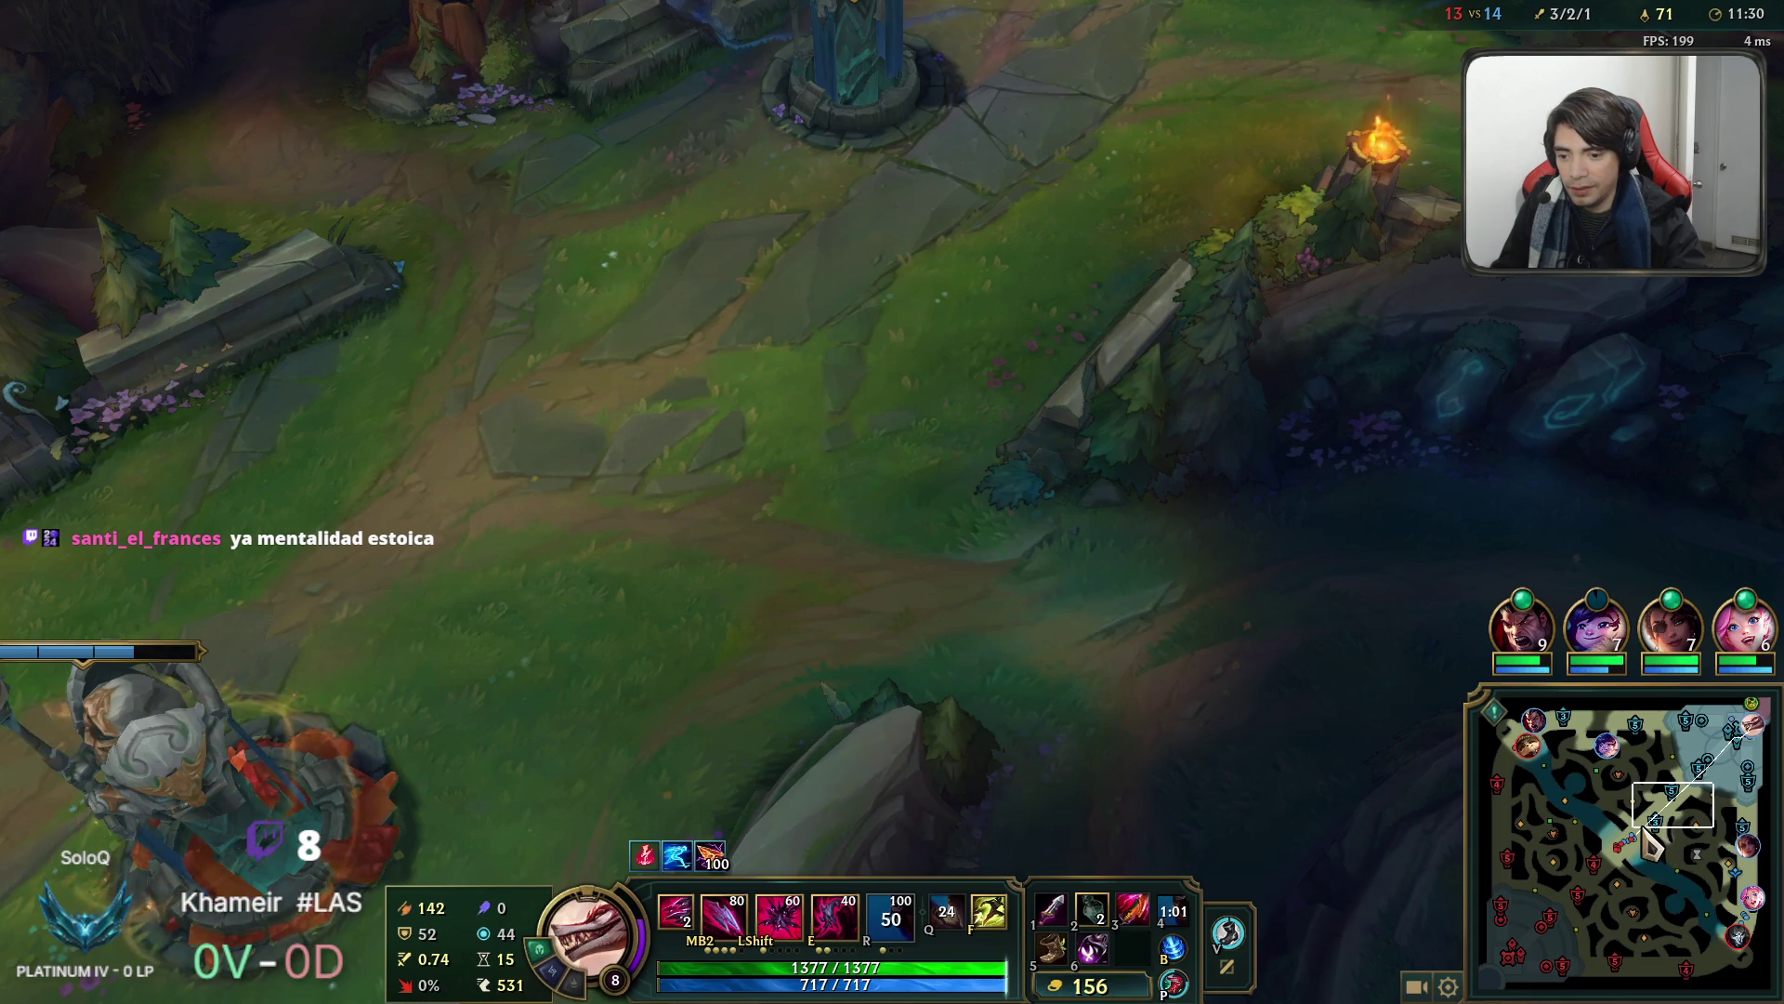
click(1644, 830)
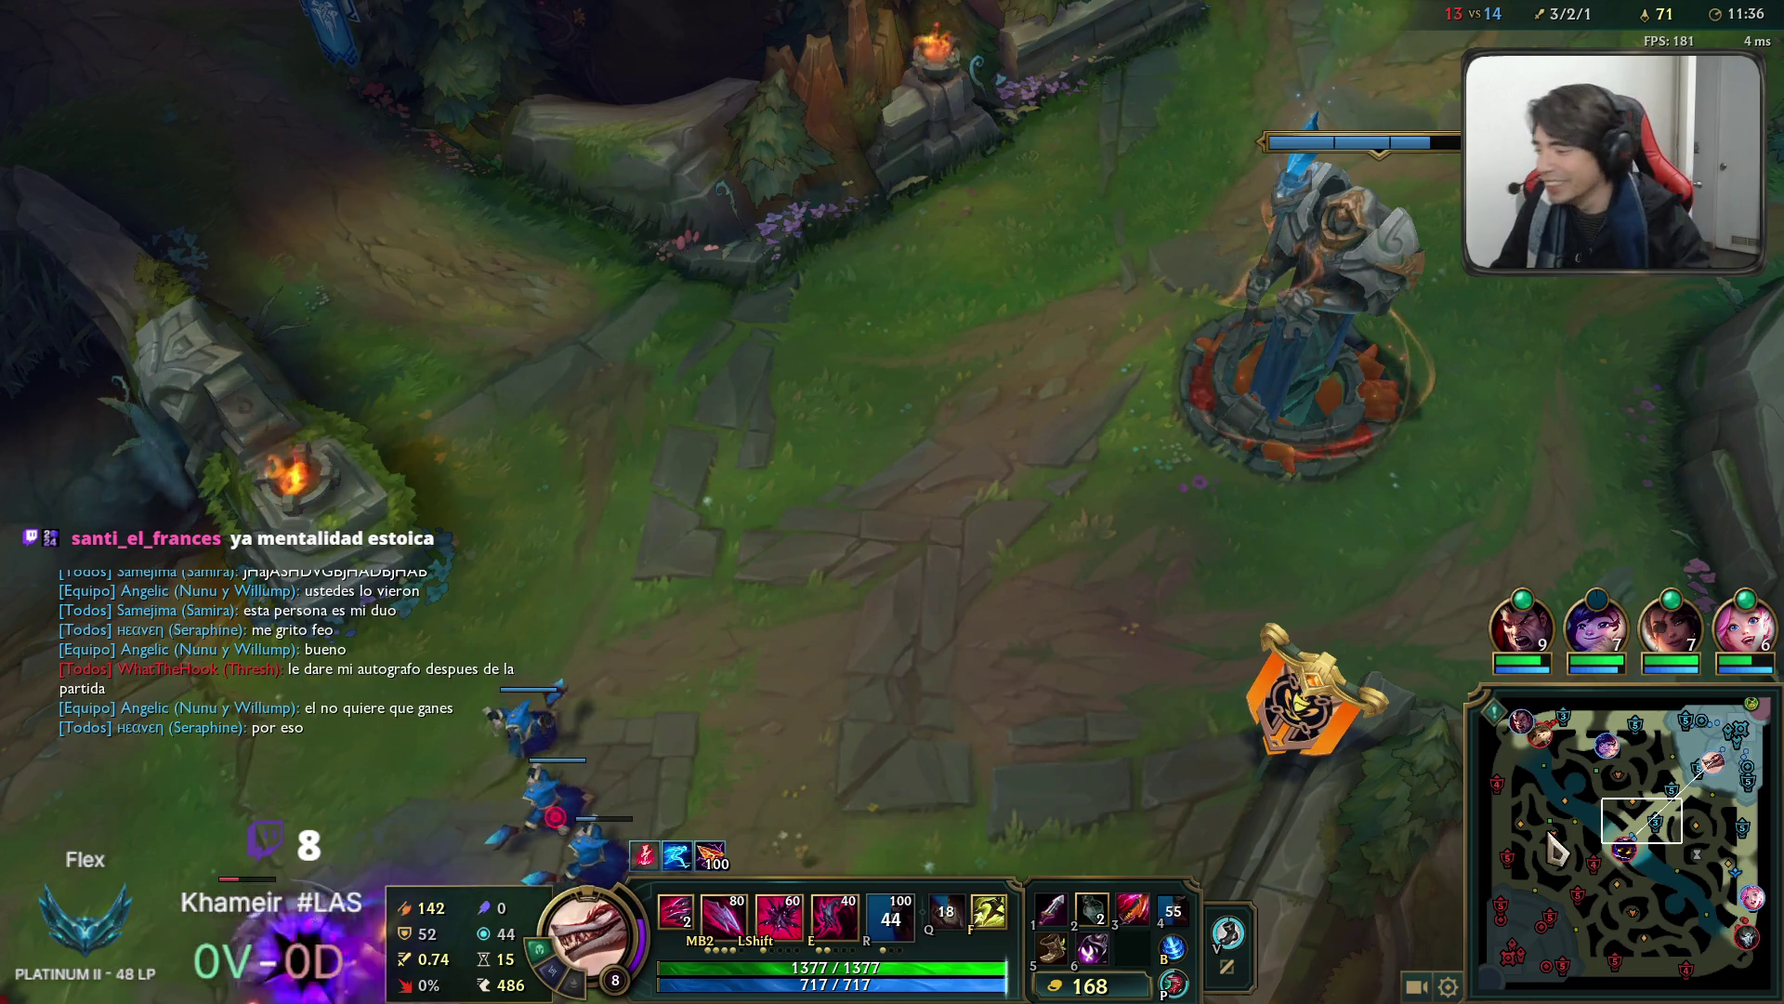
right_click(983, 422)
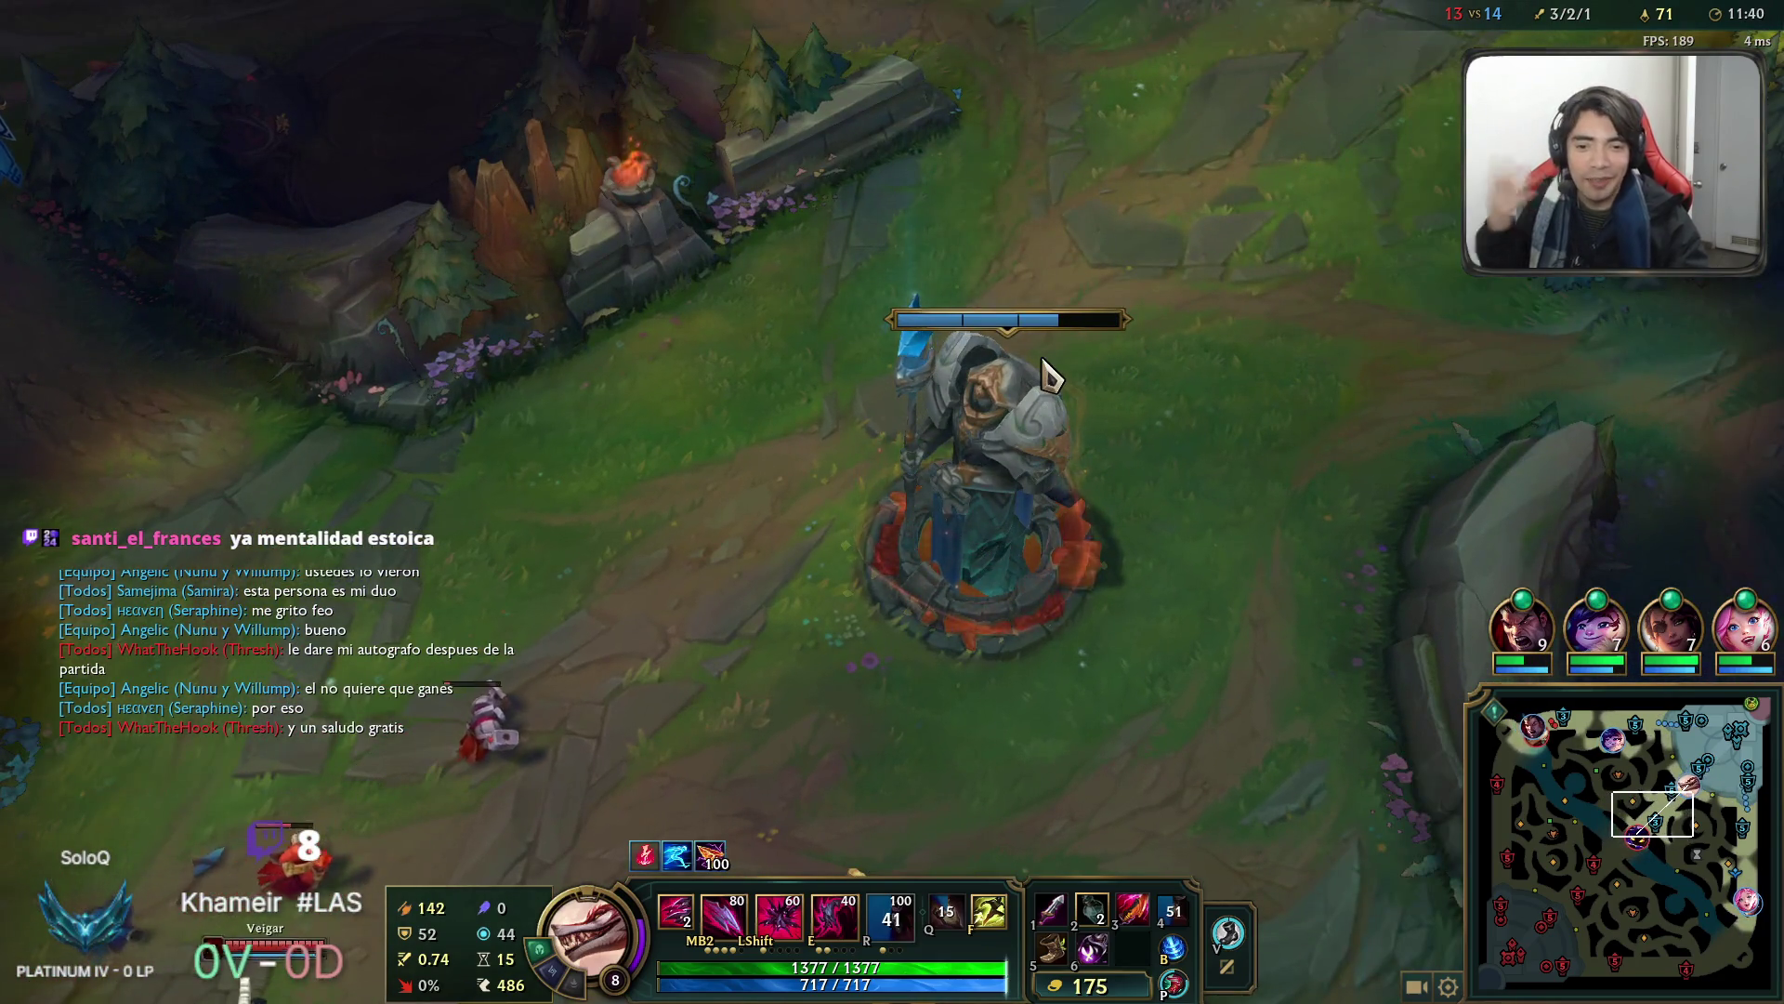
right_click(796, 706)
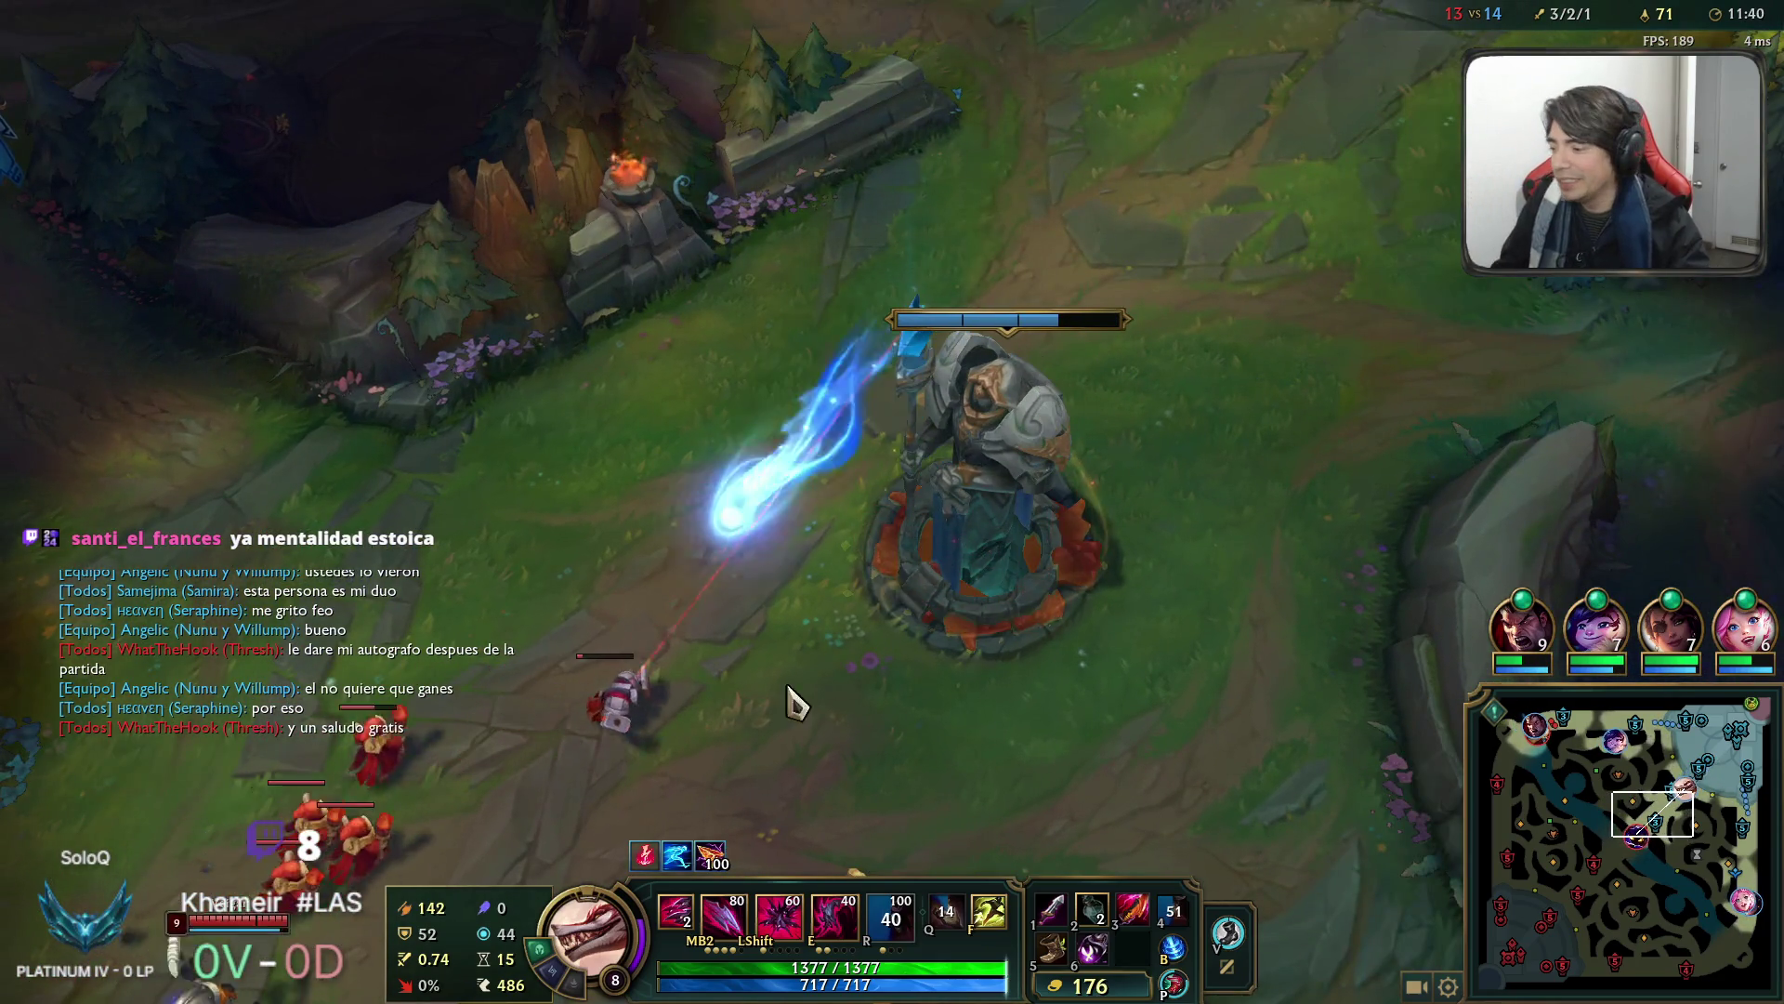
right_click(862, 701)
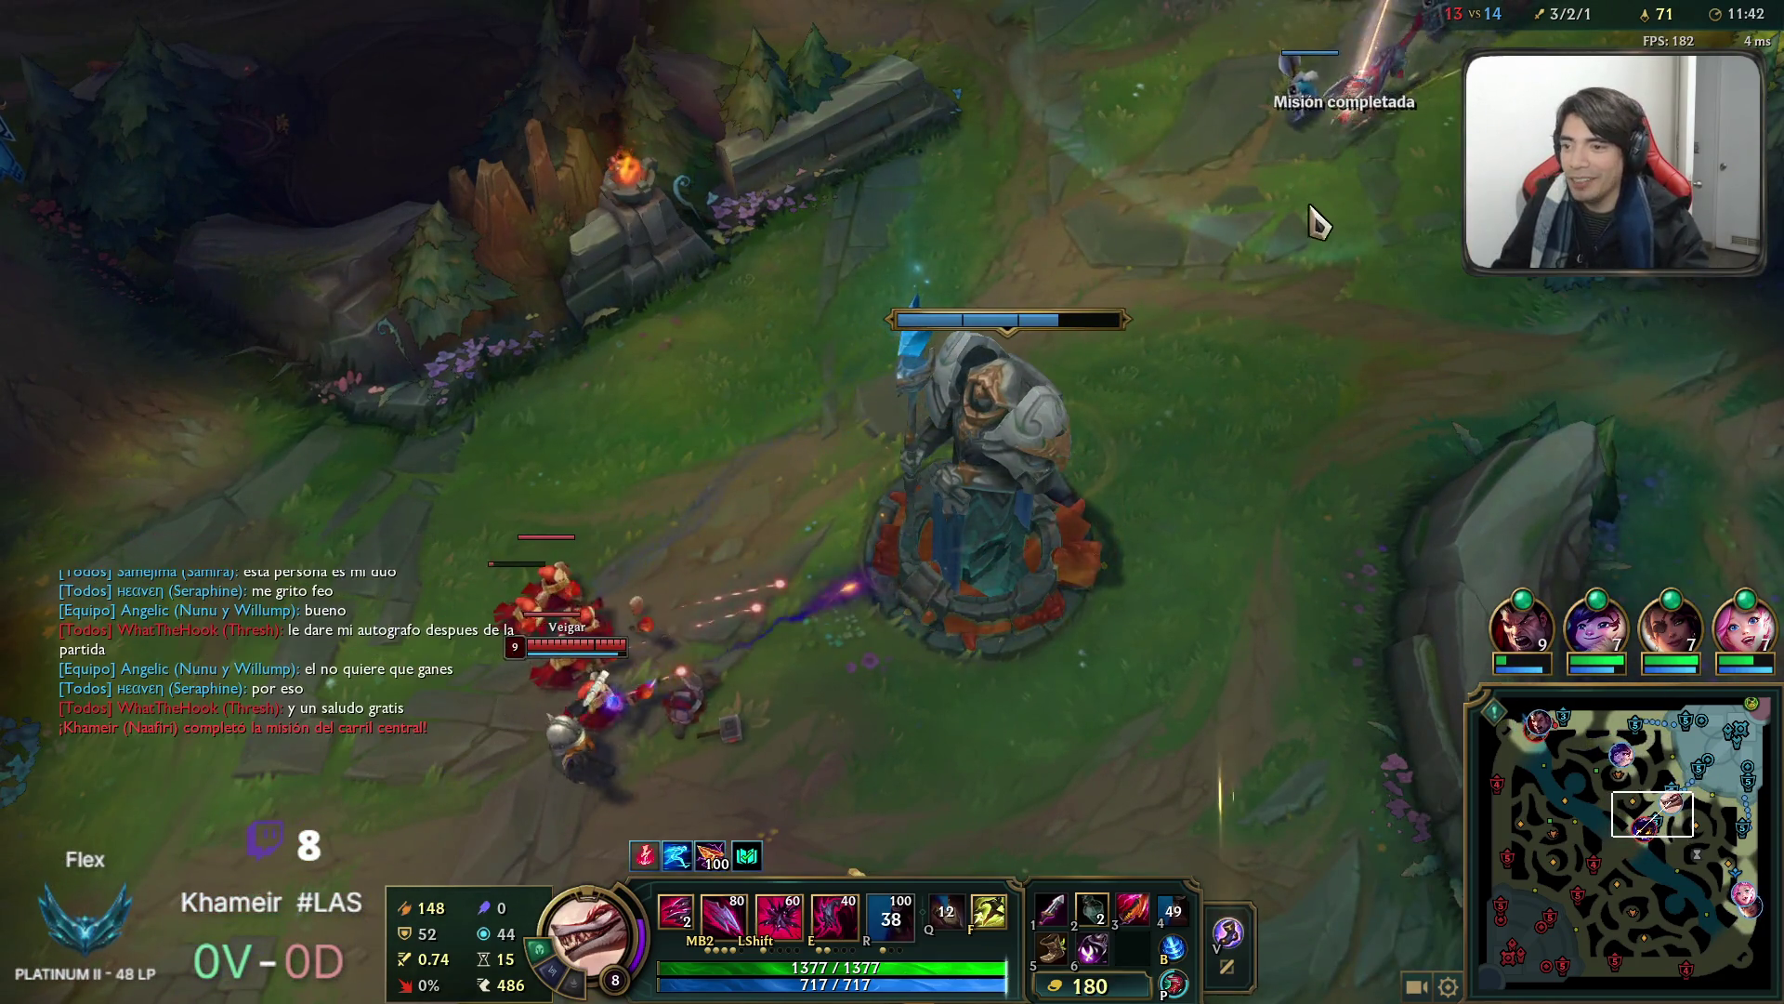
Clear the enemy minion wave around the turret with attacks and Q daggers.
key(space)
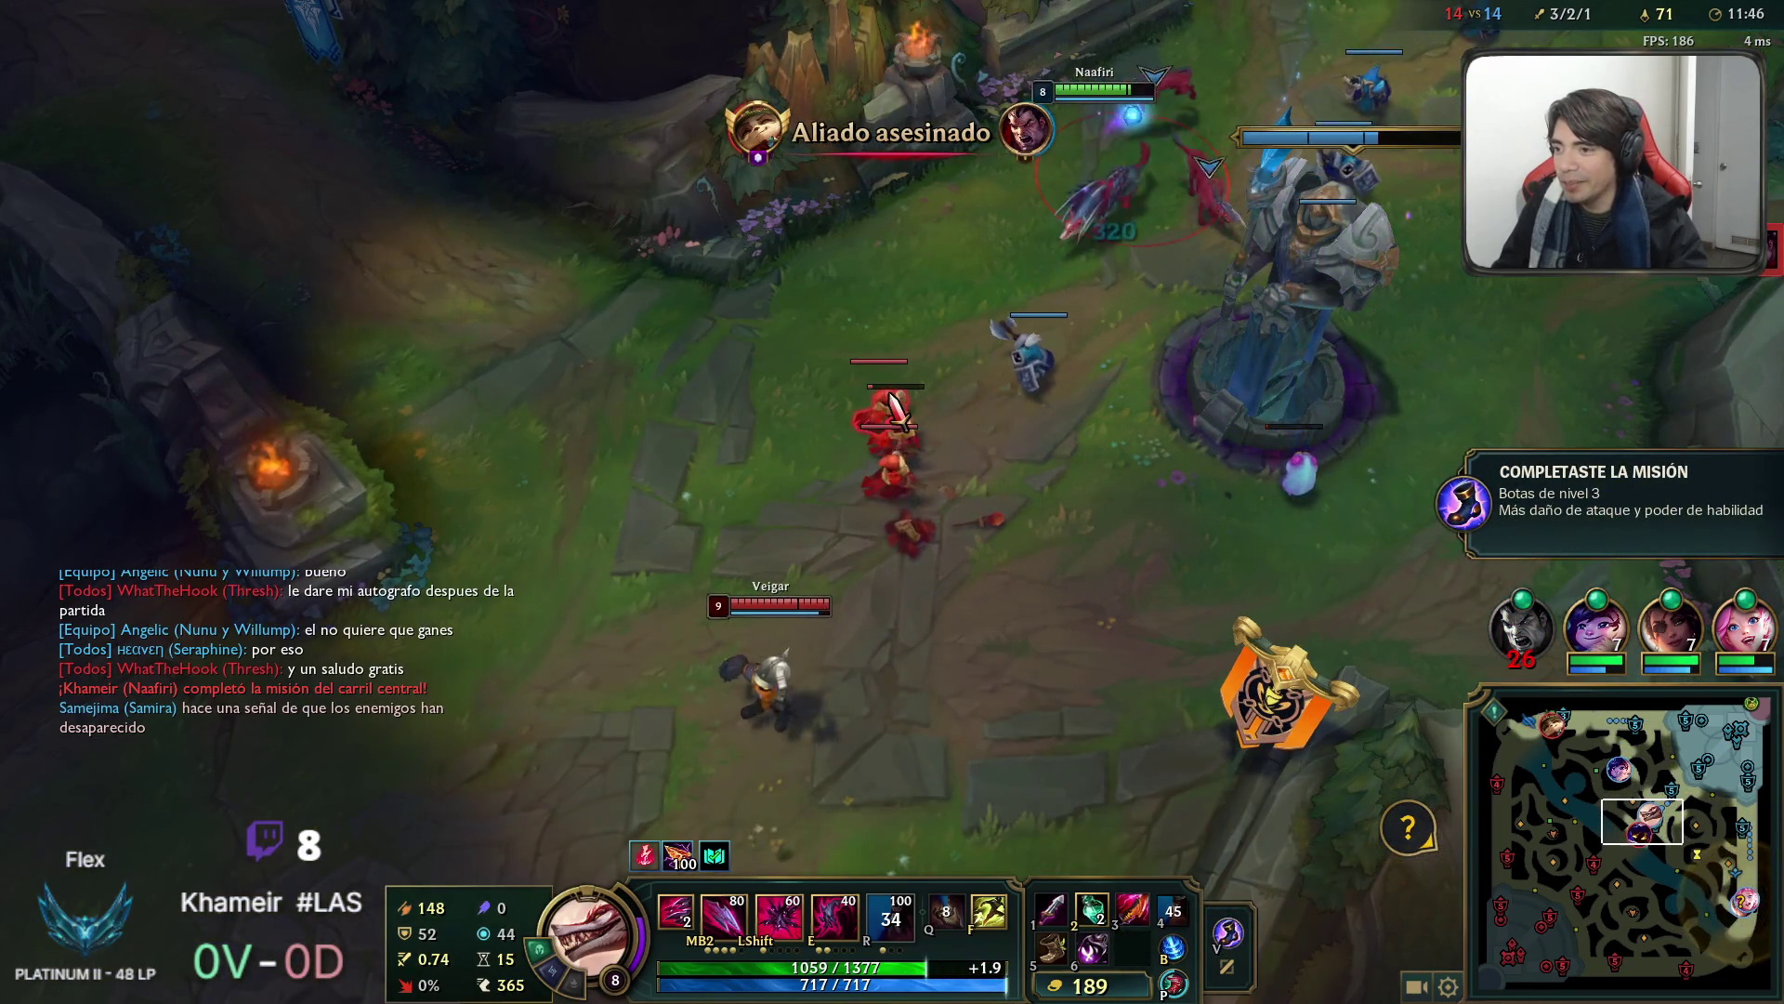
right_click(940, 505)
key(q)
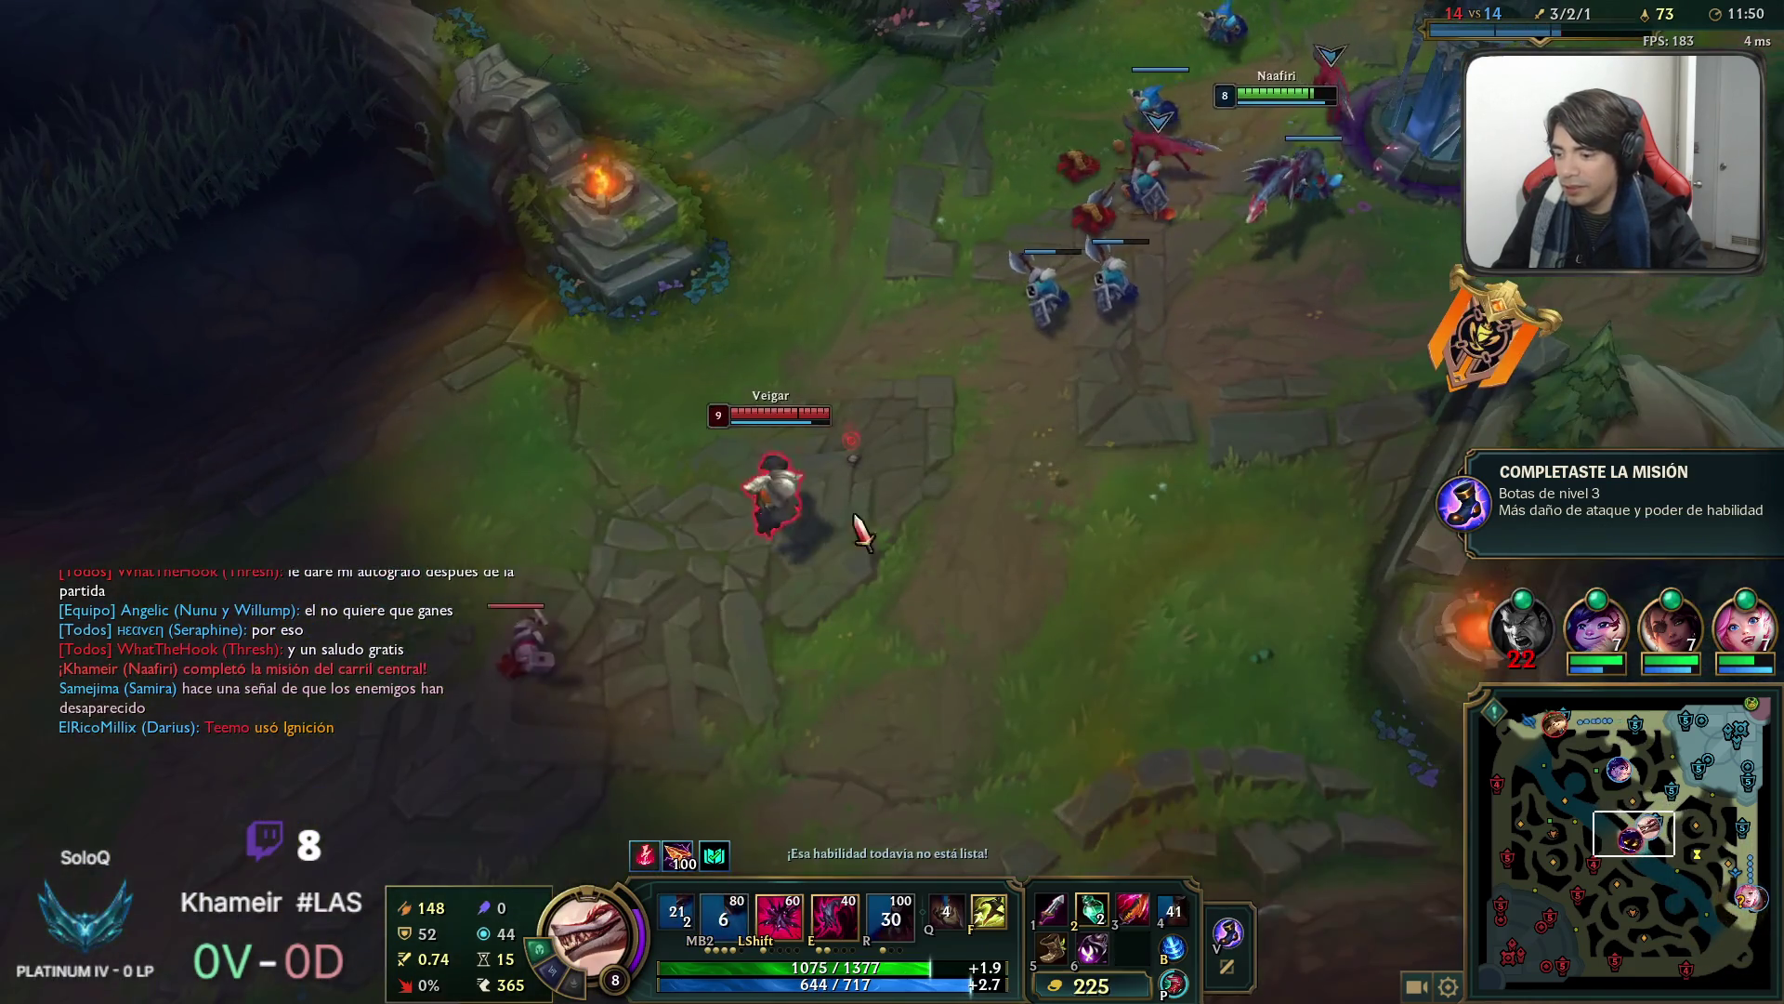
right_click(1267, 410)
right_click(1215, 478)
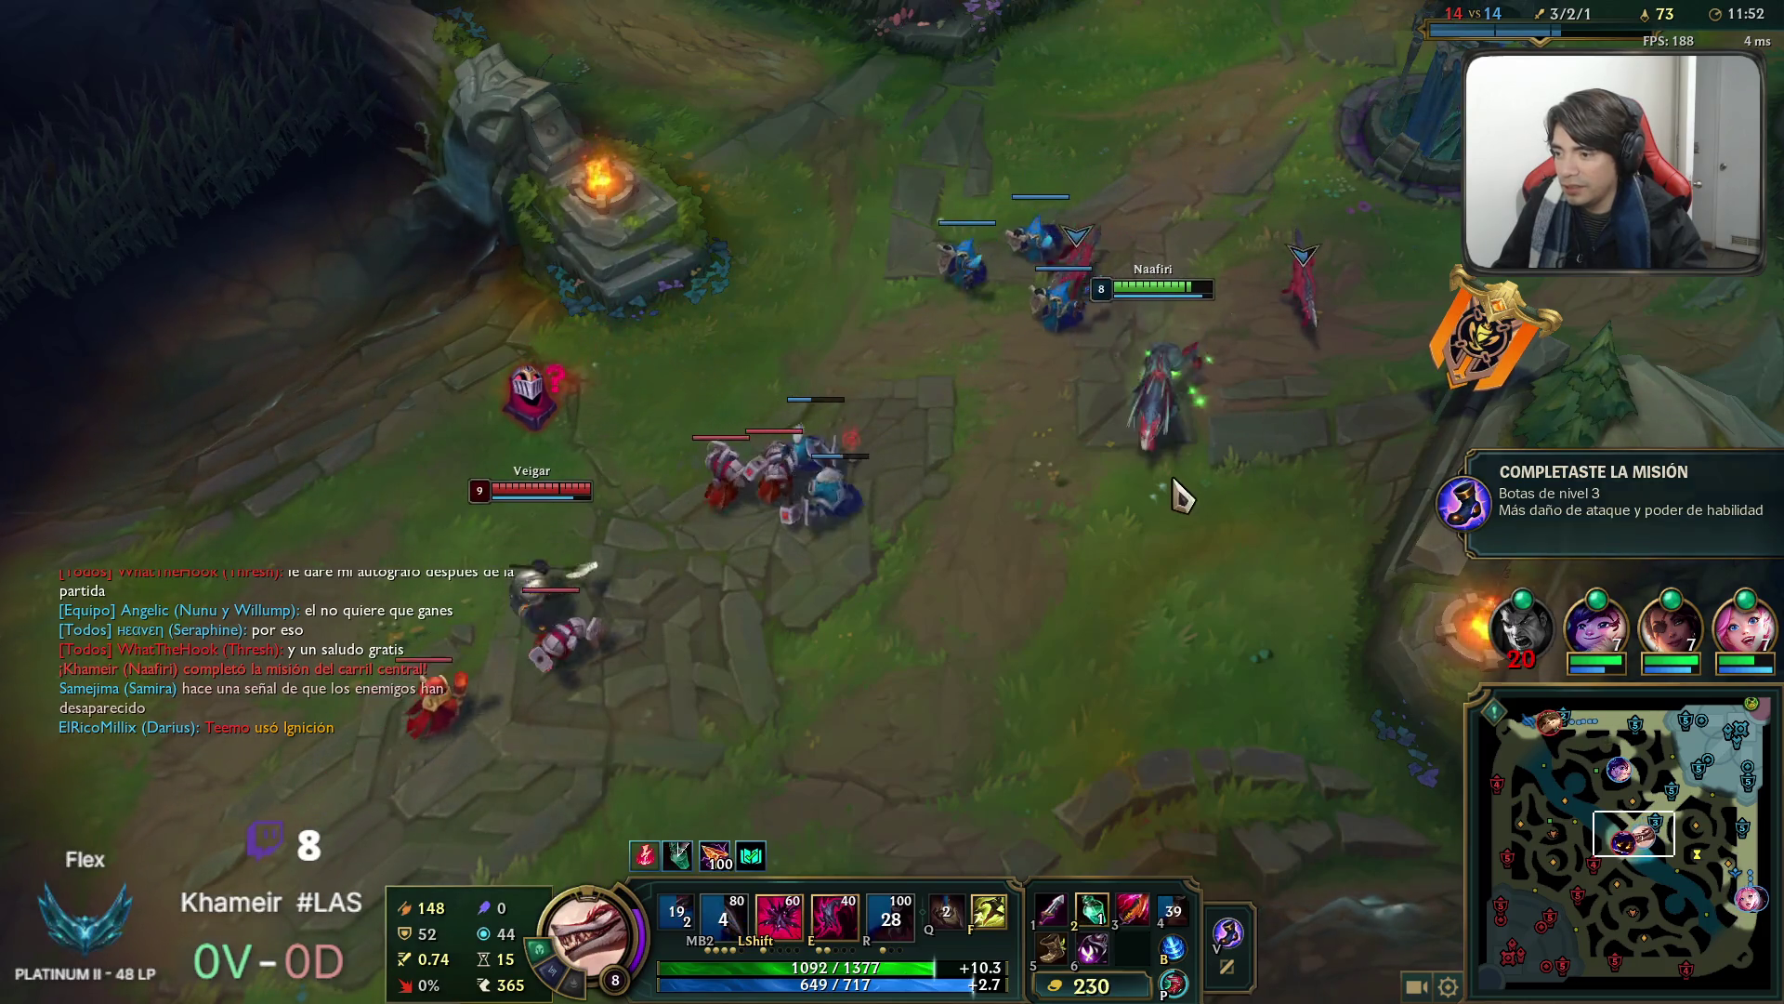
right_click(992, 493)
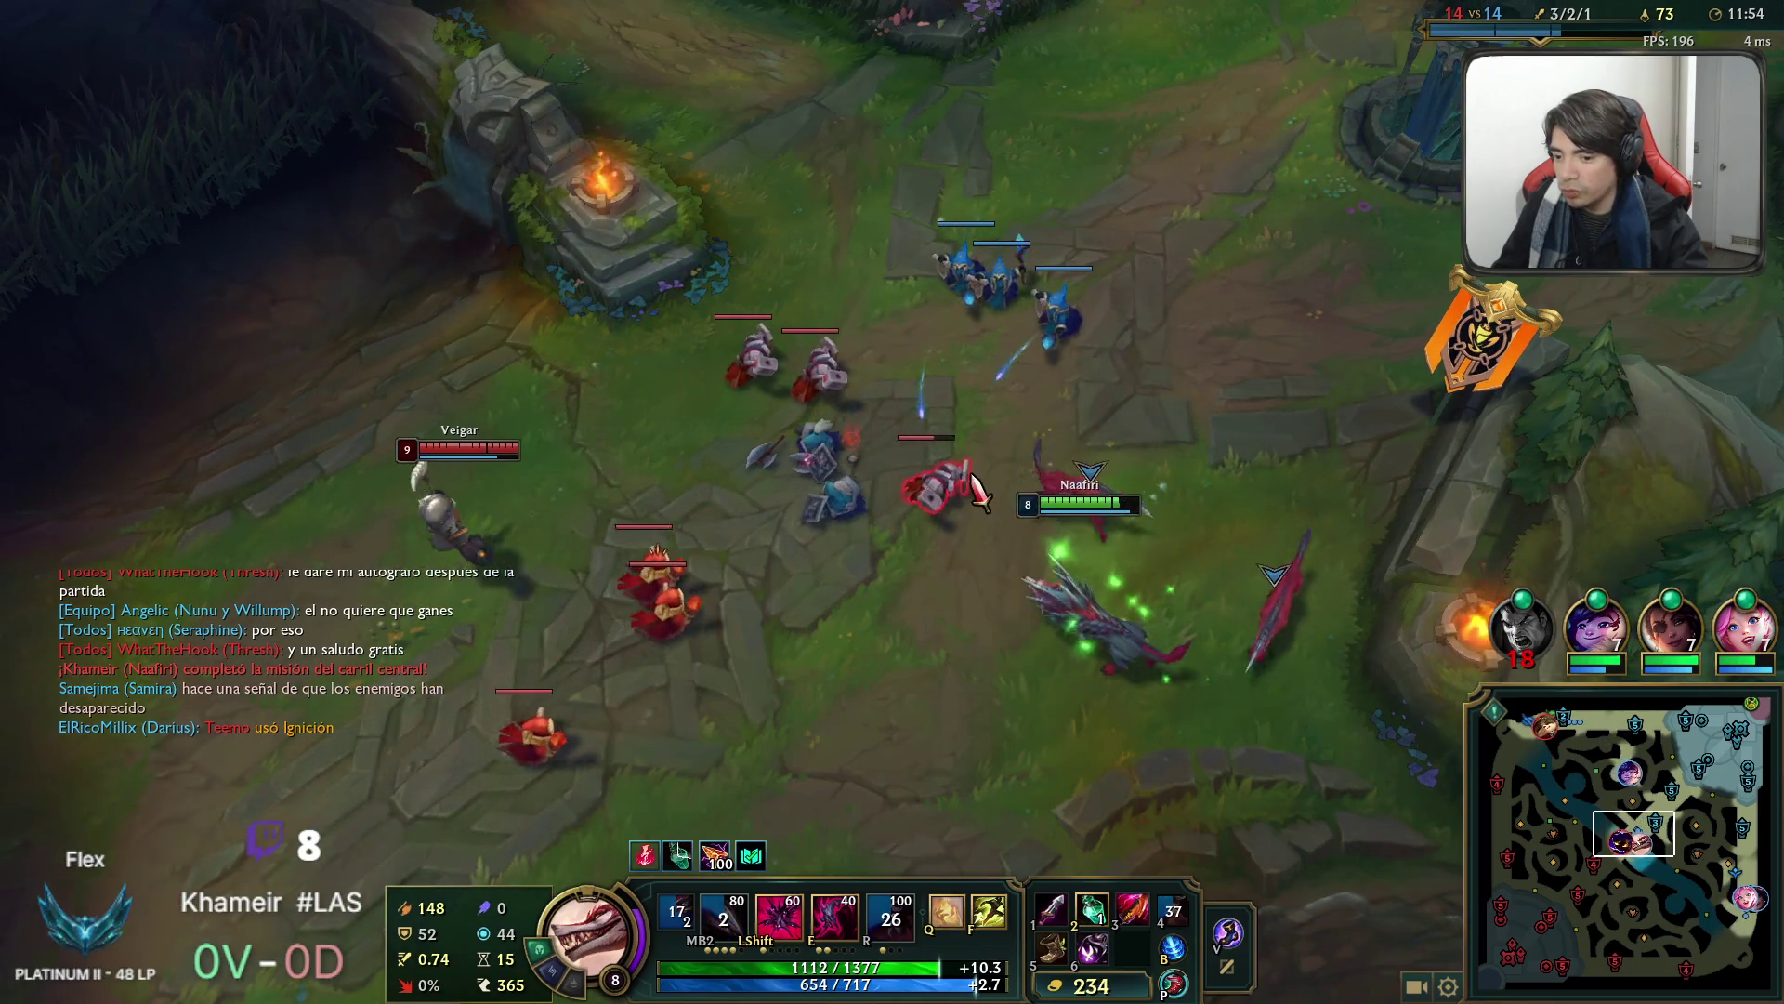
right_click(720, 720)
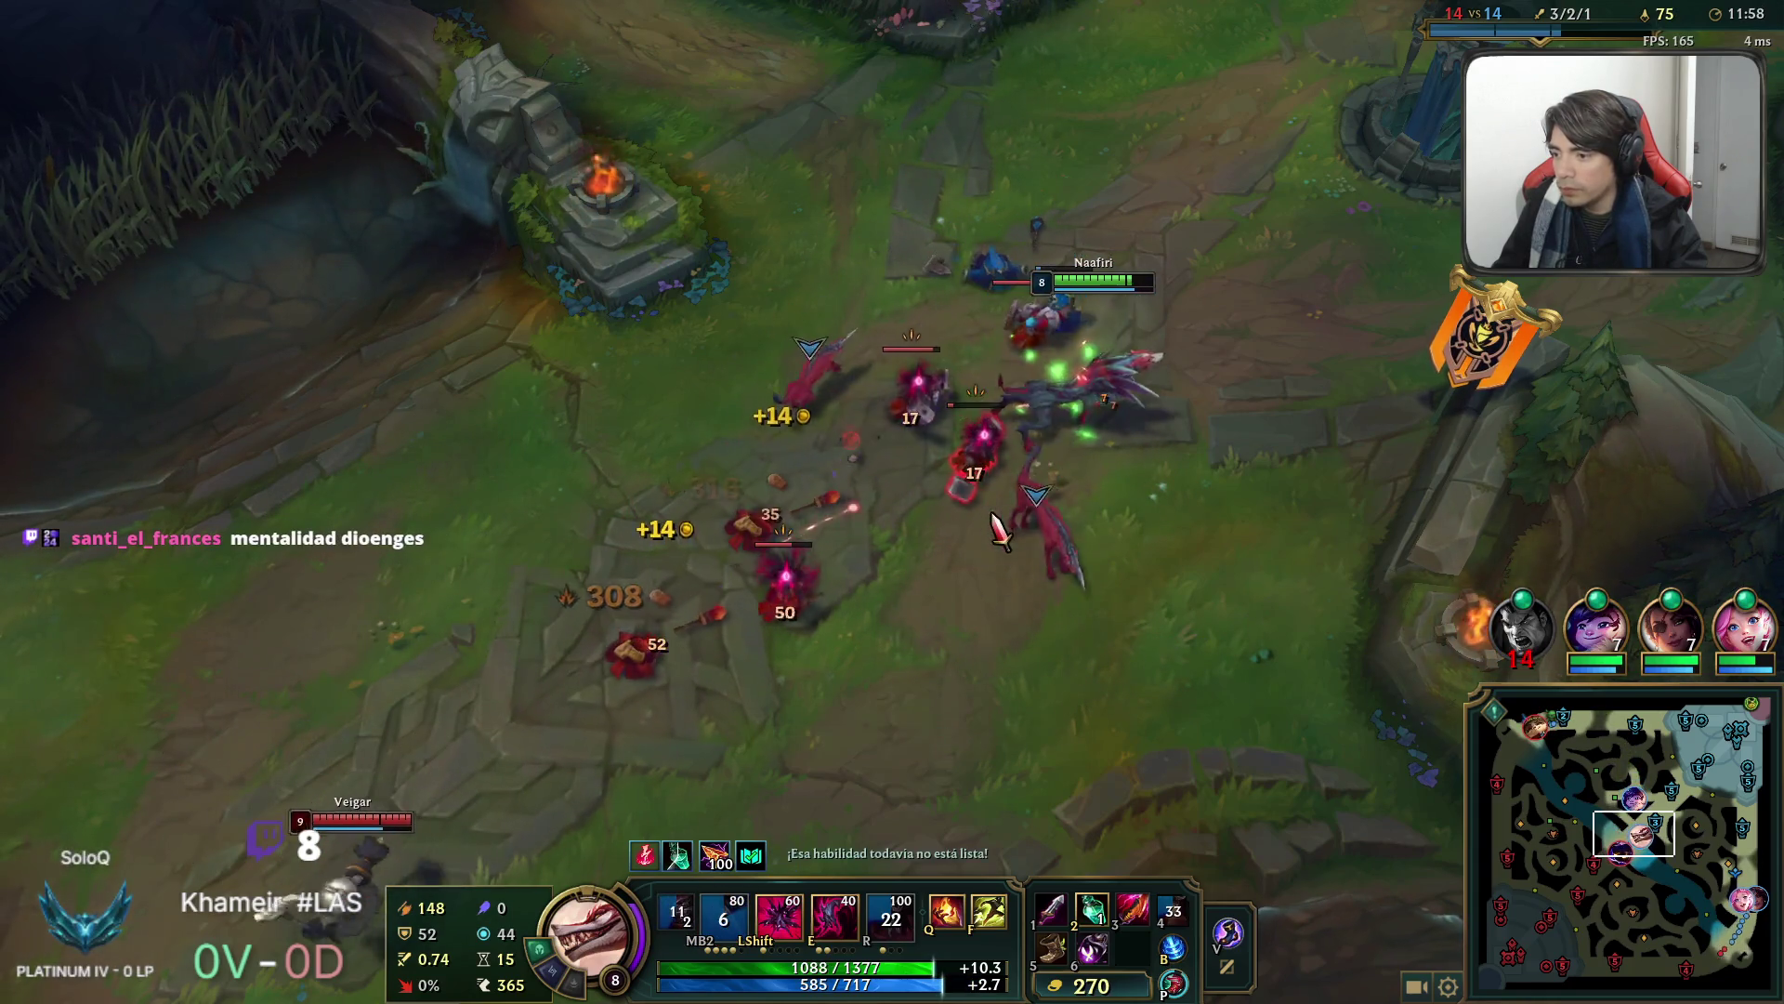
right_click(1097, 493)
right_click(1016, 353)
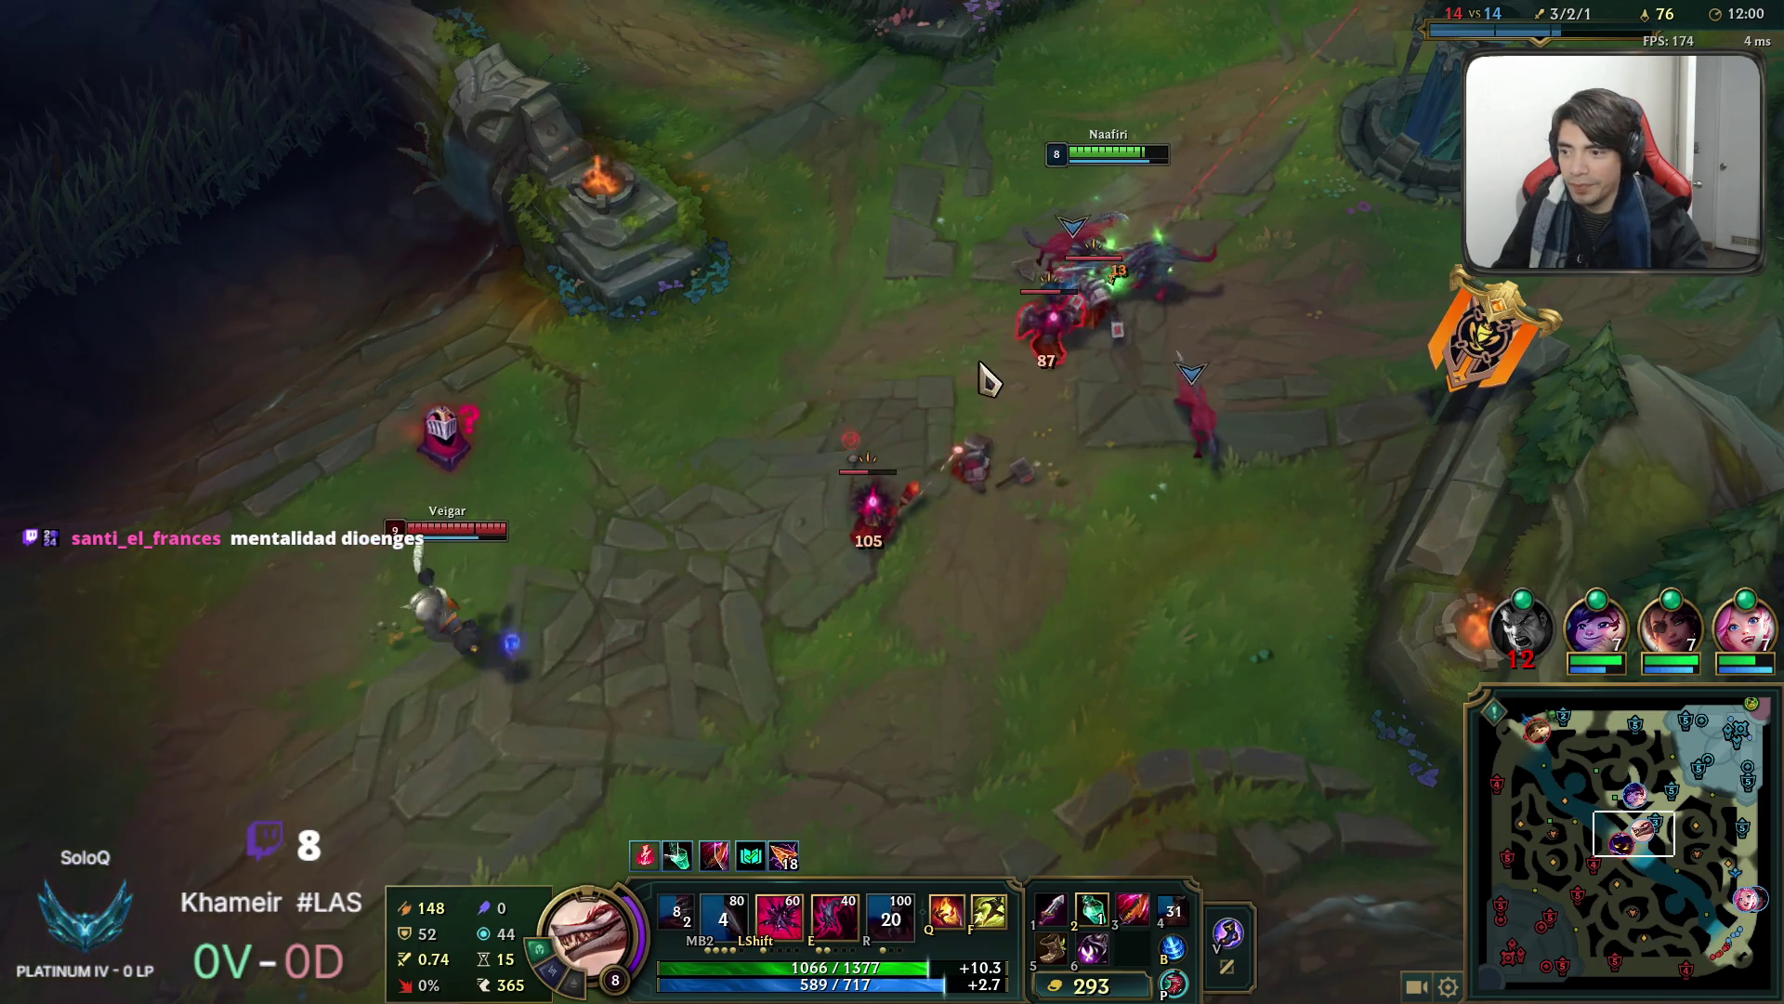
key(space)
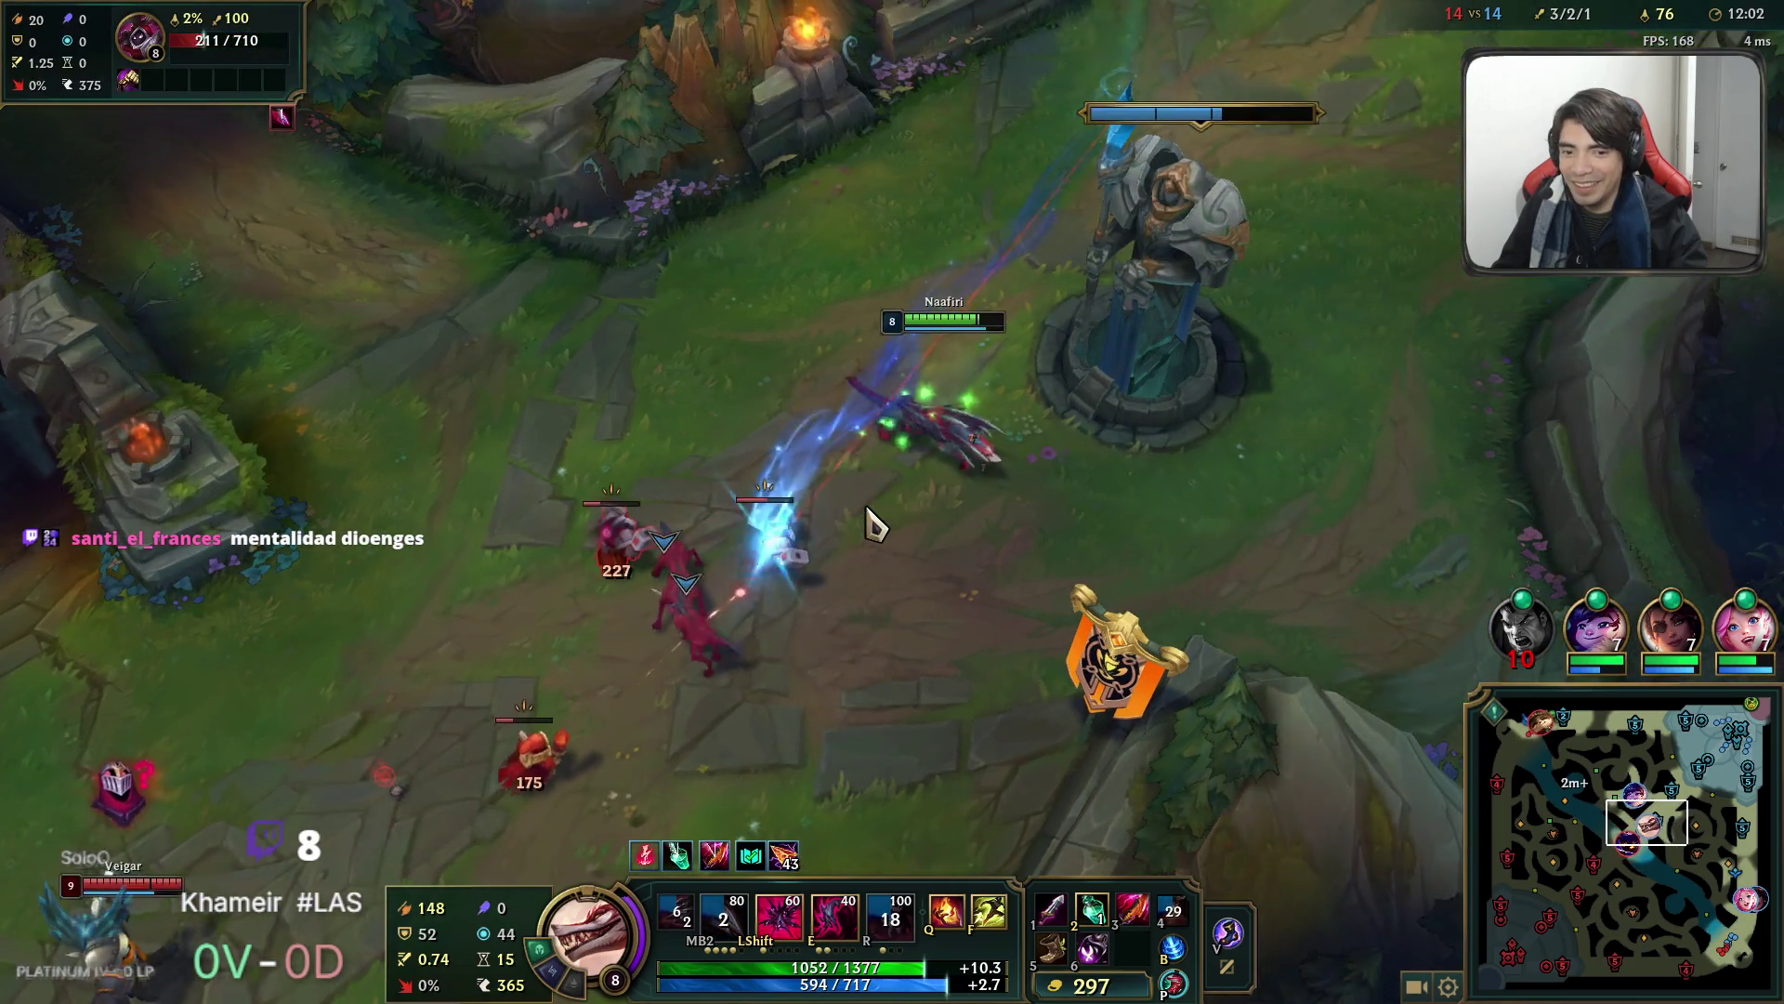
right_click(865, 520)
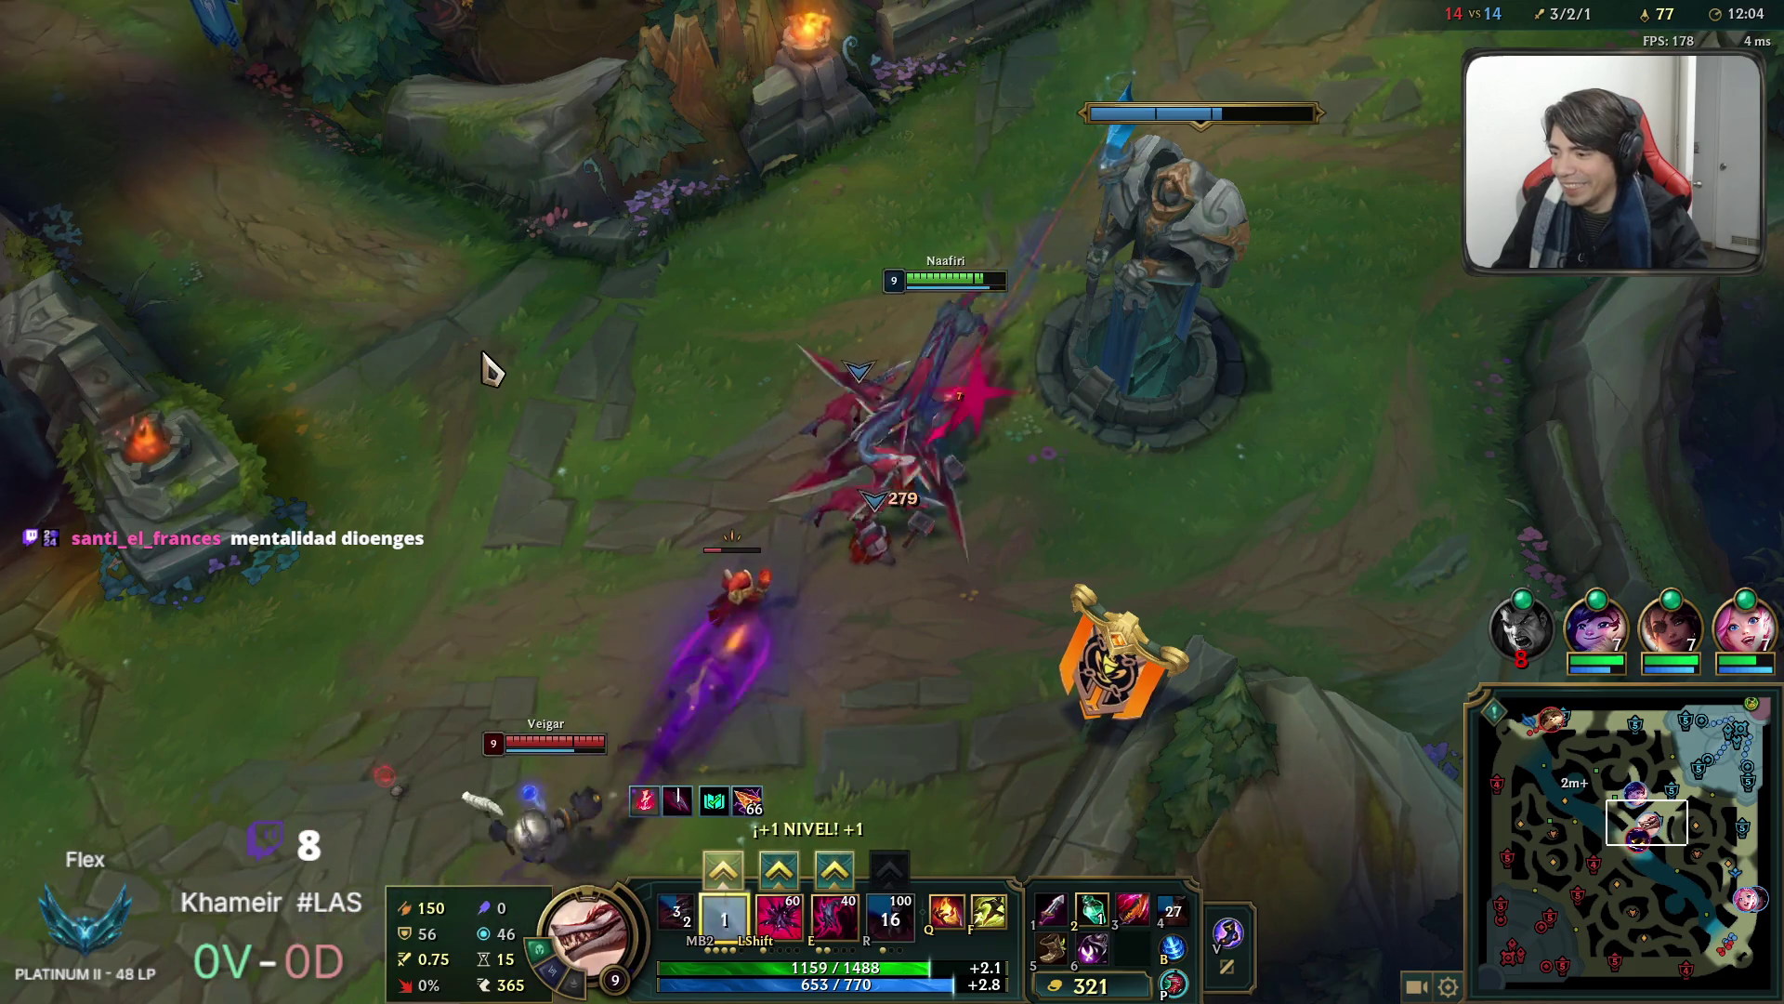
Reposition around the turret and advance toward Veigar.
right_click(1153, 270)
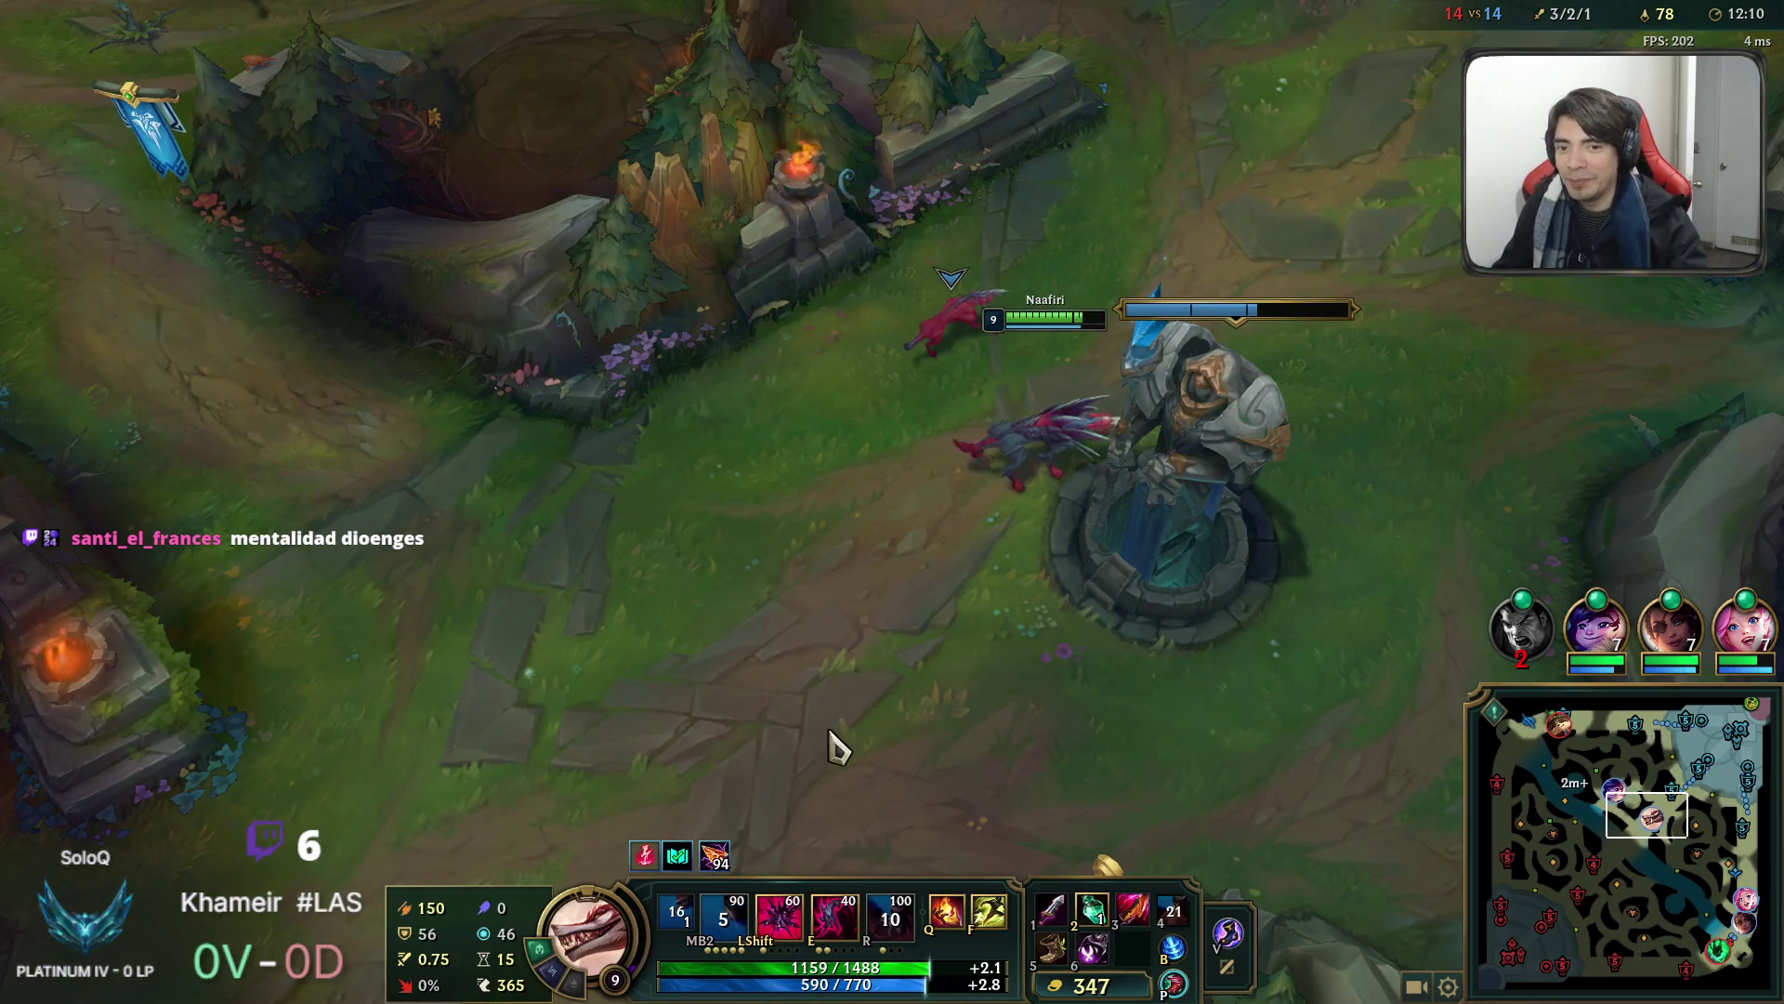
right_click(948, 681)
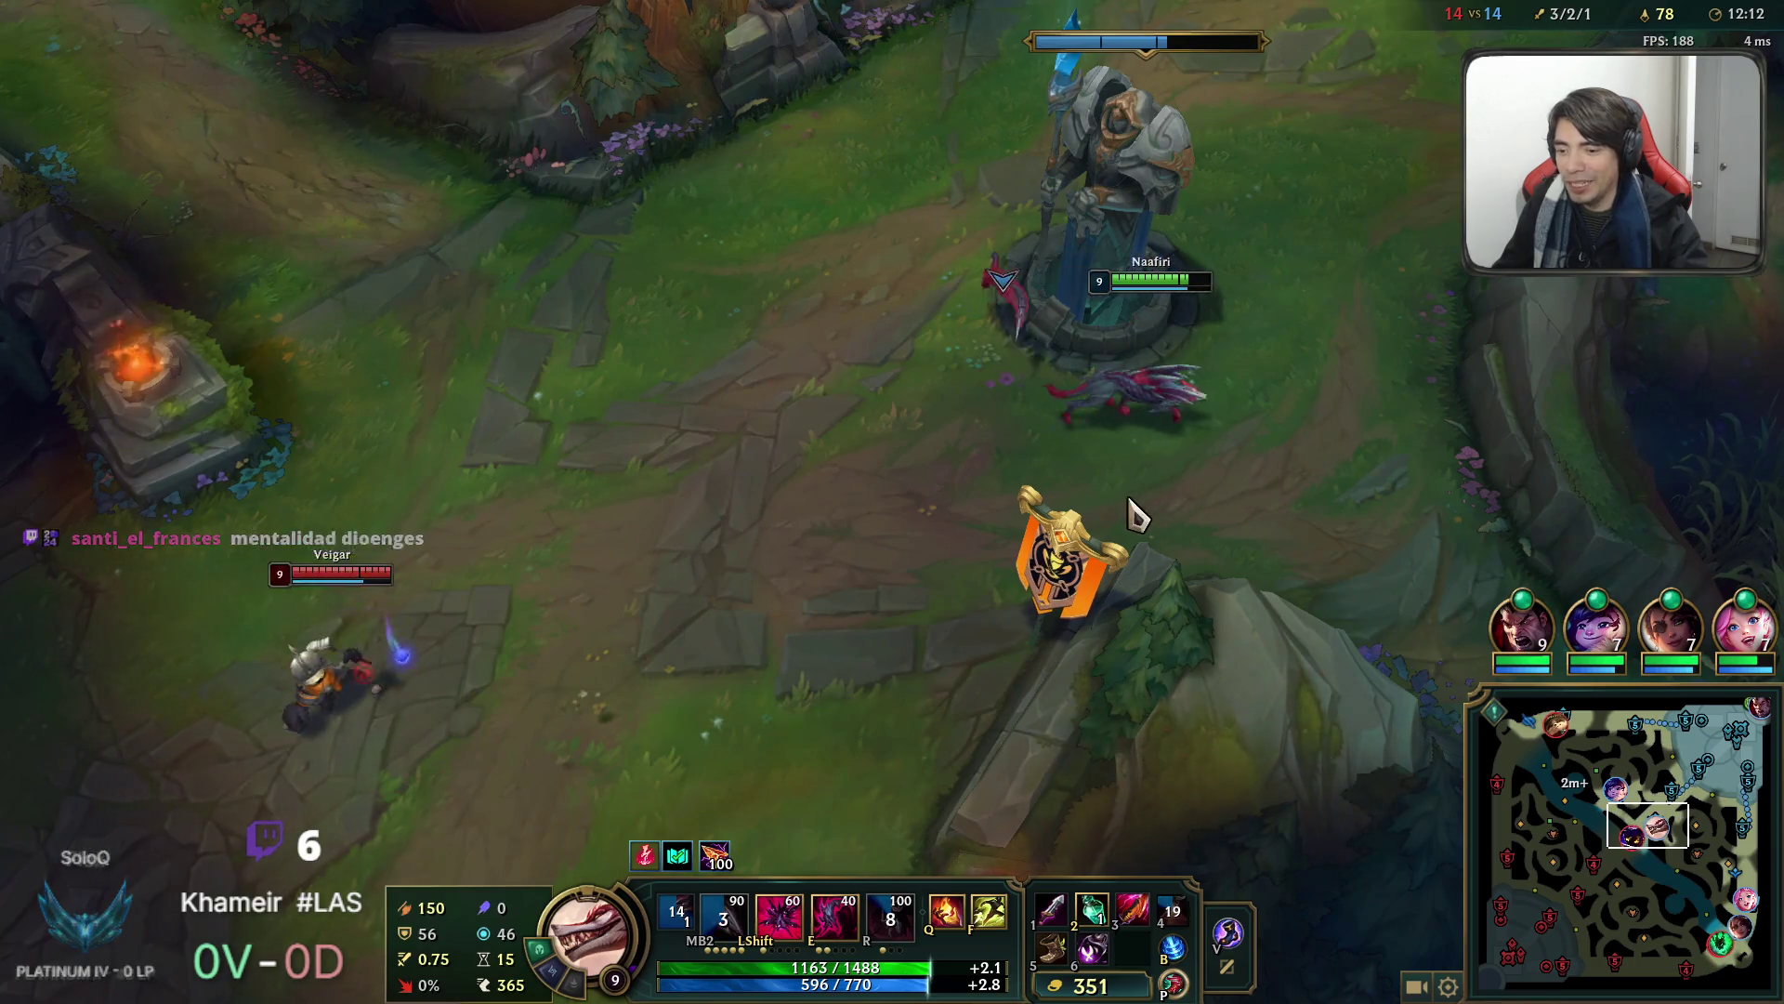
right_click(1542, 316)
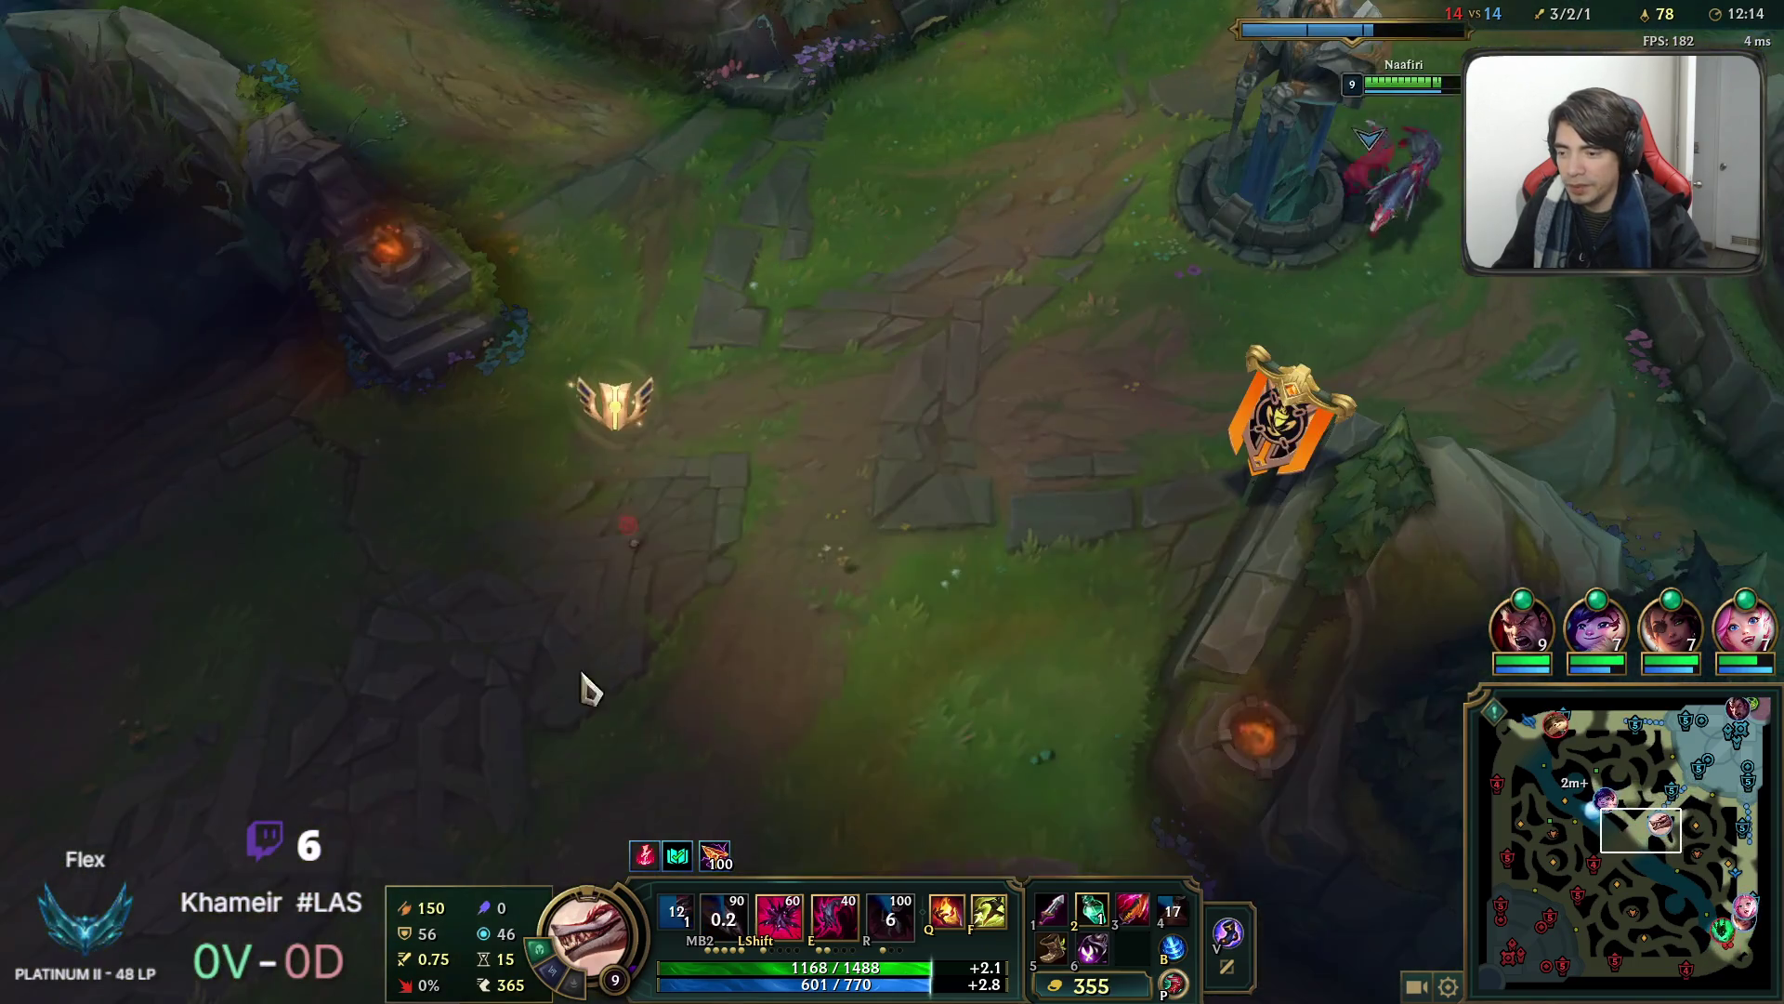
right_click(1098, 388)
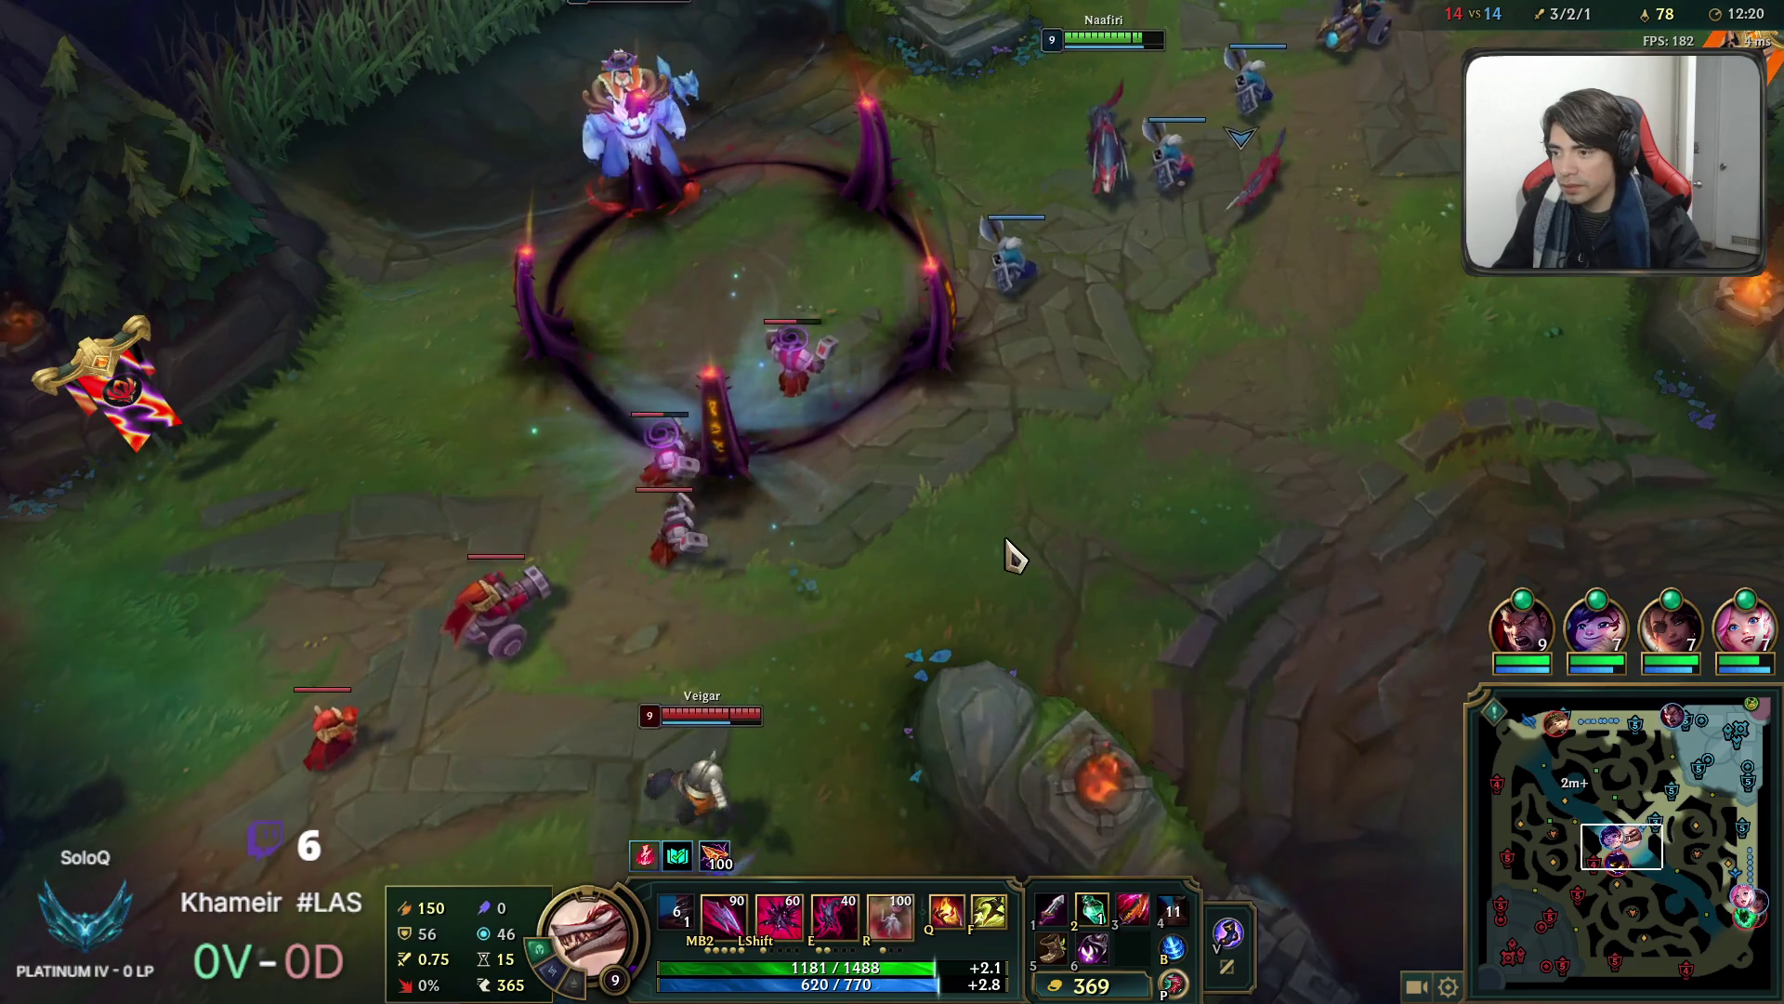
Kill Veigar using ultimate, E leap, Ignite and Q daggers.
key(r)
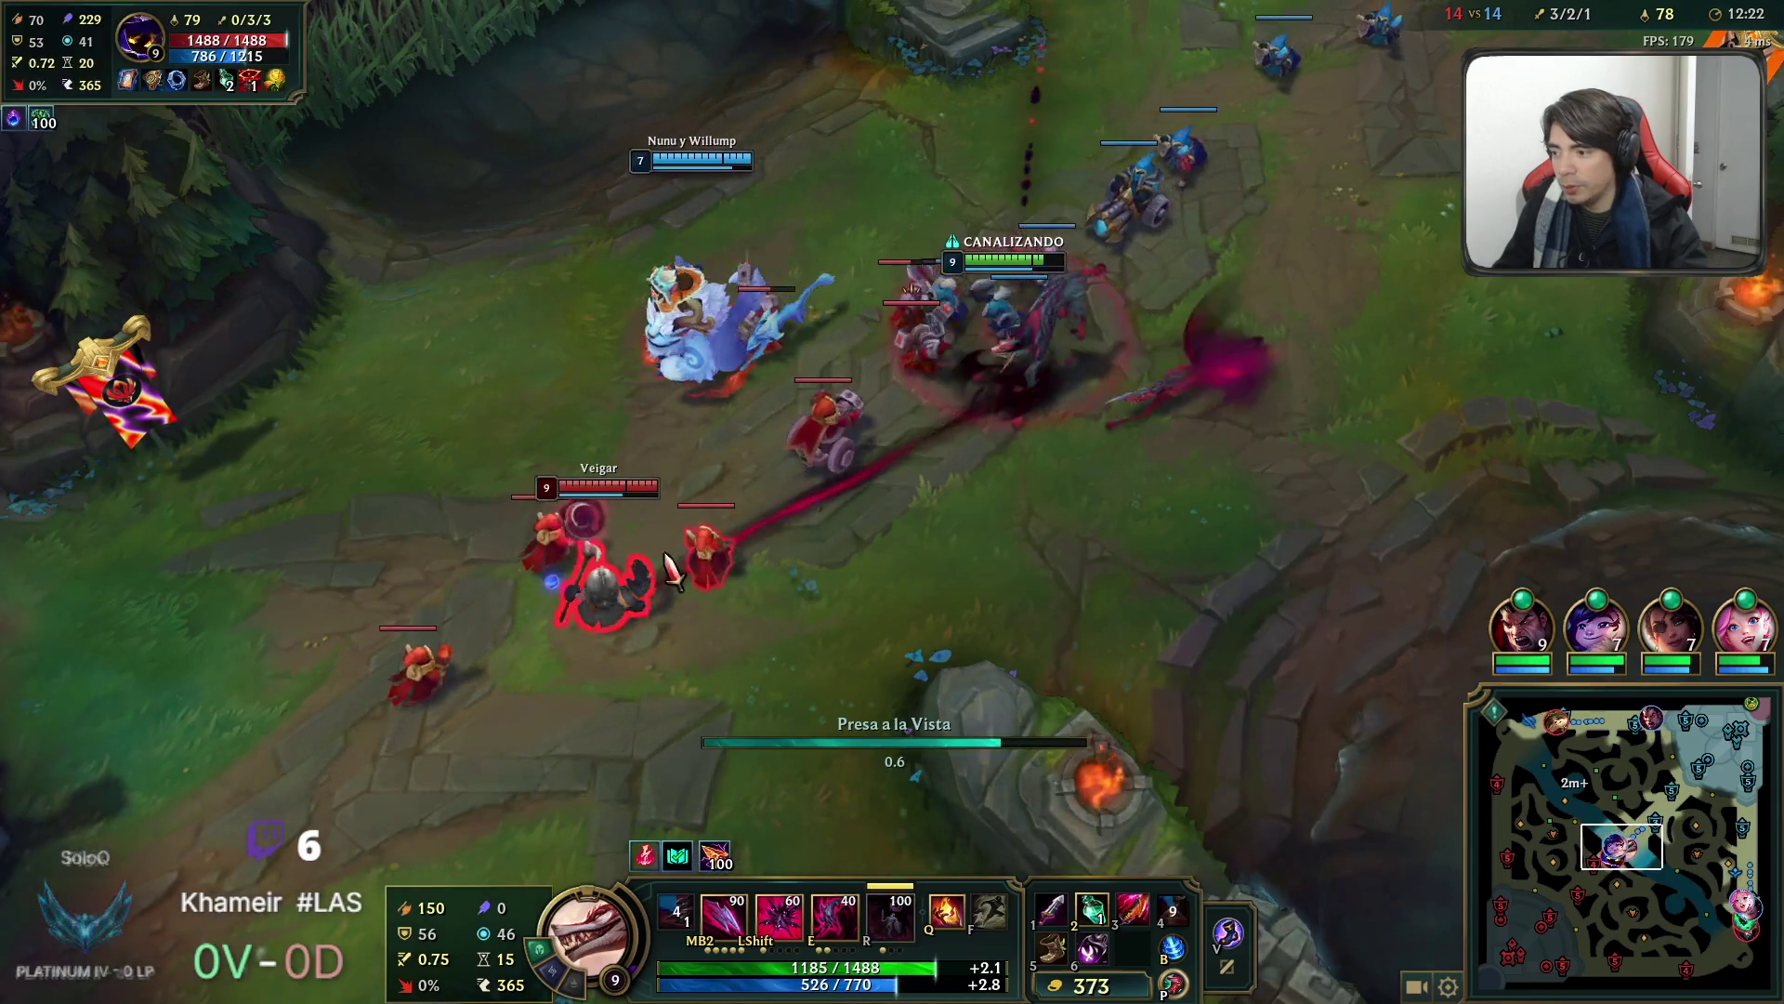
key(e)
key(q)
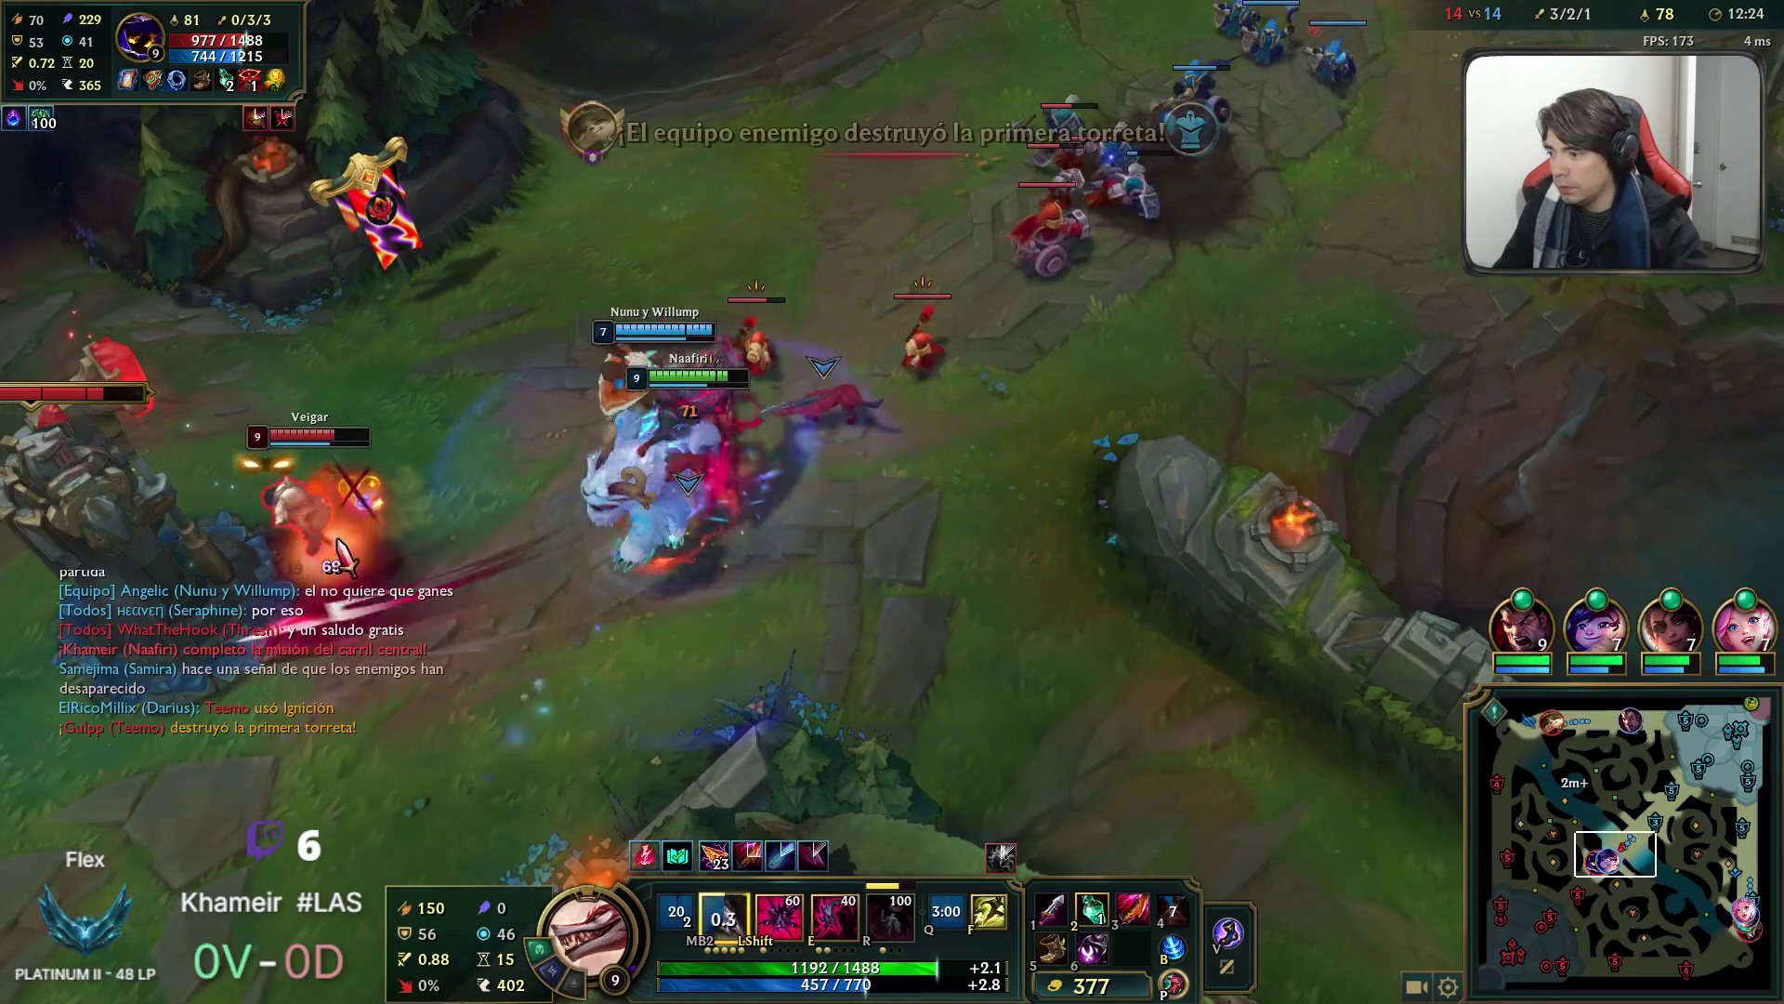
key(q)
Follow Nunu to attack the enemy group, then fall back down the lane.
right_click(872, 444)
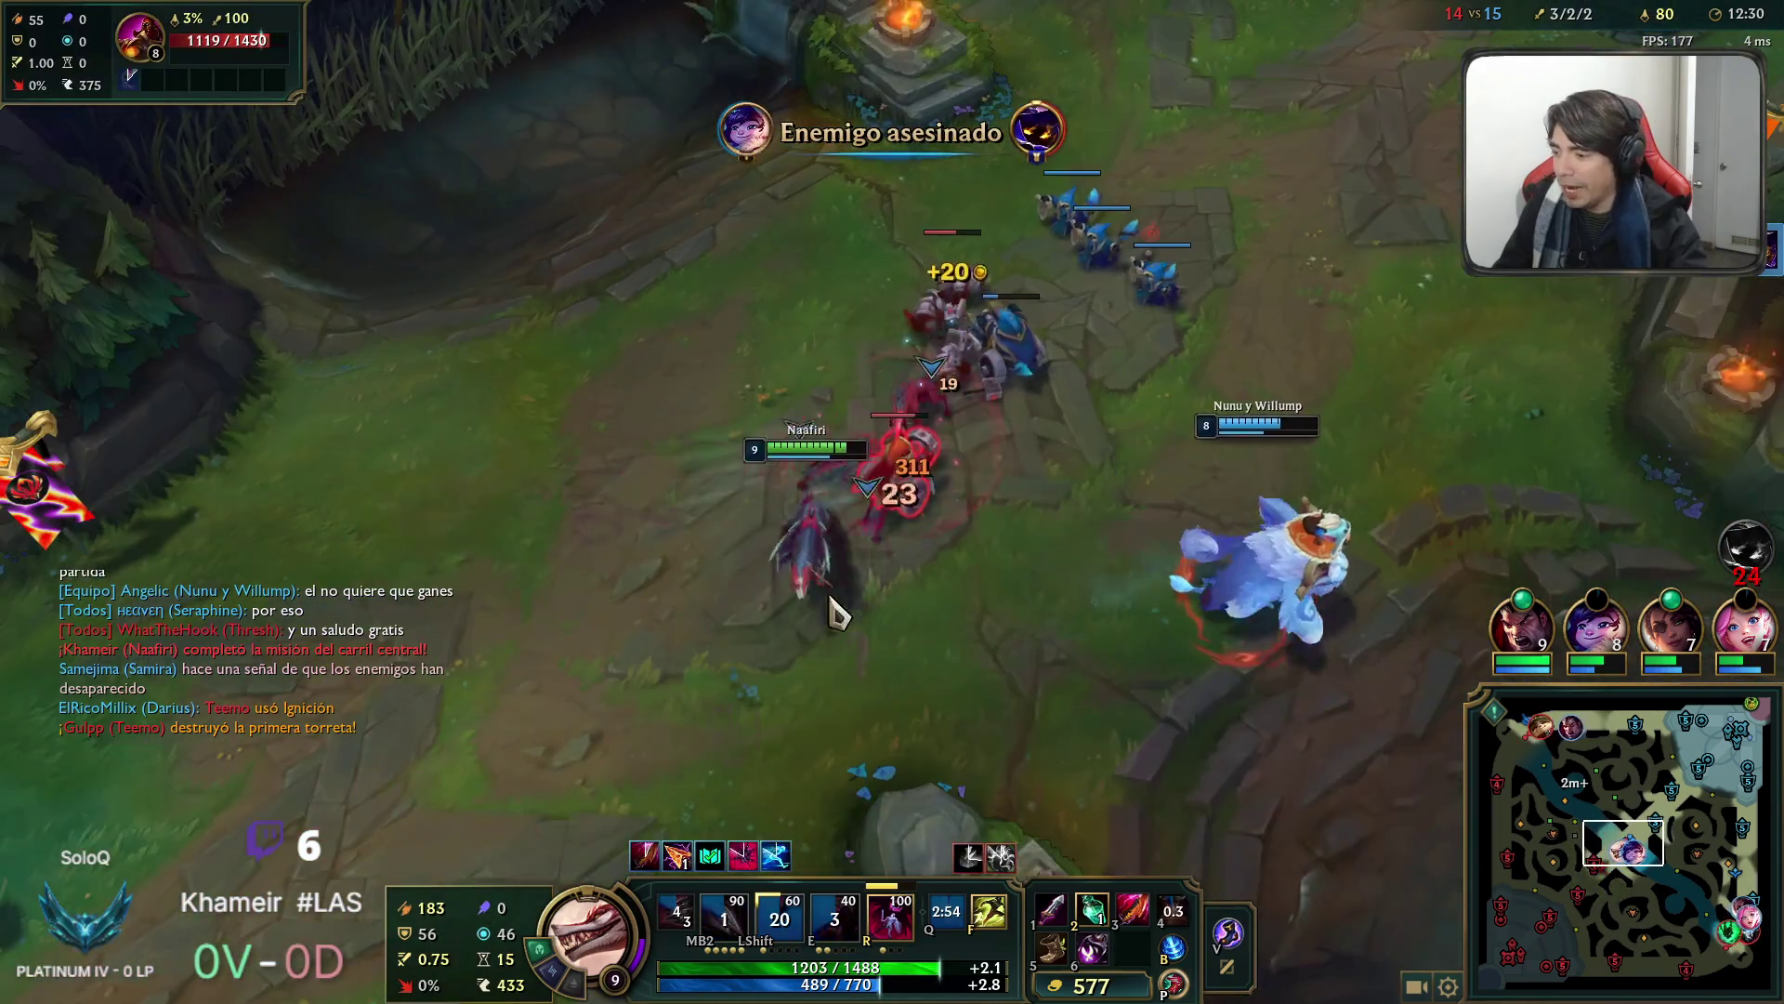
right_click(873, 462)
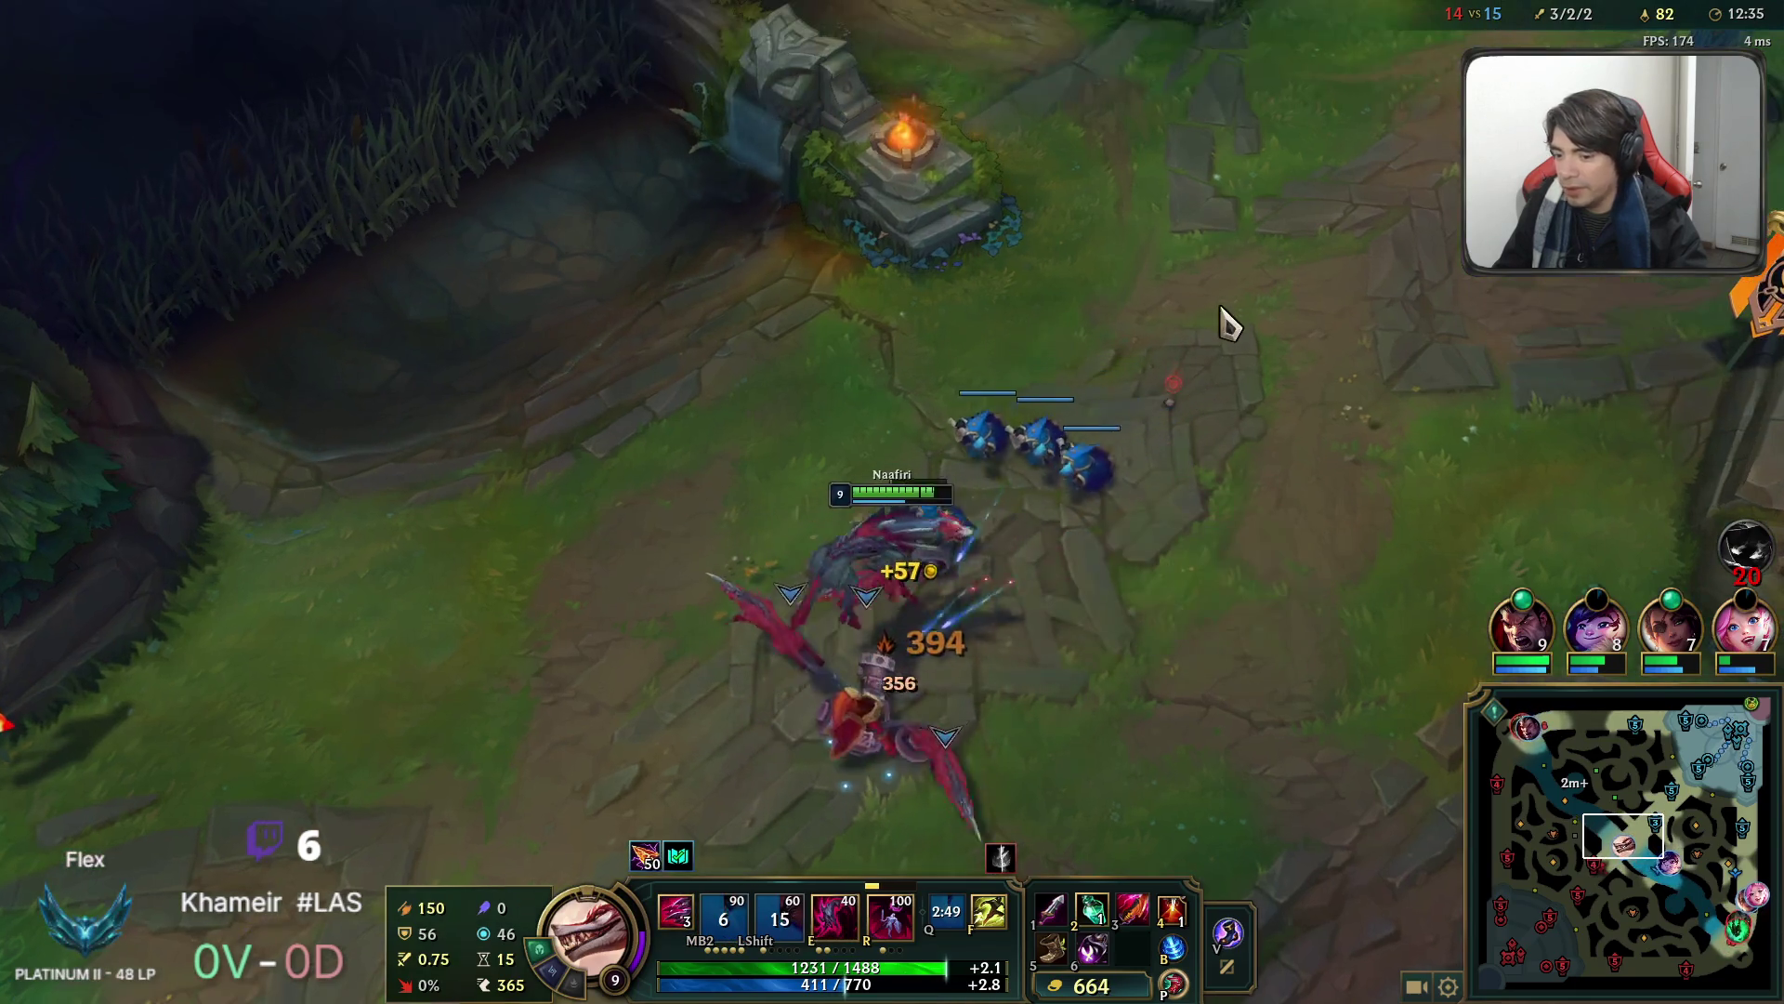
right_click(227, 762)
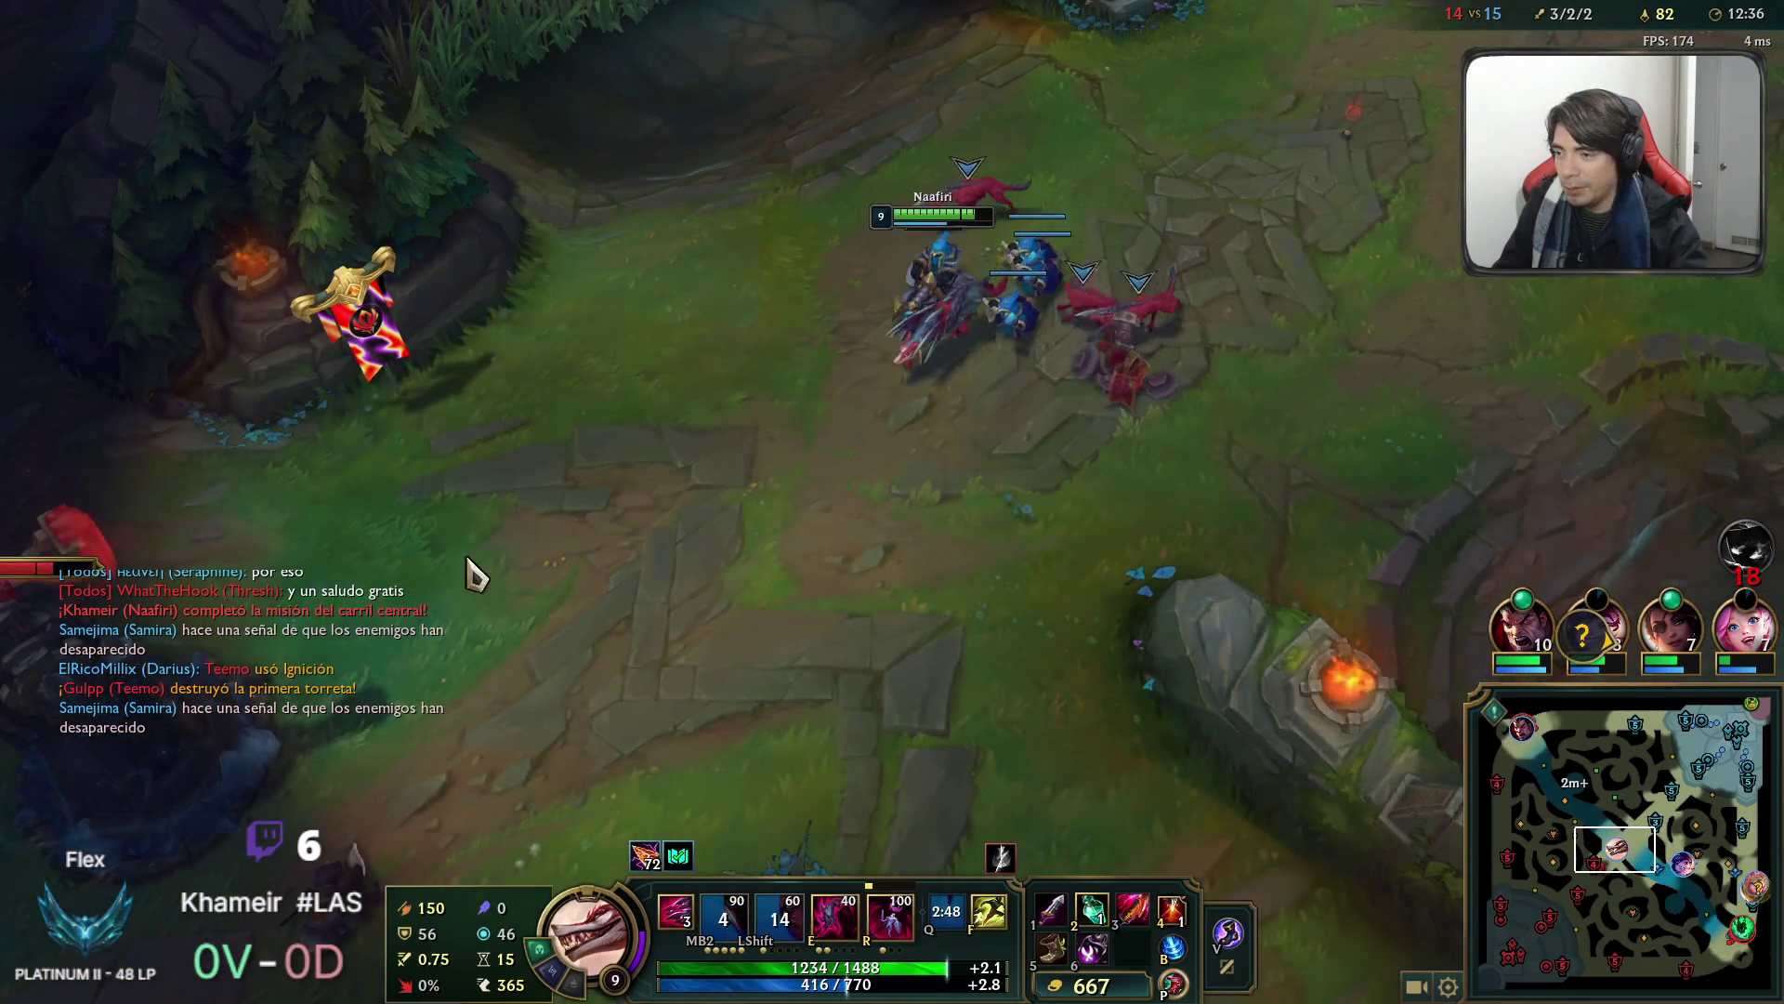
Engage Shaco with ultimate, E dash and Flash until Naafiri dies.
mouse_move(24, 995)
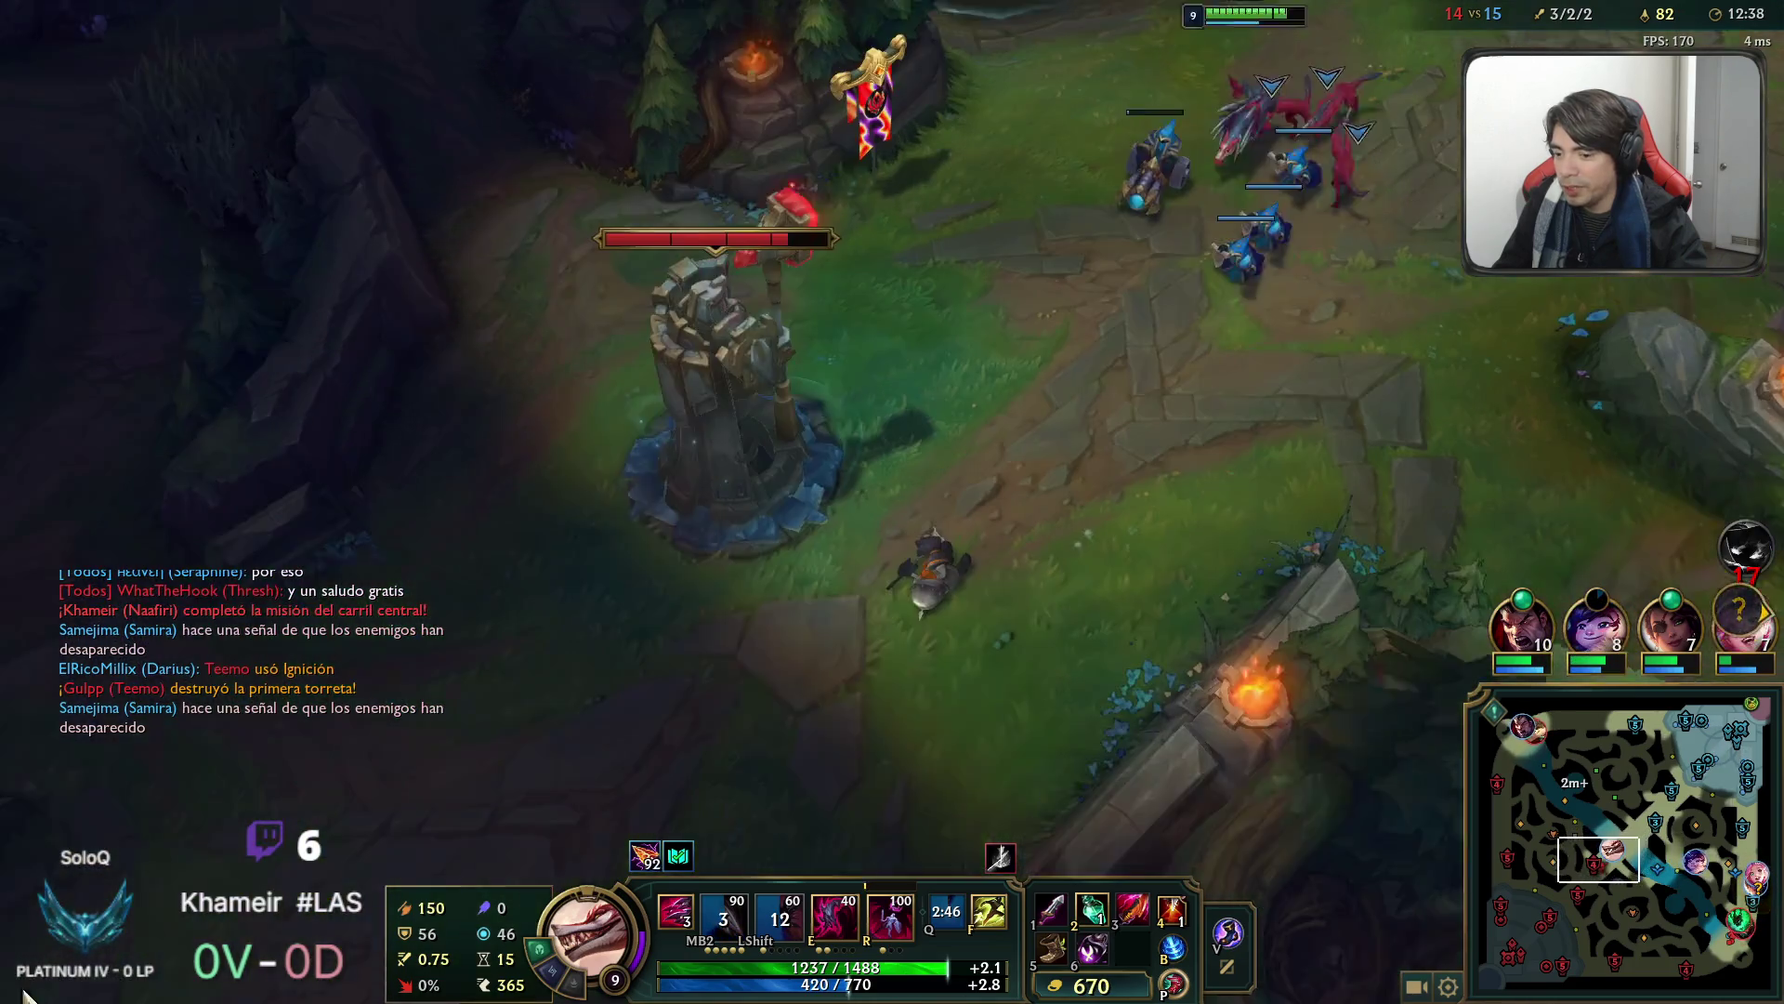
key(r)
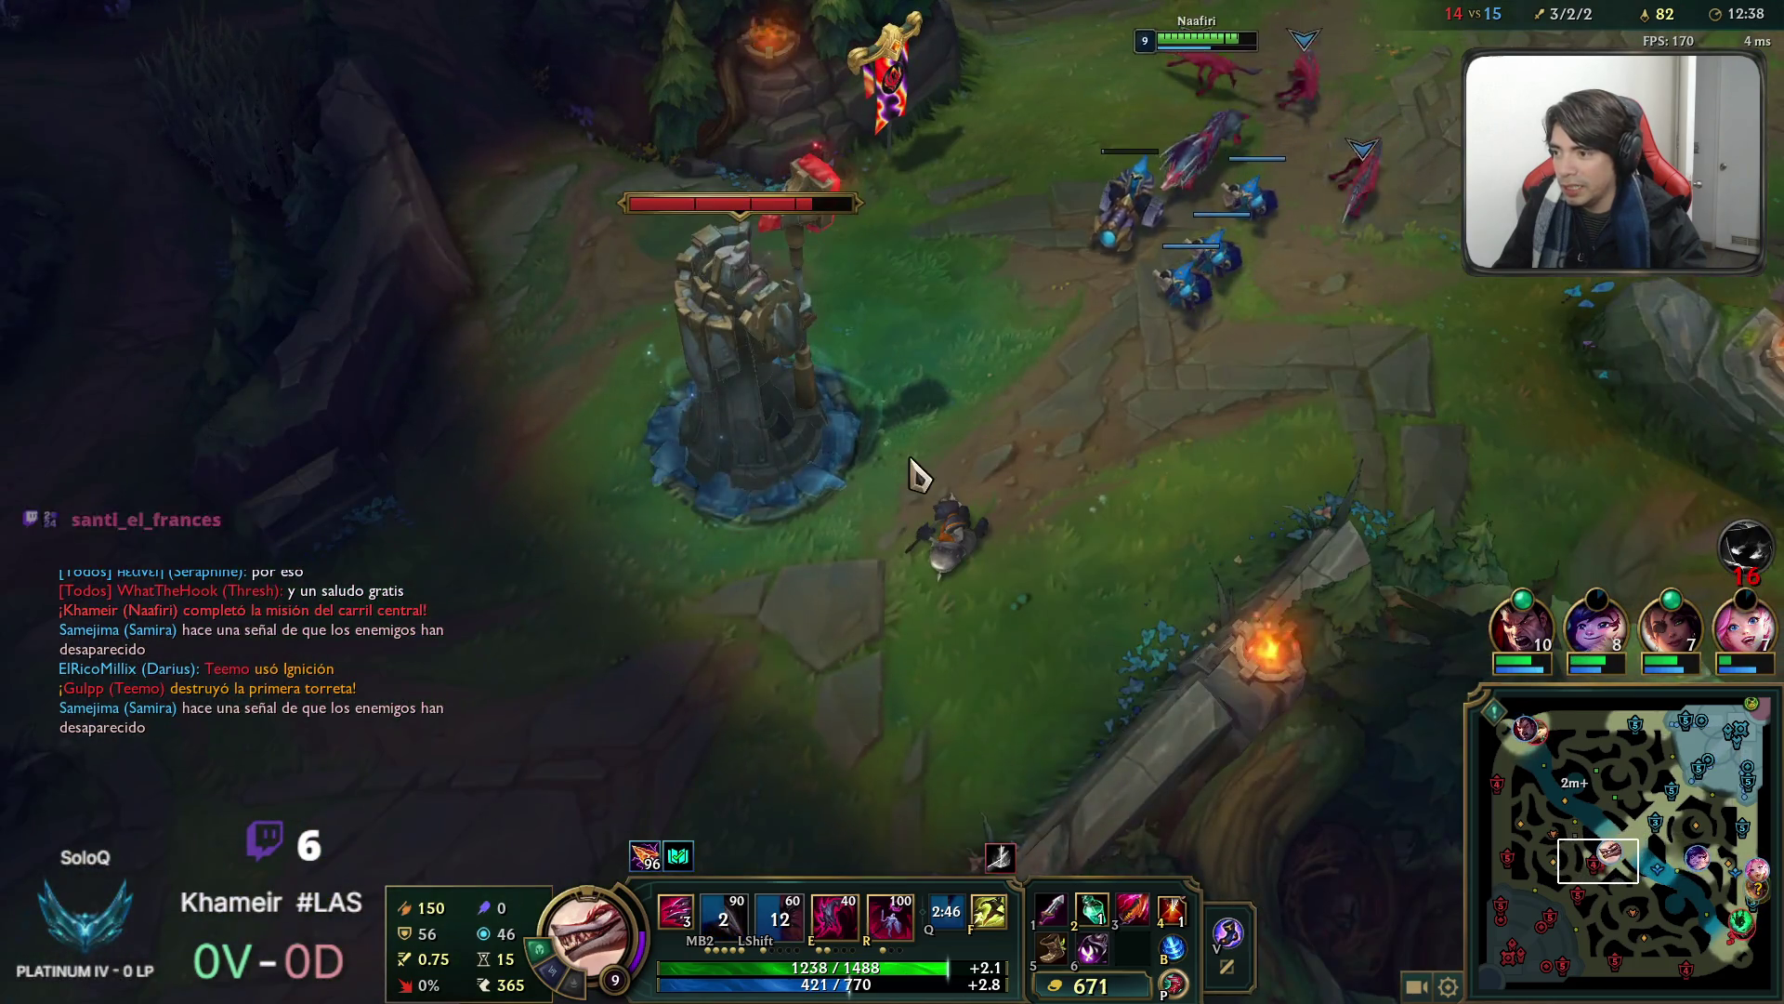
click(852, 456)
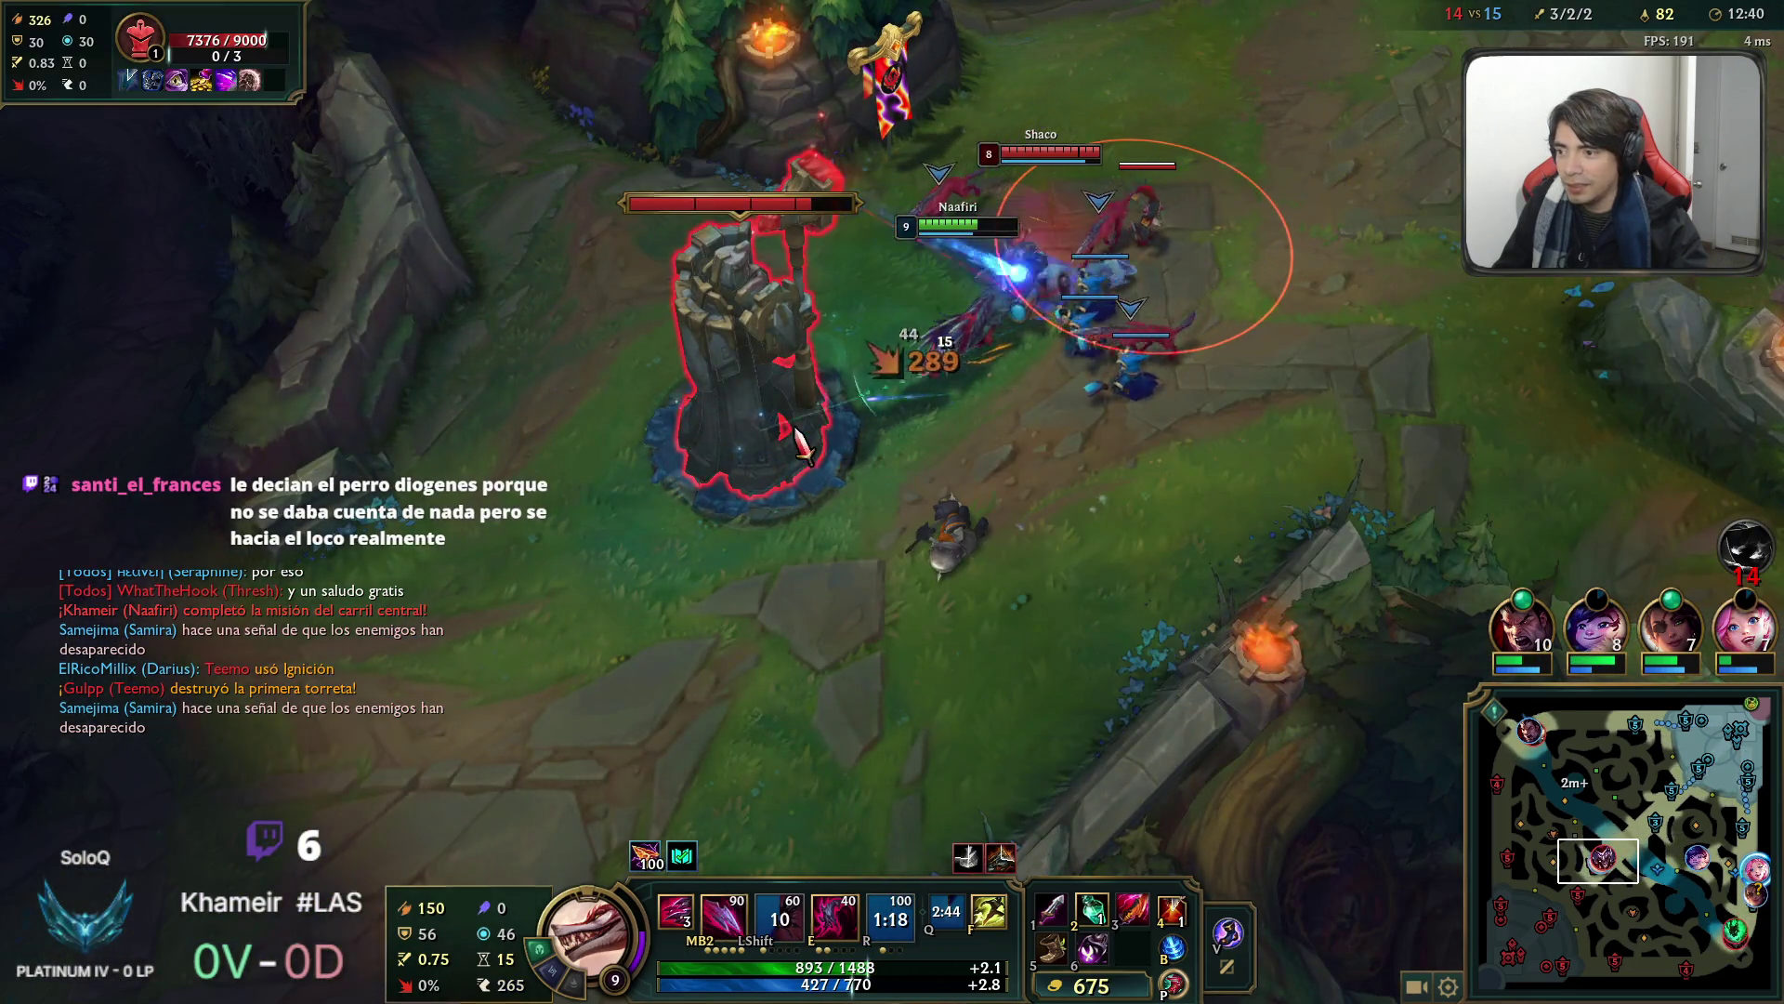
key(e)
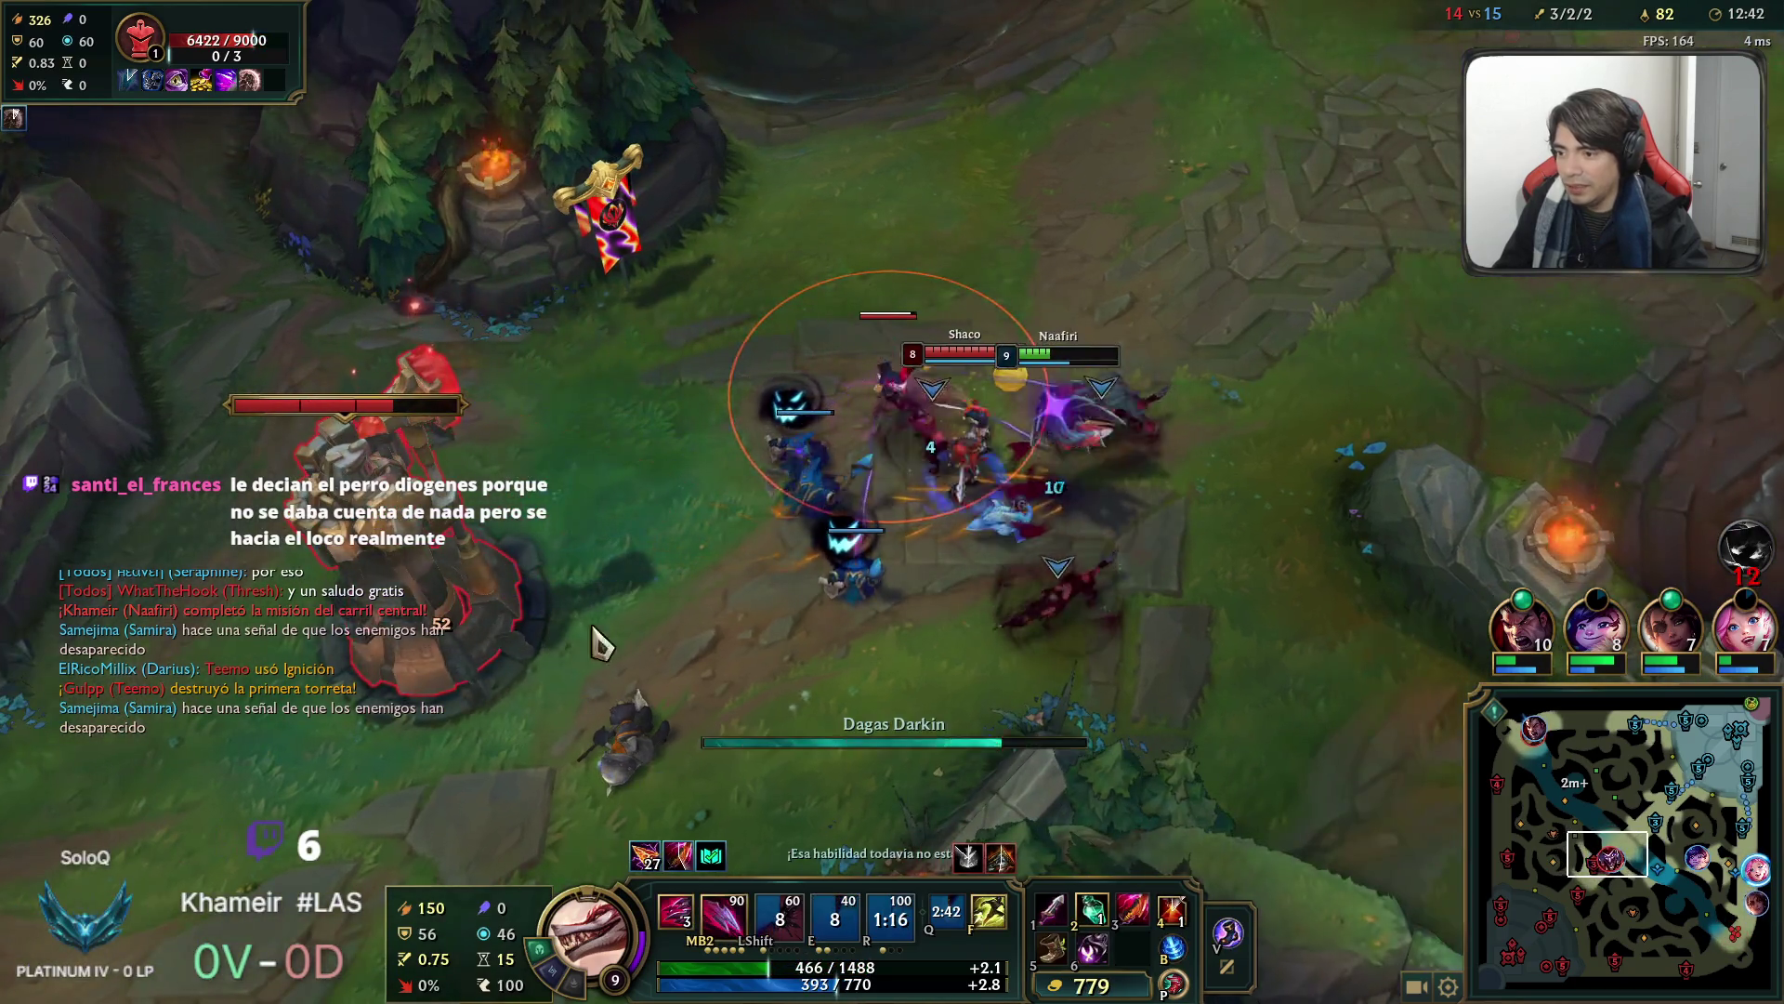
key(space)
right_click(1366, 211)
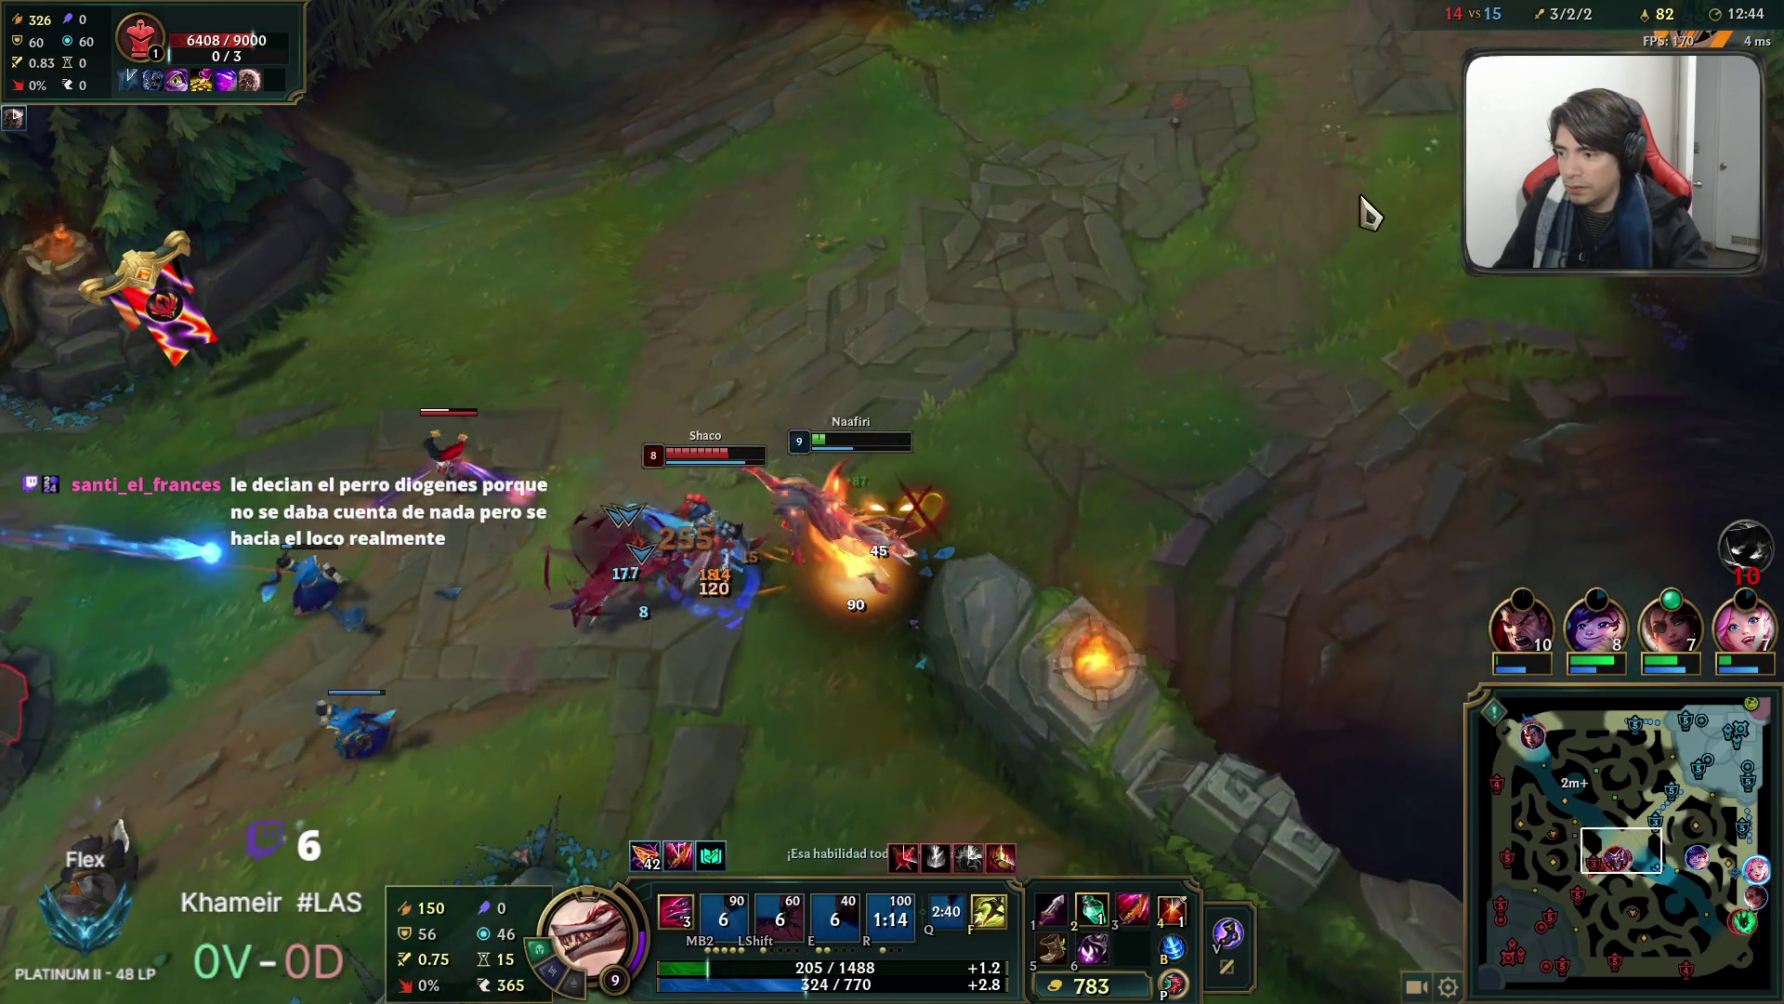
key(f)
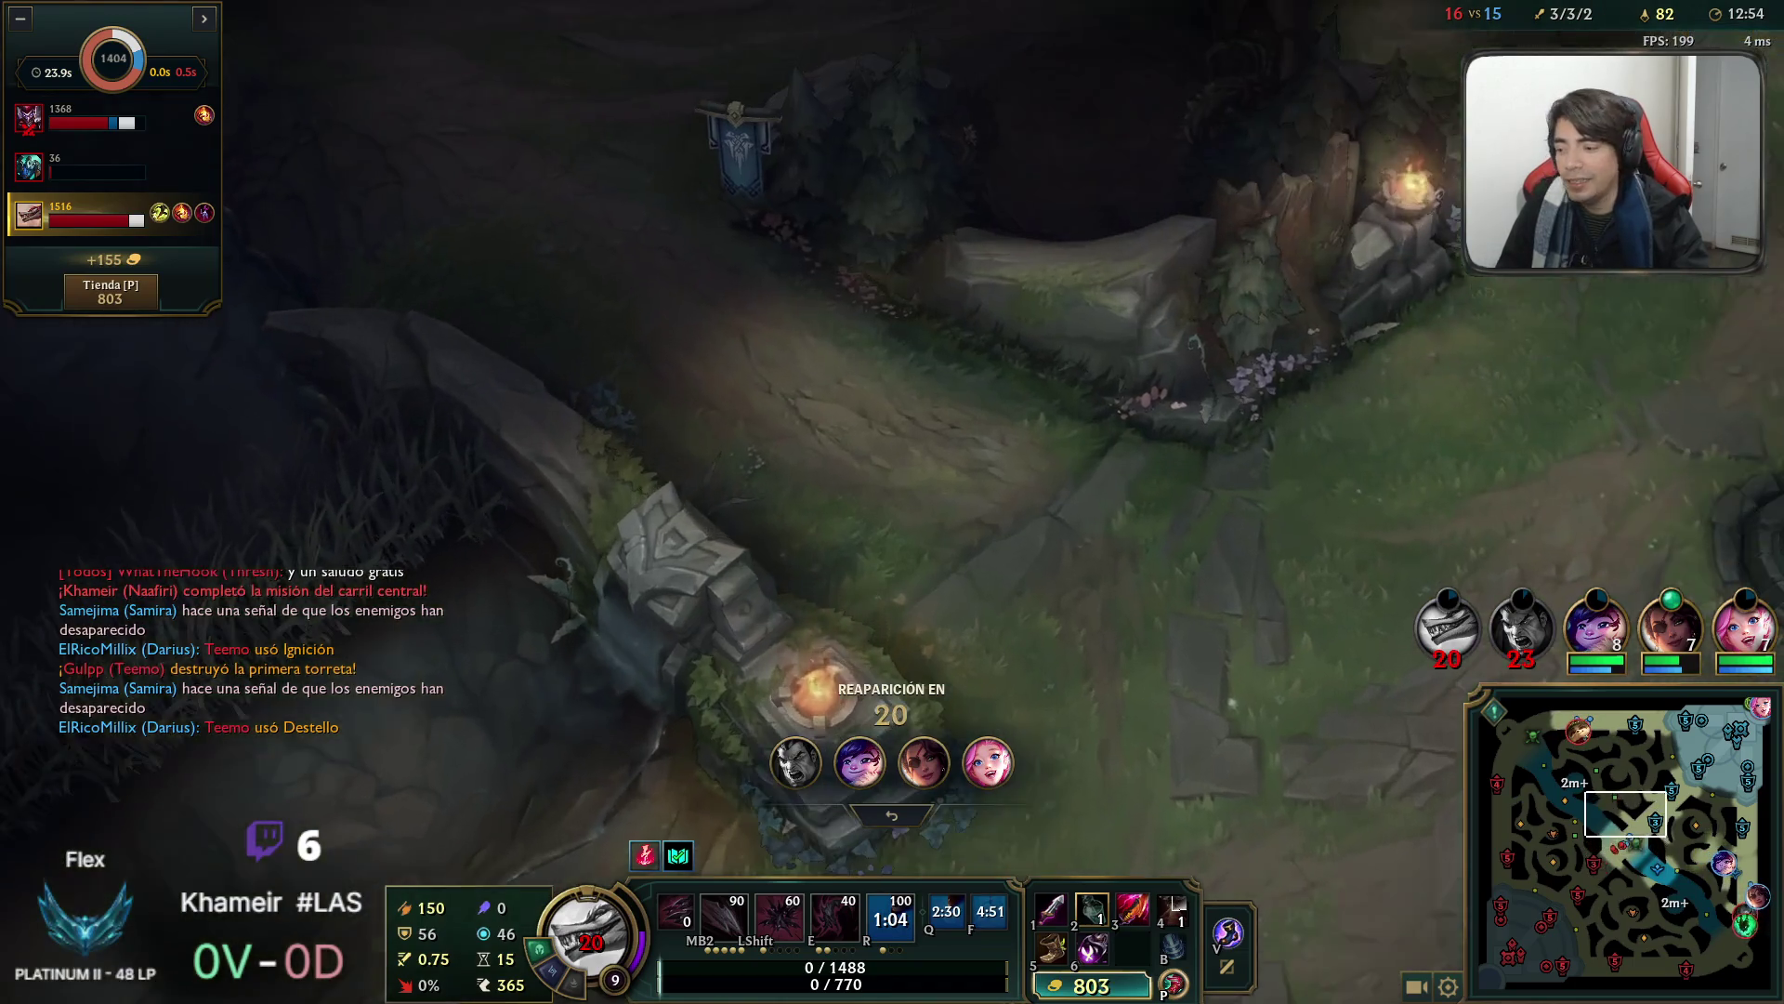
Complete Botas Jonias de la Lucidez while dead, leaving 479 gold, and check the scoreboard.
key(p)
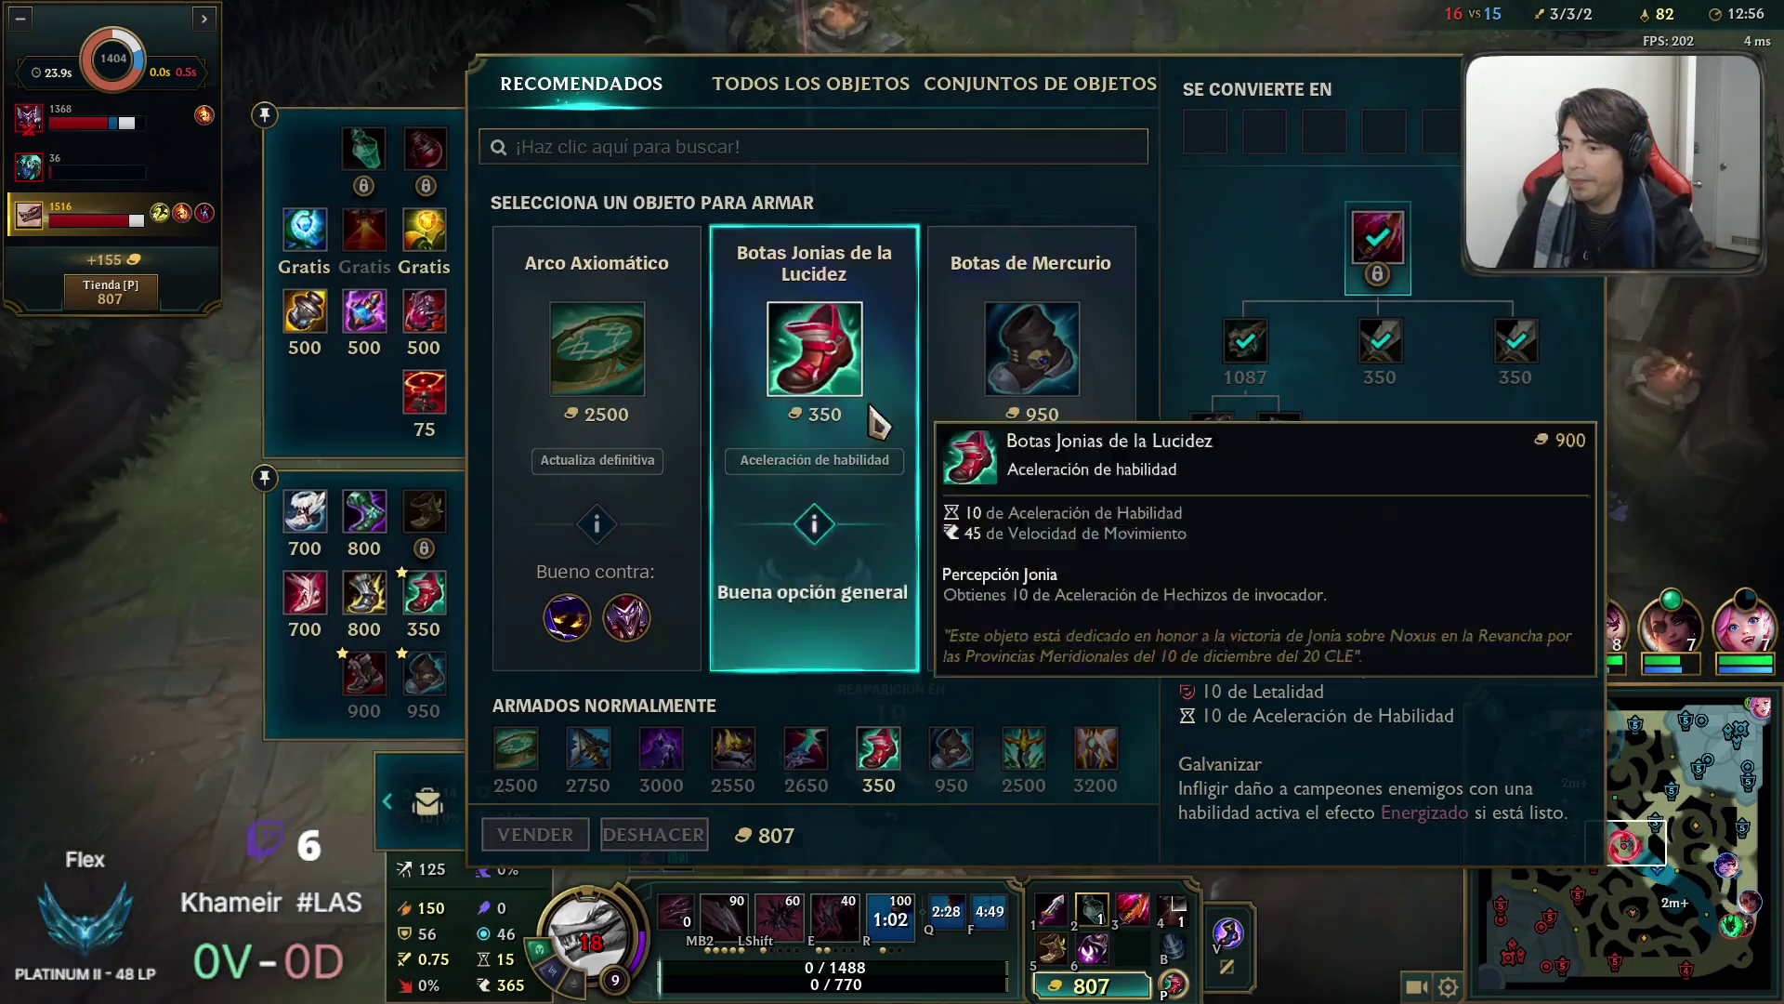
right_click(885, 378)
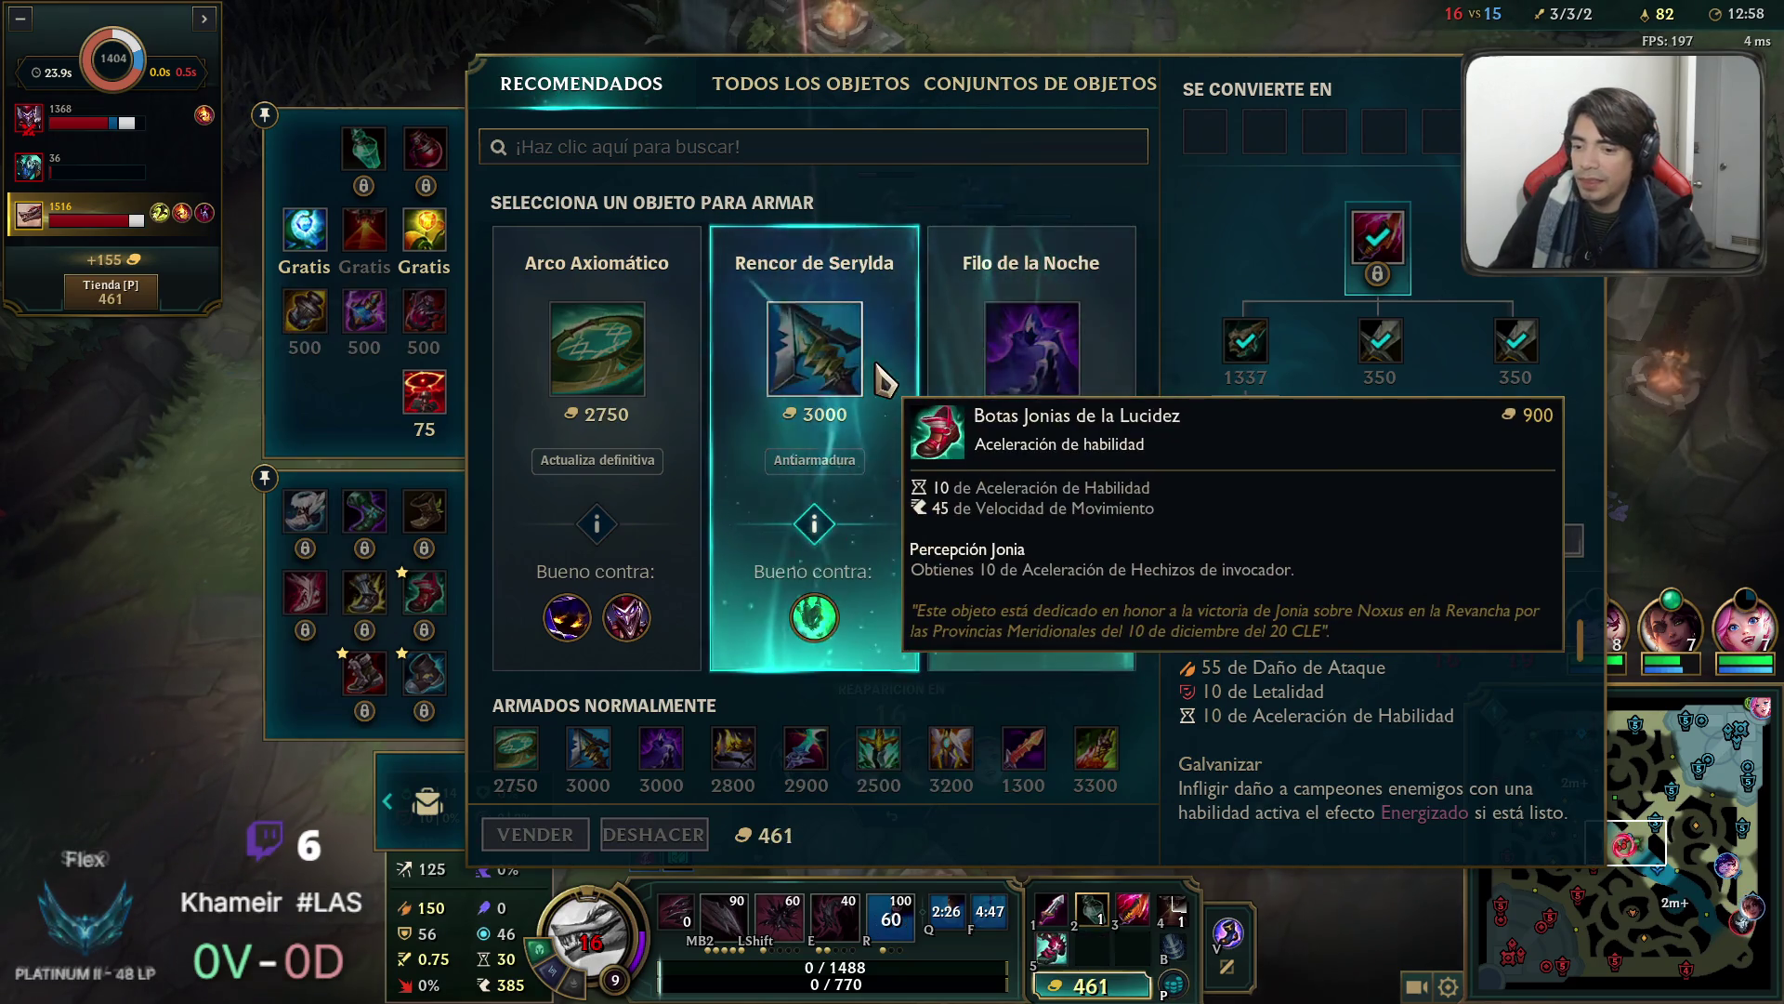
key(Escape)
key(Tab)
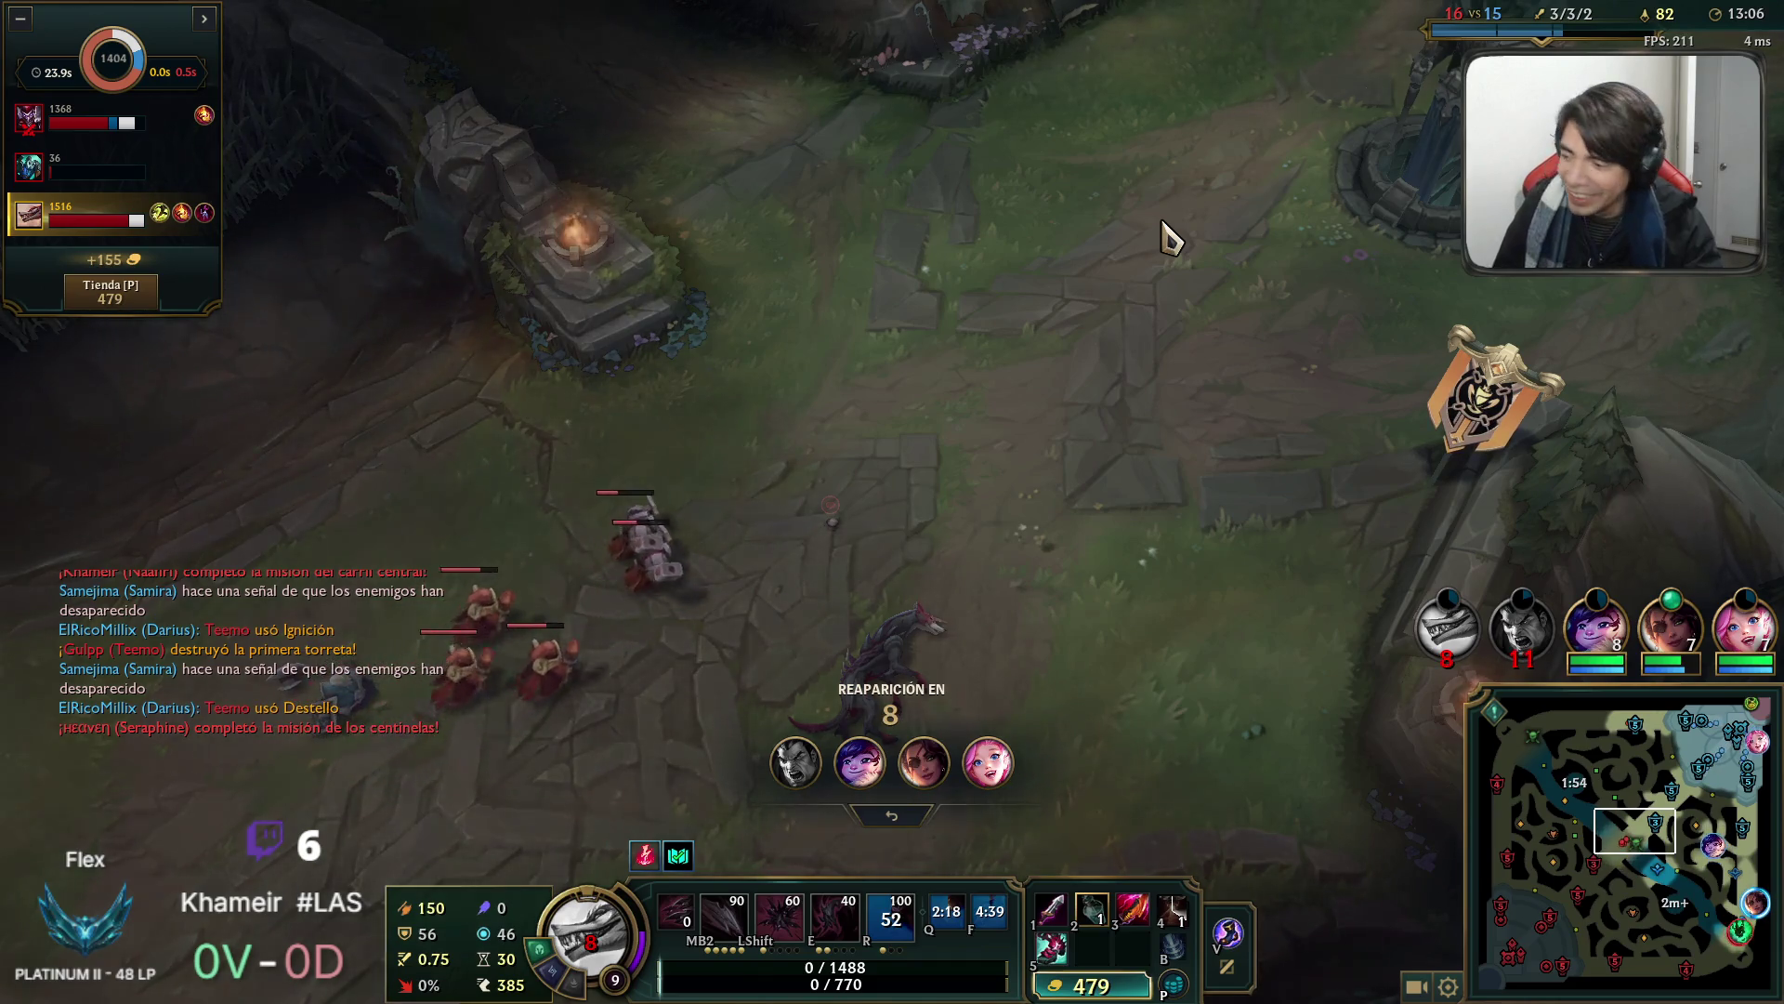
Check the scoreboard and the bottom-side turret fight while waiting to respawn.
key(Tab)
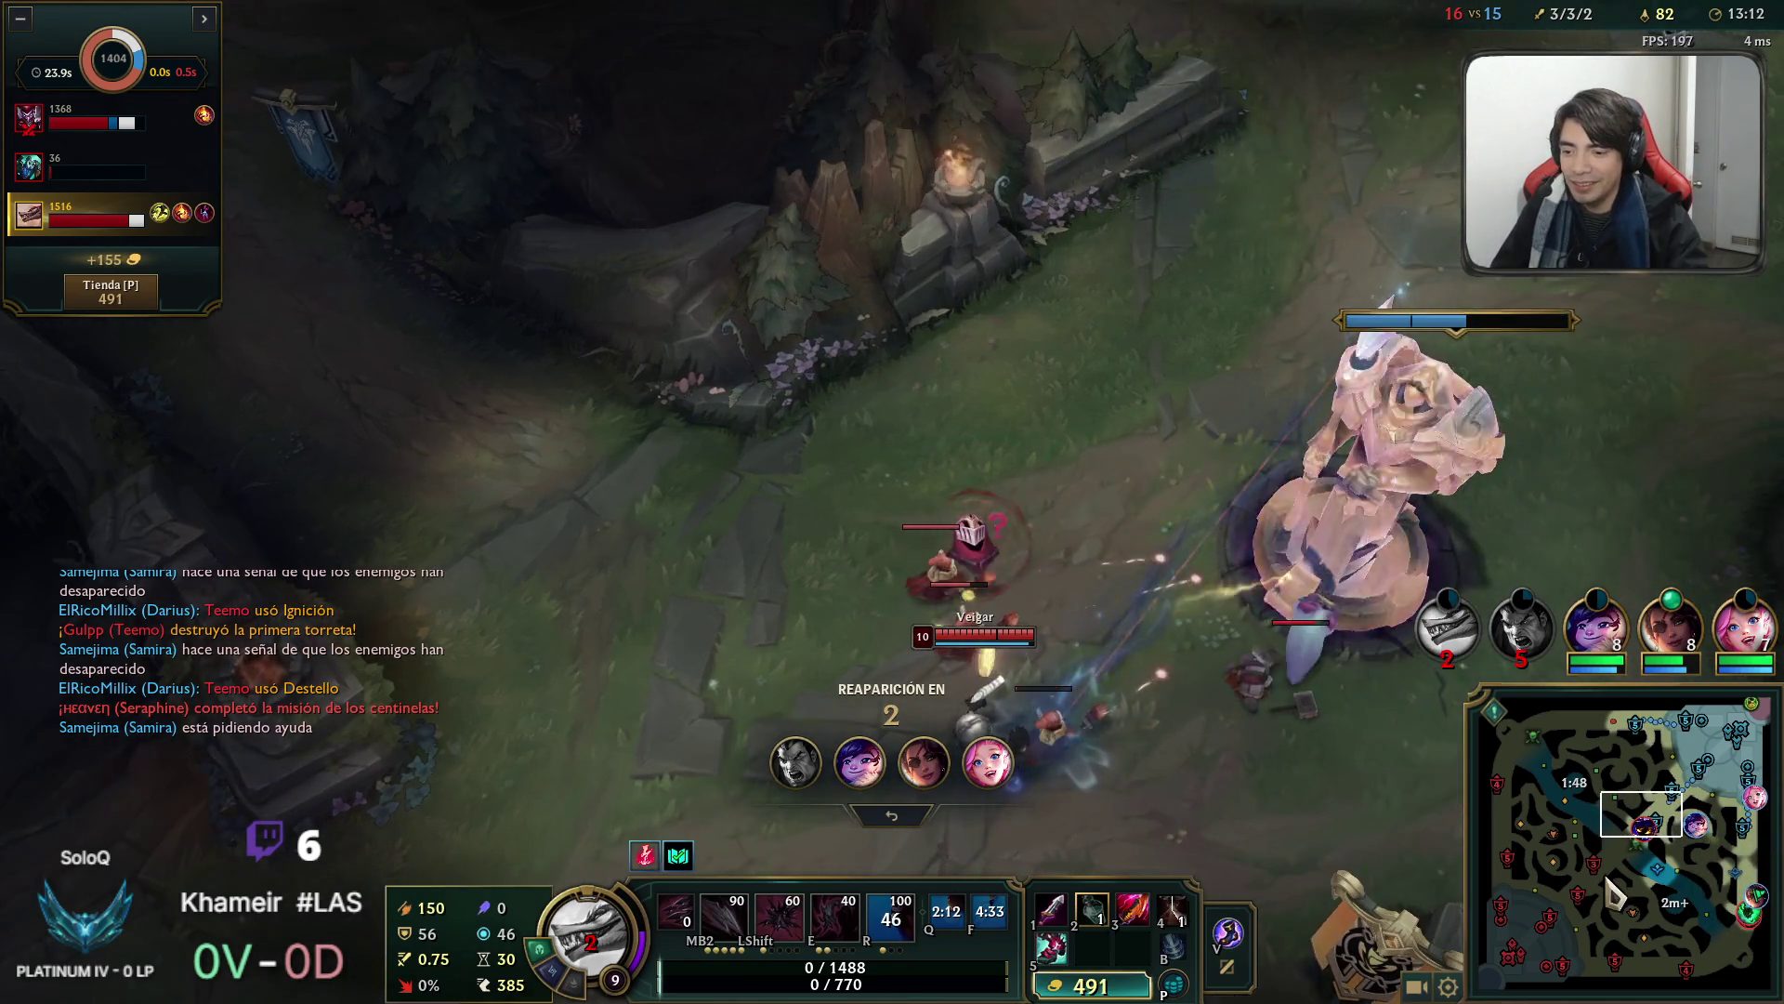
click(1614, 890)
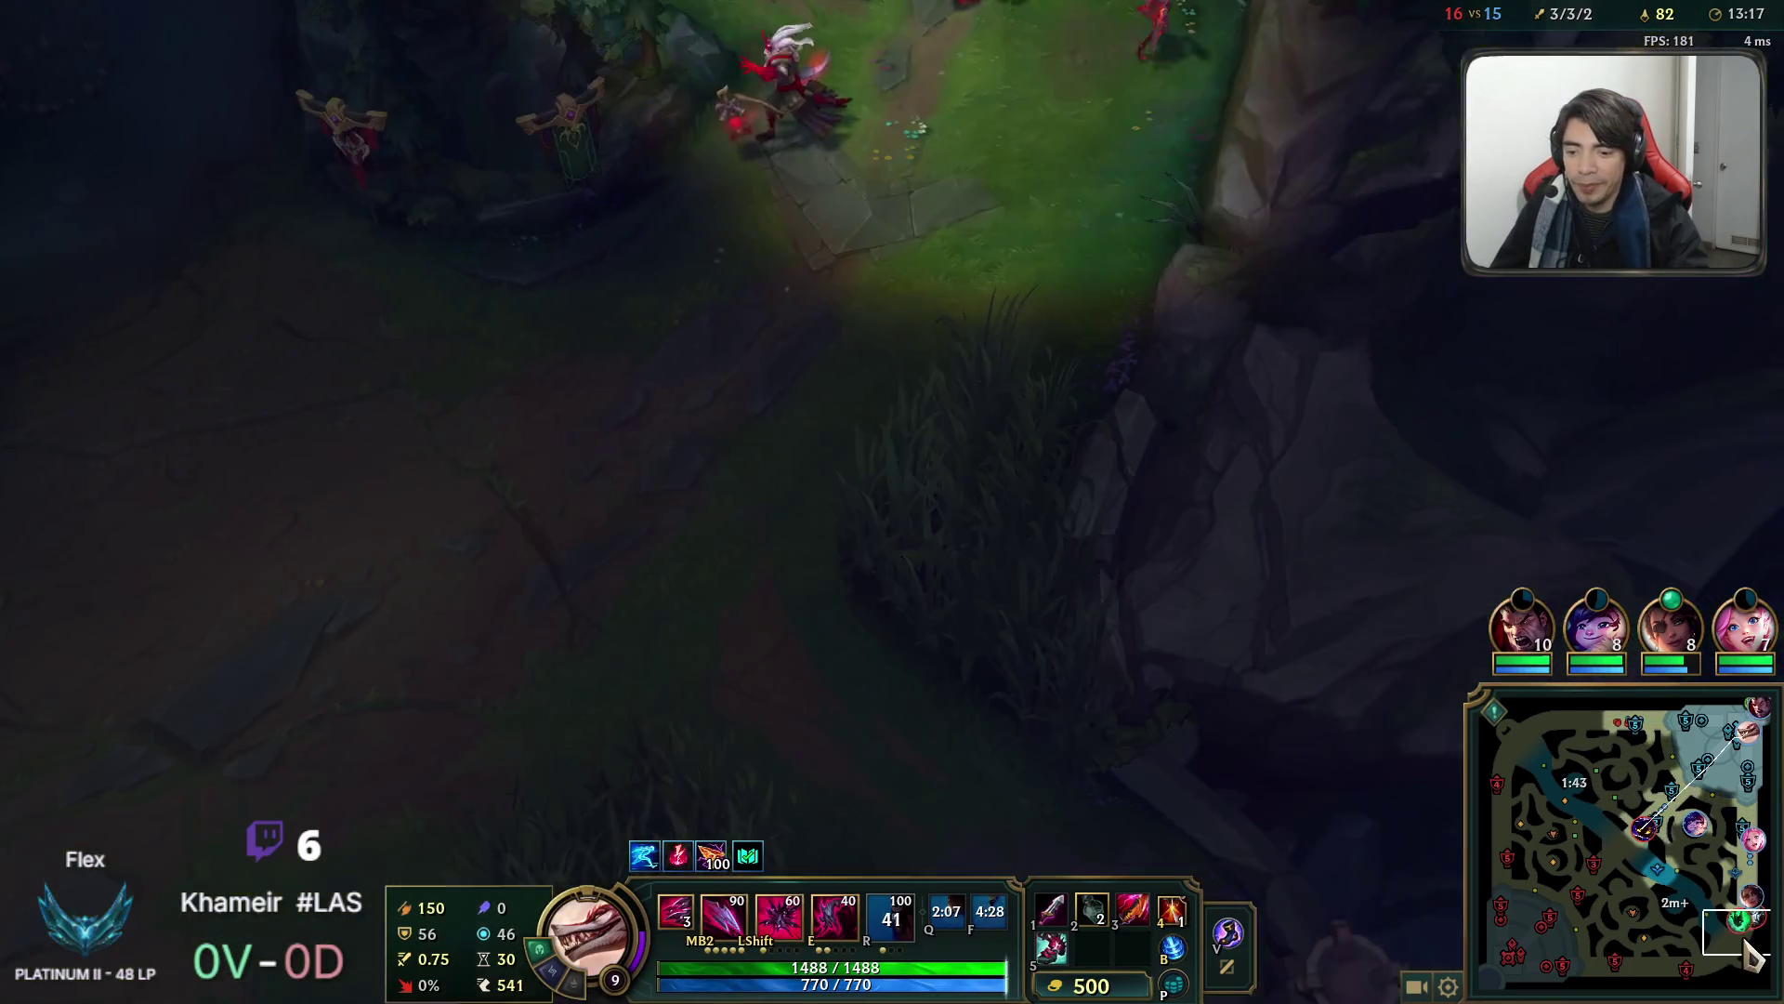
click(1736, 902)
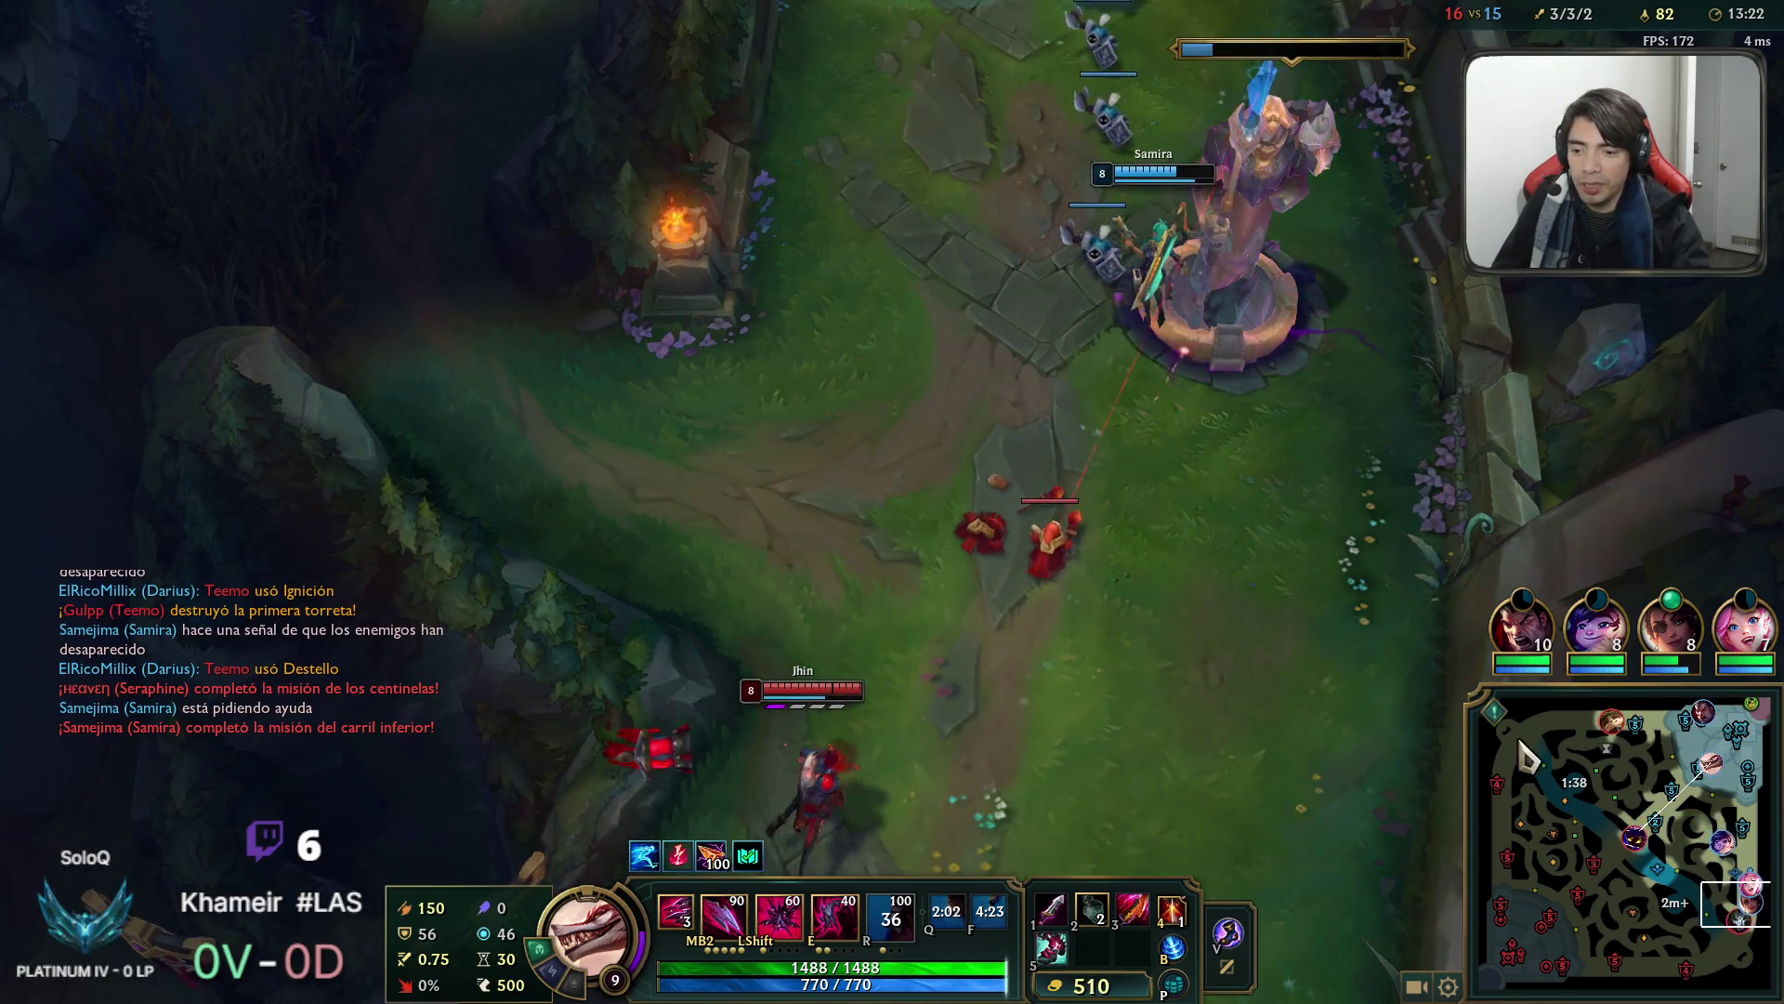
key(Tab)
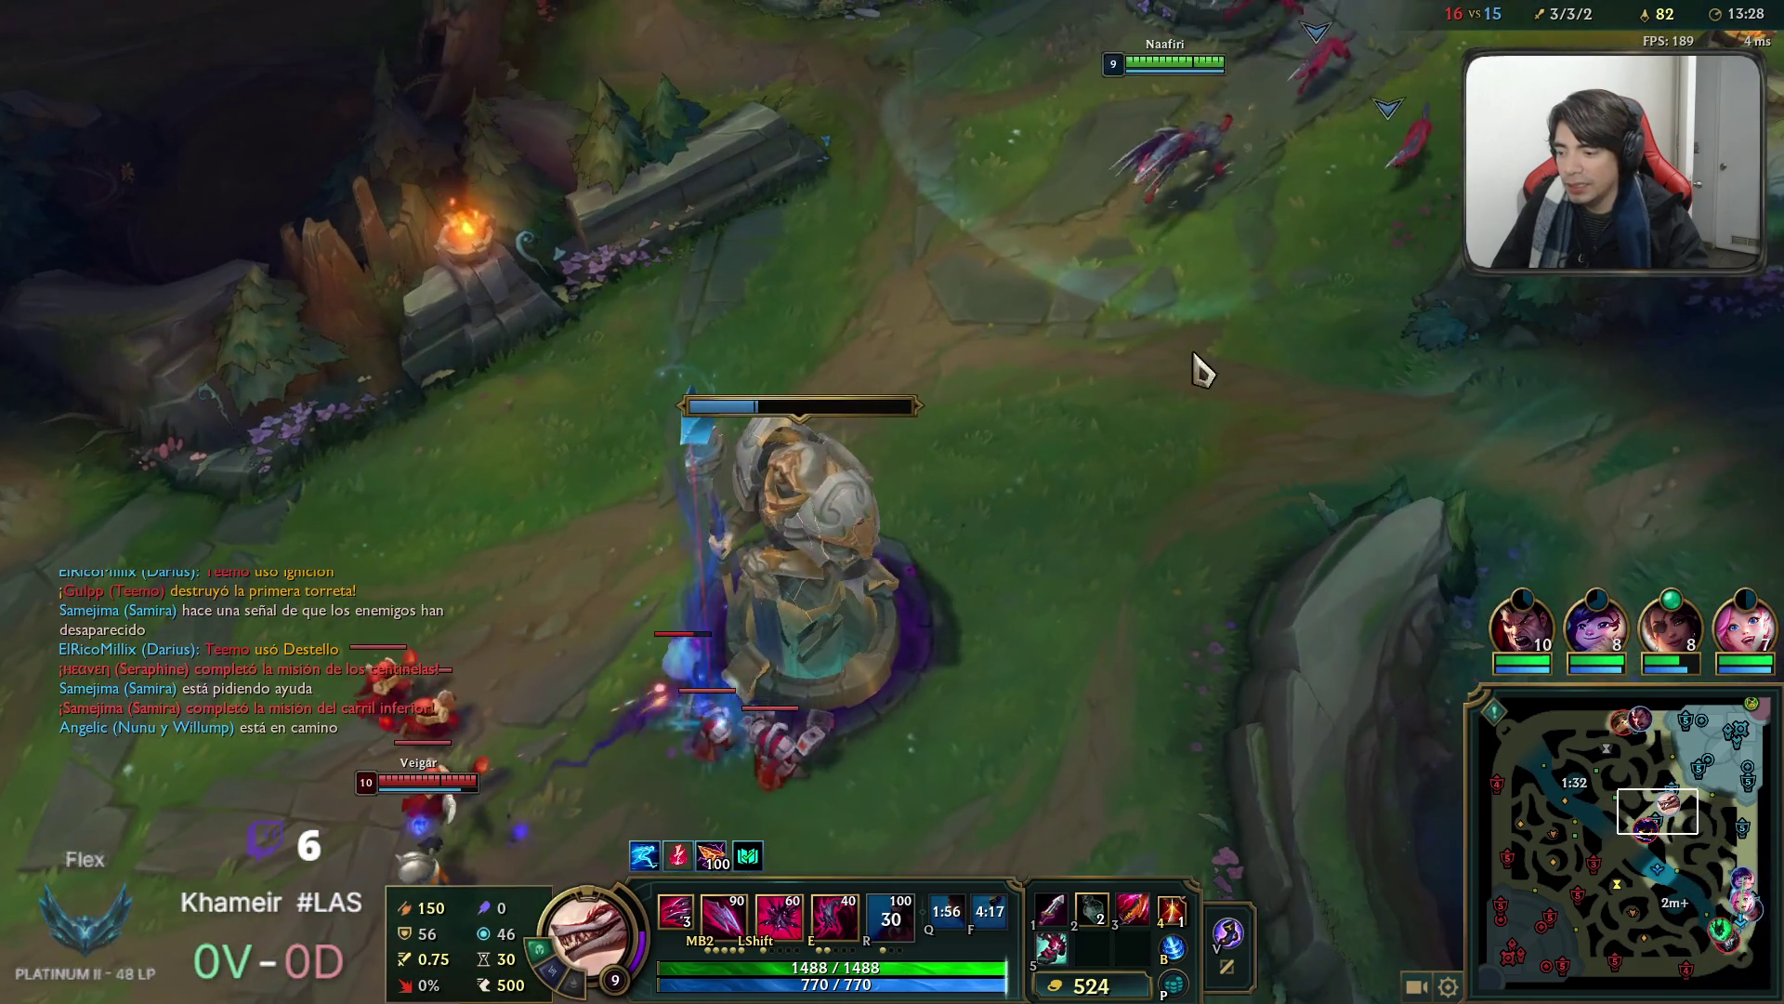
Move Naafiri back to the mid turret fight toward Veigar.
right_click(1003, 669)
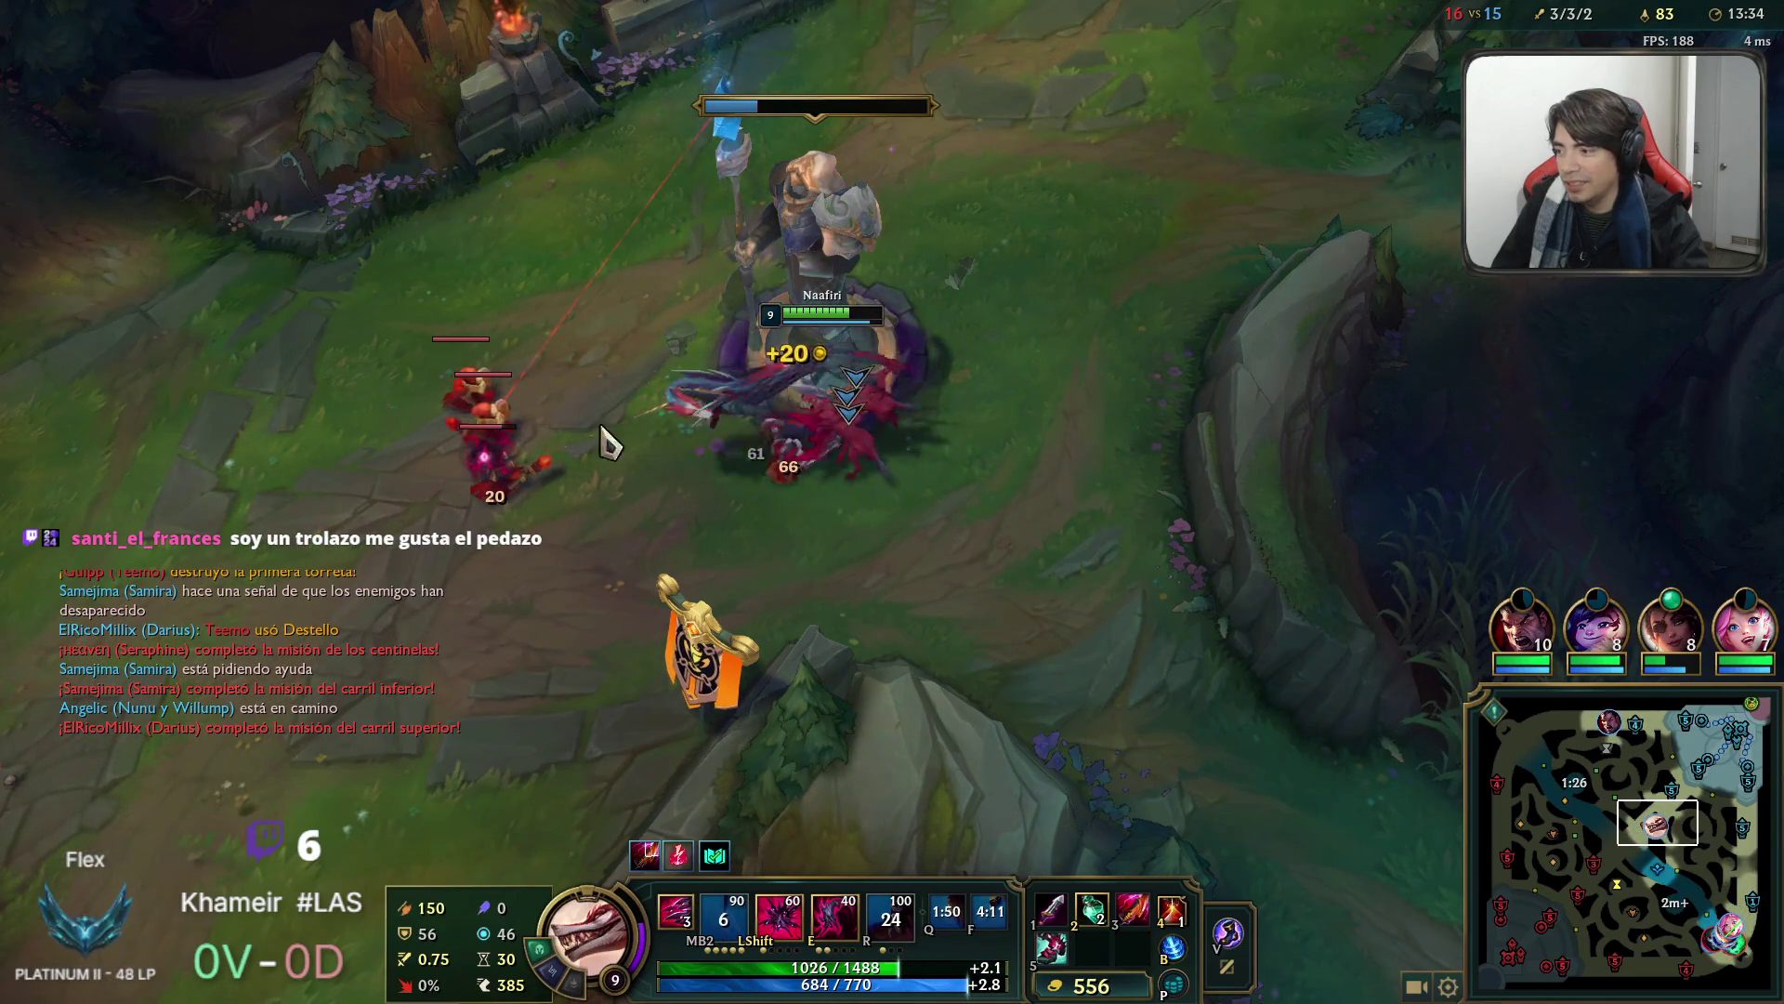
right_click(485, 409)
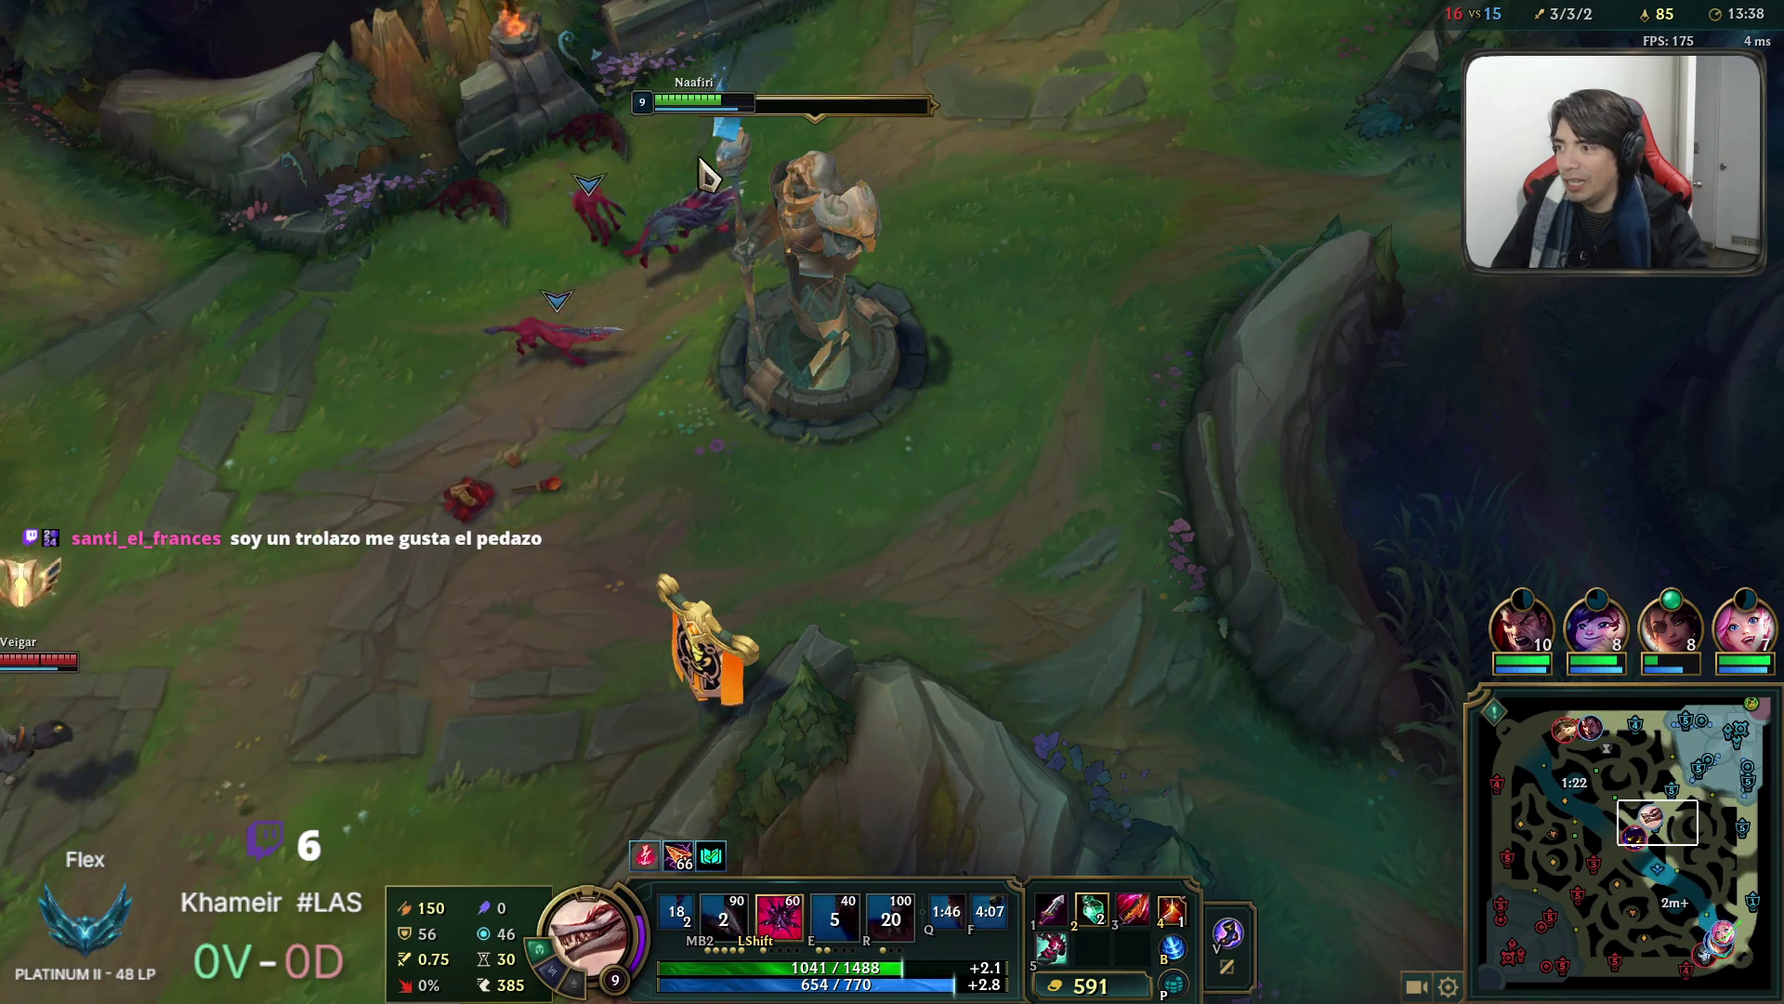
right_click(421, 744)
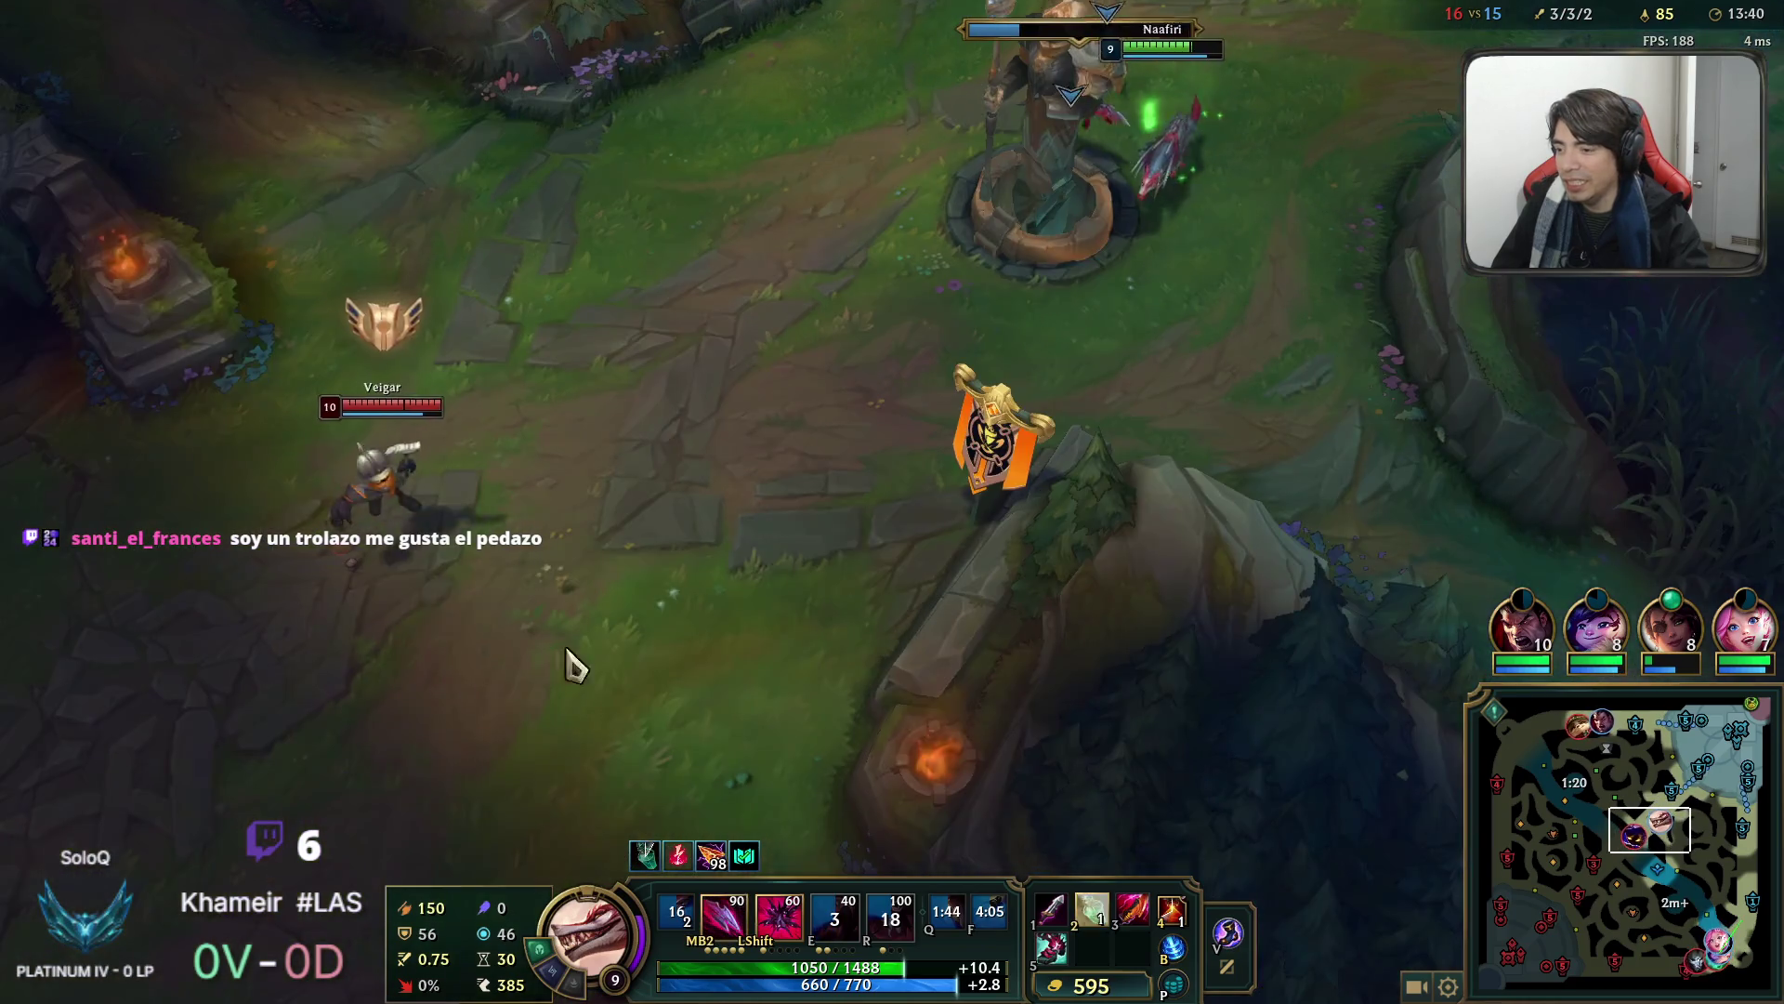
key(space)
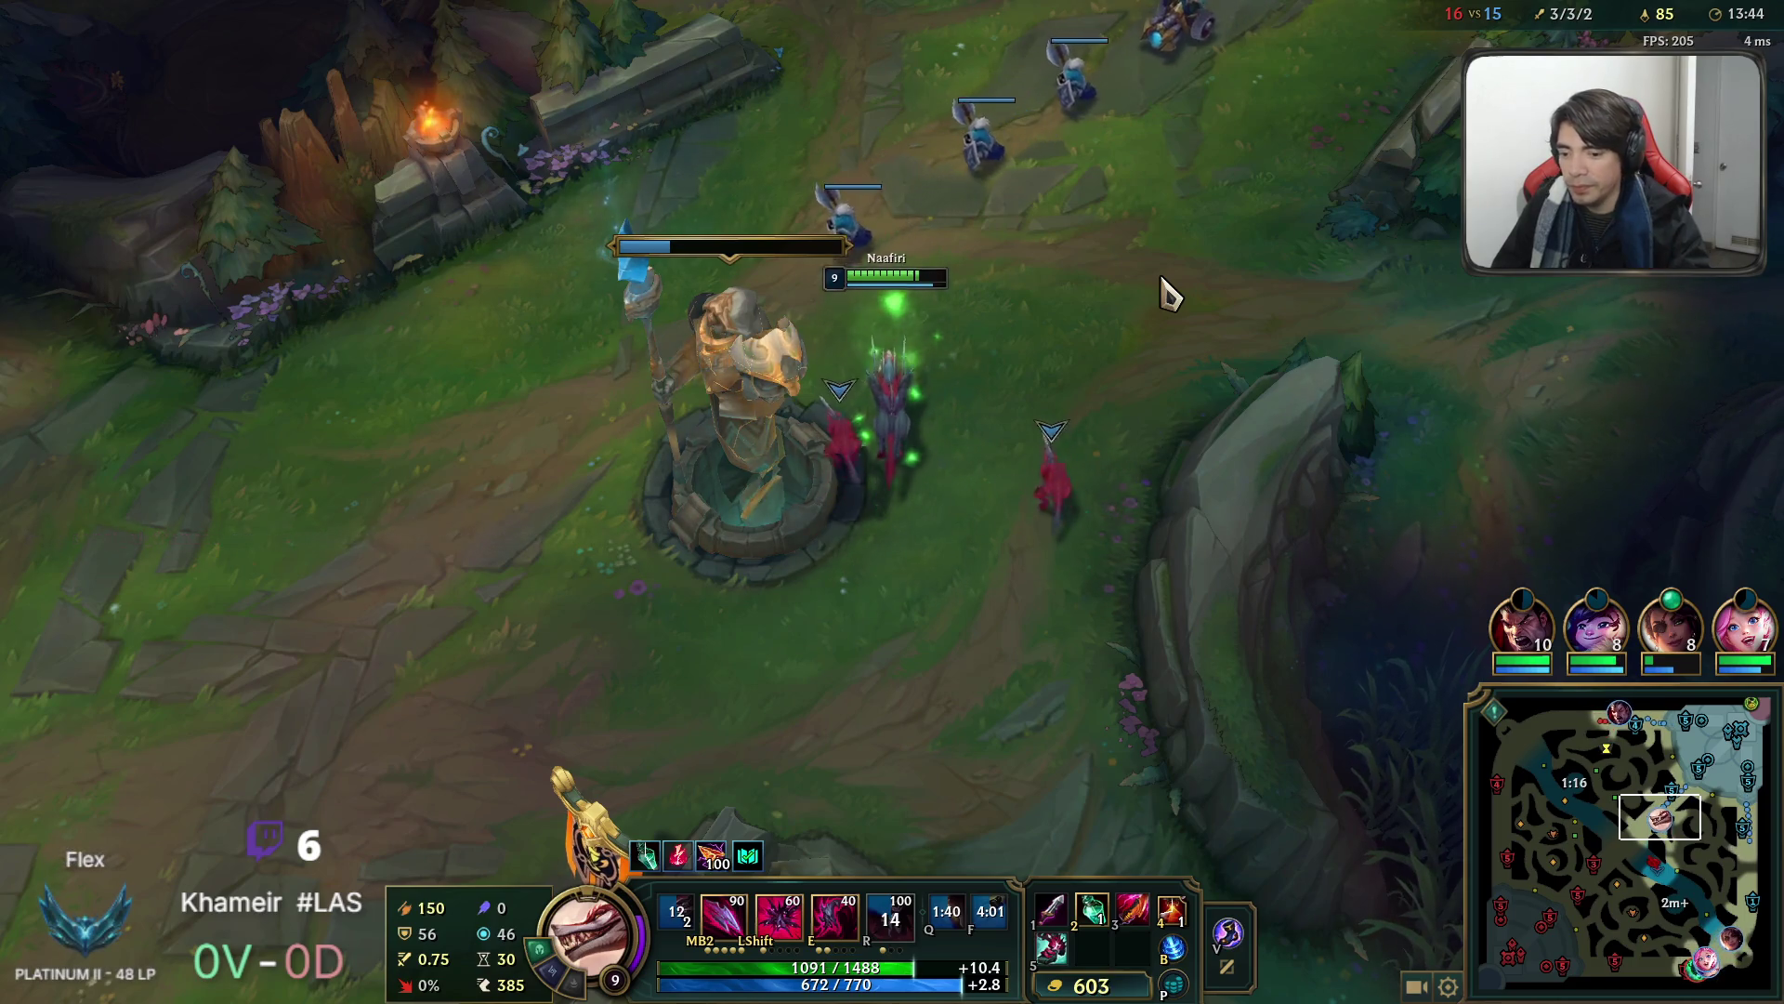
key(F2)
key(space)
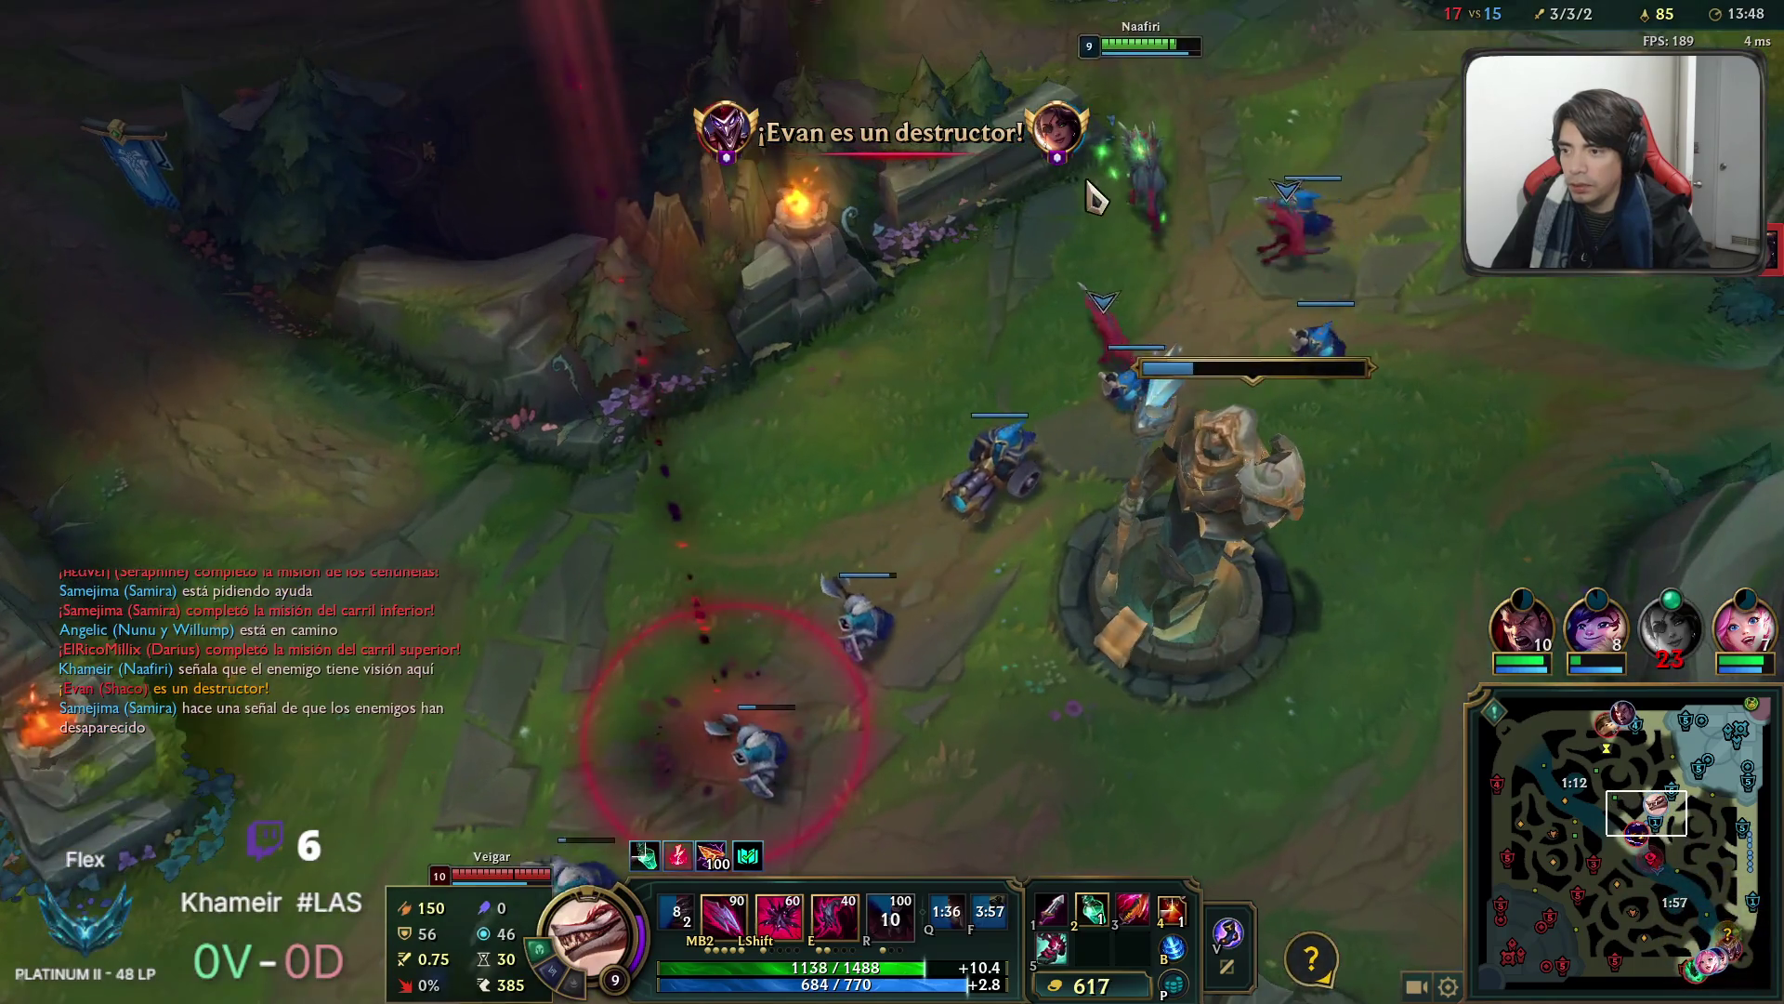
Move Naafiri through the top-side jungle and up the river toward the enemies.
key(space)
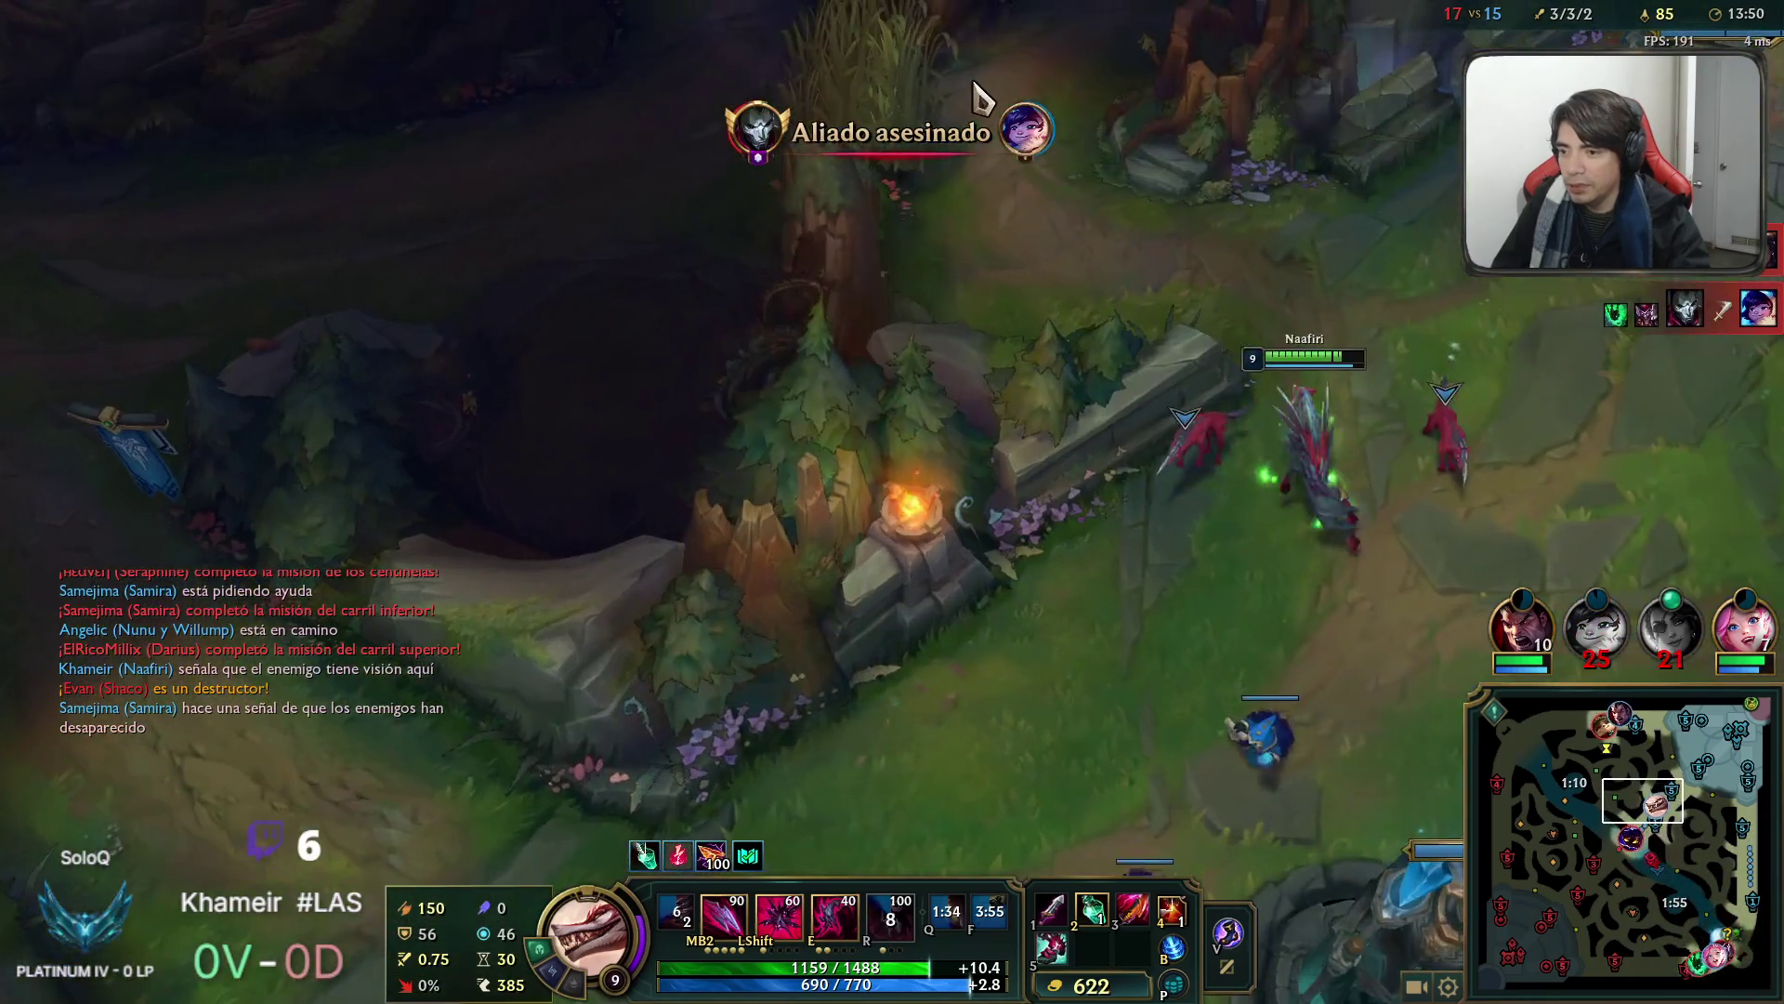
right_click(807, 417)
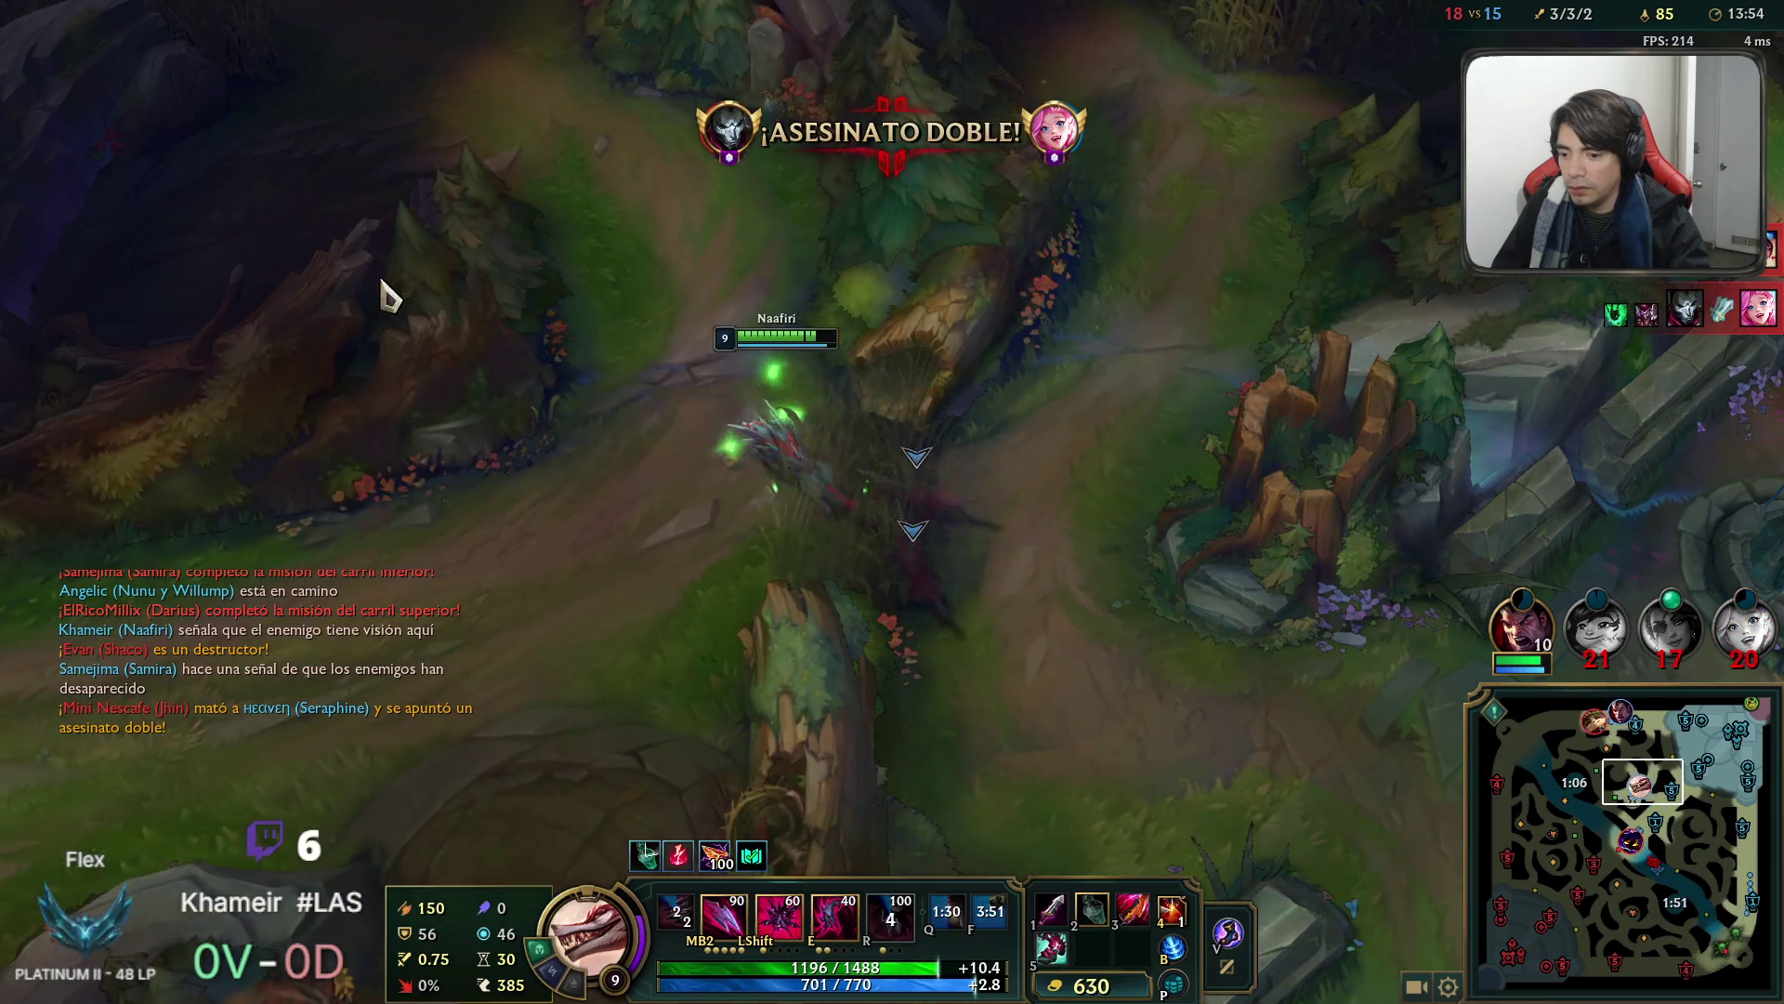
key(Tab)
key(Tab)
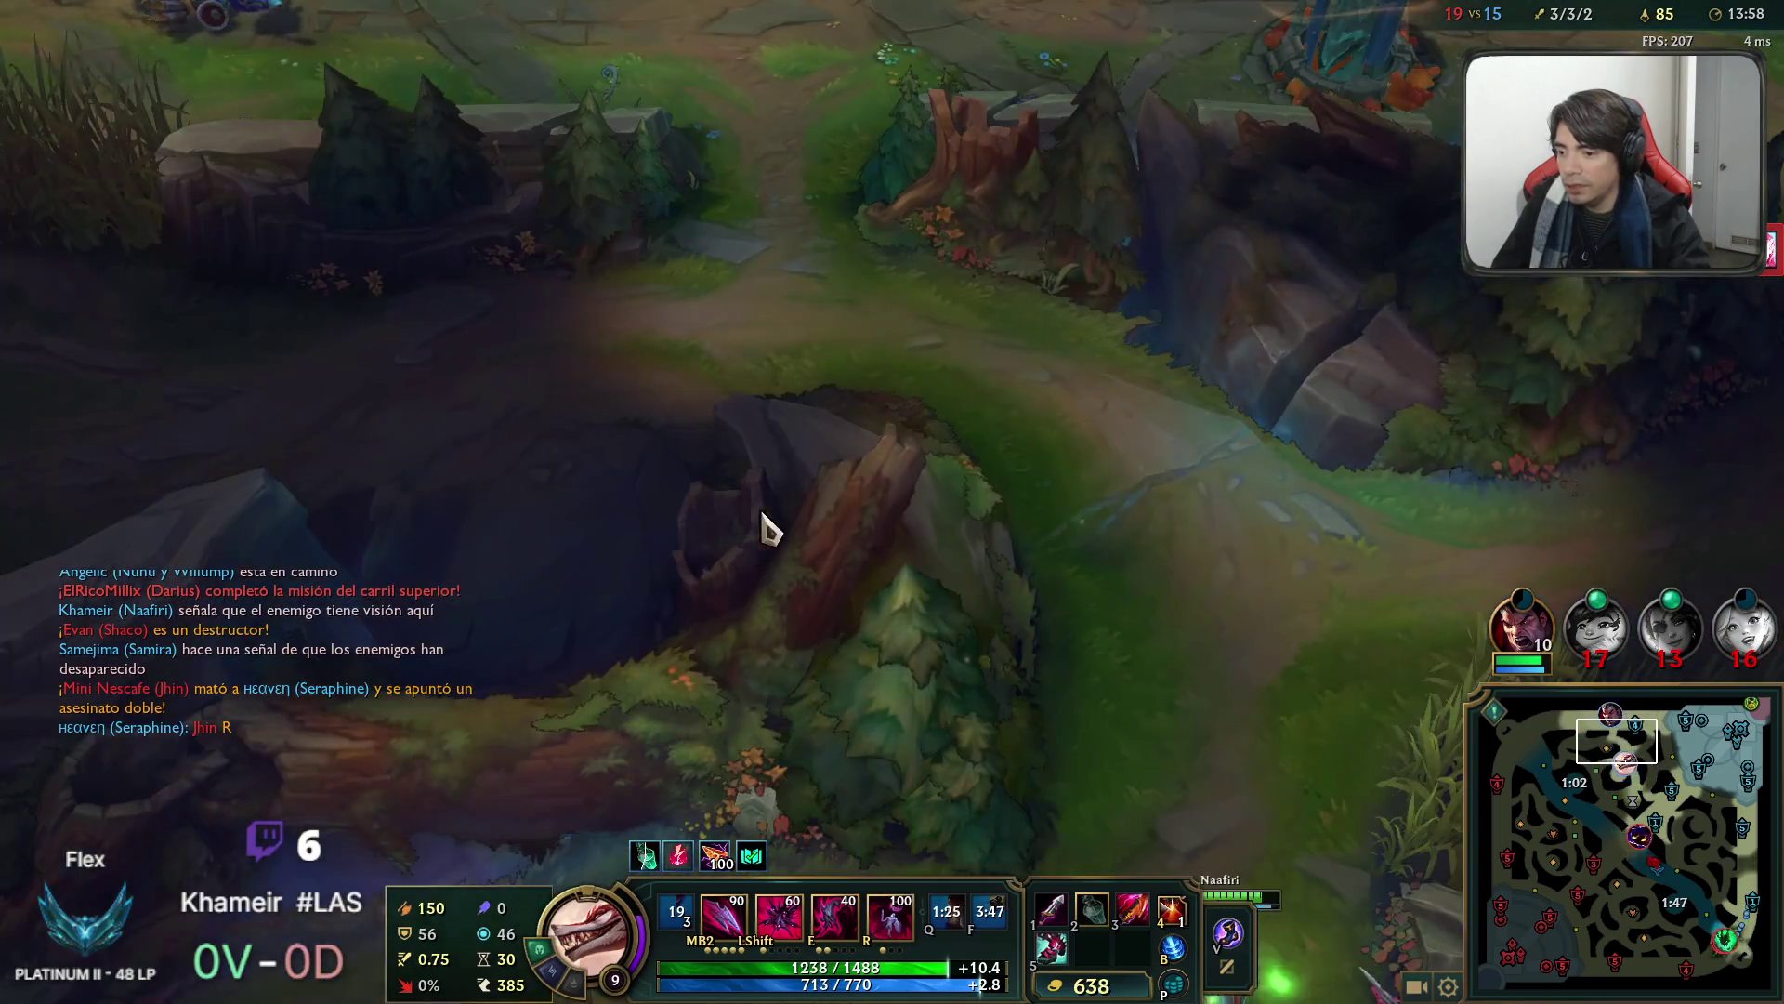
right_click(830, 430)
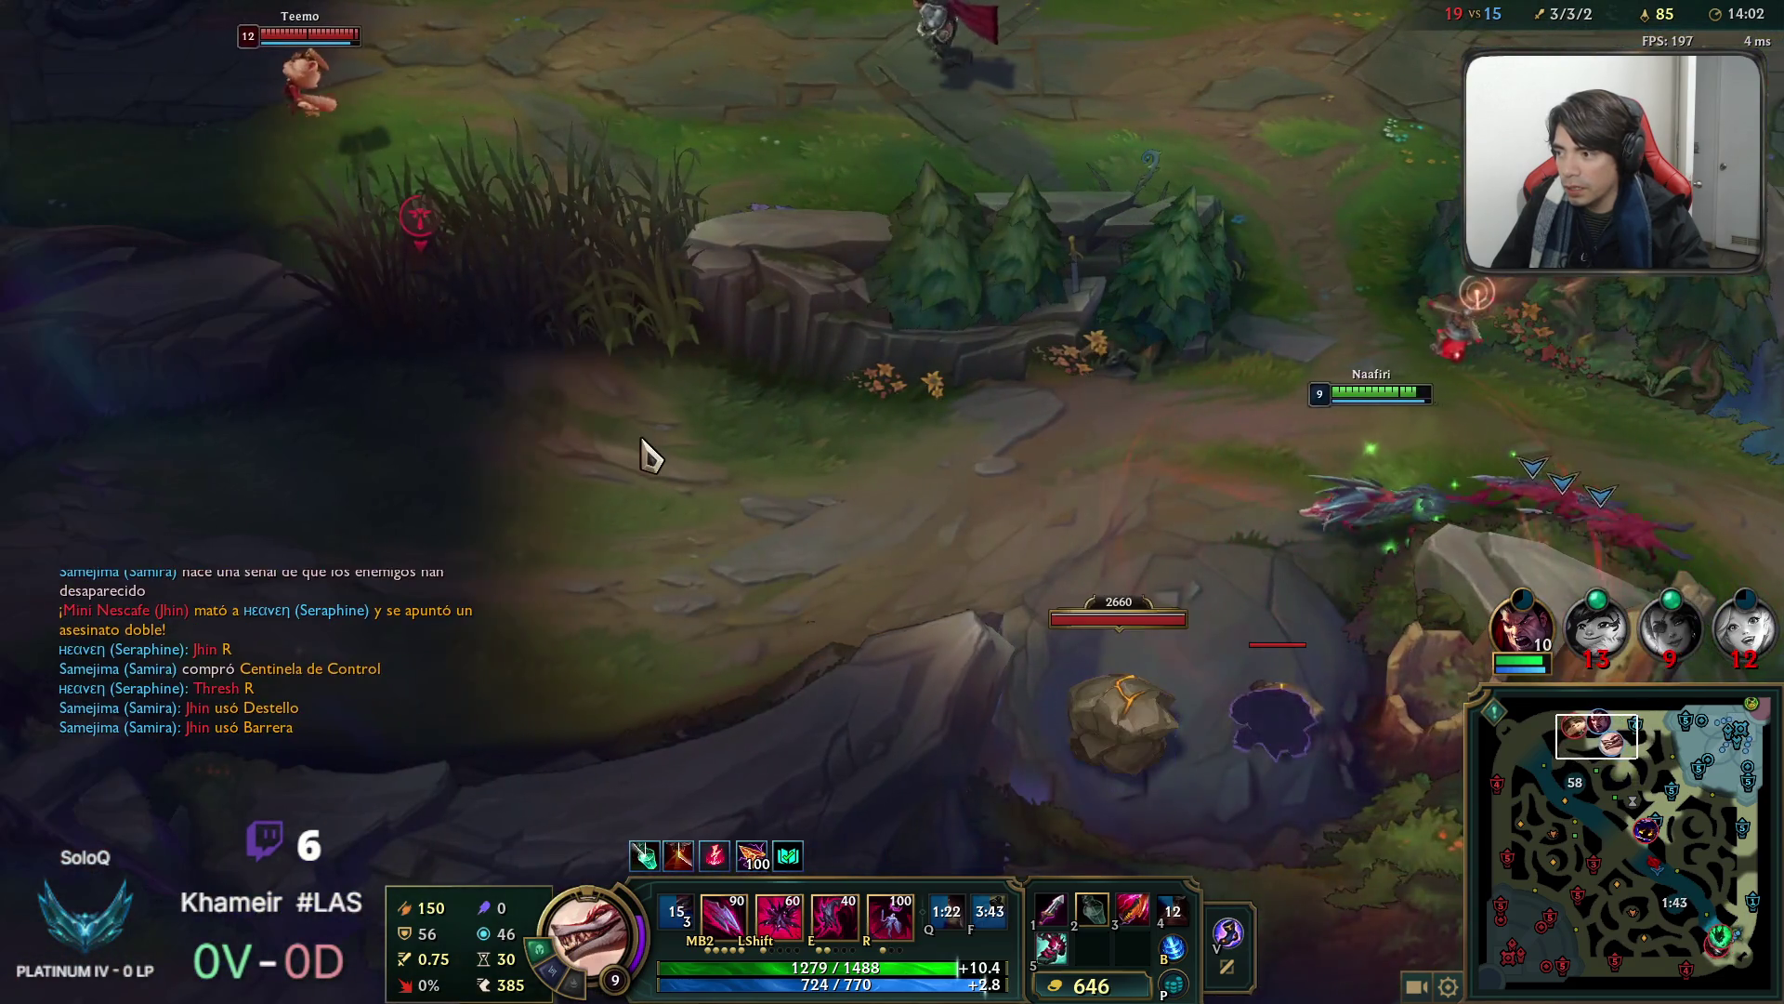
right_click(650, 455)
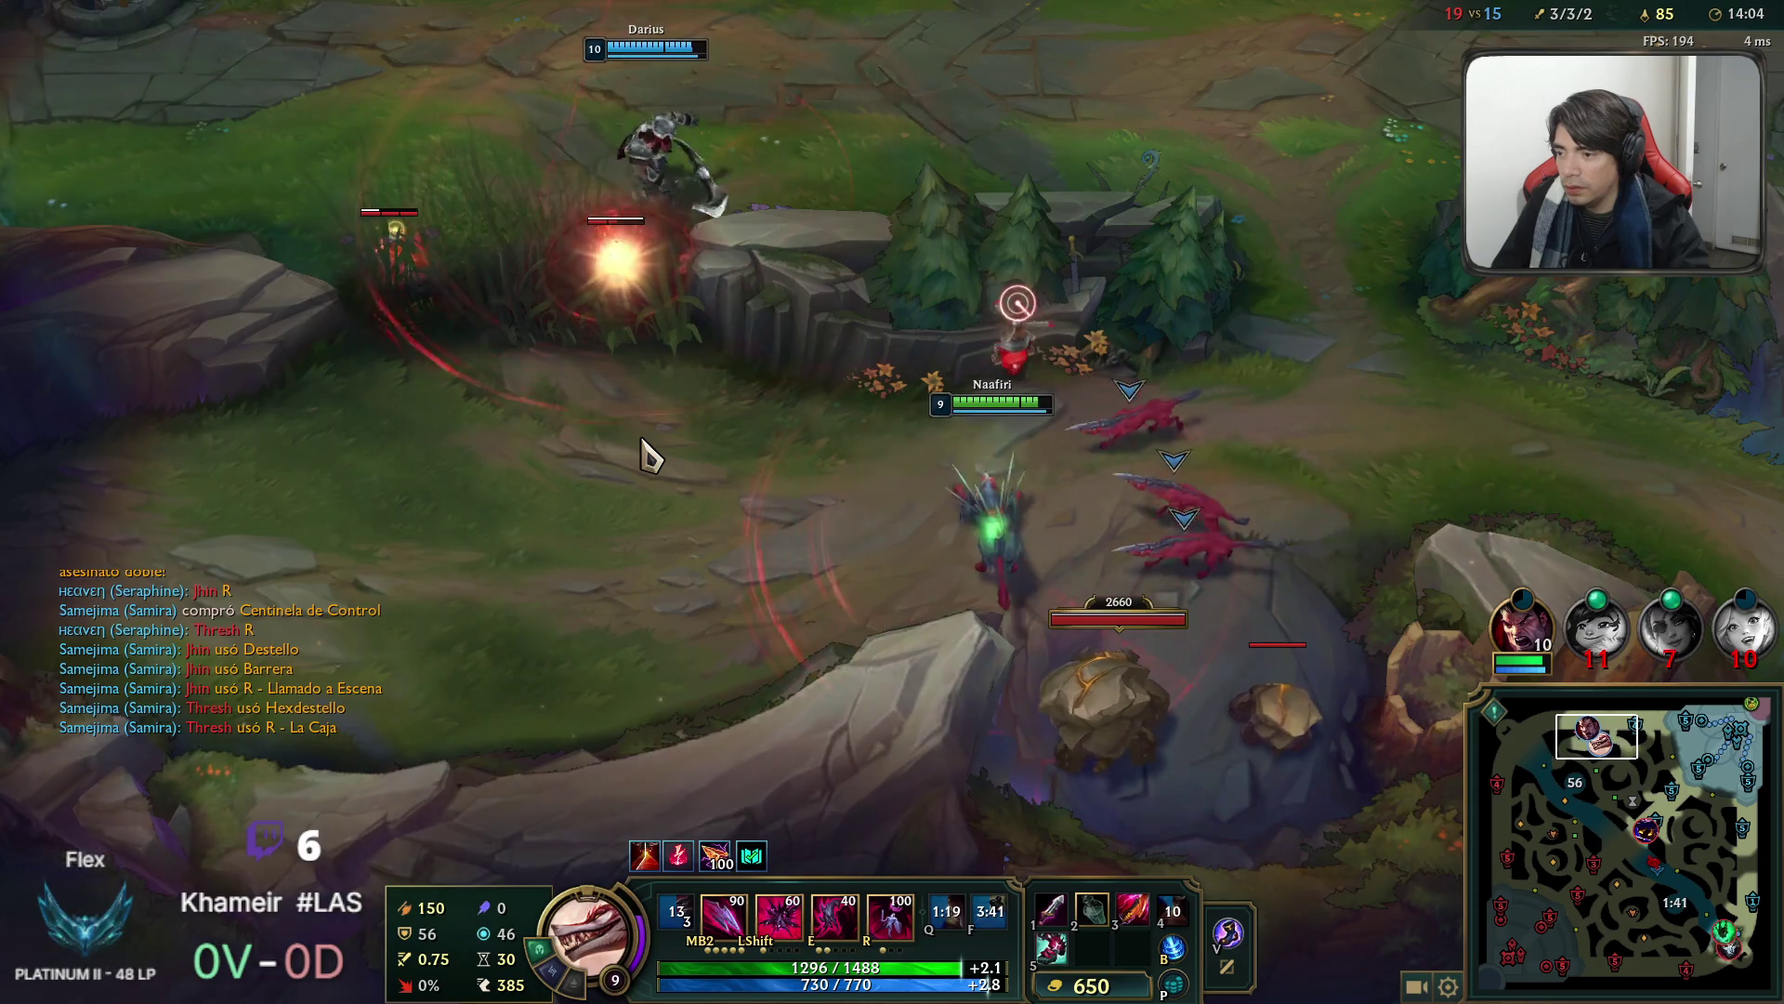
Kill Teemo at the top turret with ultimate, E and attacks.
mouse_move(4, 470)
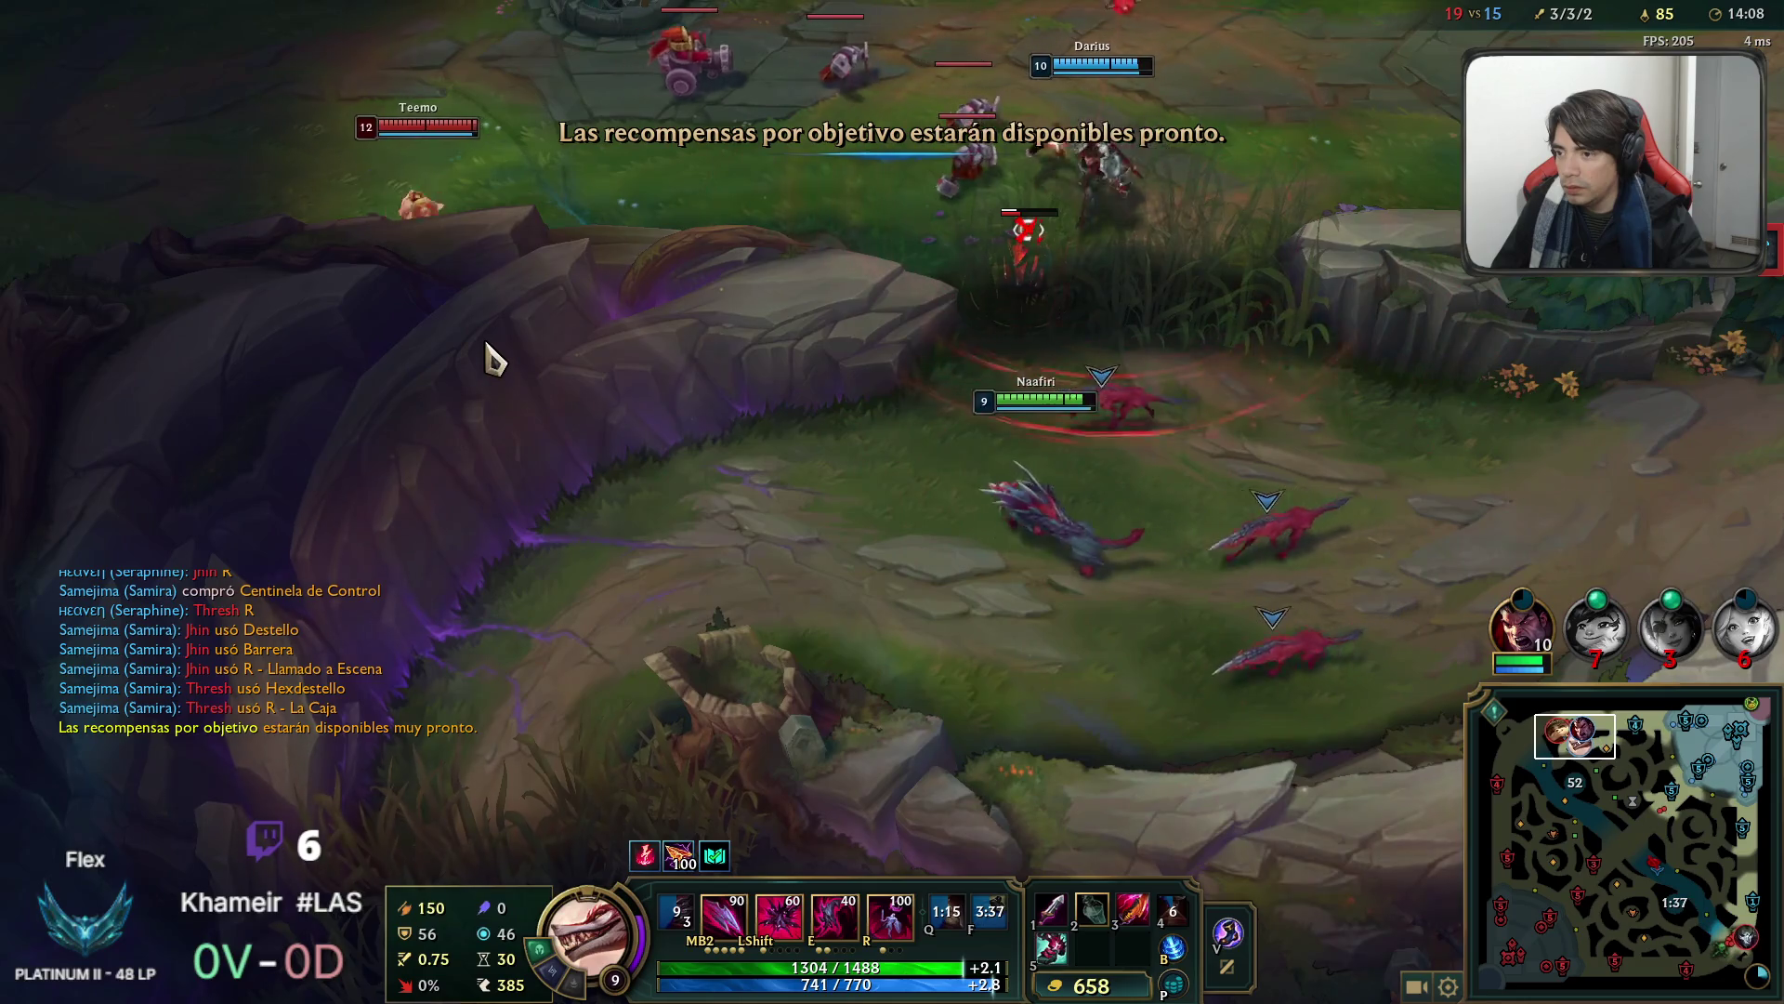
key(r)
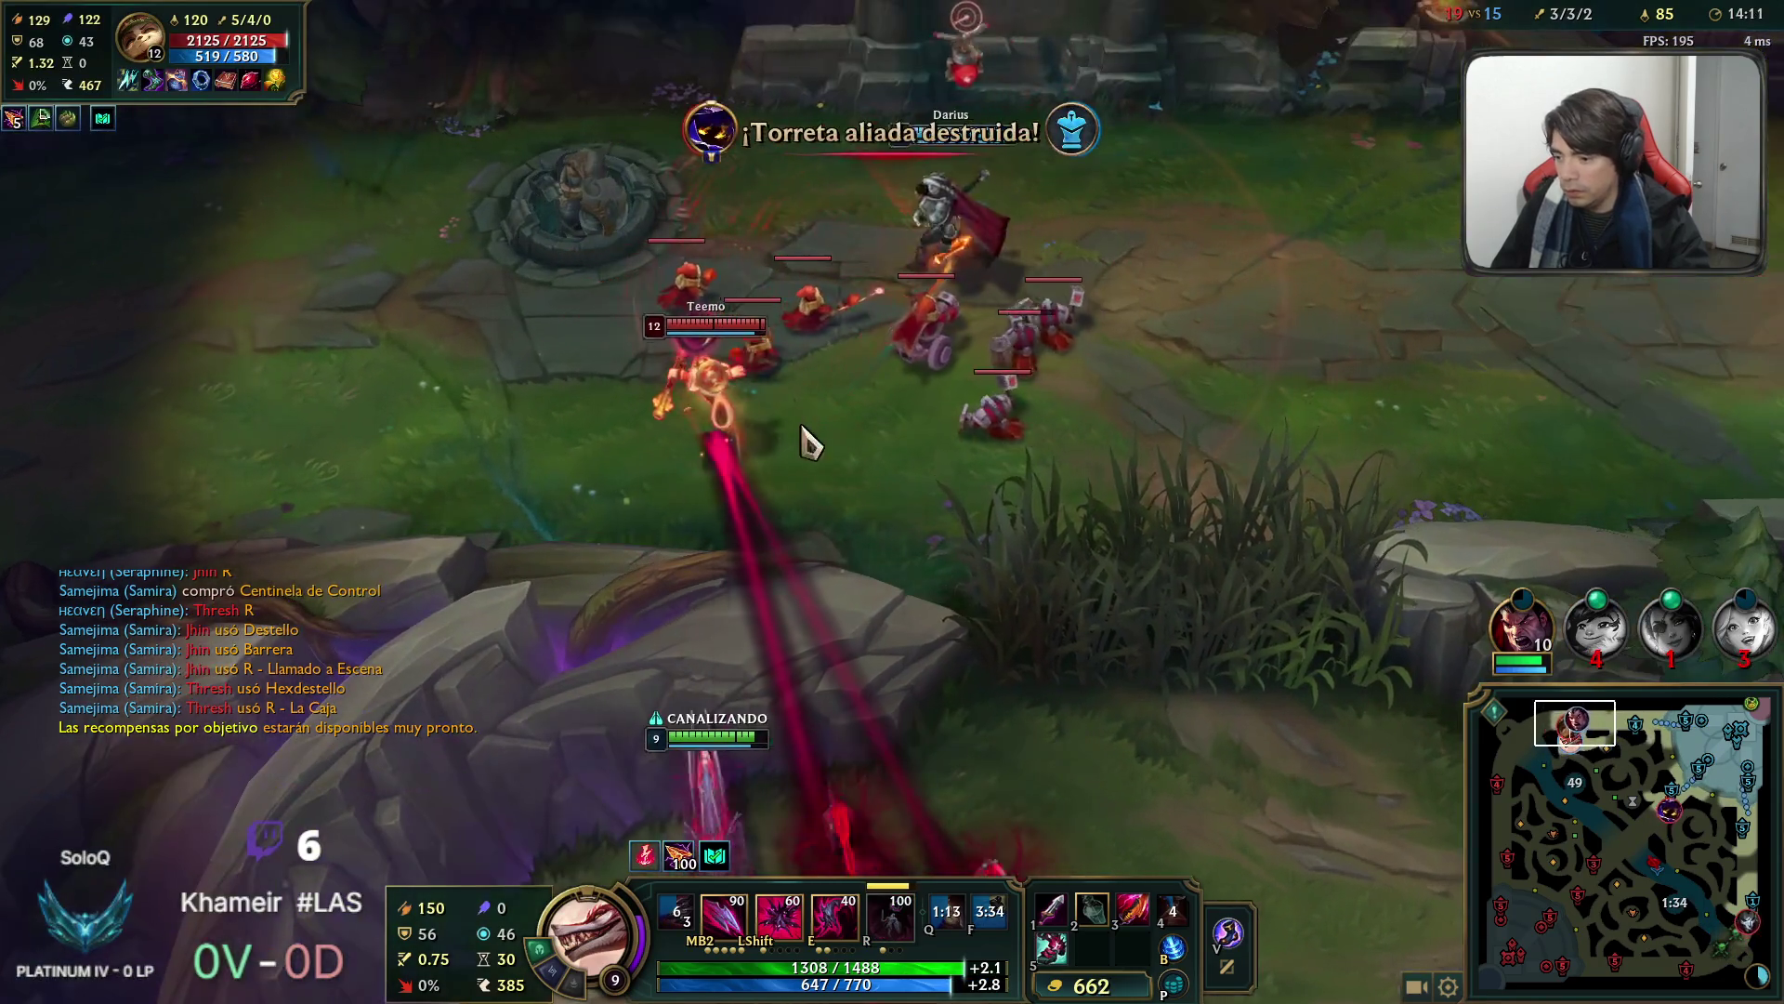
right_click(632, 358)
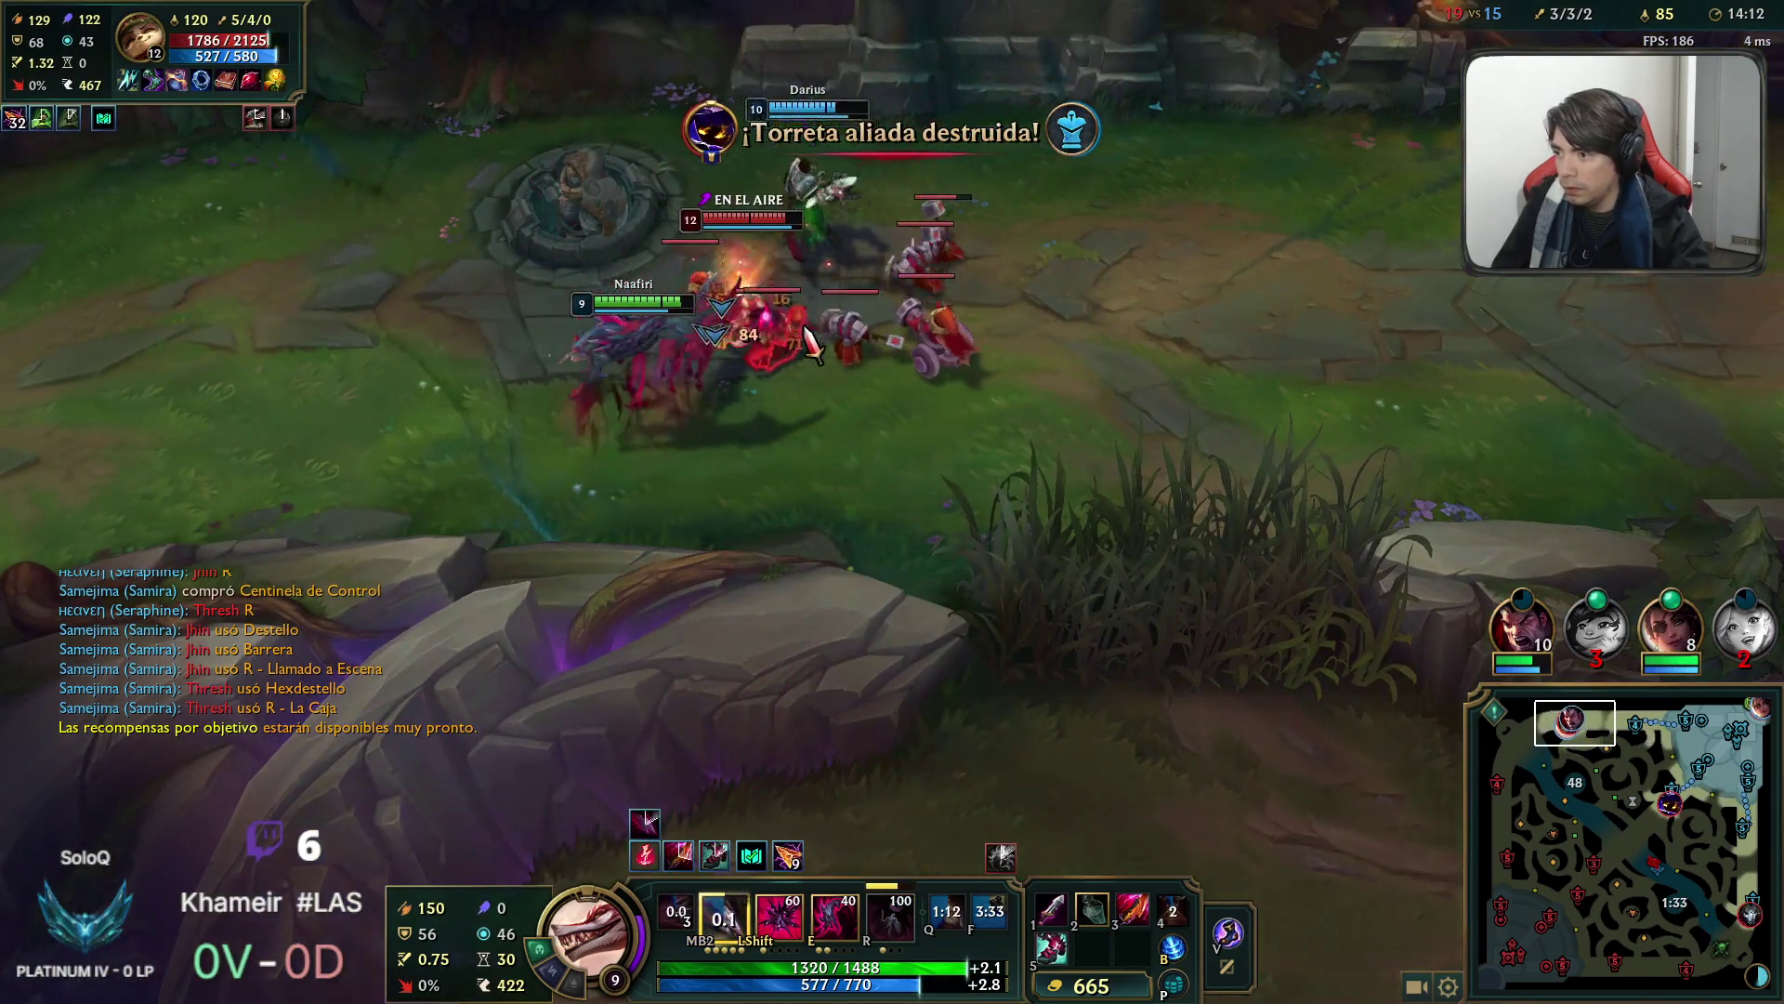
right_click(805, 333)
key(e)
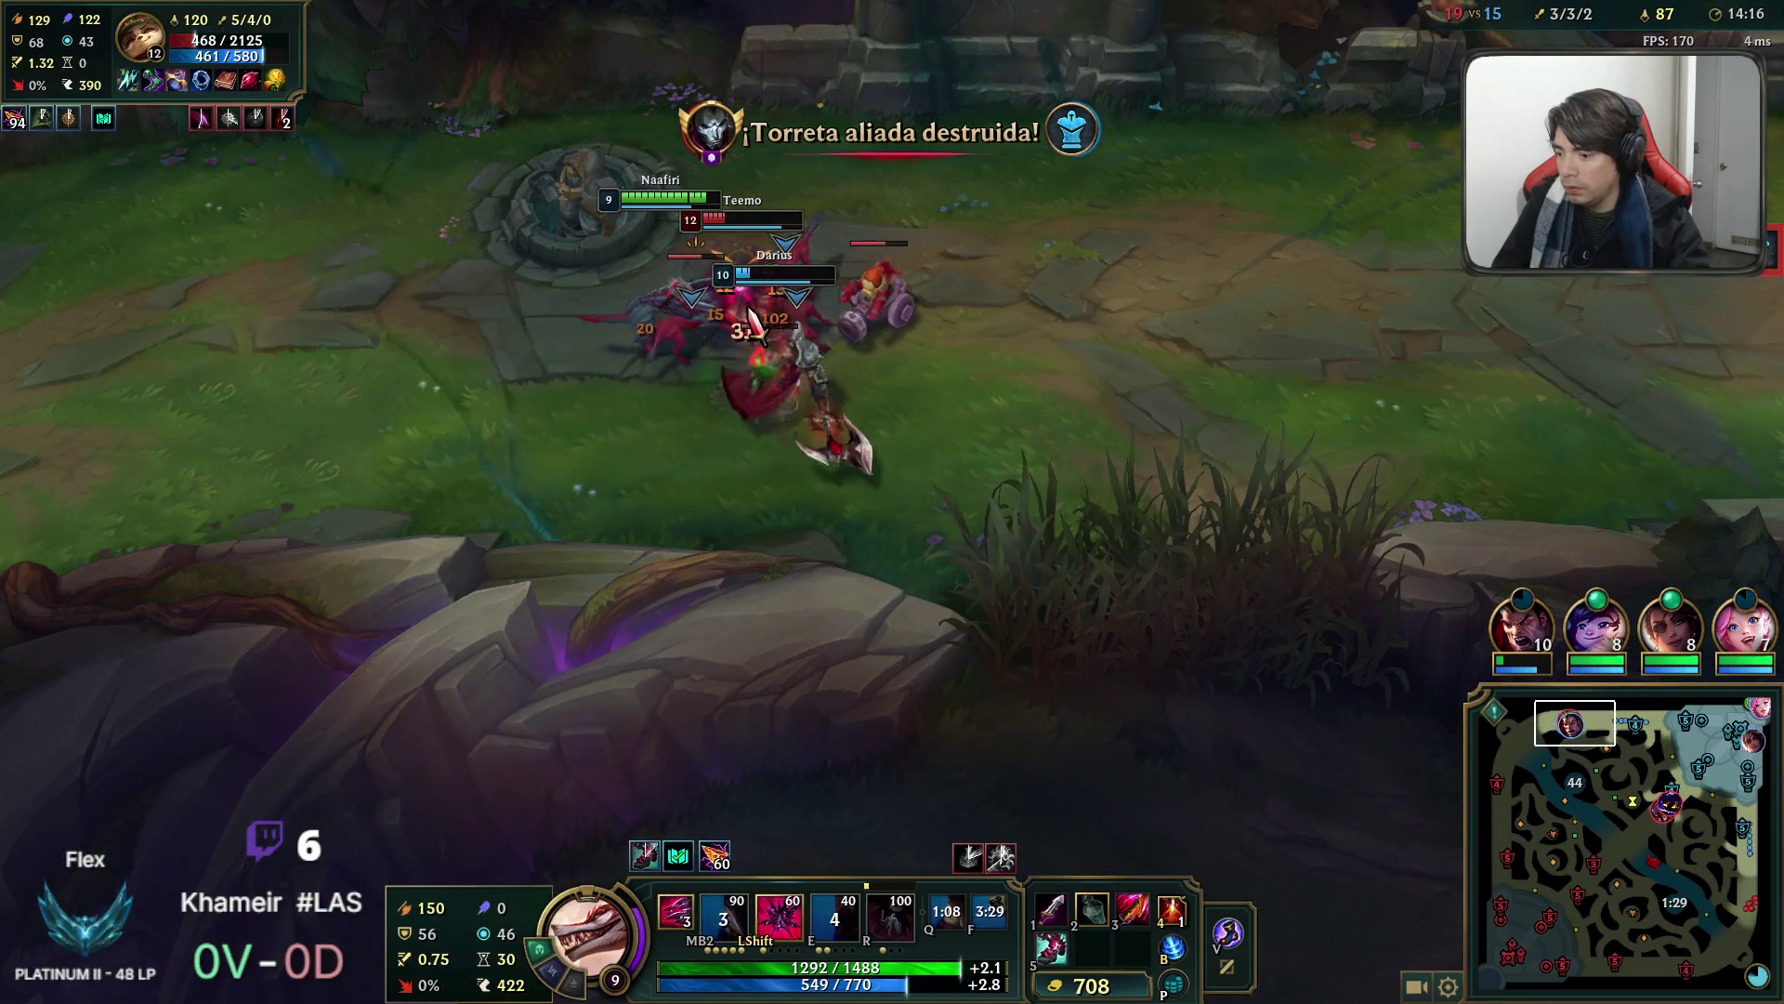
right_click(755, 339)
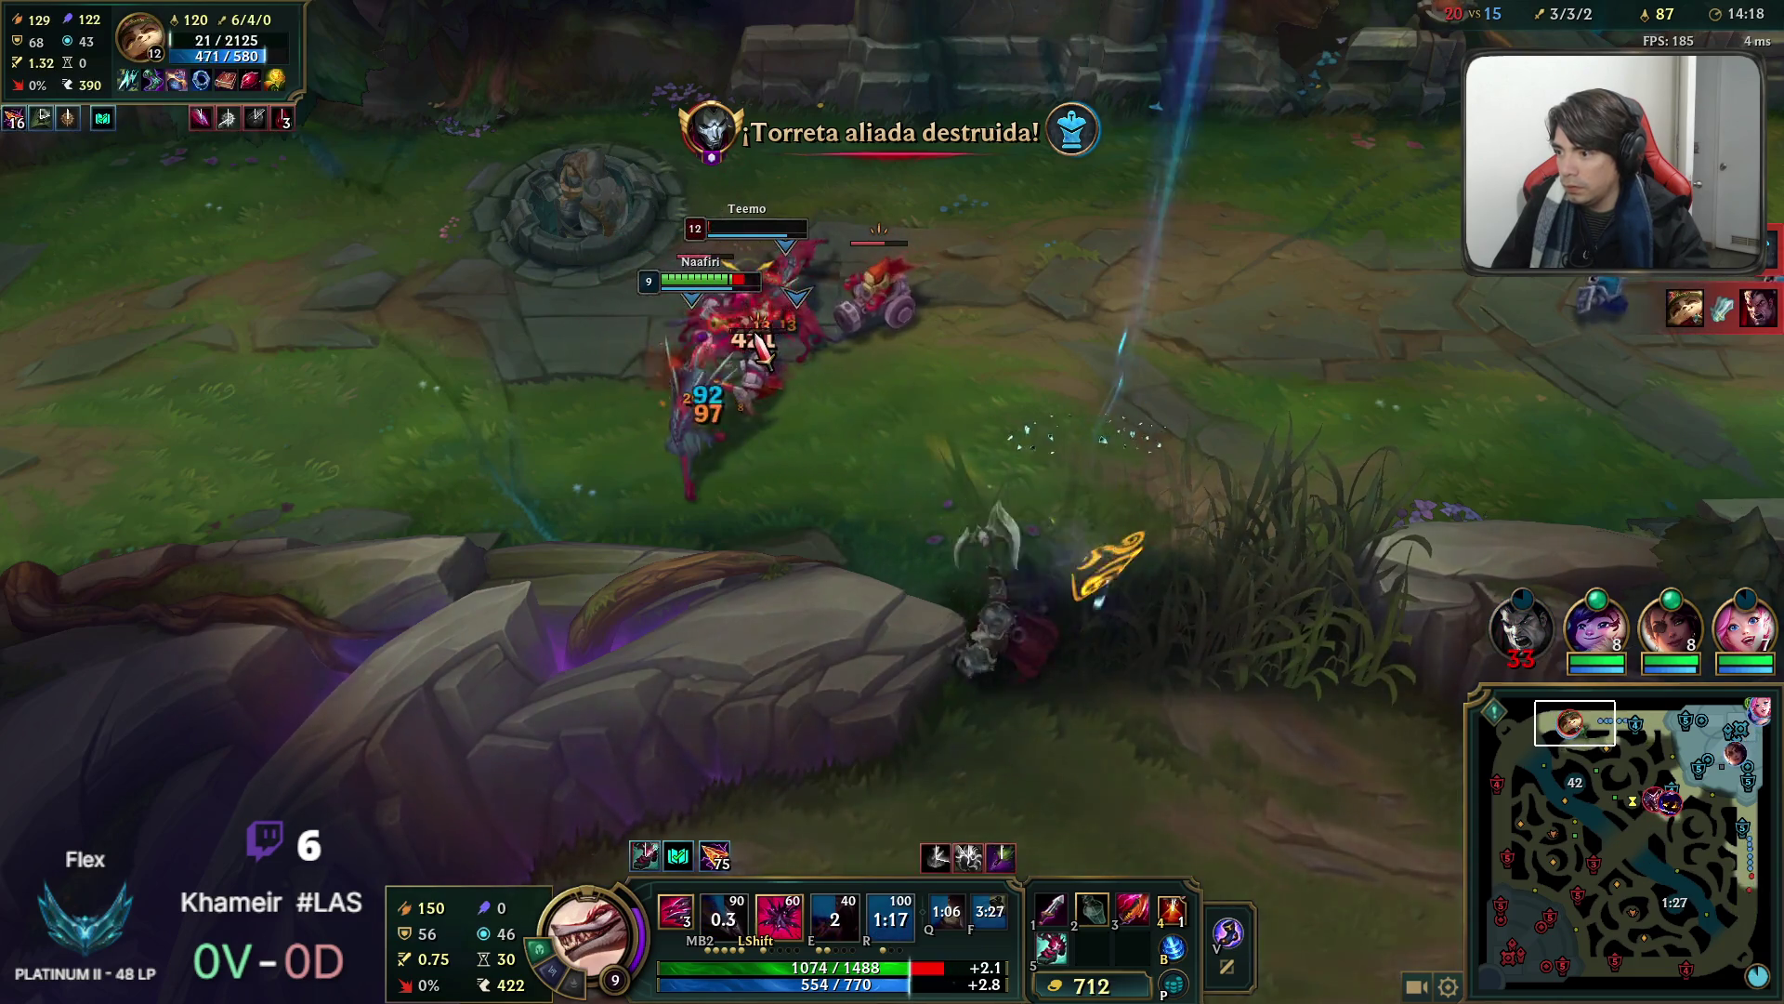
right_click(848, 518)
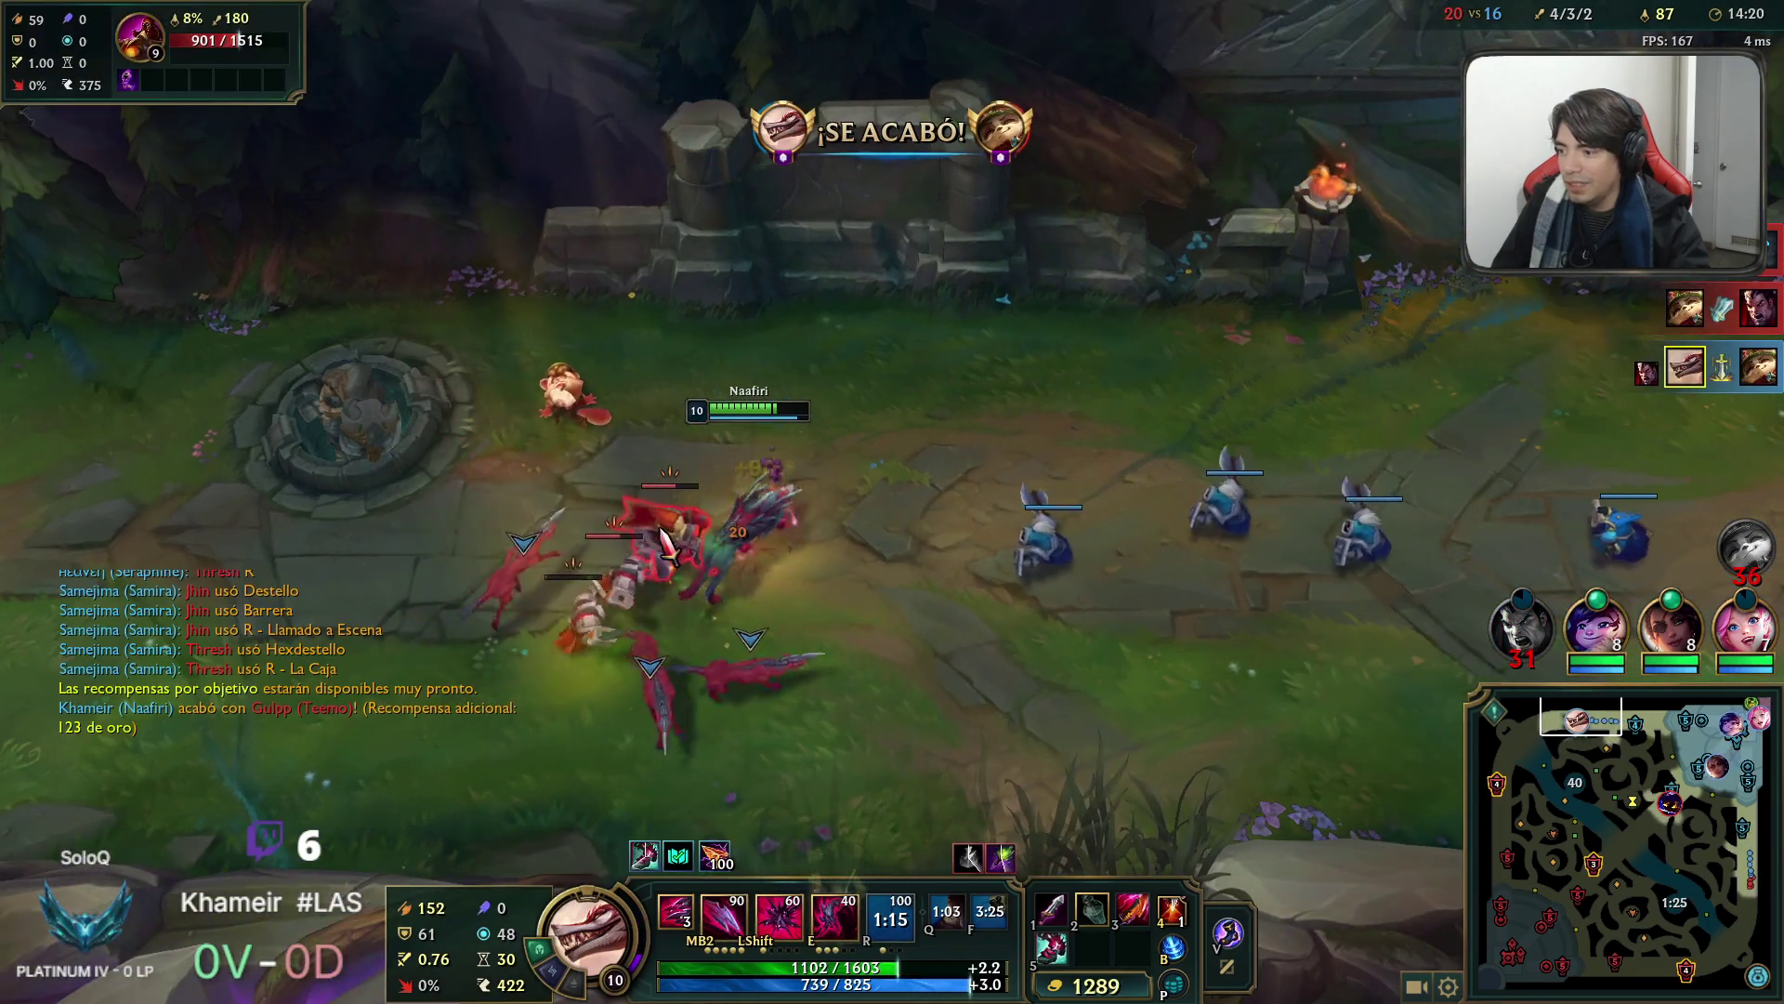
Farm the enemy minion wave, then cross the lane to the right.
right_click(651, 523)
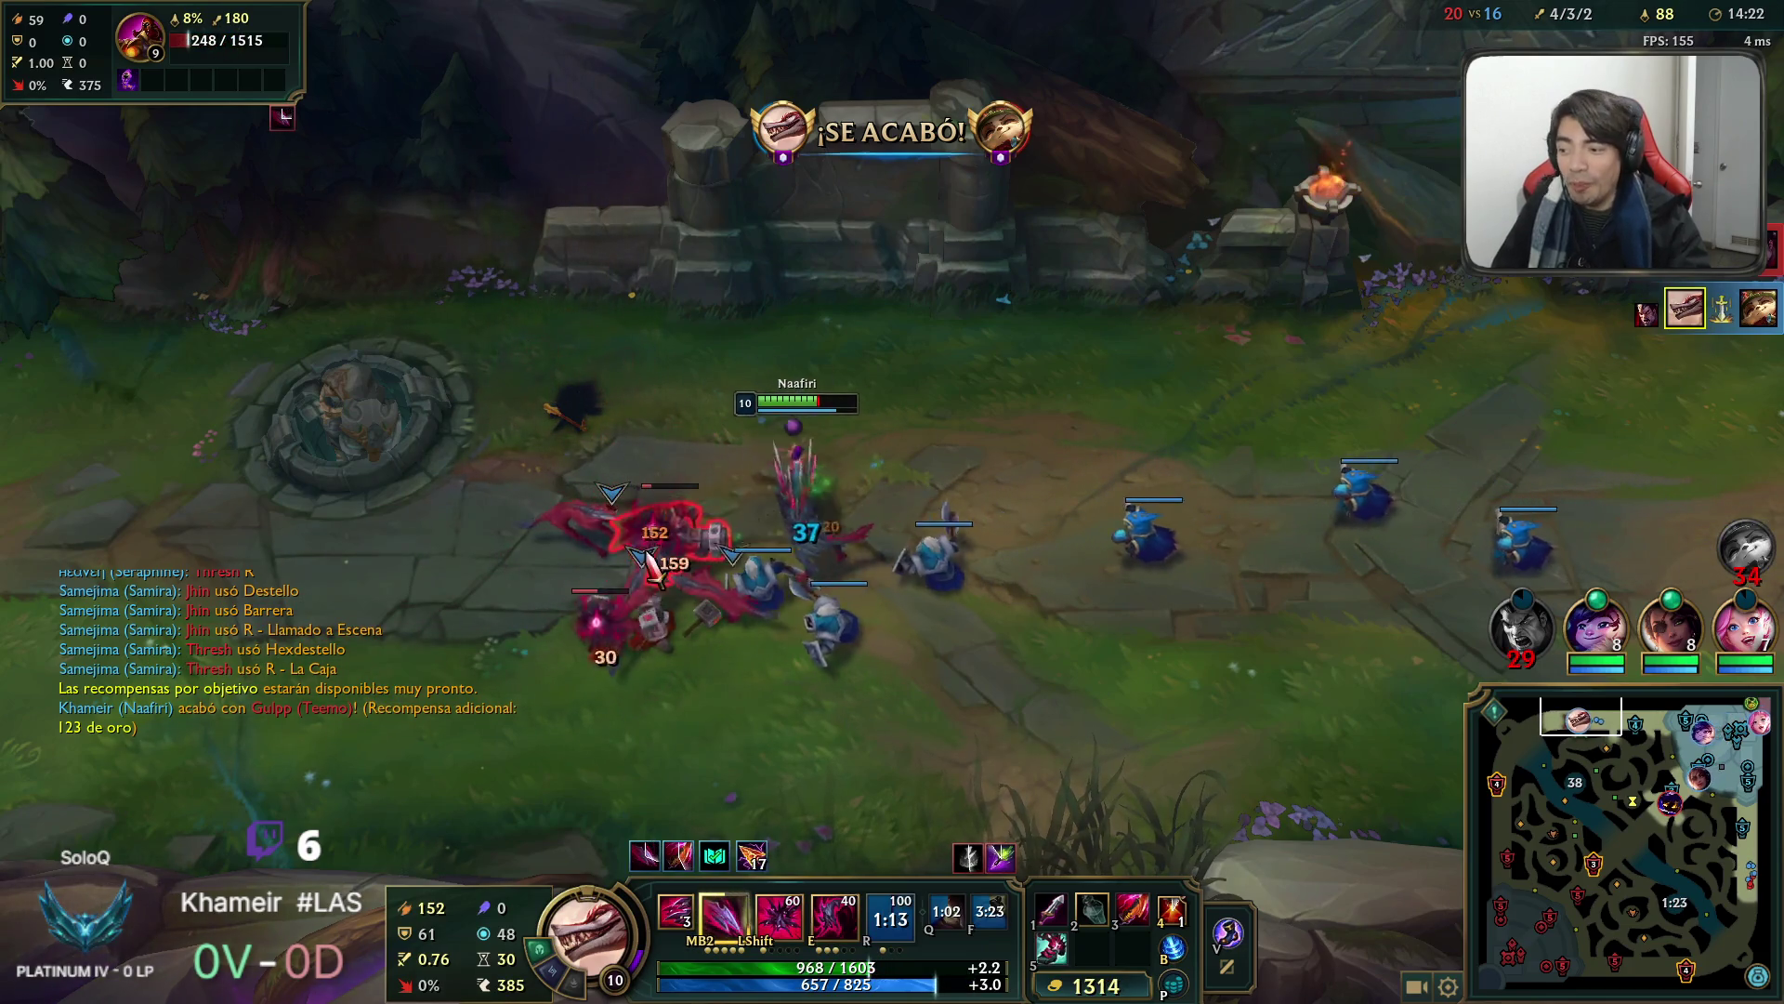
right_click(856, 557)
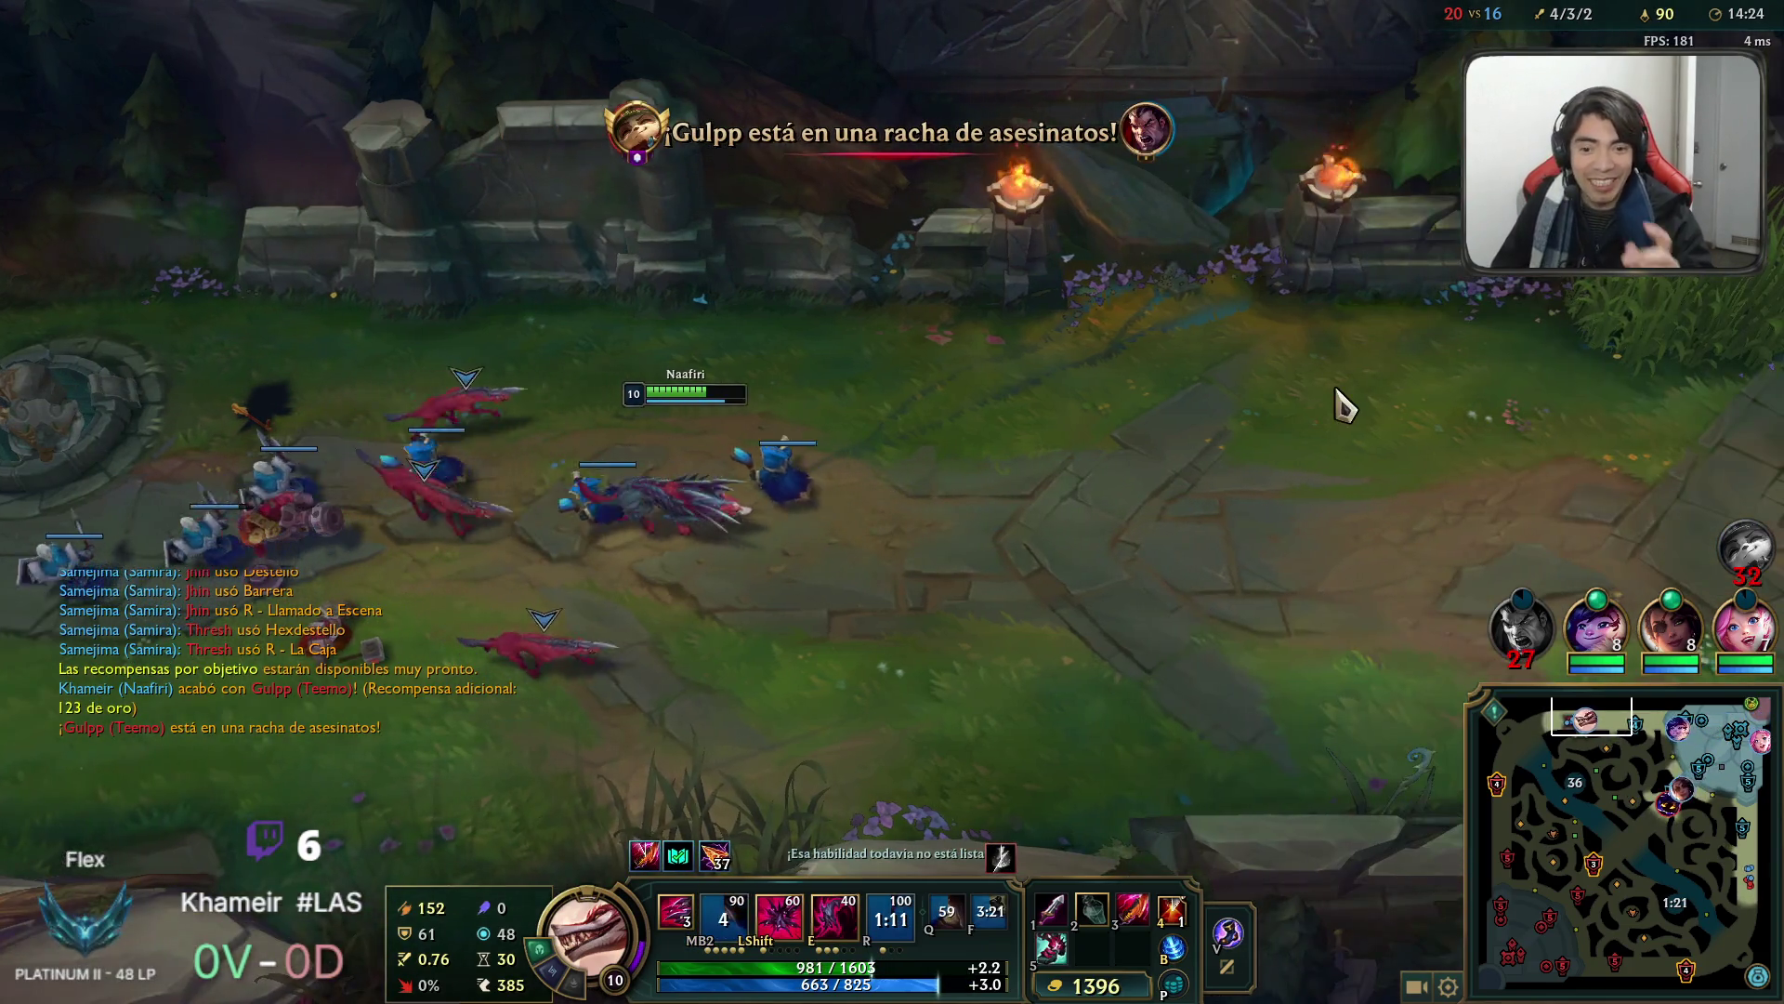
right_click(1344, 404)
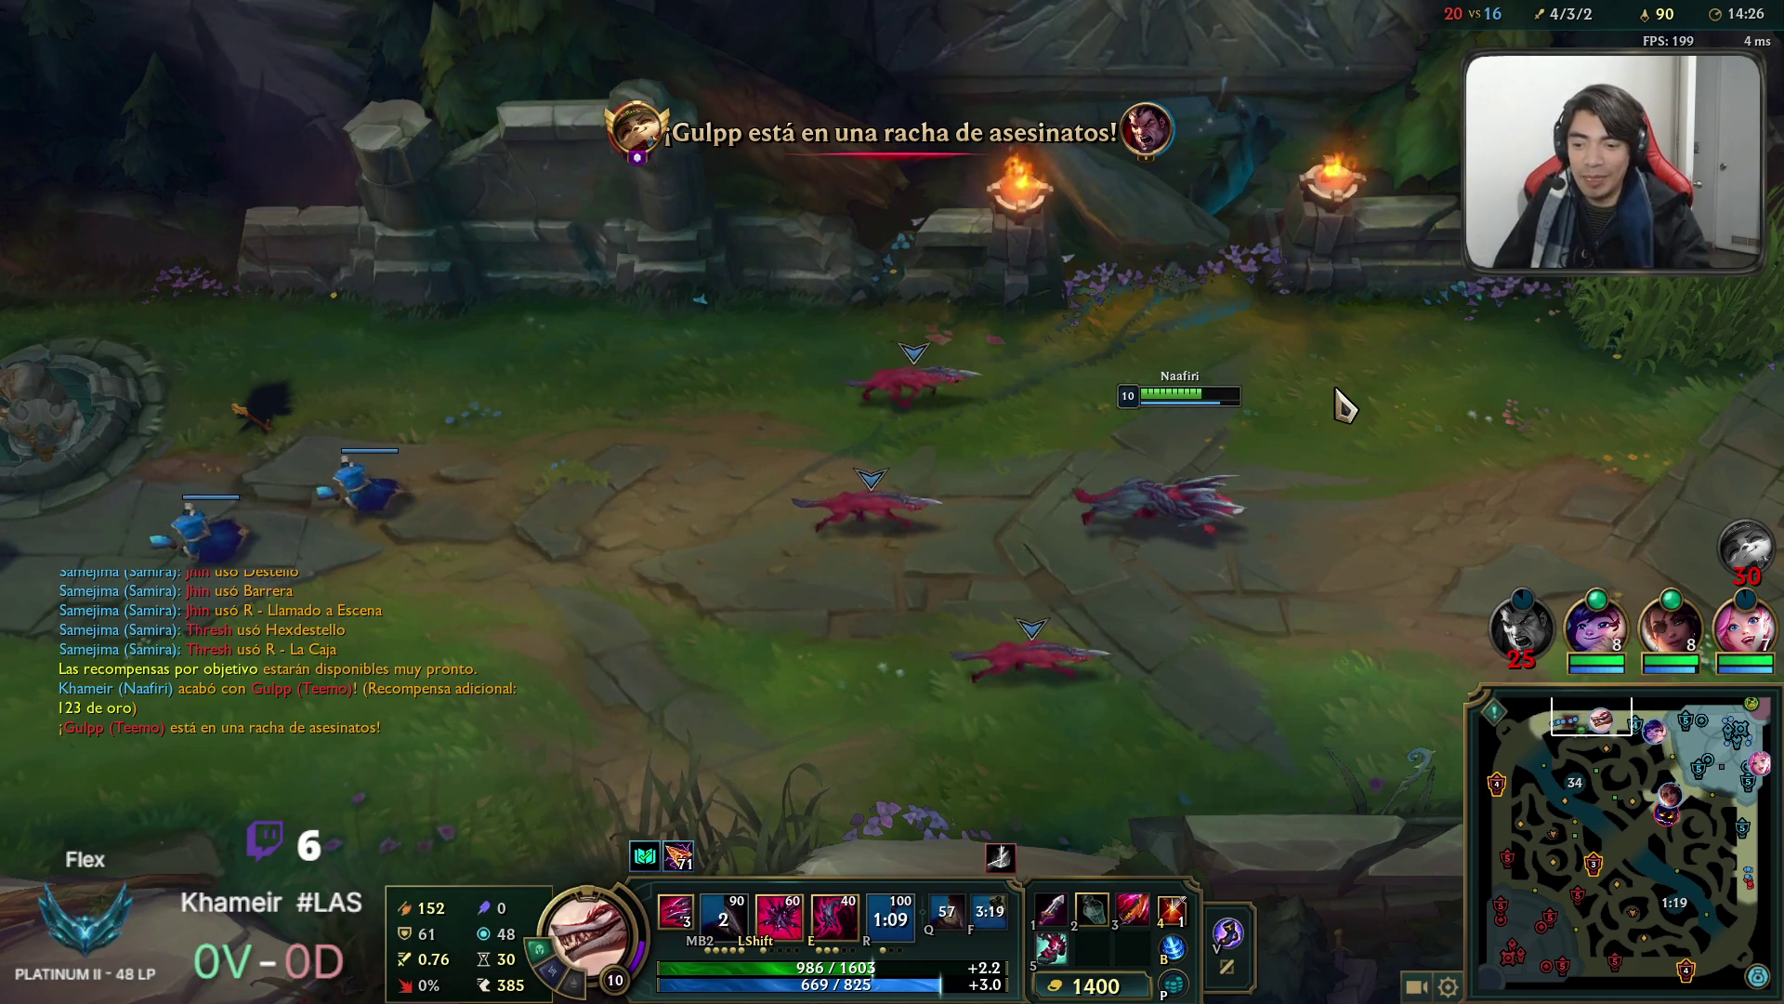
Recall Naafiri to base and buy Sorbehechizos, leaving 128 gold.
key(space)
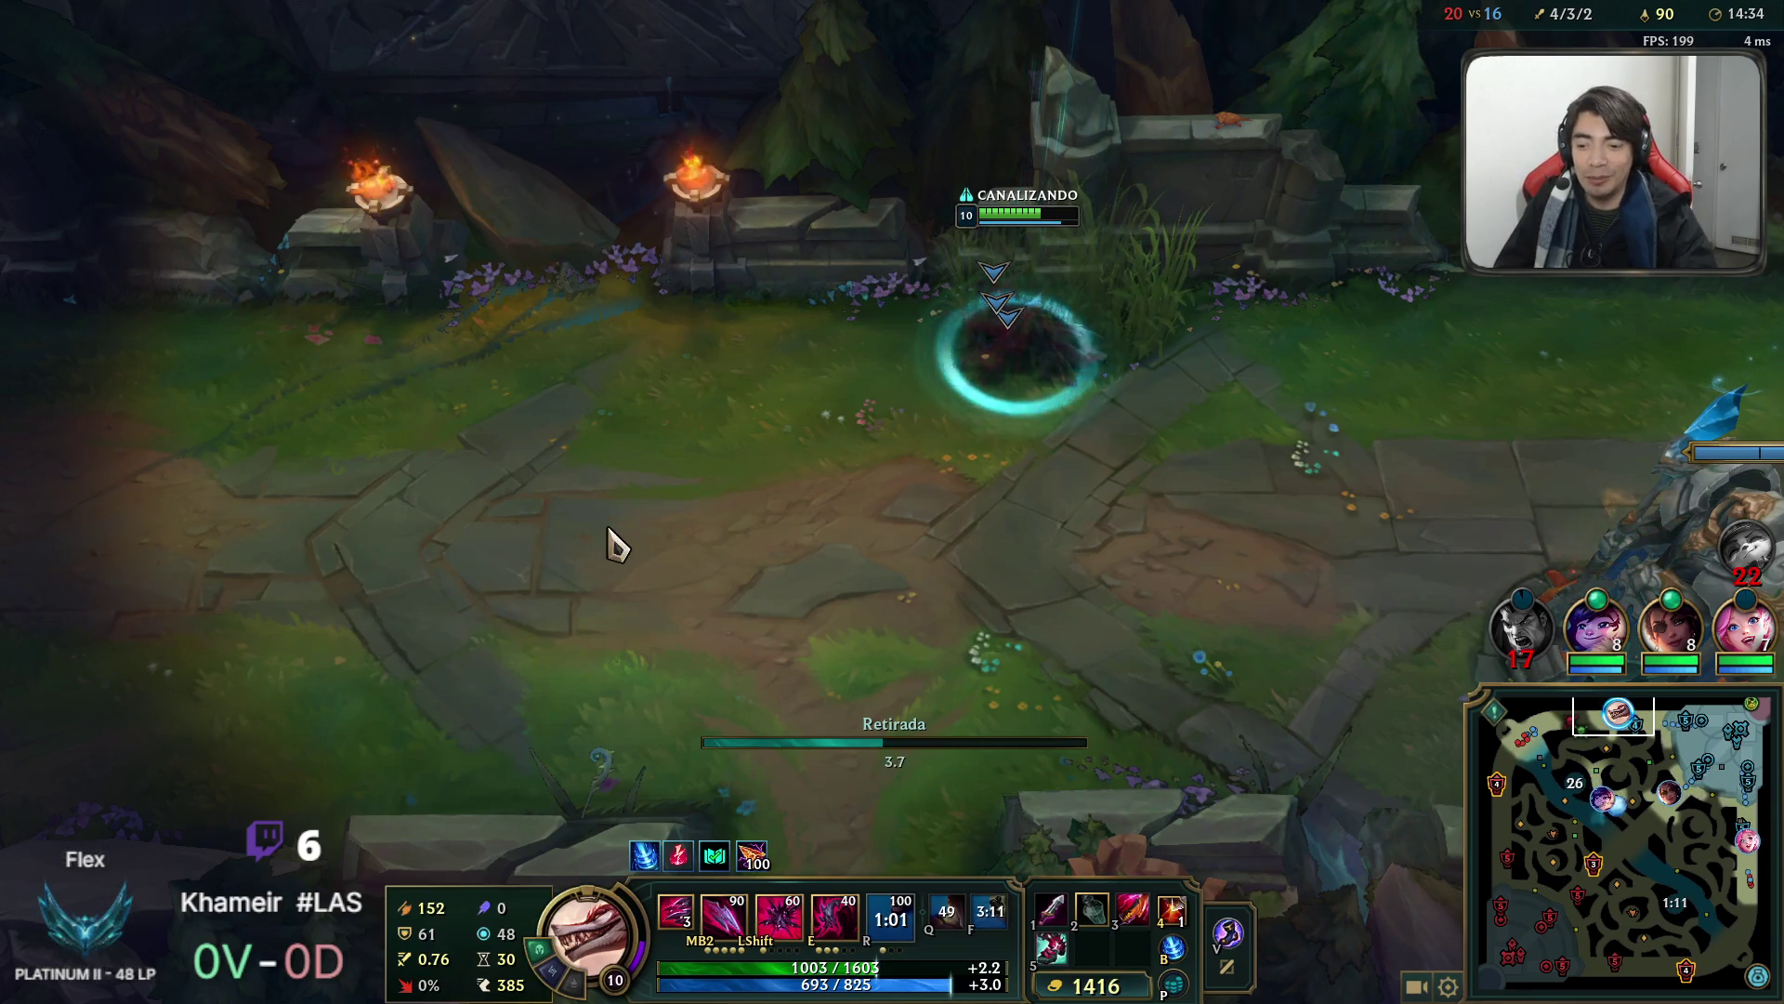
key(space)
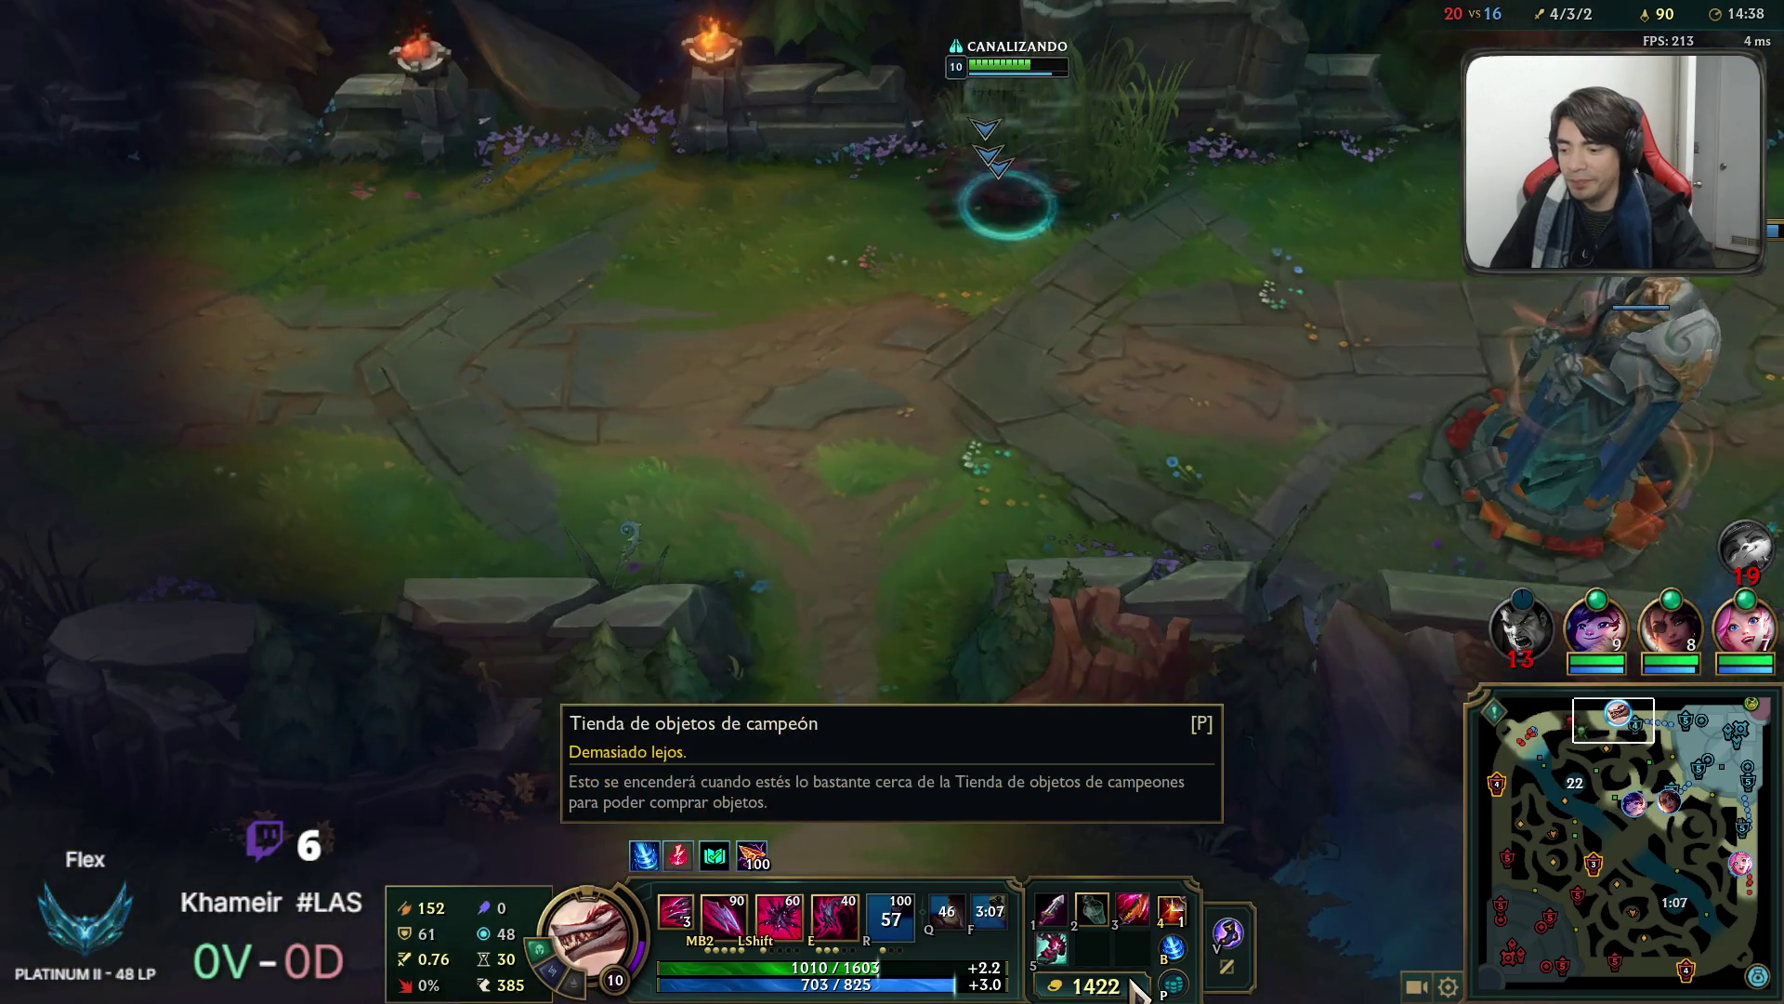
click(1094, 985)
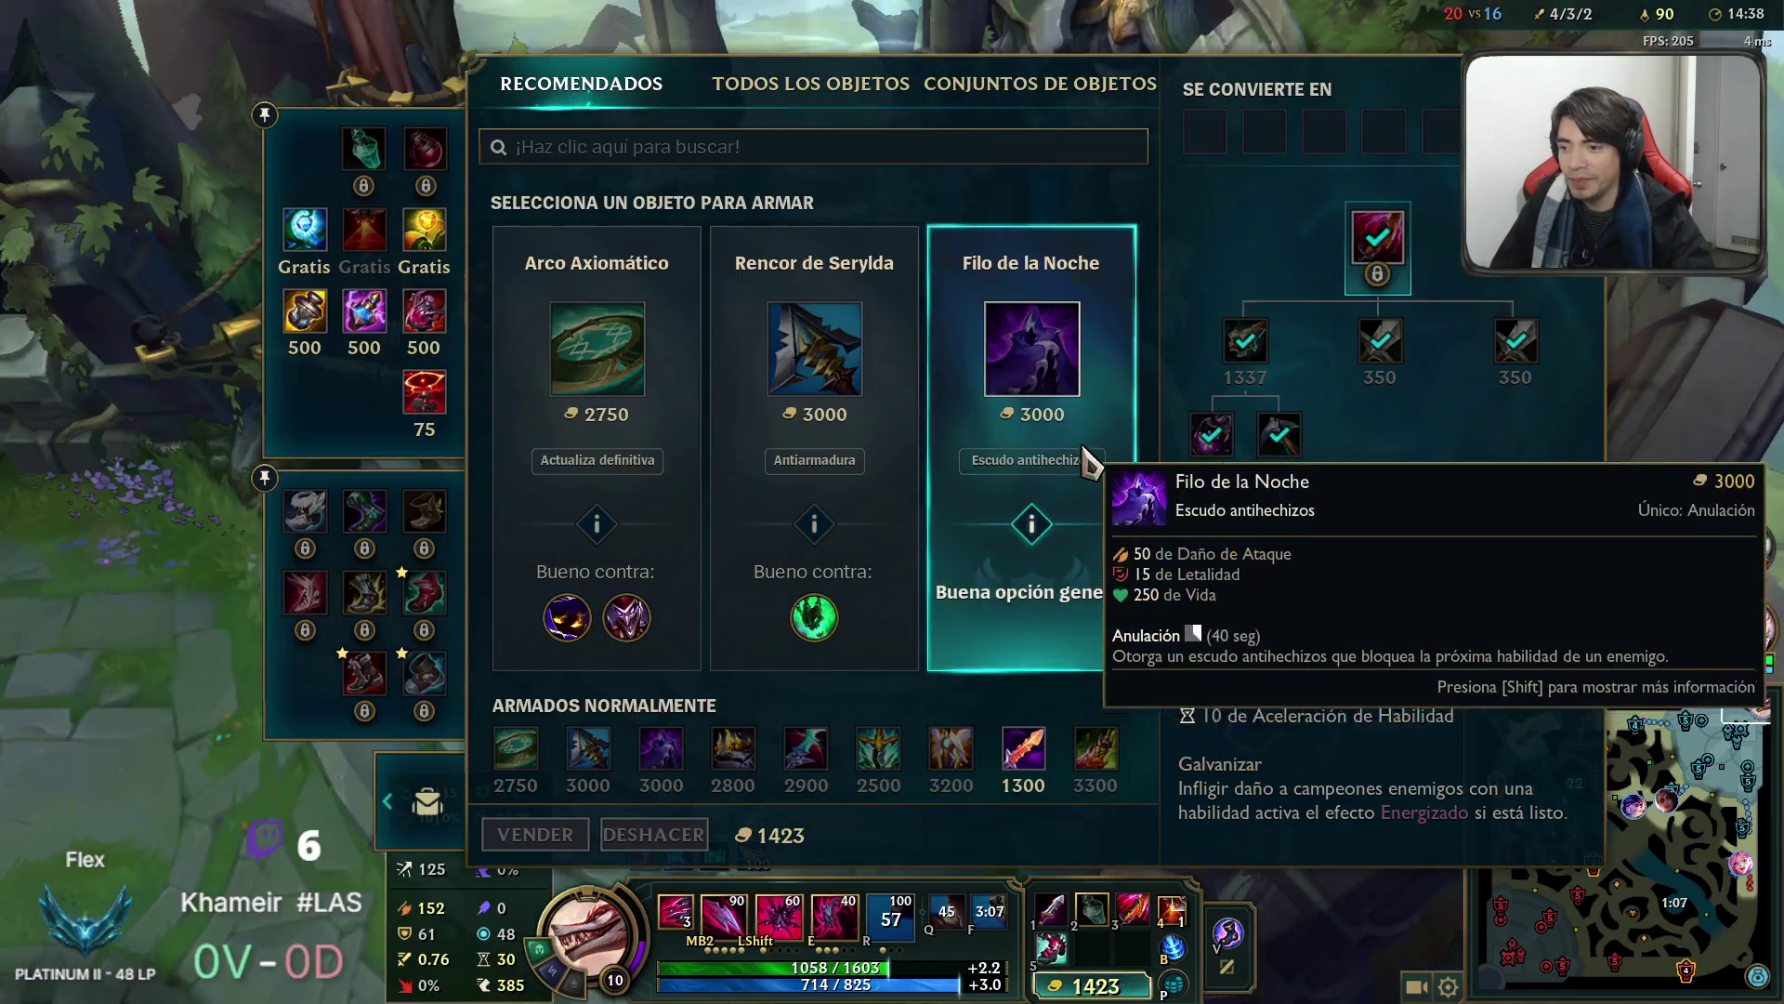
right_click(1023, 748)
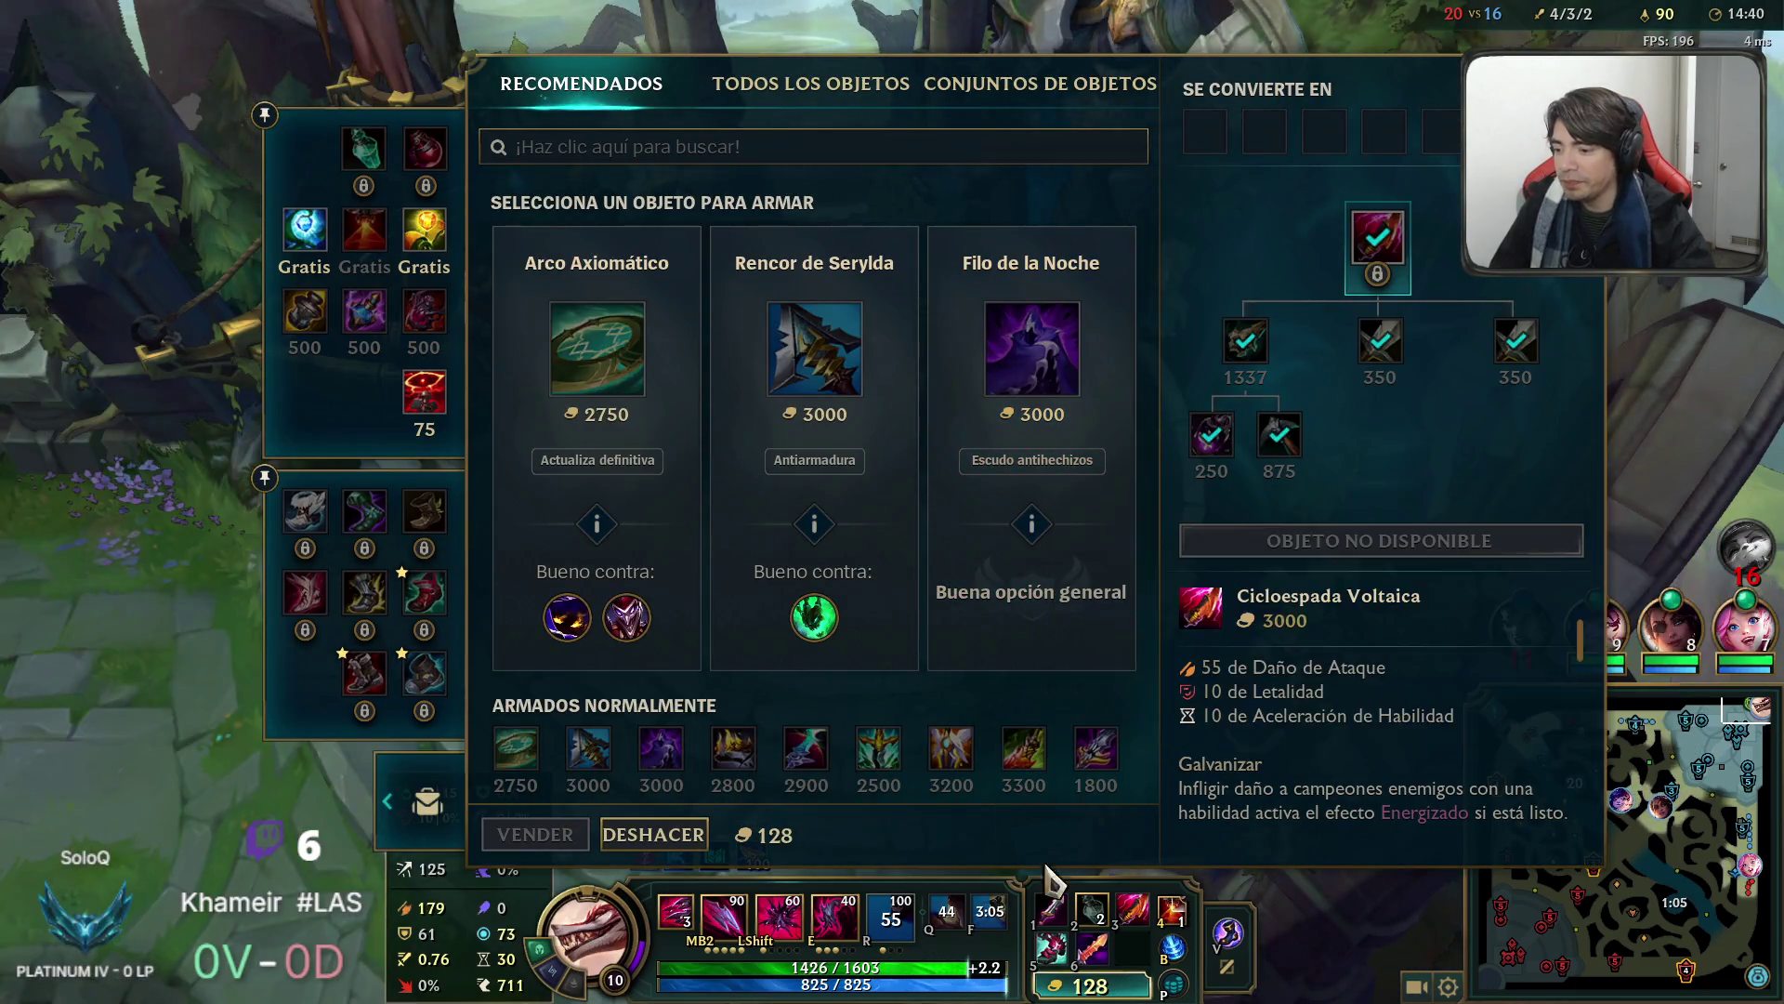
click(1097, 748)
key(Escape)
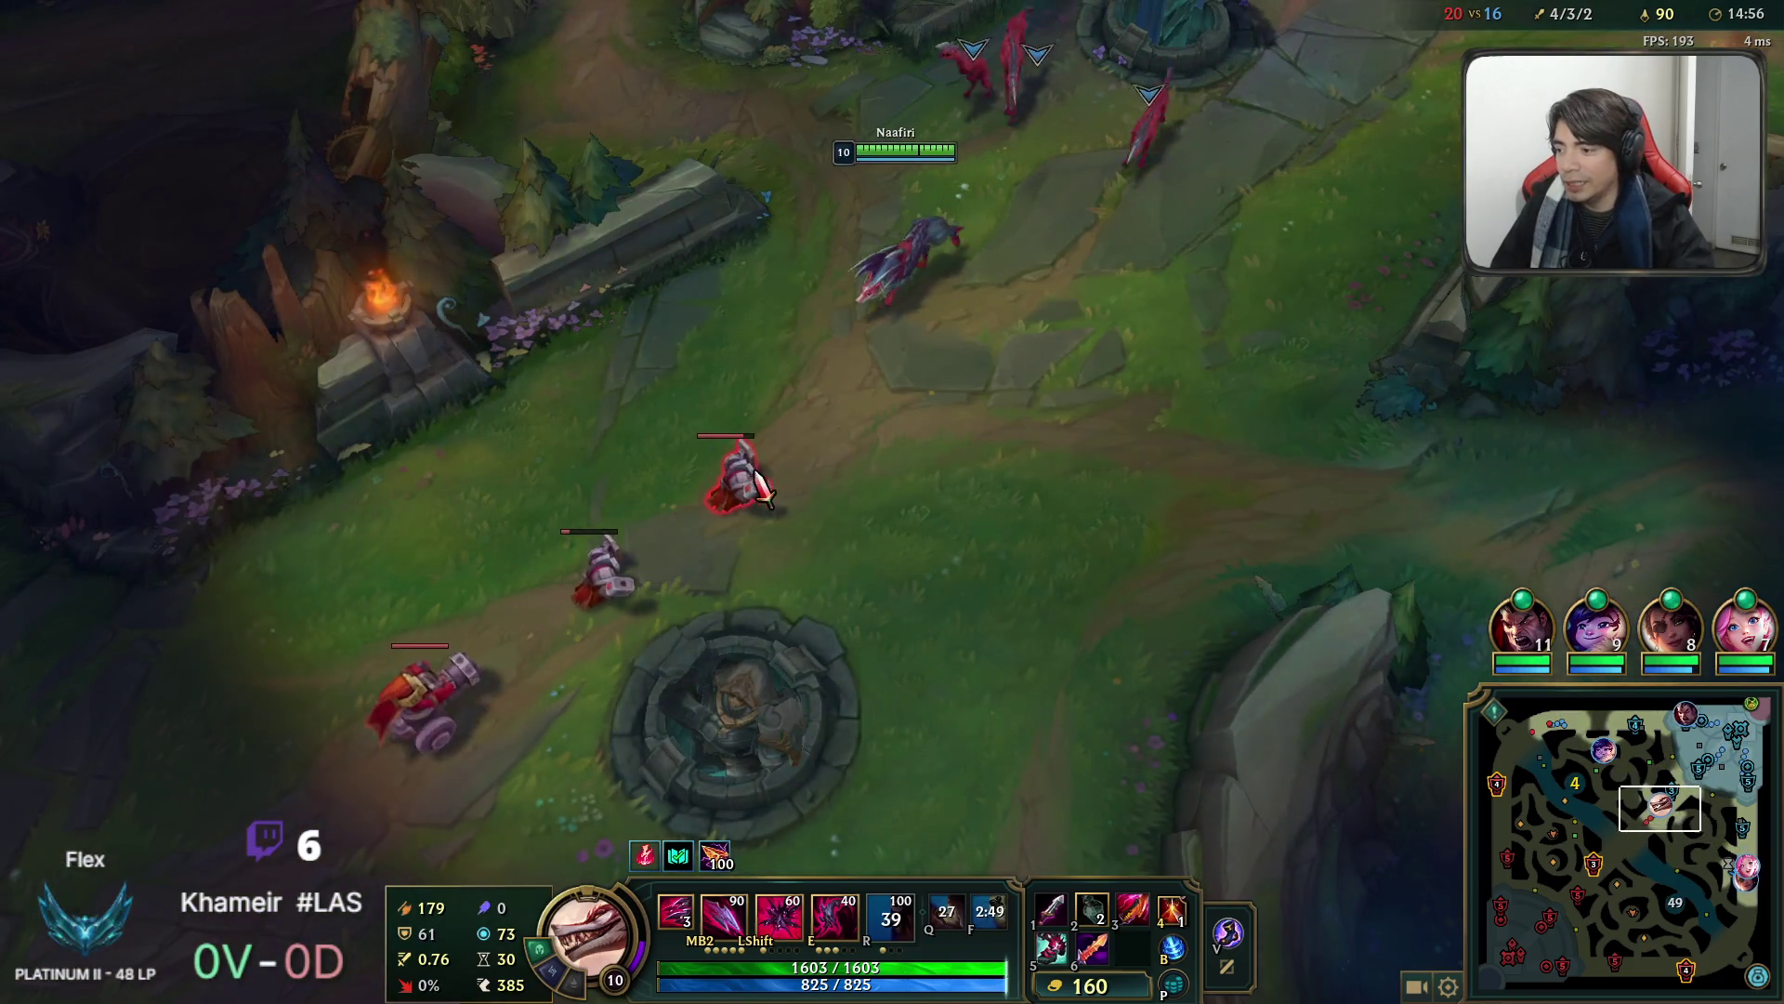
Clear the mid minion wave with Q daggers and E dash, then head toward the river ward.
right_click(764, 502)
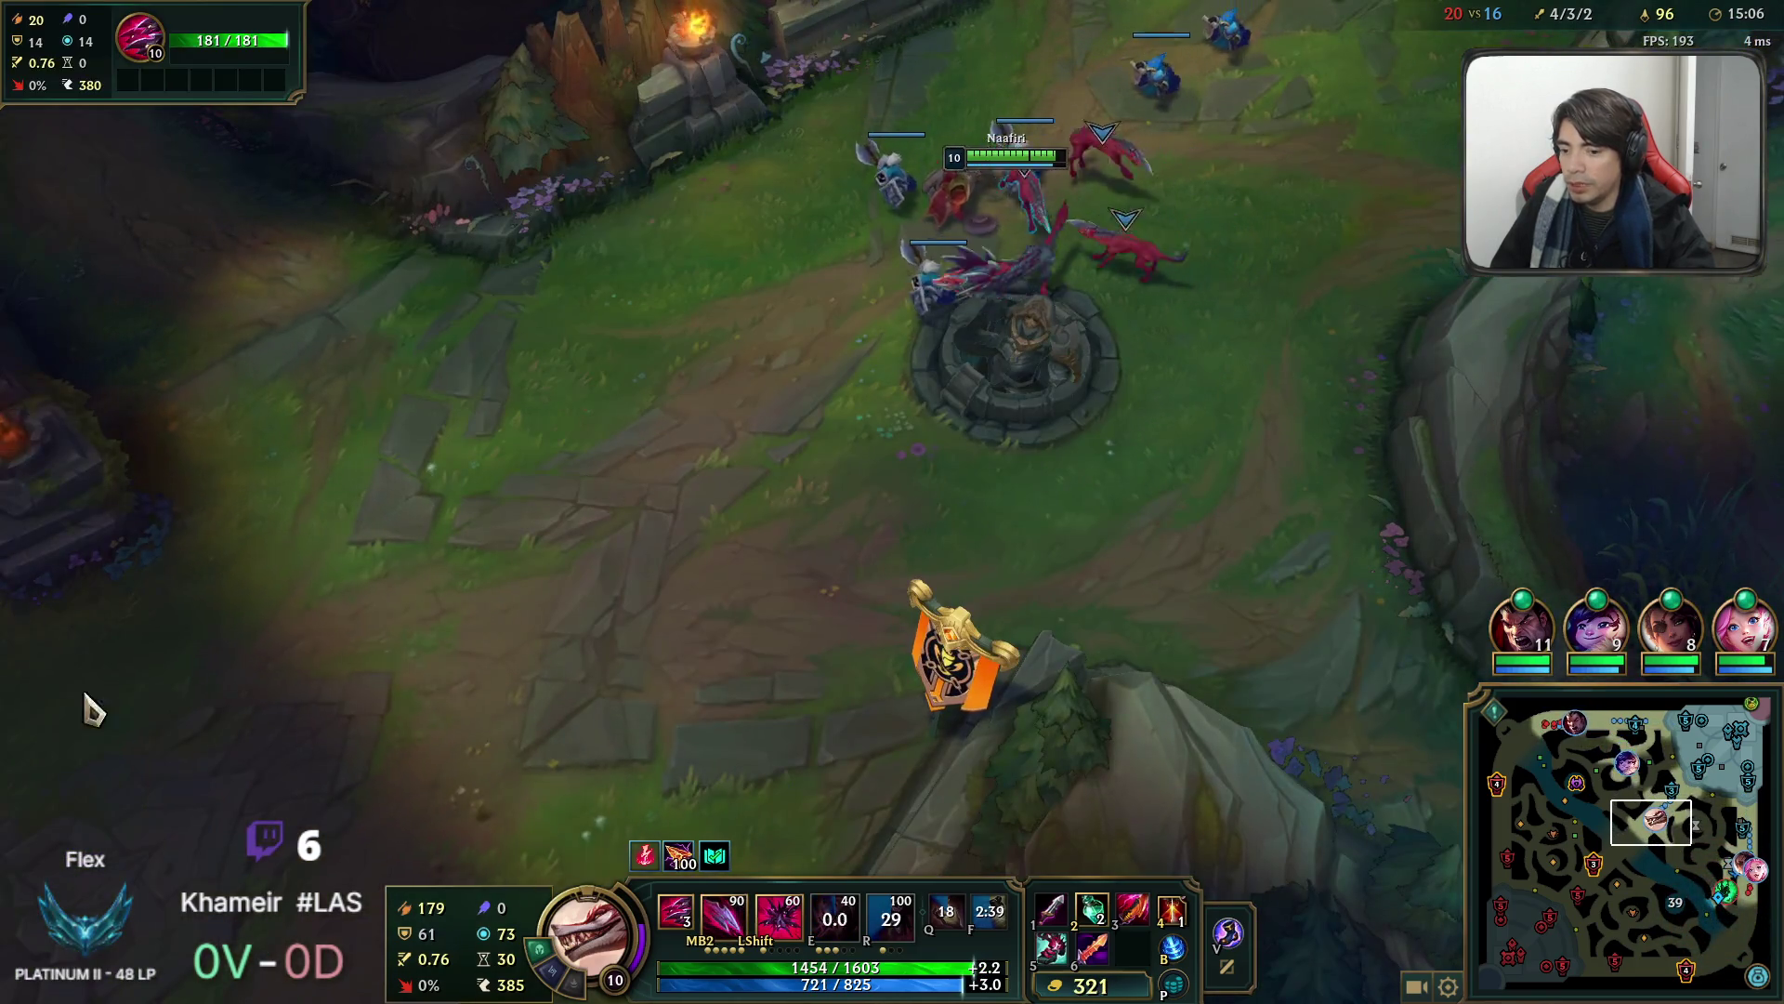
key(Tab)
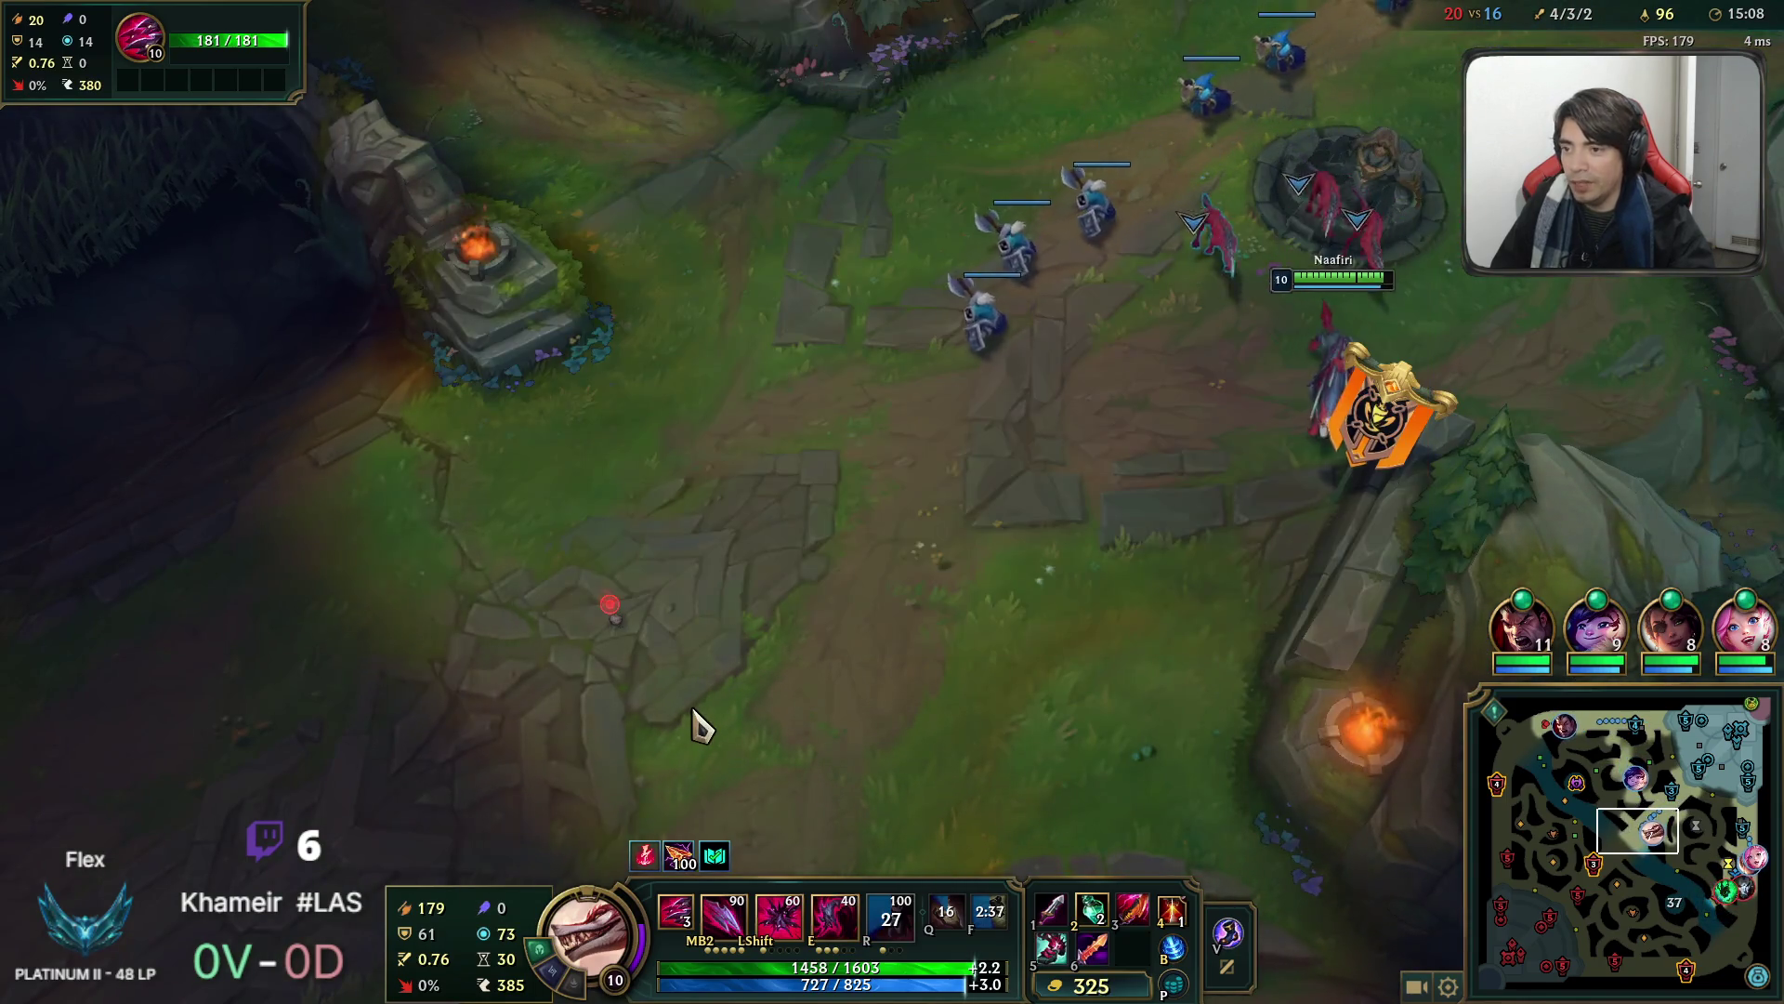
key(Tab)
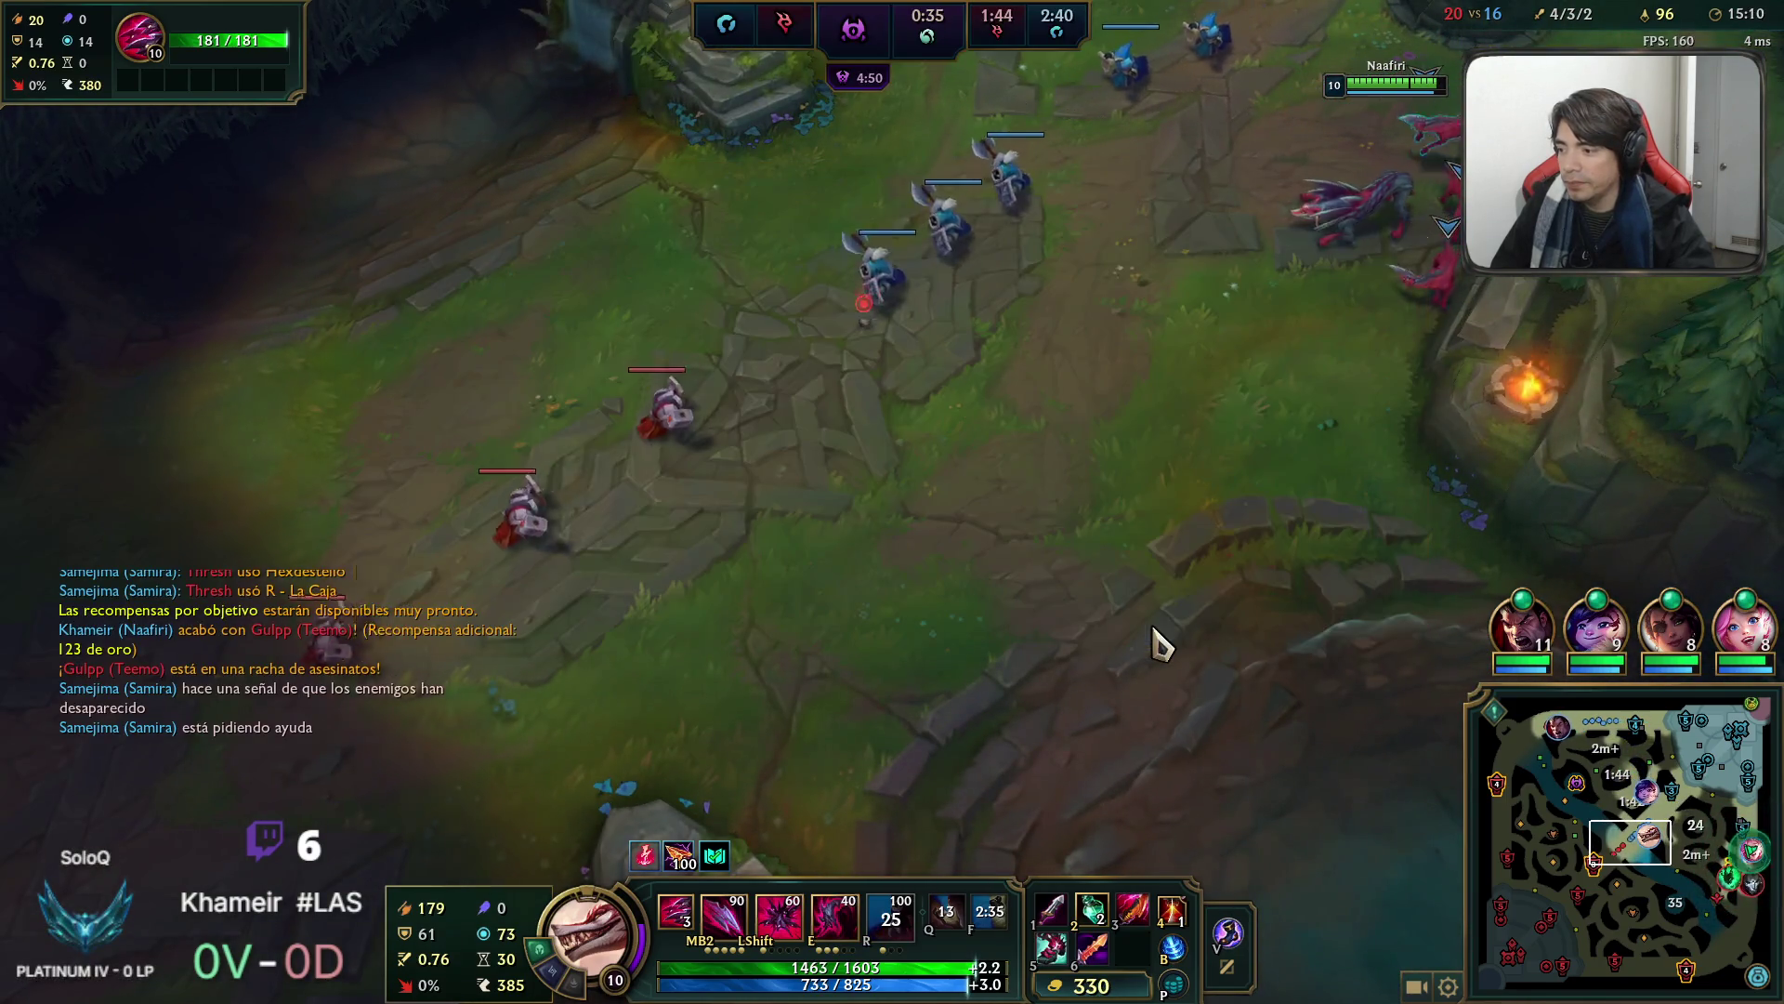
key(Tab)
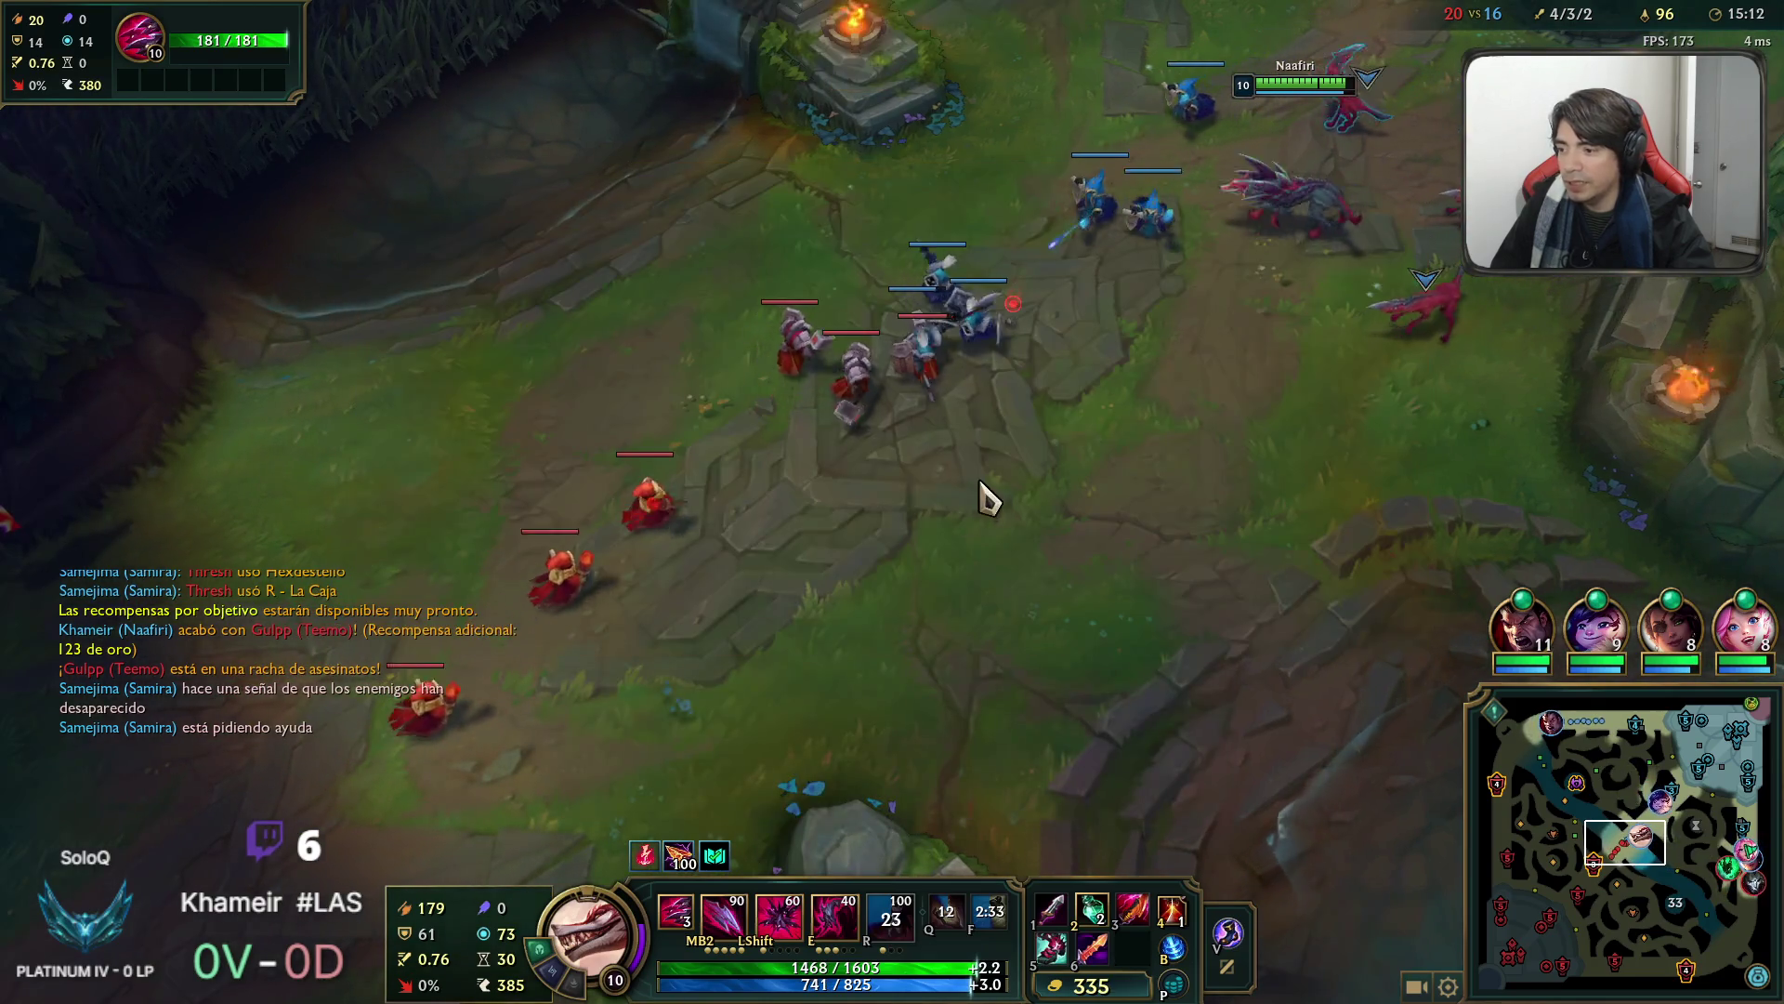
key(q)
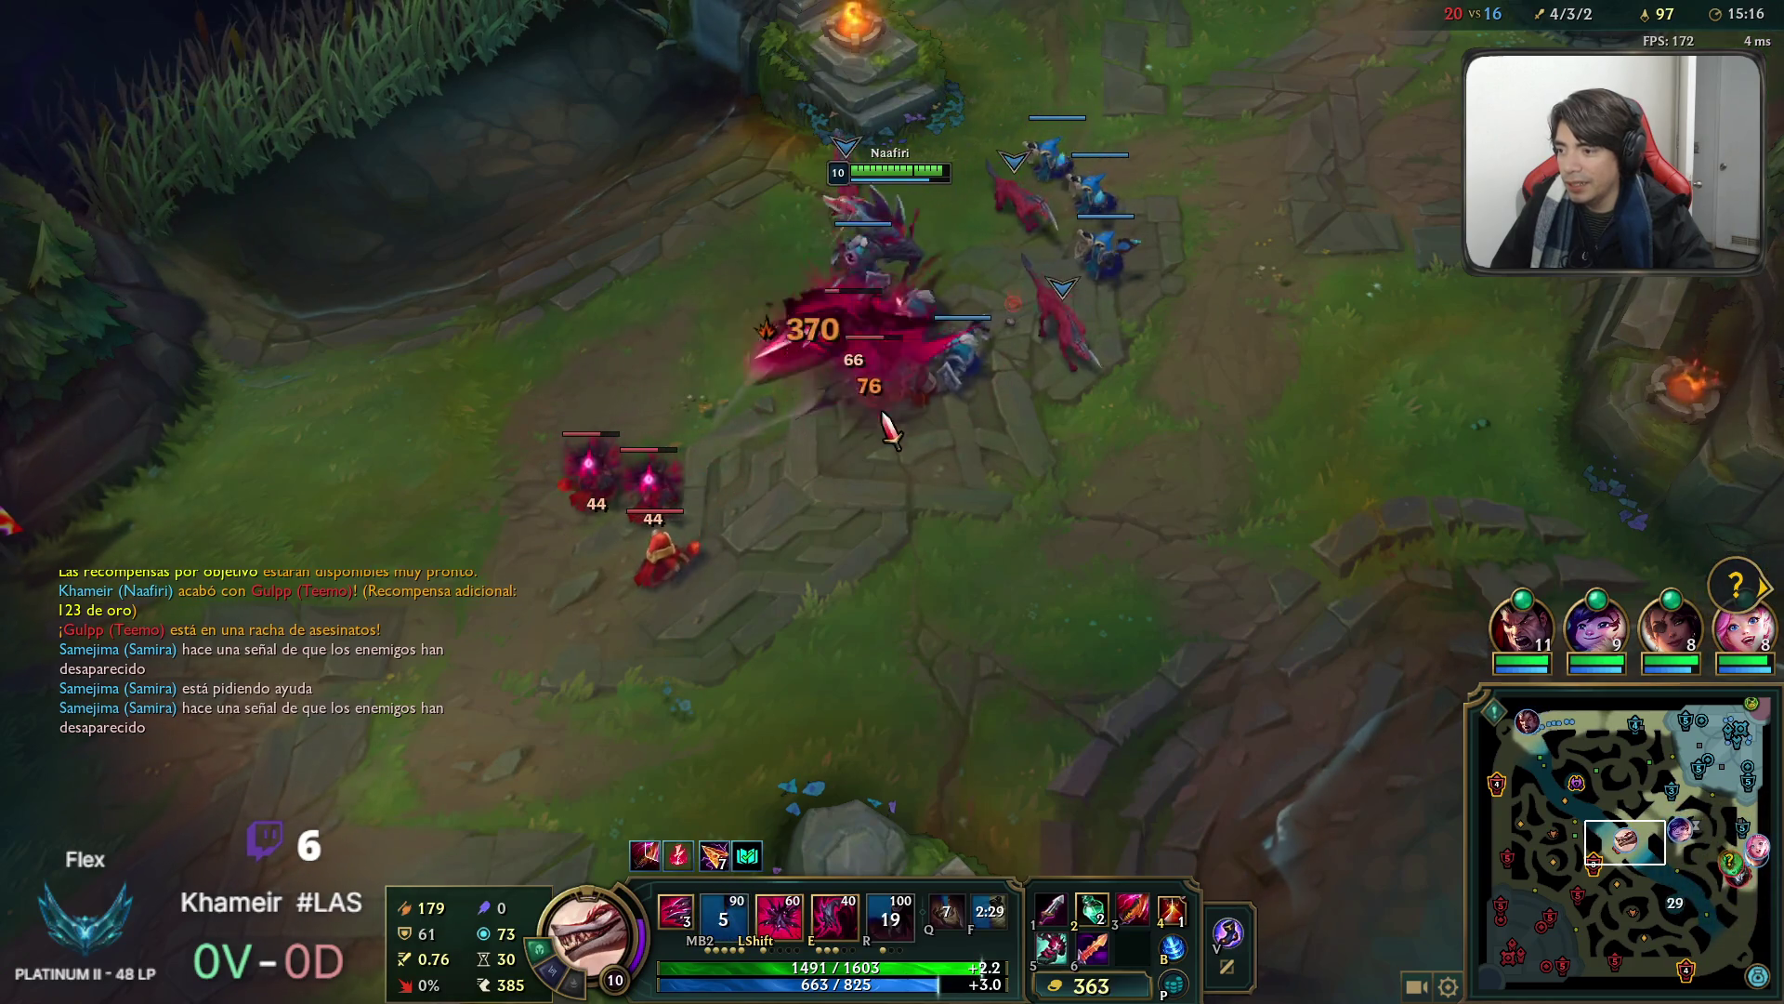
key(e)
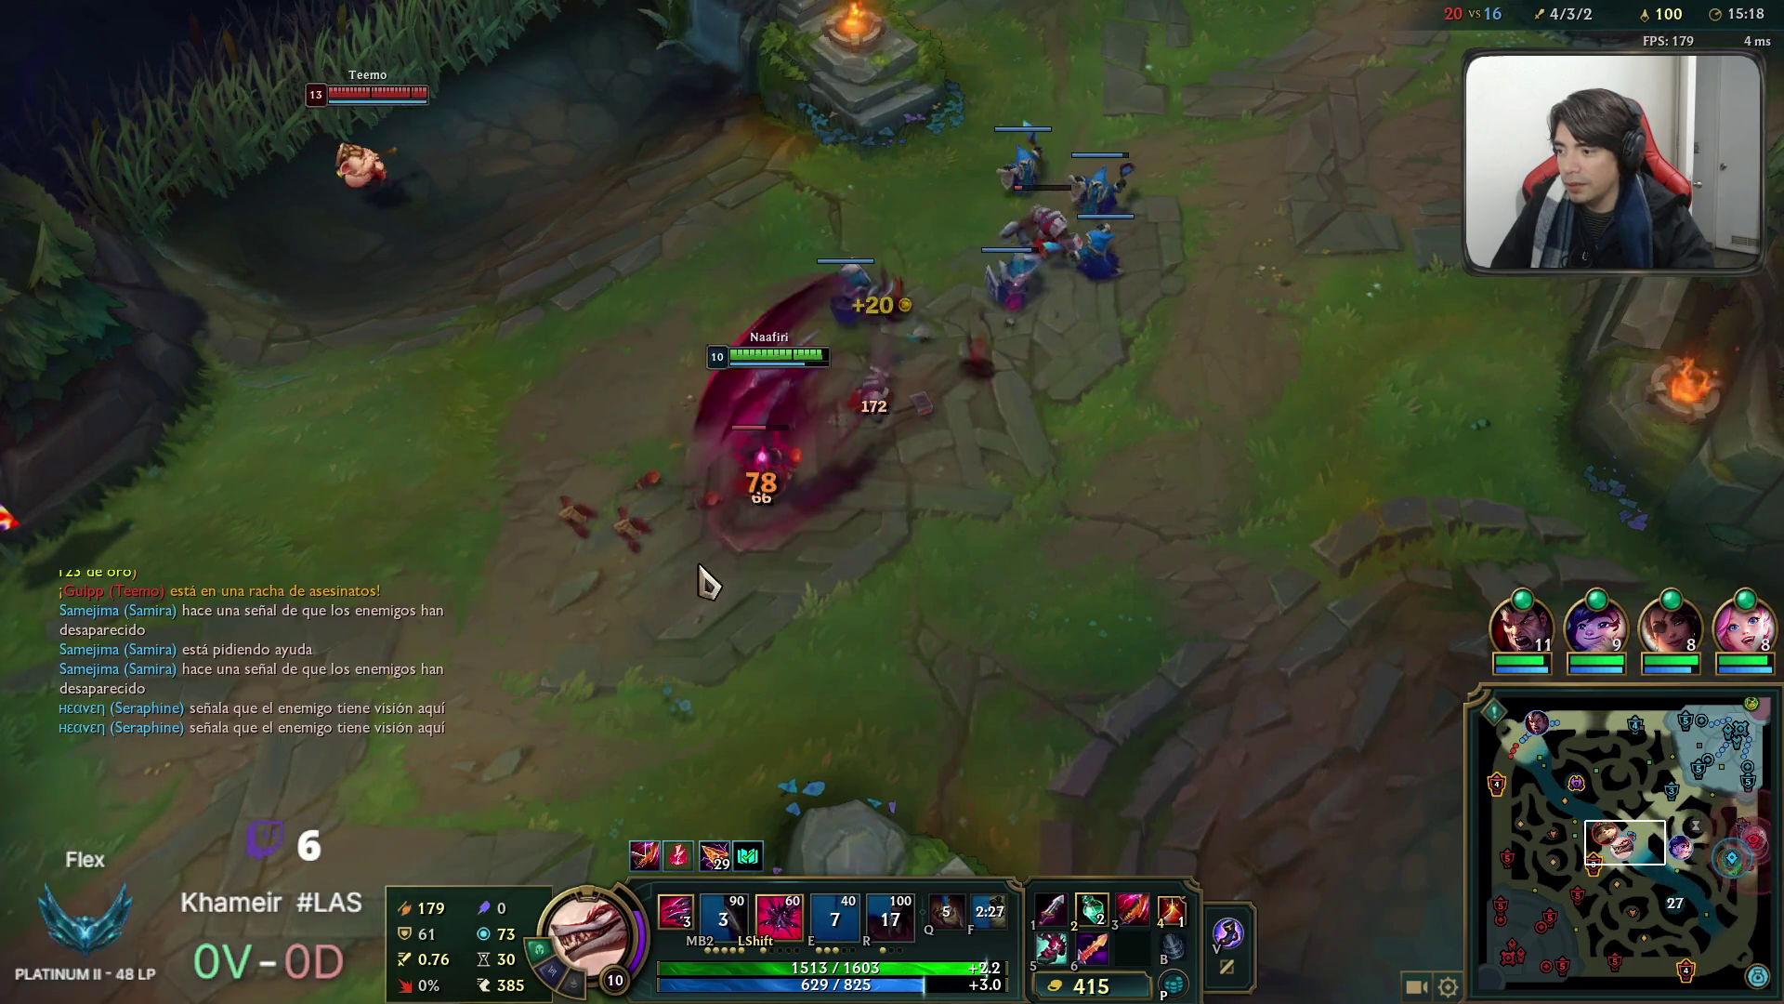
right_click(1106, 655)
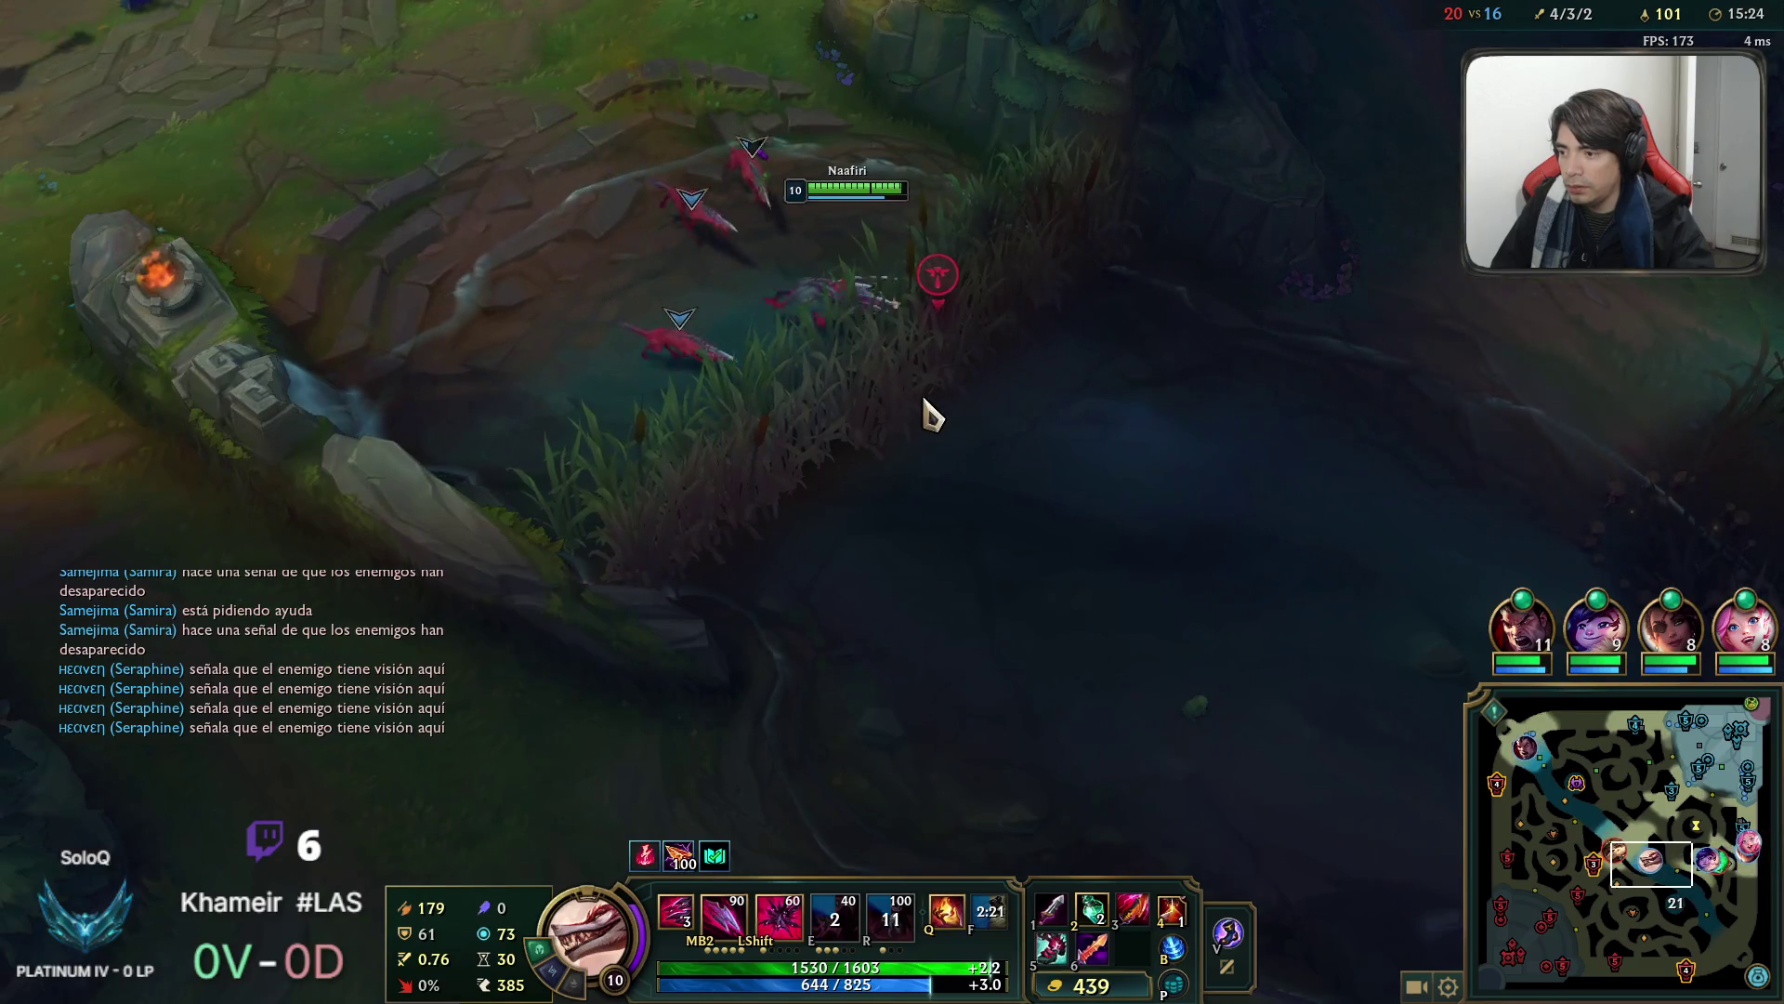
Kill the enemy river ward with daggers and lead the pack back toward the lane.
right_click(934, 288)
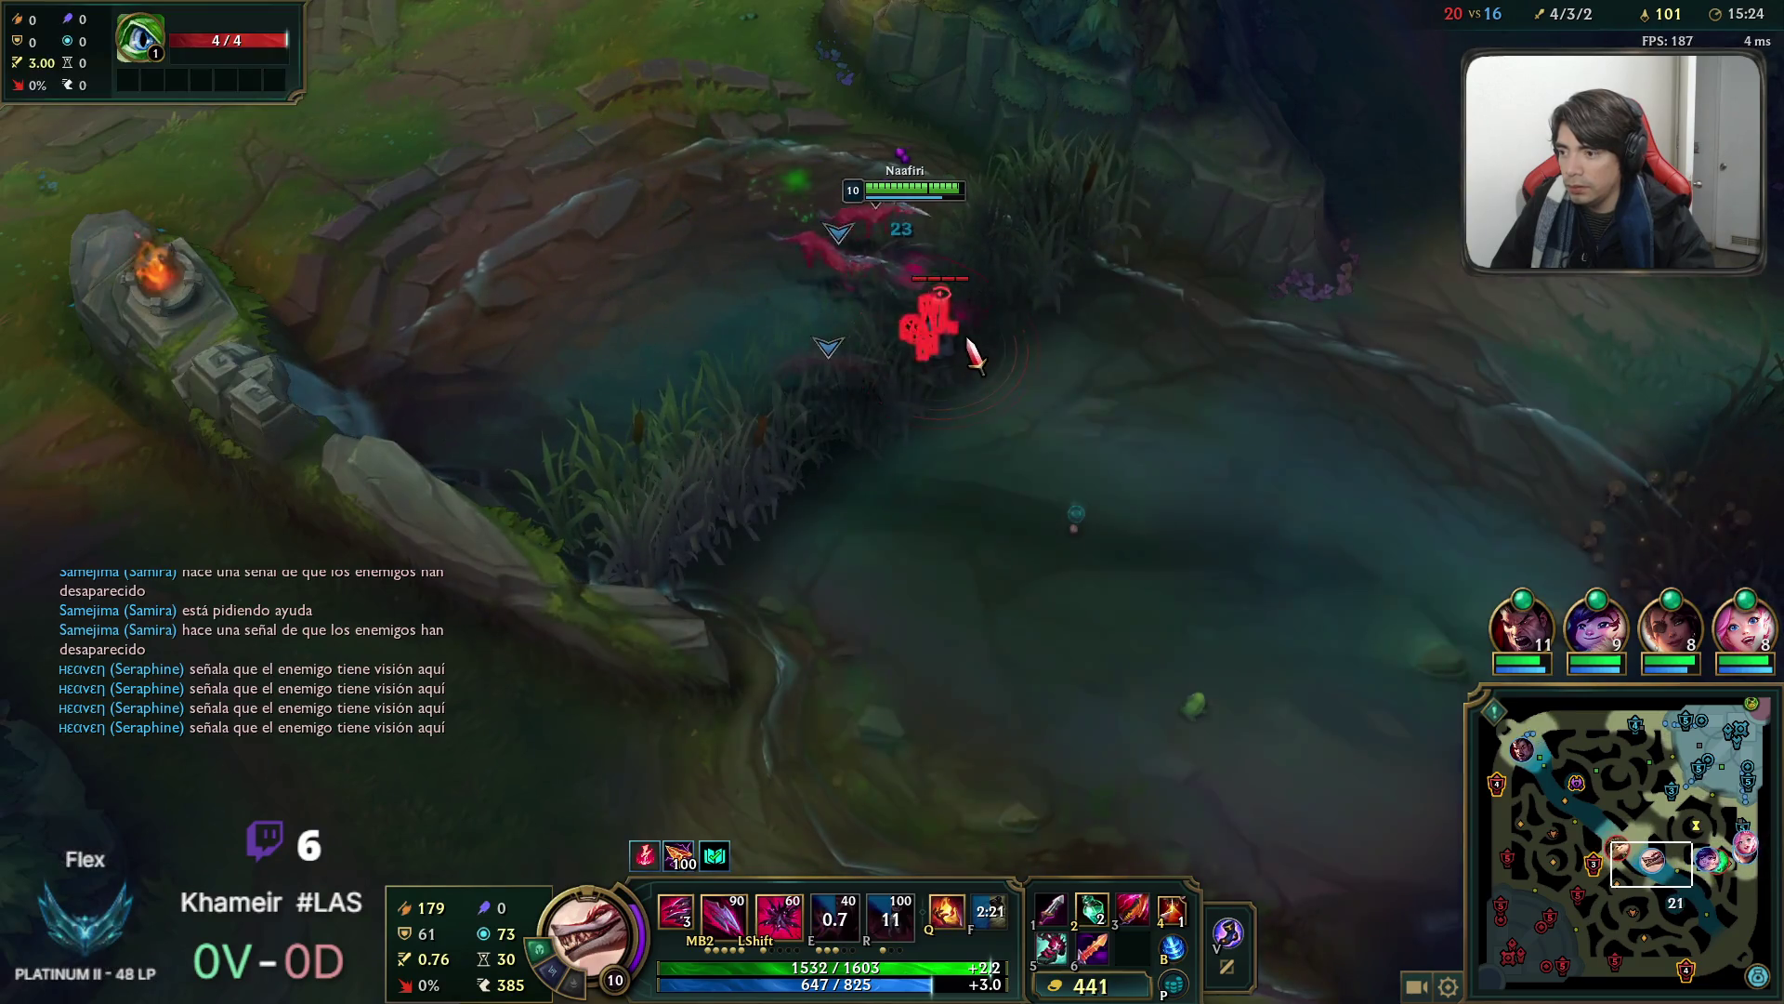
key(q)
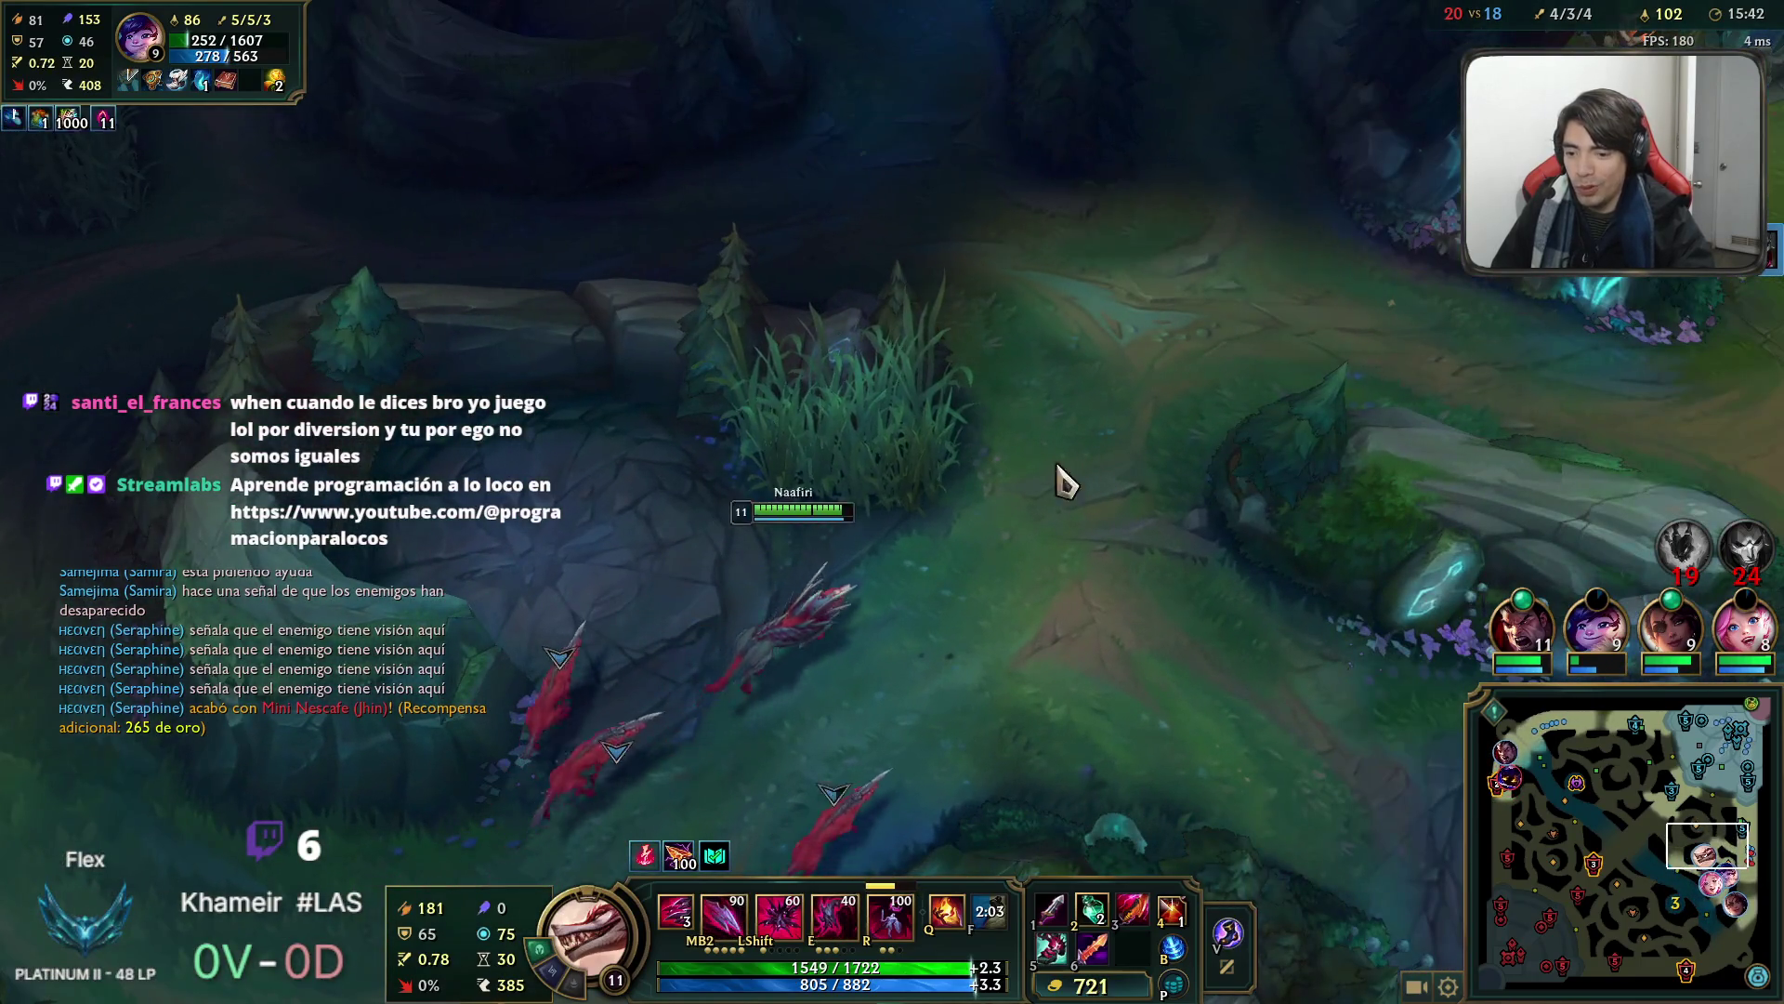
right_click(1244, 351)
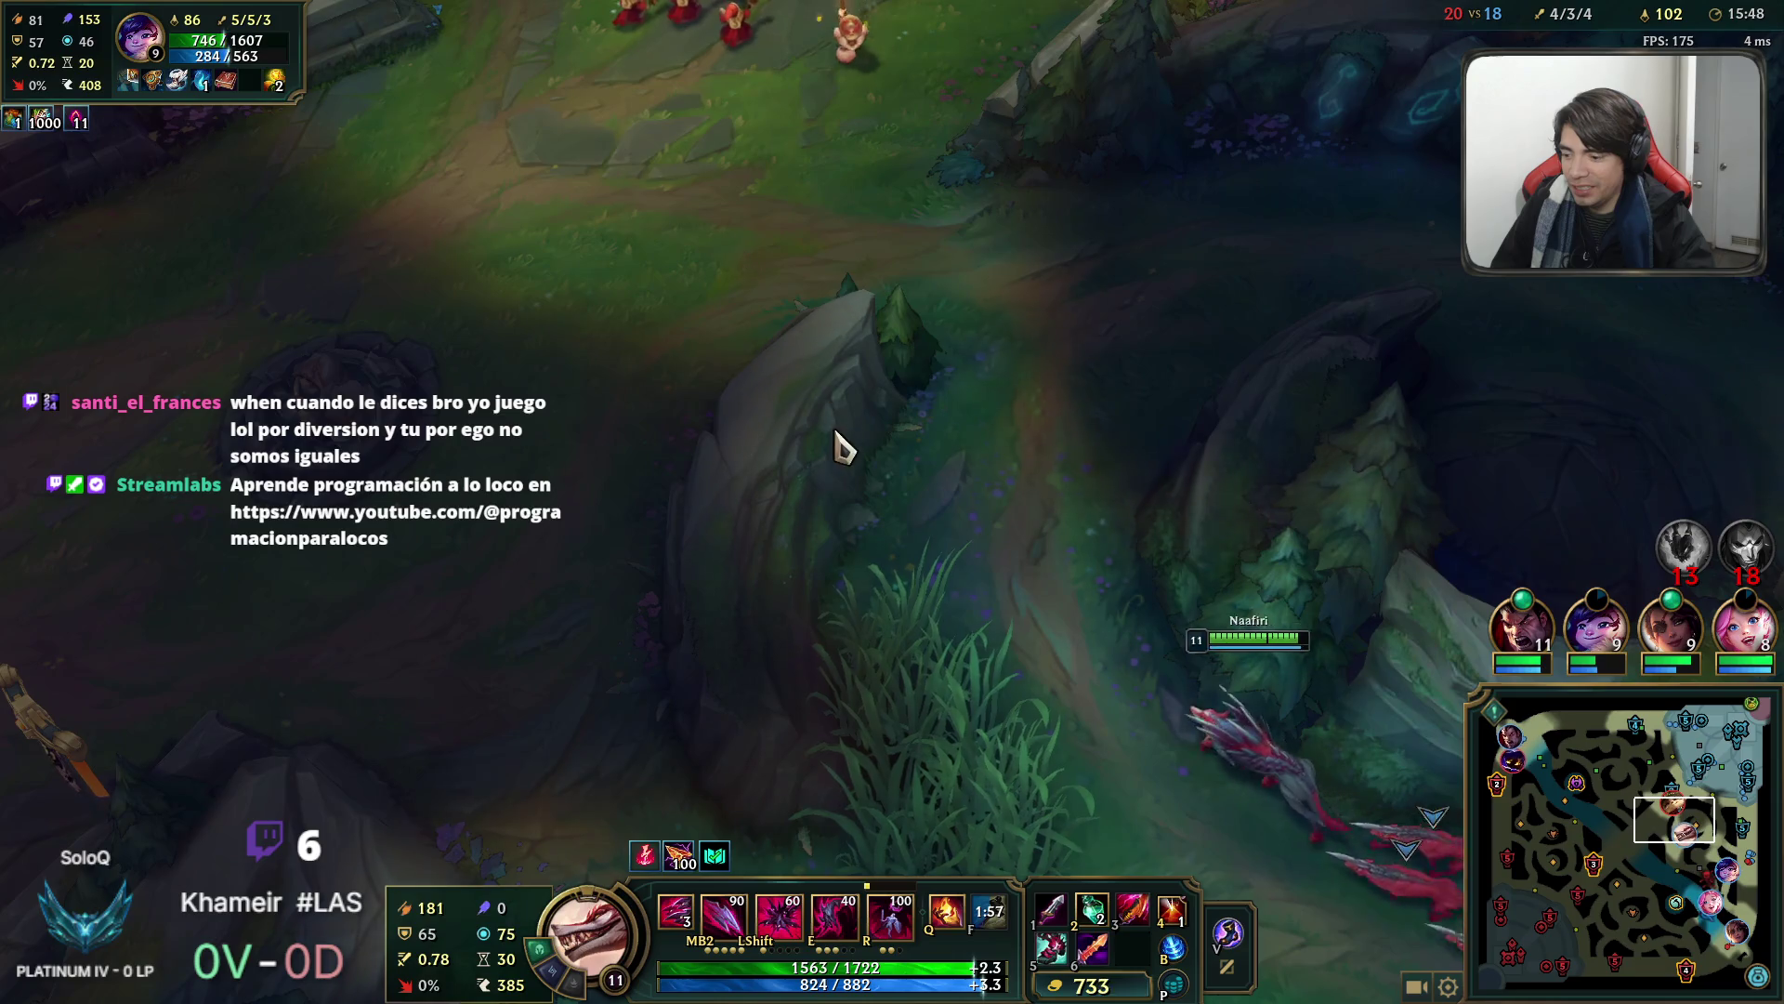
key(r)
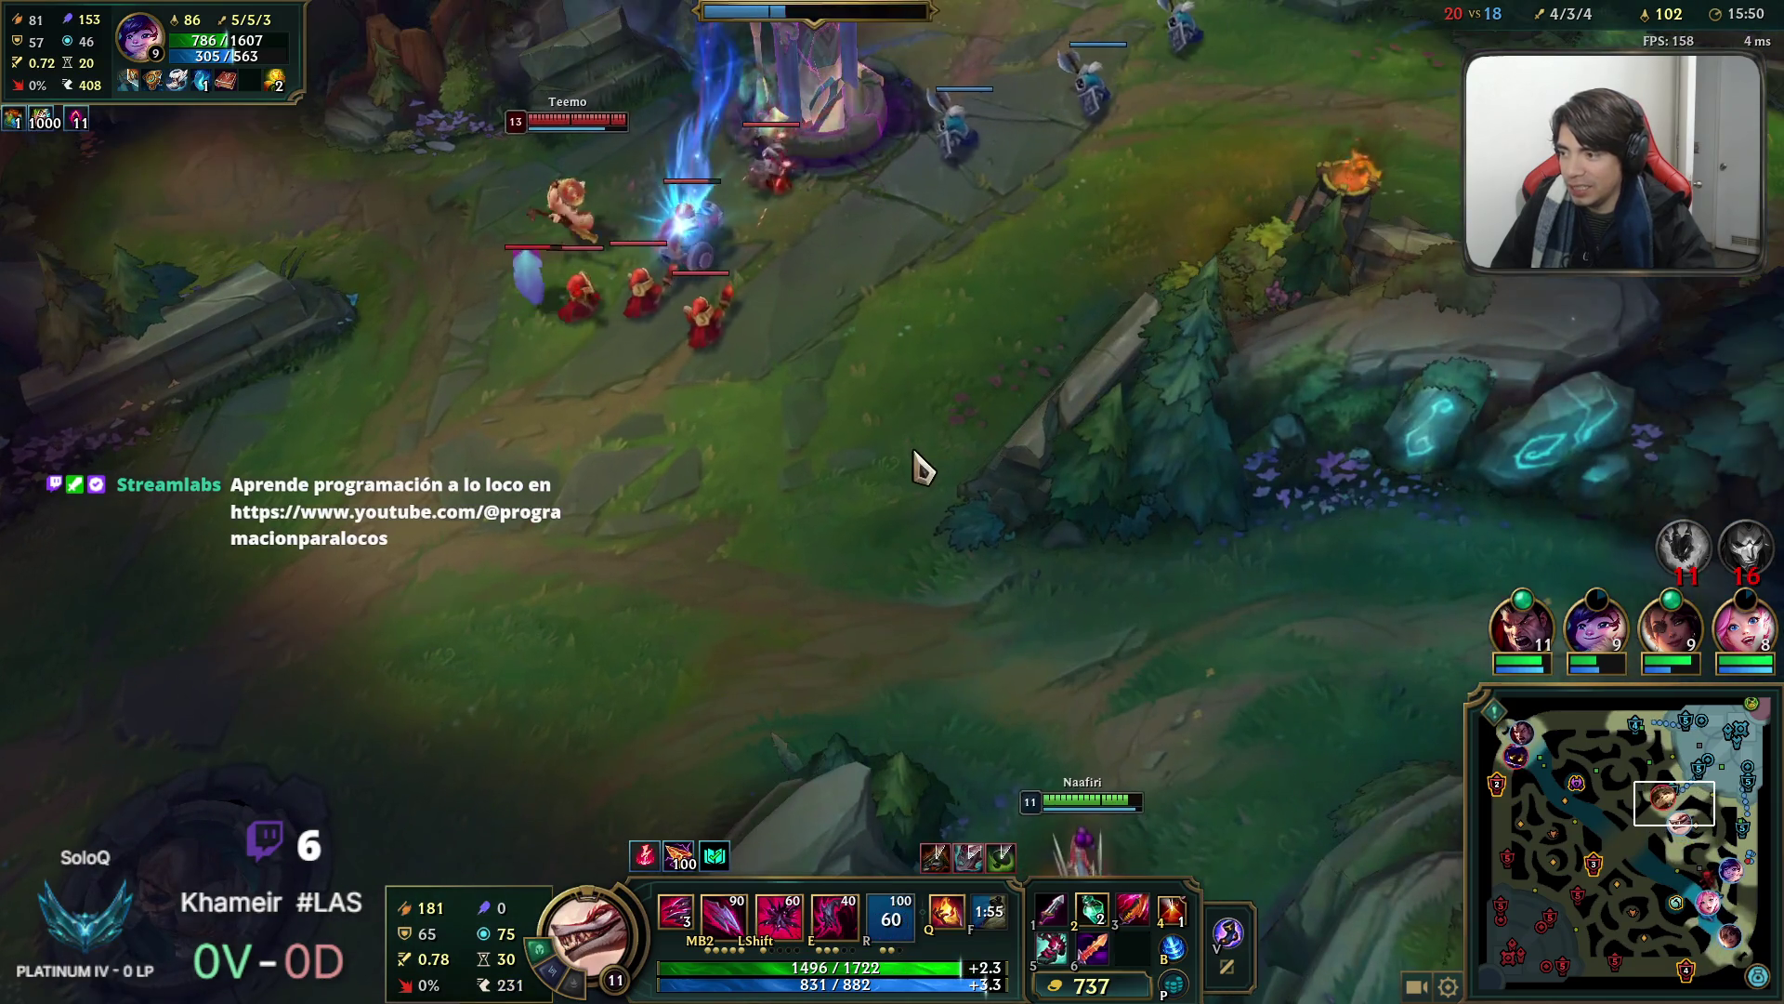
Advance toward the enemy minions and place three enemy-missing warnings on the map.
right_click(860, 451)
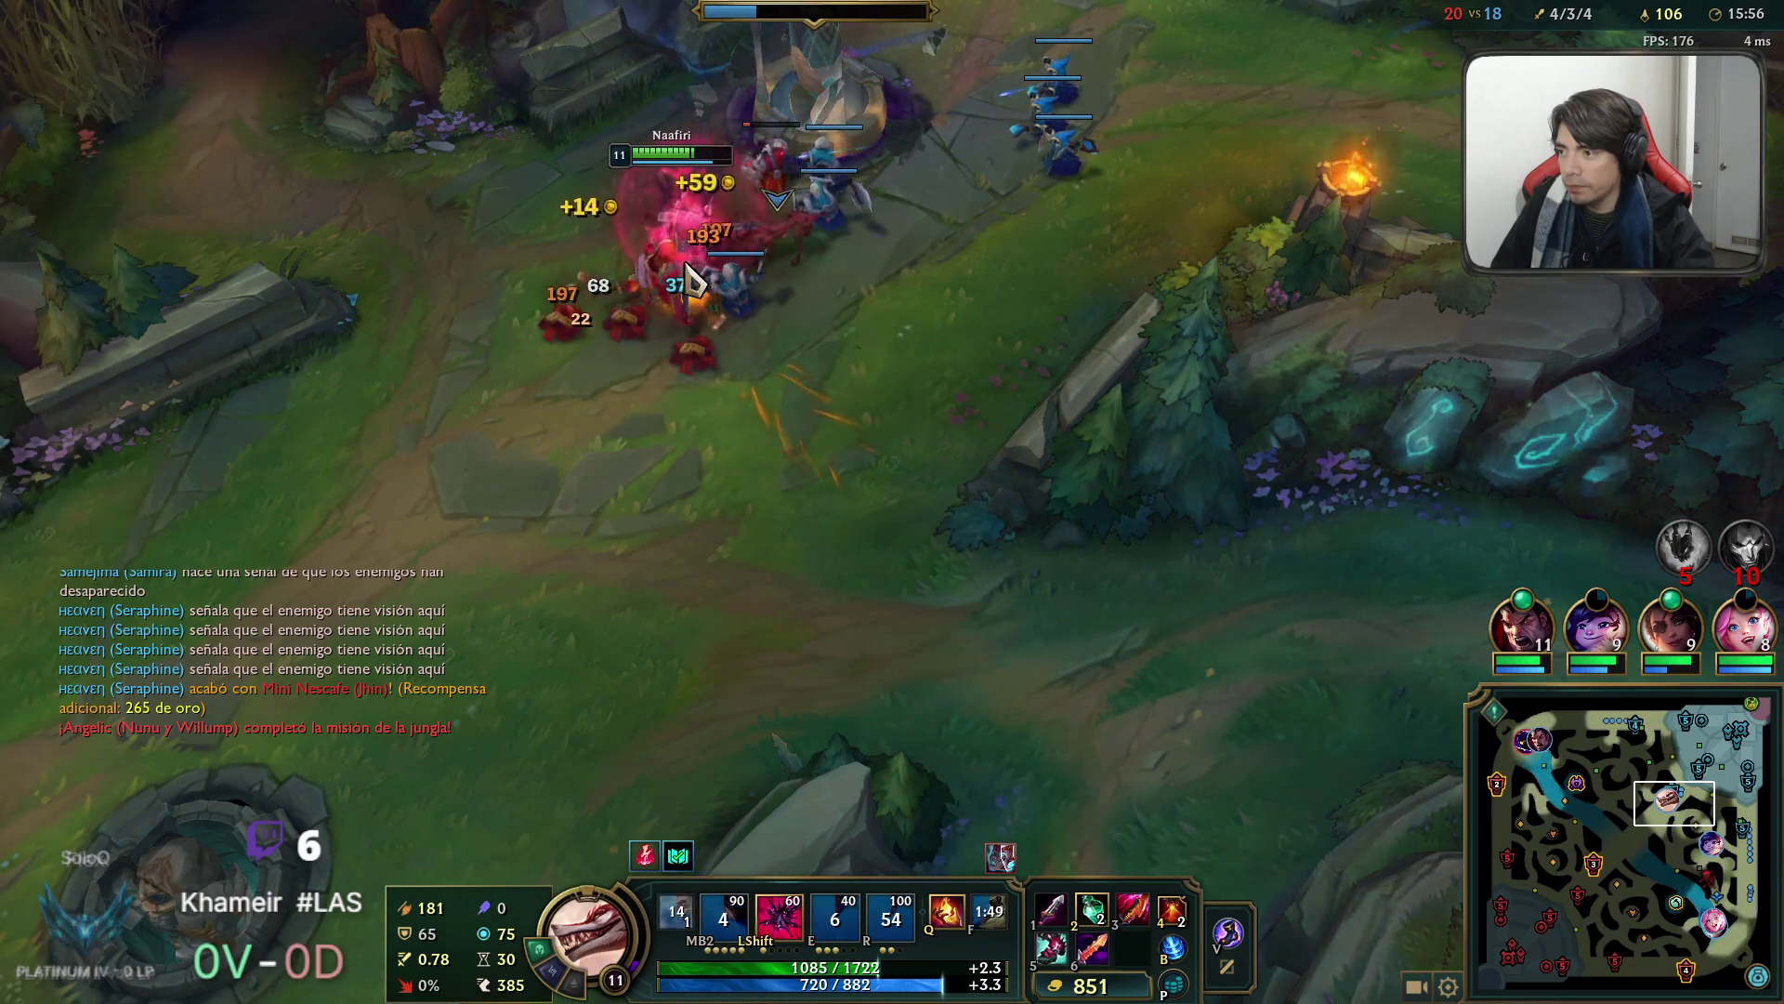
key(space)
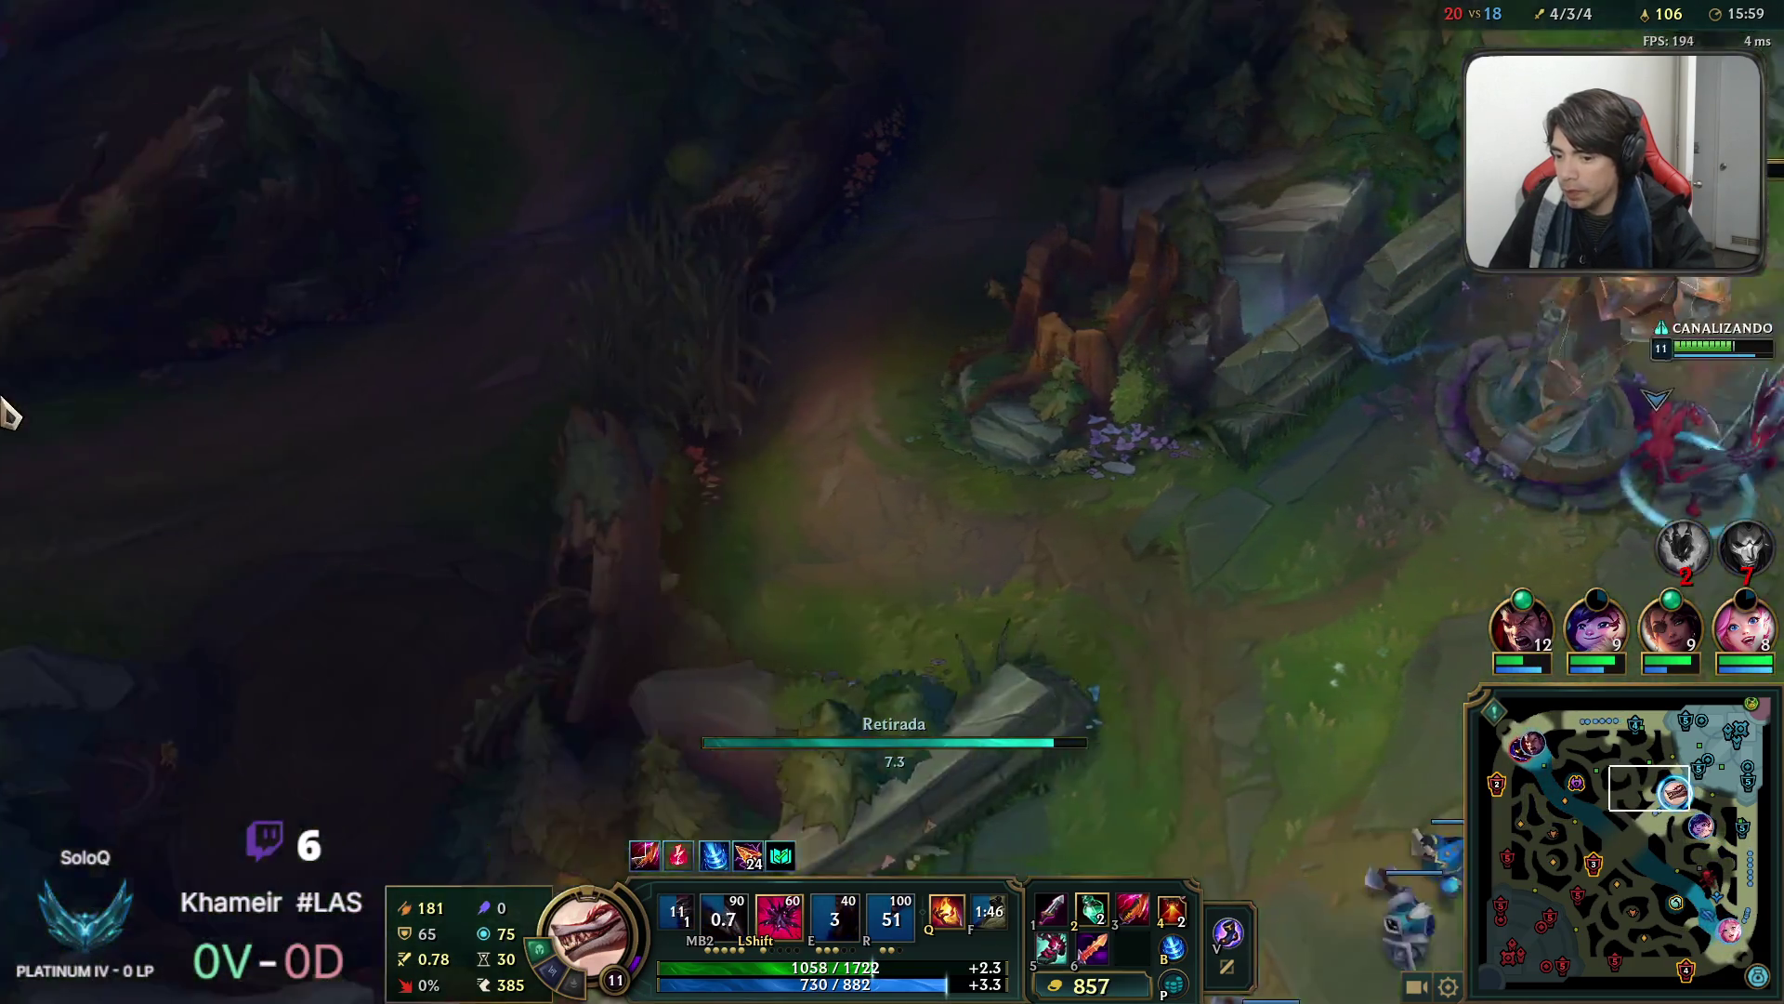
drag(1016, 418, 650, 446)
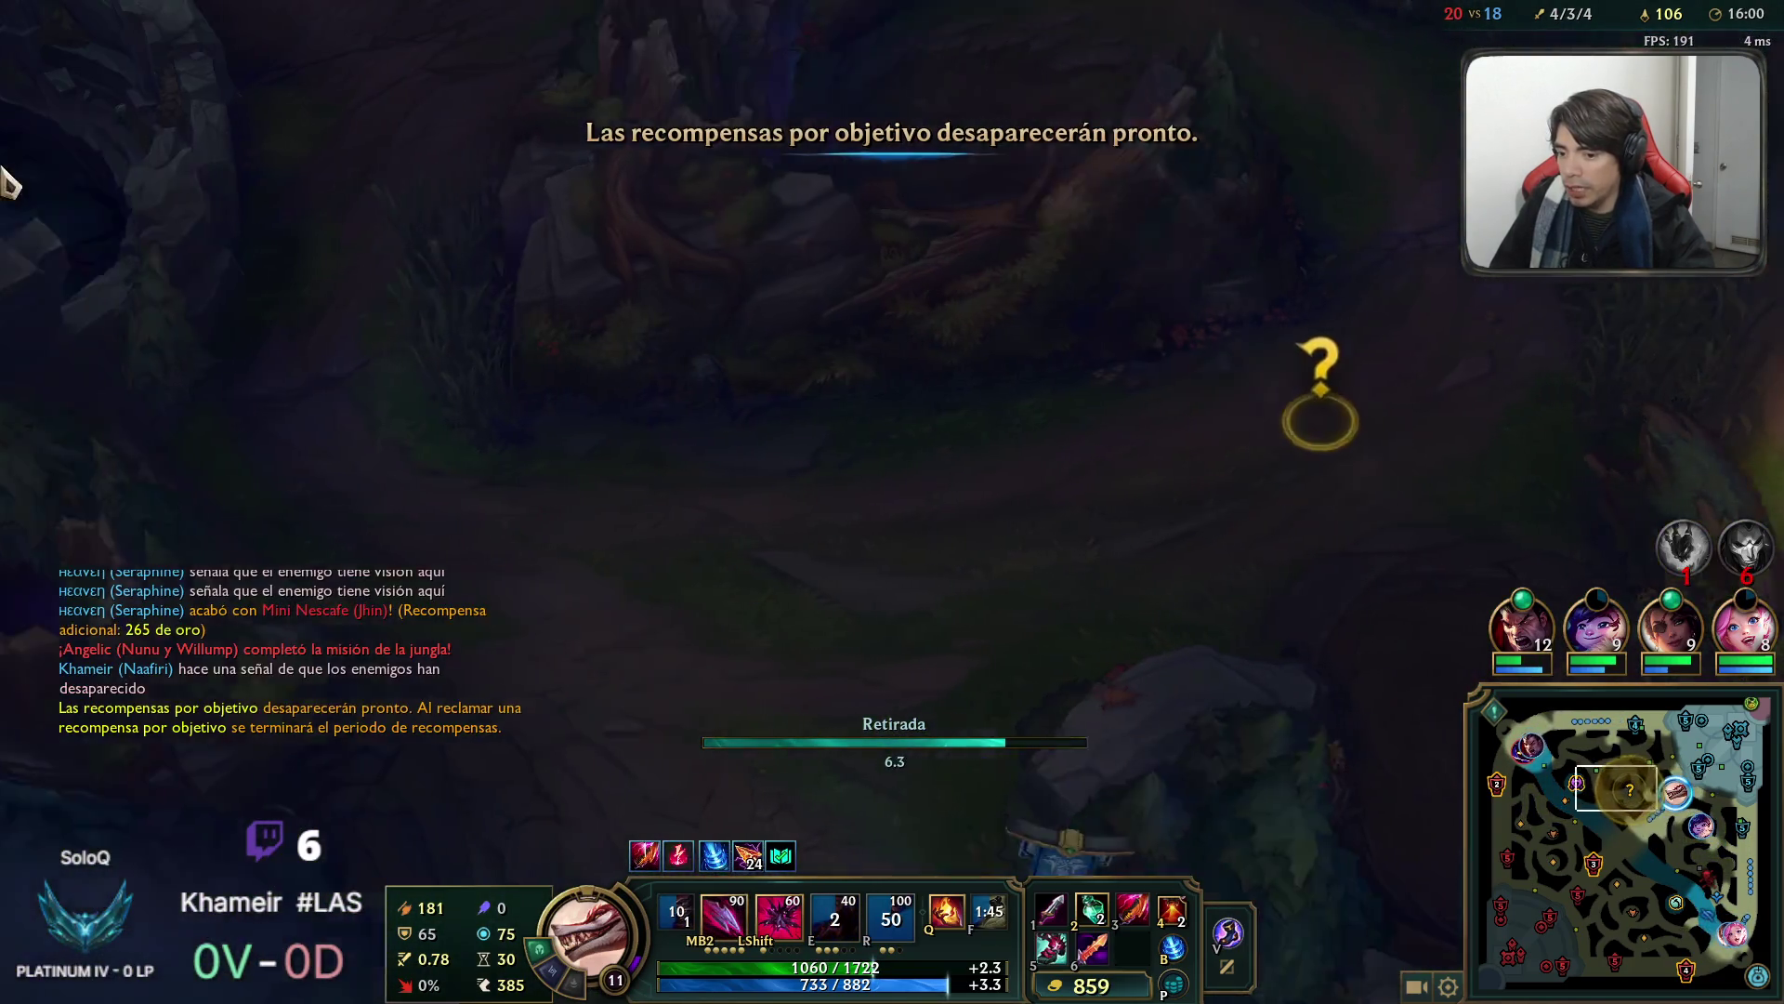
alt+click(1596, 770)
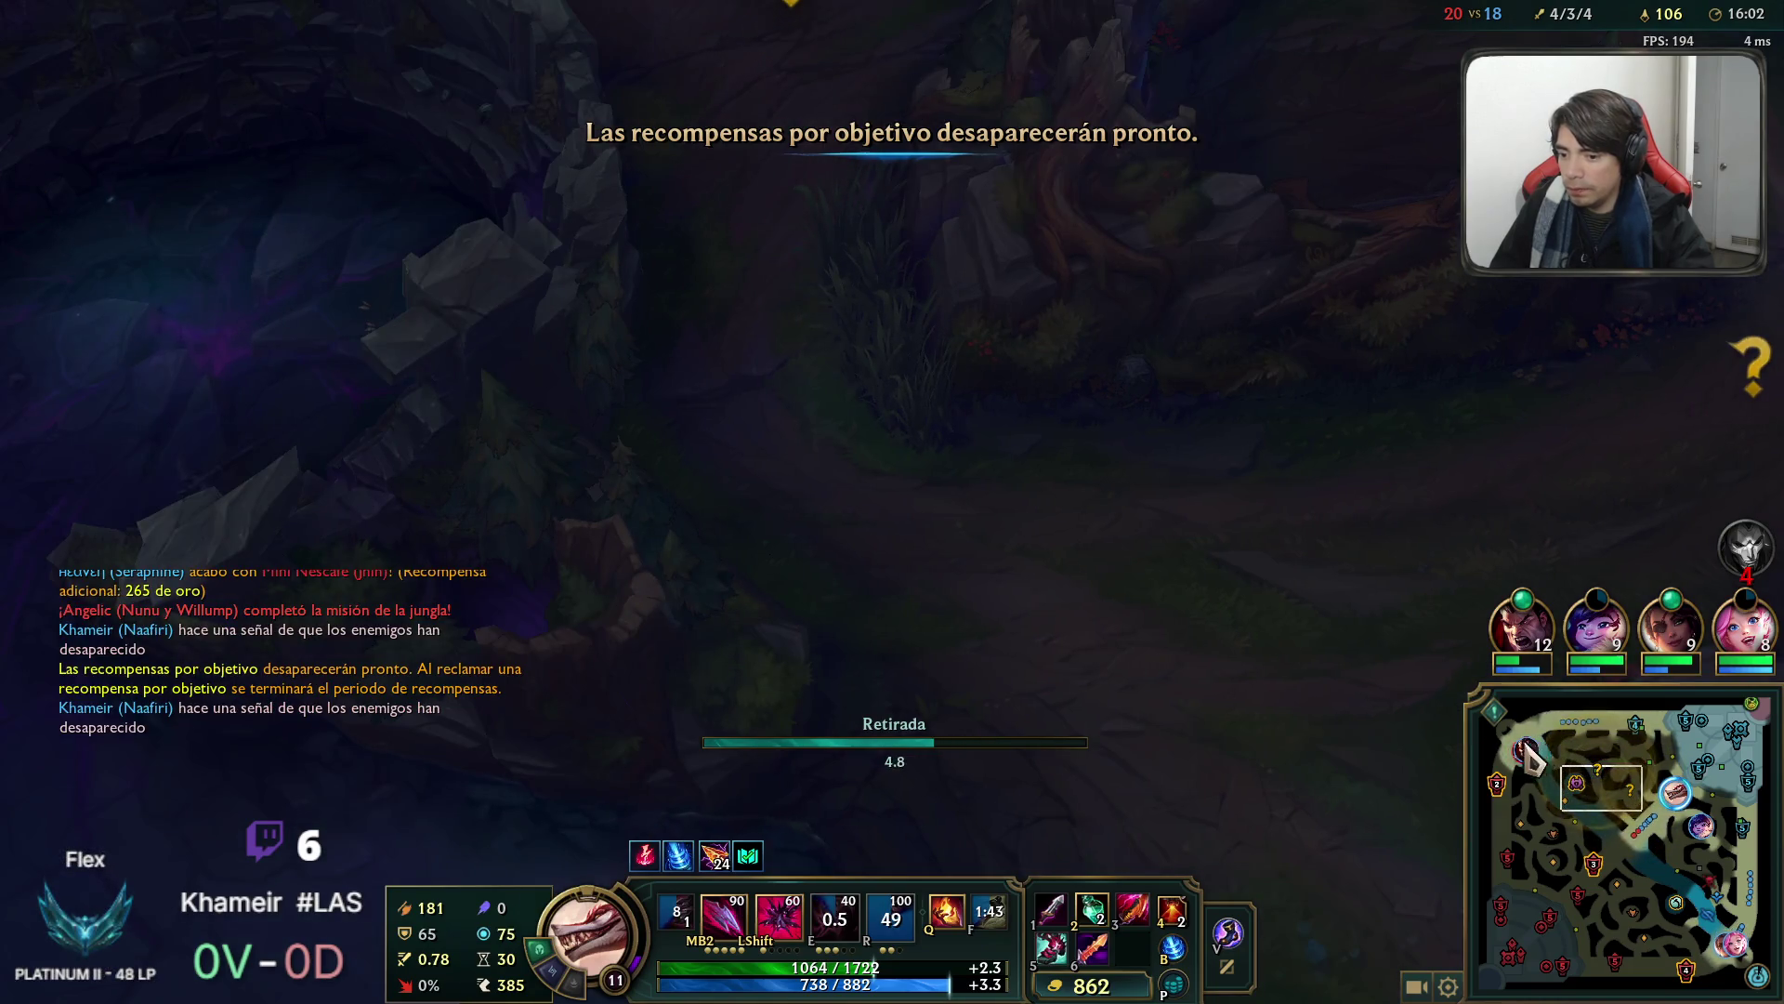
alt+click(1529, 757)
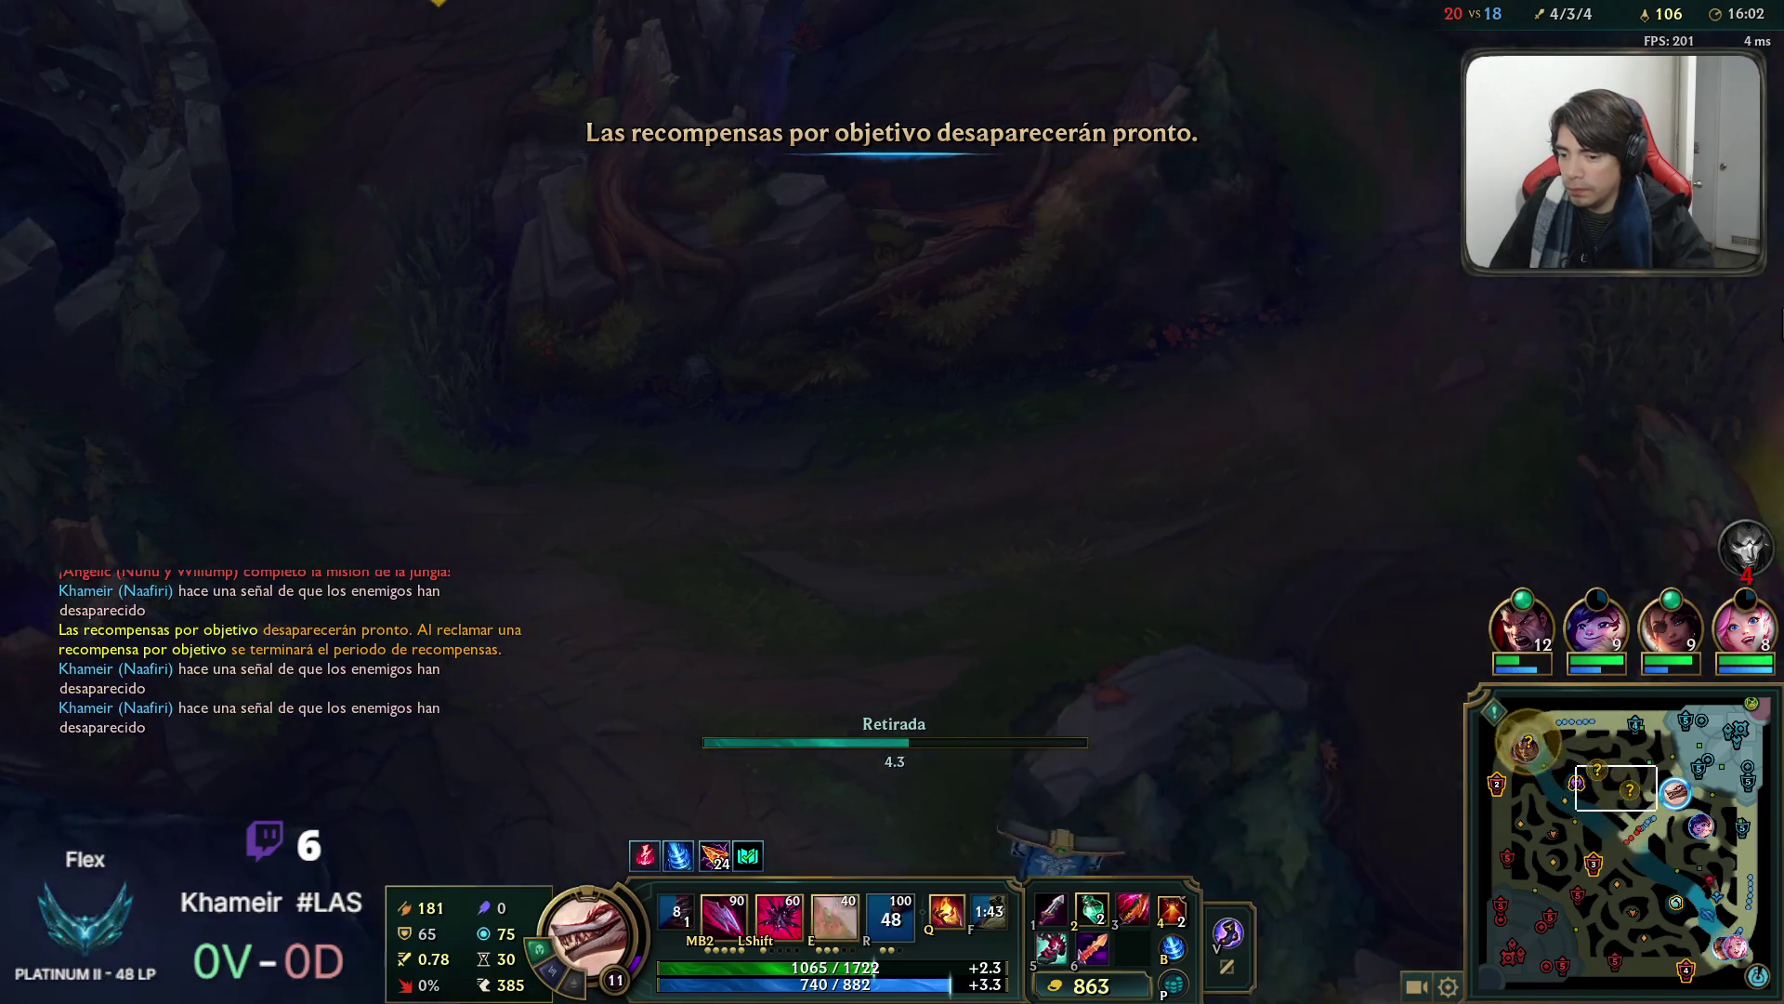
key(space)
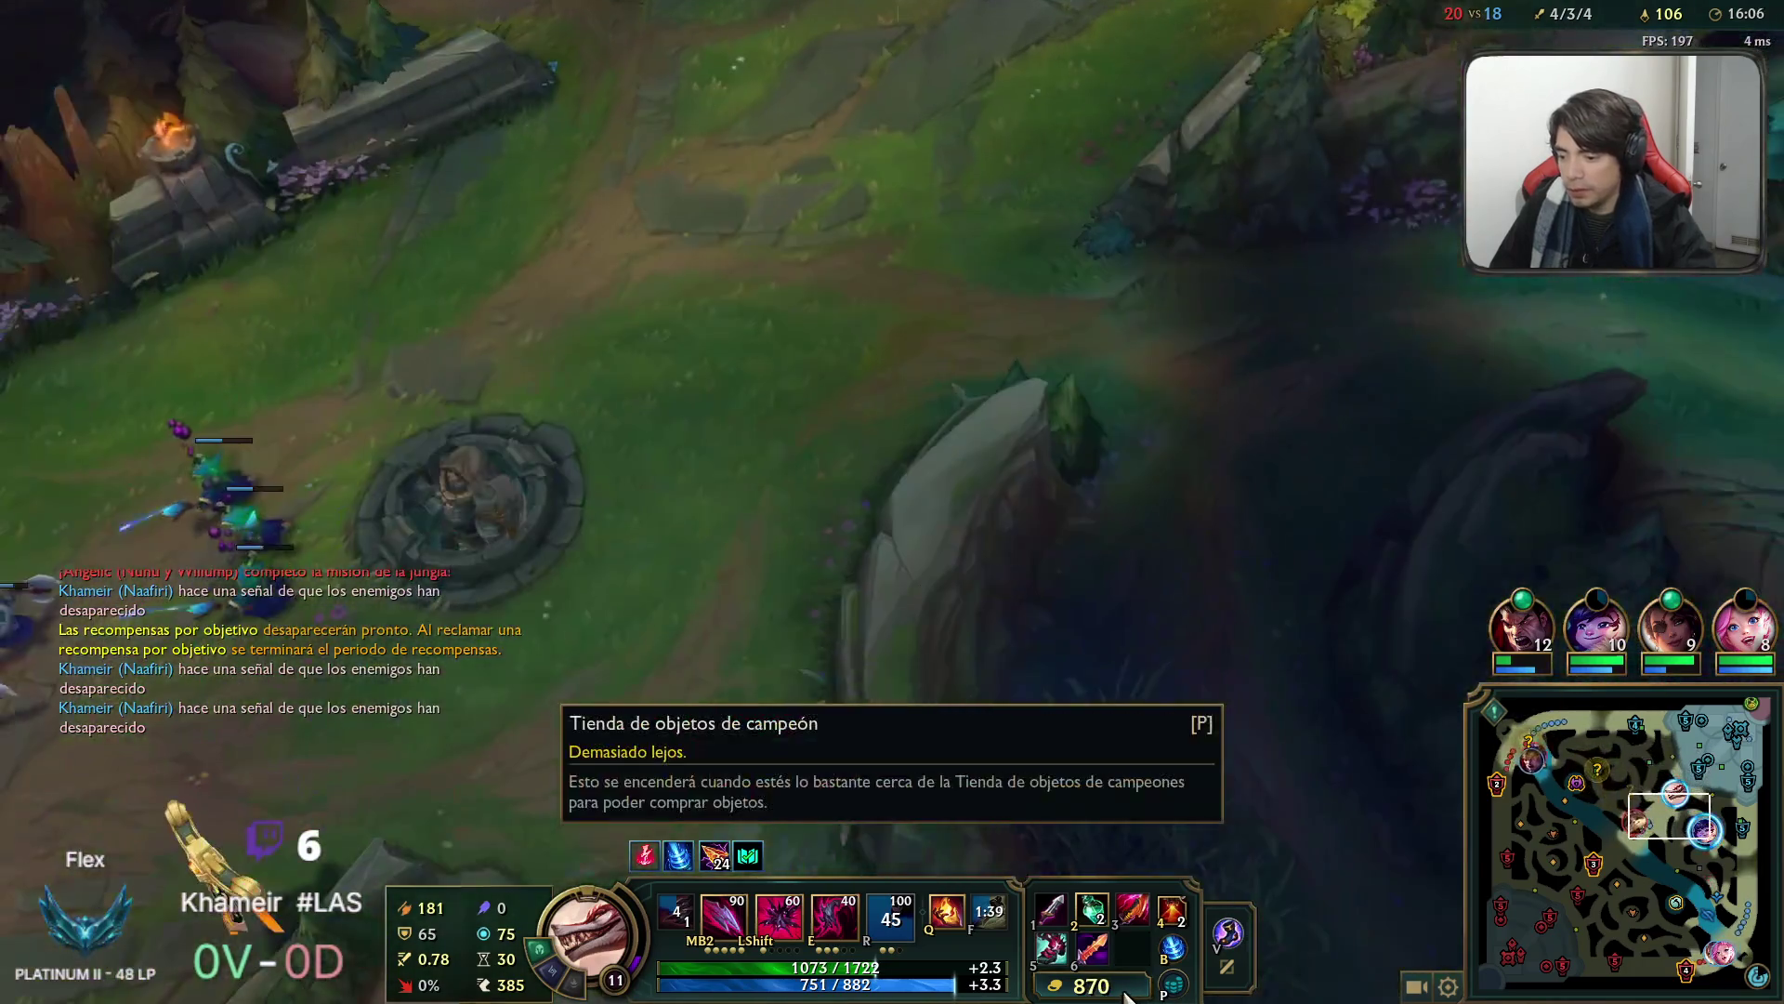
Buy a component toward the recommended item, then head out of base toward lane.
click(1126, 995)
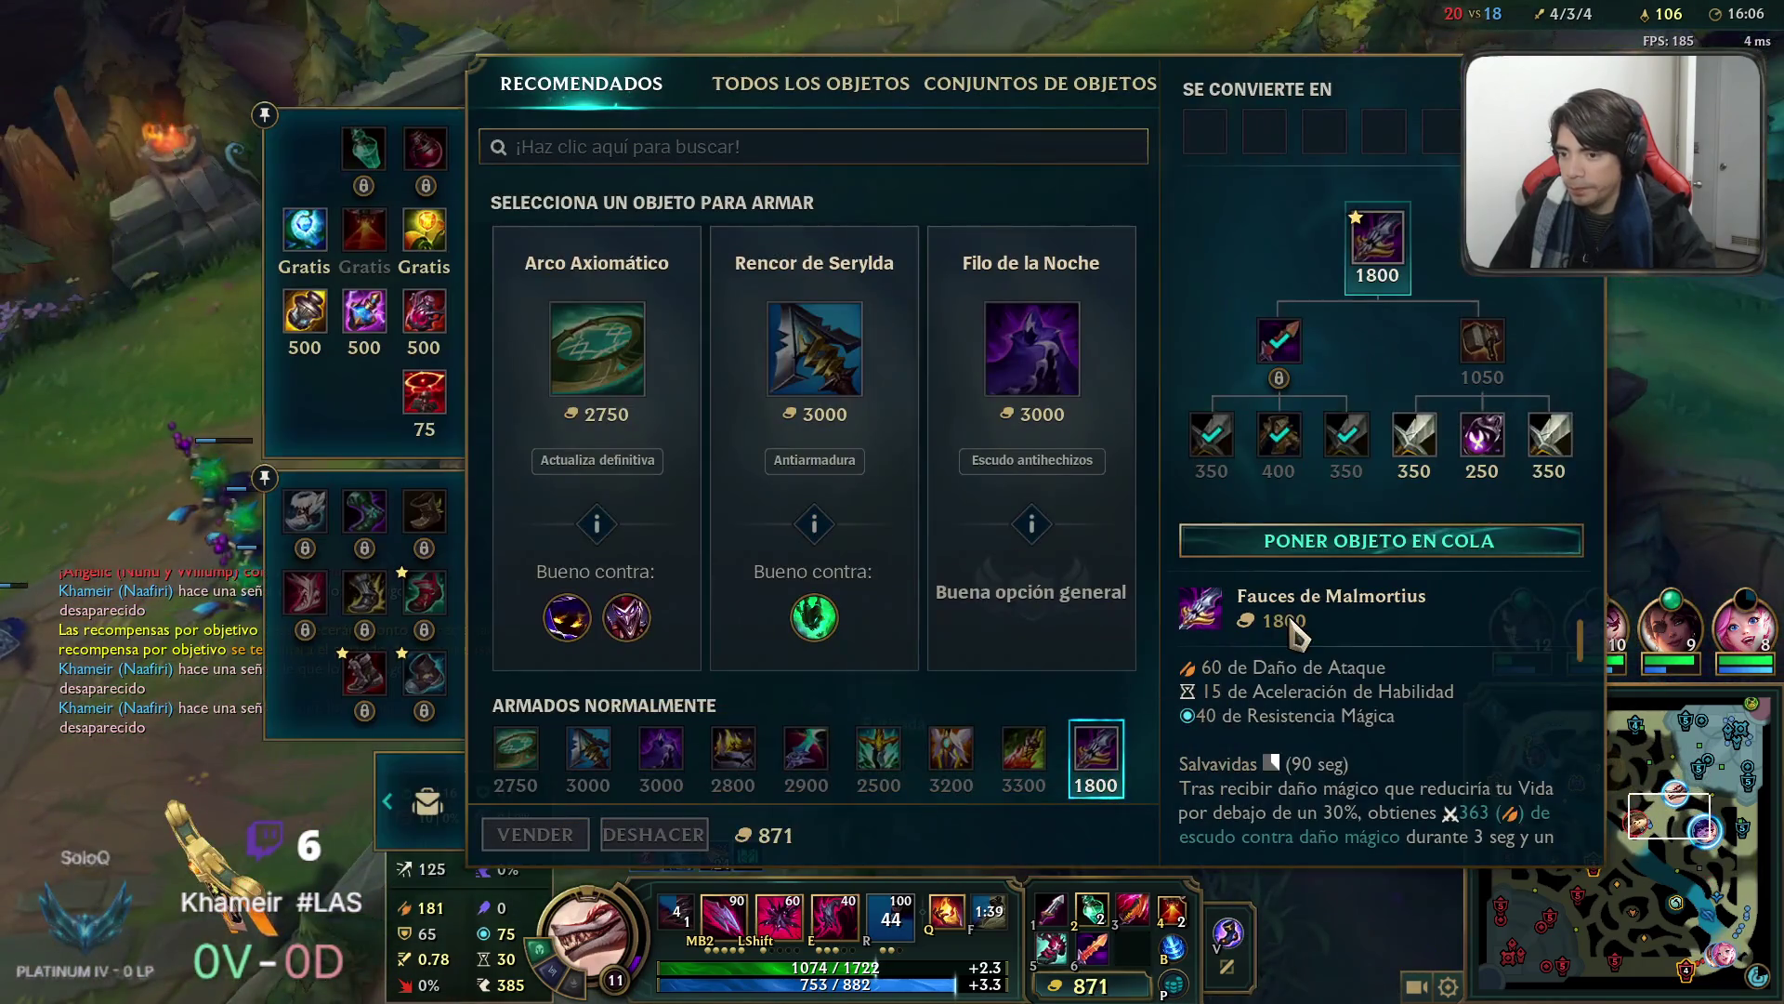
right_click(1370, 251)
key(Escape)
right_click(469, 859)
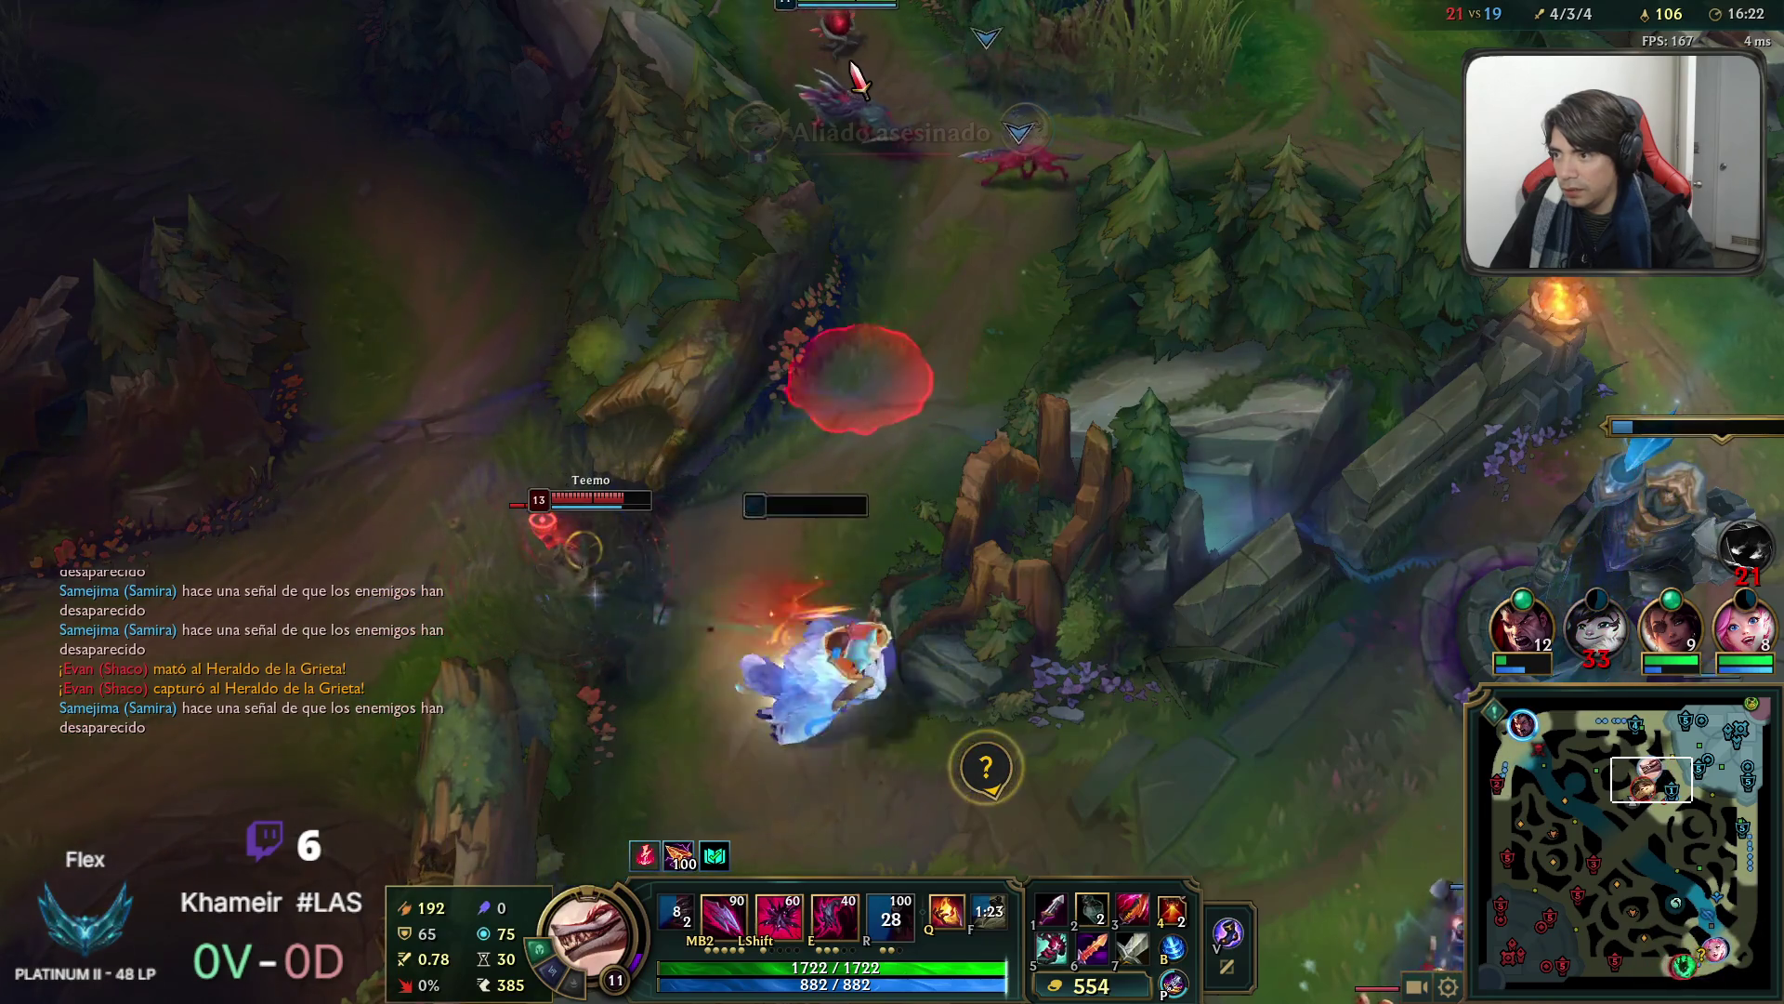
Destroy the enemy ward on the path, then clear the enemy minions at the mid turret.
right_click(564, 587)
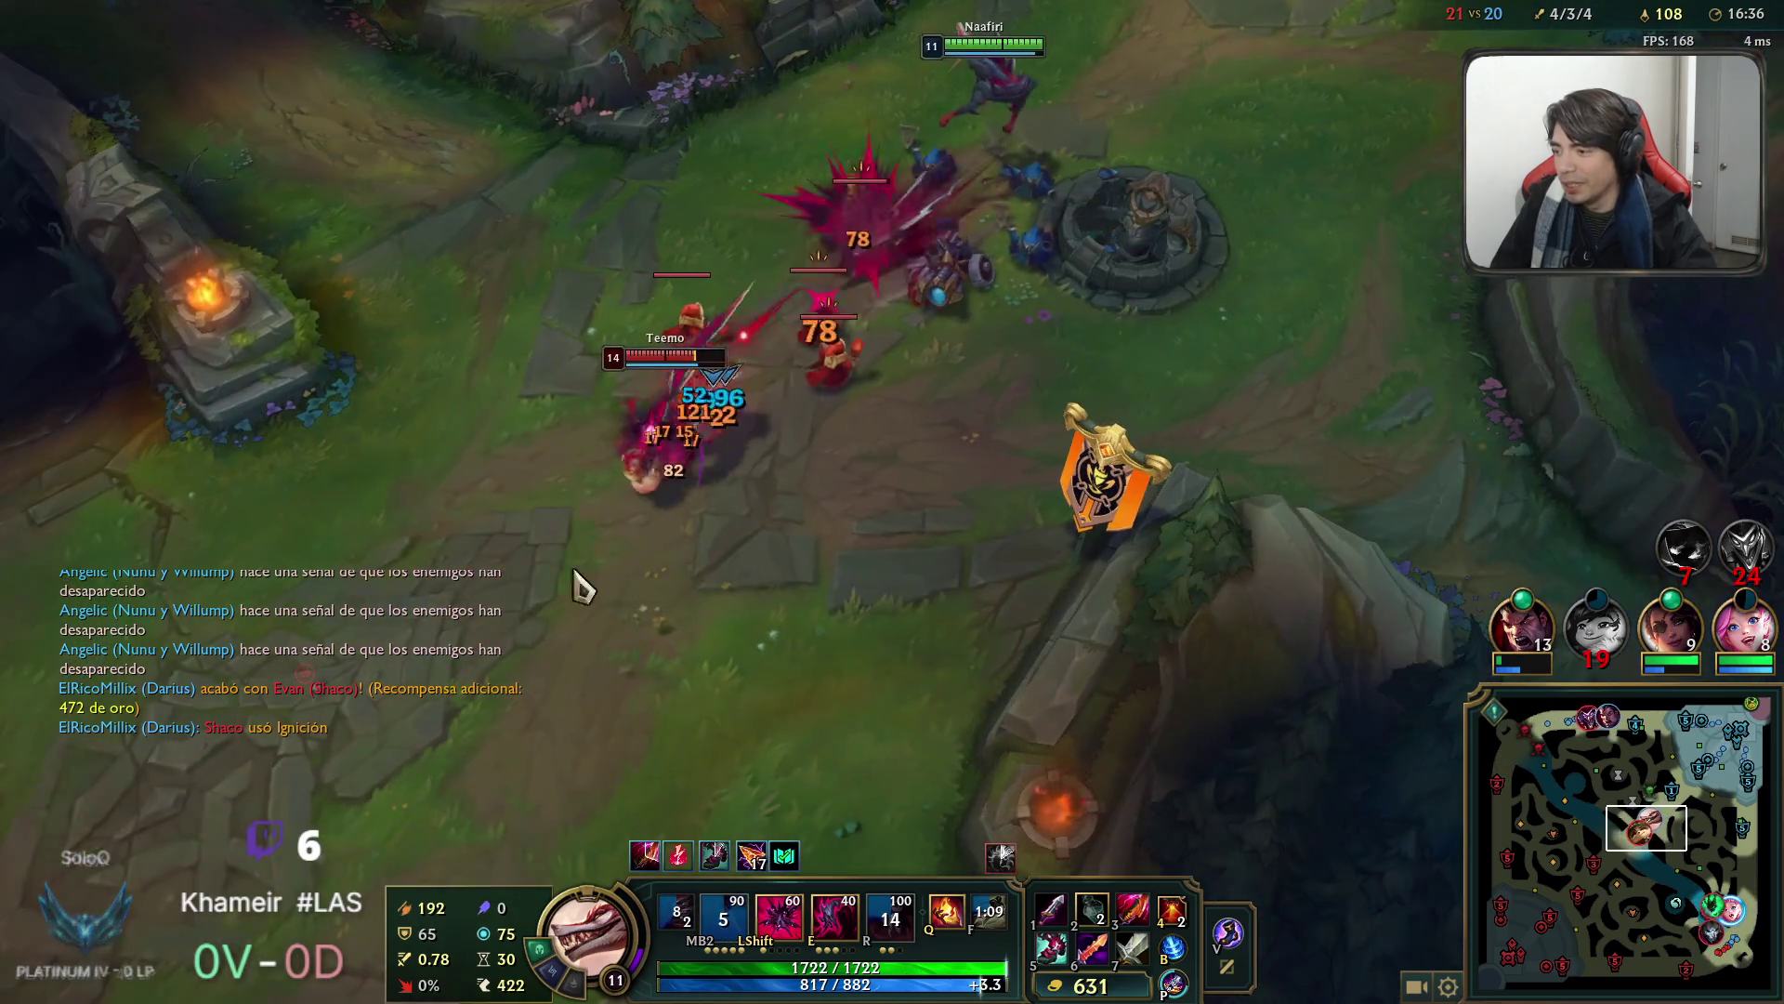
key(space)
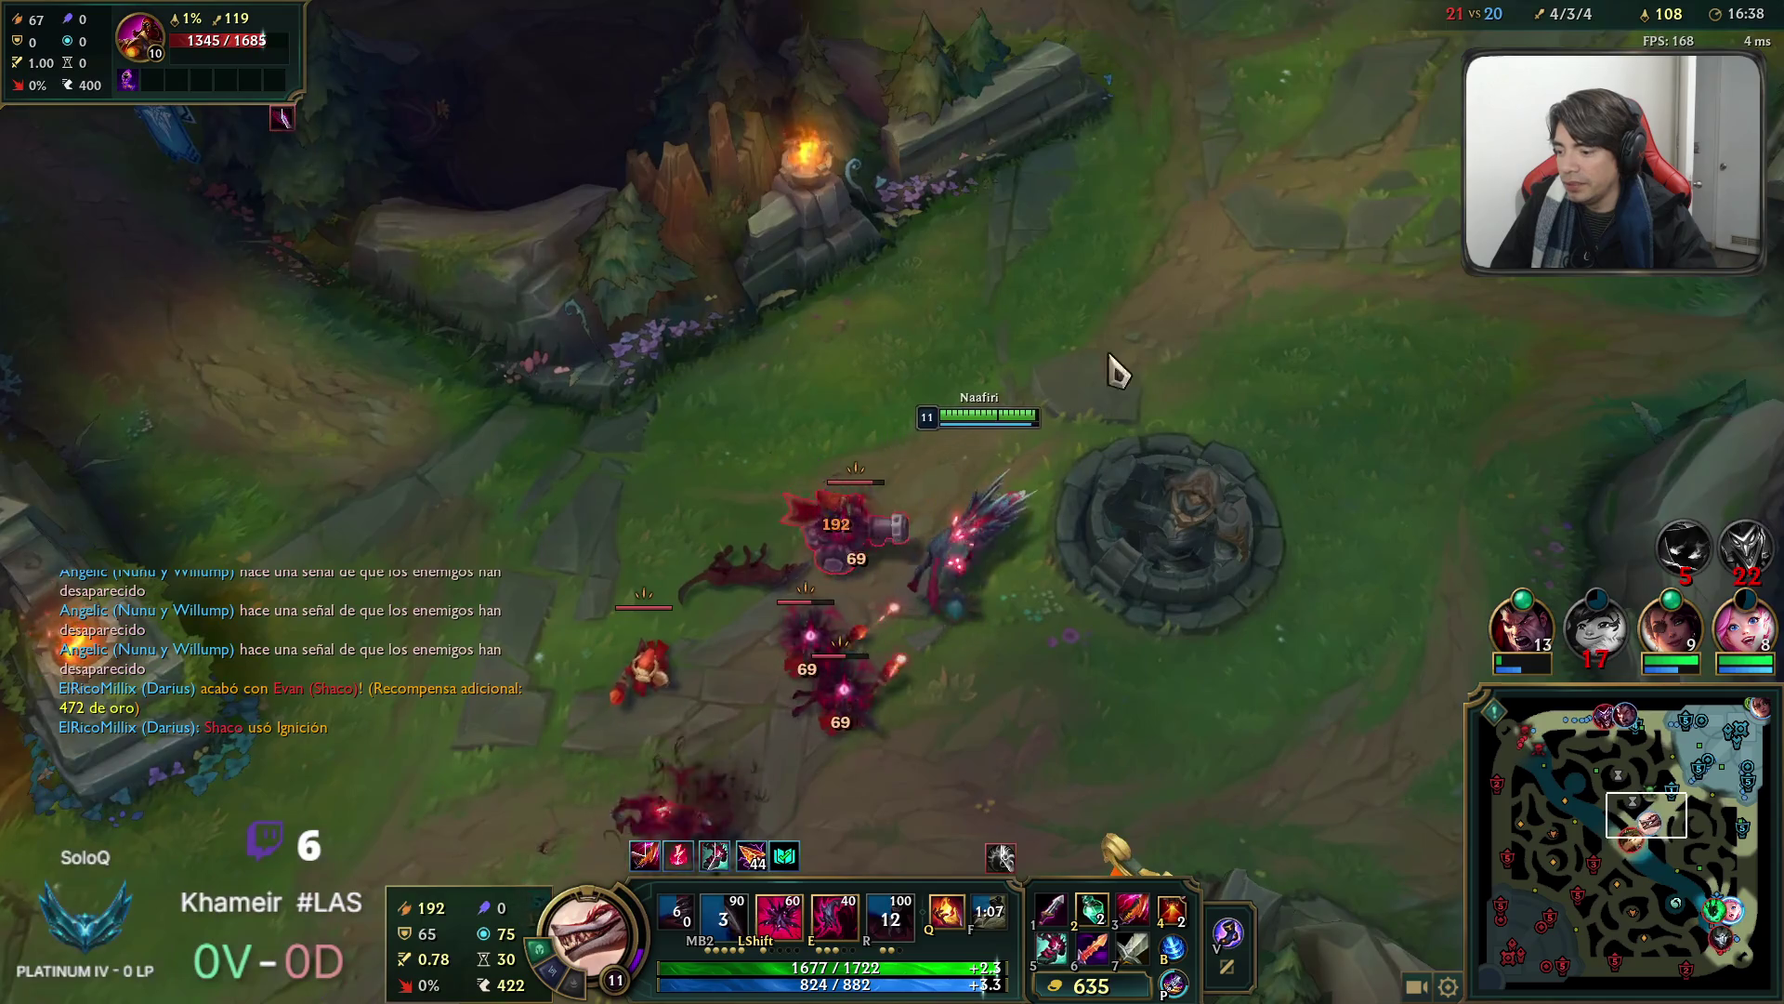
right_click(944, 448)
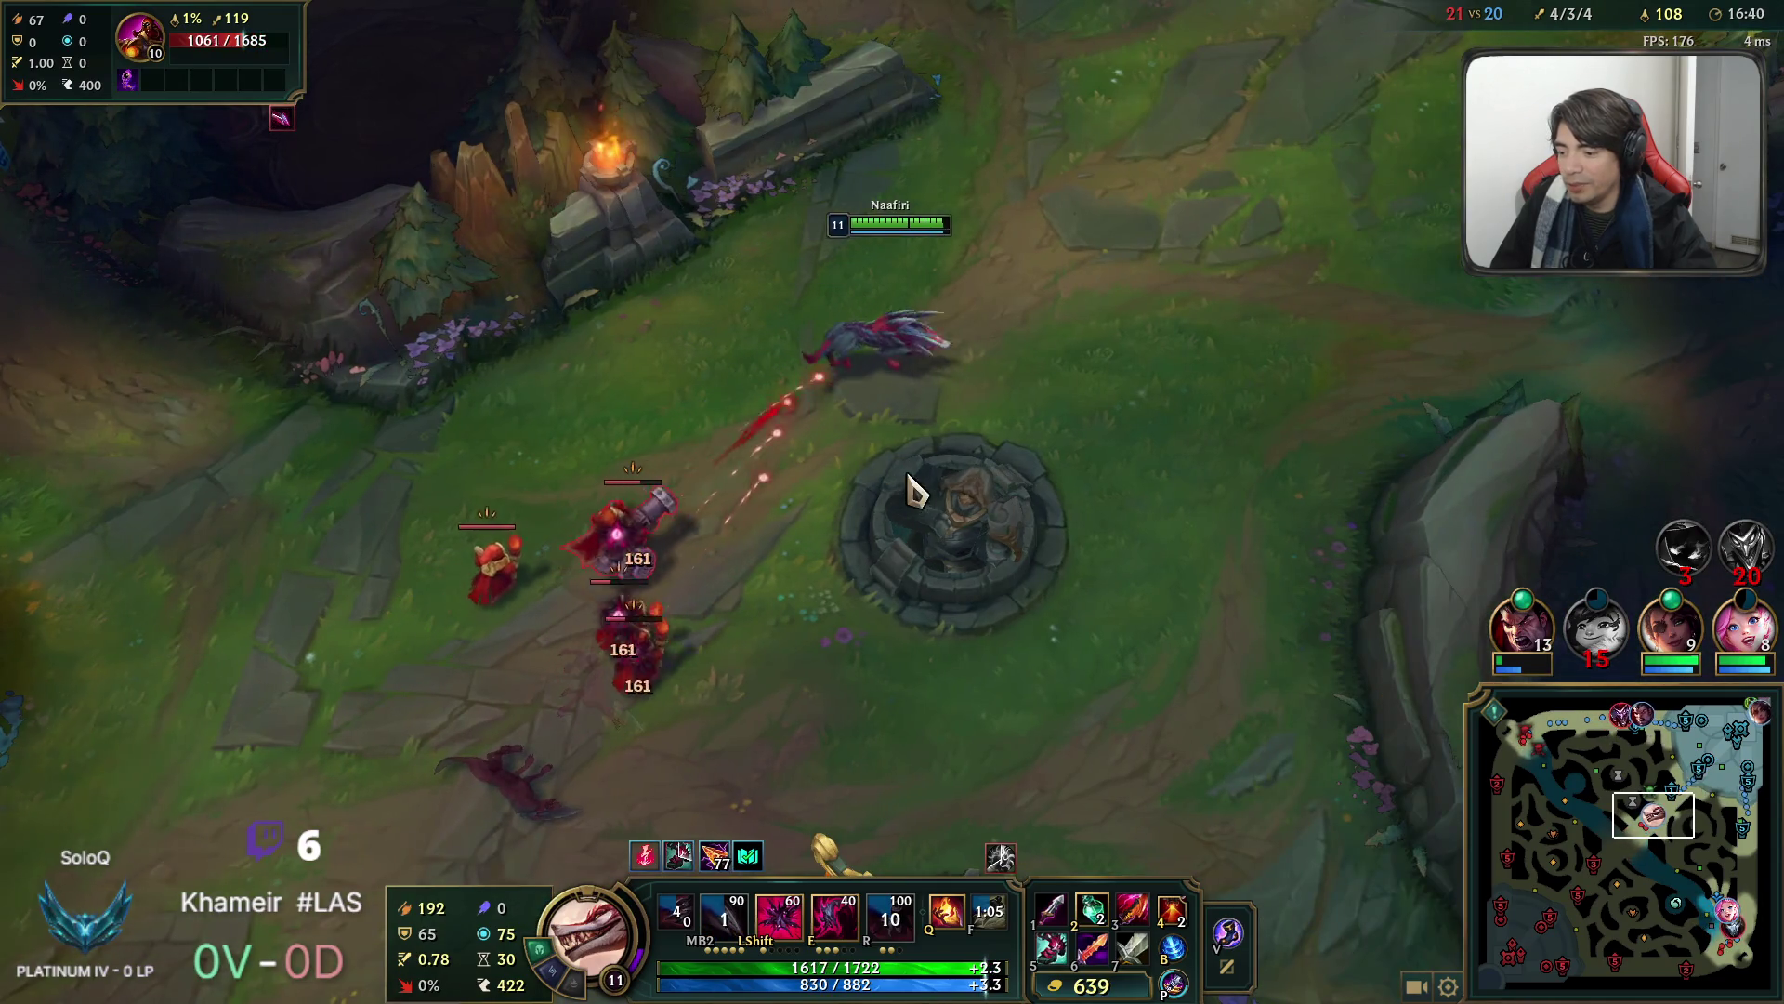
right_click(786, 448)
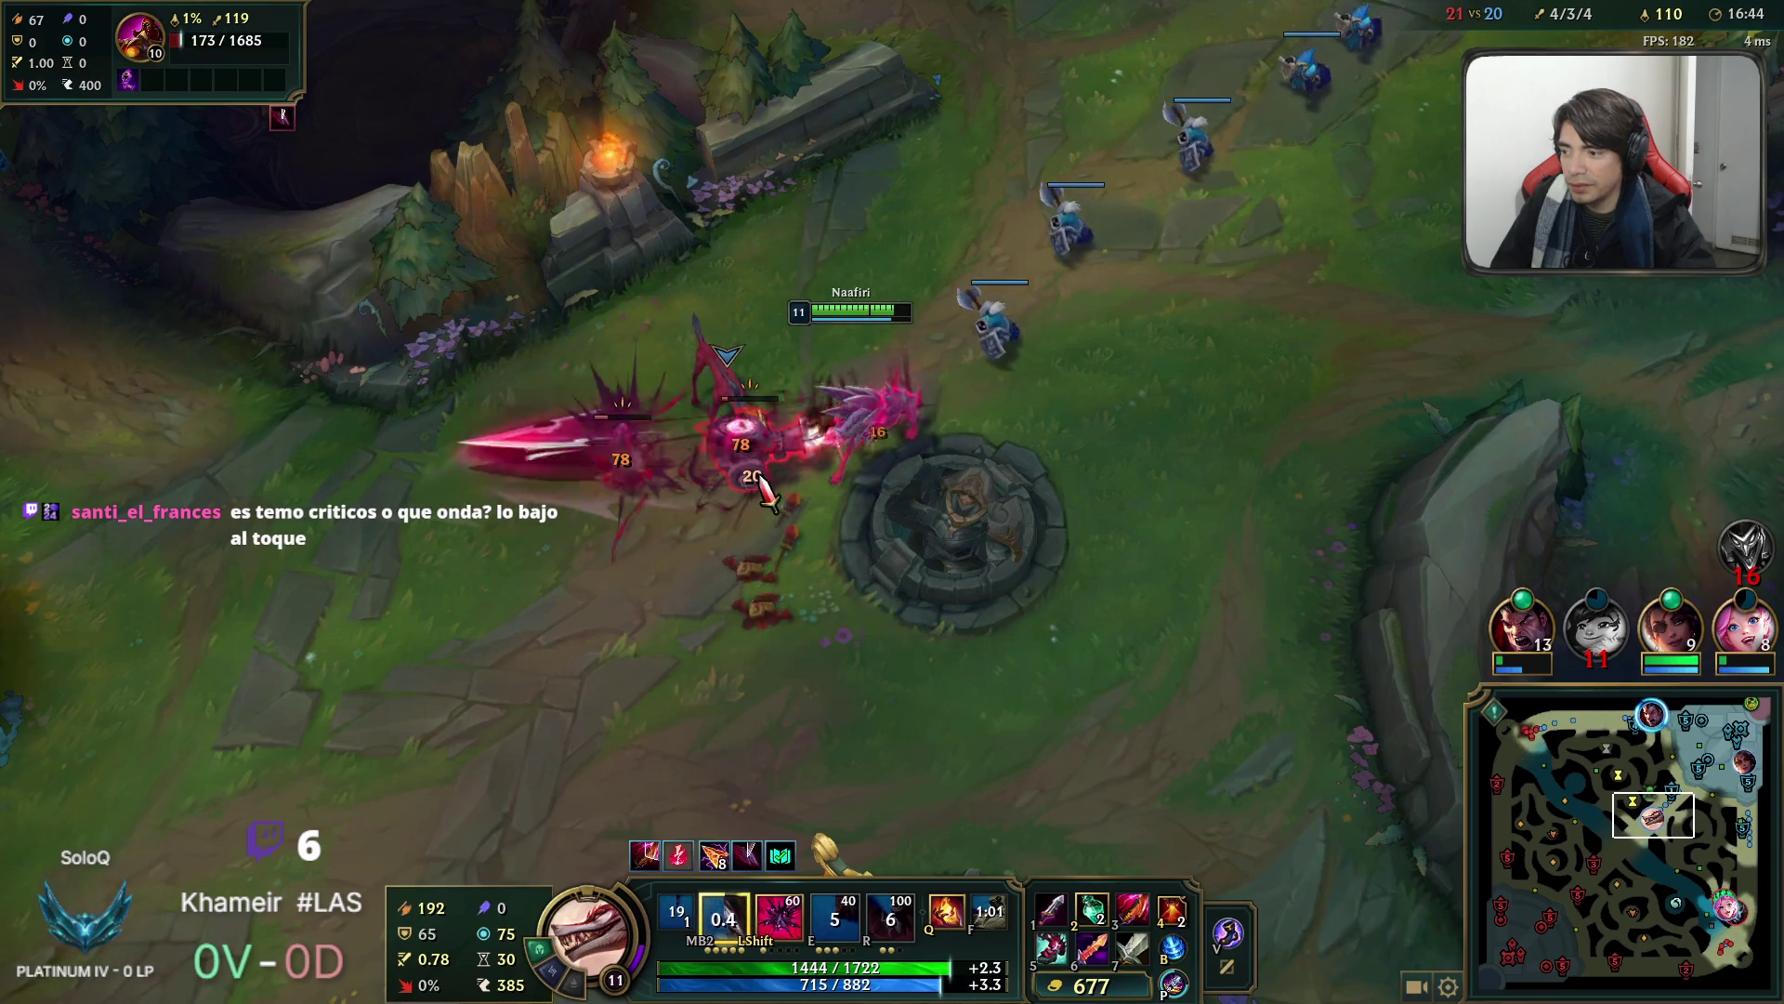
right_click(915, 427)
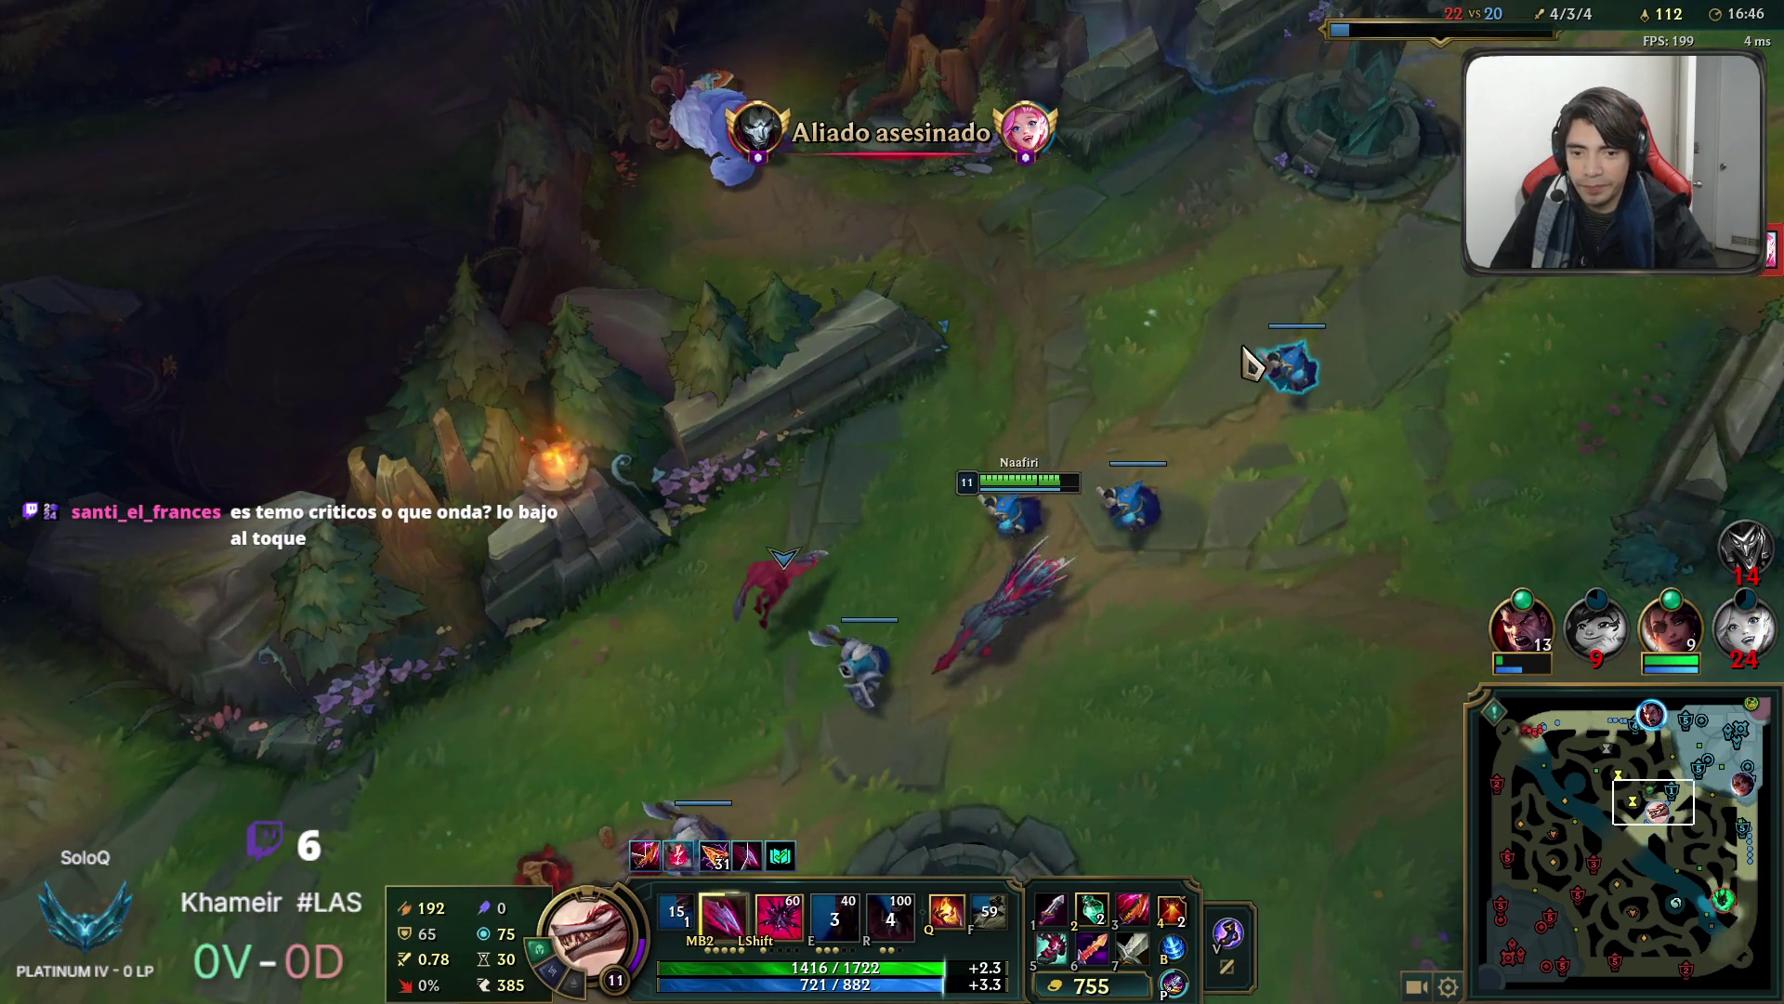
key(Tab)
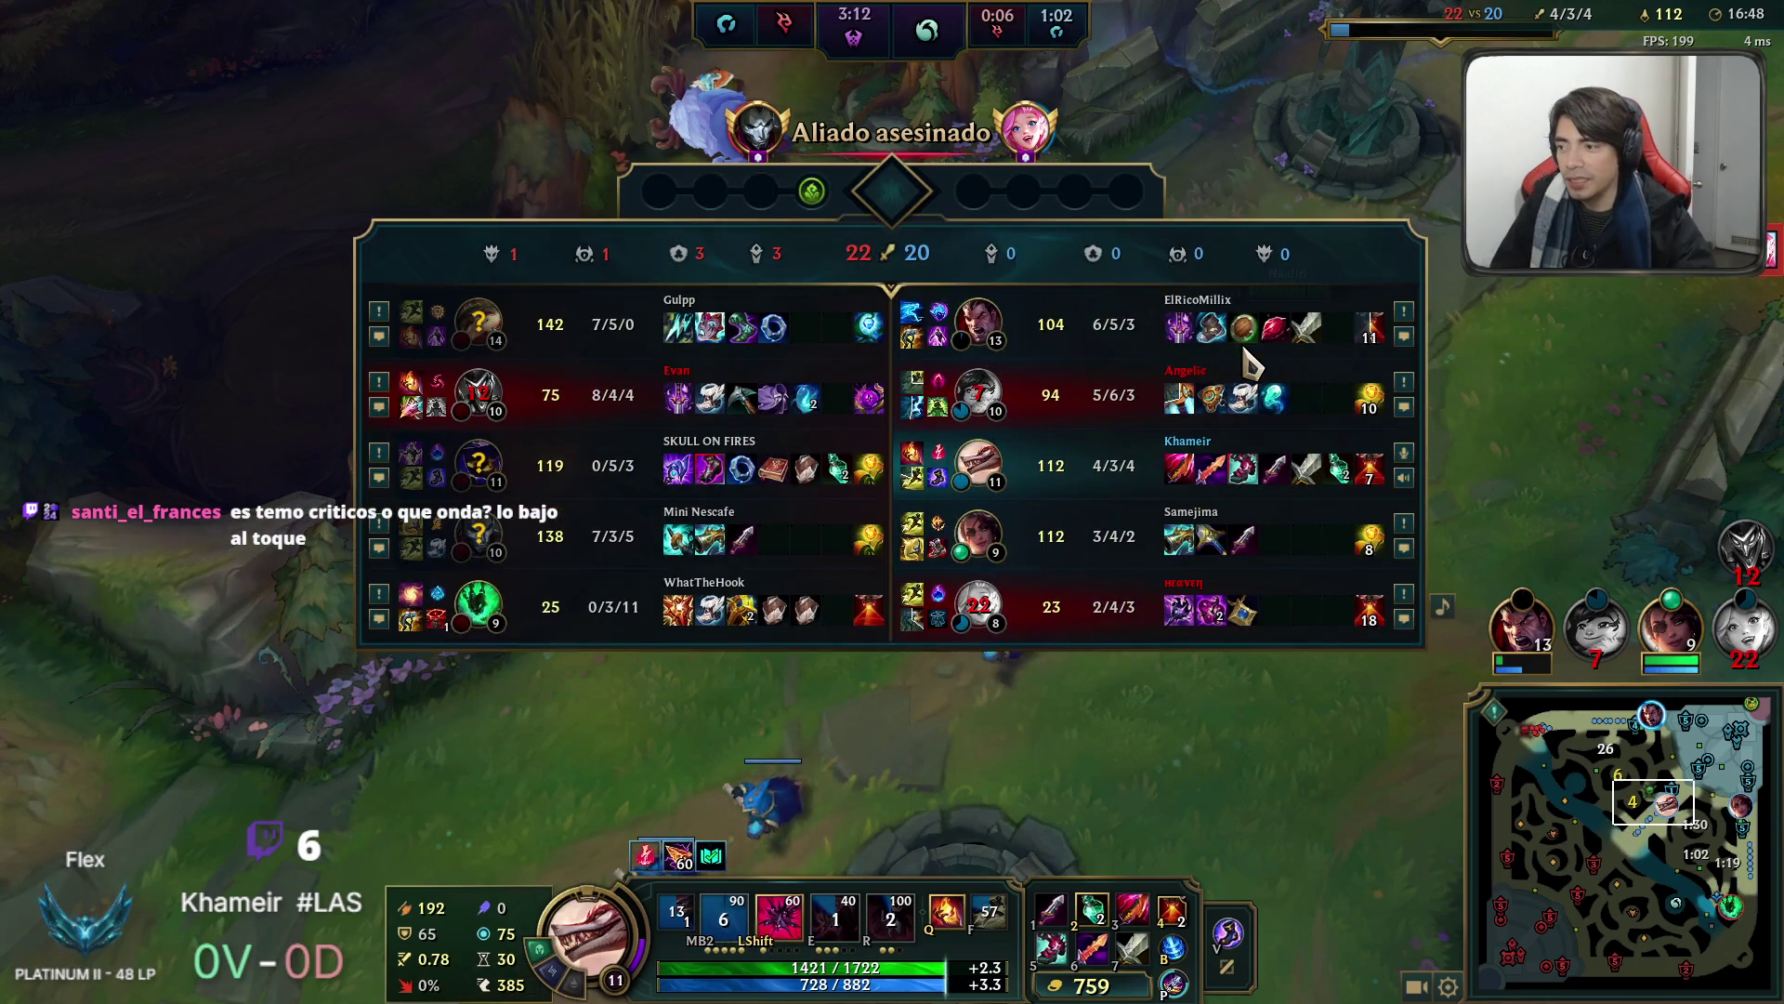
Inspect items on the scoreboard, then close it.
mouse_move(672, 343)
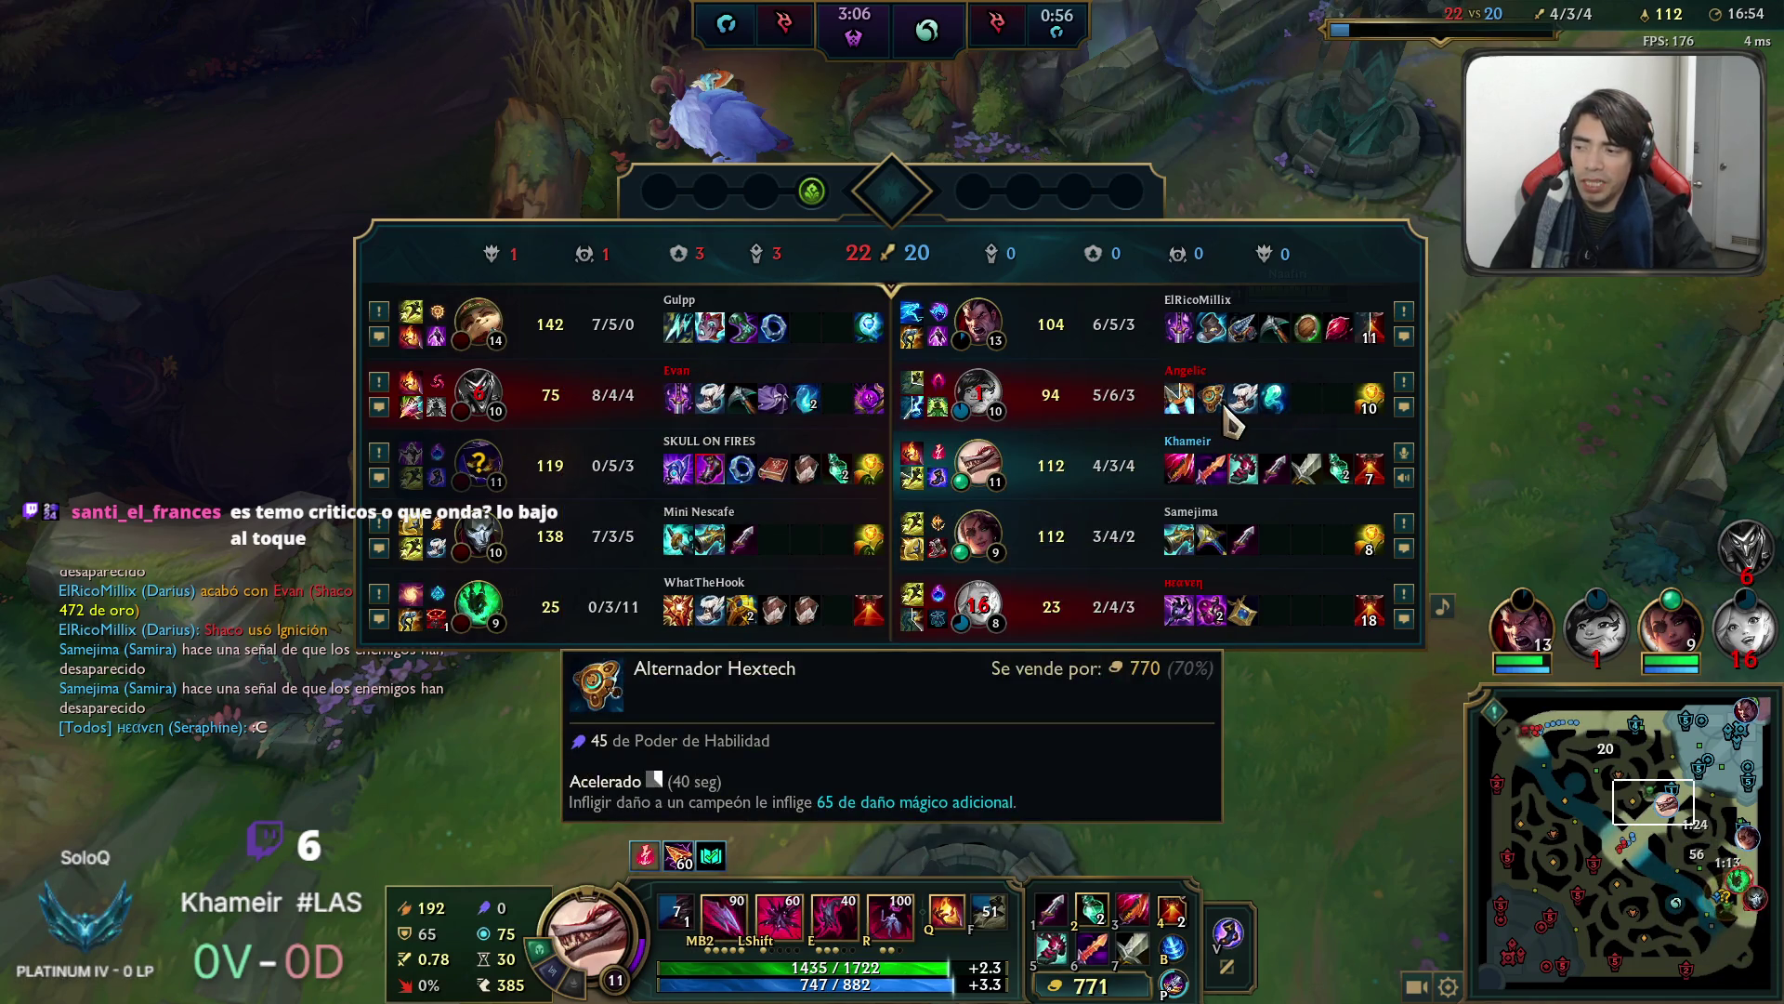
key(Tab)
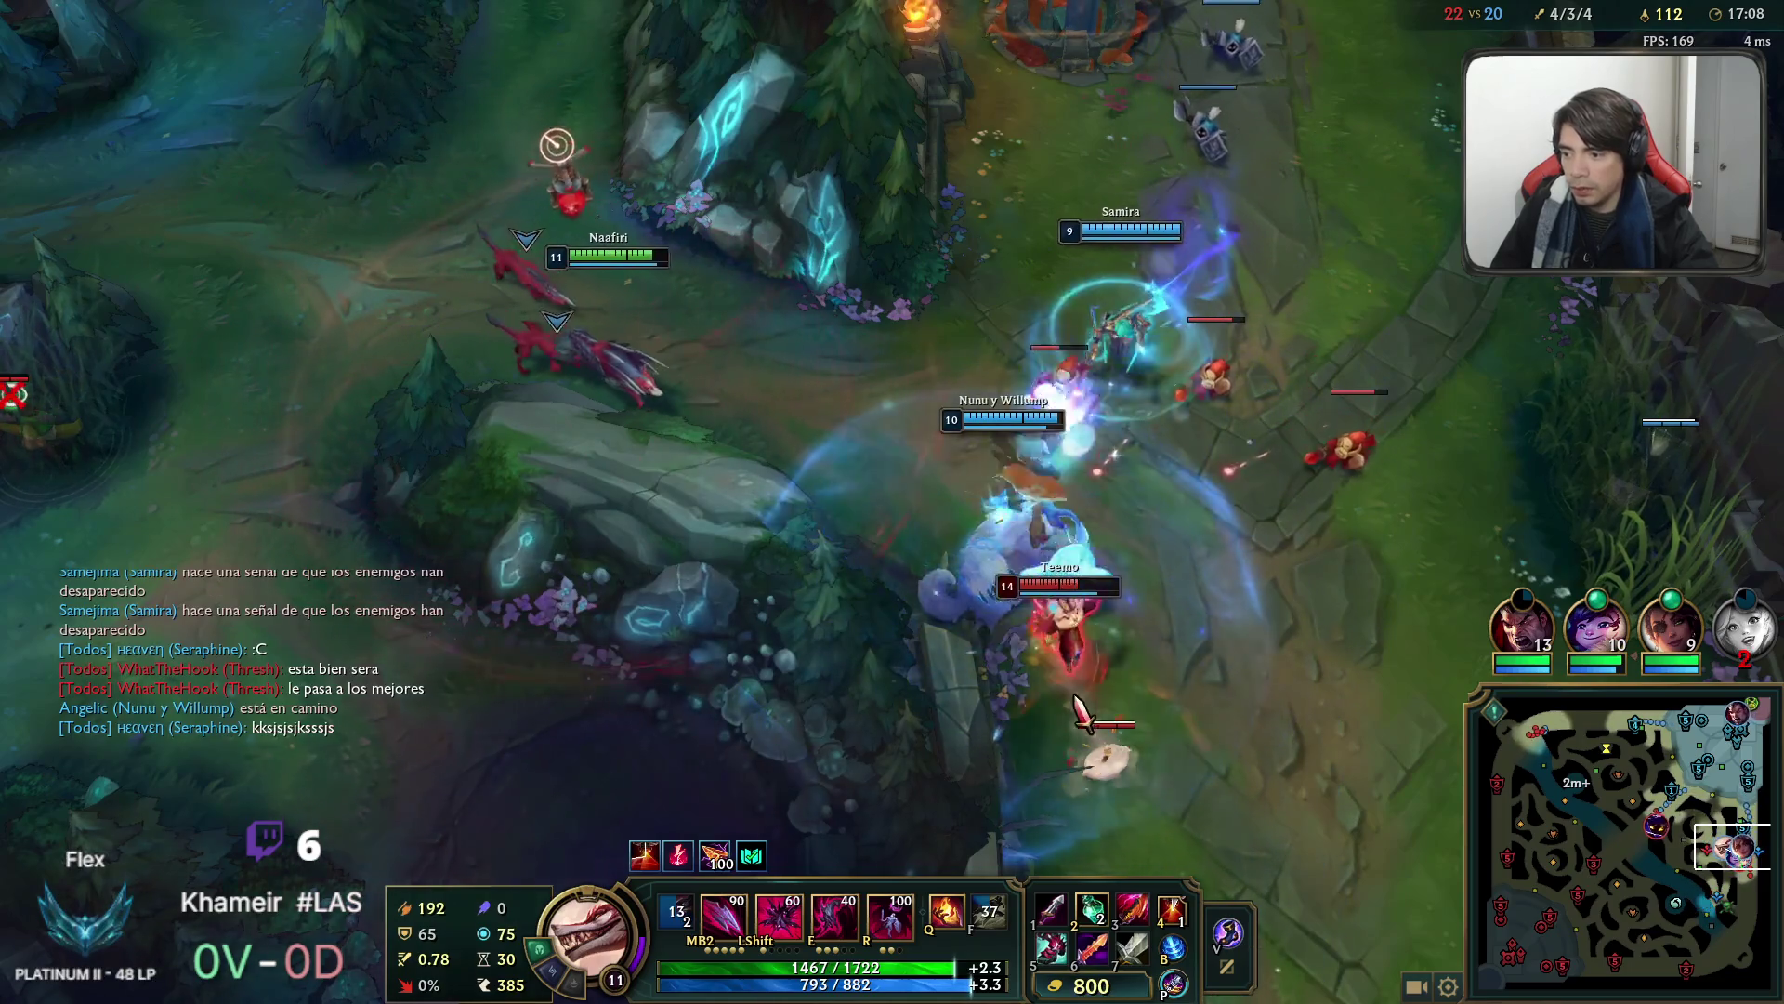
Ult and dash into the teamfight, signal retreat, and throw daggers toward Thresh.
key(r)
key(e)
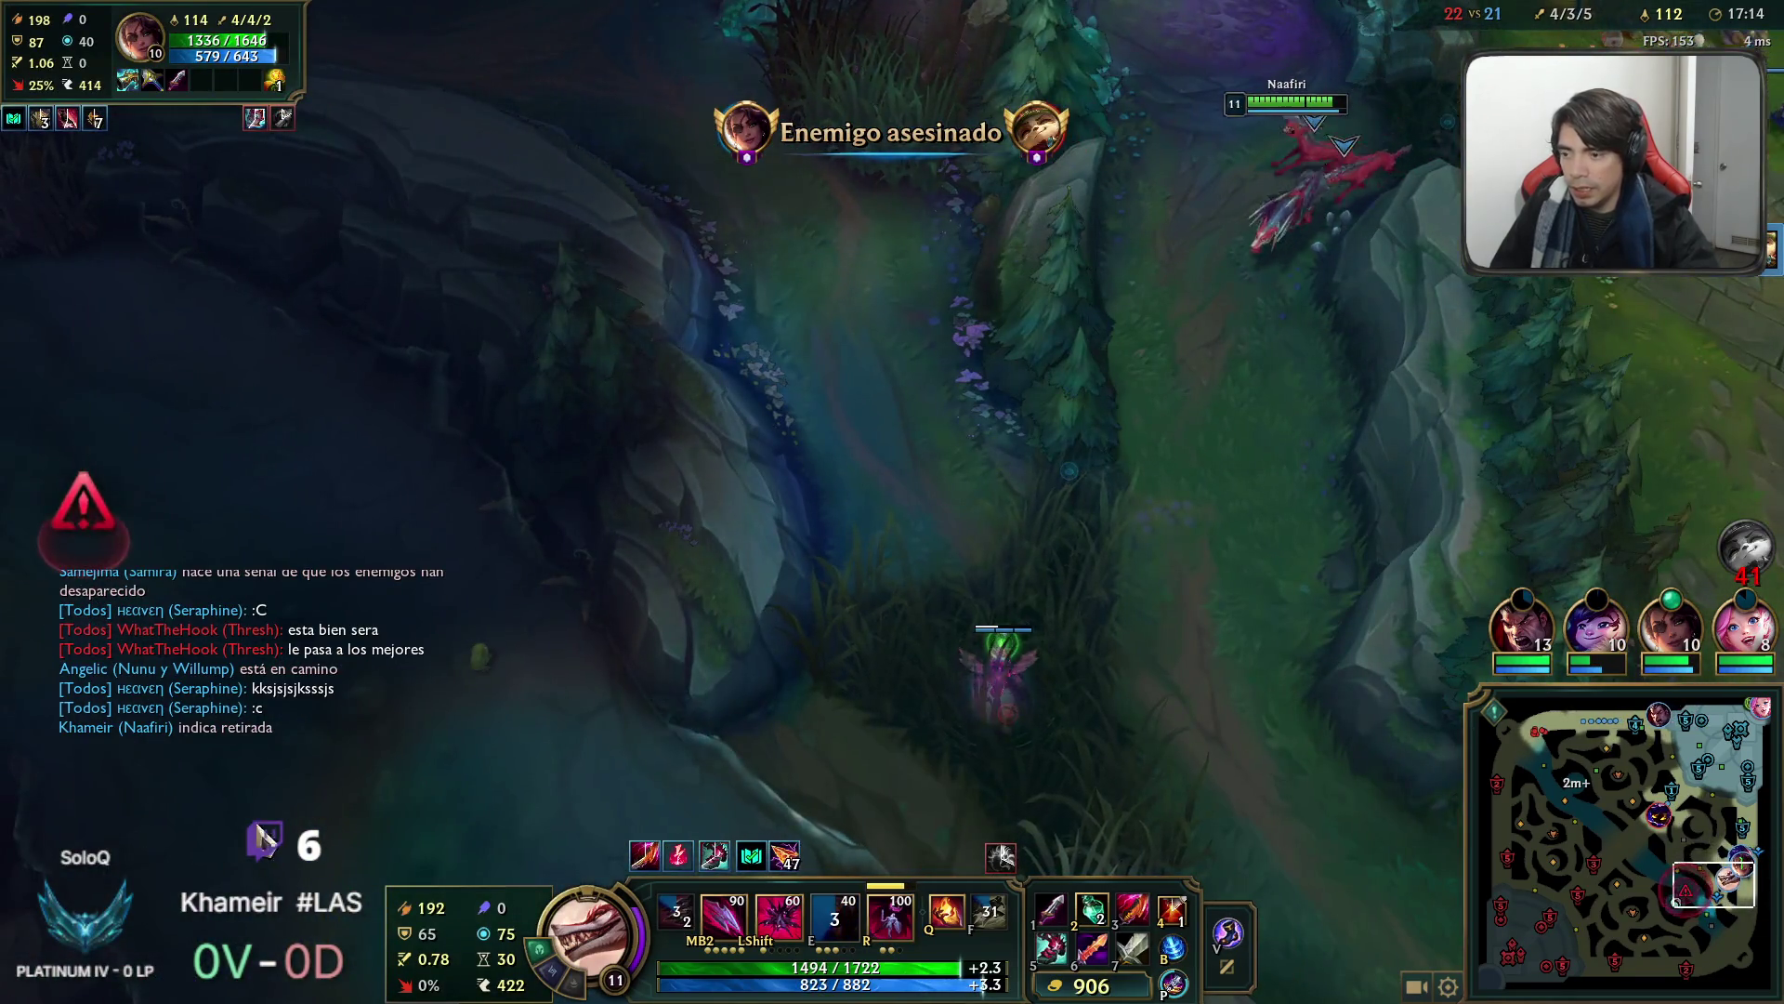
alt+click(606, 498)
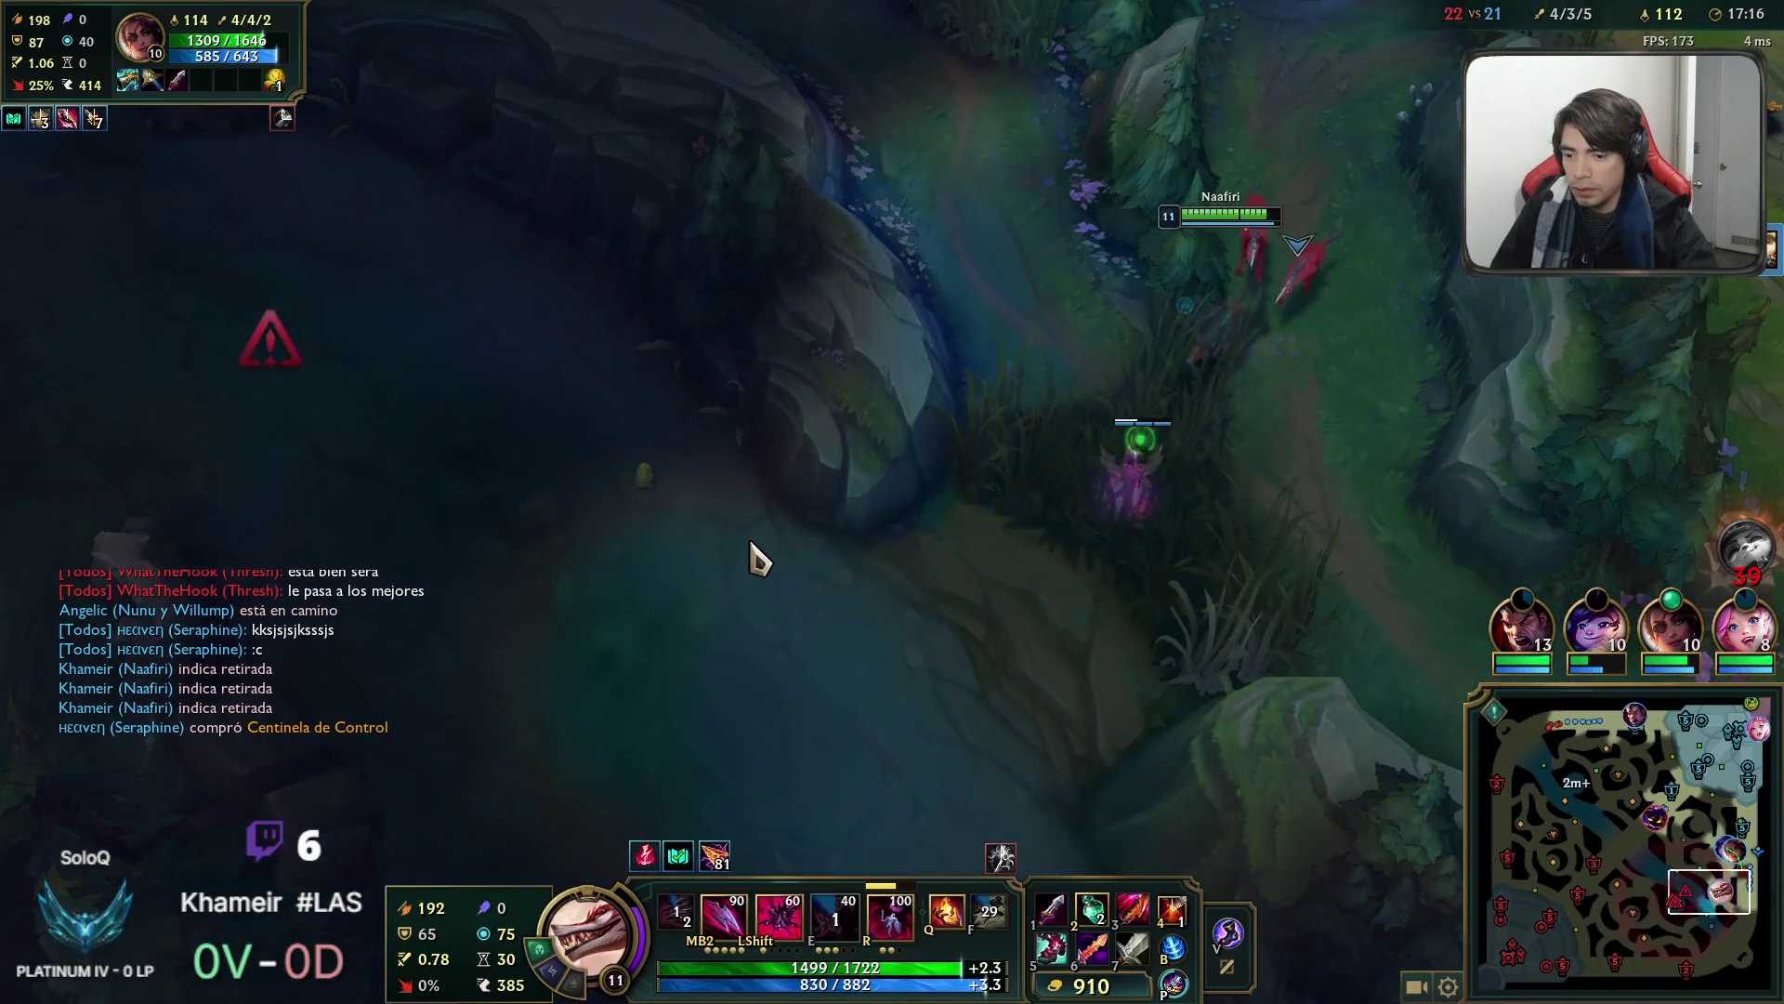
key(q)
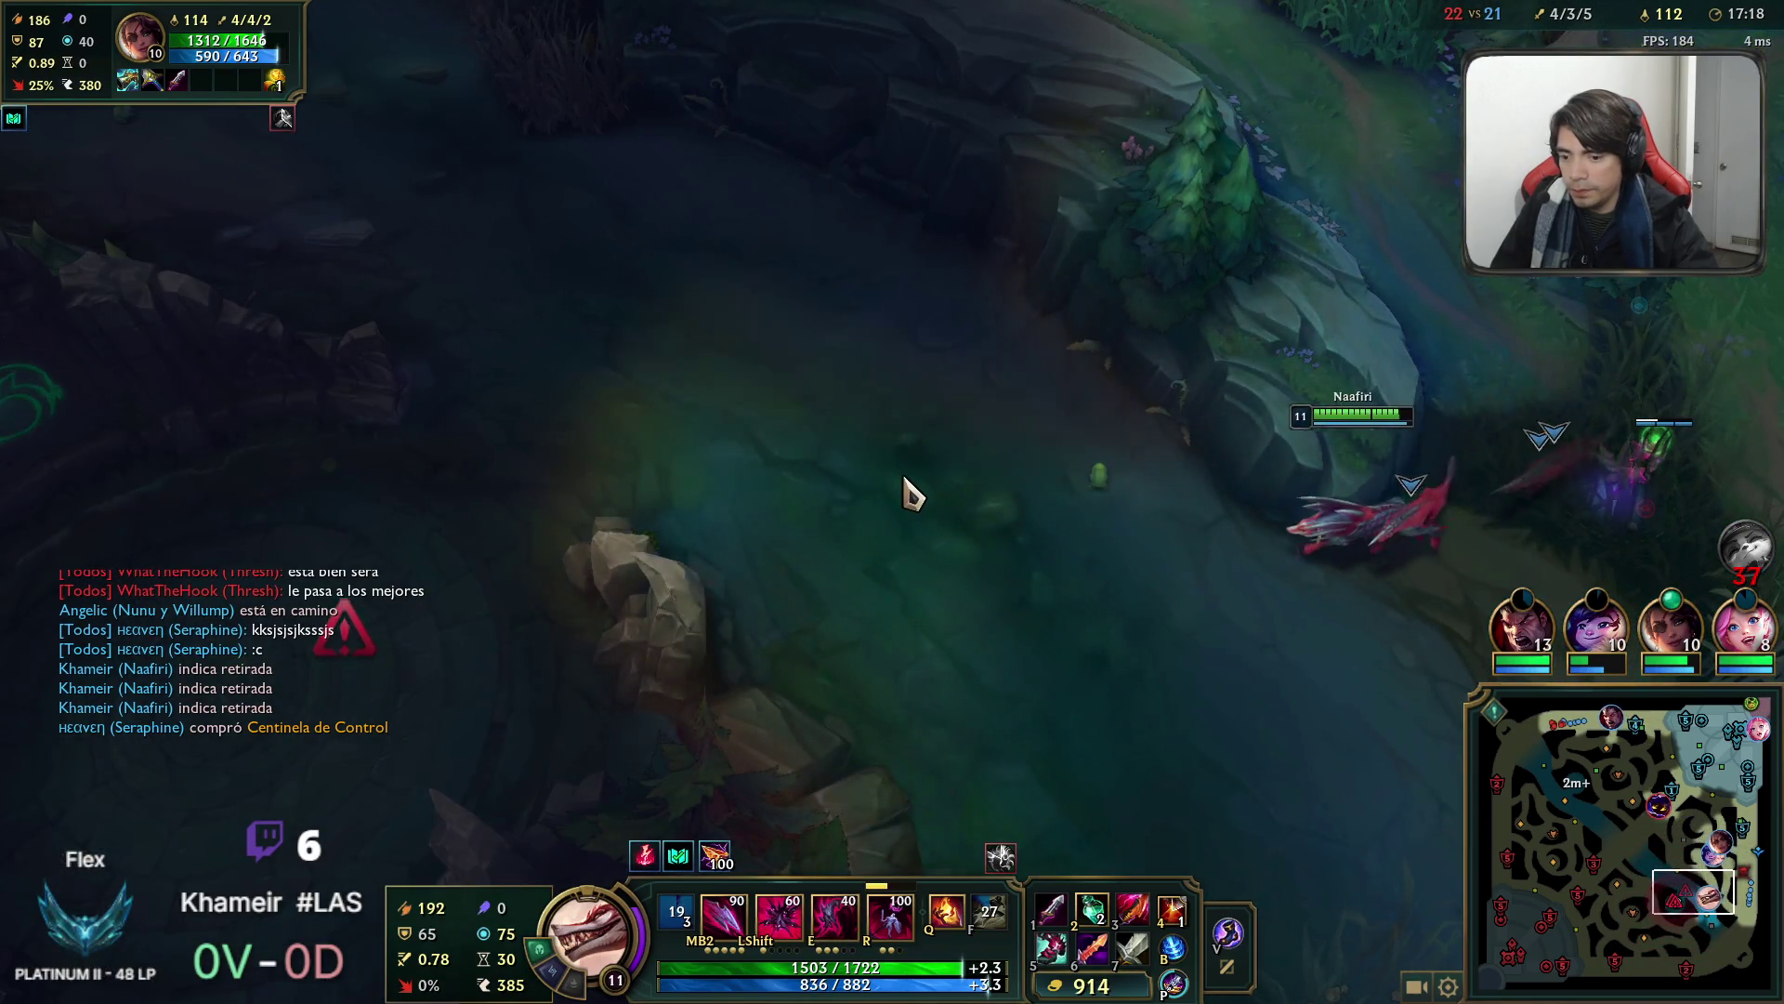
right_click(908, 494)
key(q)
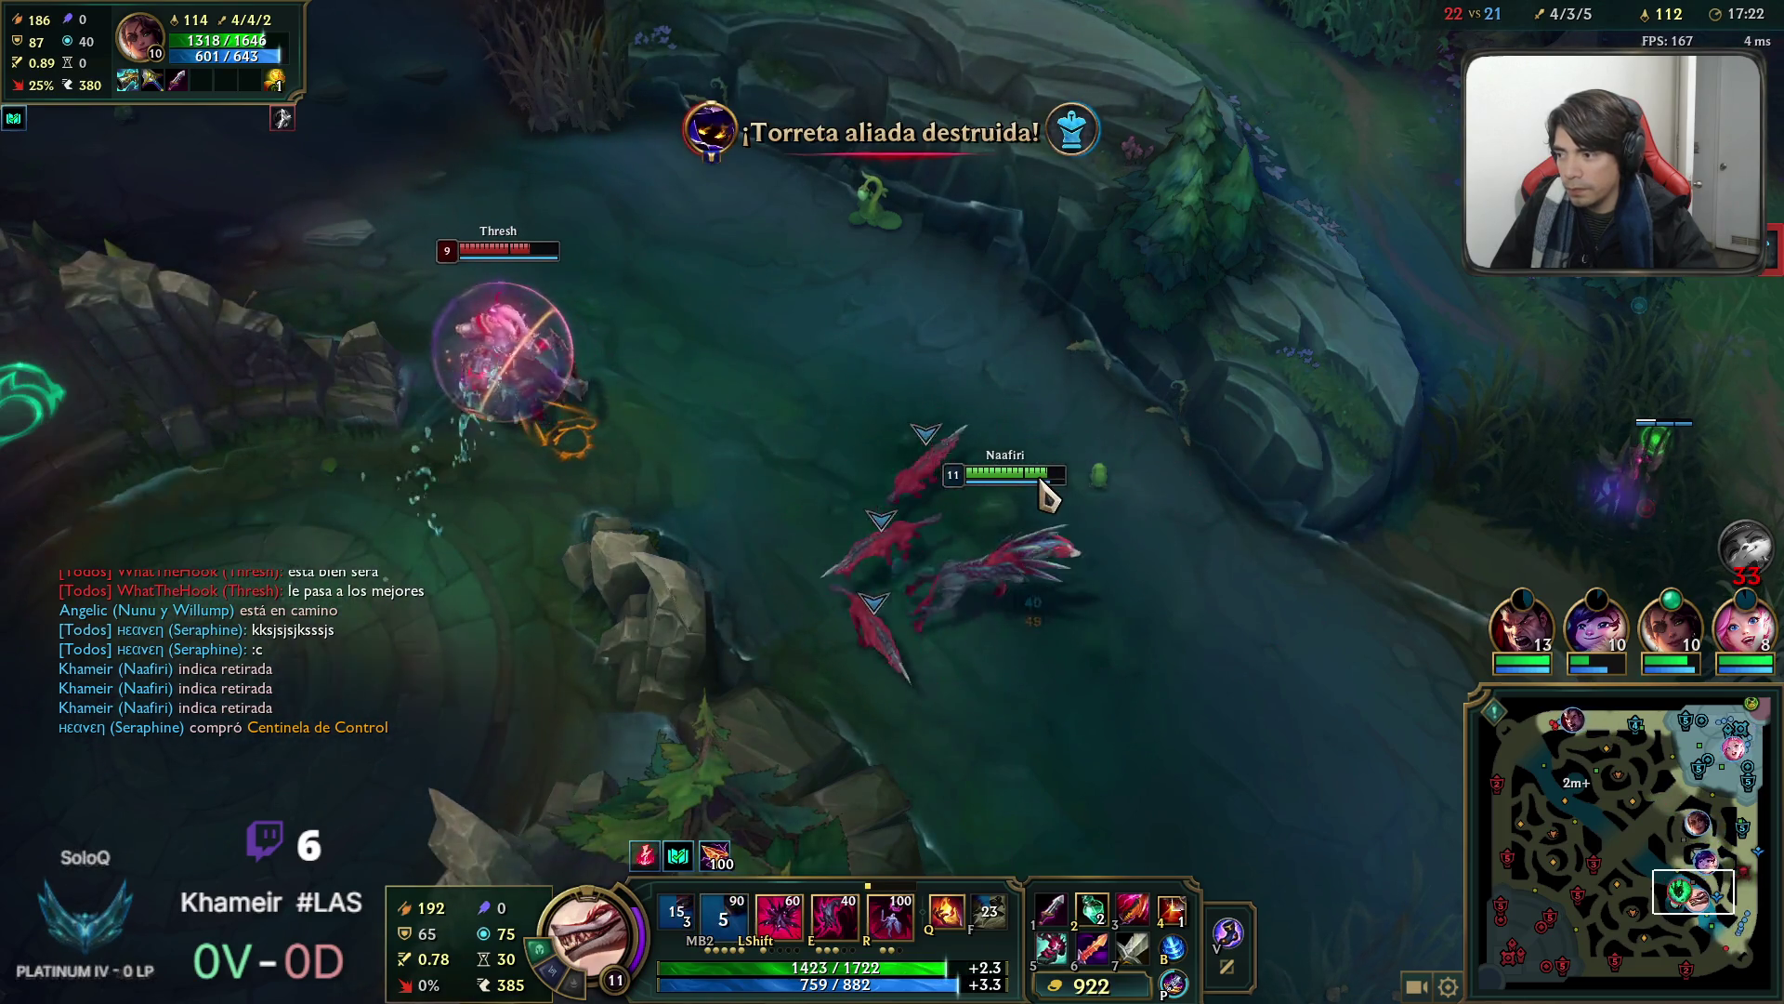
Reposition the pack with the ultimate and pull Naafiri back to a safe jungle spot.
key(r)
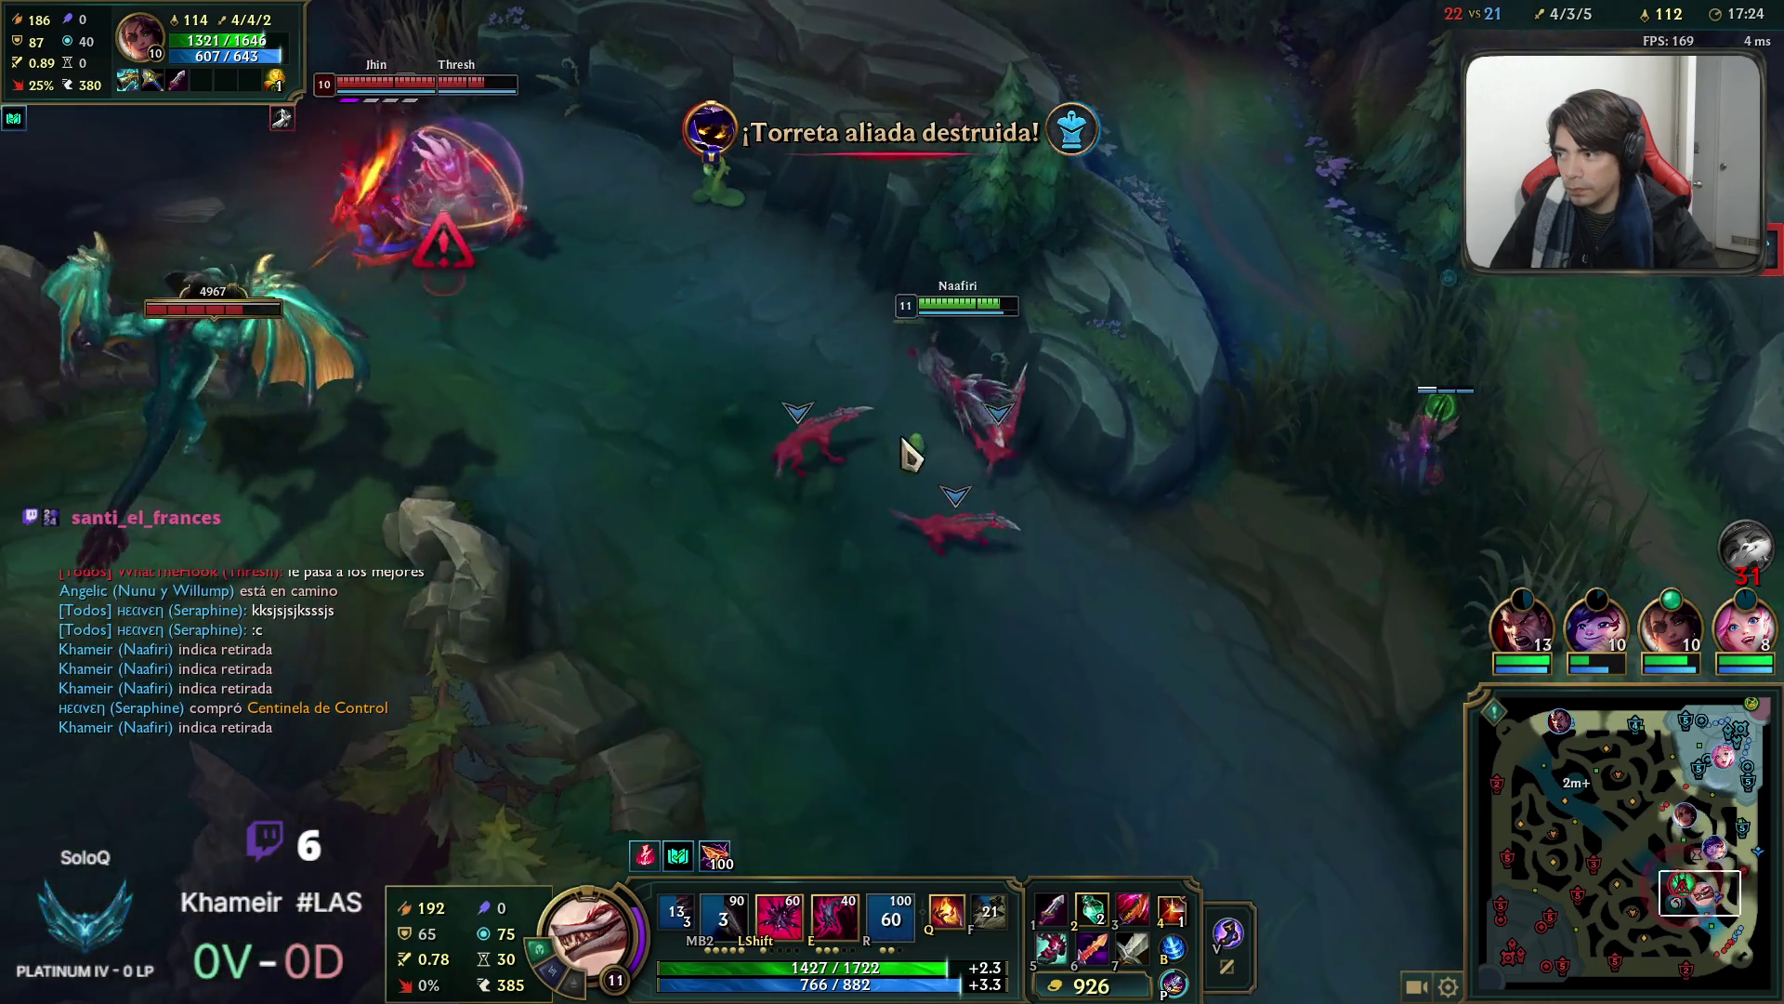
right_click(1055, 626)
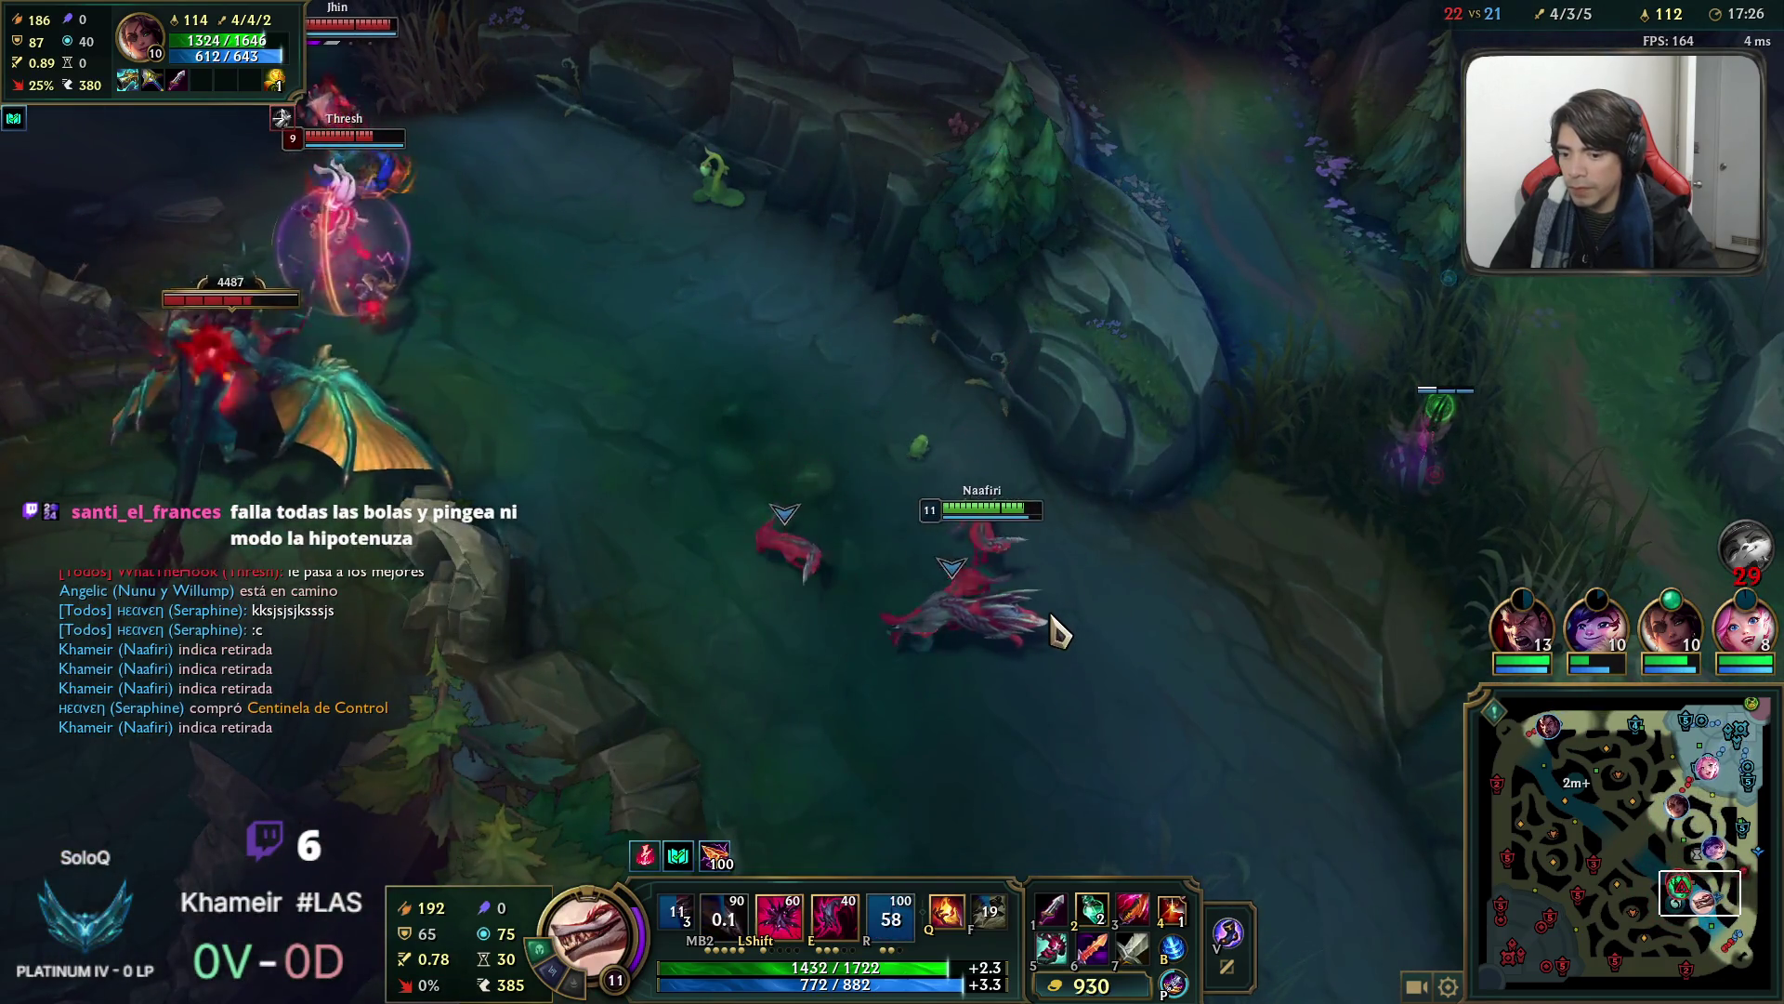
right_click(1243, 485)
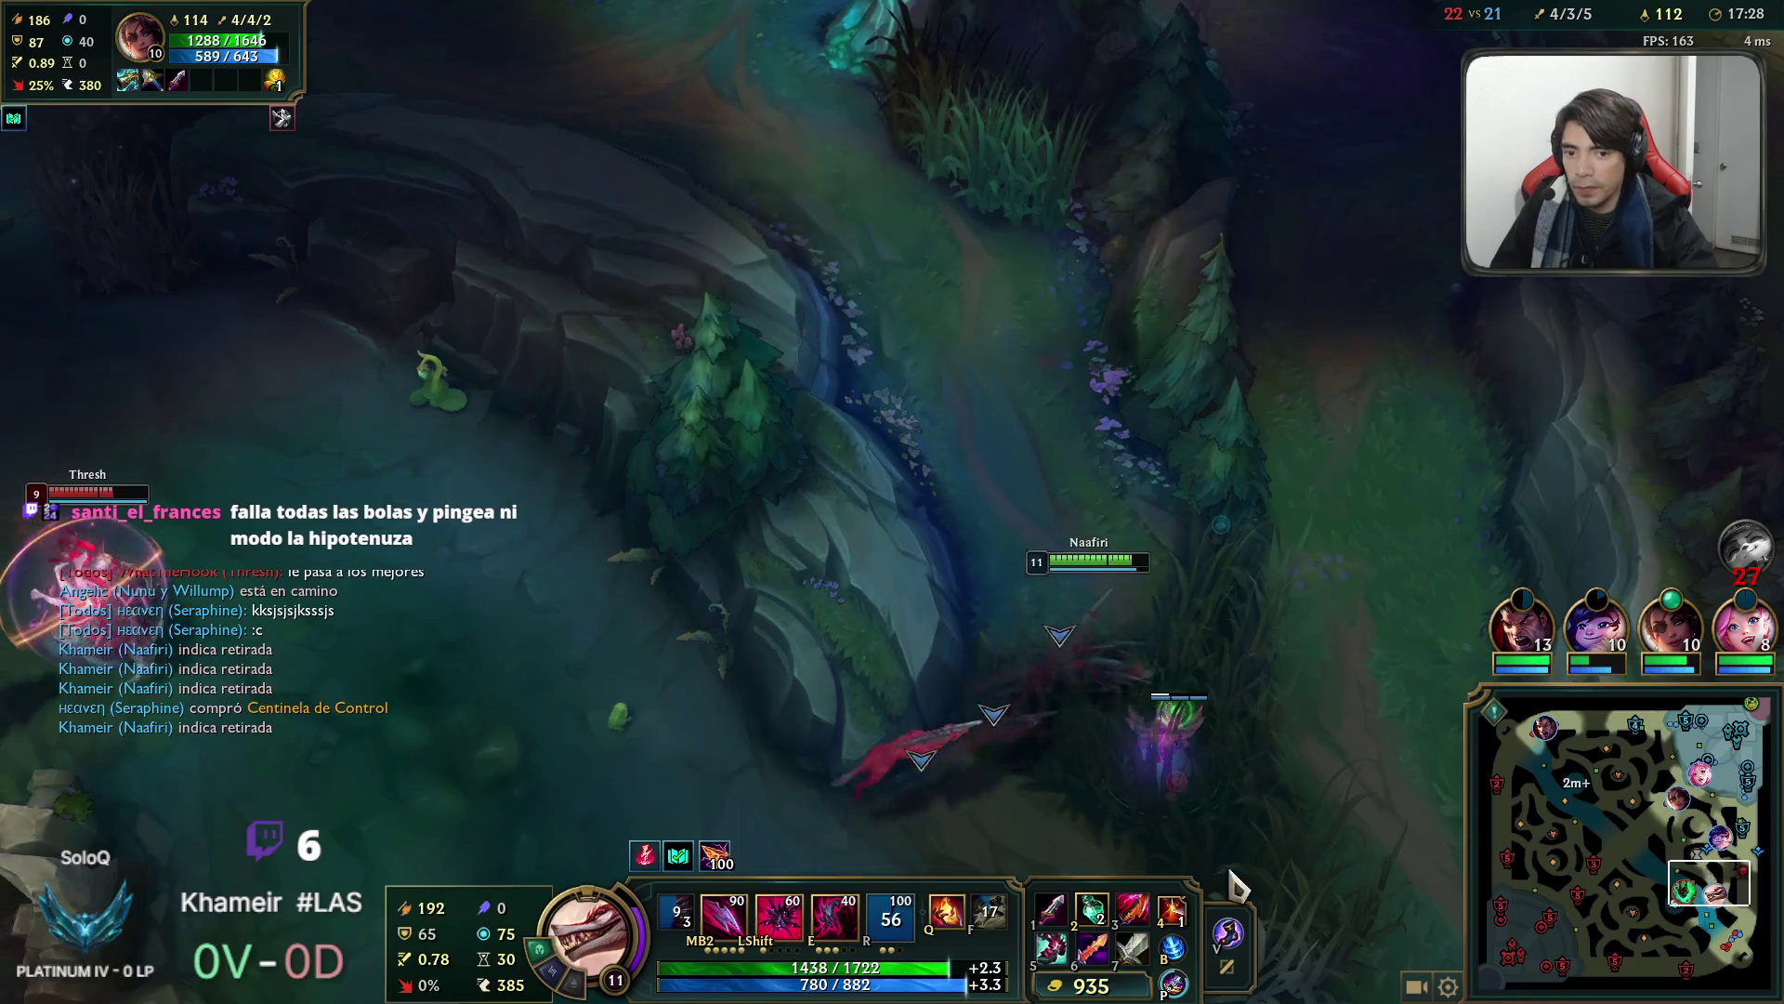
right_click(1259, 483)
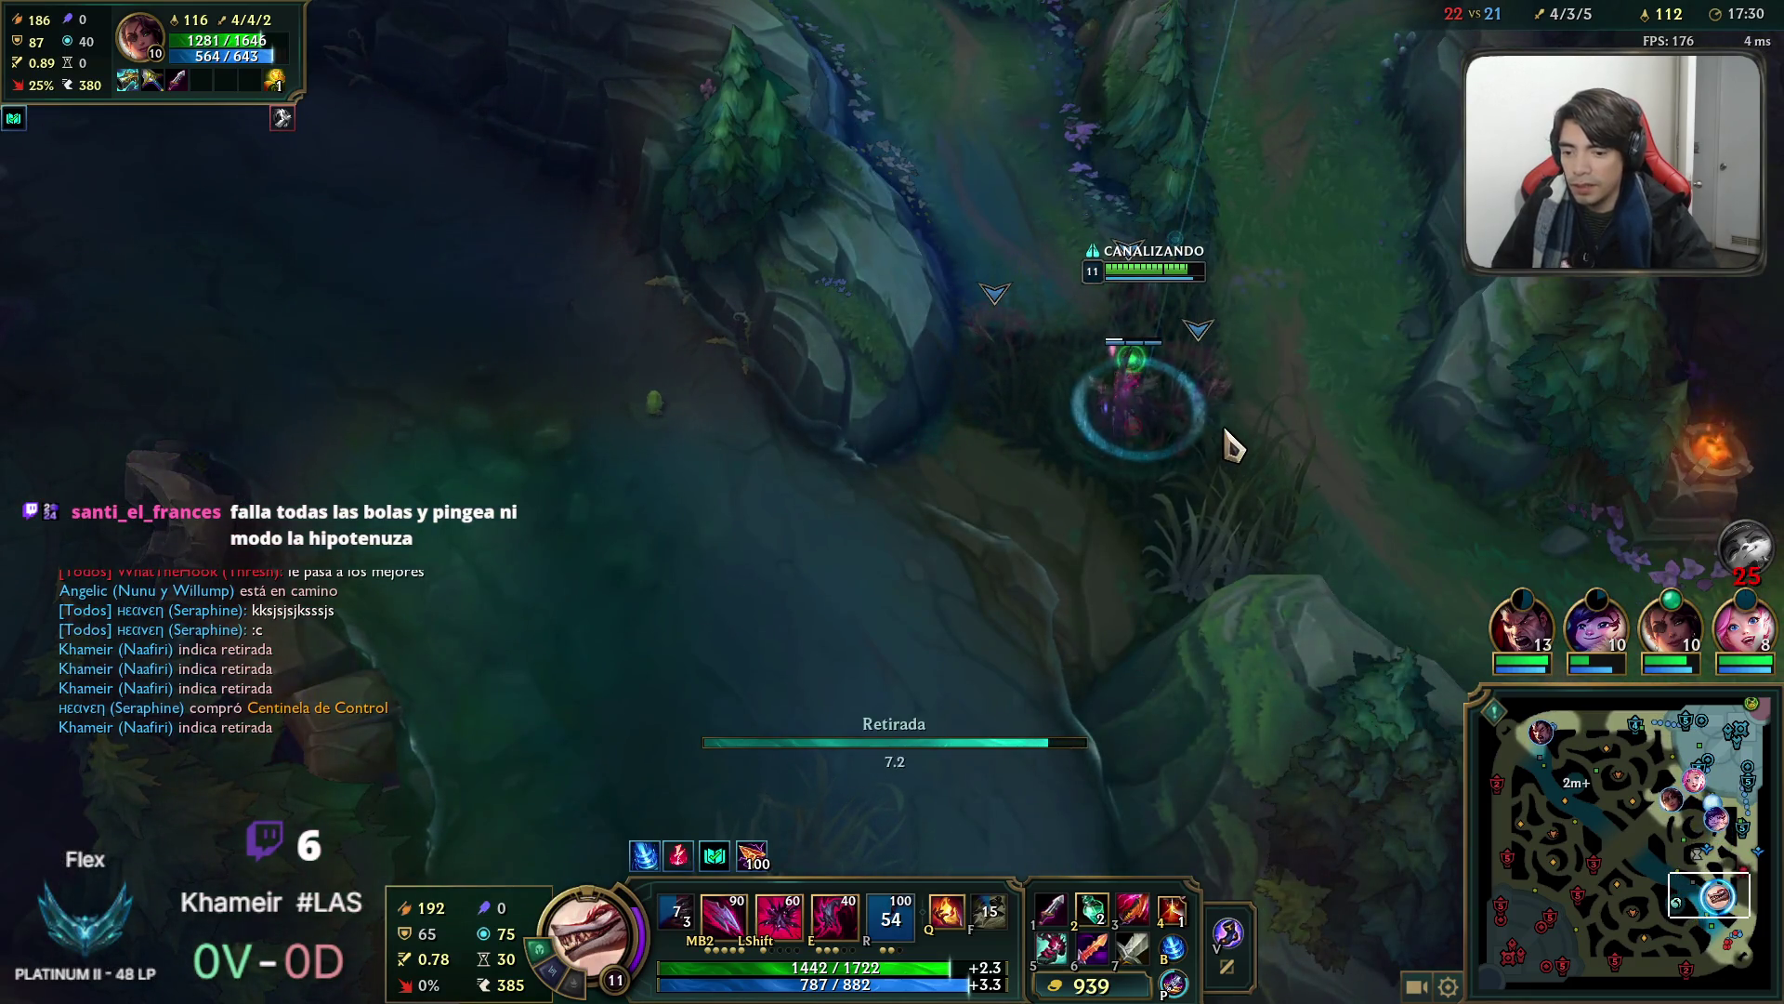
key(space)
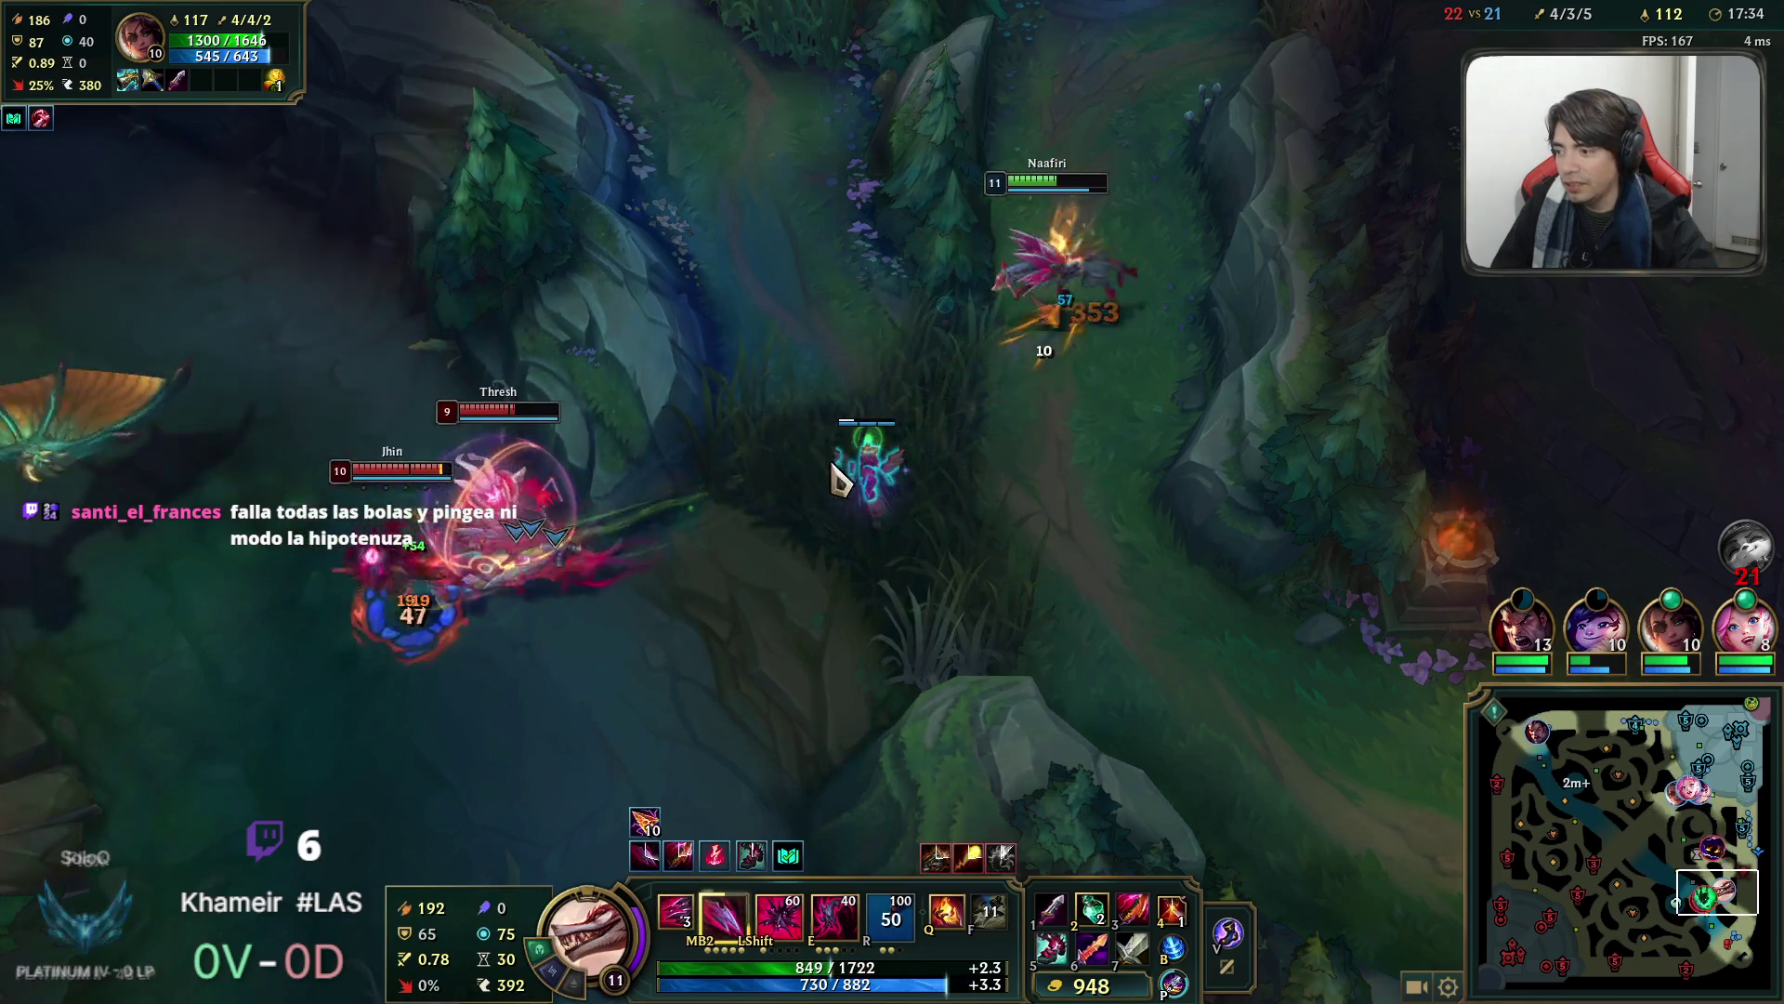
Attack Jhin and Thresh, dash out of Thresh's hold, and fight on until Naafiri dies.
right_click(748, 567)
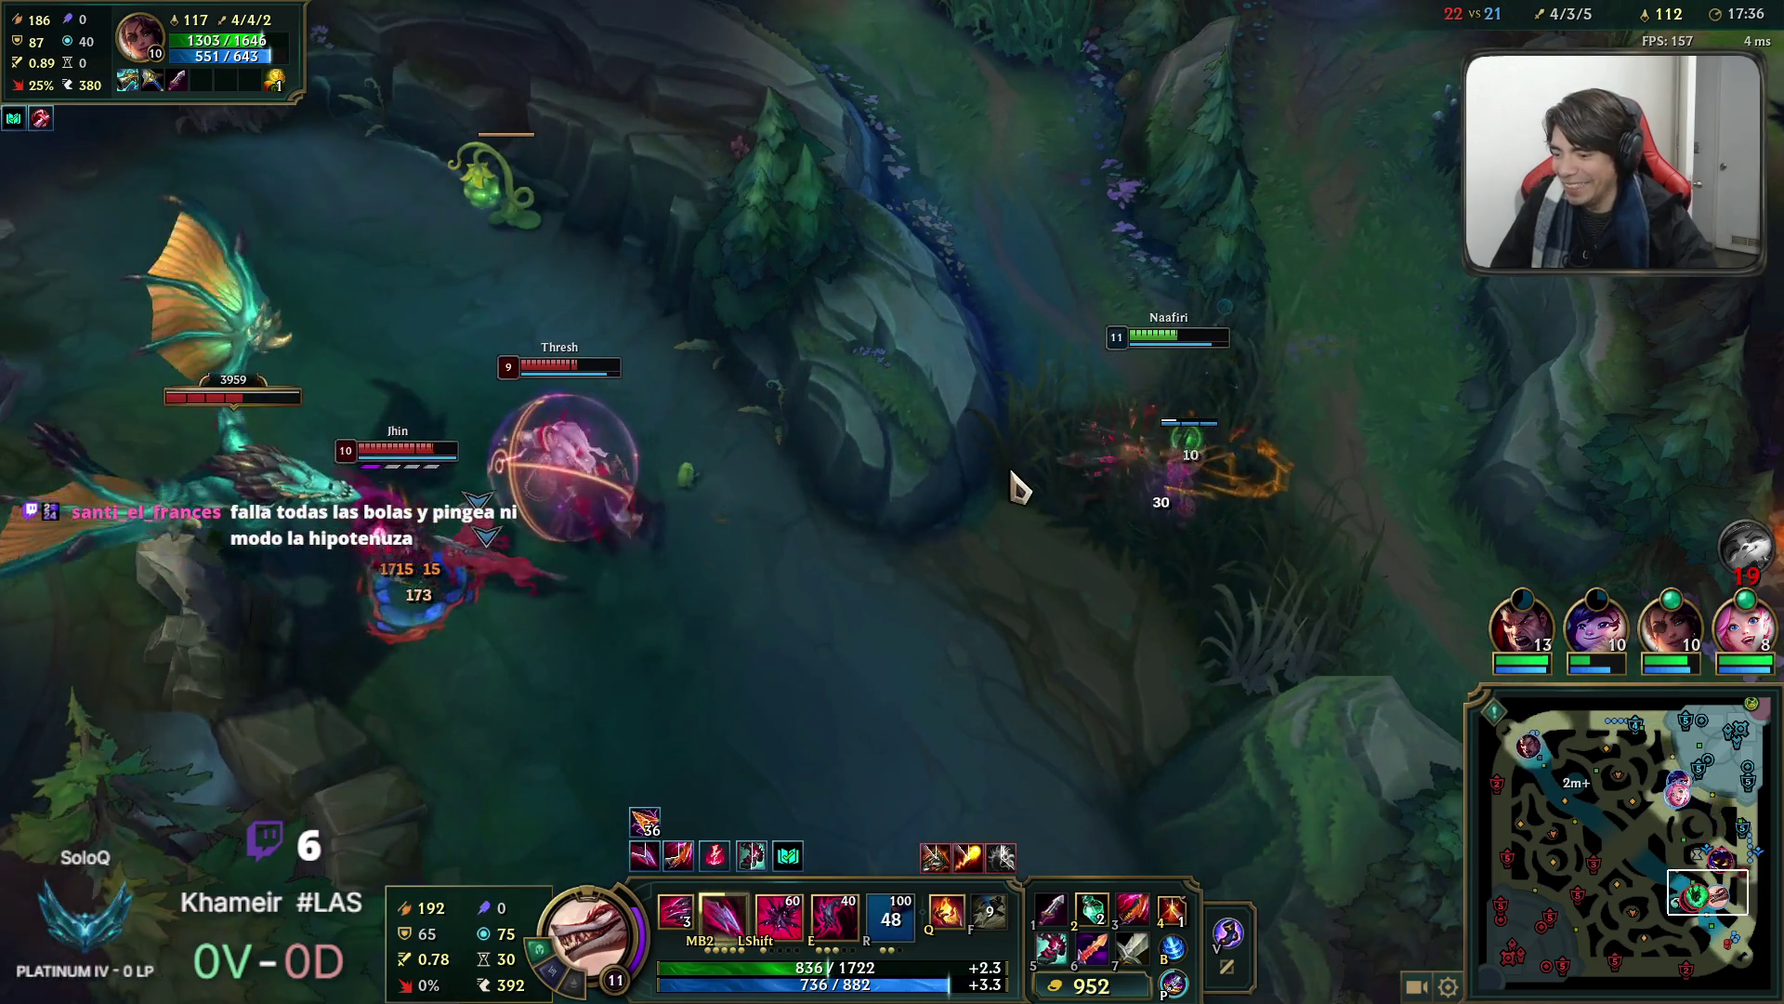
right_click(817, 558)
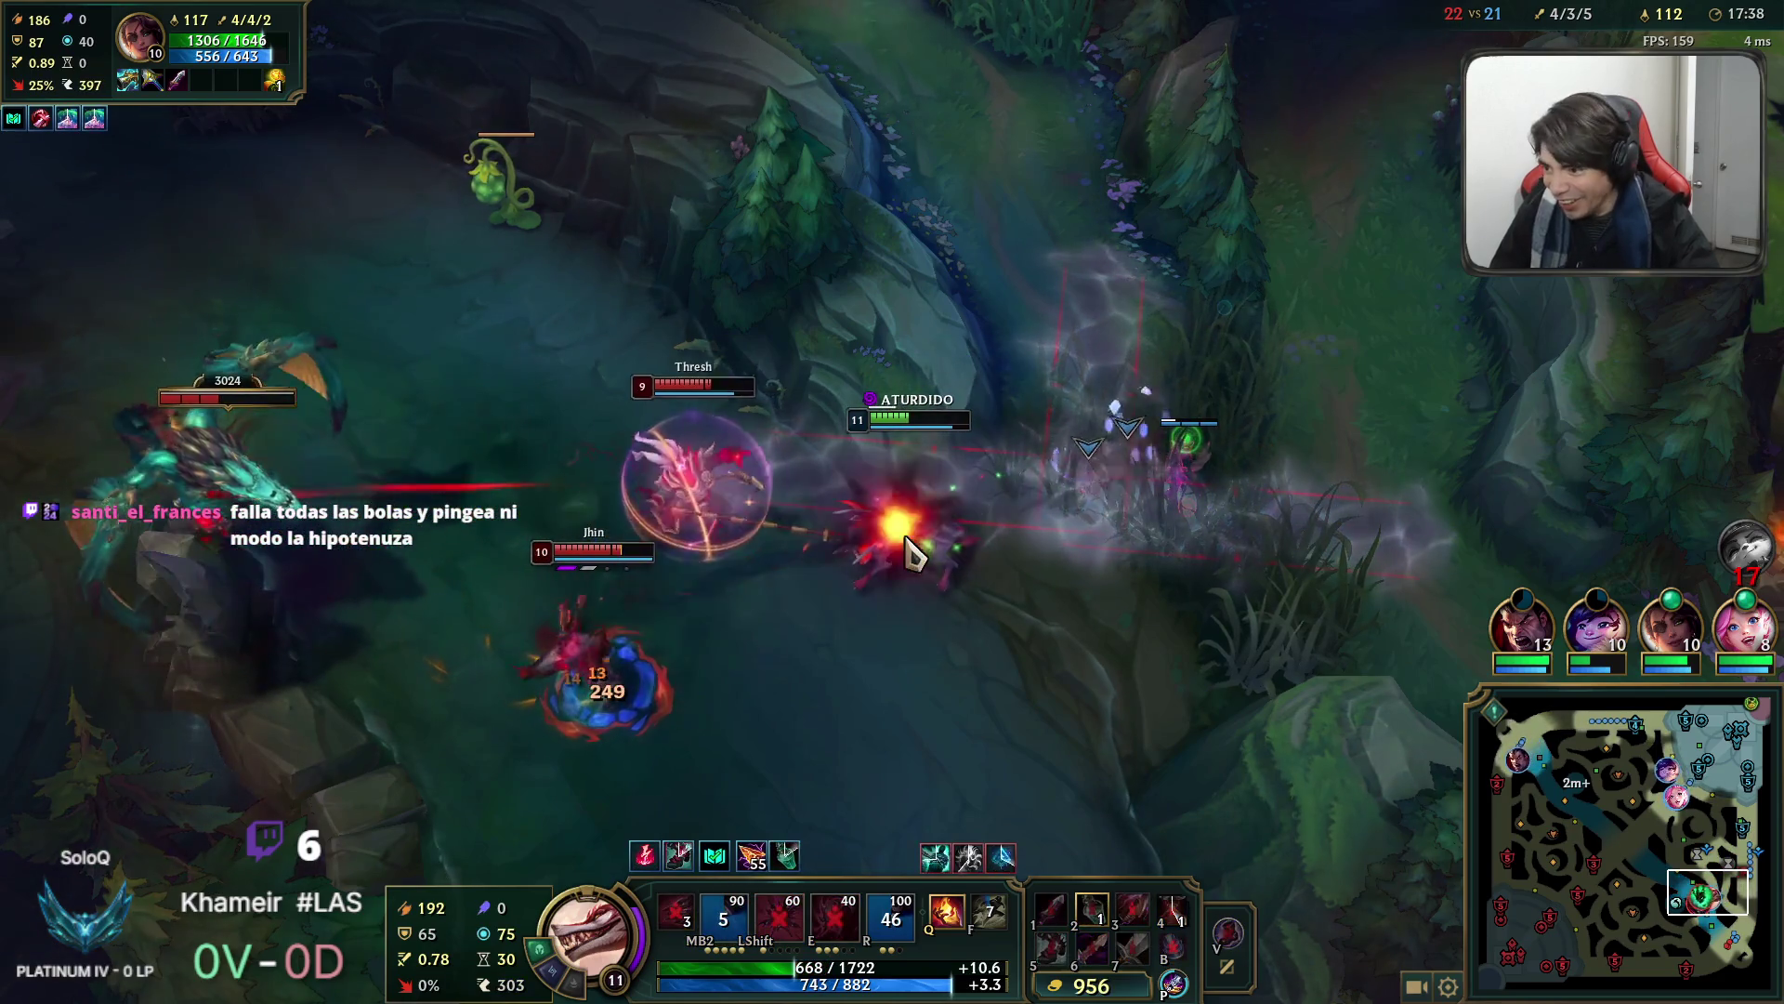
key(shift)
right_click(1029, 327)
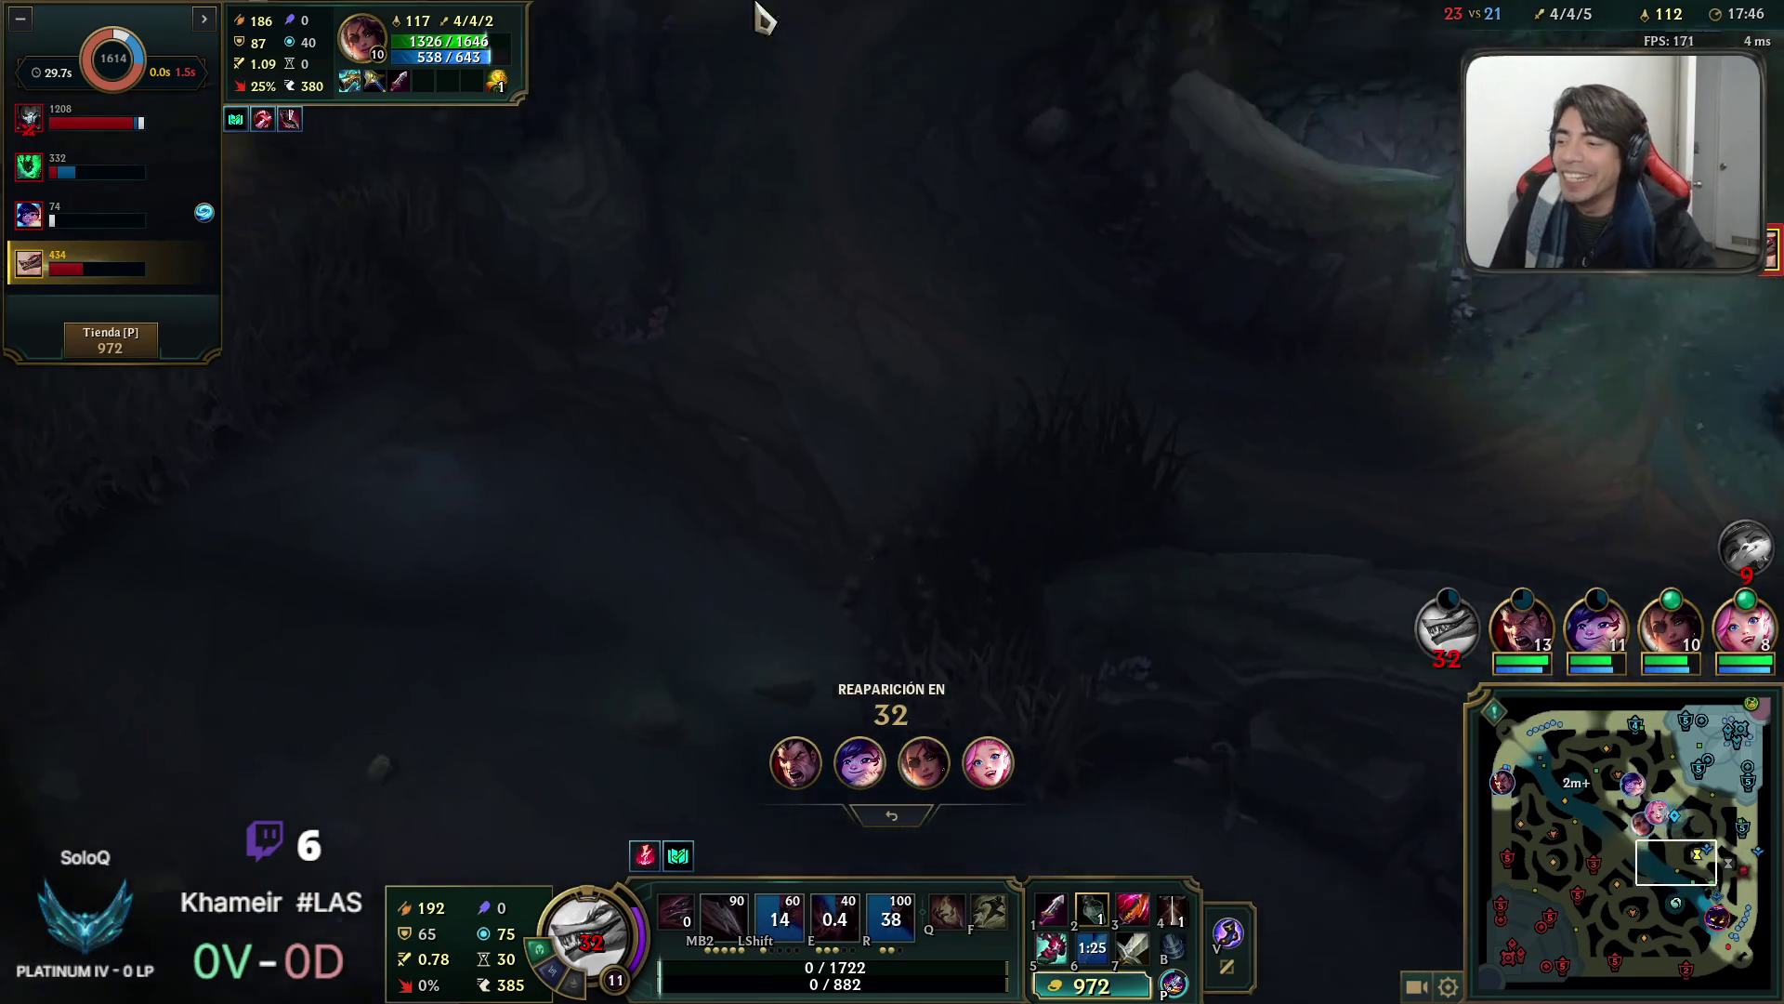
key(F5)
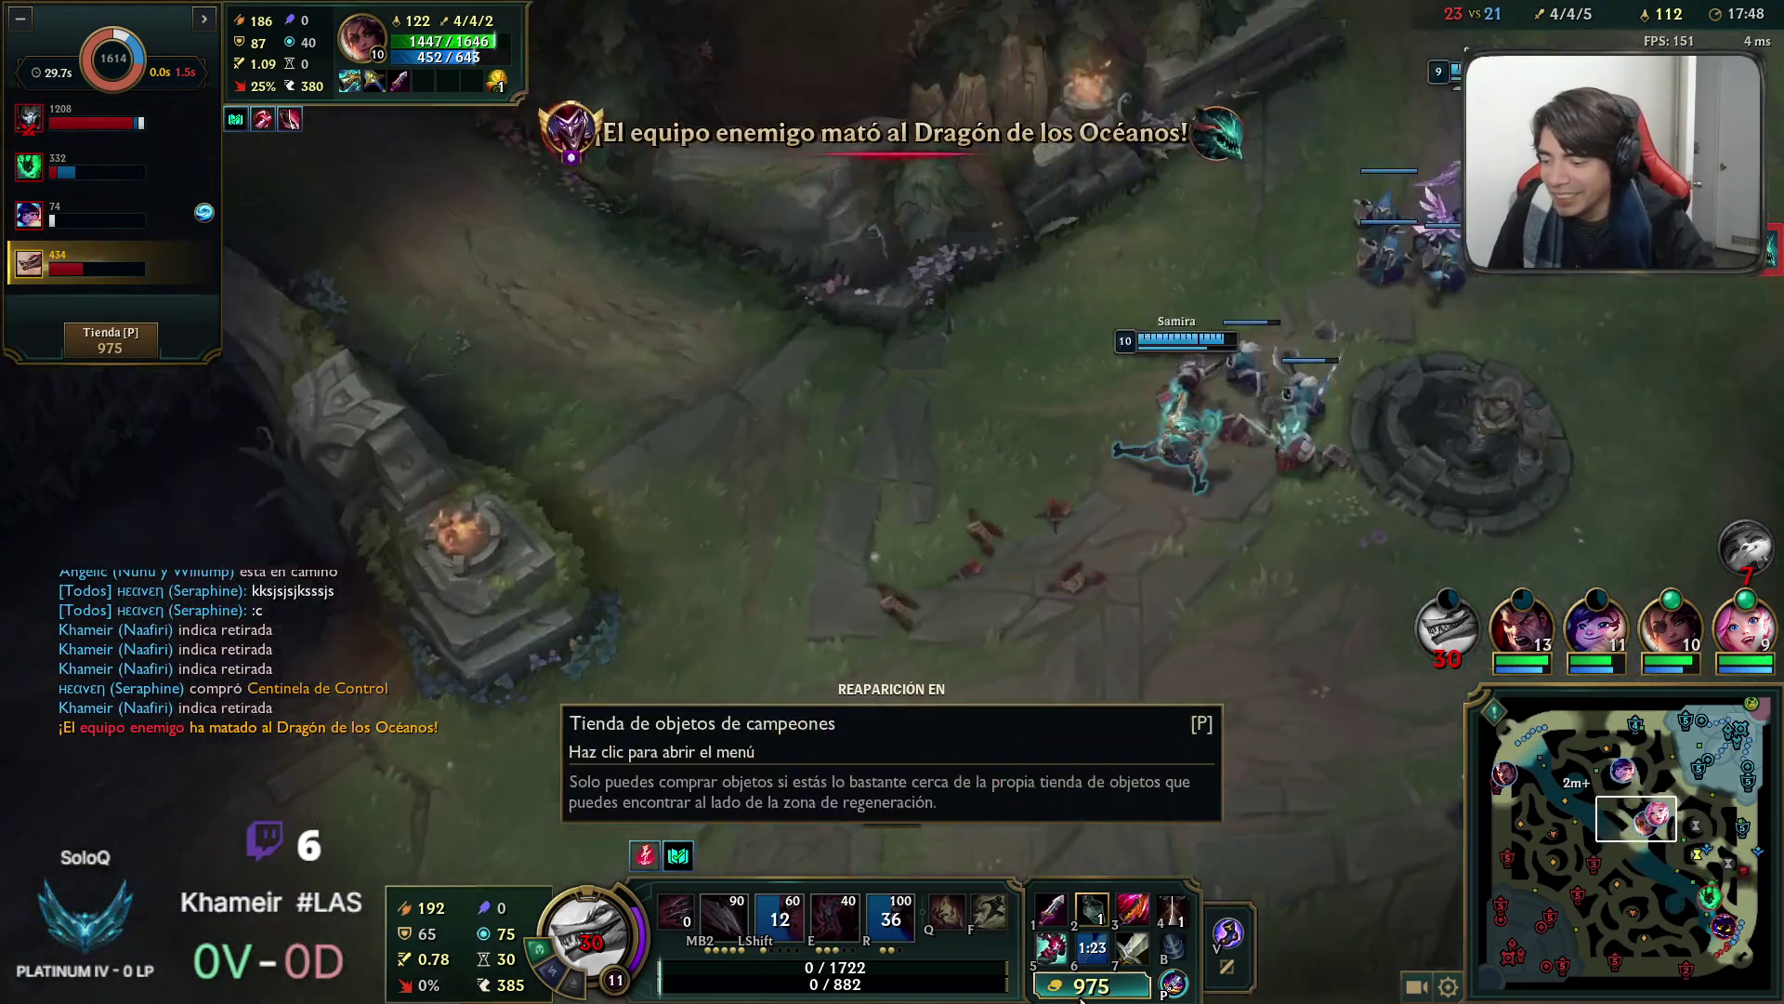
Buy the recommended item while dead and move the view to the top-side fight.
key(p)
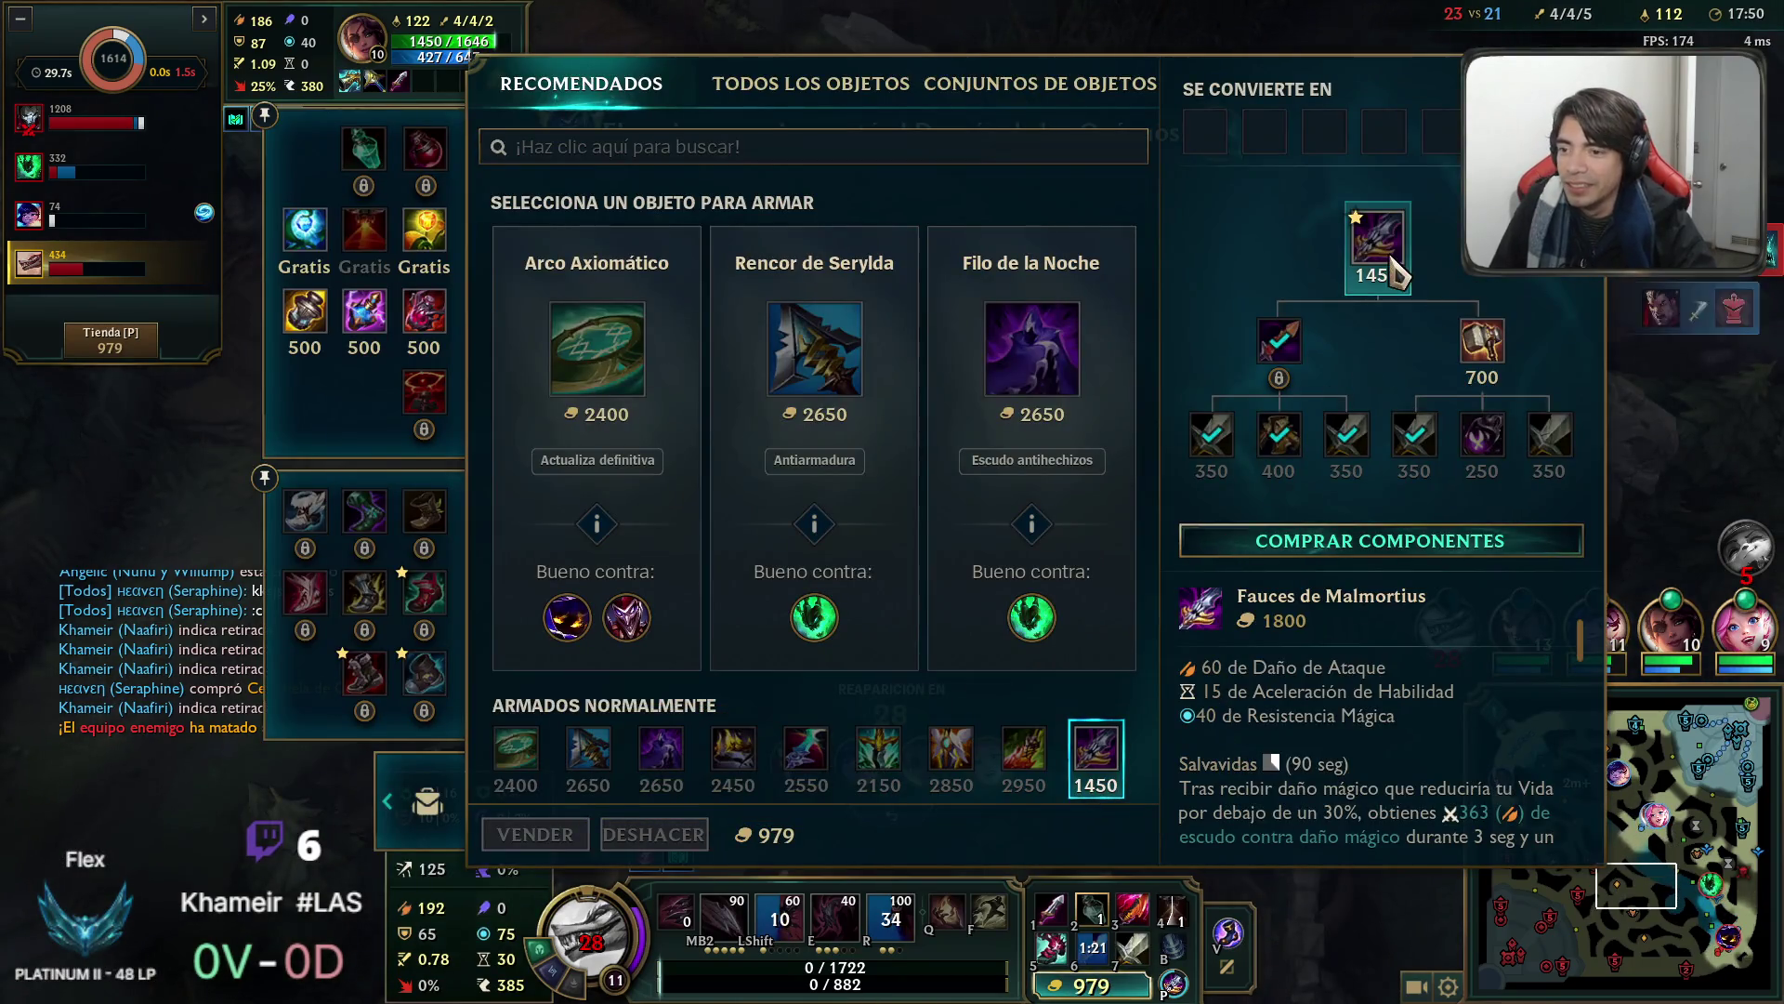
right_click(1378, 243)
key(Escape)
drag(1635, 837, 1615, 771)
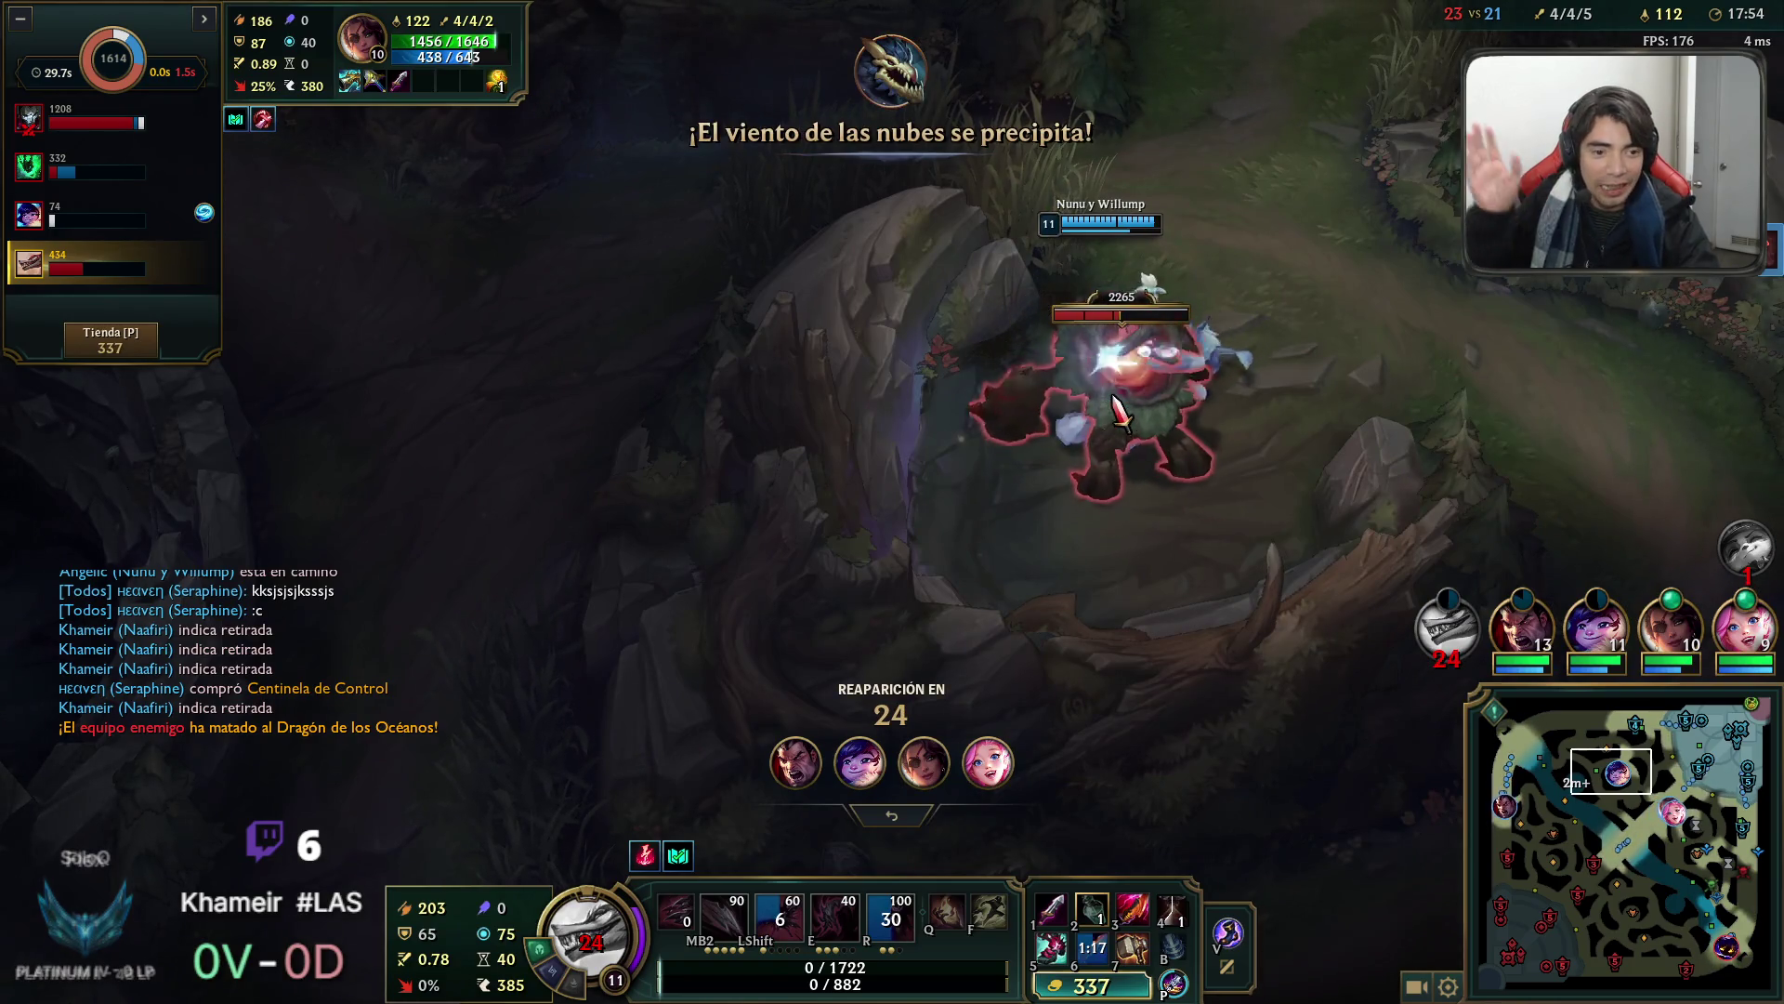
Check the scoreboard repeatedly while waiting to respawn.
key(Tab)
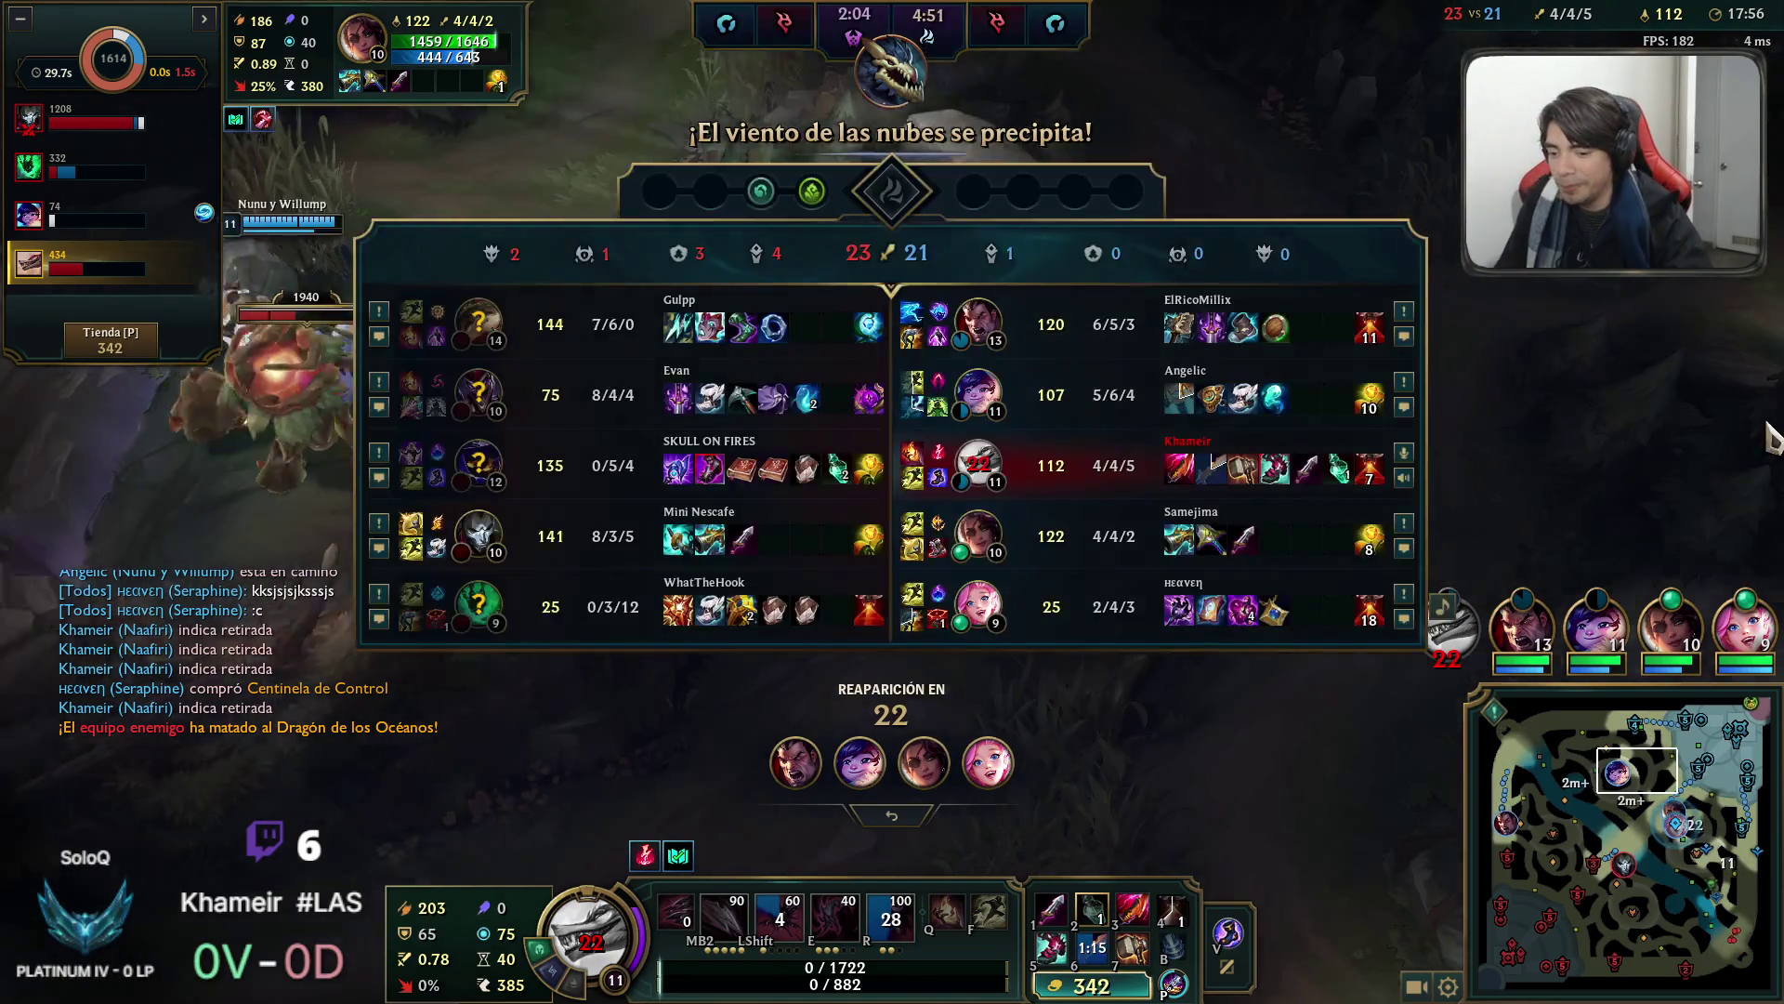
key(Tab)
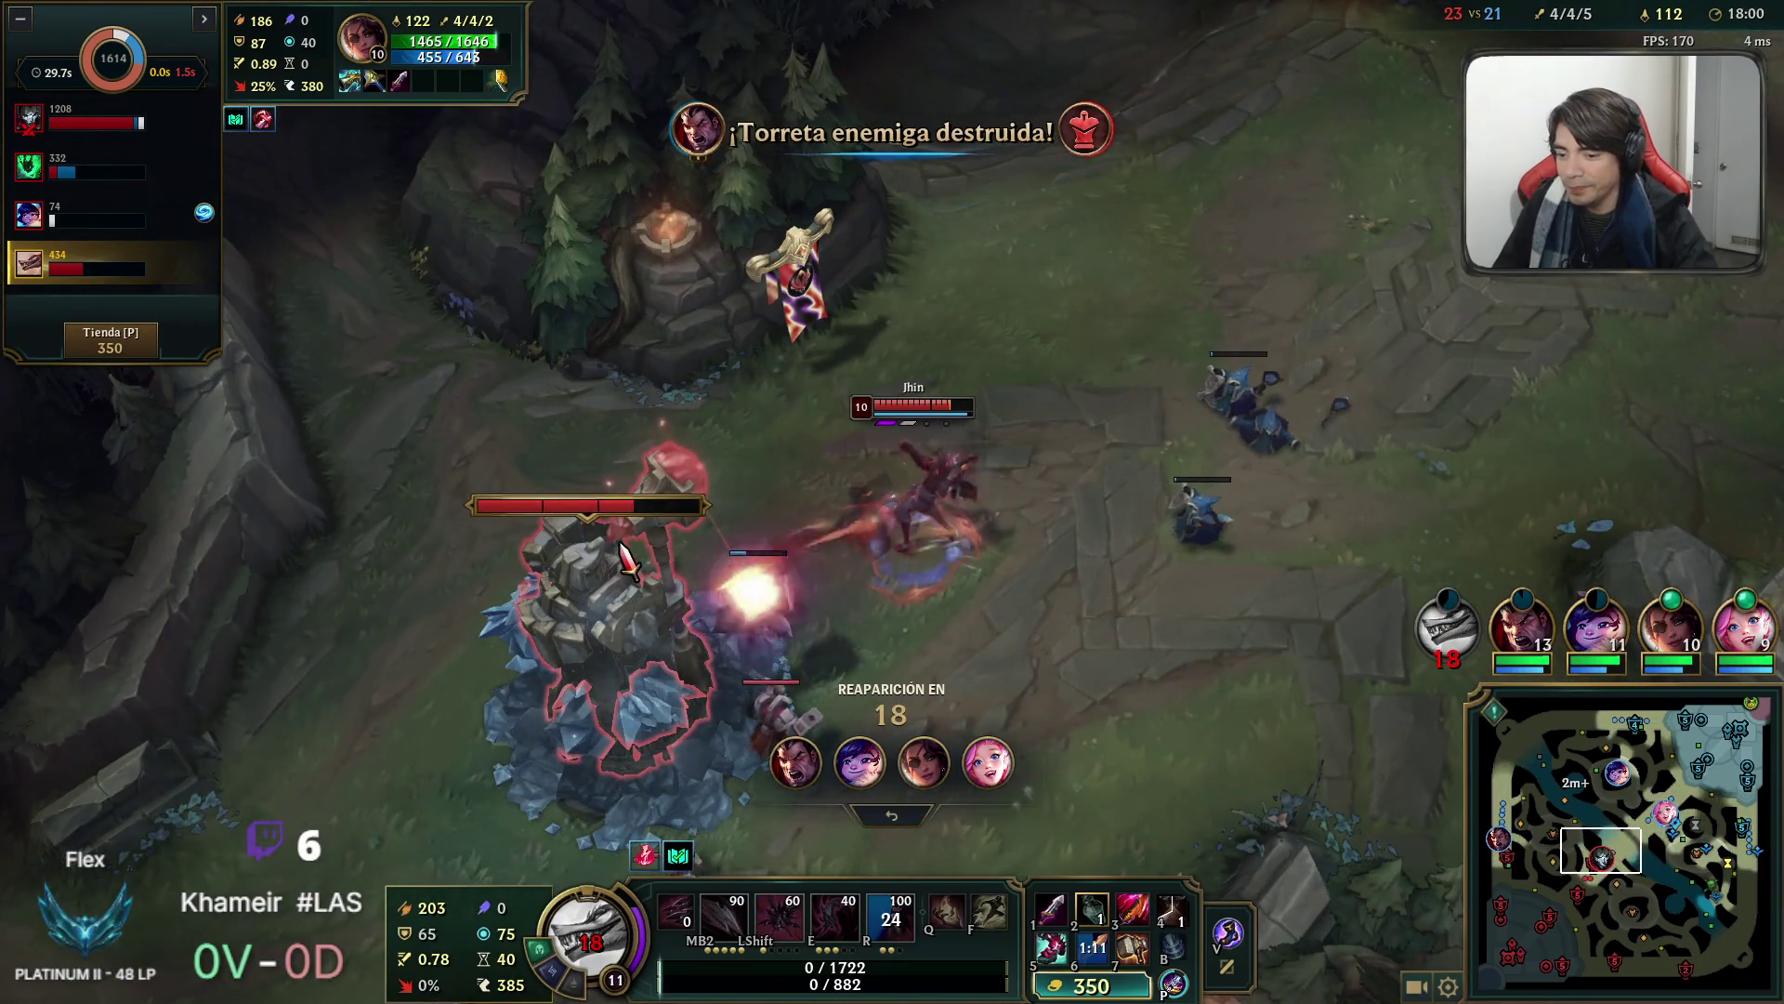
key(Tab)
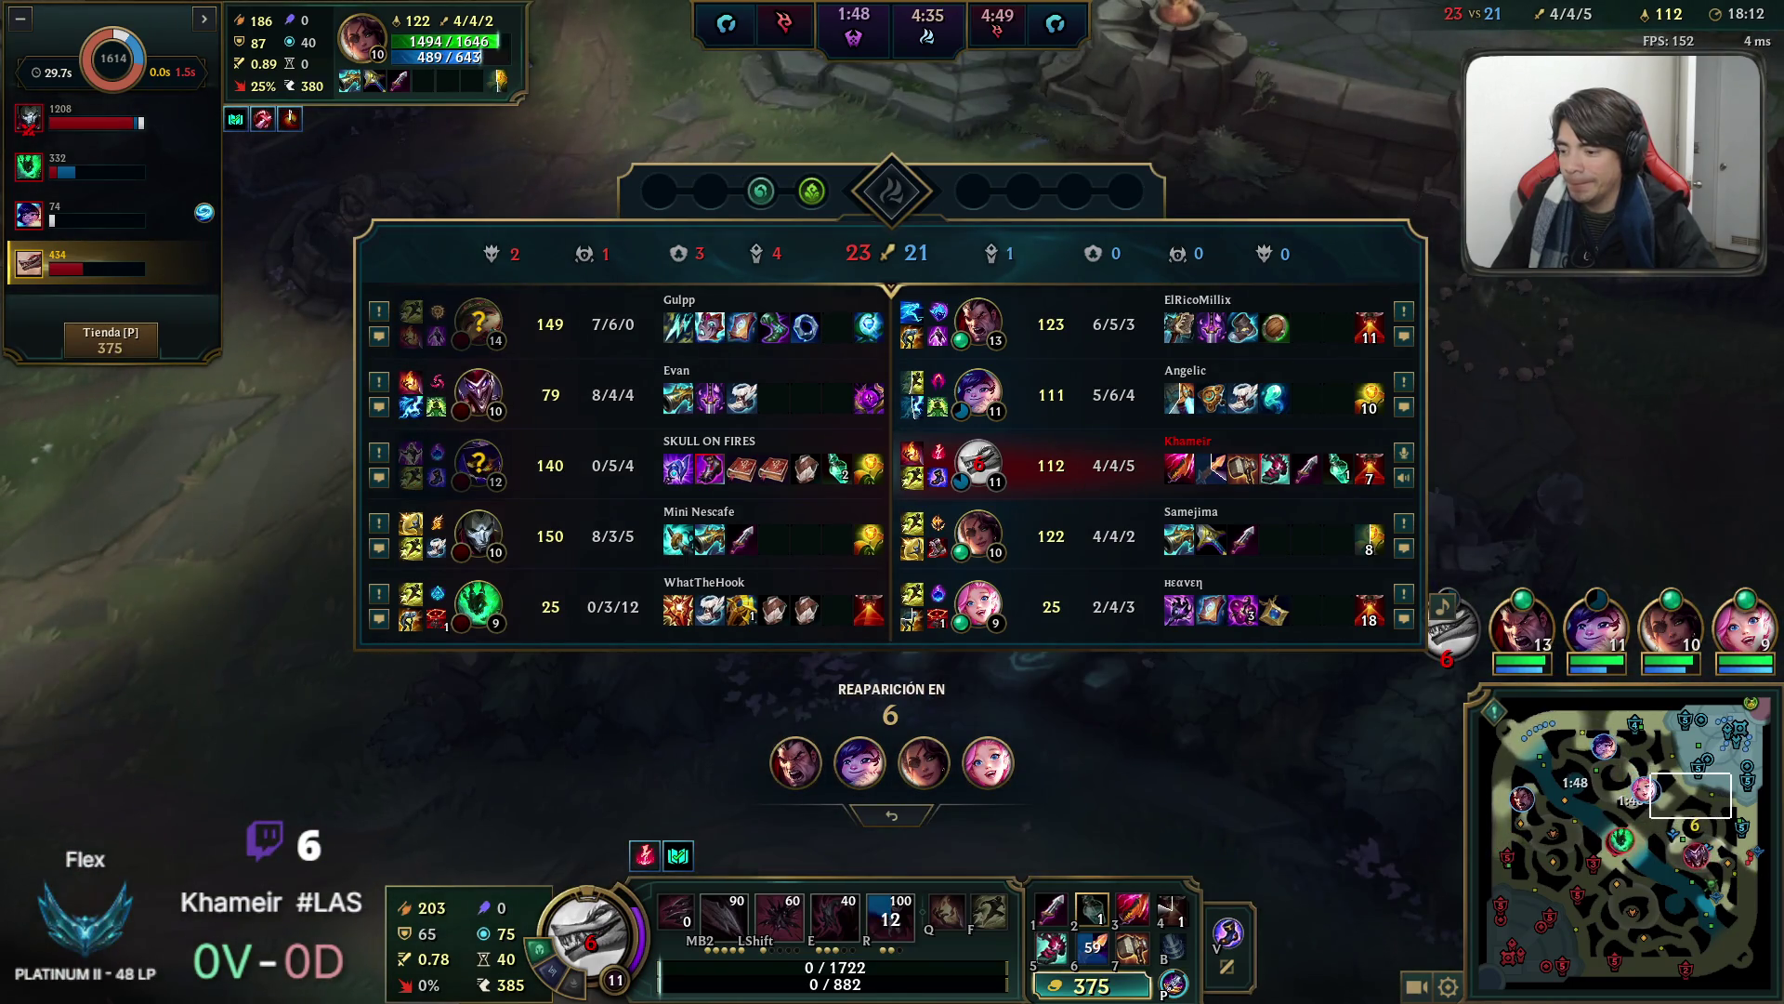
key(Tab)
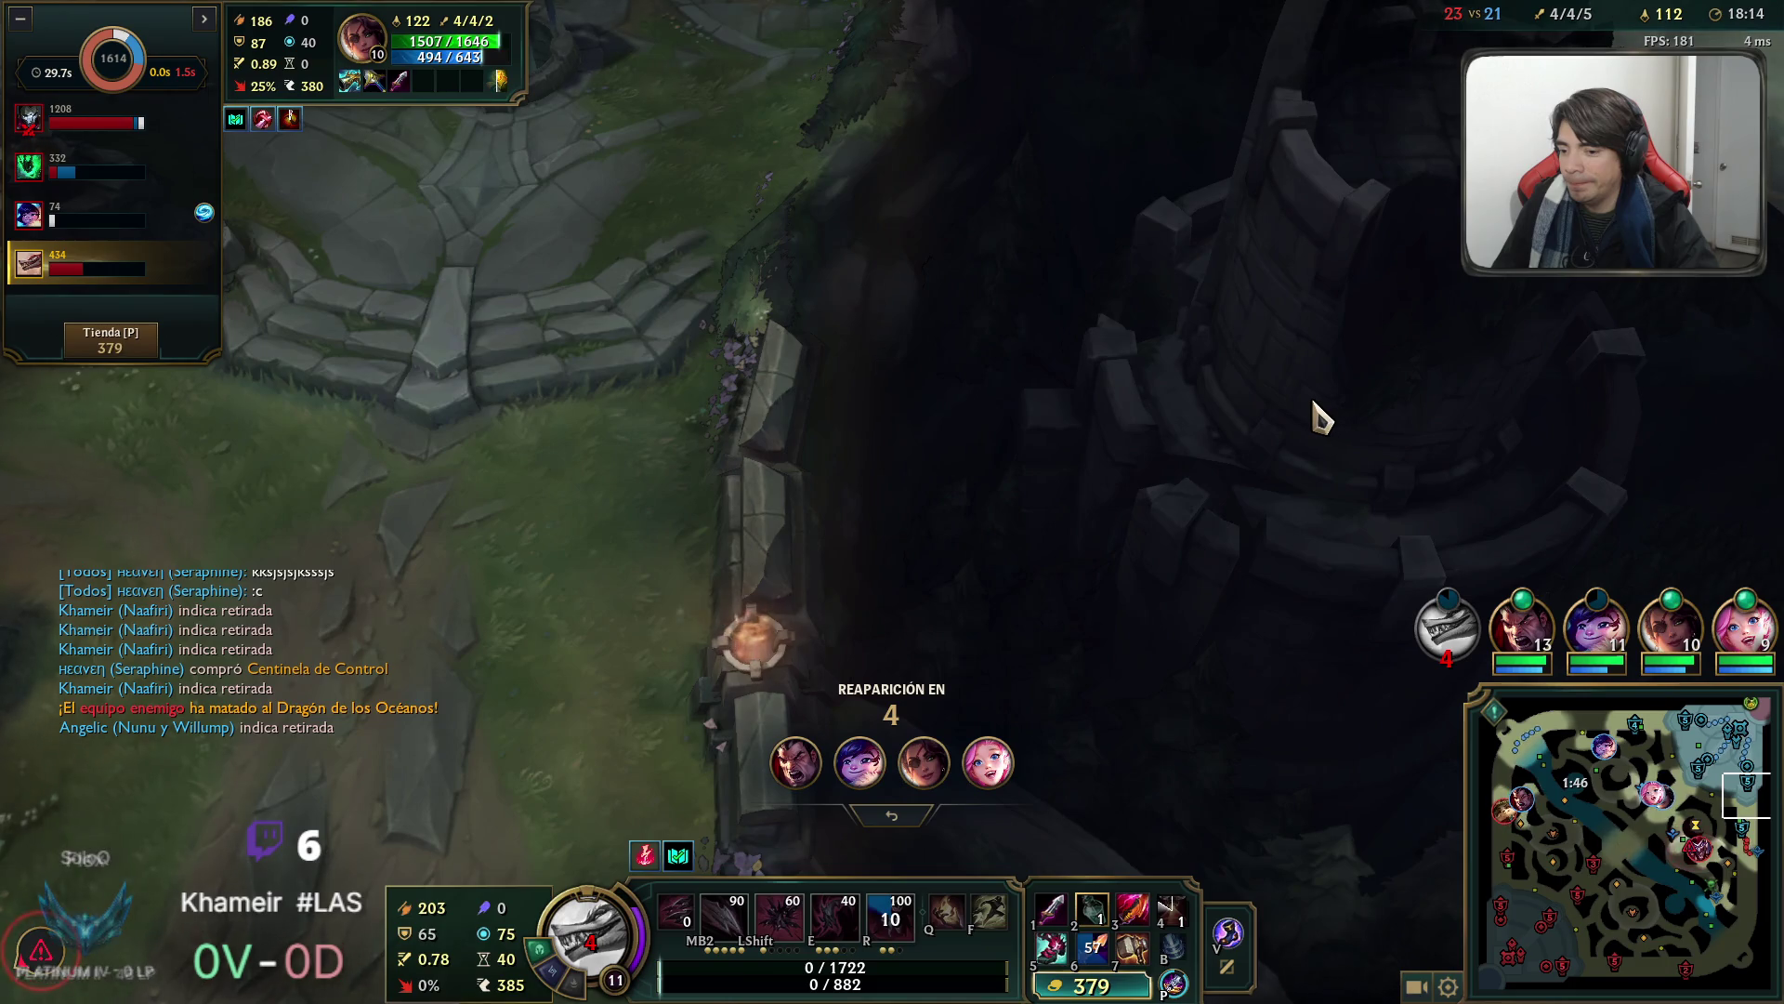
key(Tab)
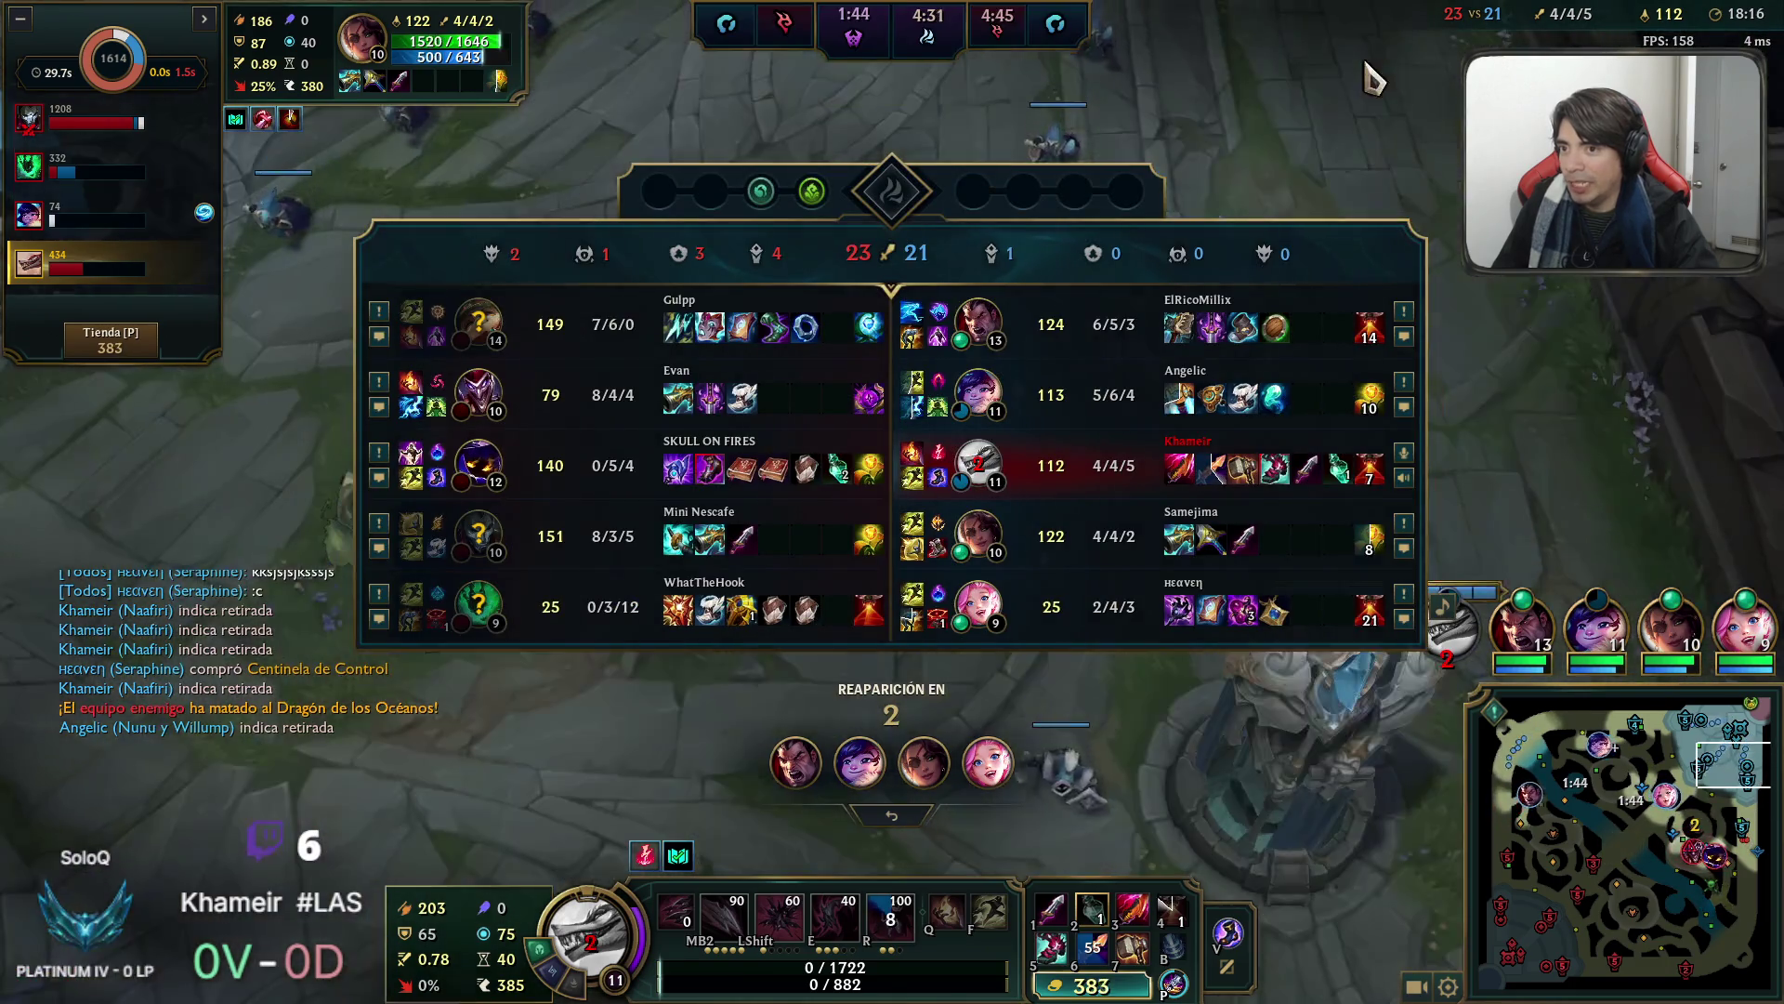
key(Tab)
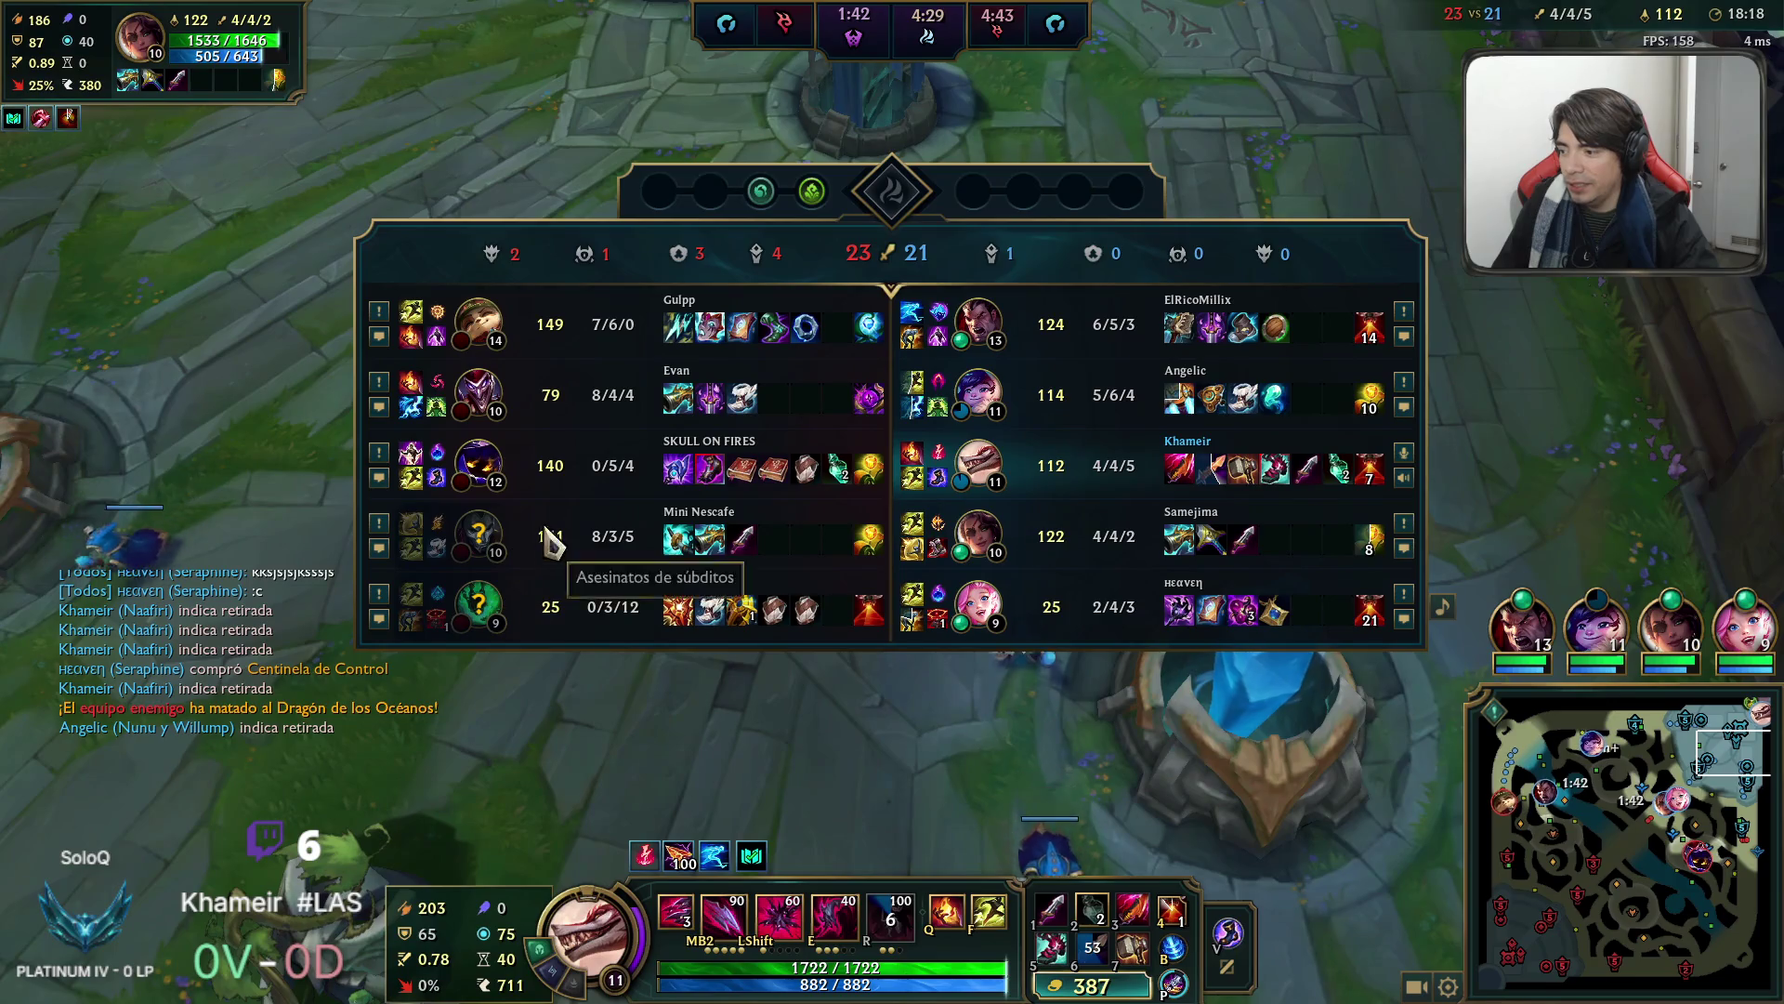
Leave base down the lane, throw daggers at the minion wave, and finish the low-health enemy.
key(space)
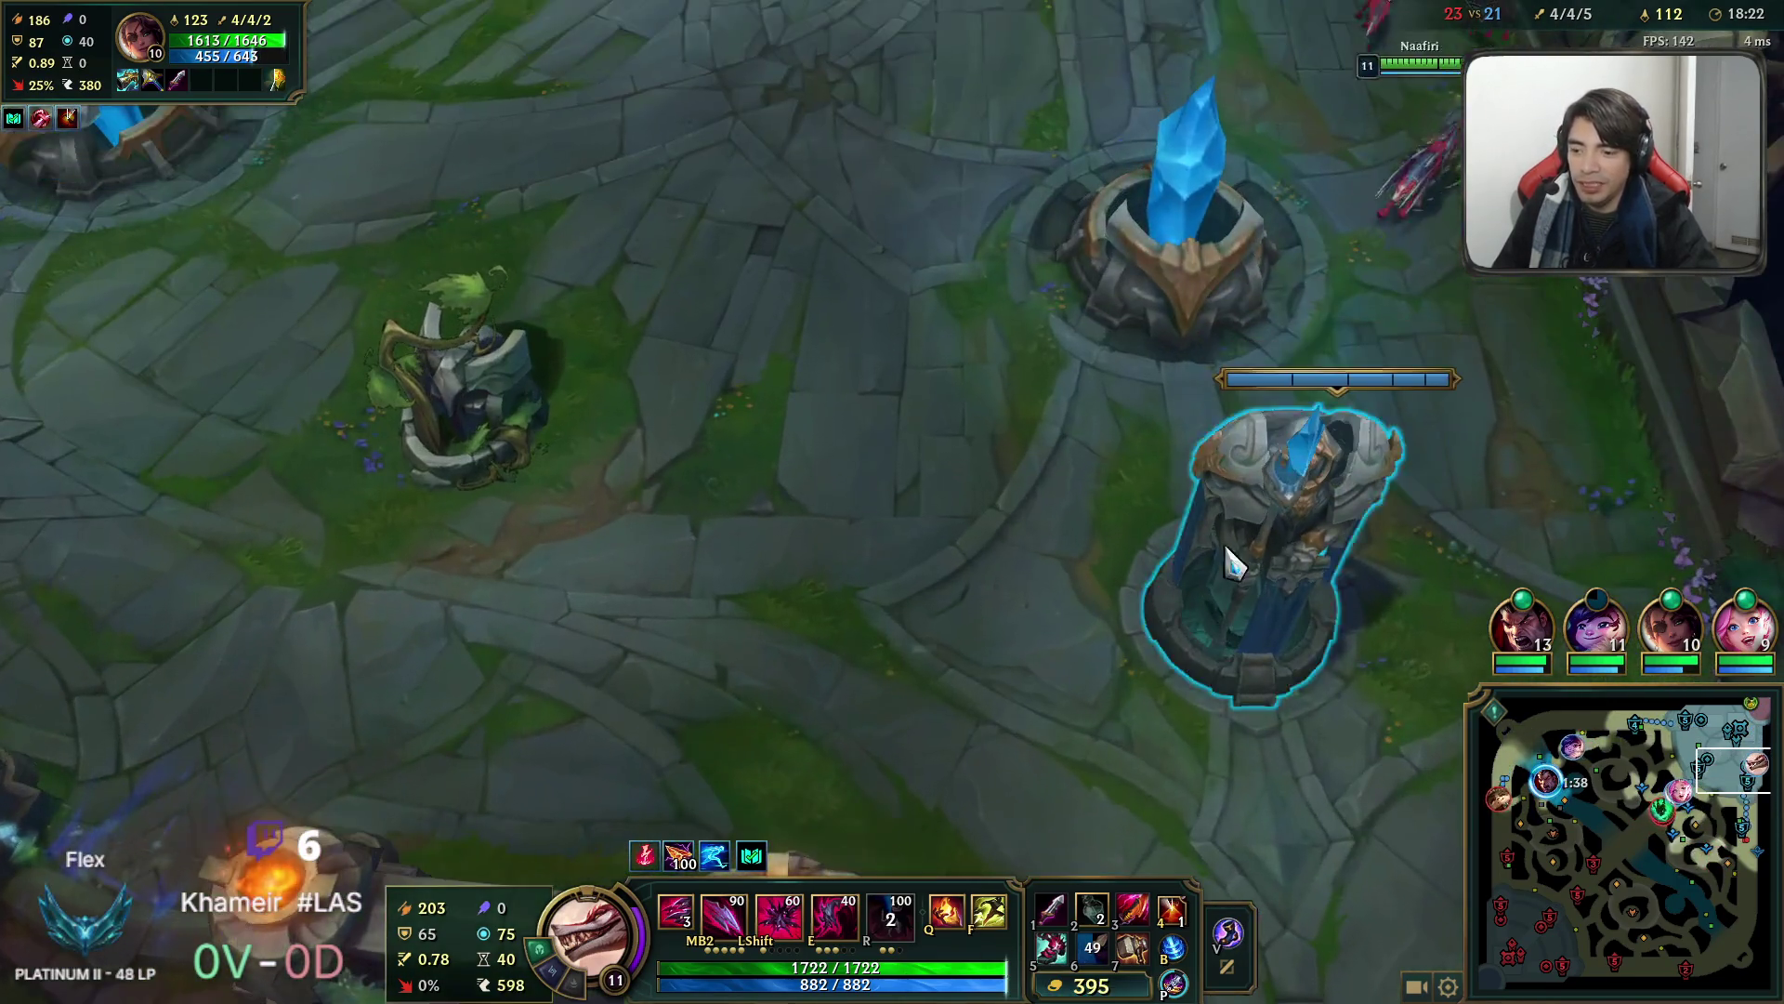
key(Tab)
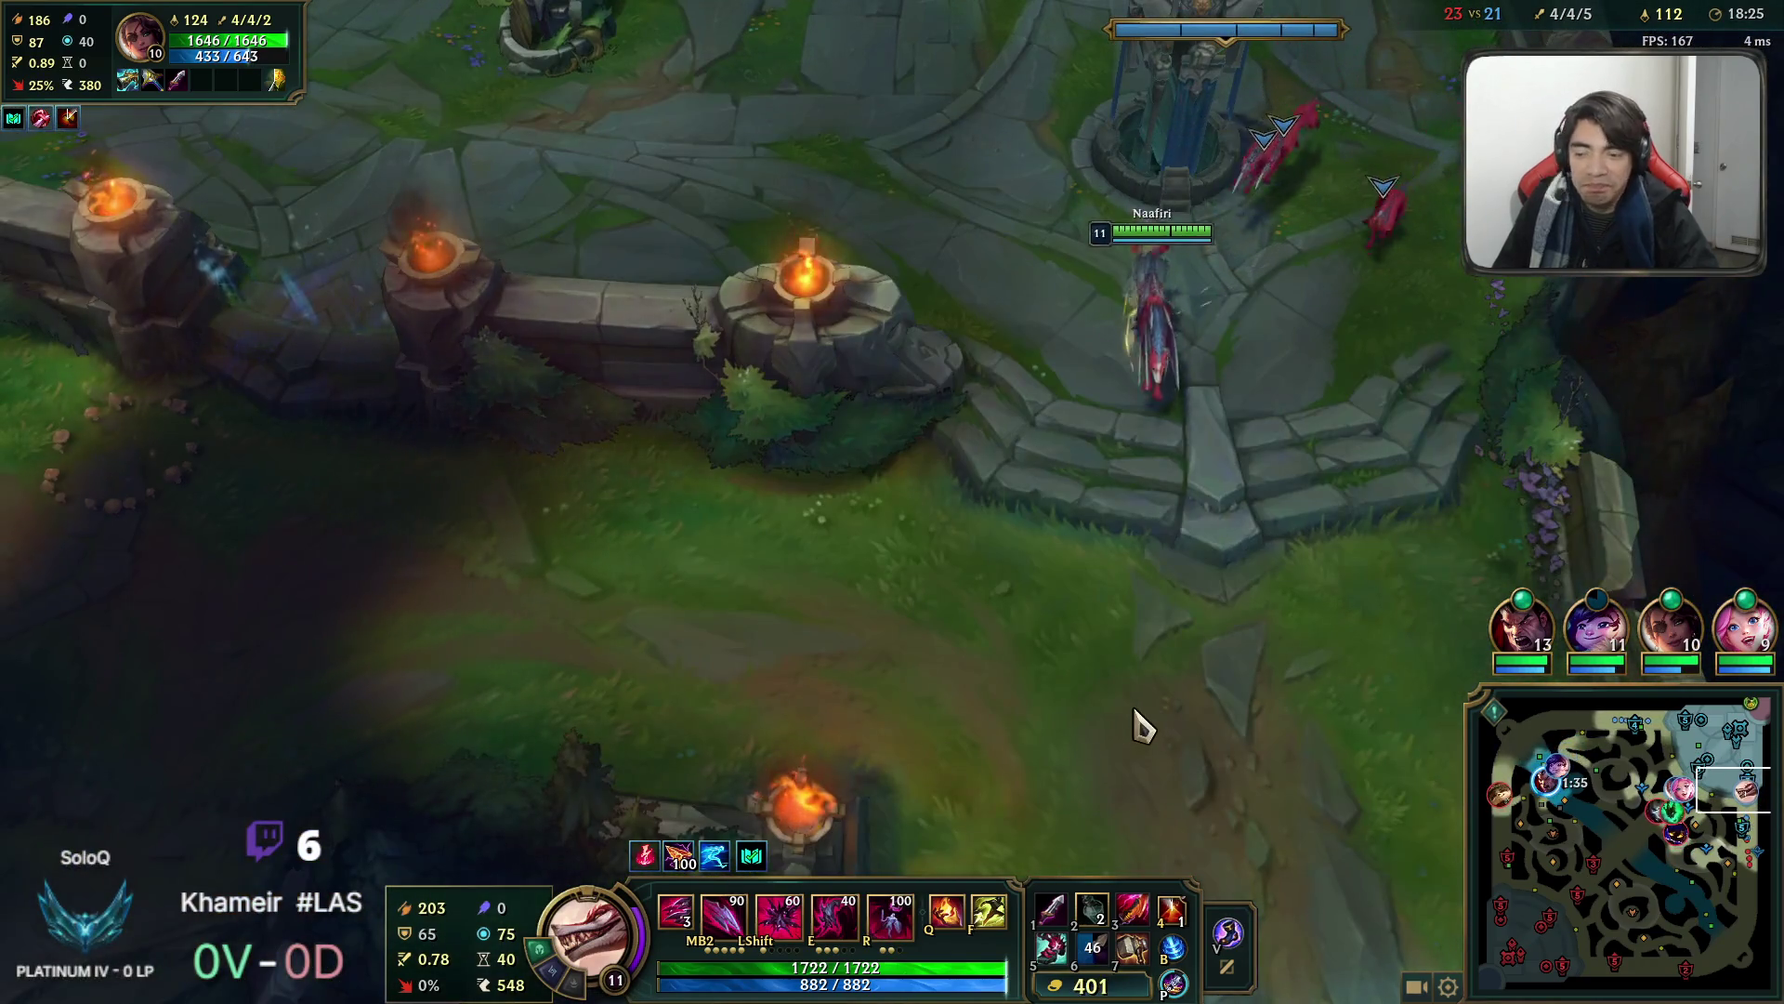
right_click(1135, 723)
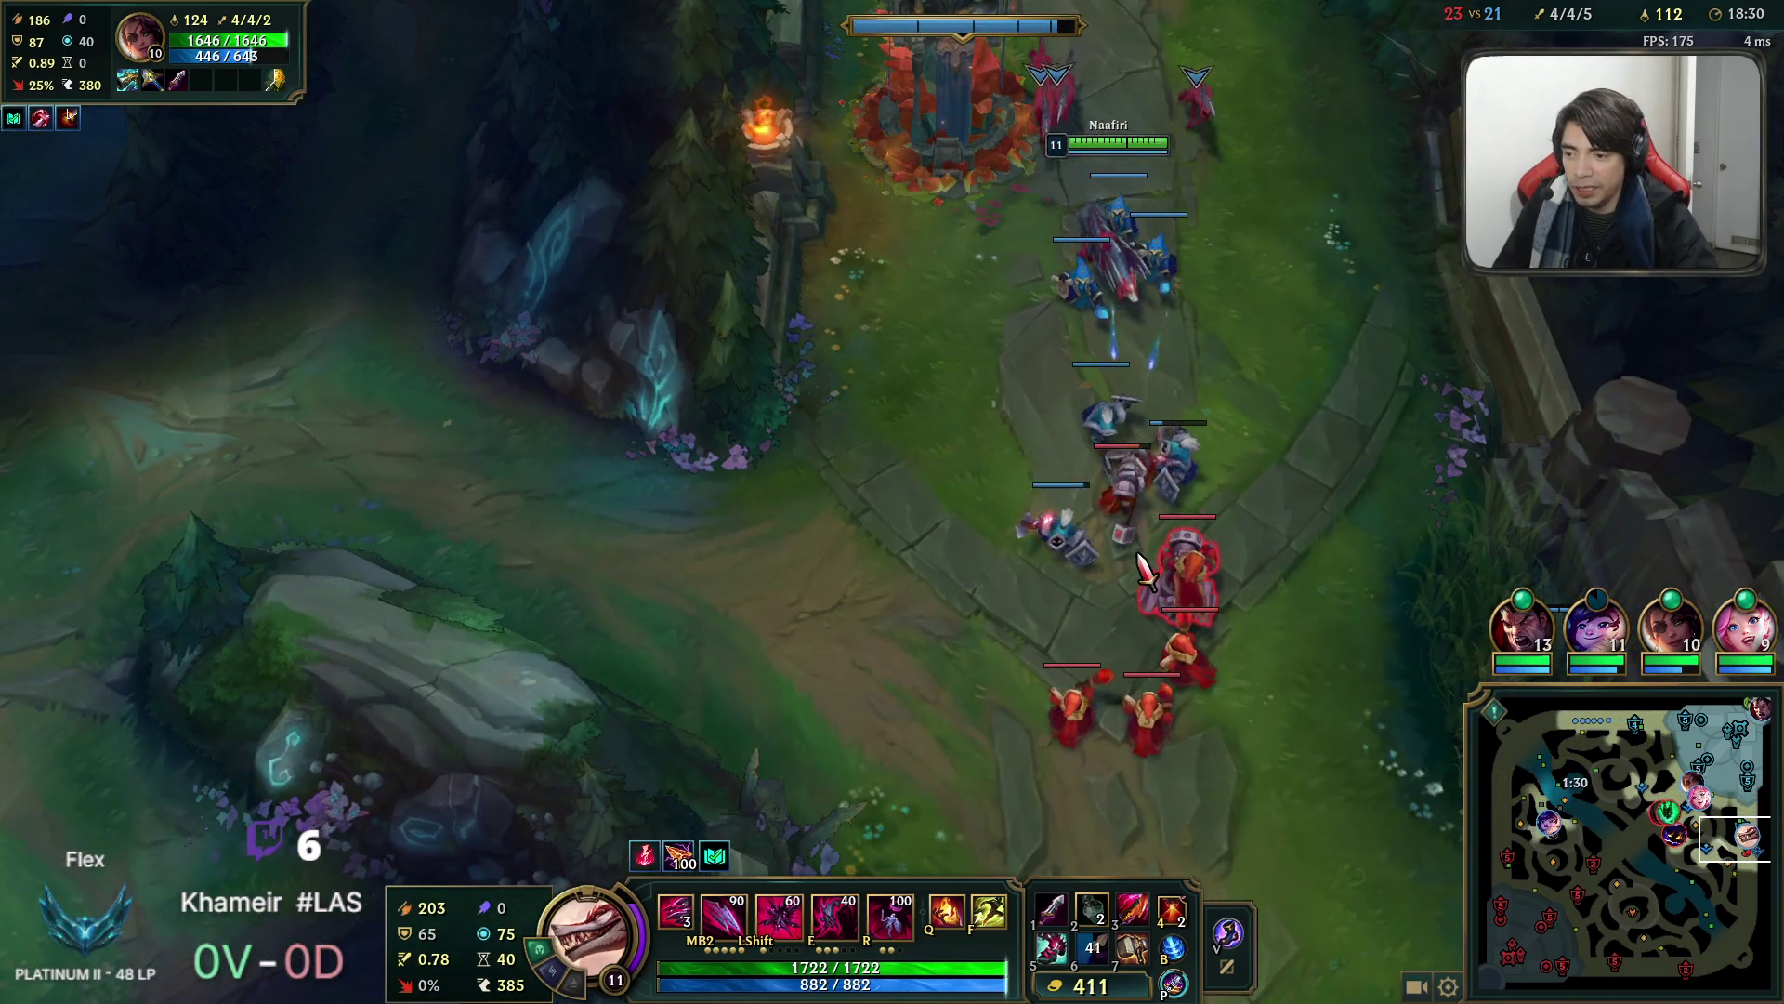
middle_click(1151, 707)
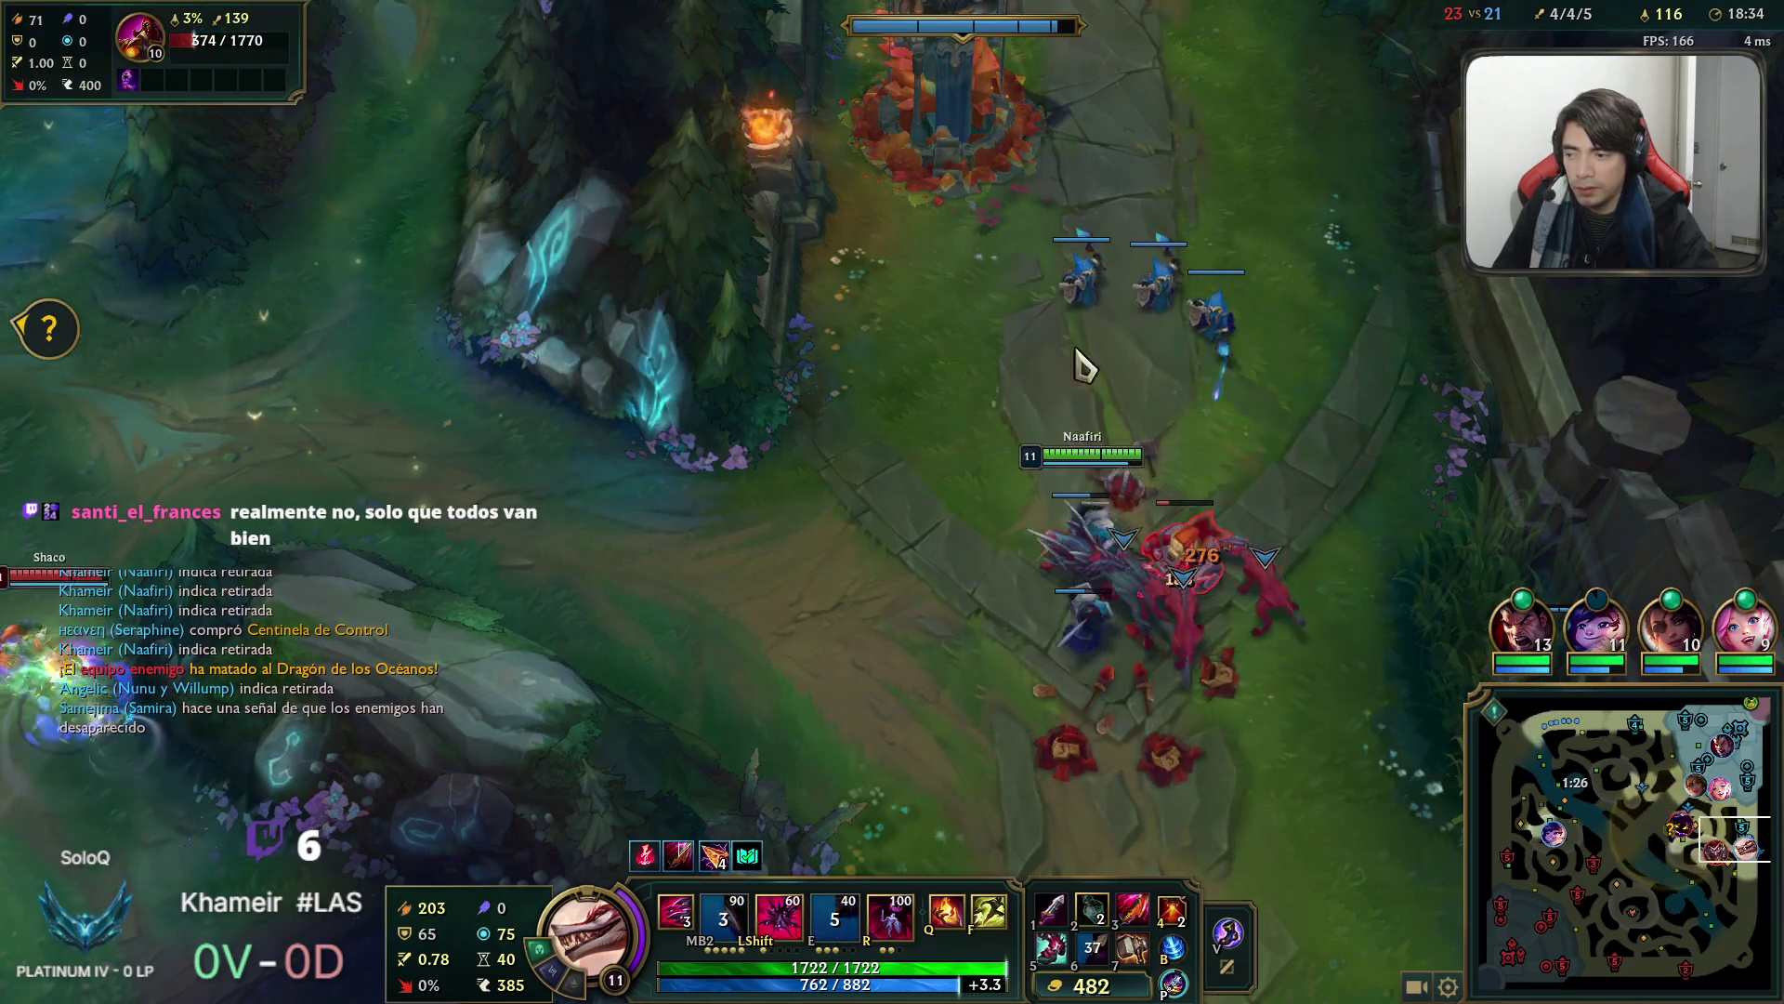
right_click(1236, 572)
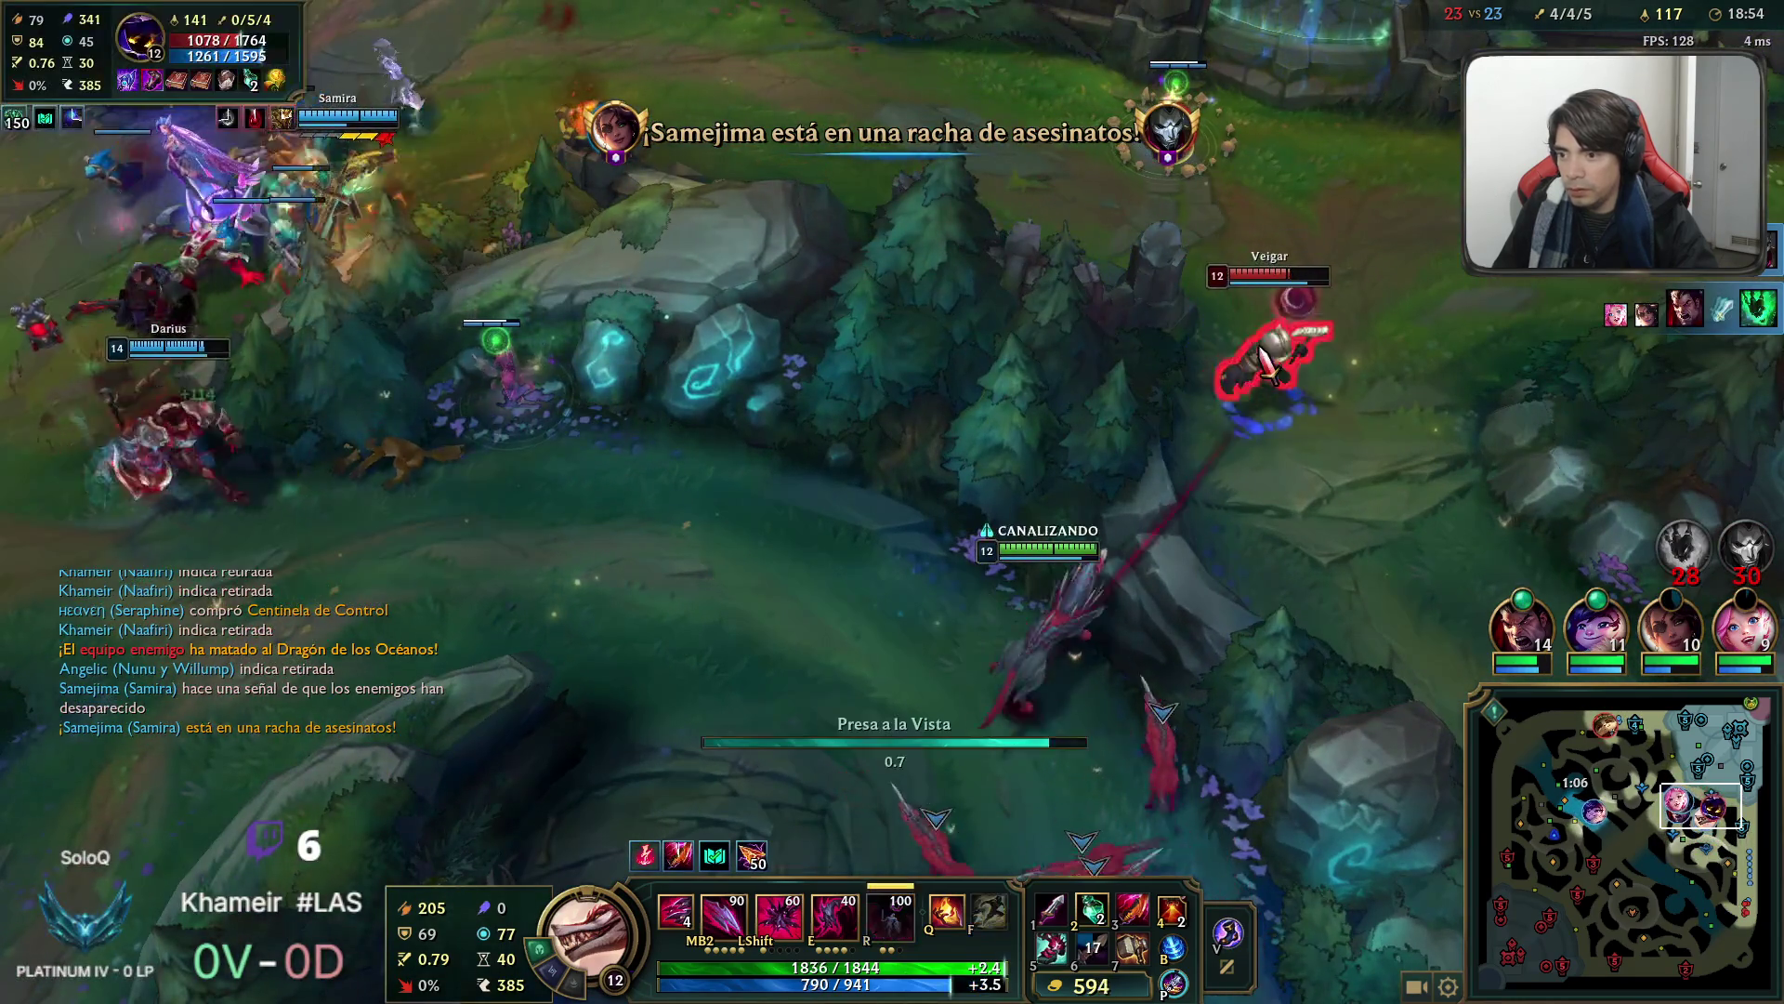
Finish Veigar with E, empower the pack, then dive Teemo with dashes and item 4.
key(e)
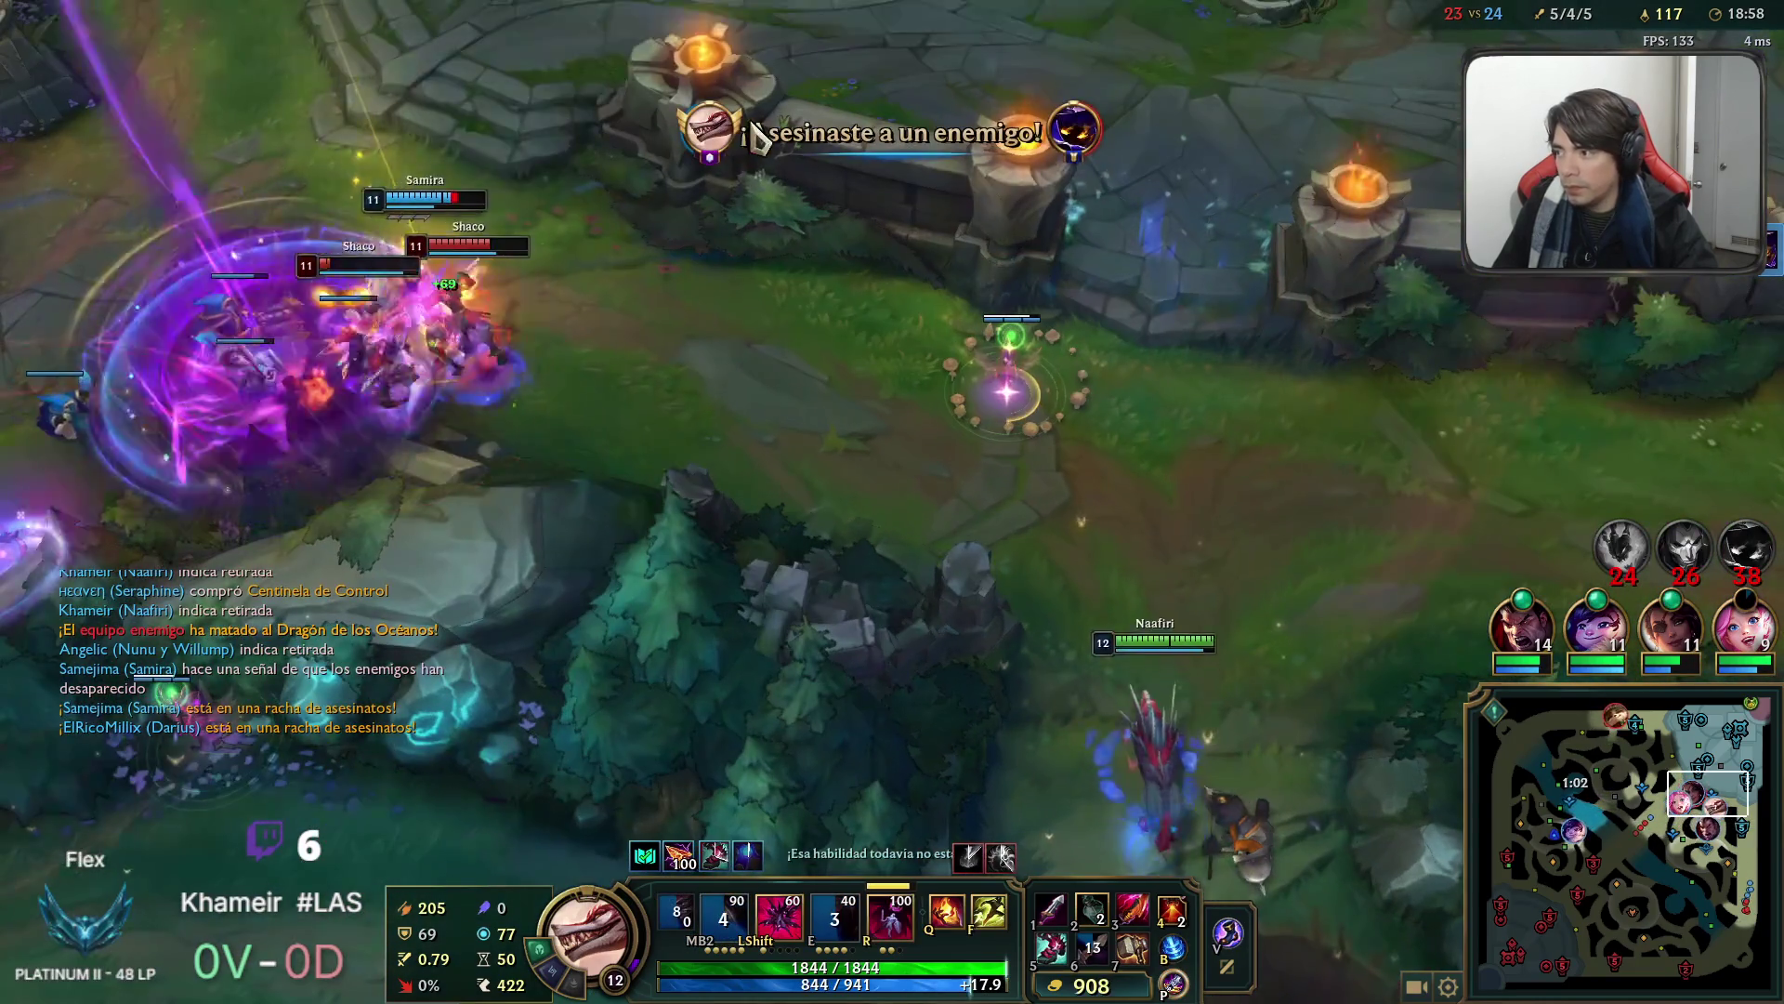
key(r)
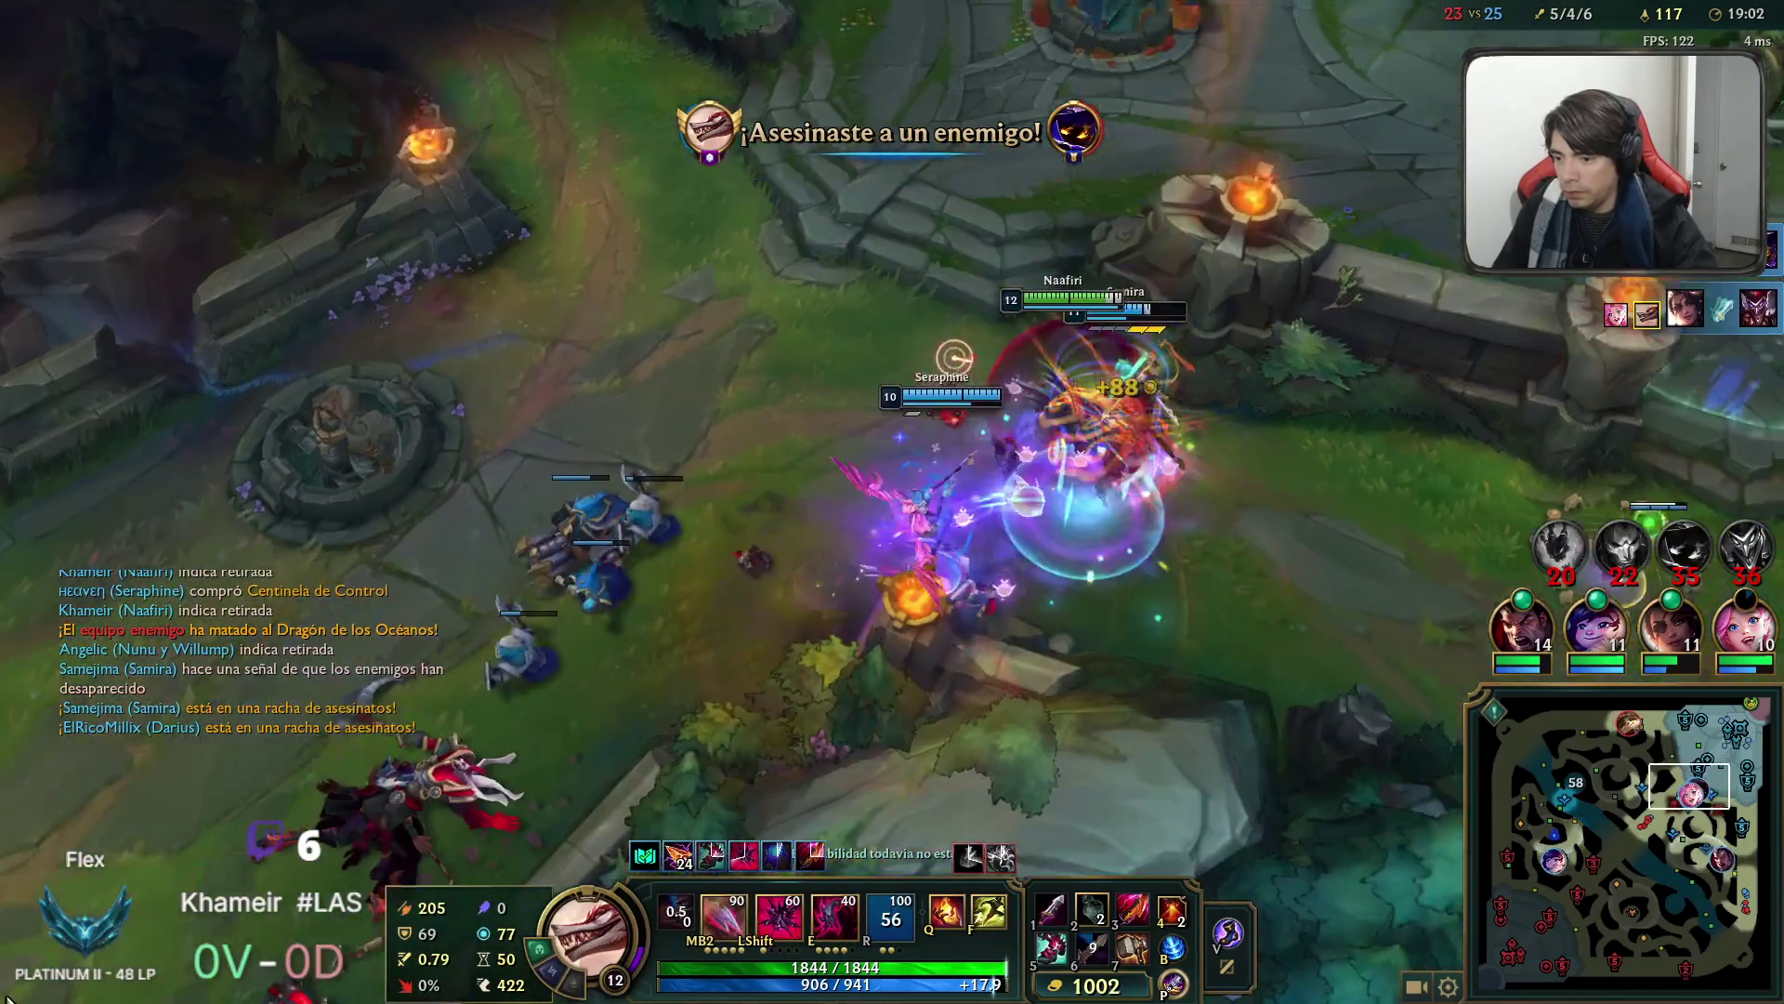
right_click(628, 41)
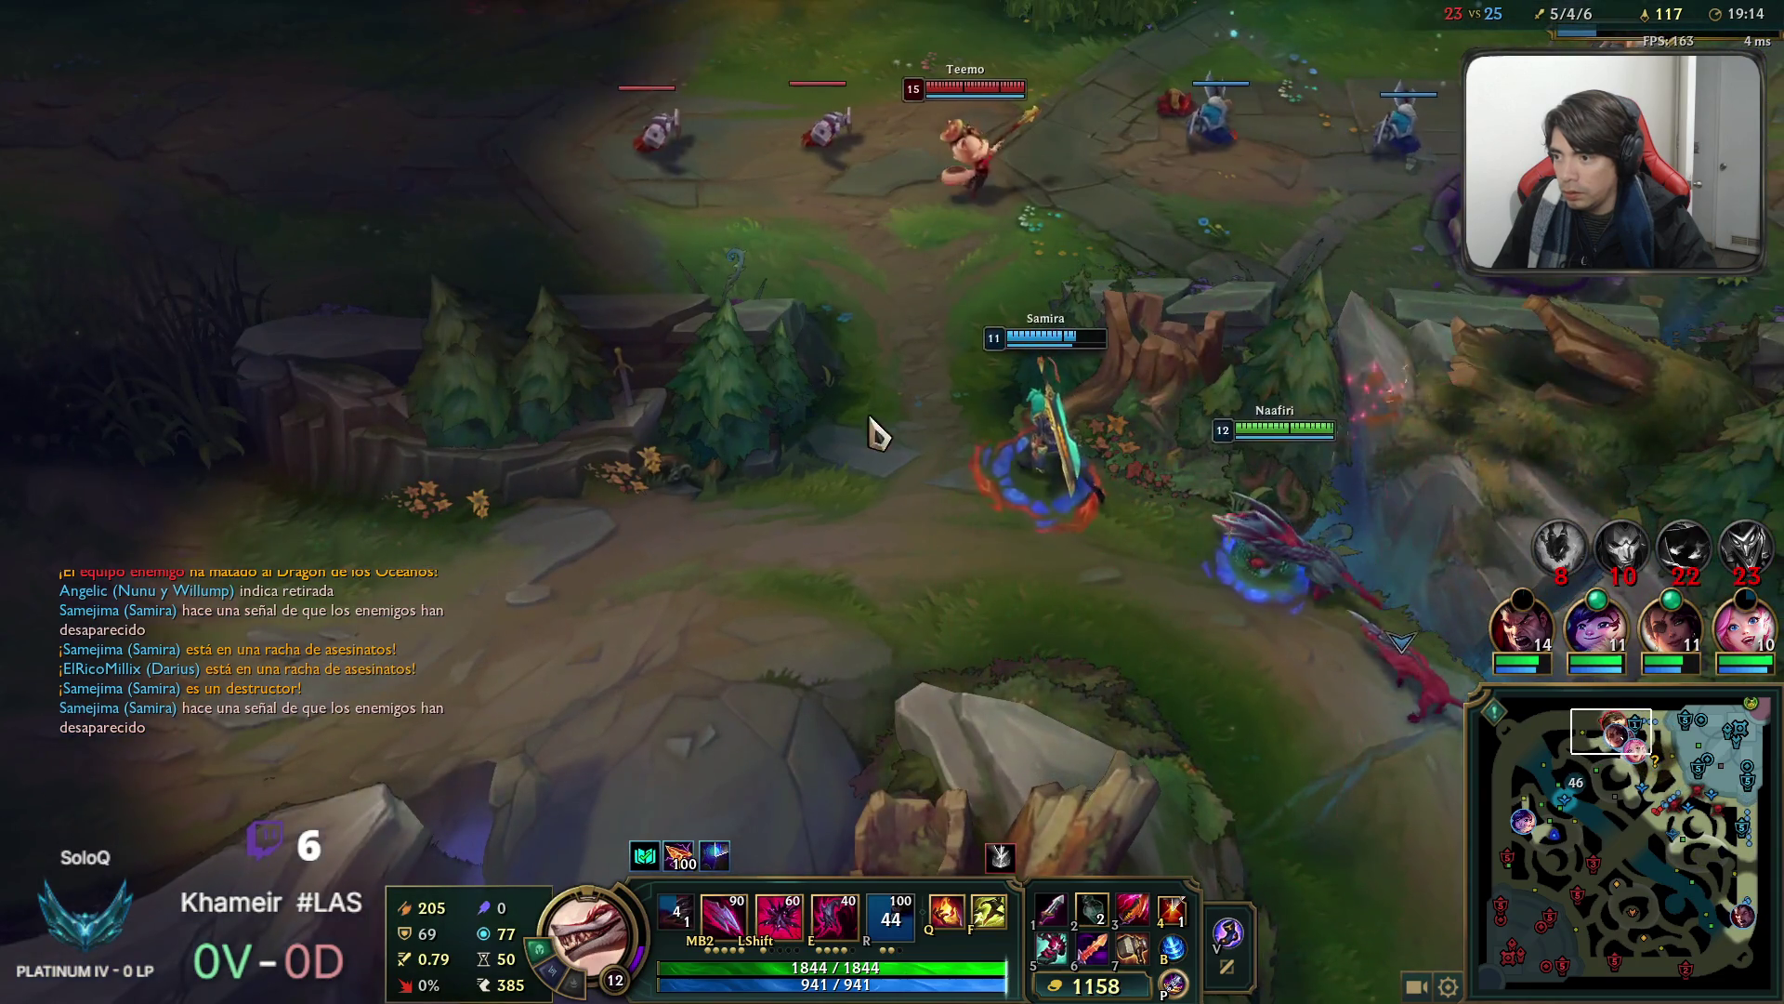
key(e)
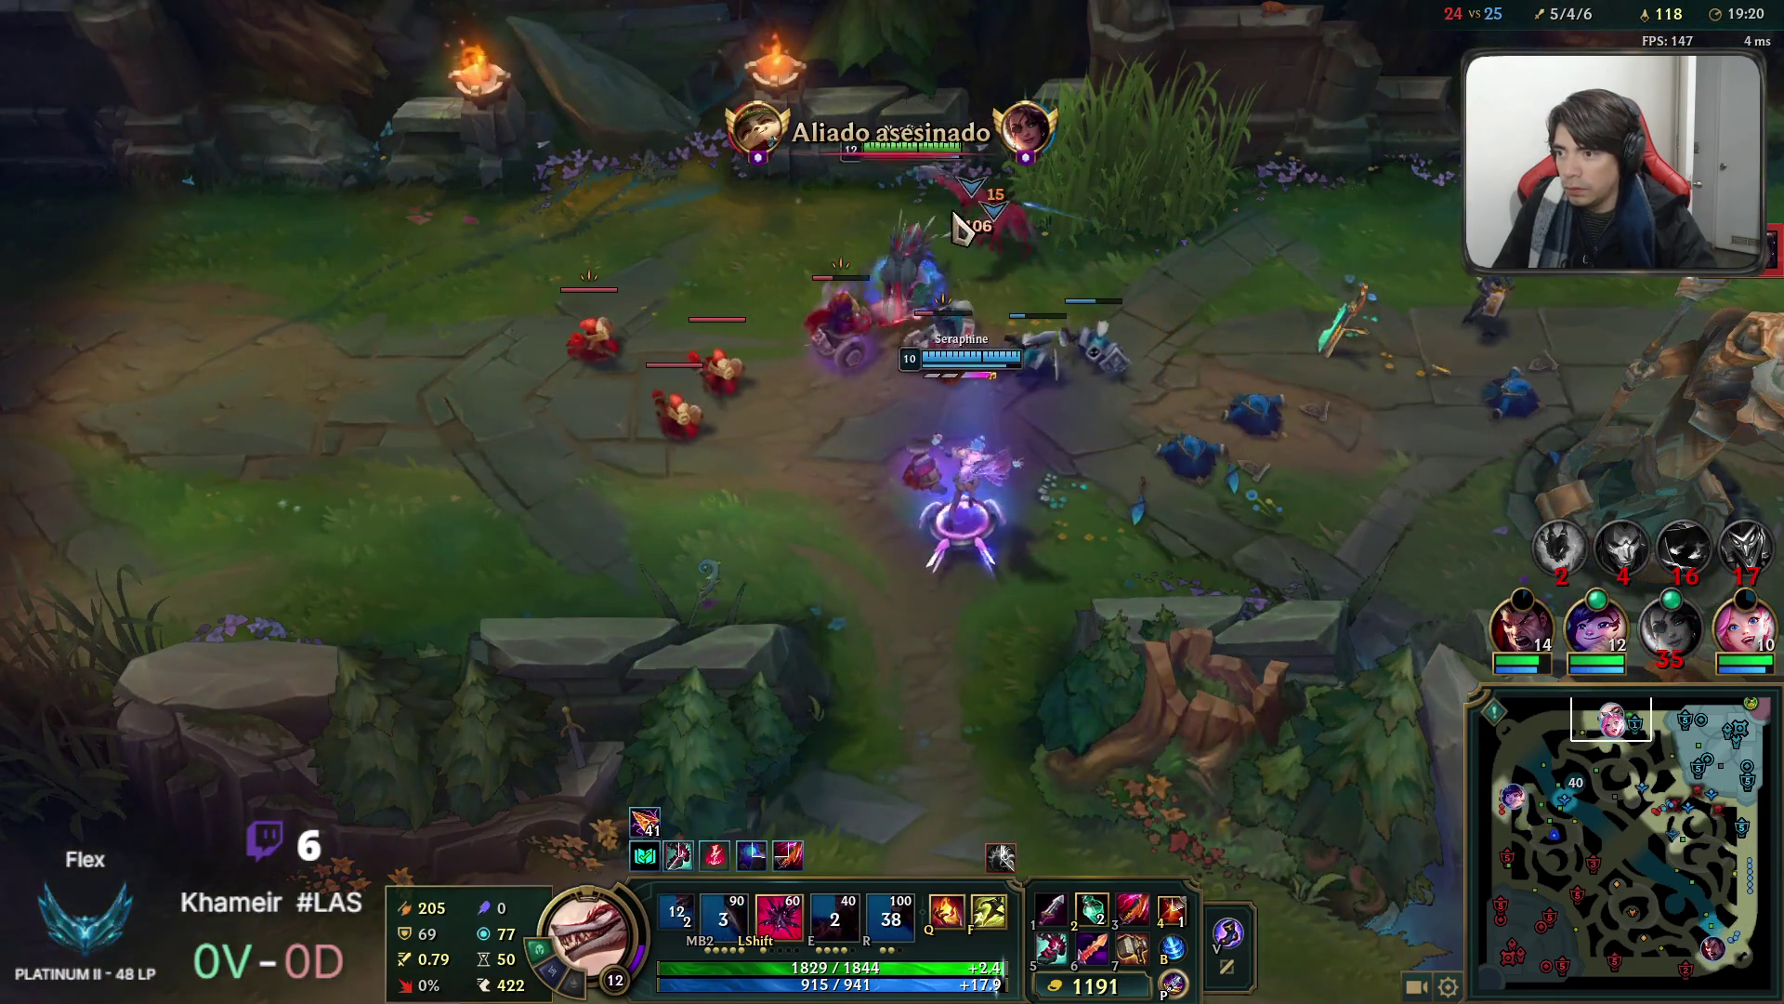
key(4)
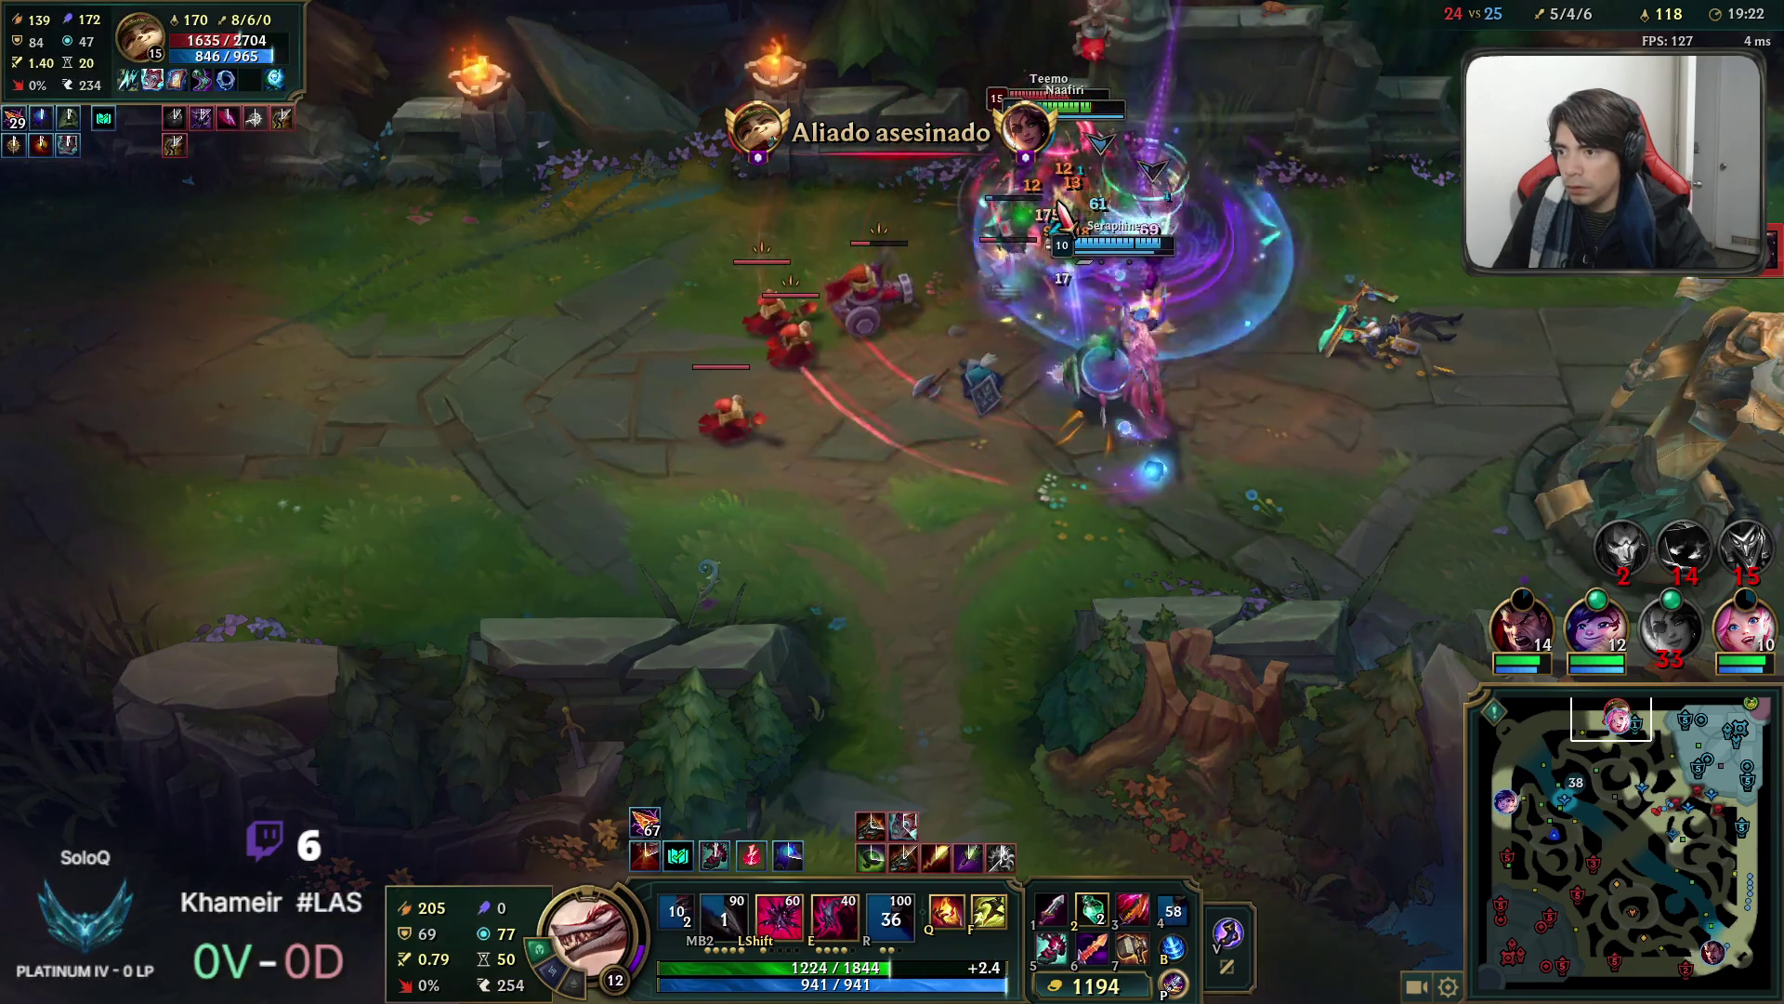
key(e)
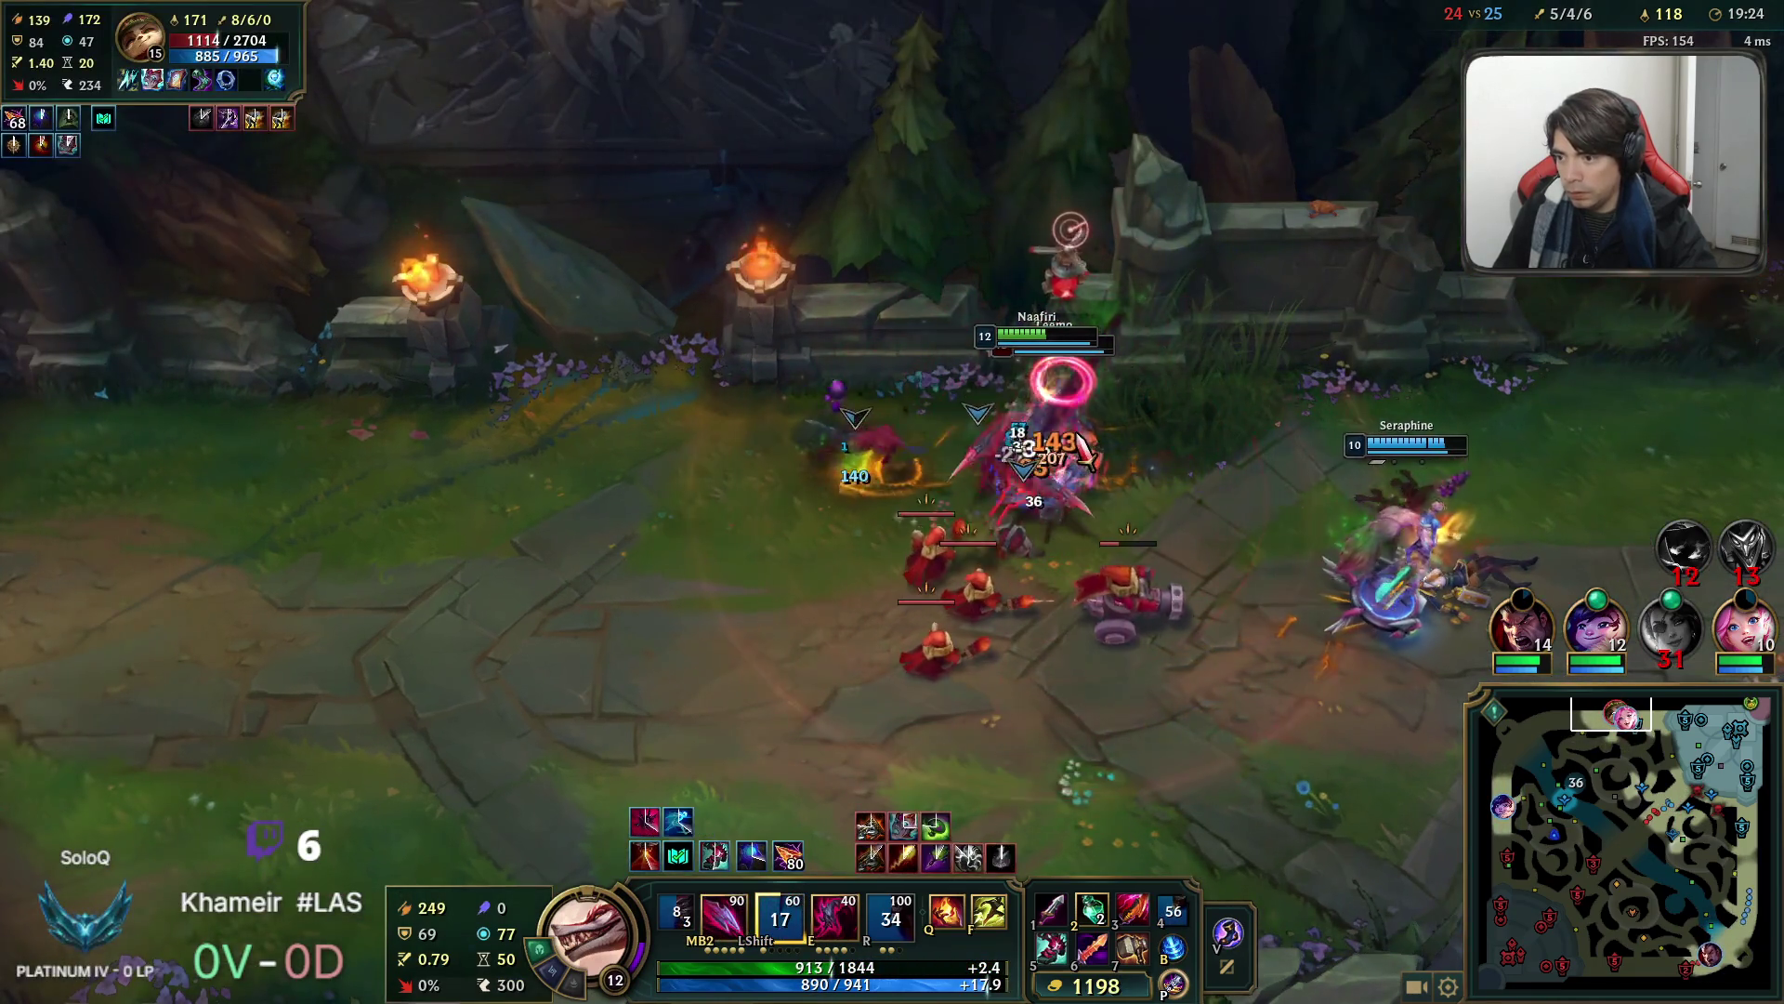